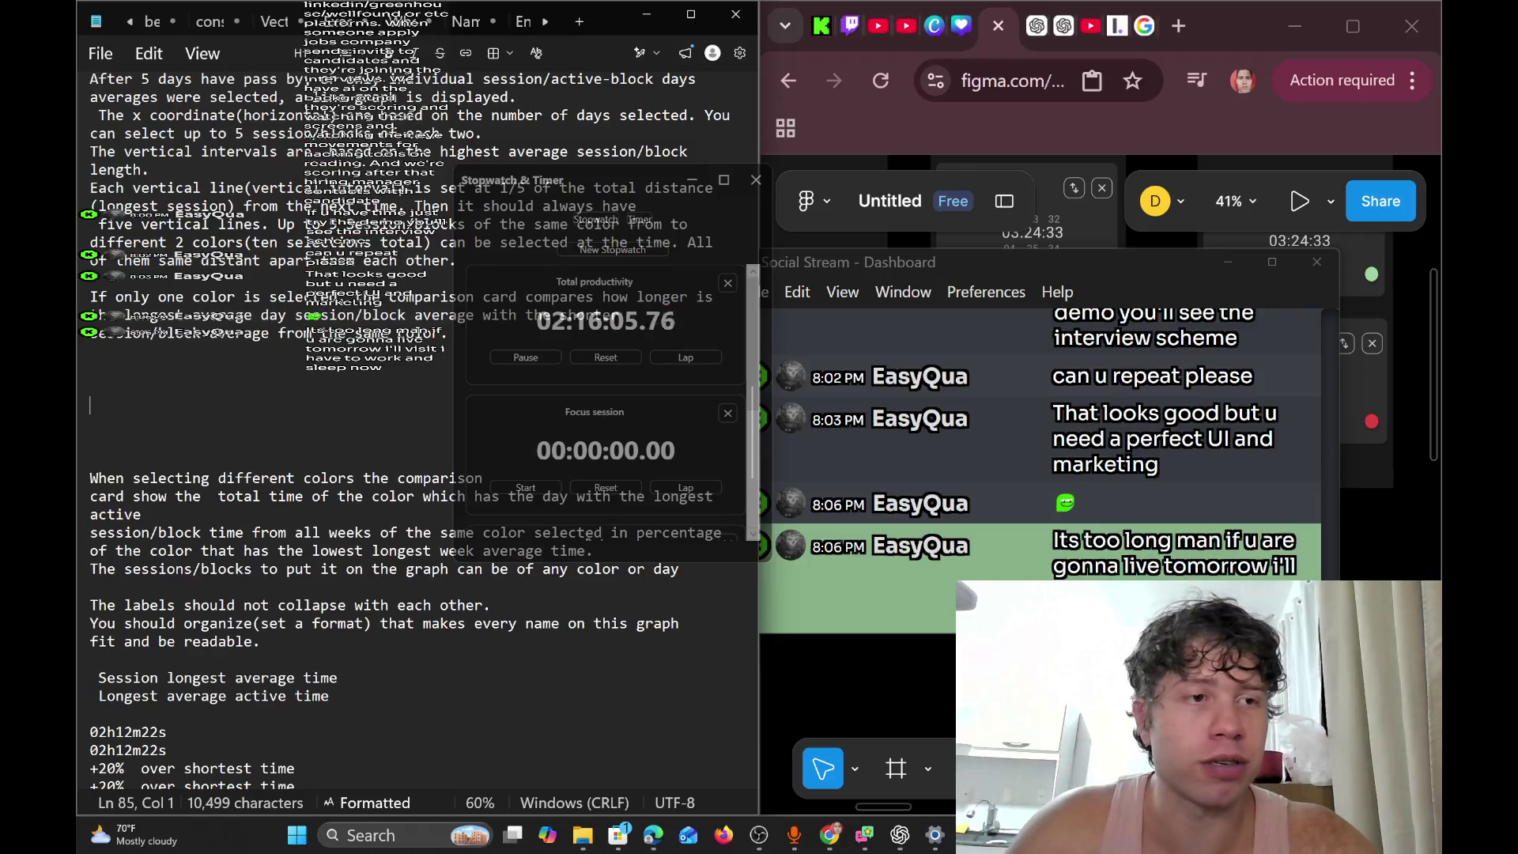
{"action": "key", "text": "BackSpace"}
{"action": "key", "text": "BackSpace"}
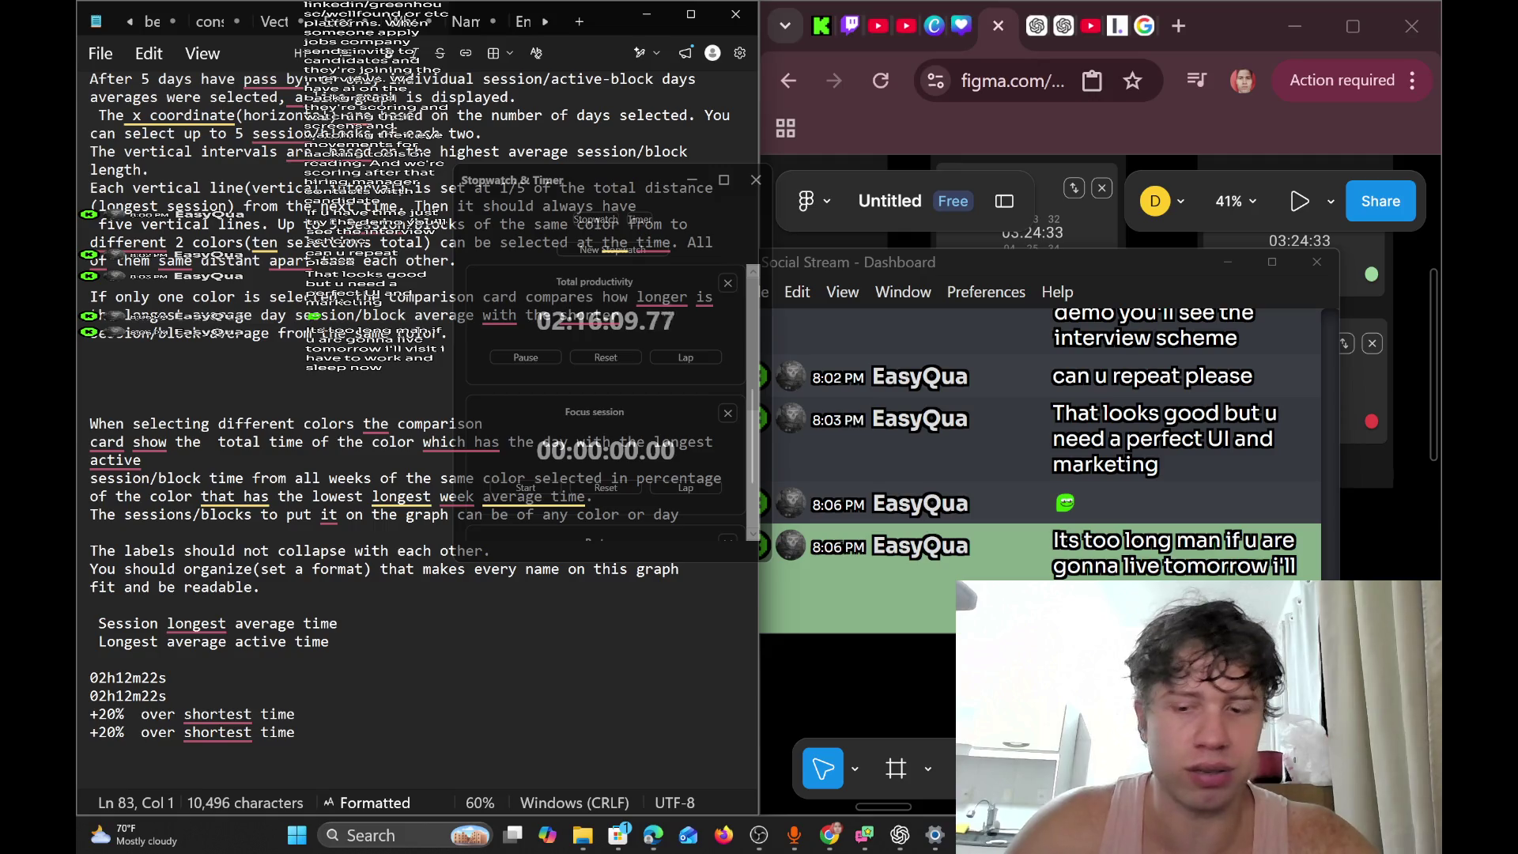
Step: Delete two blank lines above the 'When selecting different colors' comparison paragraph
{"action": "key", "text": "BackSpace"}
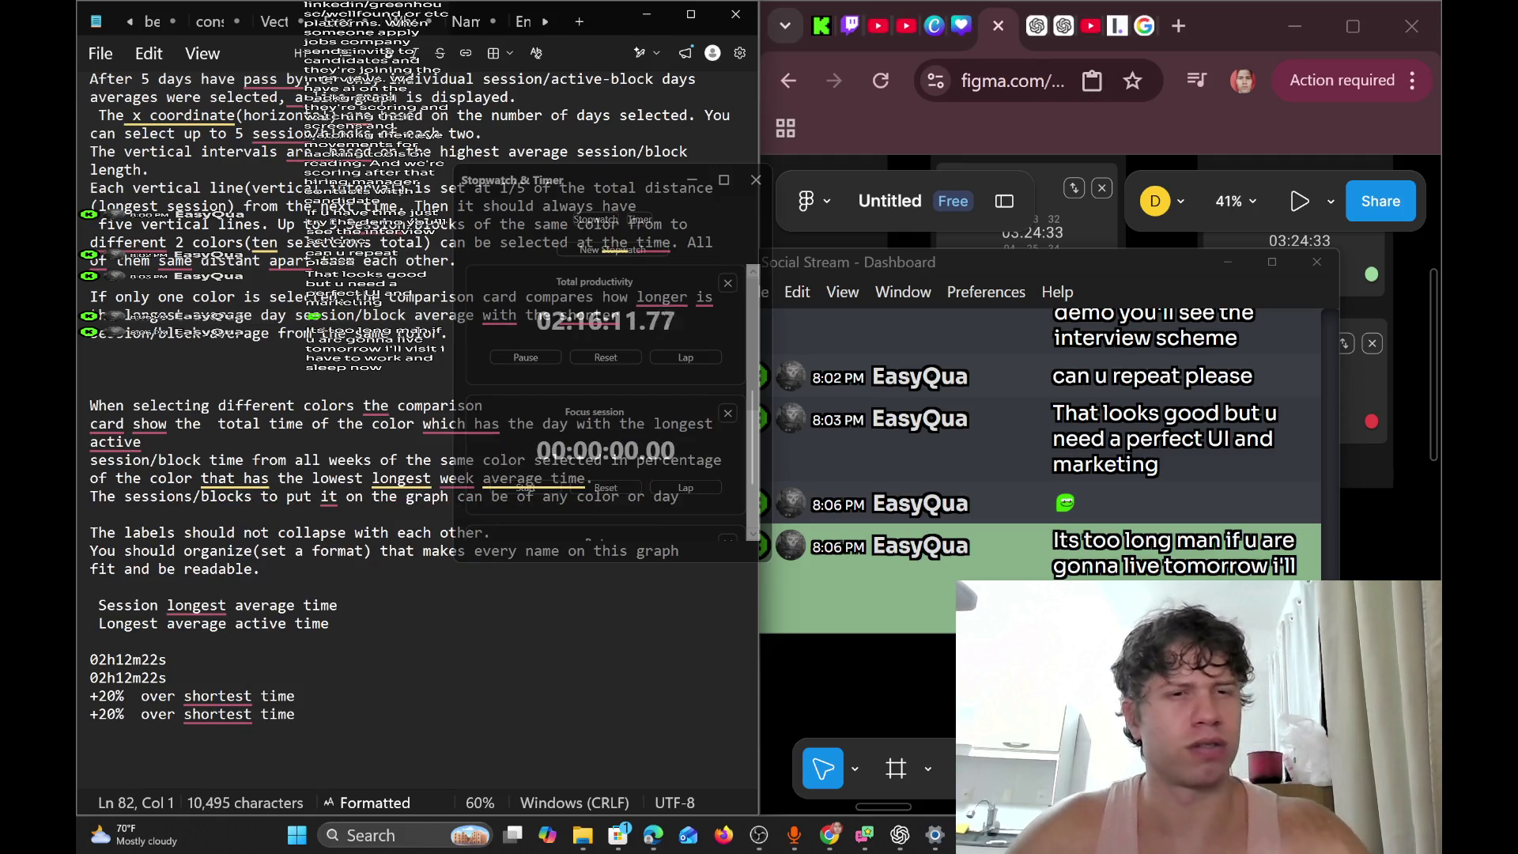
{"action": "scroll", "coordinate": [419, 435], "scroll_direction": "up", "scroll_amount": 4}
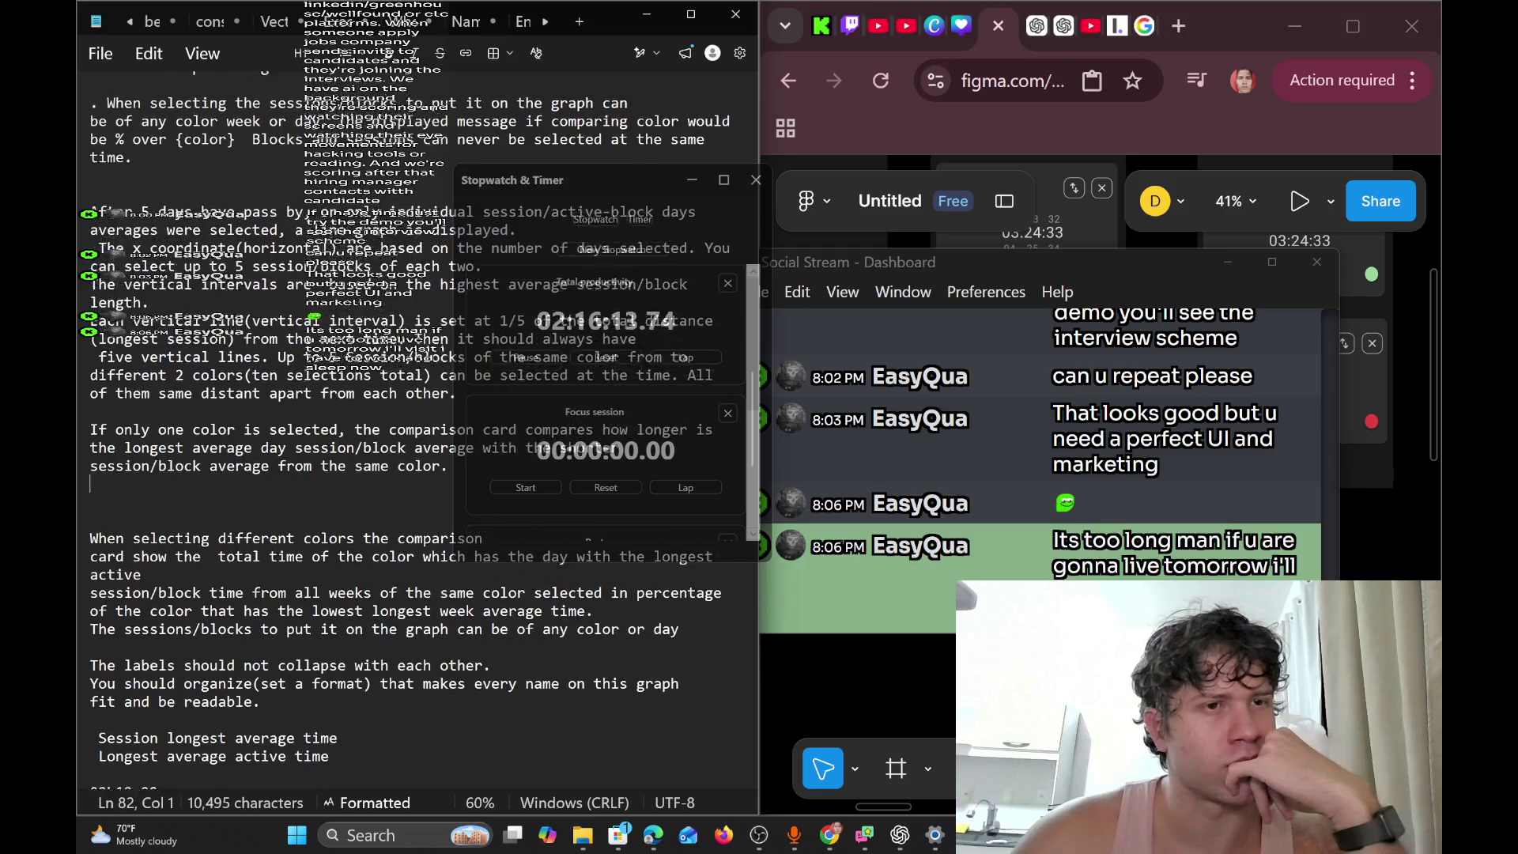
{"action": "scroll", "coordinate": [419, 435], "scroll_direction": "up", "scroll_amount": 2}
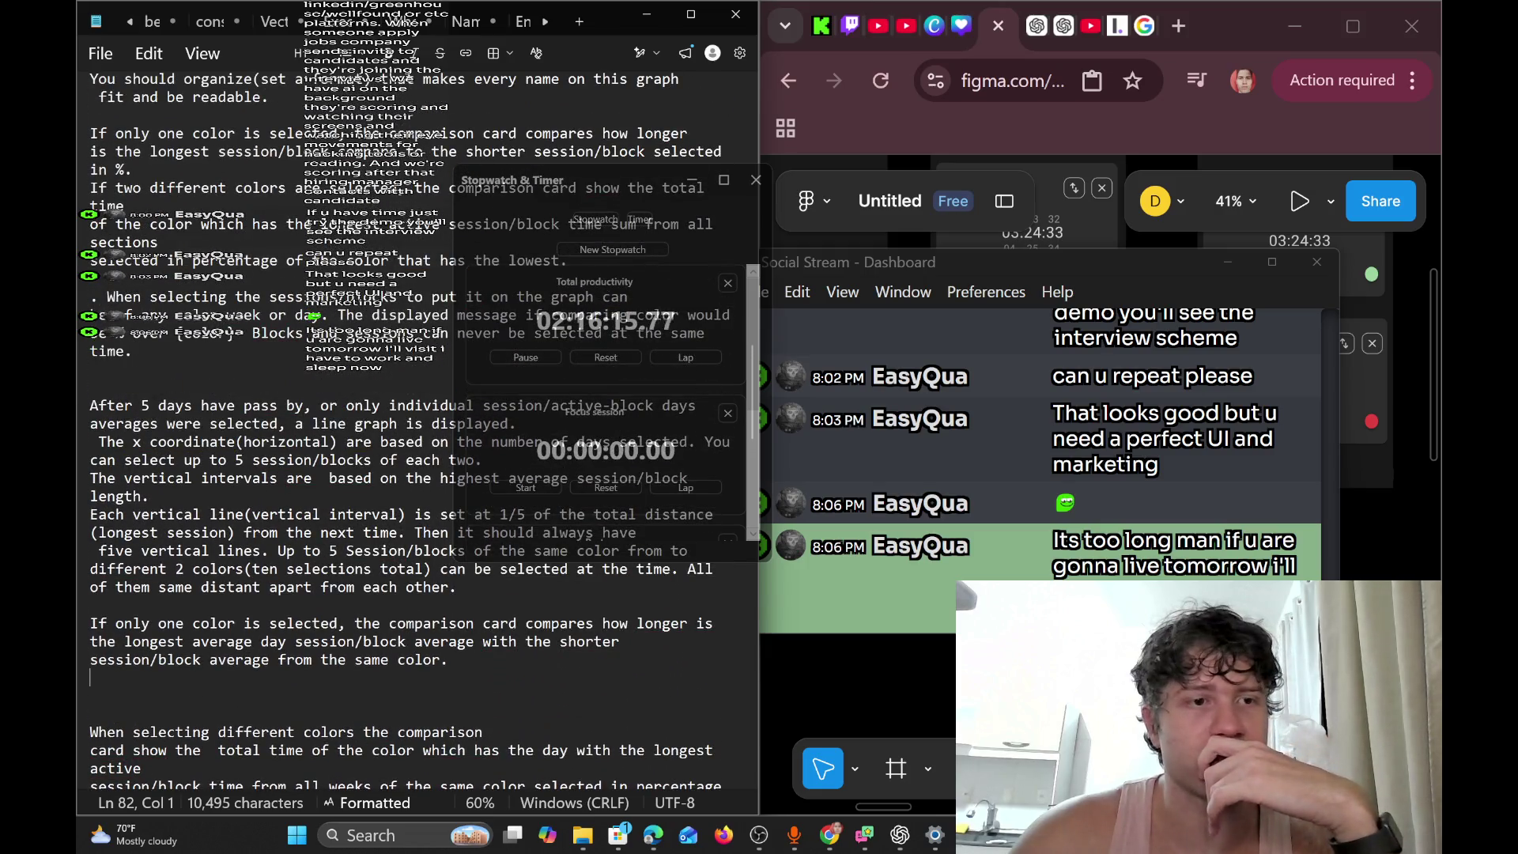
{"action": "scroll", "coordinate": [419, 434], "scroll_direction": "up", "scroll_amount": 1}
{"action": "scroll", "coordinate": [419, 435], "scroll_direction": "up", "scroll_amount": 6}
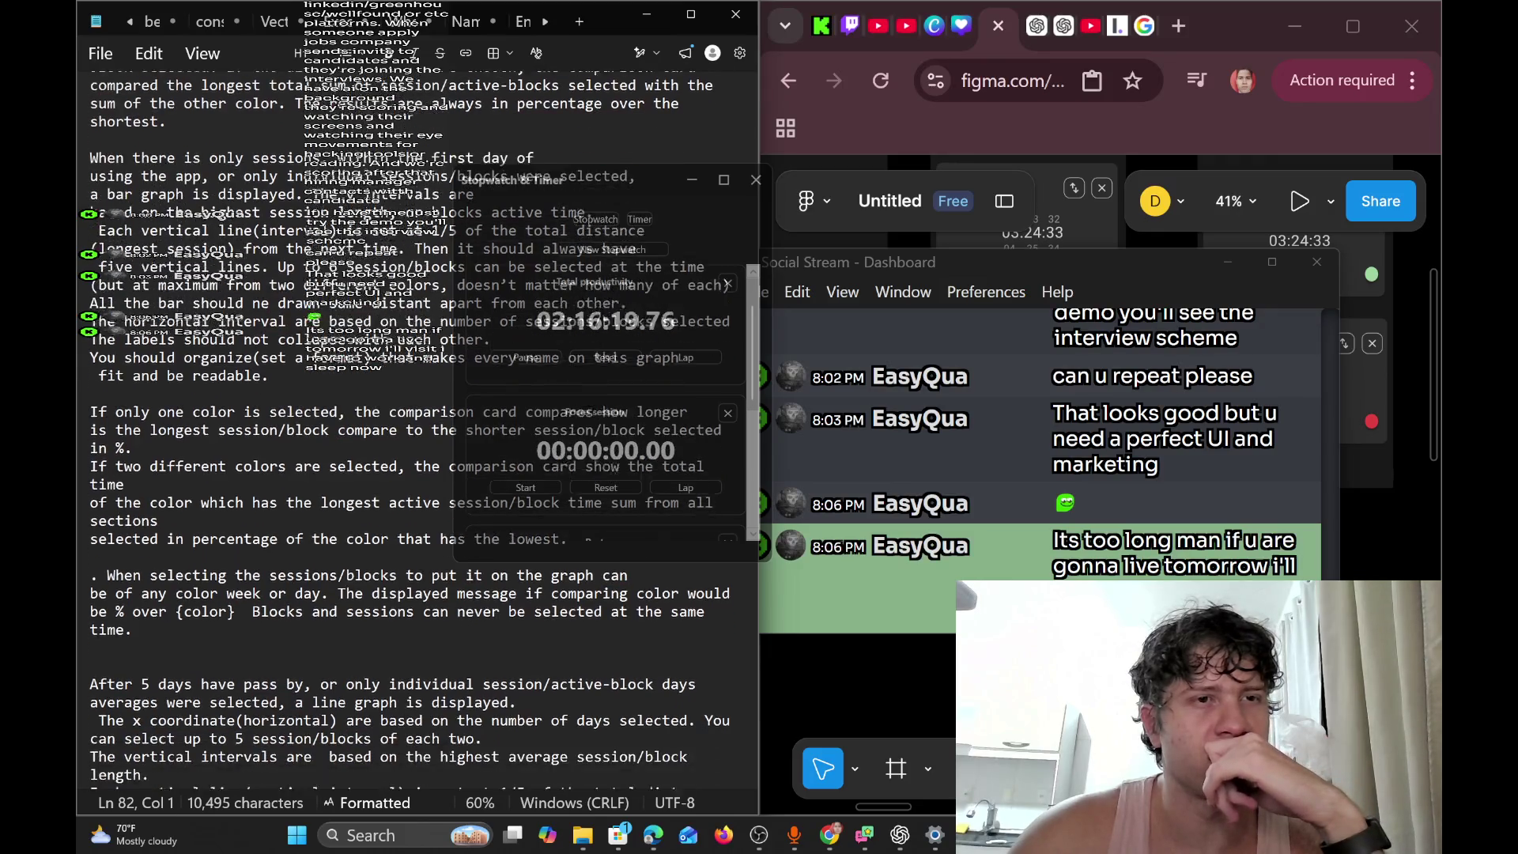
{"action": "scroll", "coordinate": [419, 435], "scroll_direction": "down", "scroll_amount": 4}
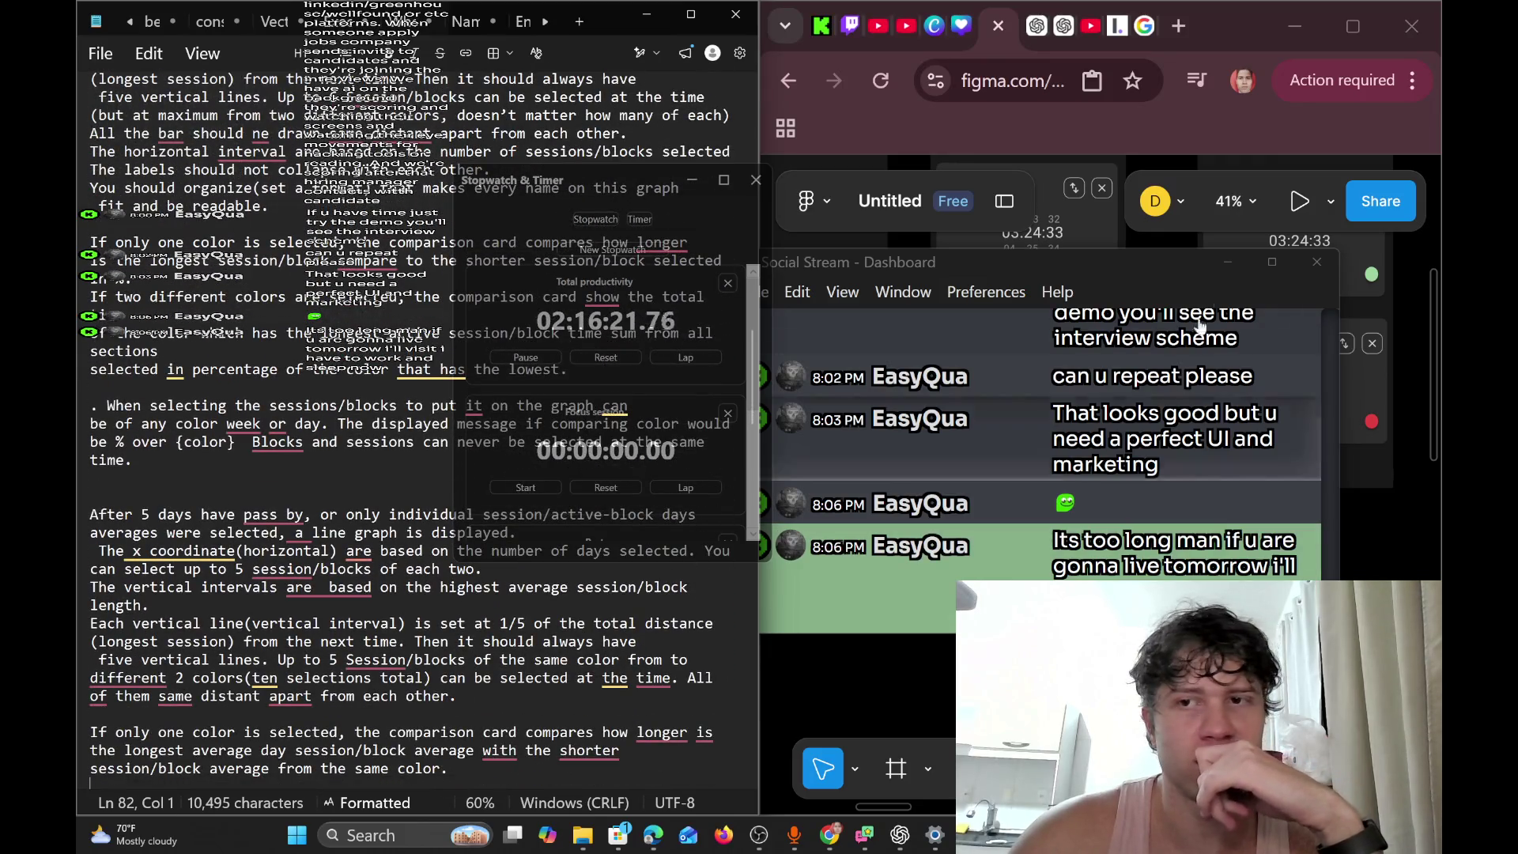
Step: Hide the chat dashboard and move the stopwatch window aside to reveal the Figma canvas
{"action": "left_click", "coordinate": [1227, 260]}
{"action": "left_click", "coordinate": [1228, 264]}
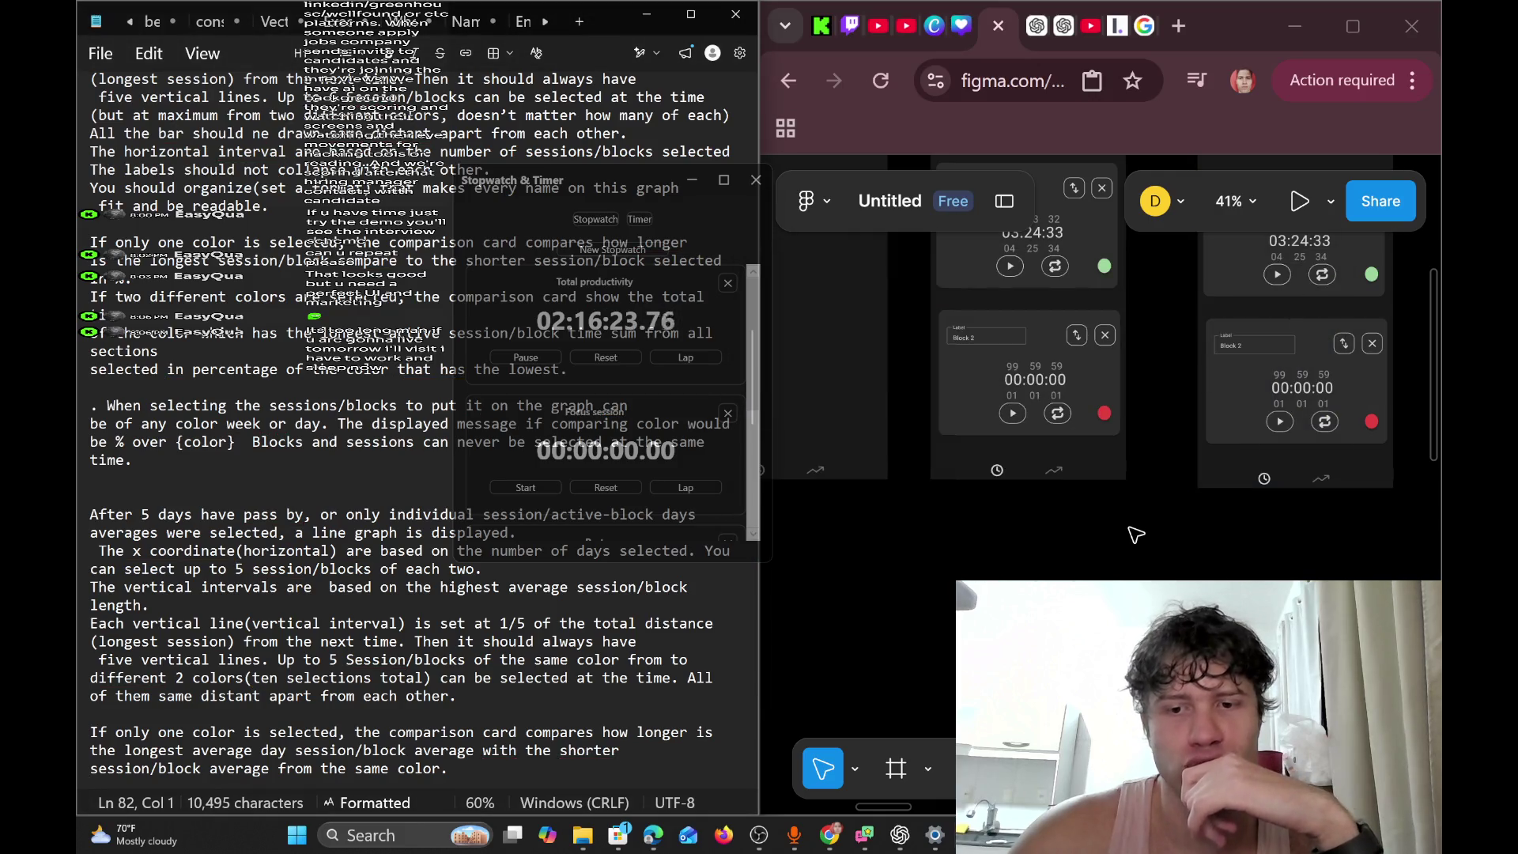
{"action": "scroll", "coordinate": [1136, 535], "scroll_direction": "down", "scroll_amount": 2}
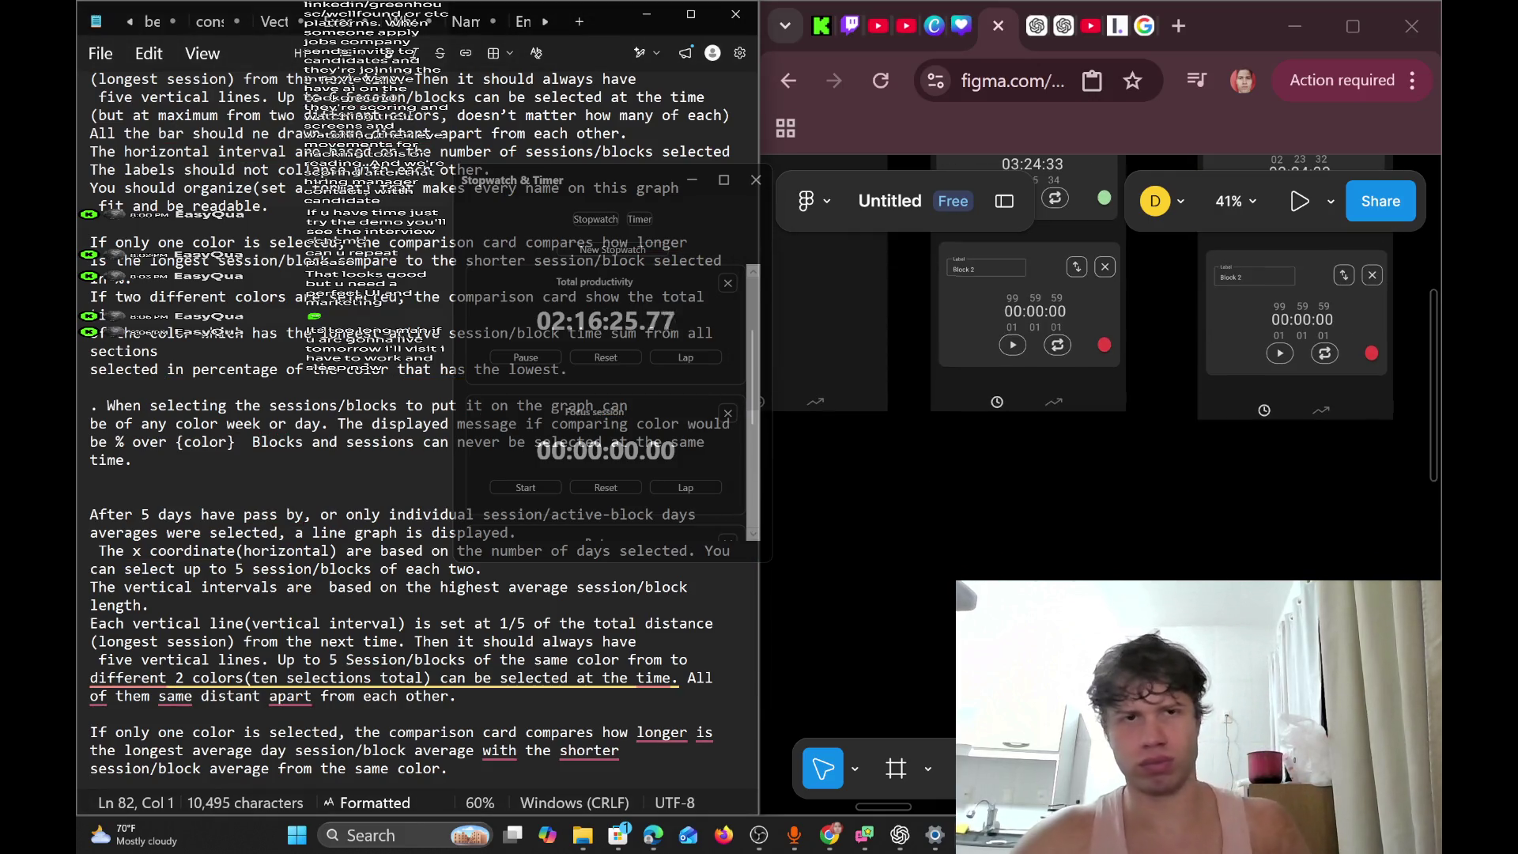
{"action": "mouse_move", "coordinate": [625, 182]}
{"action": "left_mouse_down"}
{"action": "mouse_move", "coordinate": [913, 307]}
{"action": "mouse_move", "coordinate": [907, 393]}
{"action": "mouse_move", "coordinate": [772, 347]}
{"action": "left_mouse_up"}
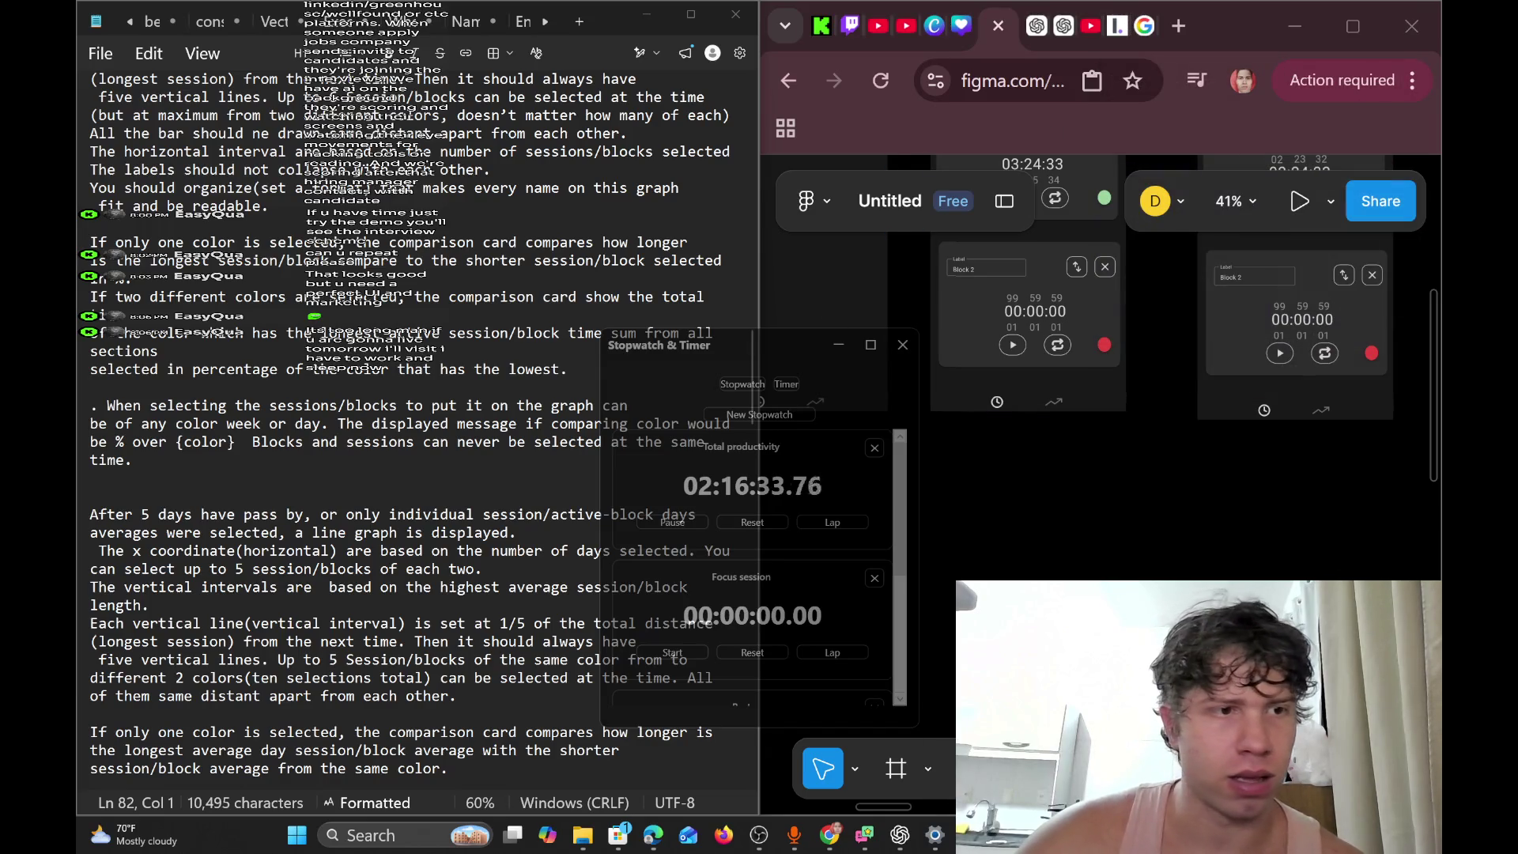
{"action": "scroll", "coordinate": [419, 427], "scroll_direction": "down", "scroll_amount": 9}
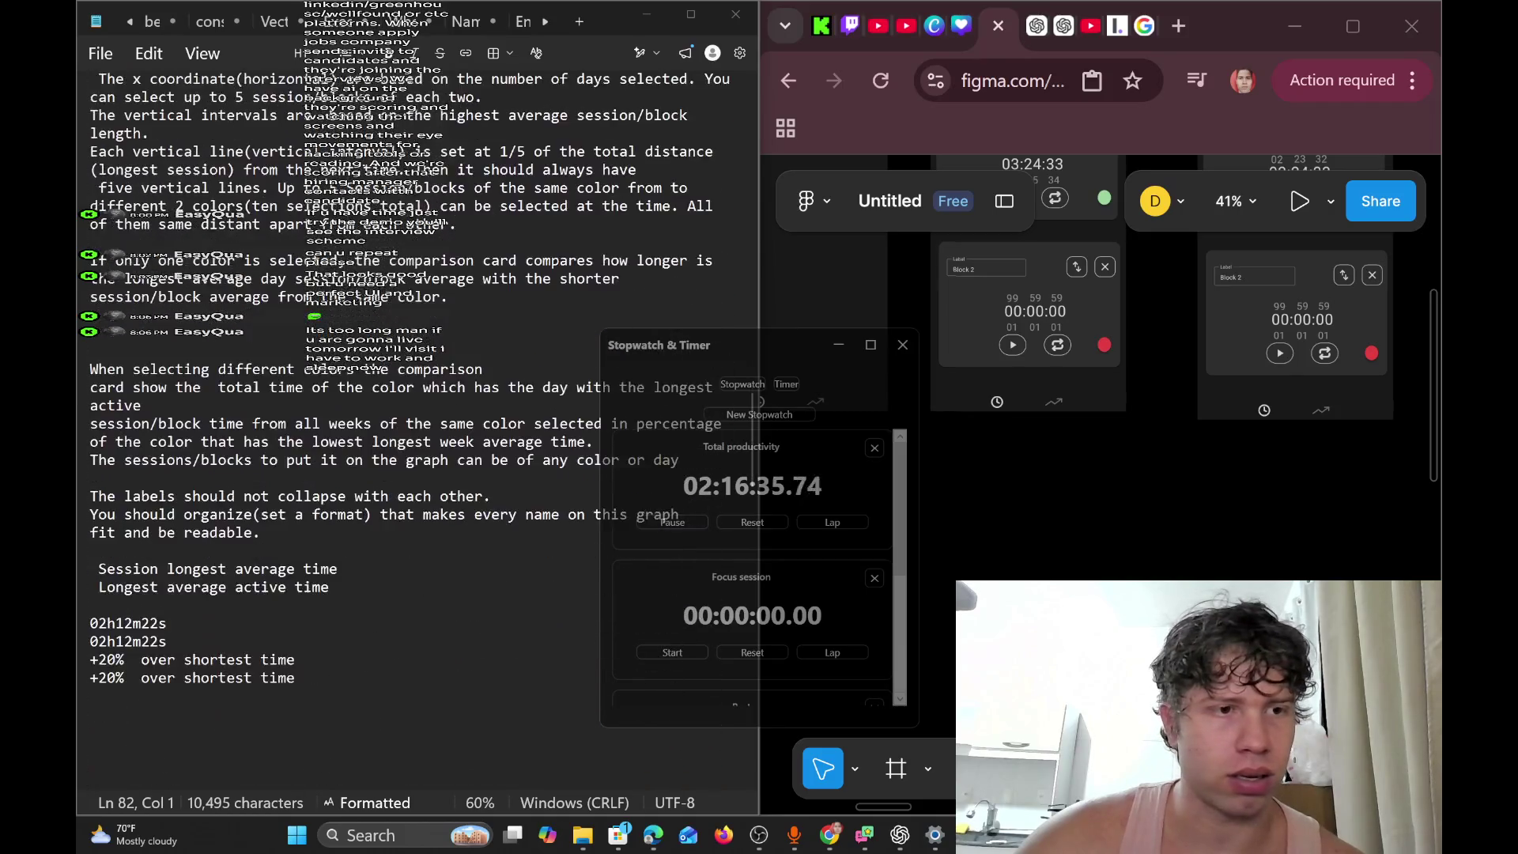
{"action": "scroll", "coordinate": [419, 379], "scroll_direction": "down", "scroll_amount": 1}
Step: Select the text from the comparison paragraph to the end of the notes, then deselect it
{"action": "mouse_move", "coordinate": [89, 223]}
{"action": "left_mouse_down"}
{"action": "mouse_move", "coordinate": [356, 405]}
{"action": "mouse_move", "coordinate": [271, 605]}
{"action": "mouse_move", "coordinate": [90, 623]}
{"action": "left_mouse_up"}
{"action": "left_click", "coordinate": [345, 495]}
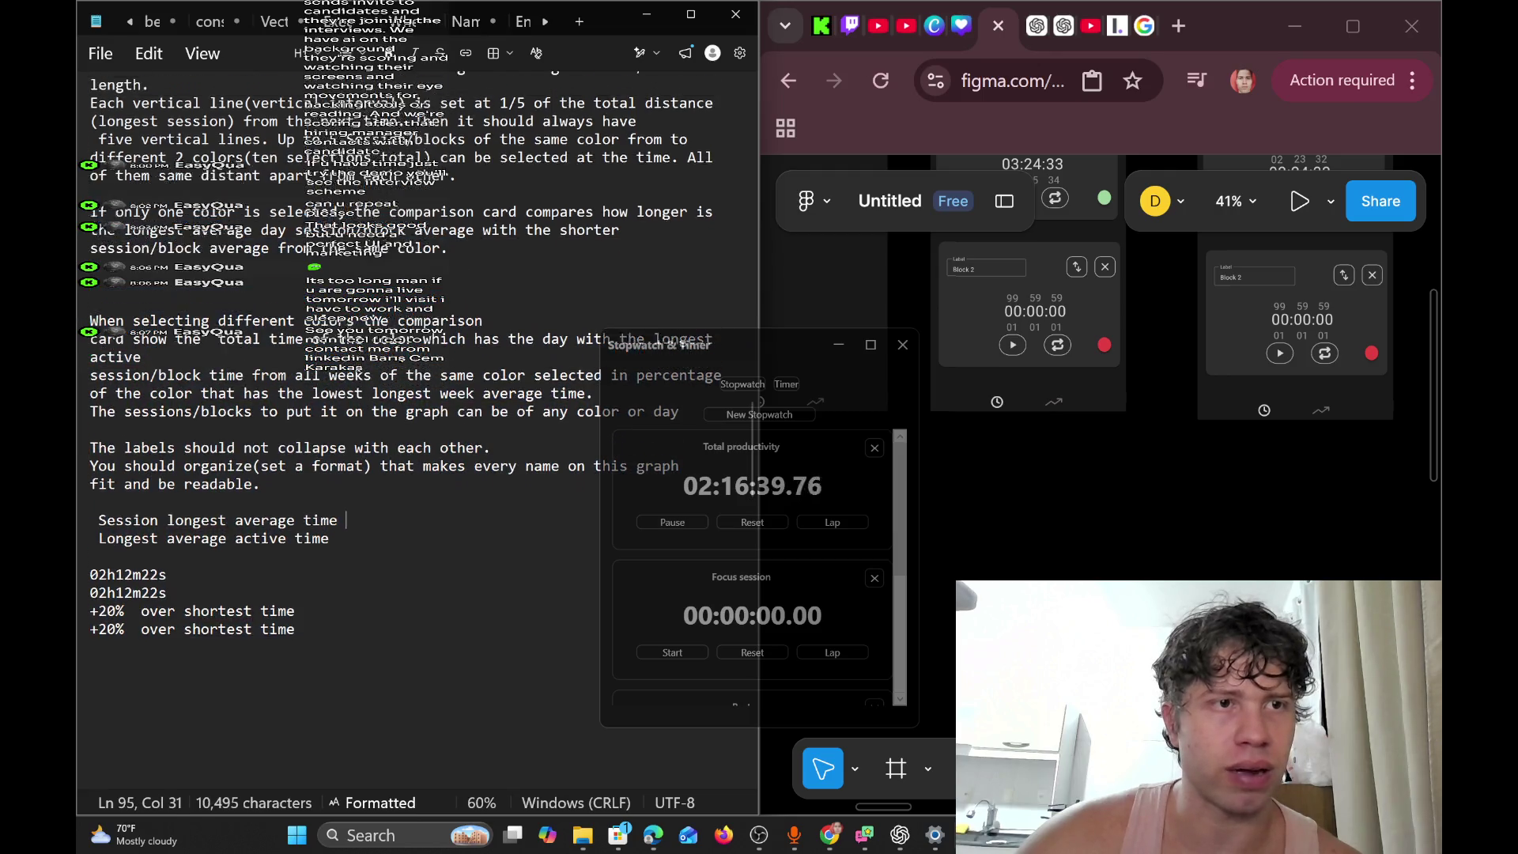
{"action": "scroll", "coordinate": [345, 495], "scroll_direction": "up", "scroll_amount": 1}
{"action": "scroll", "coordinate": [346, 496], "scroll_direction": "up", "scroll_amount": 1}
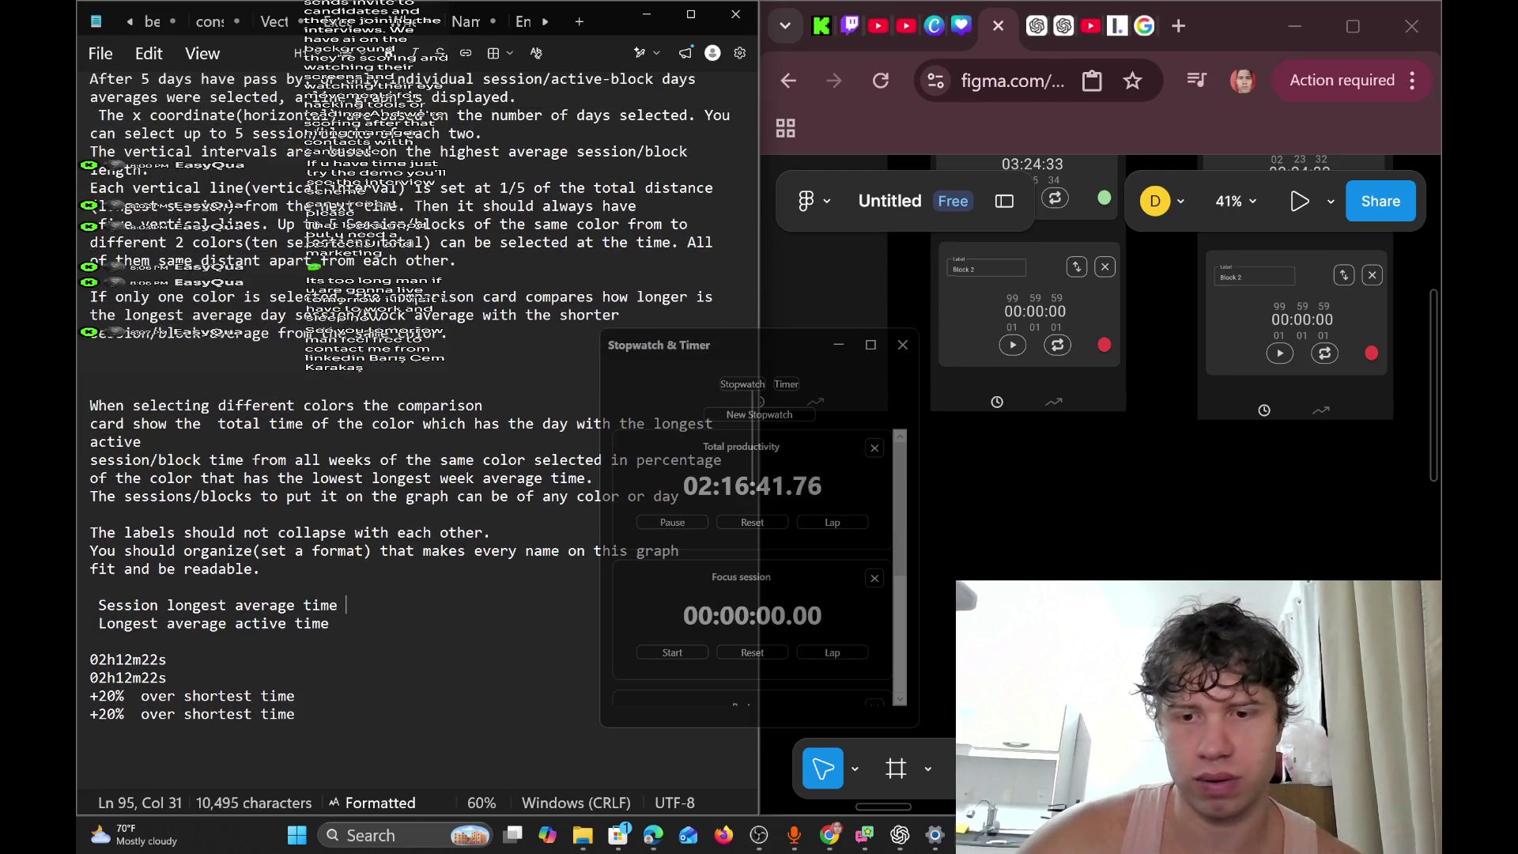
{"action": "mouse_move", "coordinate": [759, 836]}
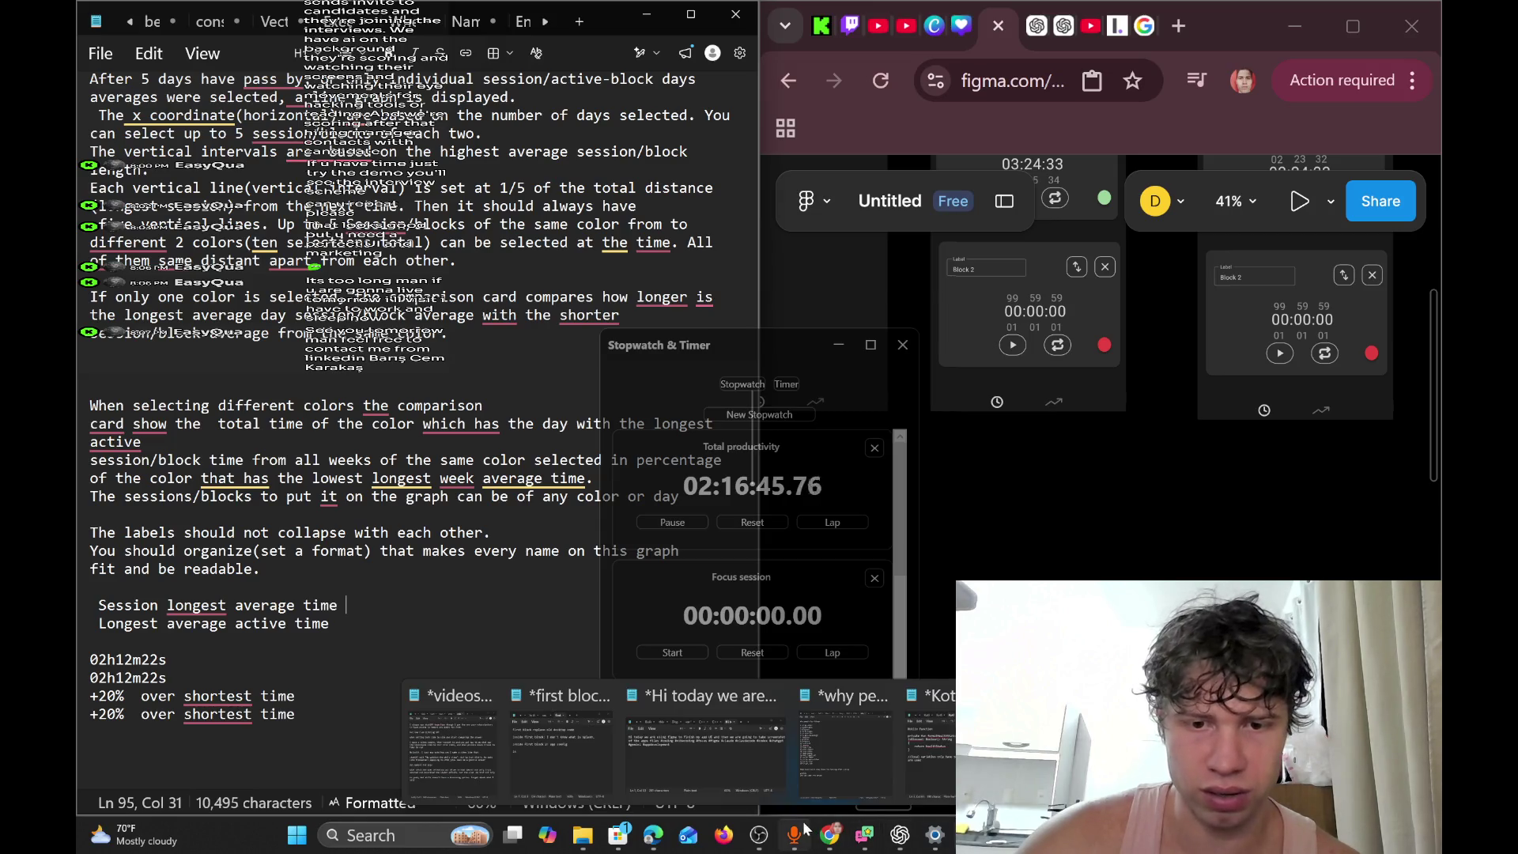
Step: Bring the Figma mockups window forward and pan toward the Monthly average screen
{"action": "mouse_move", "coordinate": [831, 840]}
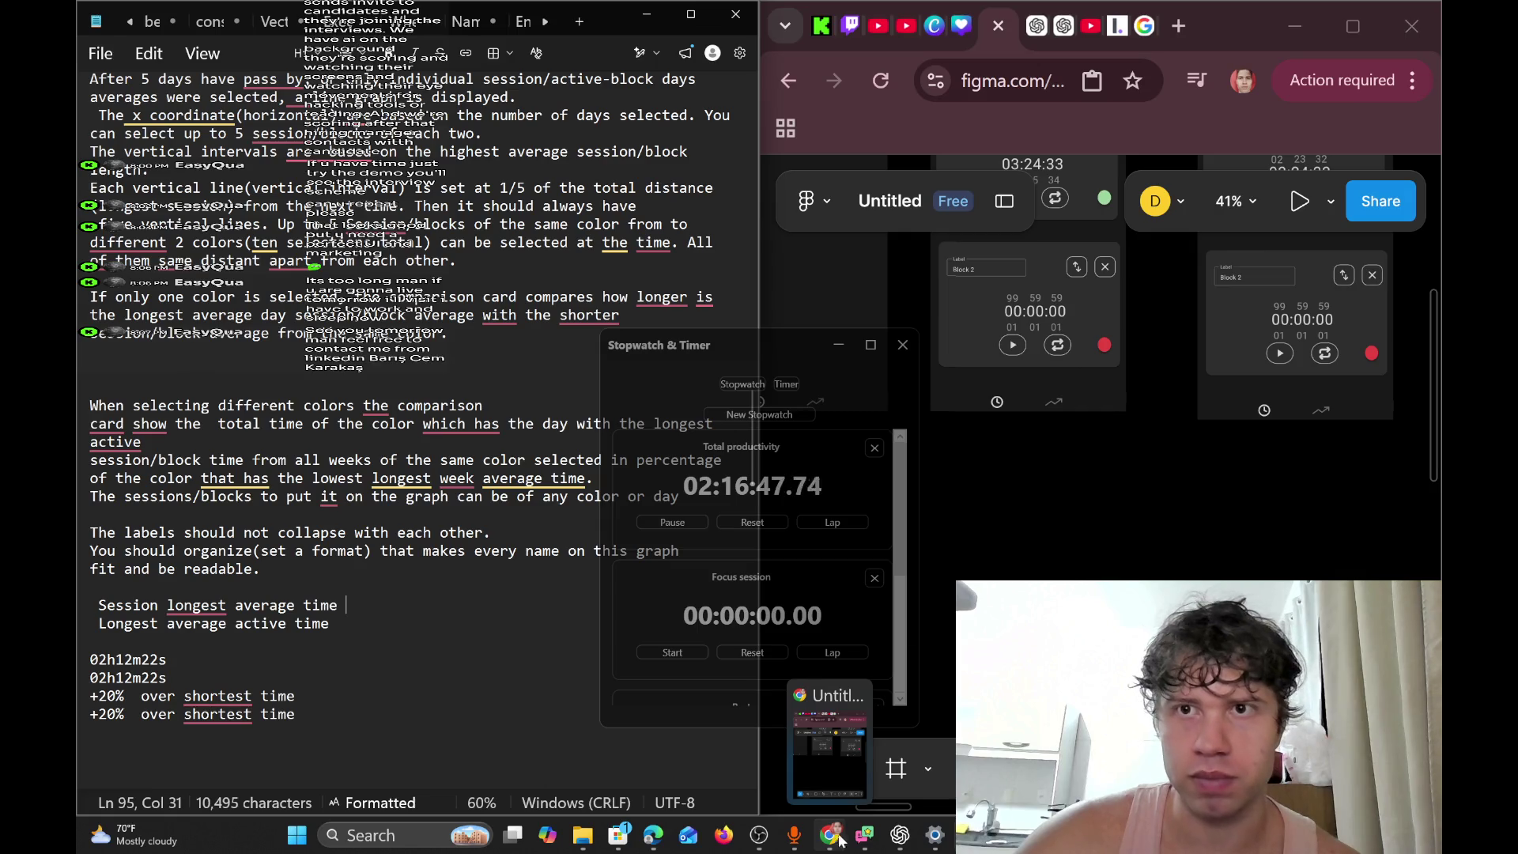
{"action": "left_click", "coordinate": [841, 839]}
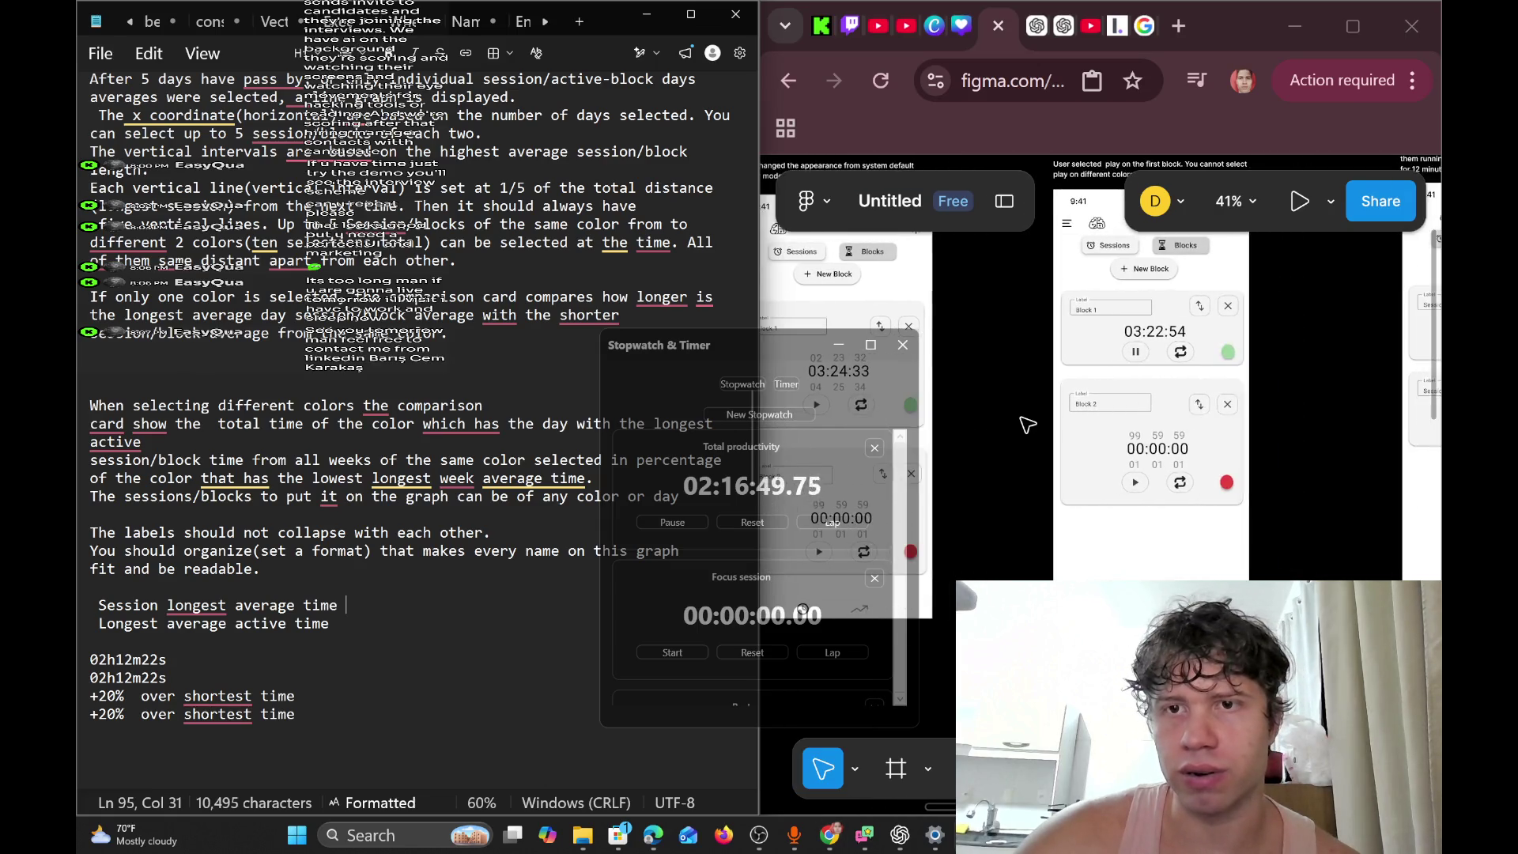
{"action": "scroll", "coordinate": [1026, 424], "scroll_direction": "down", "scroll_amount": 10}
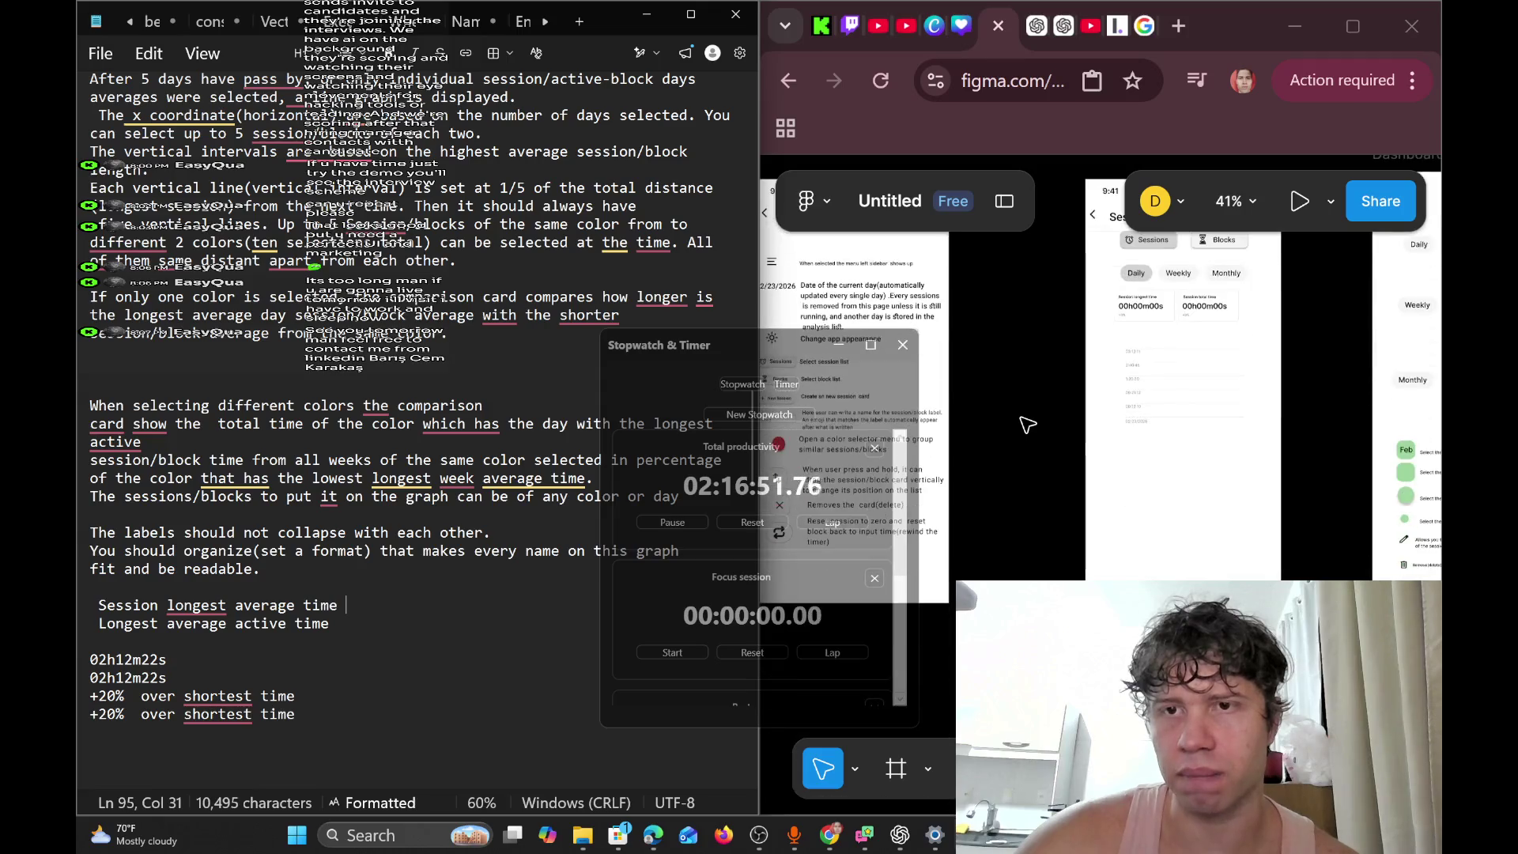
{"action": "scroll", "coordinate": [1026, 425], "scroll_direction": "down", "scroll_amount": 5}
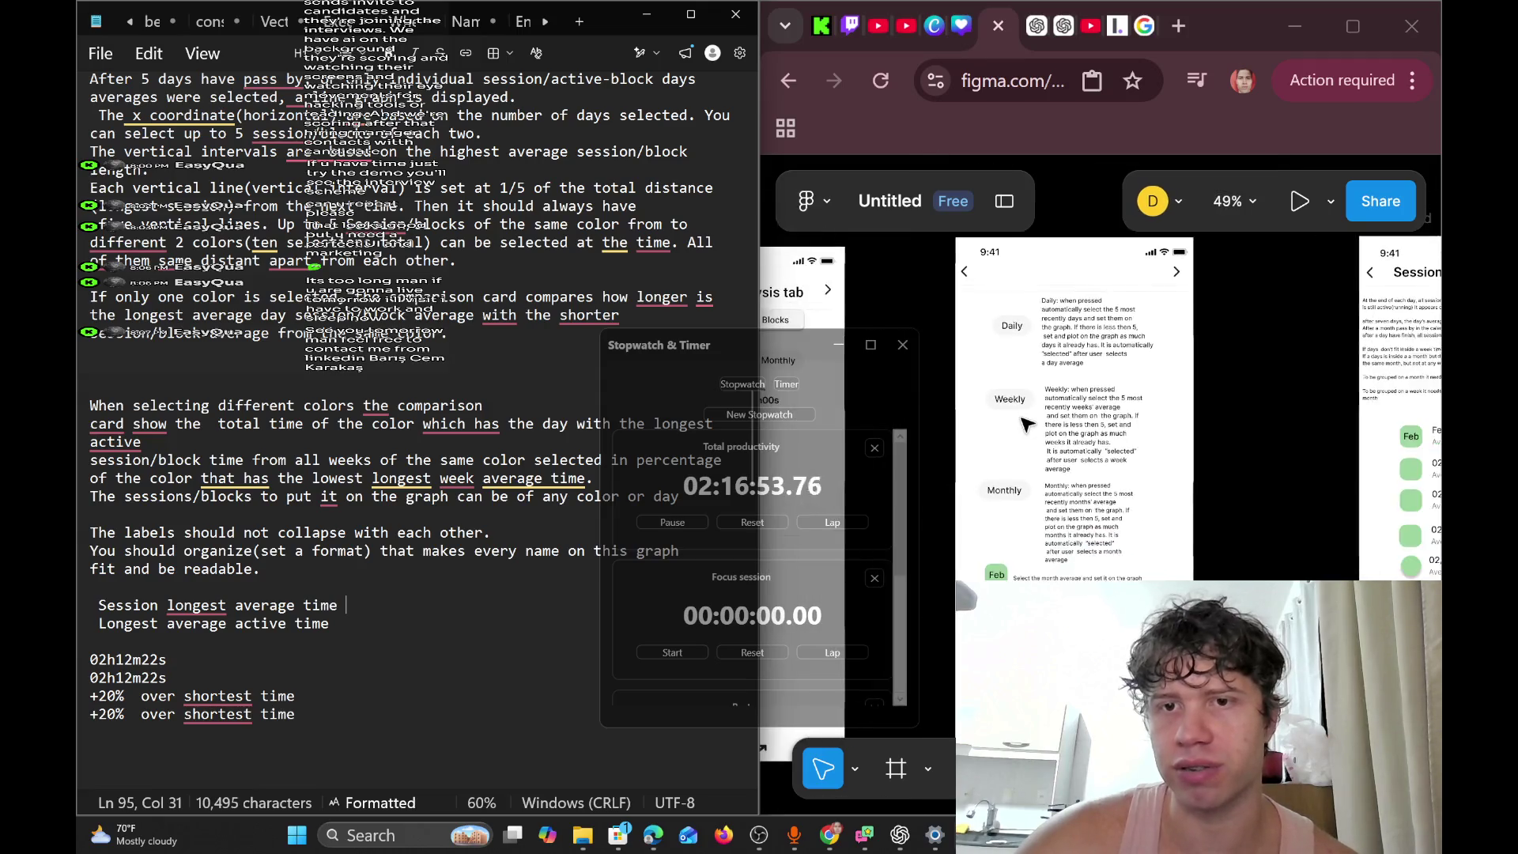
{"action": "scroll", "coordinate": [1026, 425], "scroll_direction": "down", "scroll_amount": 5}
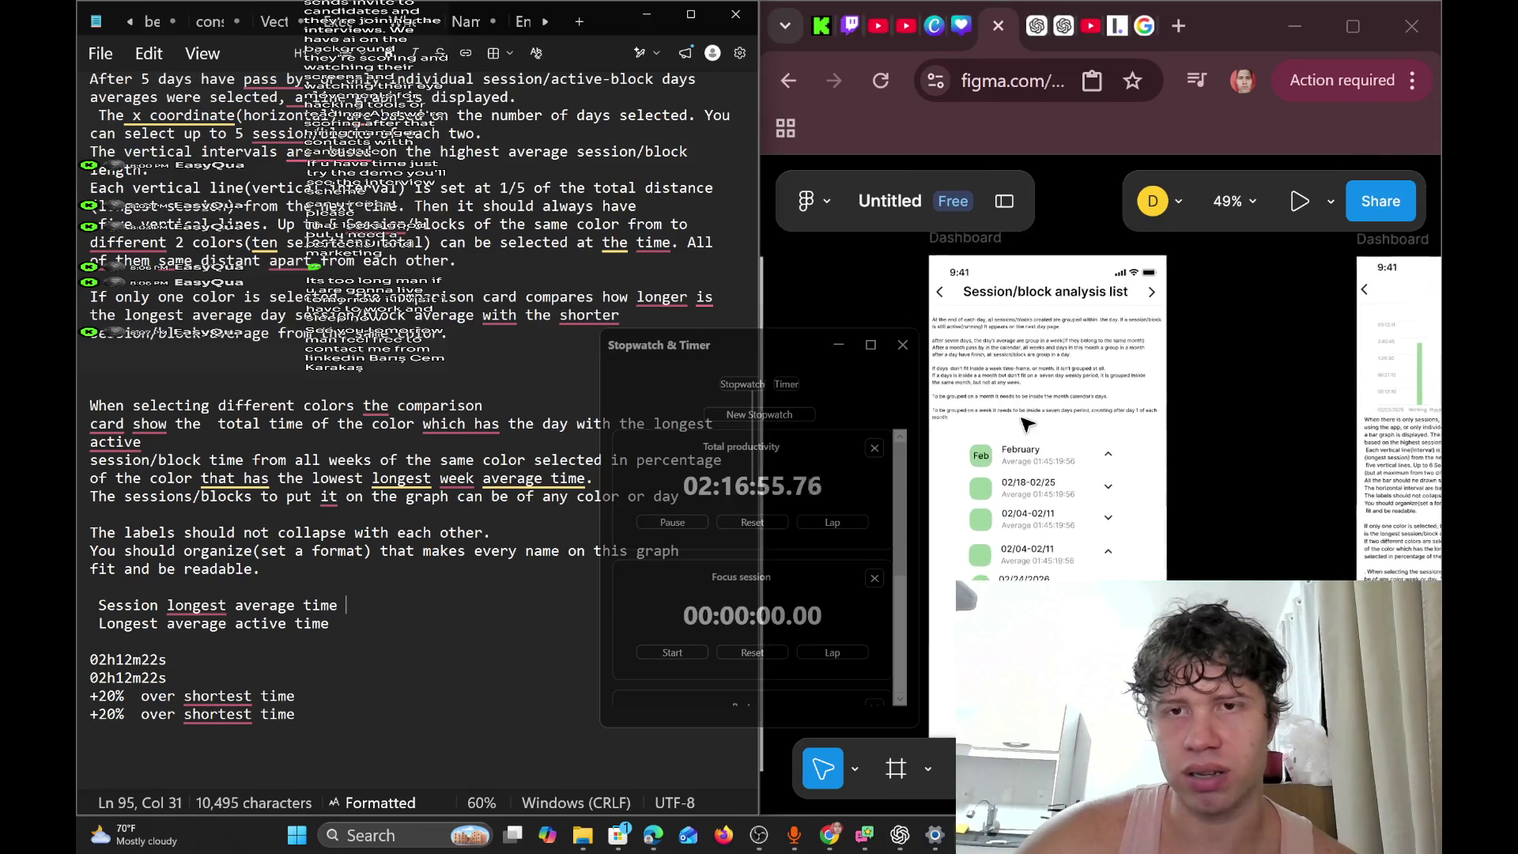
{"action": "scroll", "coordinate": [1026, 424], "scroll_direction": "right", "scroll_amount": 5}
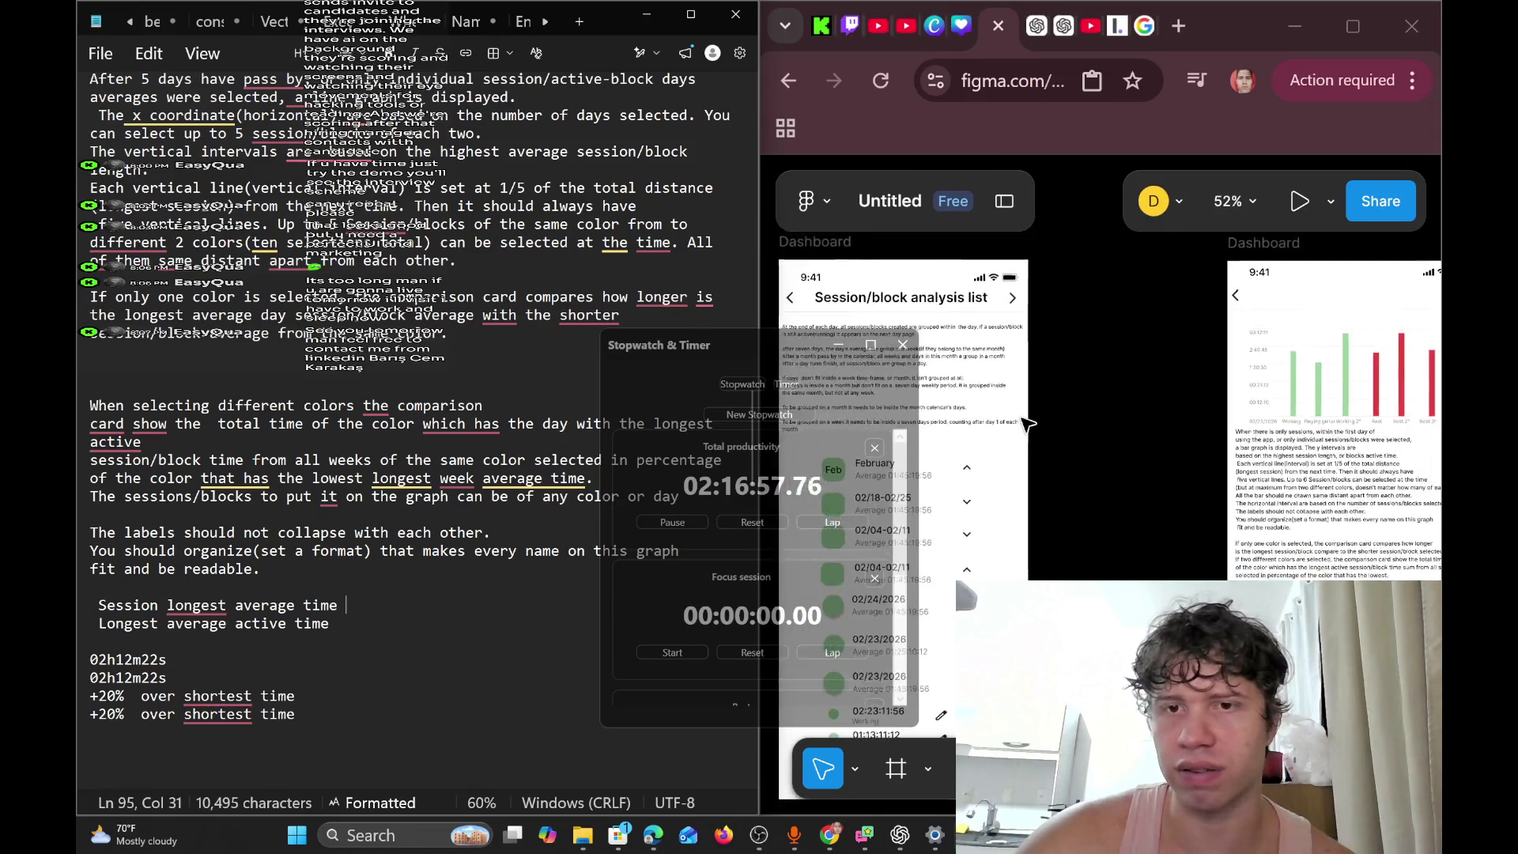
{"action": "scroll", "coordinate": [1026, 424], "scroll_direction": "right", "scroll_amount": 2}
Step: Select the description text block below the Monthly average line graph
{"action": "scroll", "coordinate": [1026, 424], "scroll_direction": "up", "scroll_amount": 5, "text": "ctrl"}
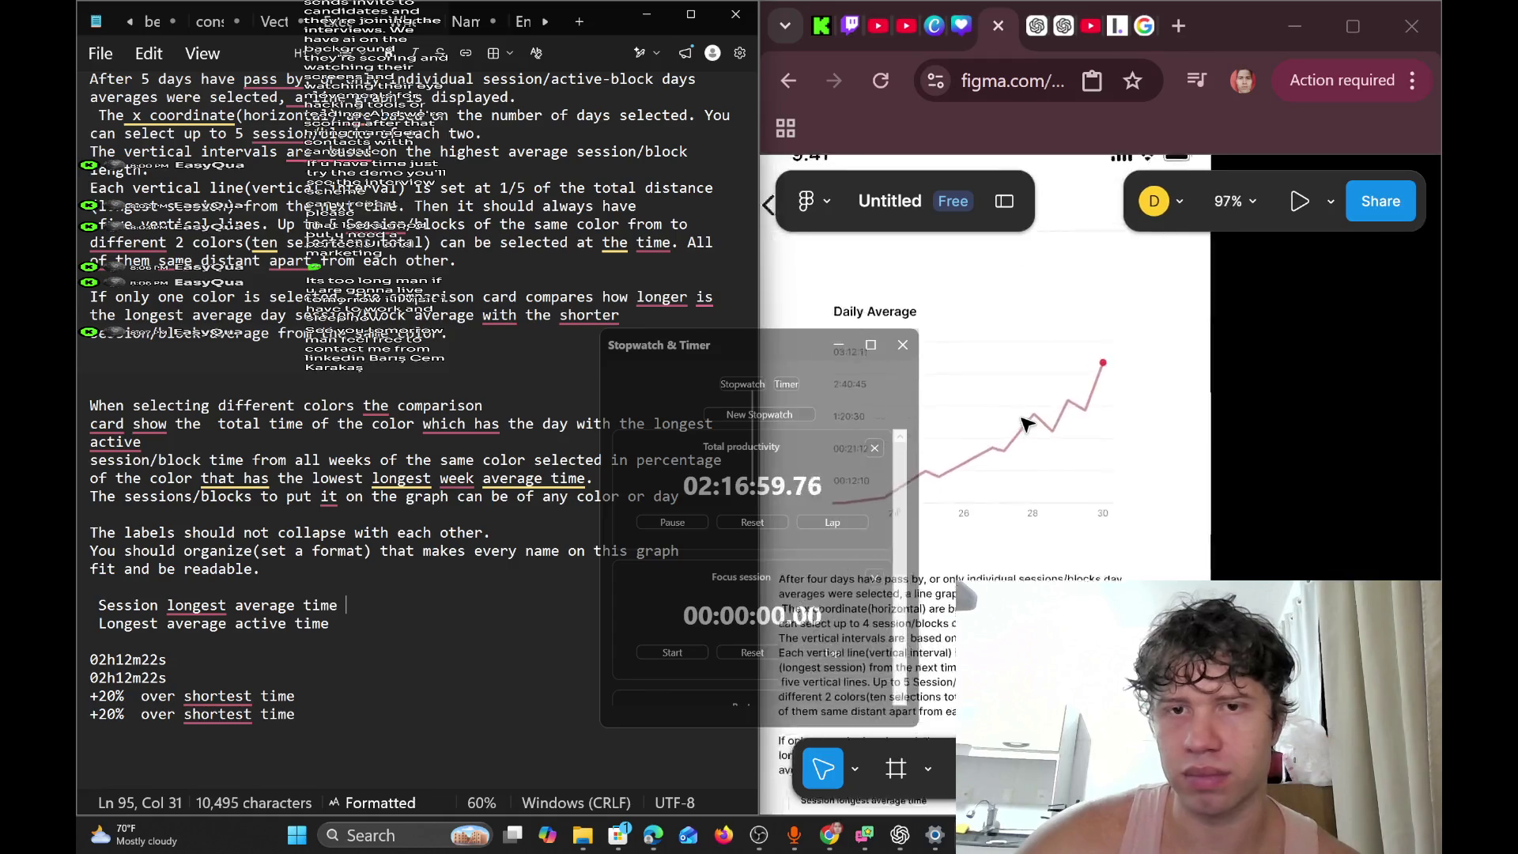
{"action": "scroll", "coordinate": [1026, 425], "scroll_direction": "down", "scroll_amount": 5, "text": "ctrl"}
{"action": "scroll", "coordinate": [1026, 425], "scroll_direction": "right", "scroll_amount": 2}
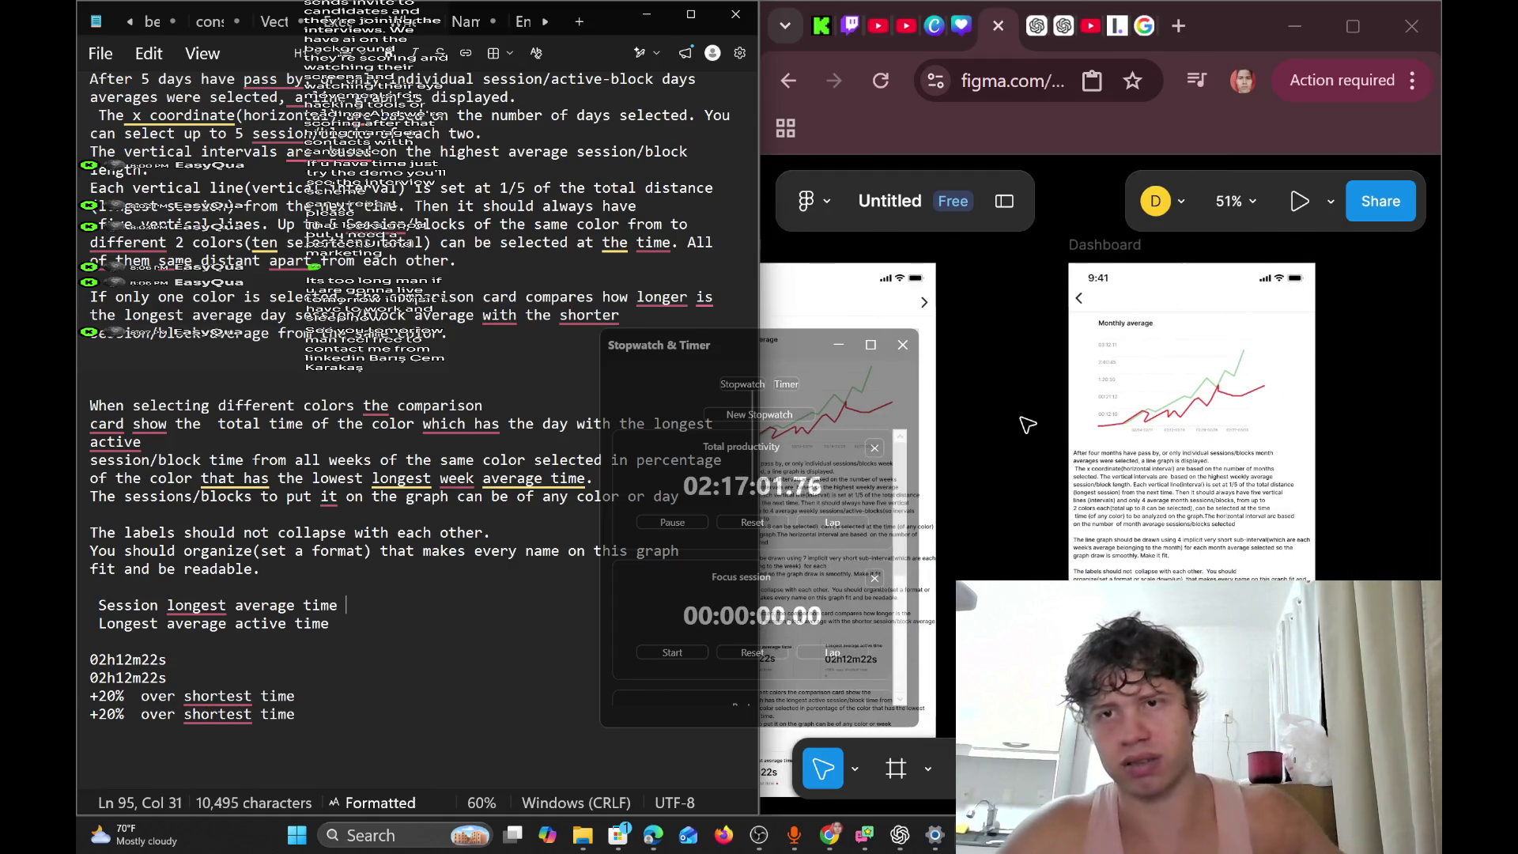
{"action": "scroll", "coordinate": [1026, 424], "scroll_direction": "right", "scroll_amount": 1}
{"action": "scroll", "coordinate": [1026, 424], "scroll_direction": "up", "scroll_amount": 6, "text": "ctrl"}
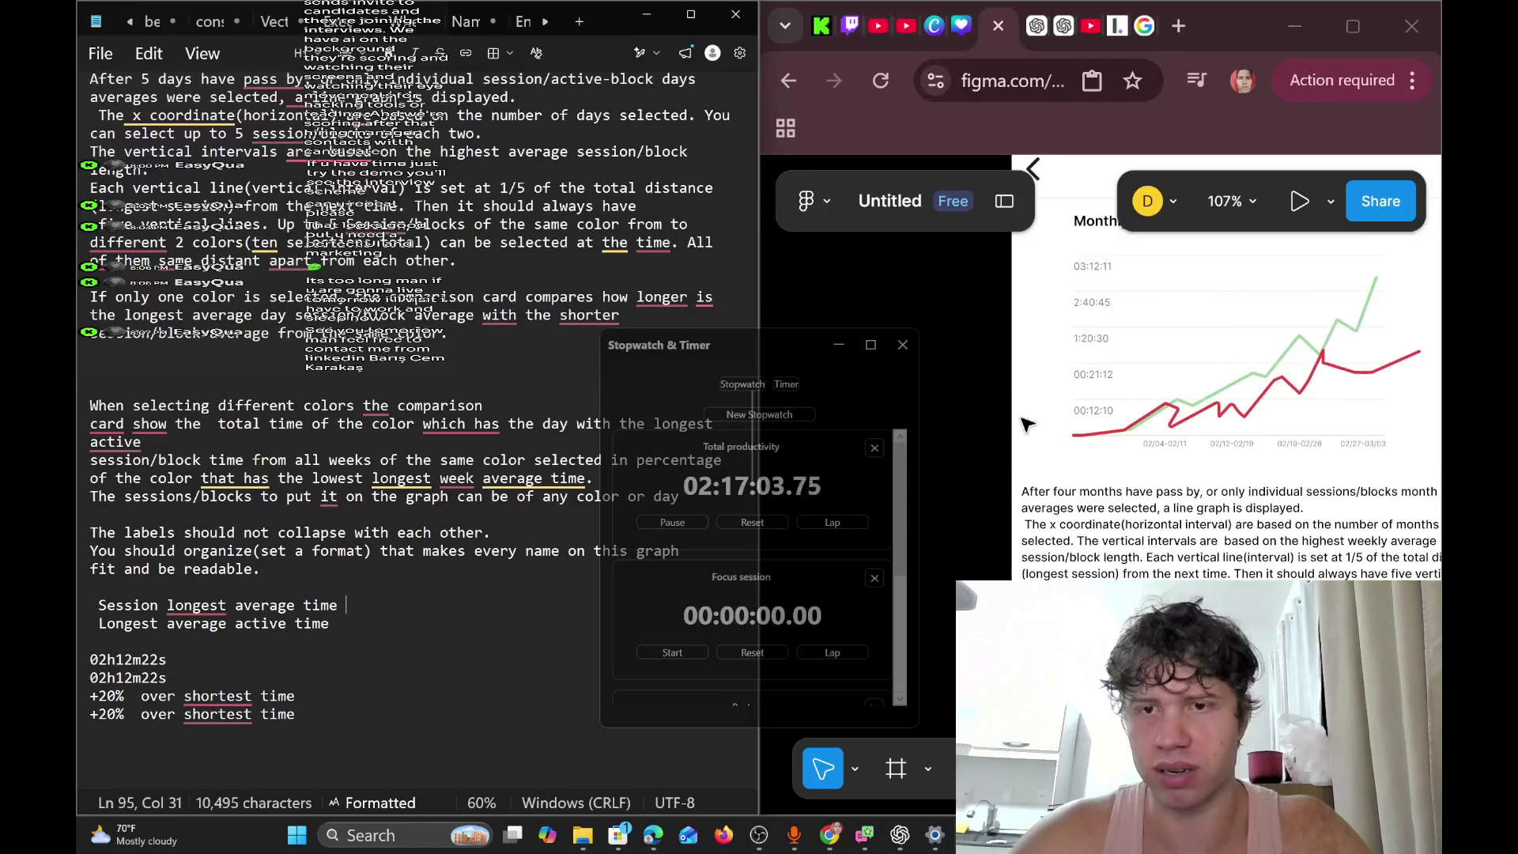
{"action": "scroll", "coordinate": [1026, 424], "scroll_direction": "down", "scroll_amount": 2}
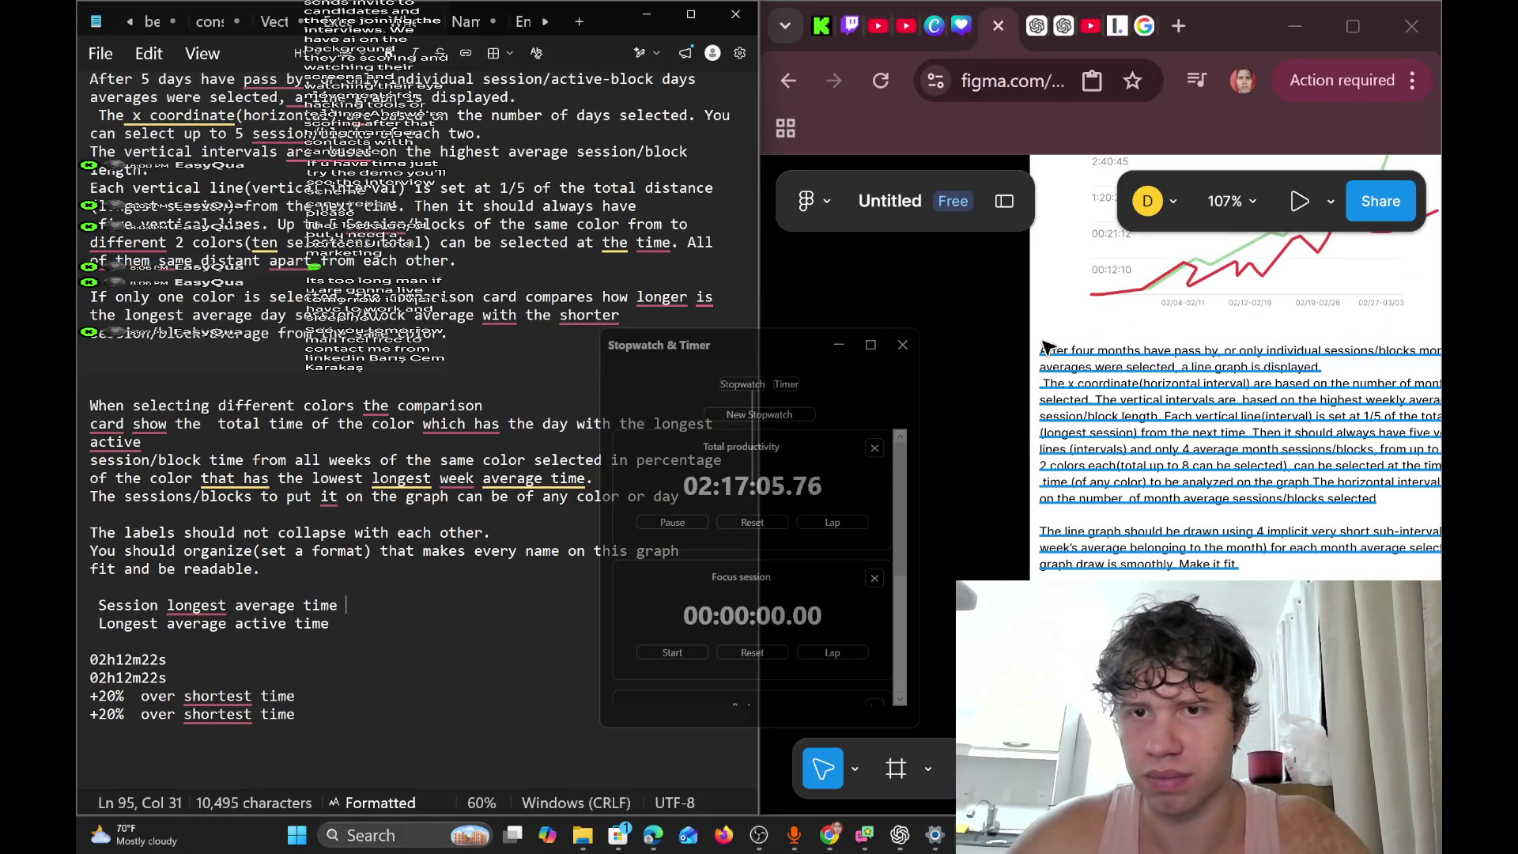
{"action": "left_click", "coordinate": [1116, 391]}
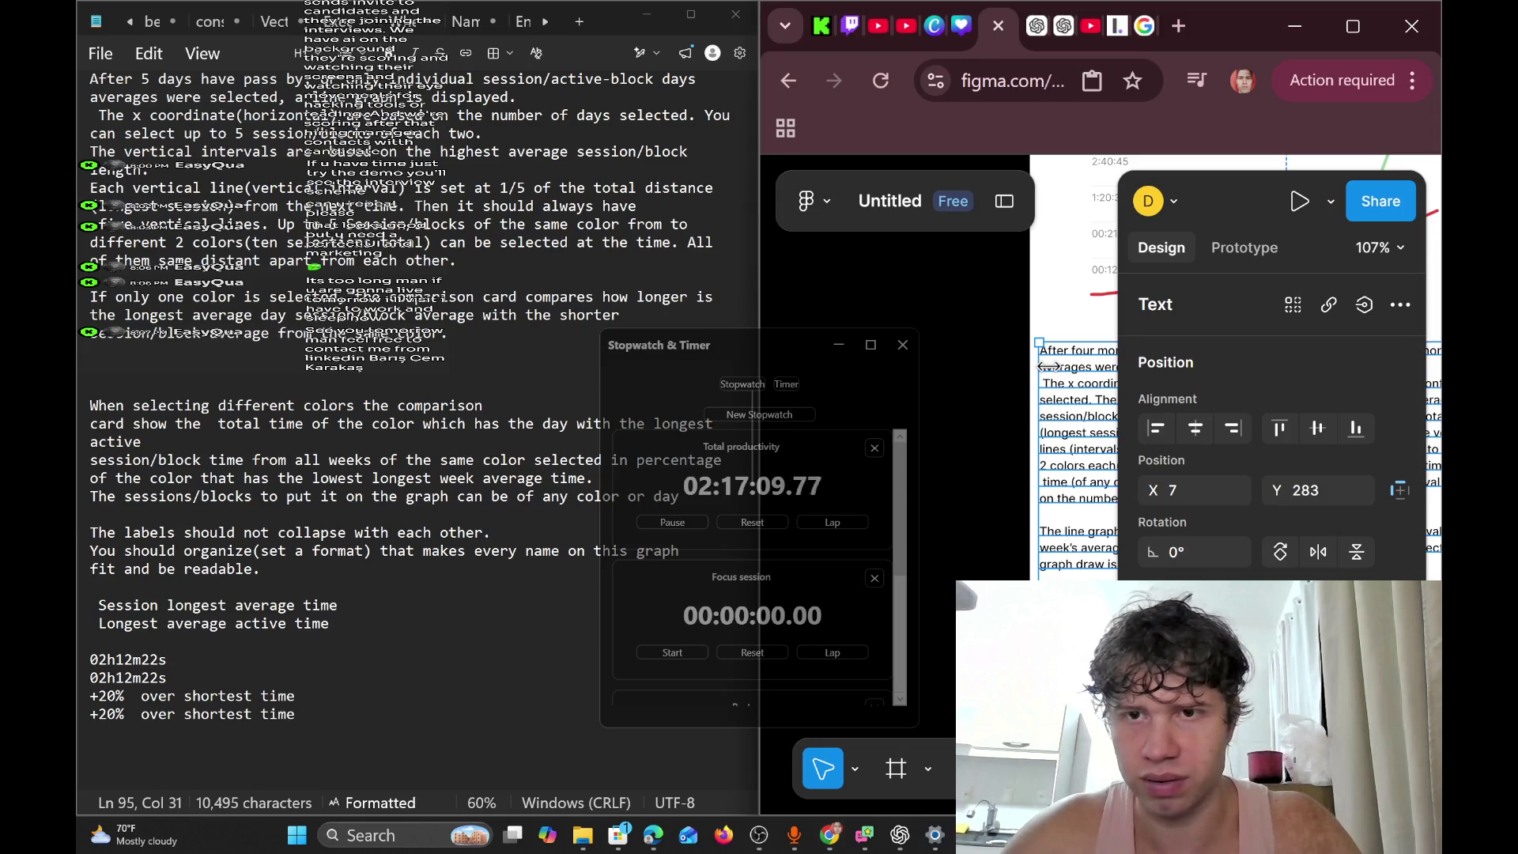
Step: Copy the Monthly average description text, then deselect it and pan the canvas
{"action": "right_click", "coordinate": [1093, 381]}
{"action": "left_click", "coordinate": [1171, 263]}
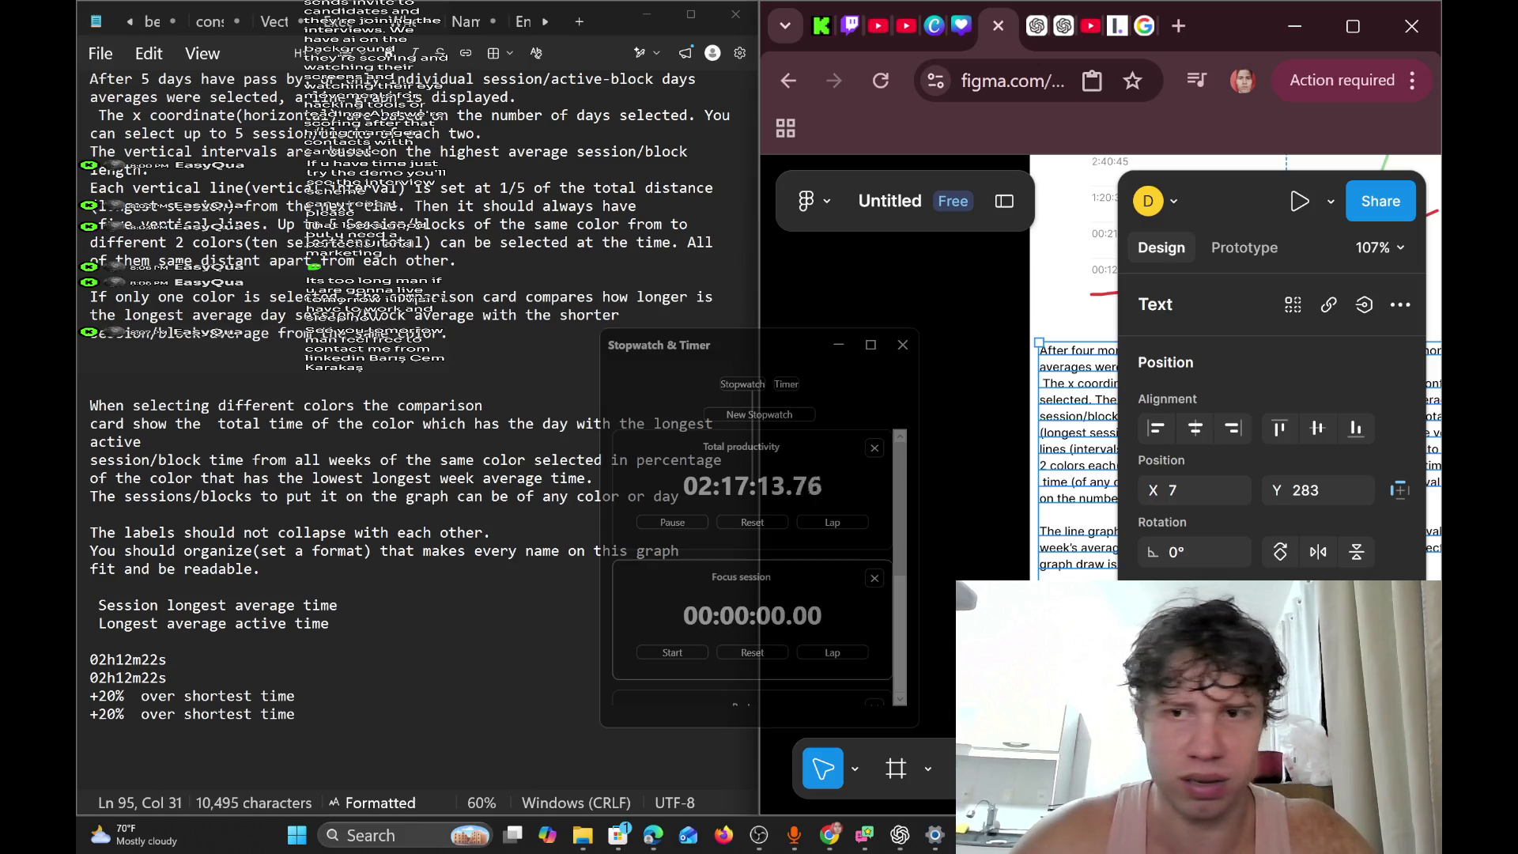
{"action": "left_click", "coordinate": [961, 376]}
{"action": "scroll", "coordinate": [411, 395], "scroll_direction": "down", "scroll_amount": 1}
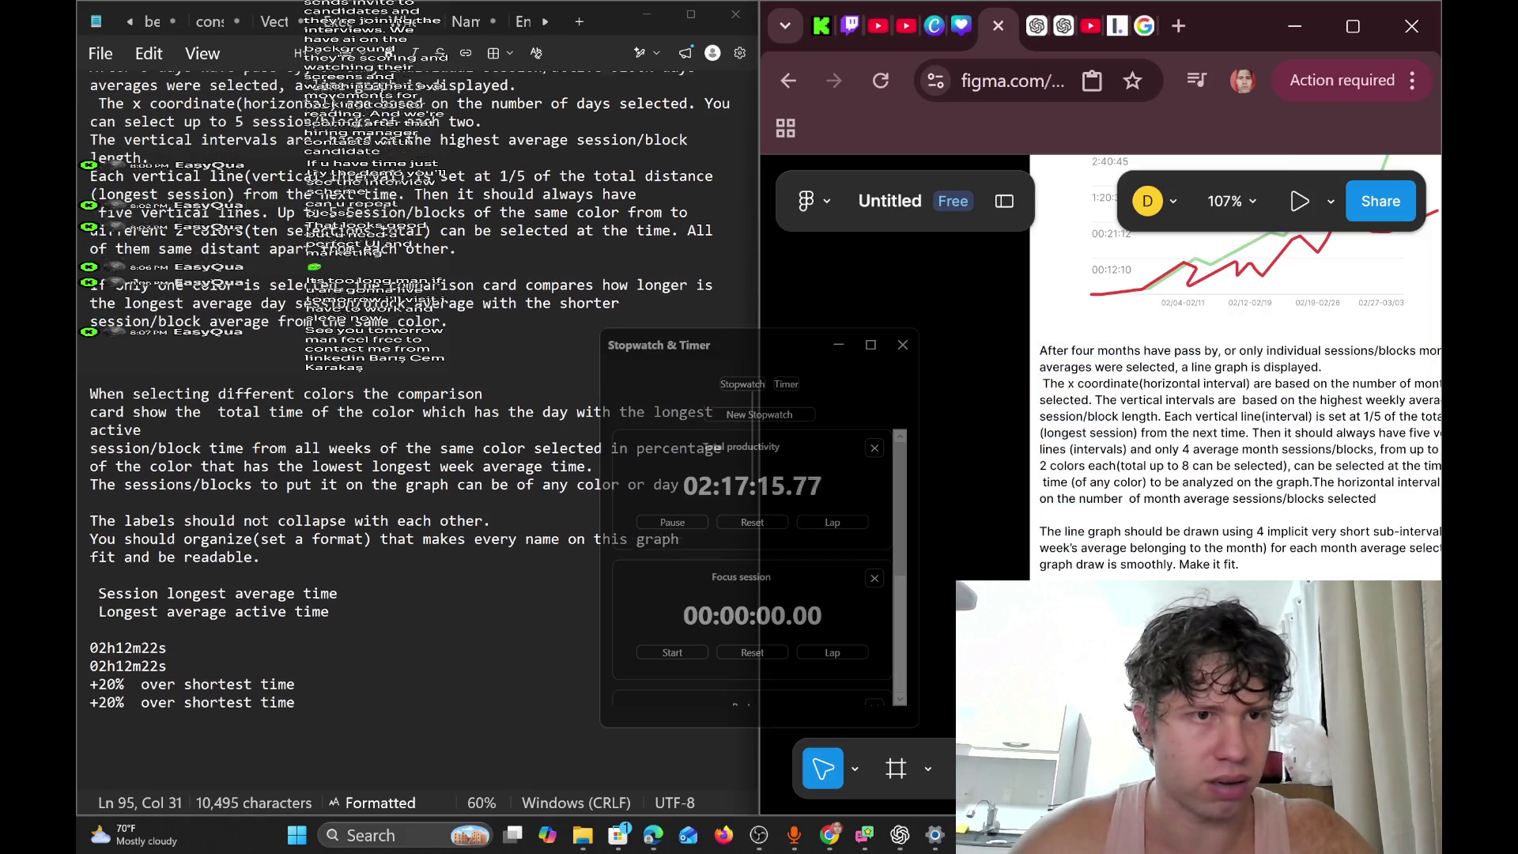
{"action": "scroll", "coordinate": [411, 395], "scroll_direction": "down", "scroll_amount": 9}
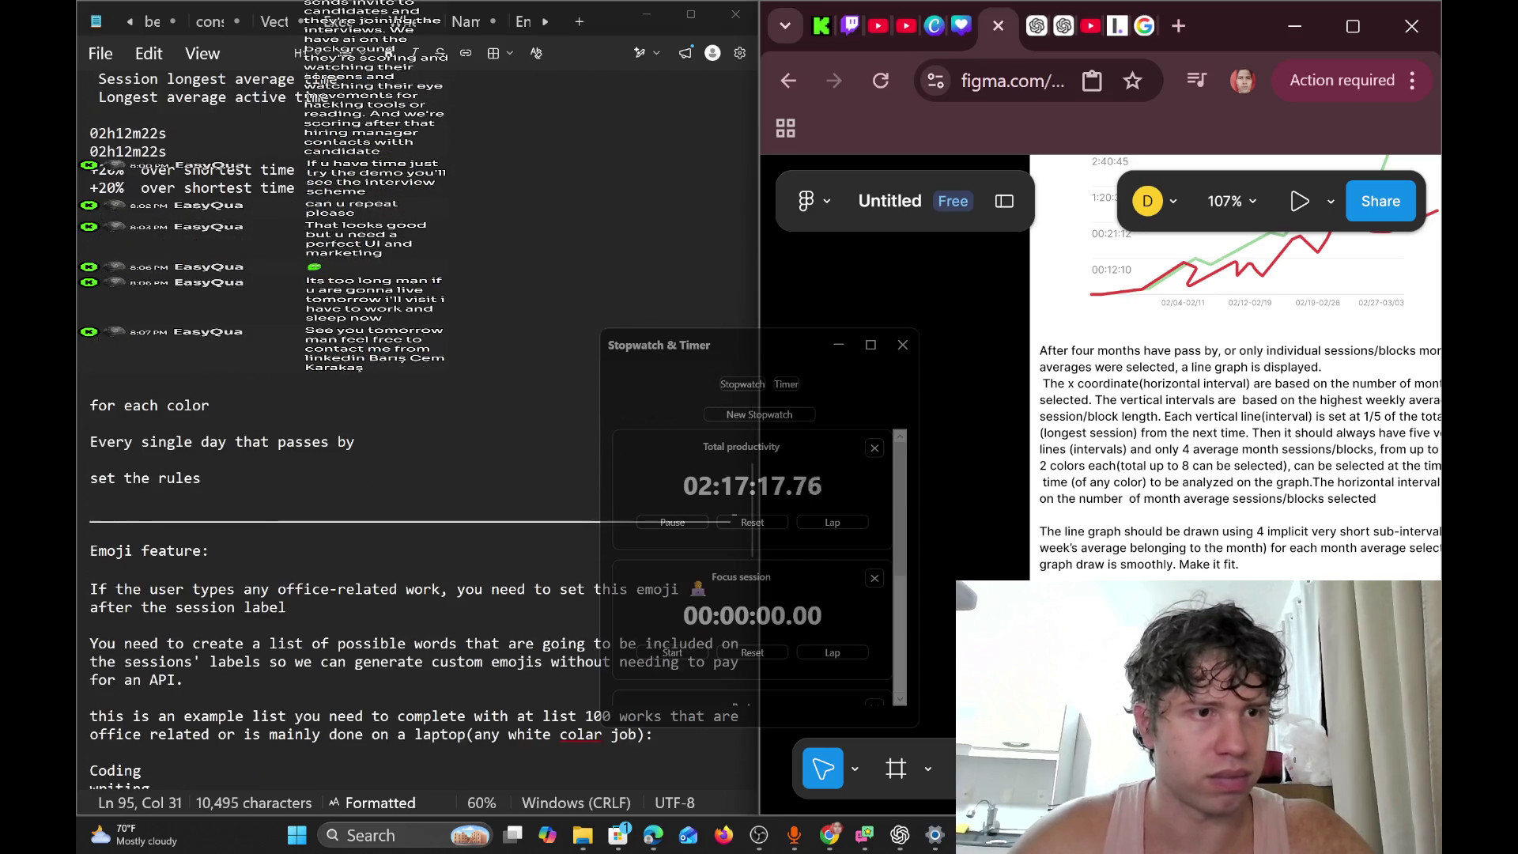
{"action": "scroll", "coordinate": [411, 395], "scroll_direction": "up", "scroll_amount": 12}
{"action": "scroll", "coordinate": [411, 395], "scroll_direction": "down", "scroll_amount": 15}
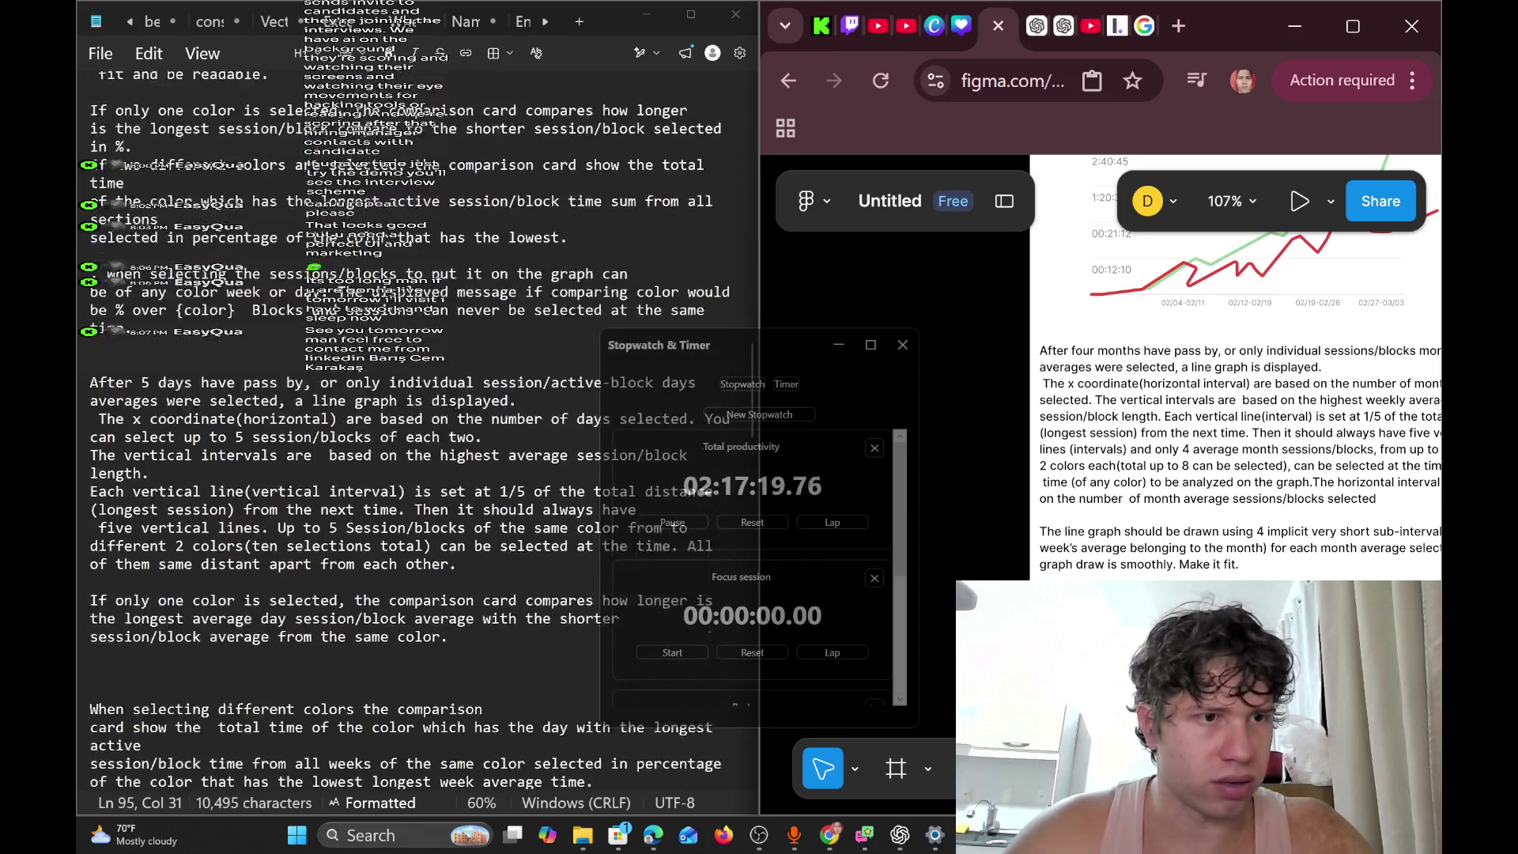
{"action": "scroll", "coordinate": [411, 431], "scroll_direction": "down", "scroll_amount": 3}
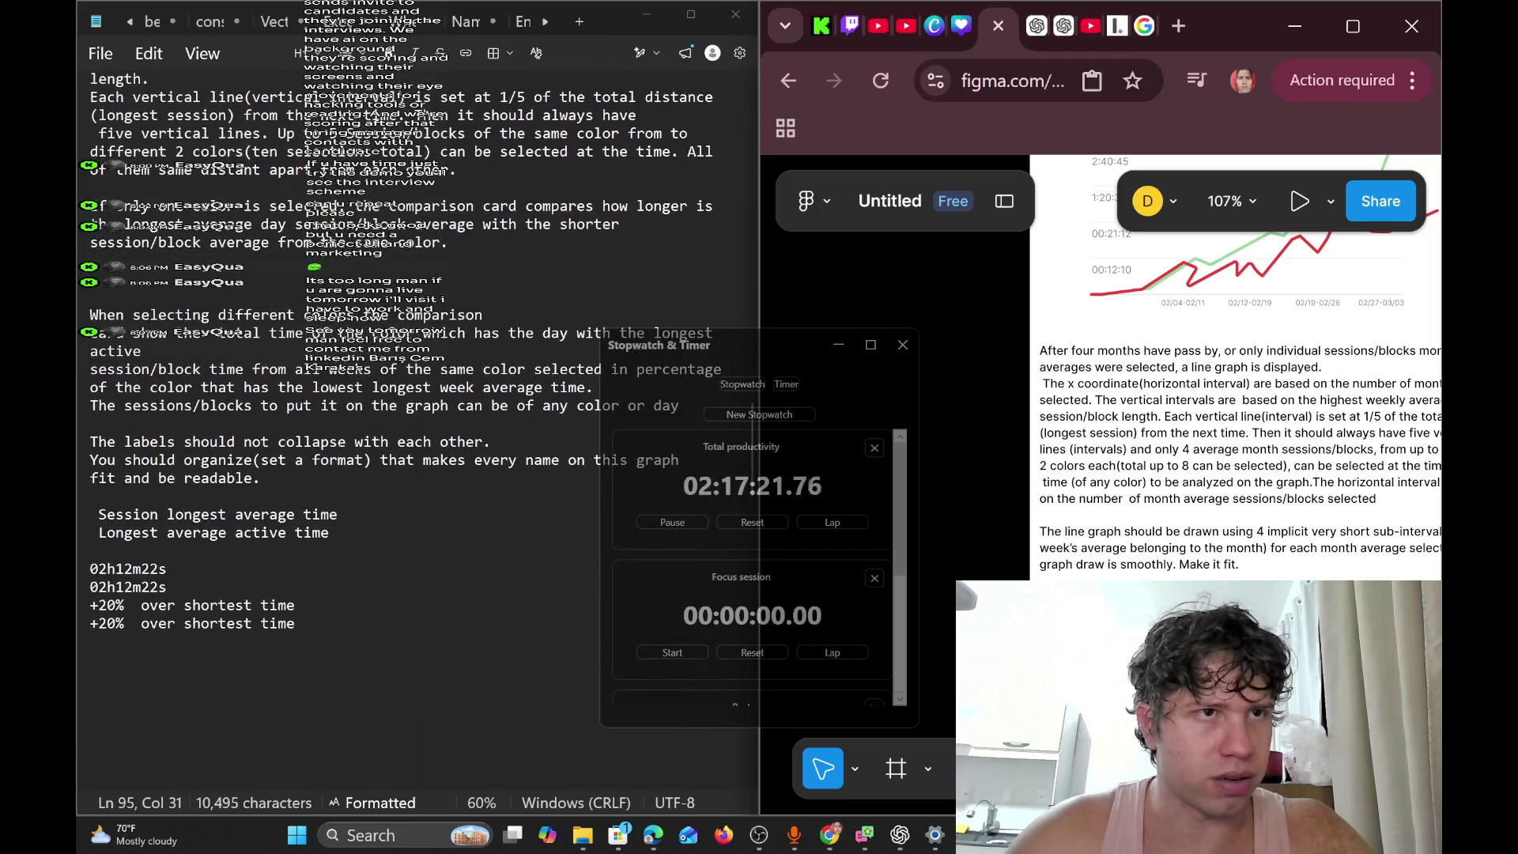
{"action": "scroll", "coordinate": [411, 396], "scroll_direction": "up", "scroll_amount": 1}
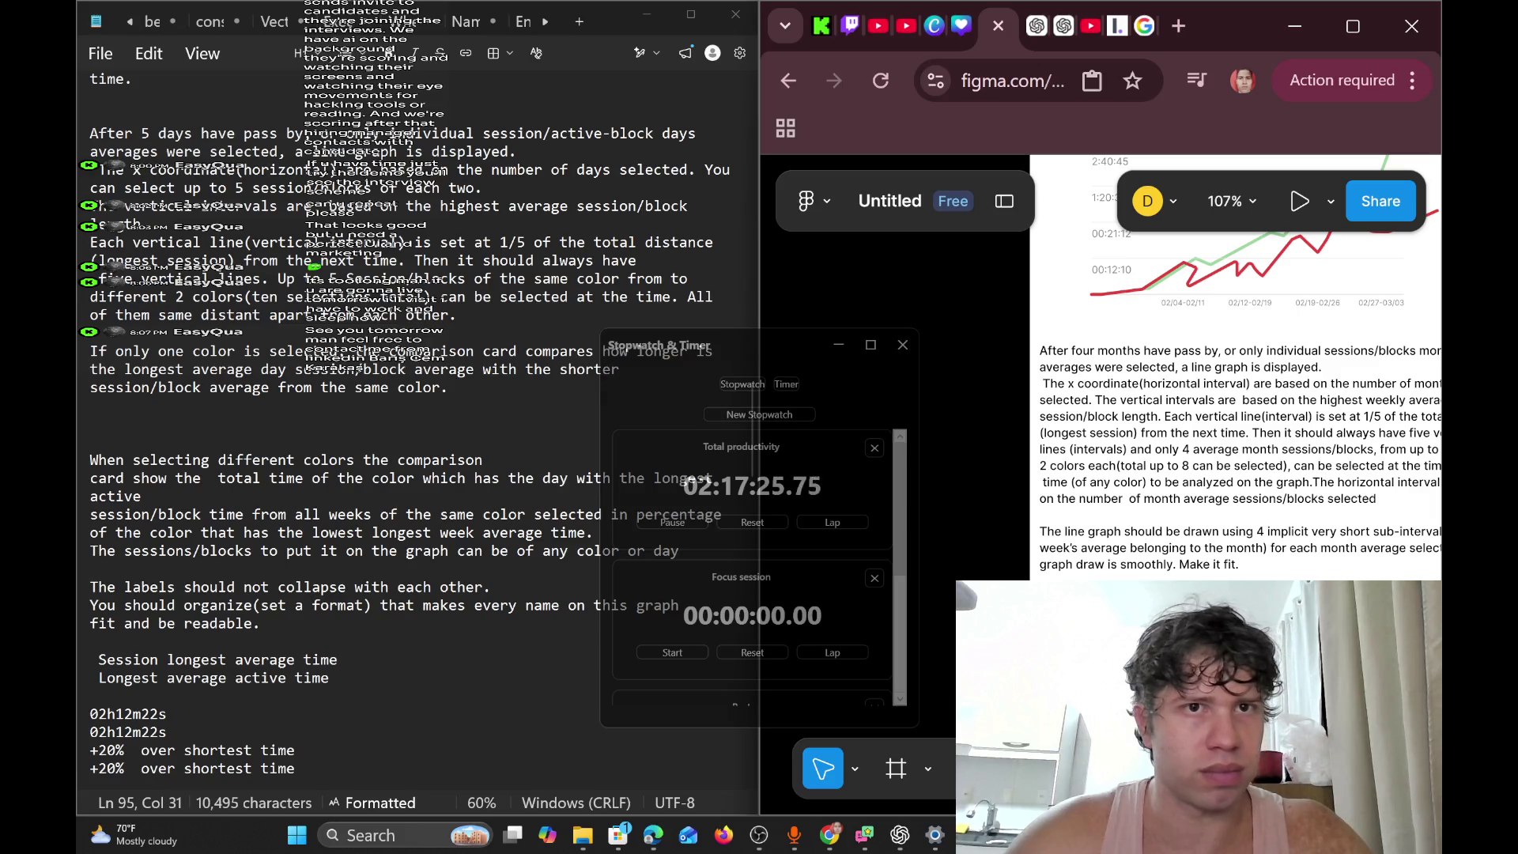
{"action": "scroll", "coordinate": [411, 395], "scroll_direction": "down", "scroll_amount": 2}
{"action": "scroll", "coordinate": [1035, 356], "scroll_direction": "right", "scroll_amount": 5}
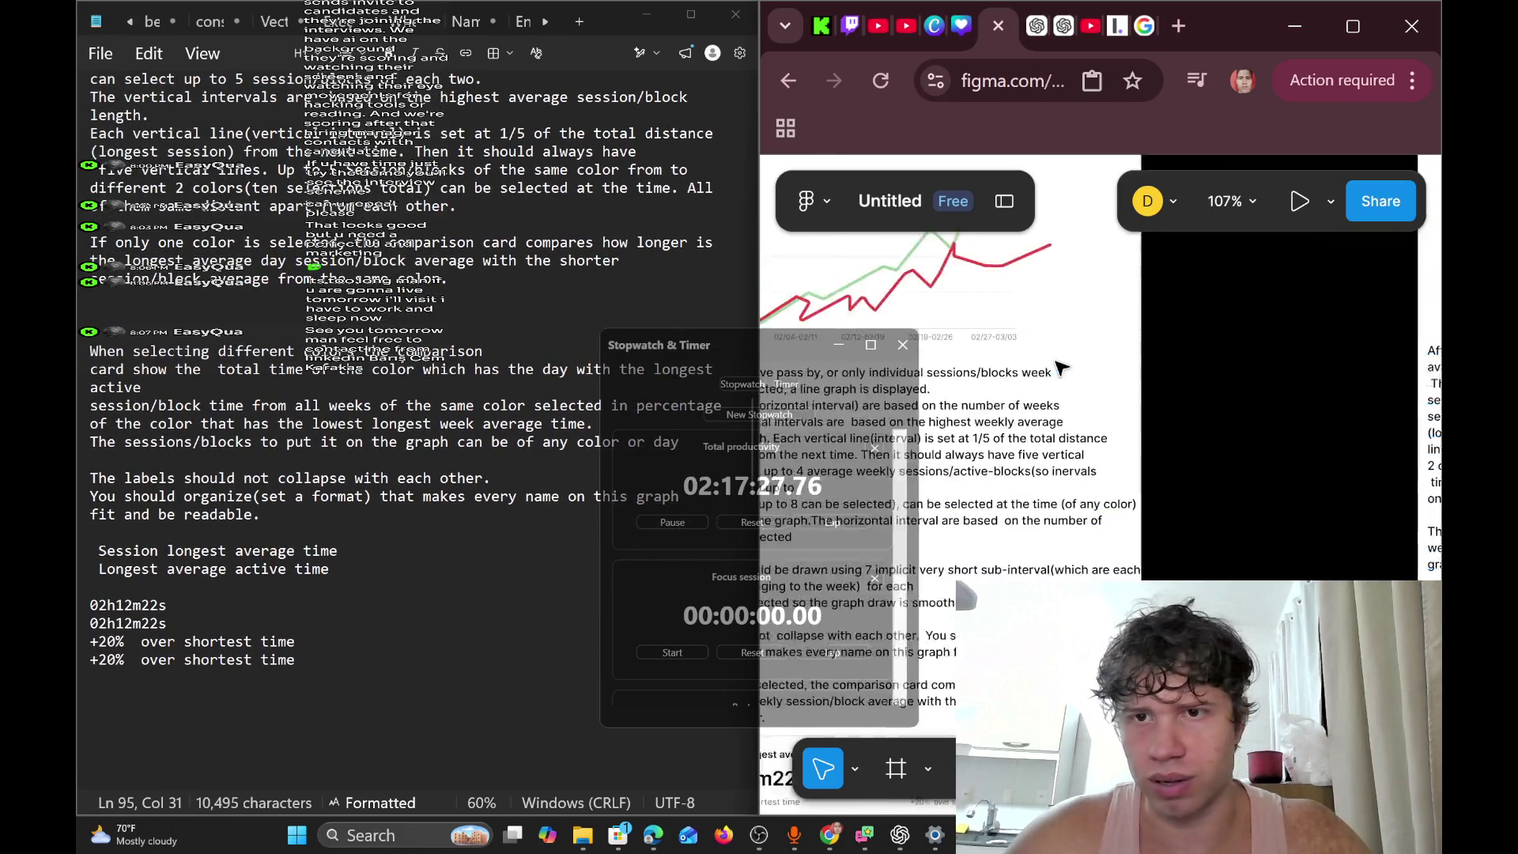
Step: Copy the 'After four weeks' line graph spec text block, then show the desktop with Win+D
{"action": "left_click", "coordinate": [1067, 392]}
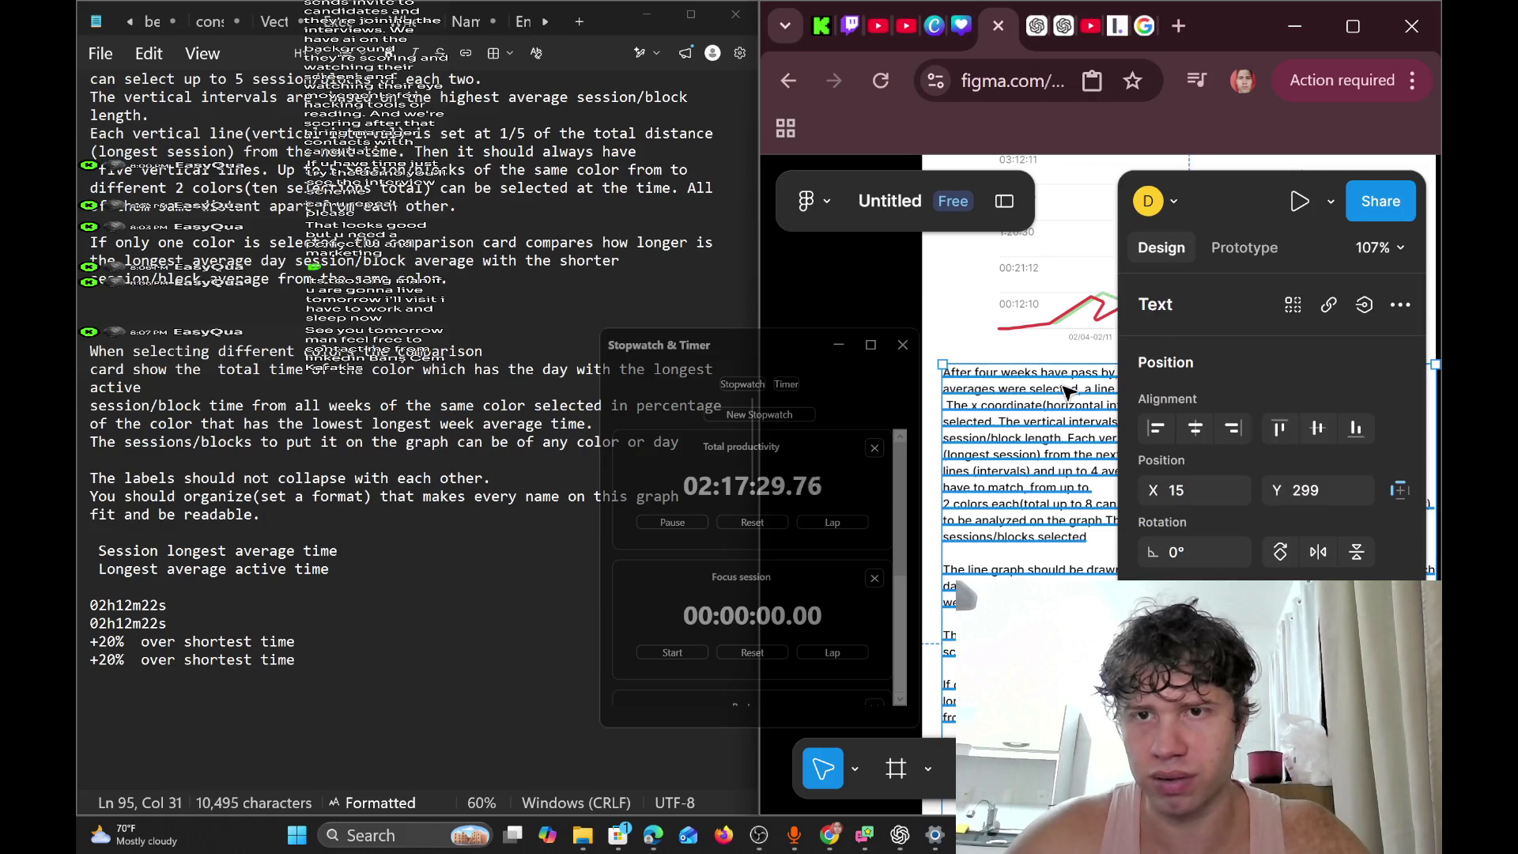
{"action": "right_click", "coordinate": [1067, 391]}
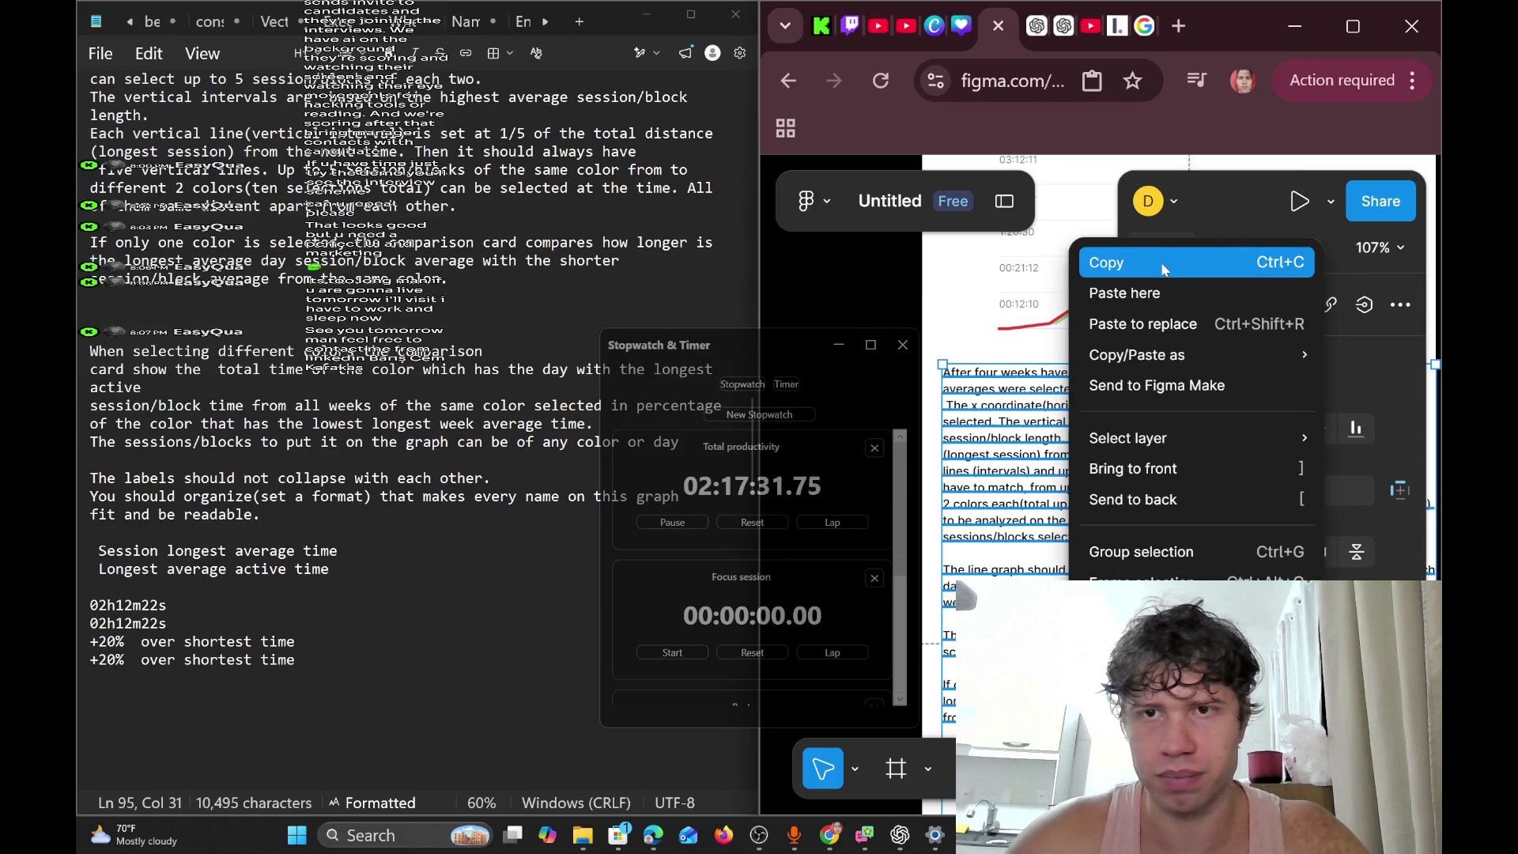
{"action": "left_click", "coordinate": [1123, 262]}
{"action": "scroll", "coordinate": [411, 395], "scroll_direction": "up", "scroll_amount": 4}
{"action": "scroll", "coordinate": [411, 430], "scroll_direction": "up", "scroll_amount": 11}
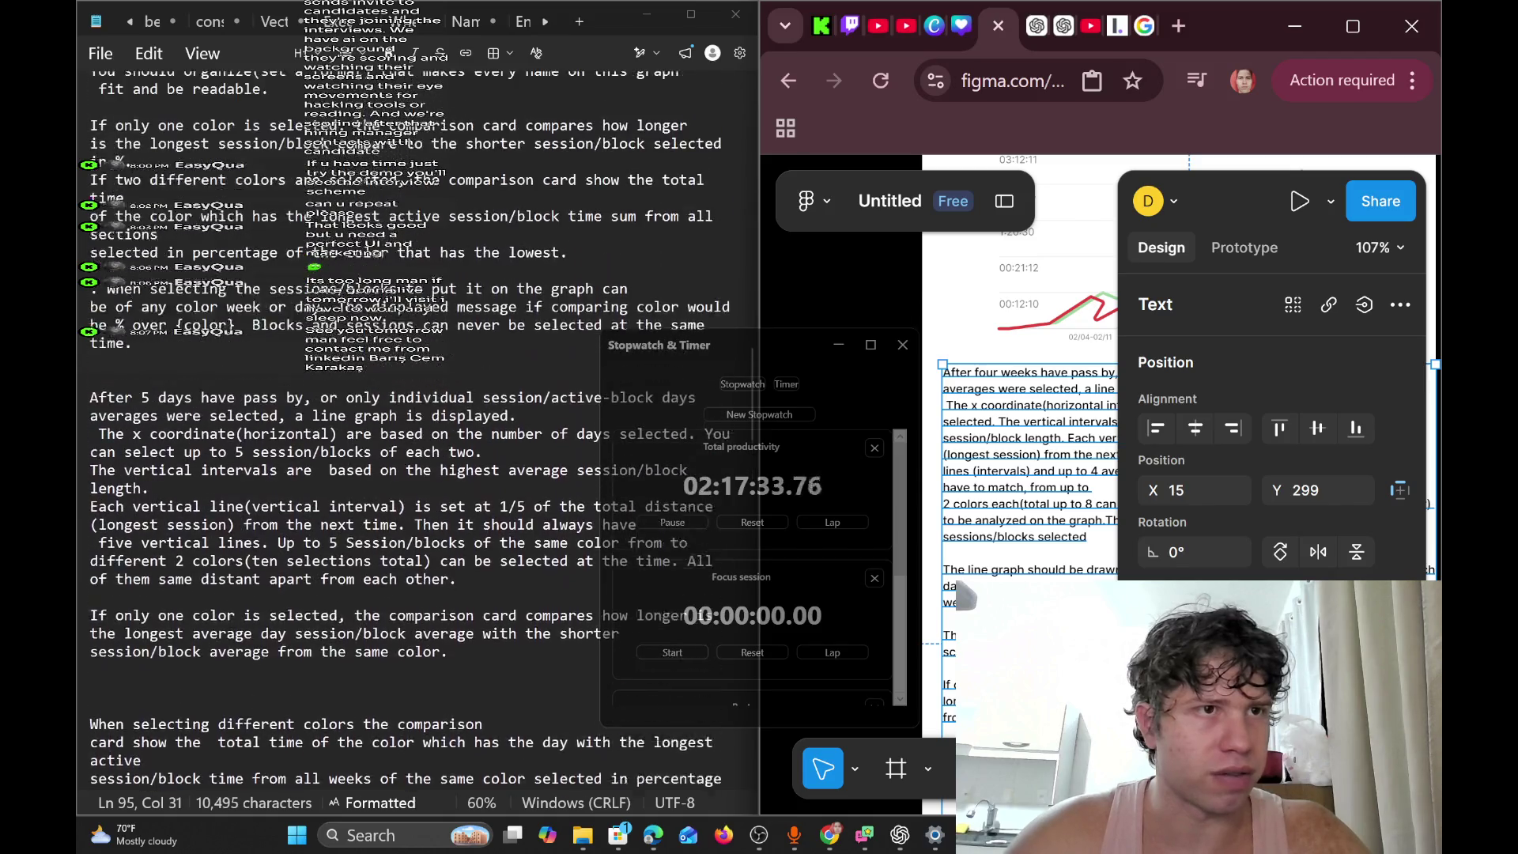
{"action": "scroll", "coordinate": [411, 430], "scroll_direction": "up", "scroll_amount": 4}
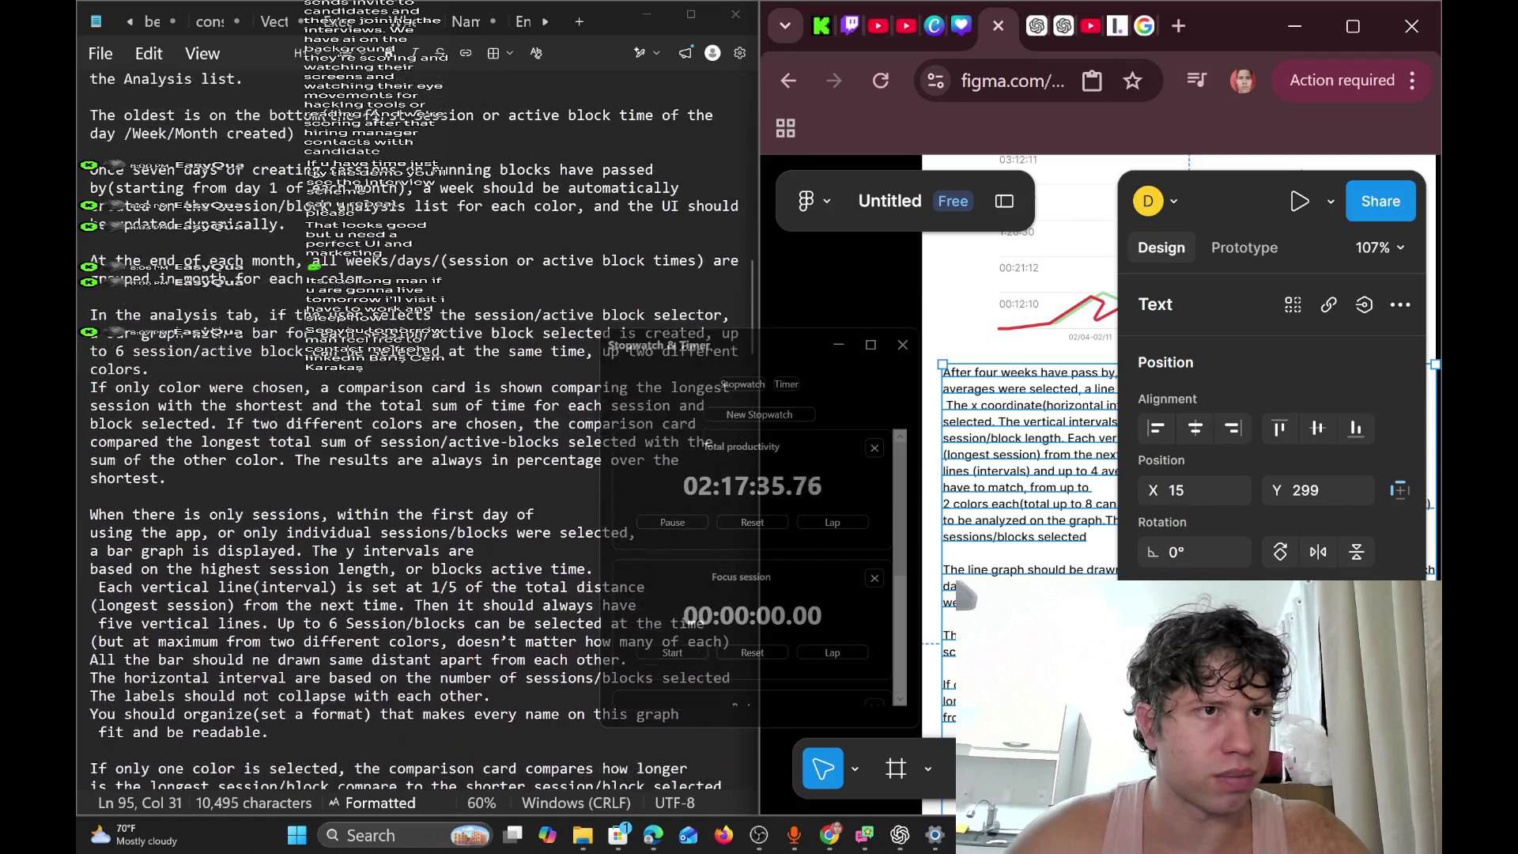
{"action": "scroll", "coordinate": [411, 431], "scroll_direction": "up", "scroll_amount": 4}
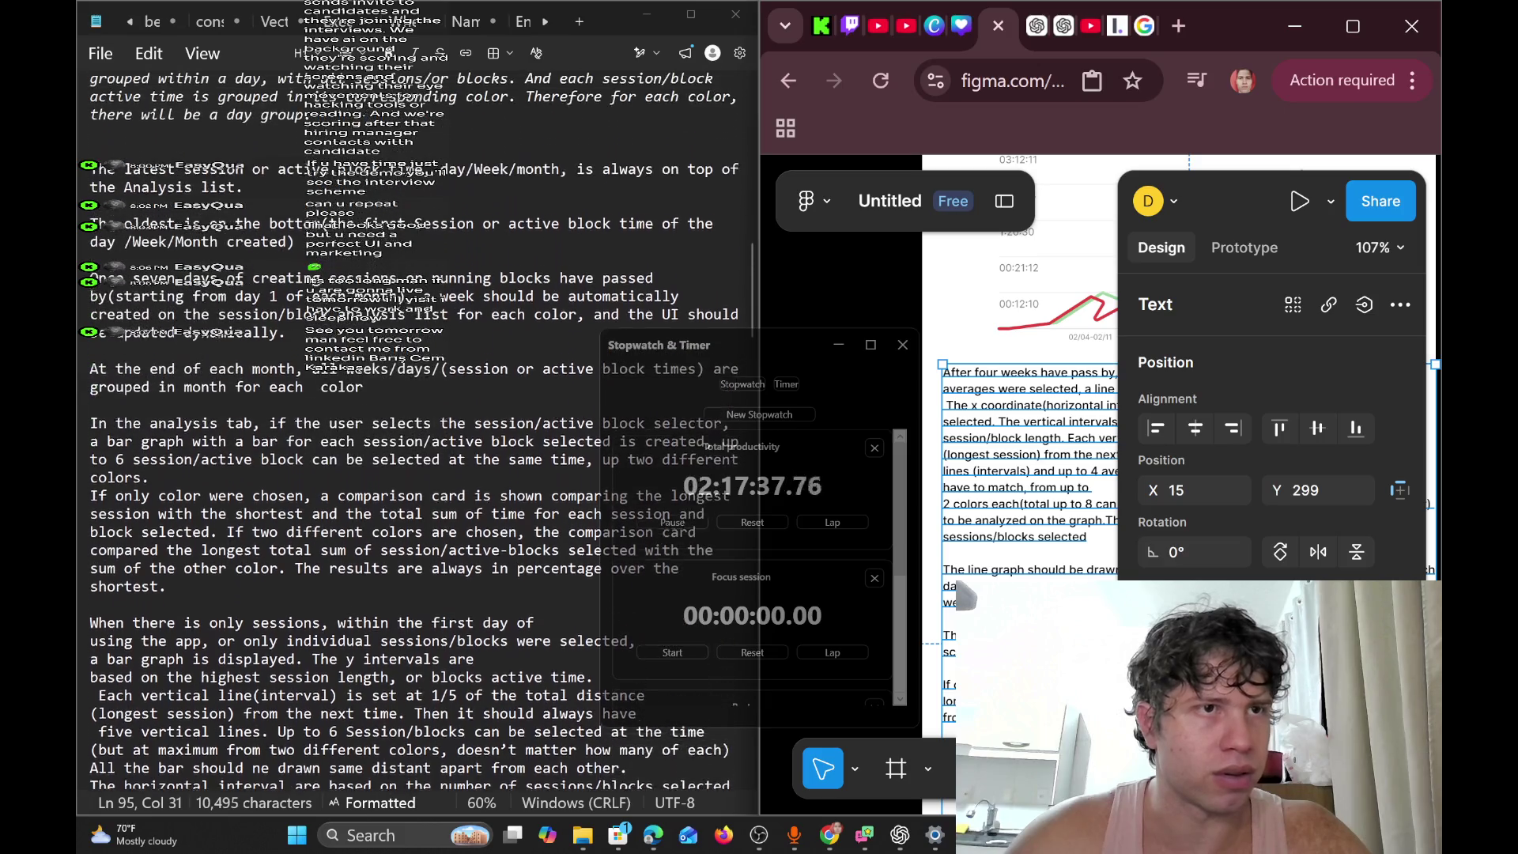
{"action": "scroll", "coordinate": [411, 431], "scroll_direction": "up", "scroll_amount": 6}
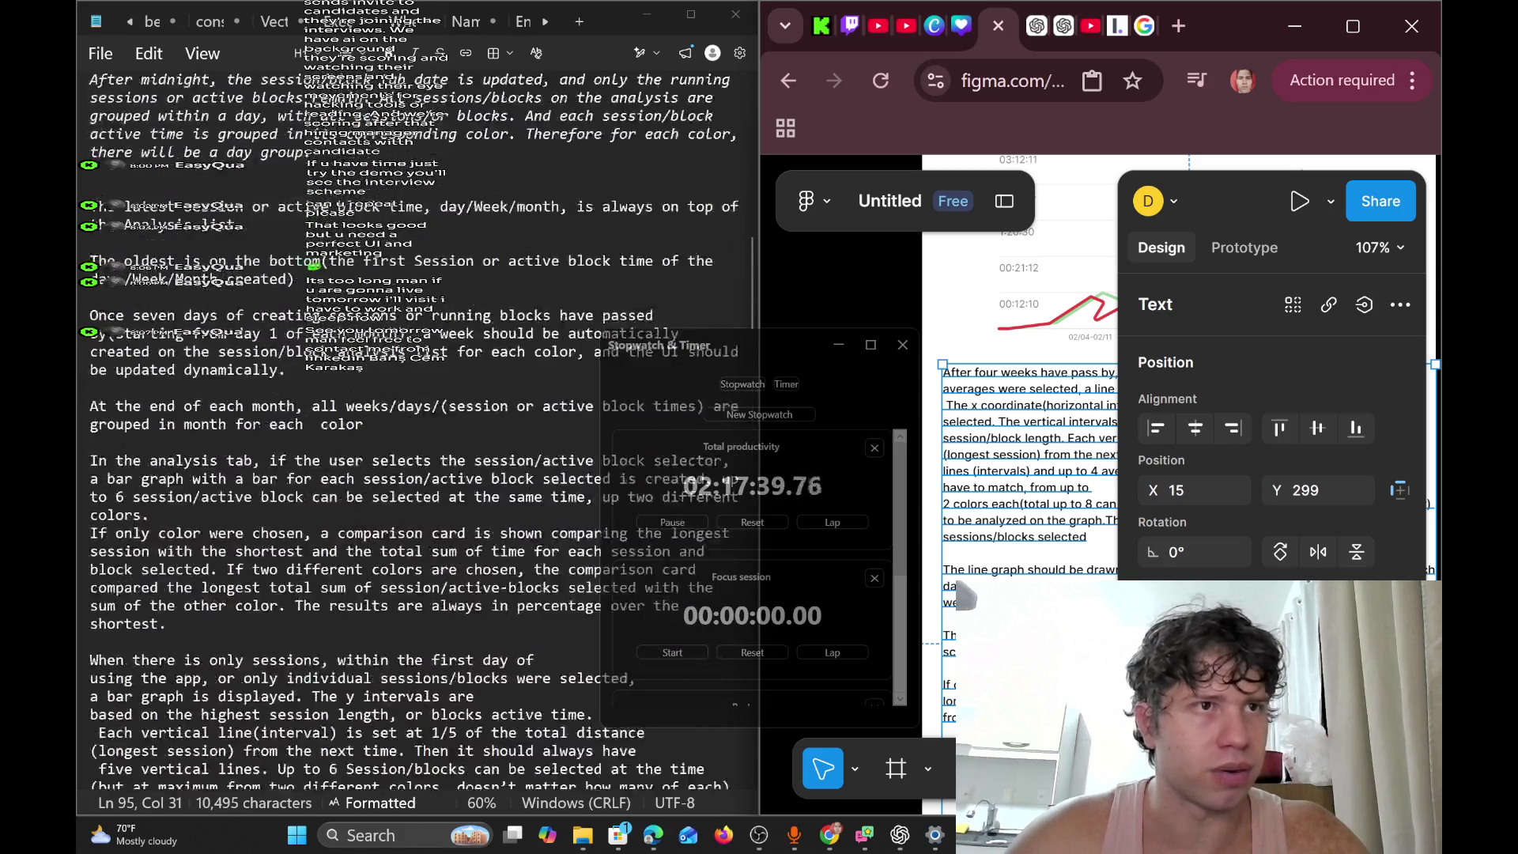
{"action": "scroll", "coordinate": [413, 431], "scroll_direction": "down", "scroll_amount": 9}
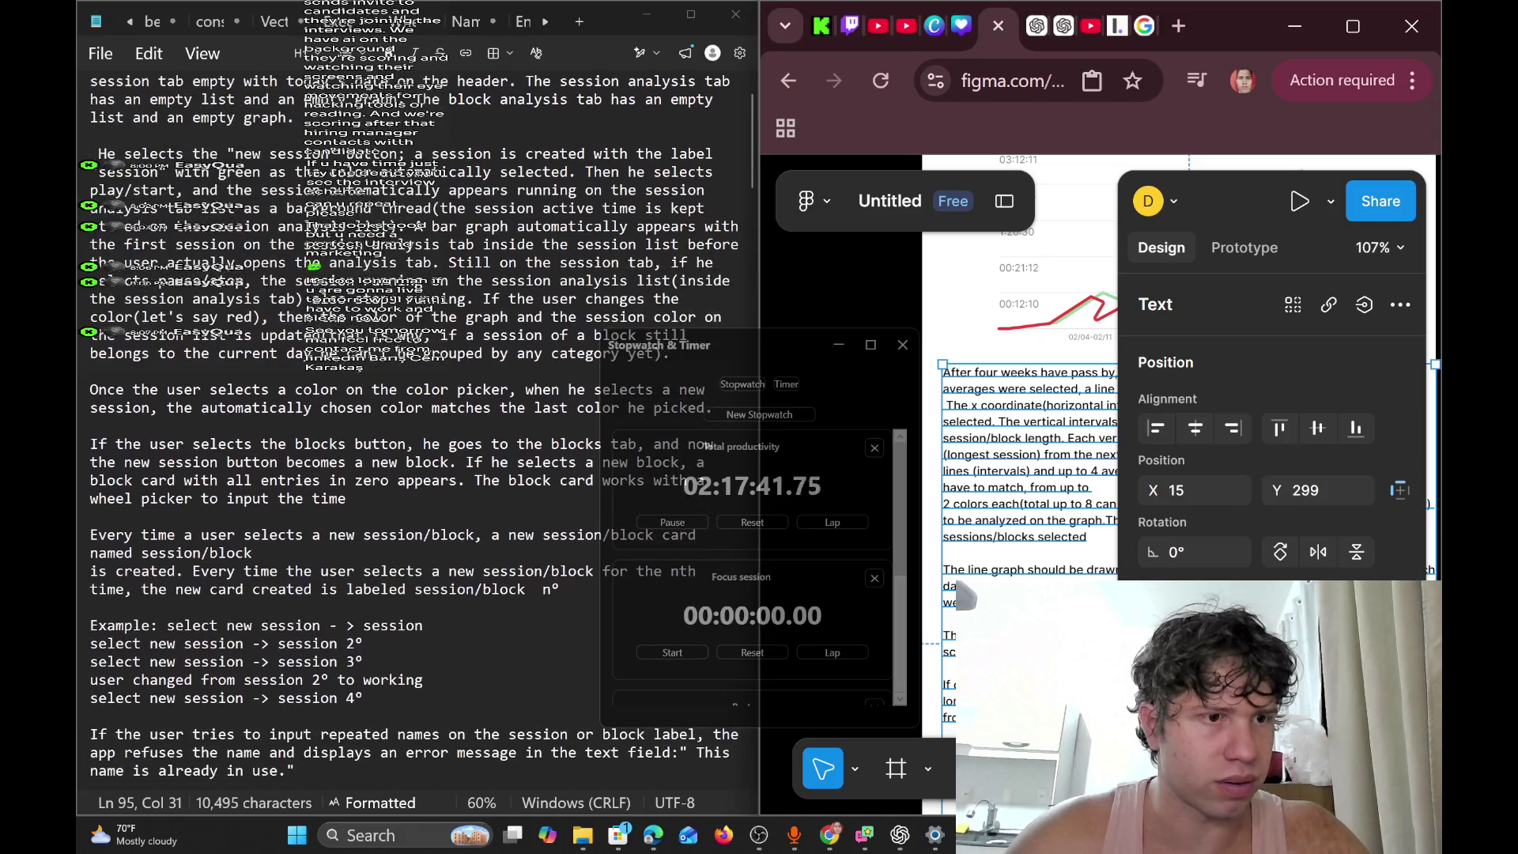
{"action": "scroll", "coordinate": [414, 430], "scroll_direction": "up", "scroll_amount": 3}
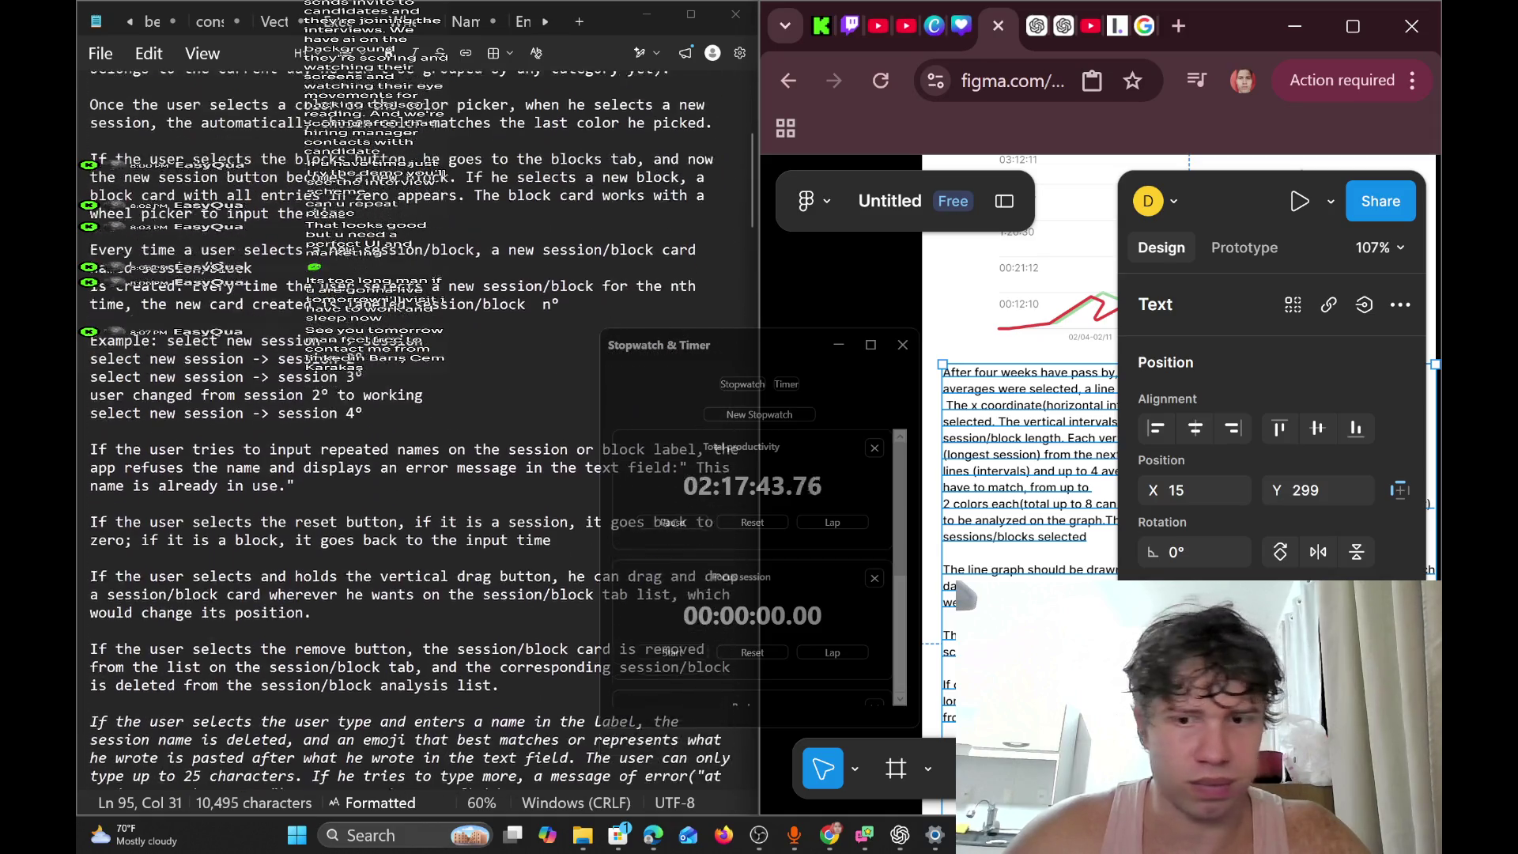
{"action": "key", "text": "super+d"}
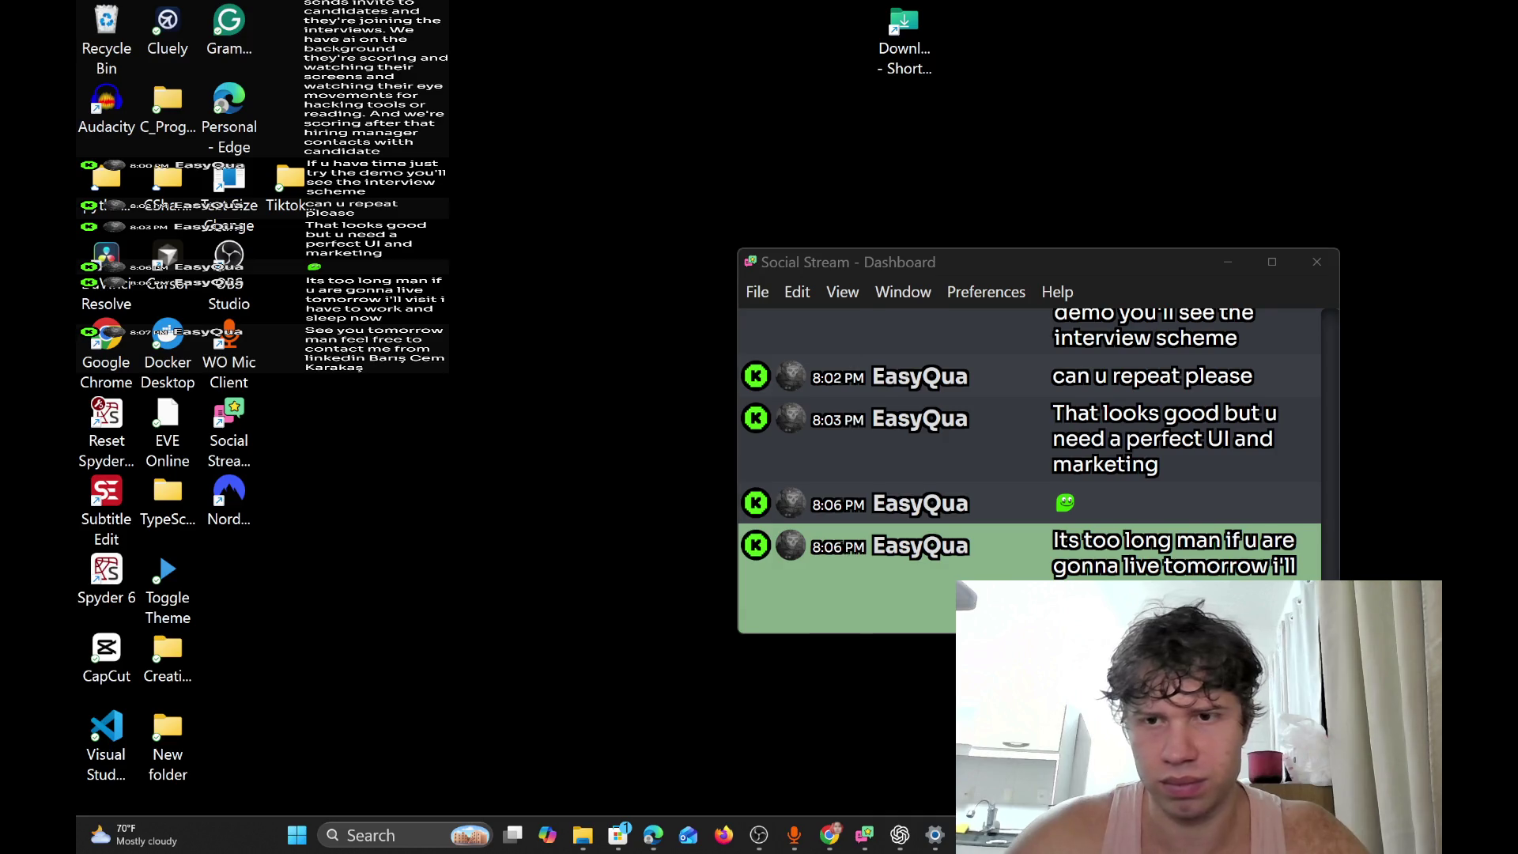
Step: Restore the windows, move the stopwatch aside and minimise the chat dashboard
{"action": "key", "text": "super+d"}
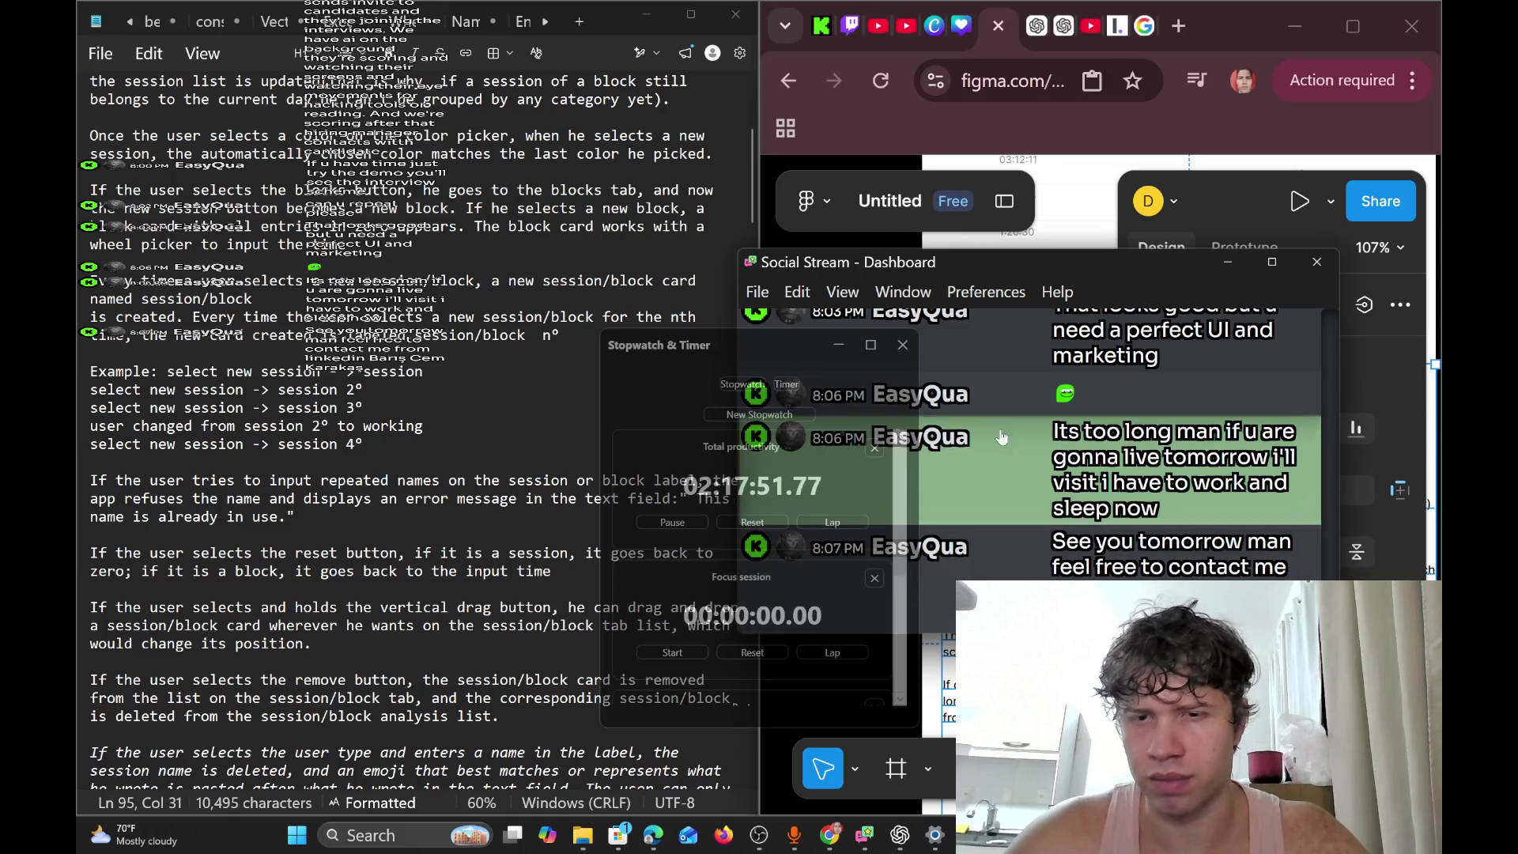
{"action": "left_click_drag", "start_coordinate": [771, 349], "coordinate": [946, 354]}
{"action": "left_click", "coordinate": [363, 389]}
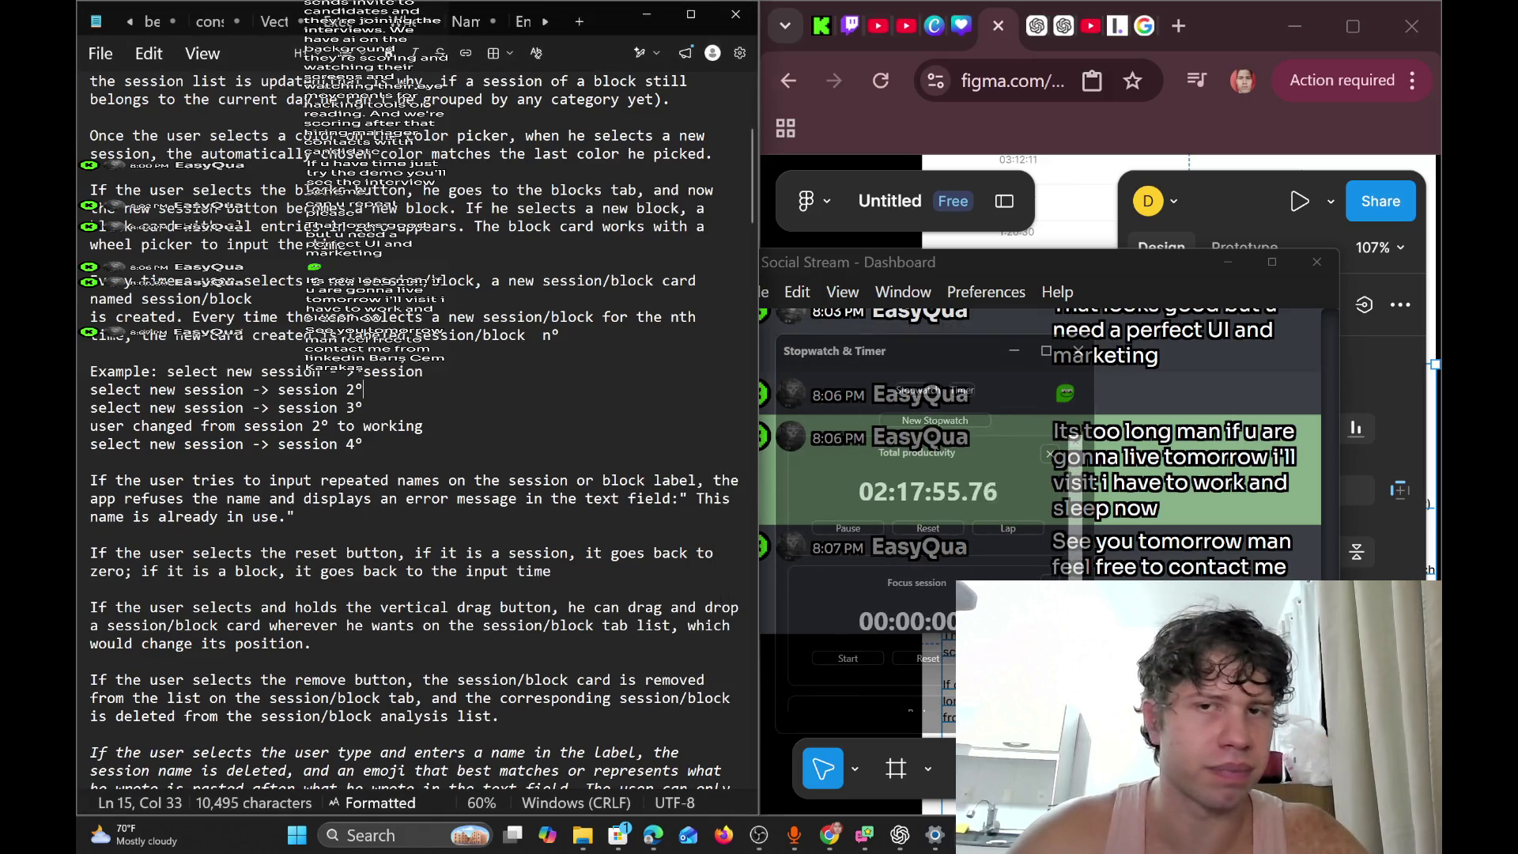
{"action": "left_click", "coordinate": [1226, 263]}
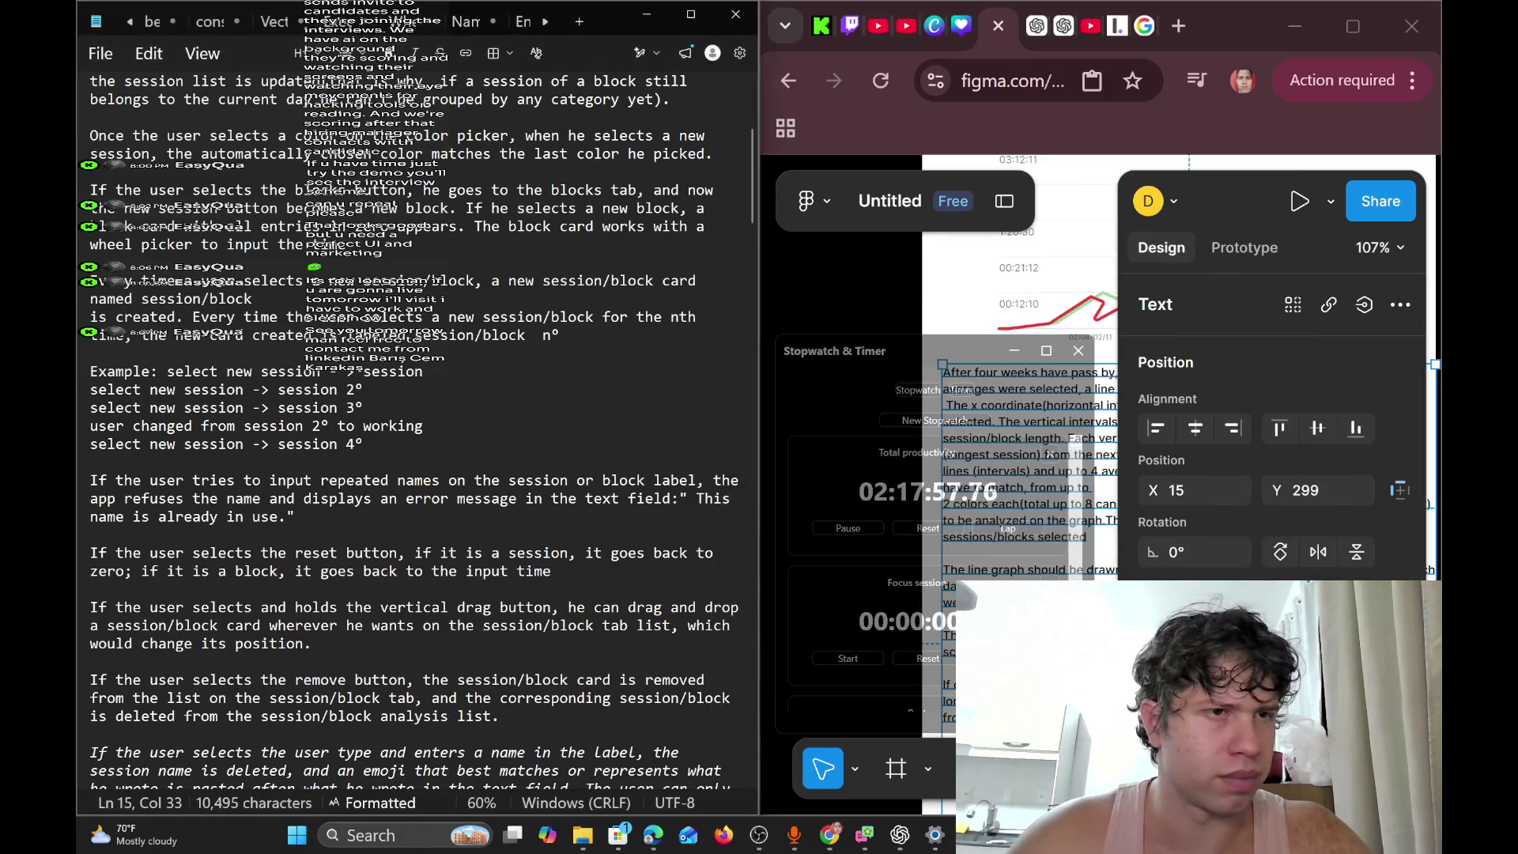
Step: Scroll through the Notepad spec notes down to the sample comparison time lines
{"action": "scroll", "coordinate": [415, 427], "scroll_direction": "up", "scroll_amount": 2}
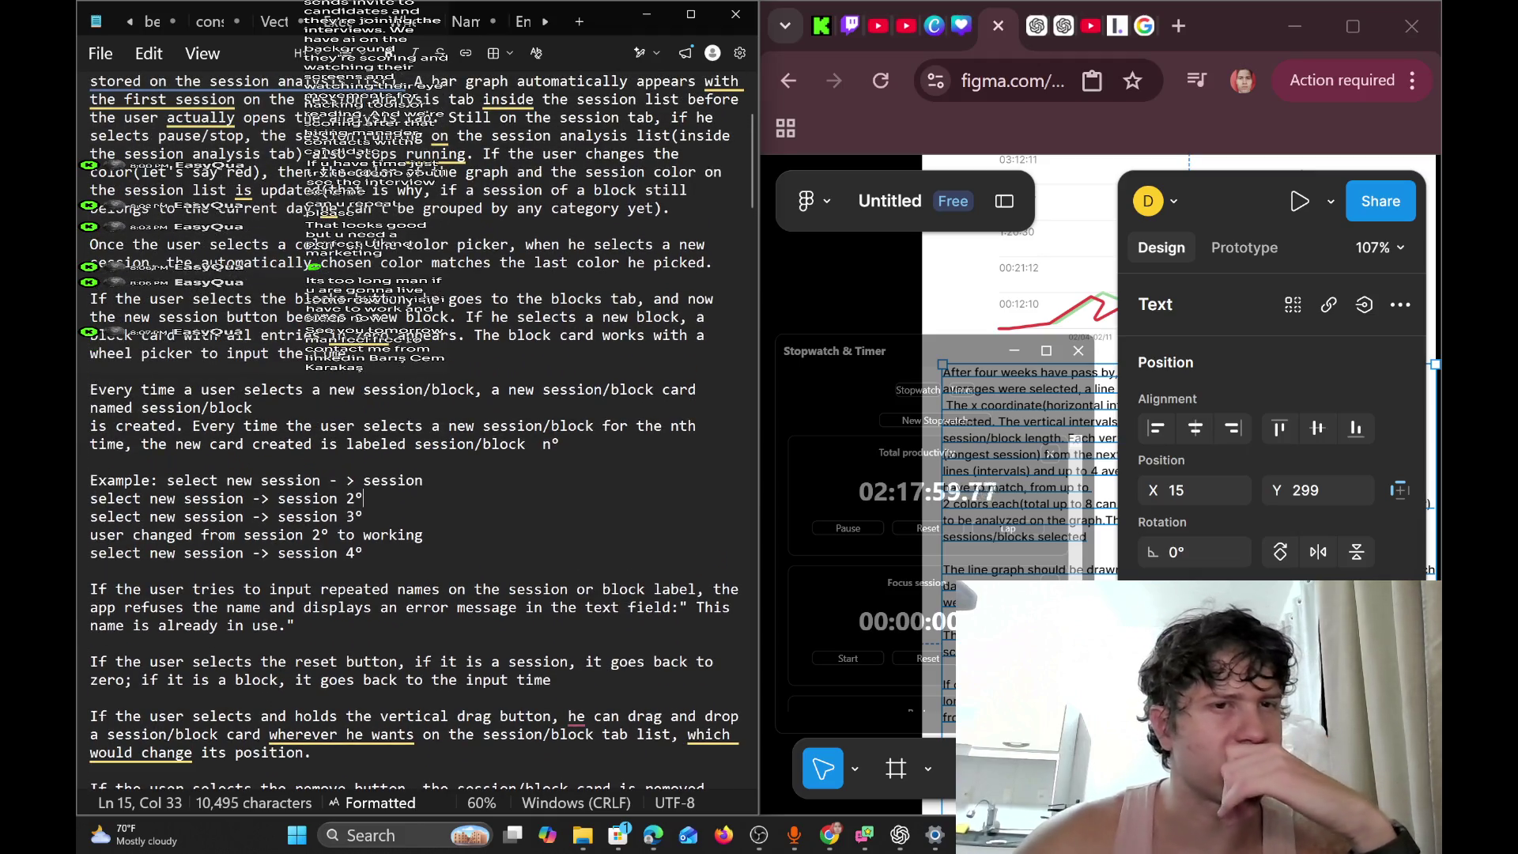
{"action": "scroll", "coordinate": [415, 427], "scroll_direction": "up", "scroll_amount": 1}
{"action": "scroll", "coordinate": [415, 427], "scroll_direction": "up", "scroll_amount": 1}
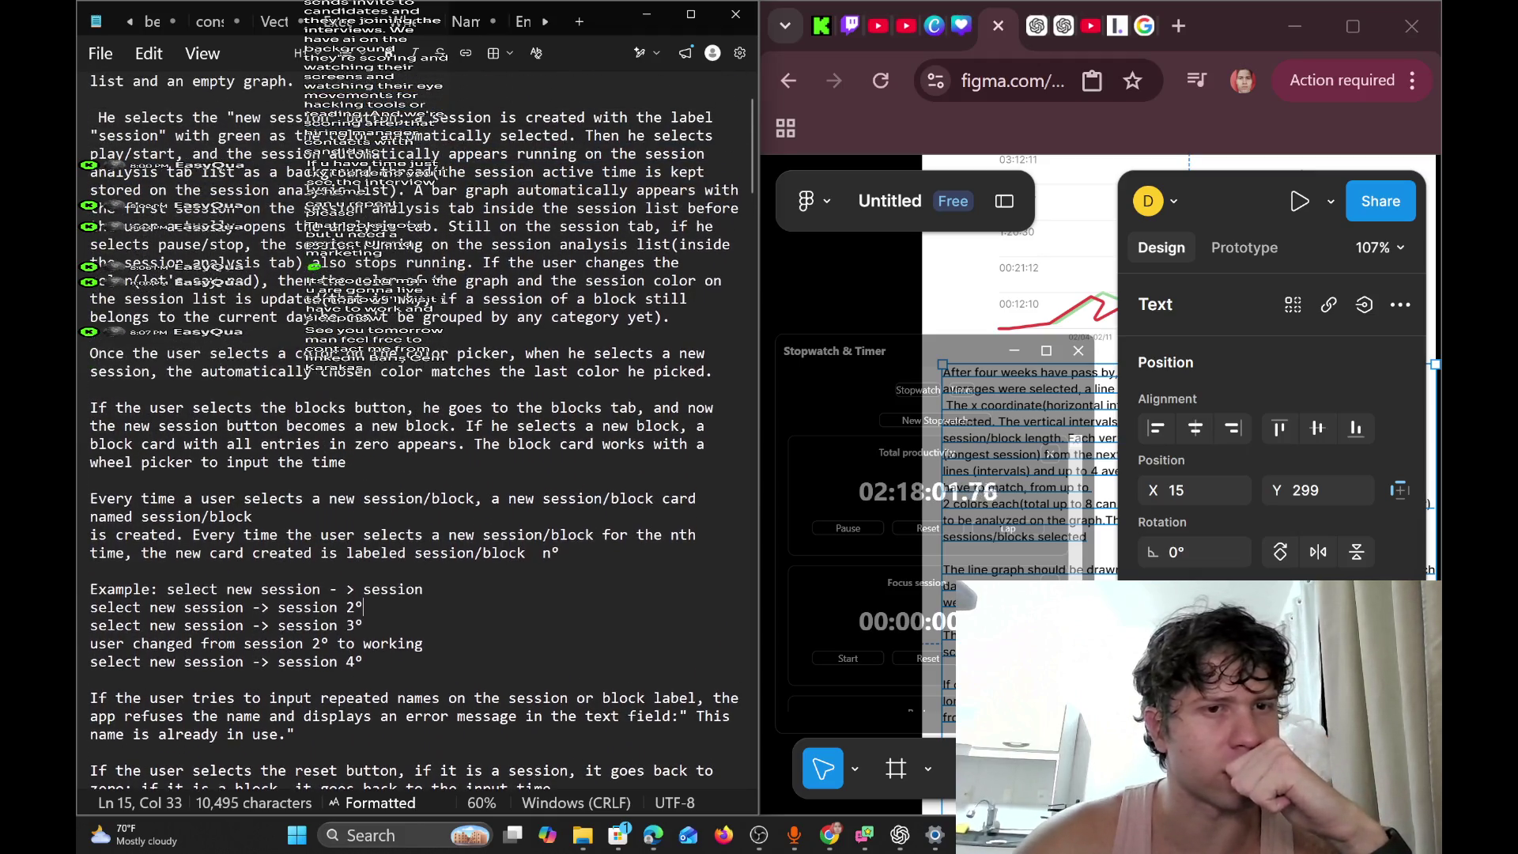
{"action": "scroll", "coordinate": [415, 427], "scroll_direction": "up", "scroll_amount": 2}
{"action": "scroll", "coordinate": [415, 427], "scroll_direction": "down", "scroll_amount": 1}
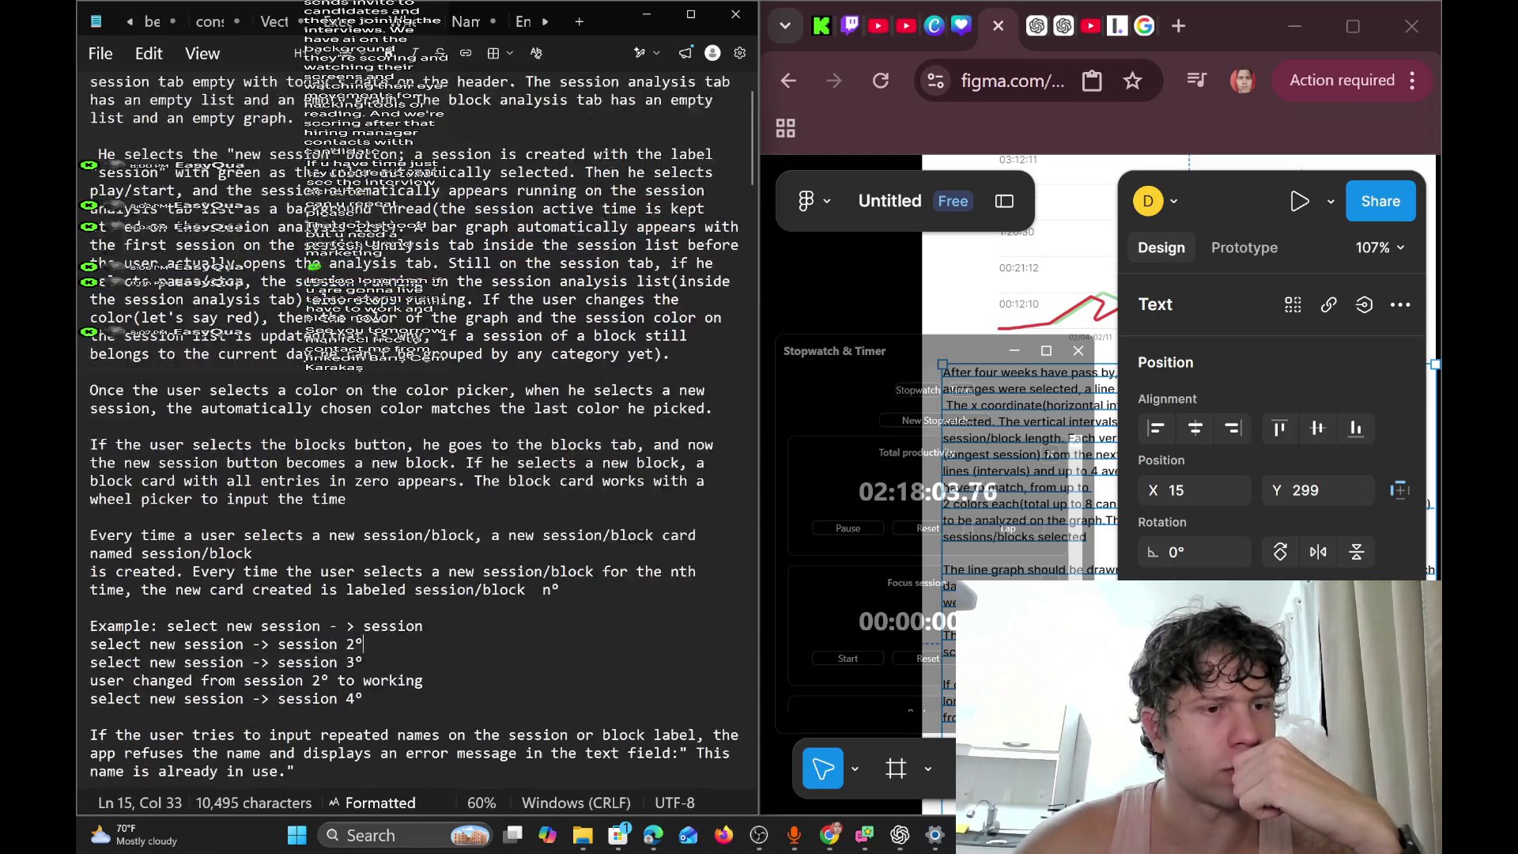
{"action": "scroll", "coordinate": [415, 430], "scroll_direction": "down", "scroll_amount": 2}
{"action": "scroll", "coordinate": [415, 431], "scroll_direction": "down", "scroll_amount": 2}
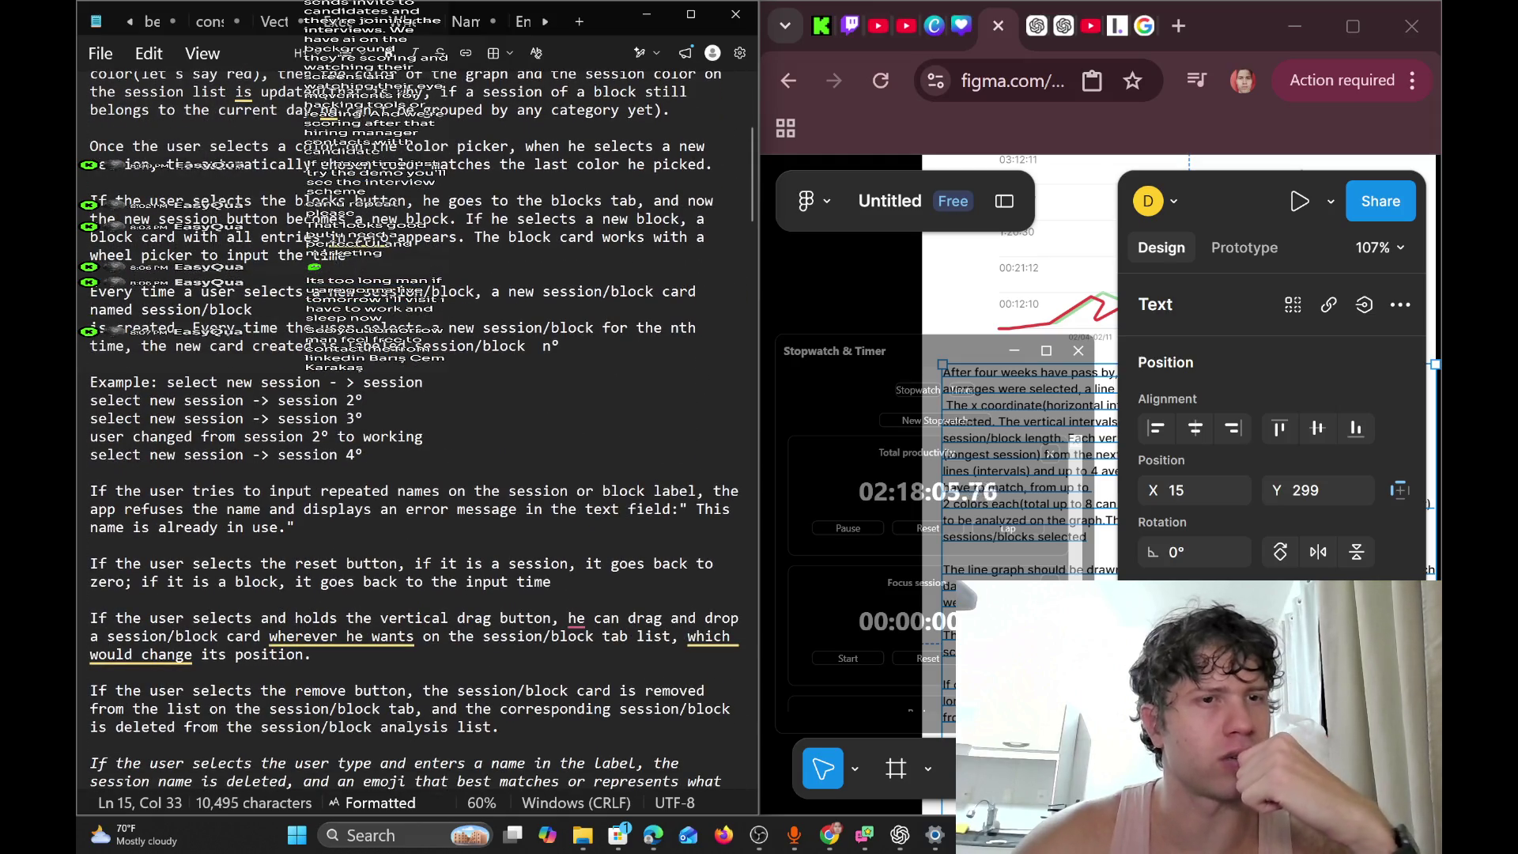
{"action": "scroll", "coordinate": [415, 431], "scroll_direction": "down", "scroll_amount": 1}
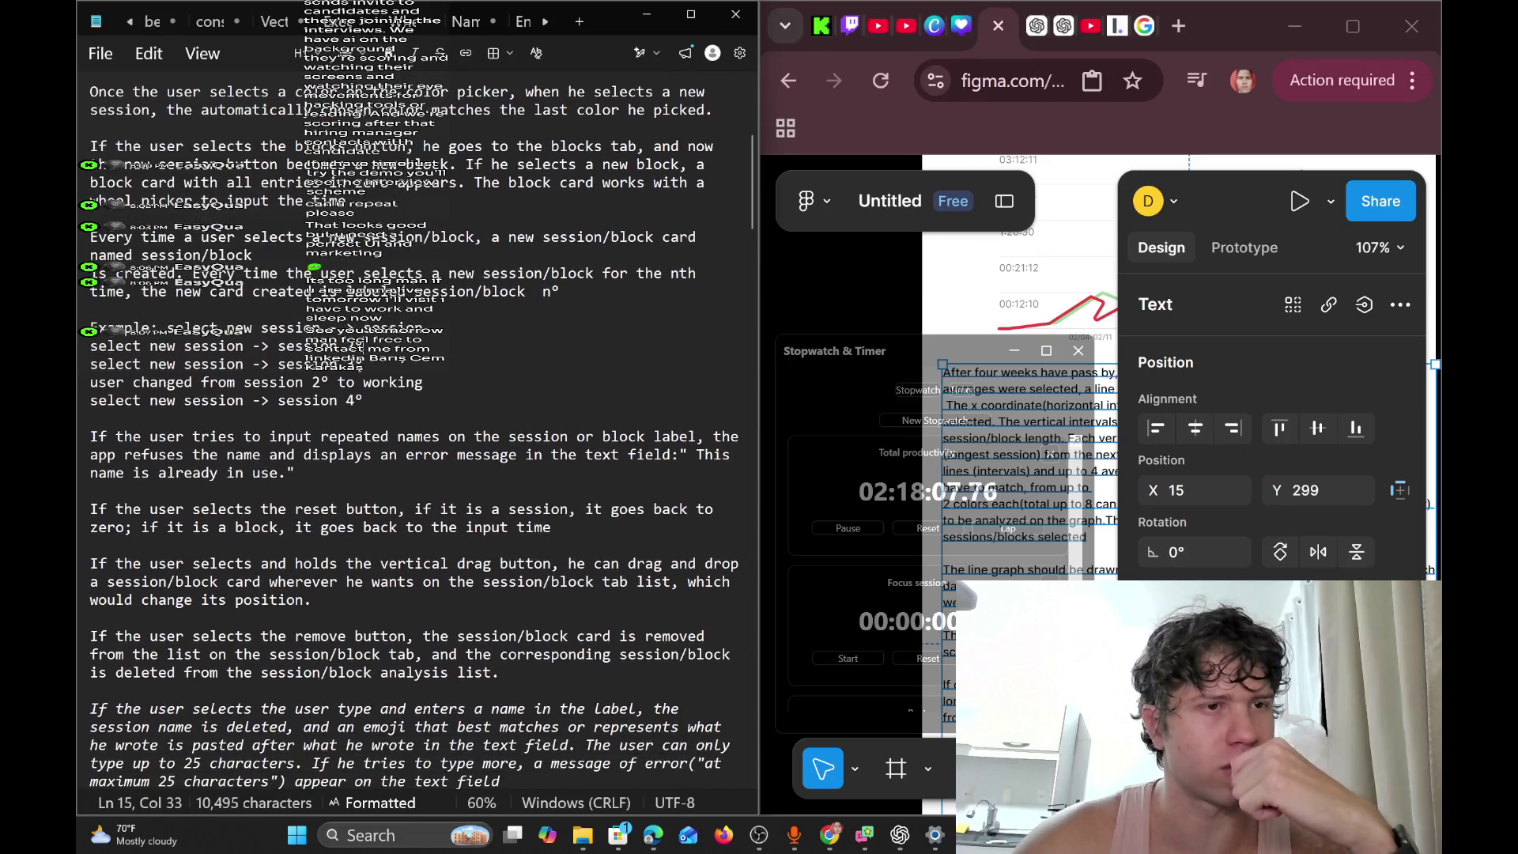
{"action": "scroll", "coordinate": [415, 431], "scroll_direction": "down", "scroll_amount": 7}
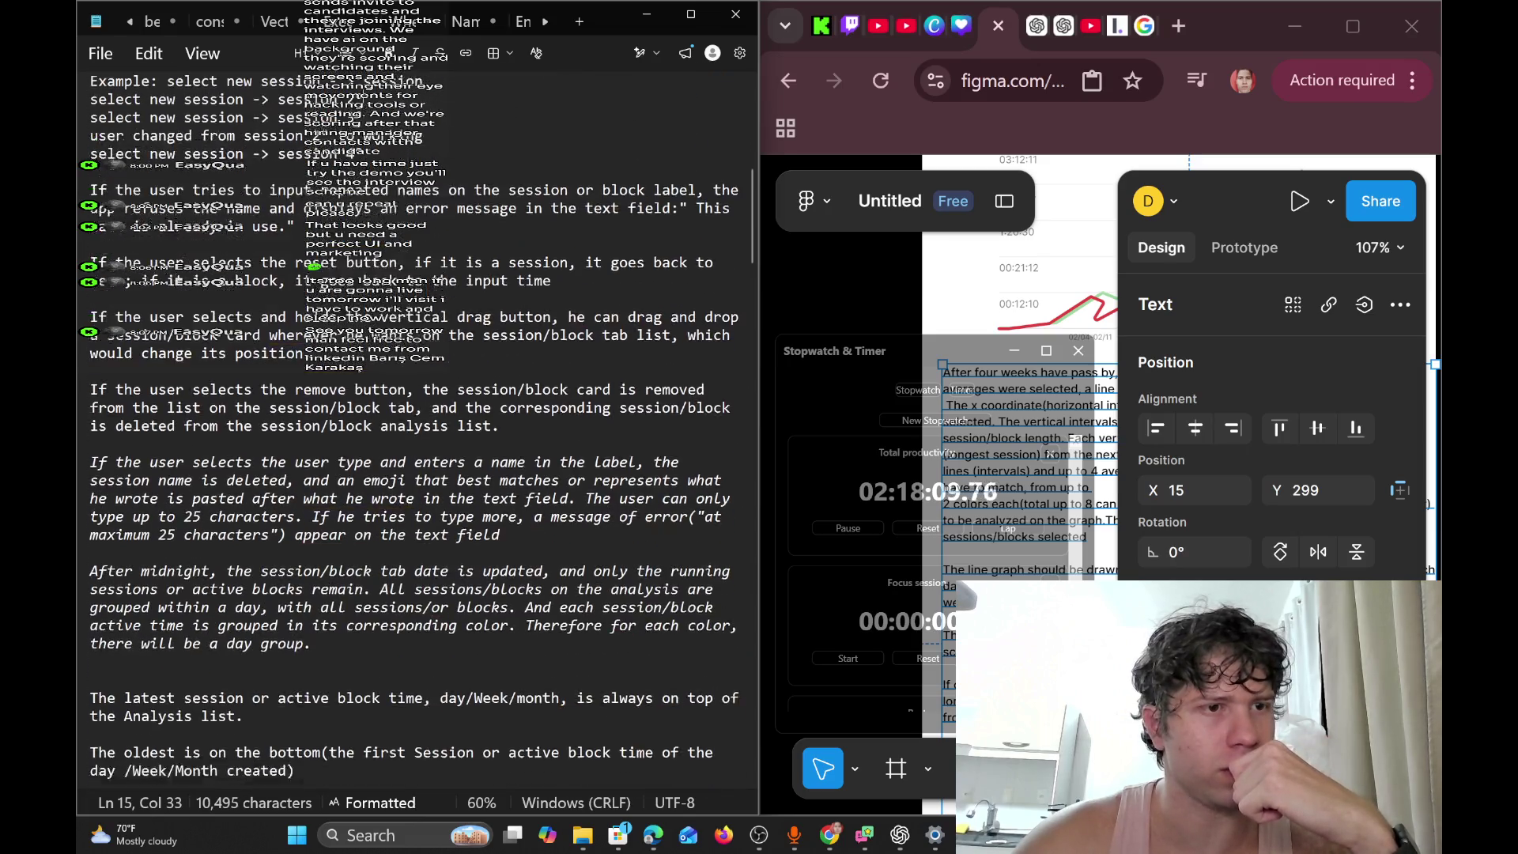
{"action": "scroll", "coordinate": [415, 431], "scroll_direction": "down", "scroll_amount": 5}
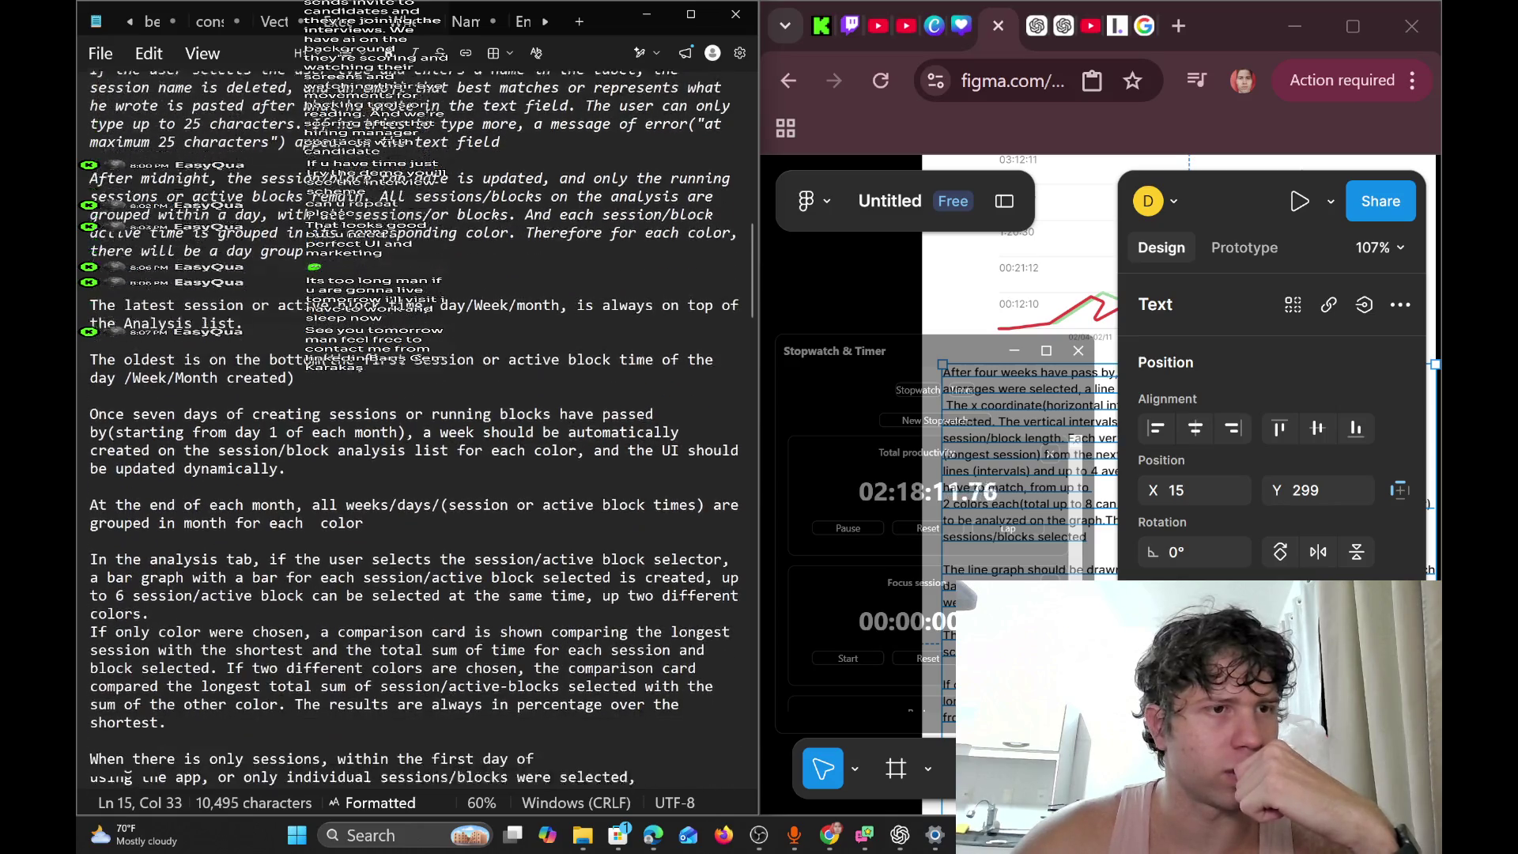
{"action": "scroll", "coordinate": [415, 431], "scroll_direction": "down", "scroll_amount": 3}
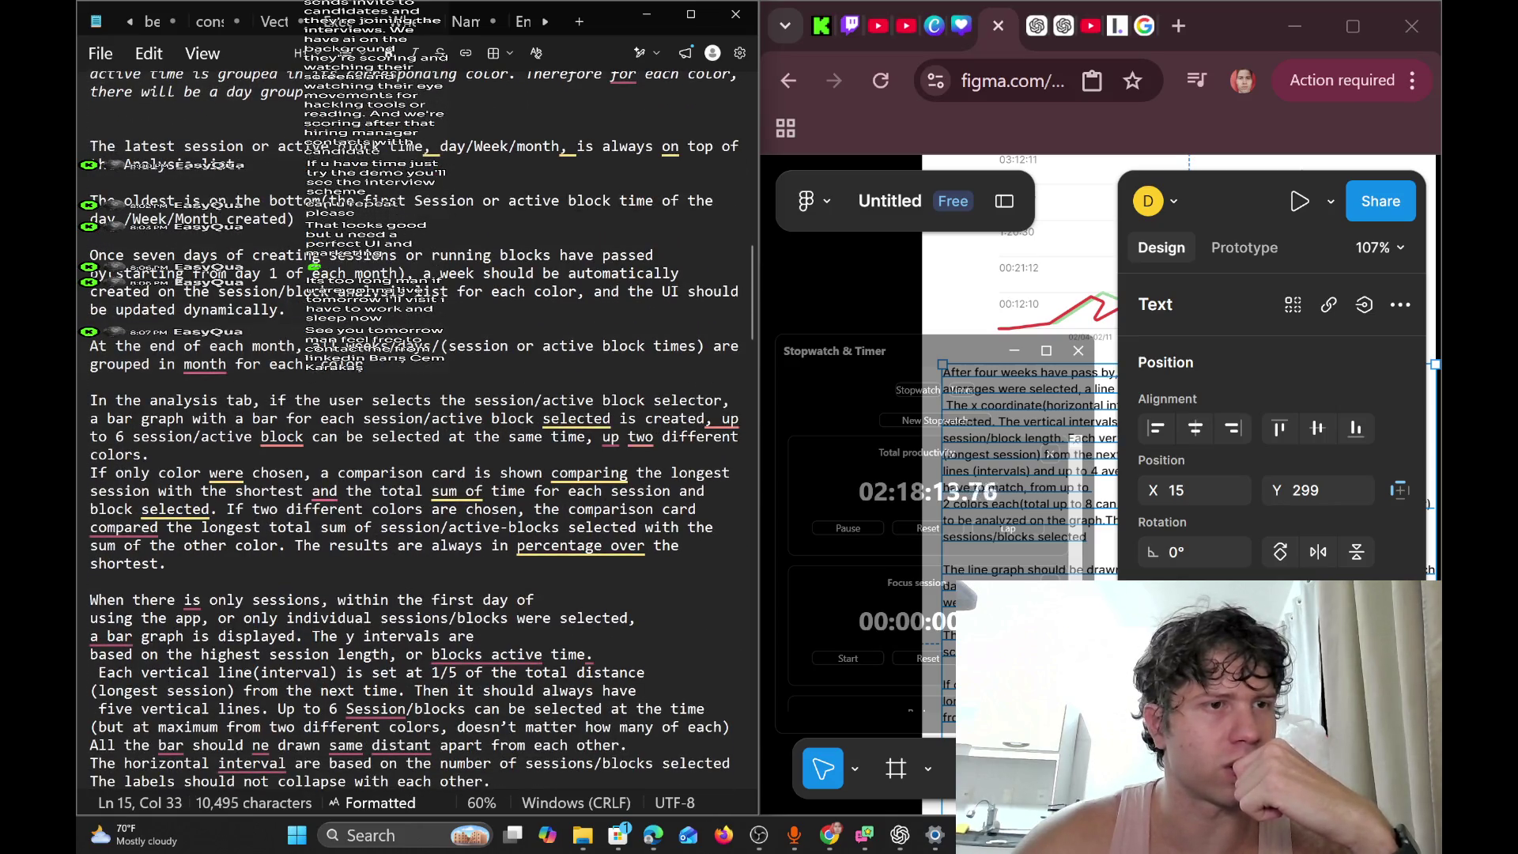
{"action": "scroll", "coordinate": [415, 430], "scroll_direction": "down", "scroll_amount": 3}
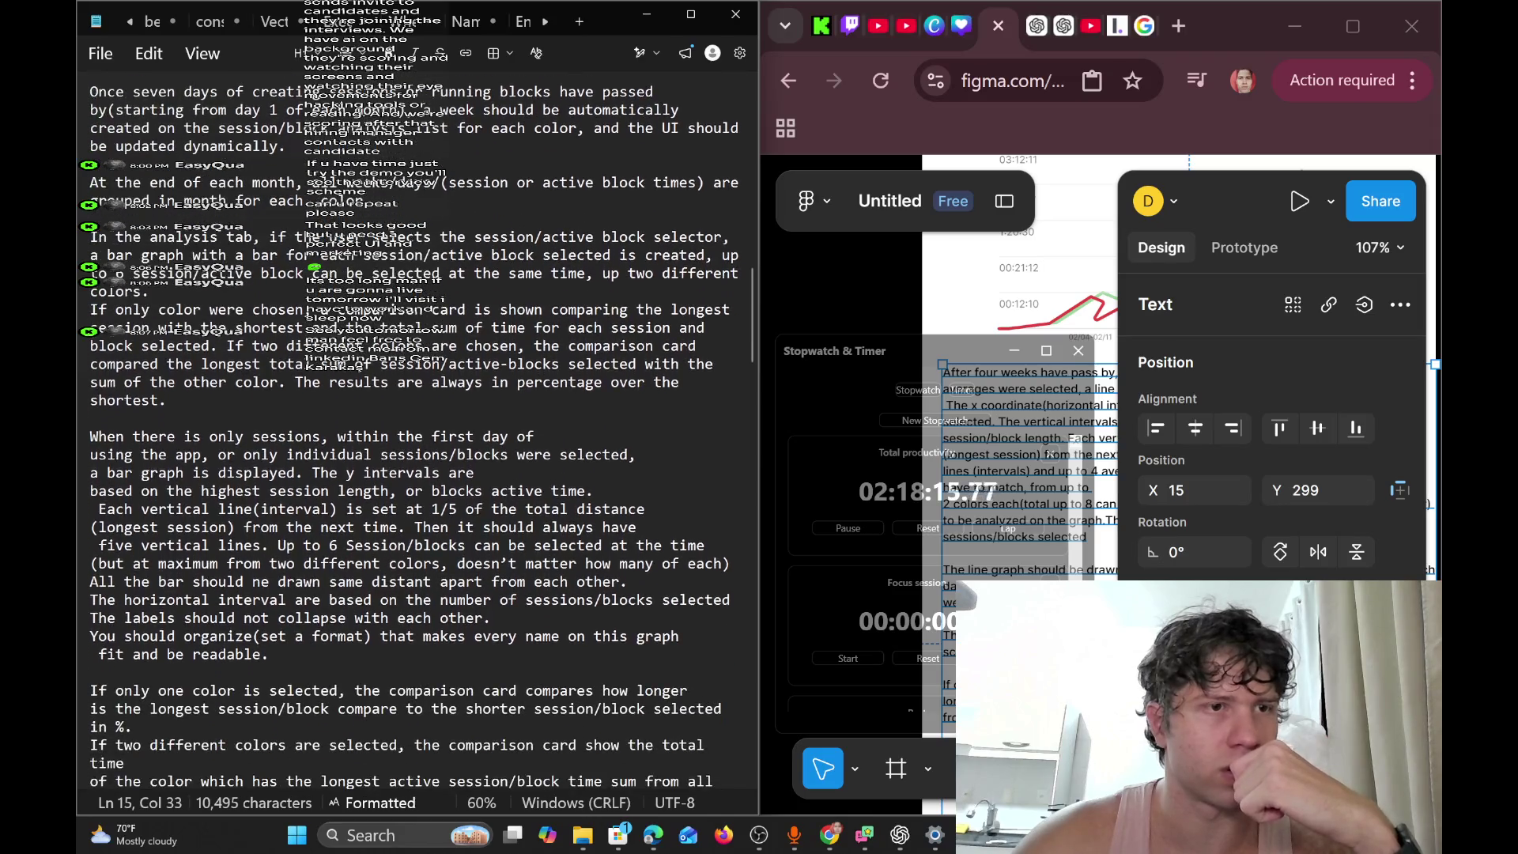
{"action": "scroll", "coordinate": [415, 431], "scroll_direction": "down", "scroll_amount": 5}
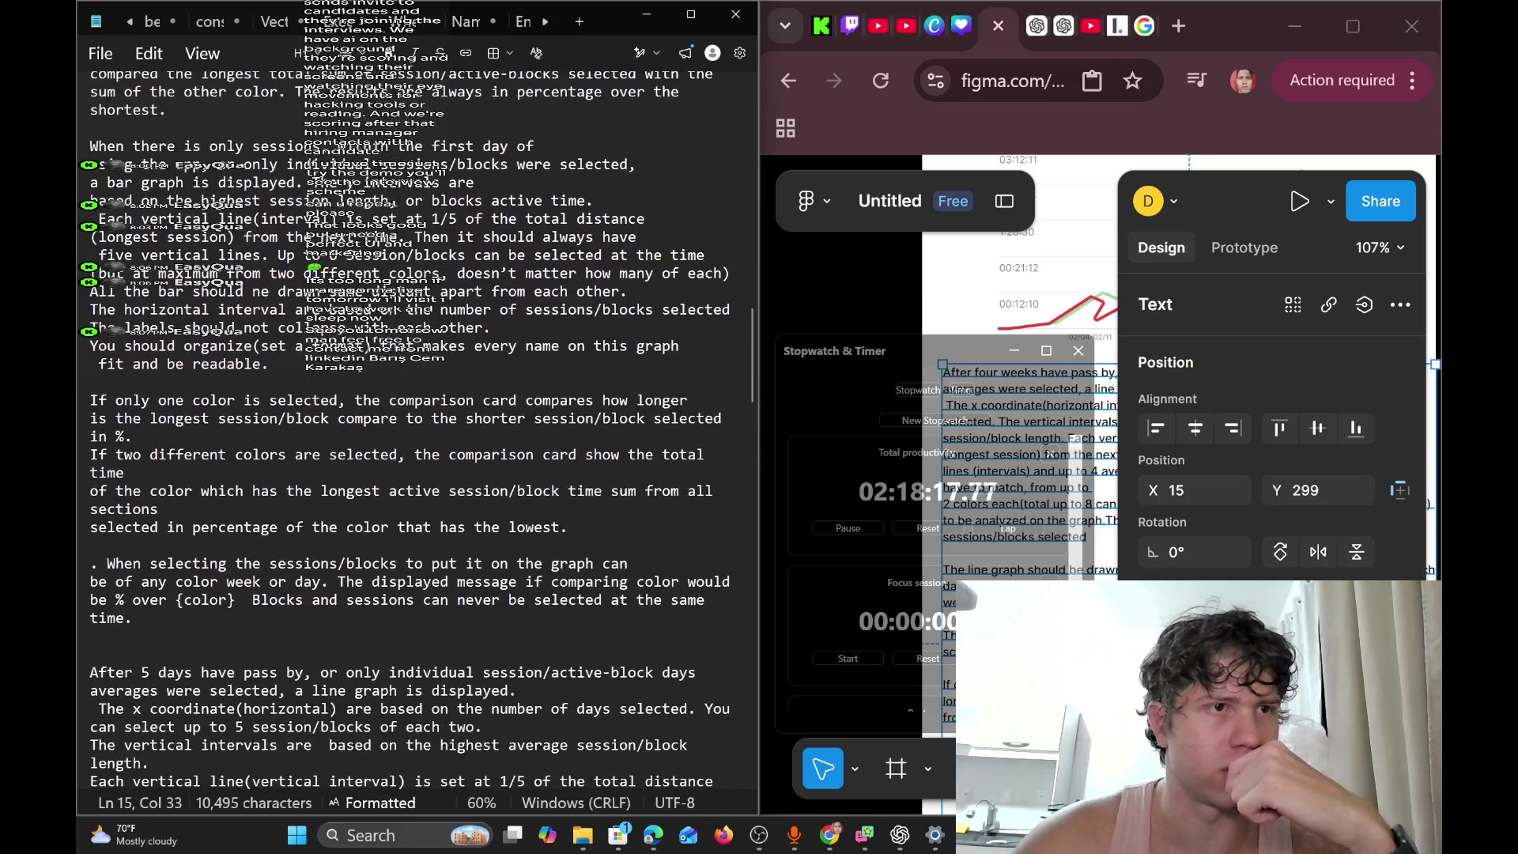
{"action": "scroll", "coordinate": [415, 430], "scroll_direction": "down", "scroll_amount": 3}
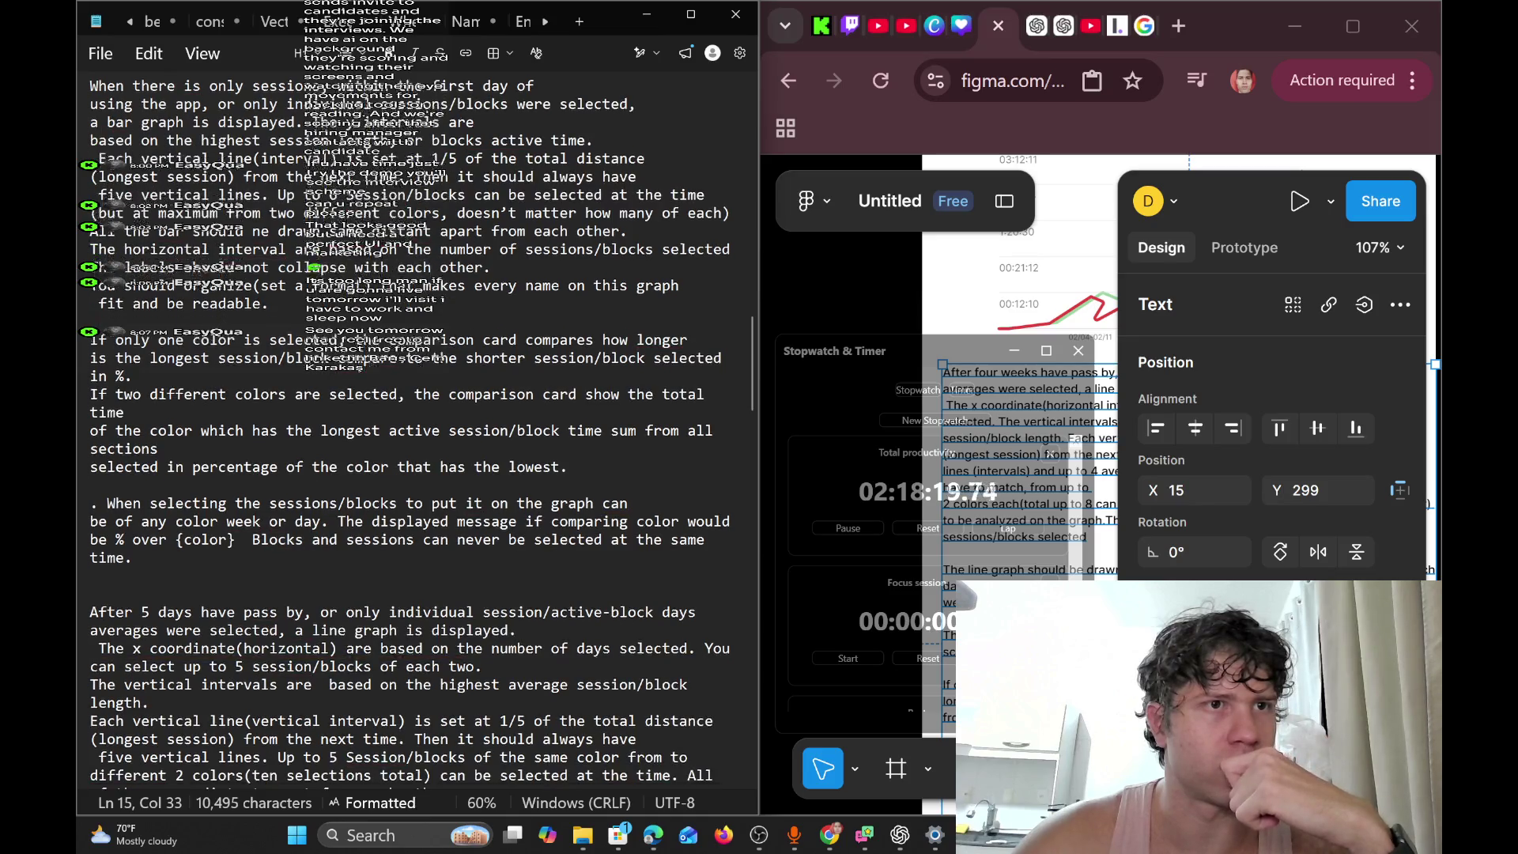
{"action": "scroll", "coordinate": [415, 431], "scroll_direction": "down", "scroll_amount": 2}
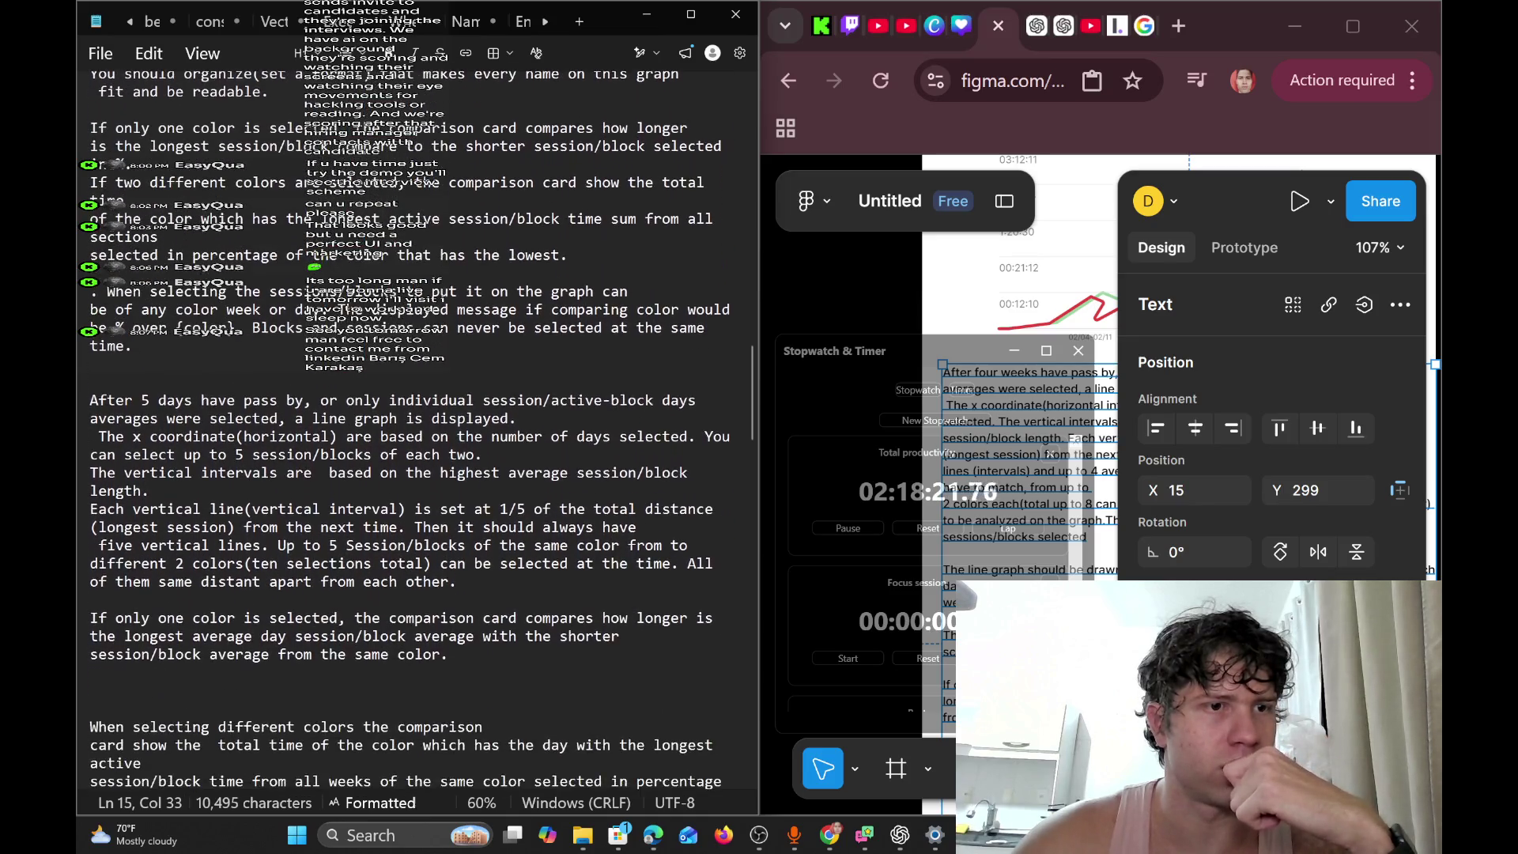
{"action": "scroll", "coordinate": [415, 430], "scroll_direction": "down", "scroll_amount": 5}
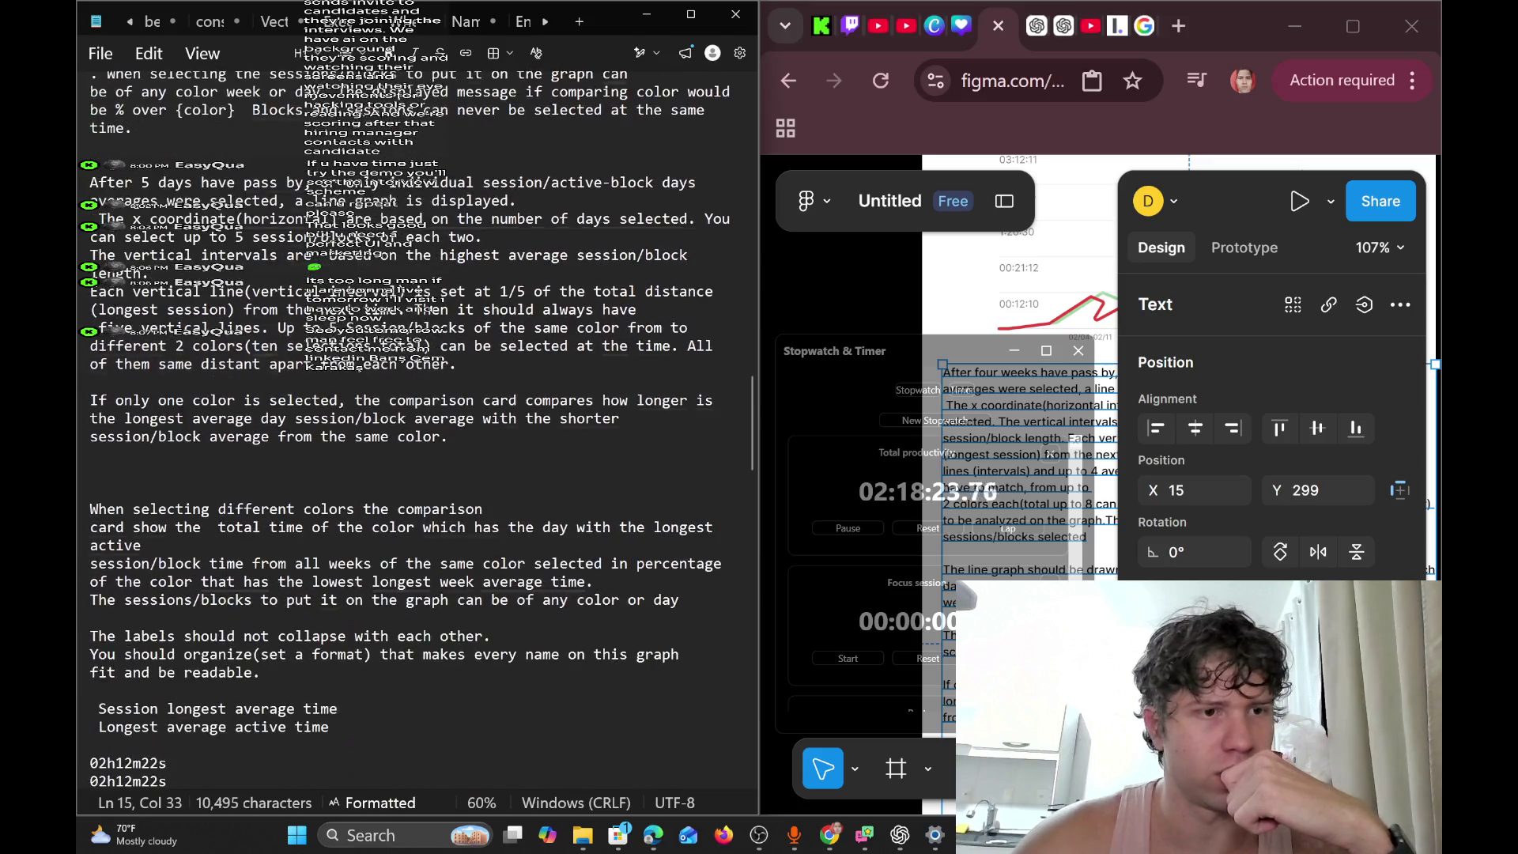
Step: Paste the four-week line graph spec on a new line after the last +20% line
{"action": "left_click", "coordinate": [295, 690]}
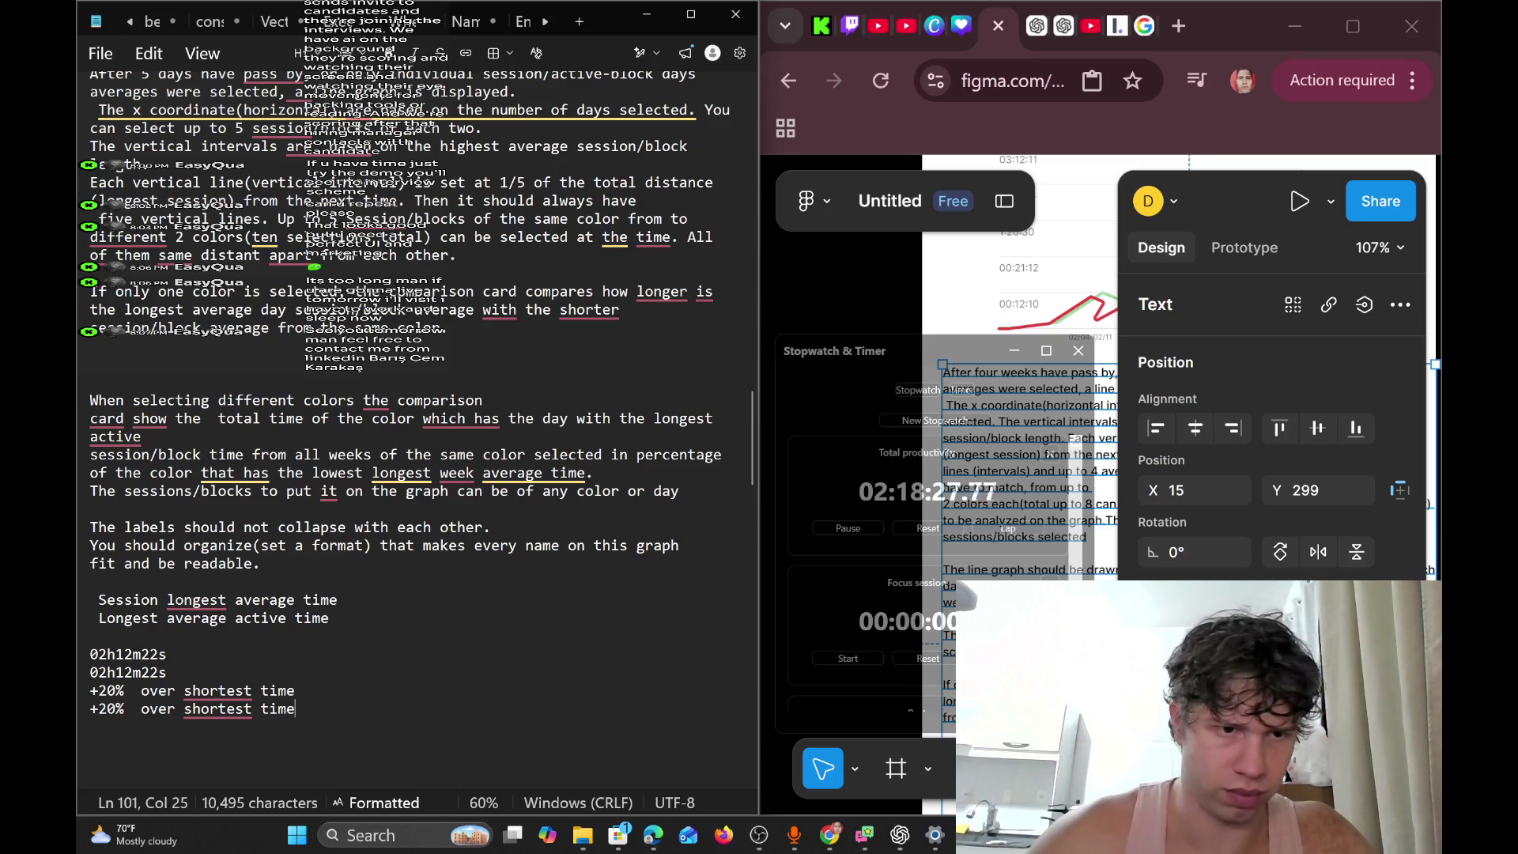
{"action": "key", "text": "Return"}
{"action": "key", "text": "ctrl+v"}
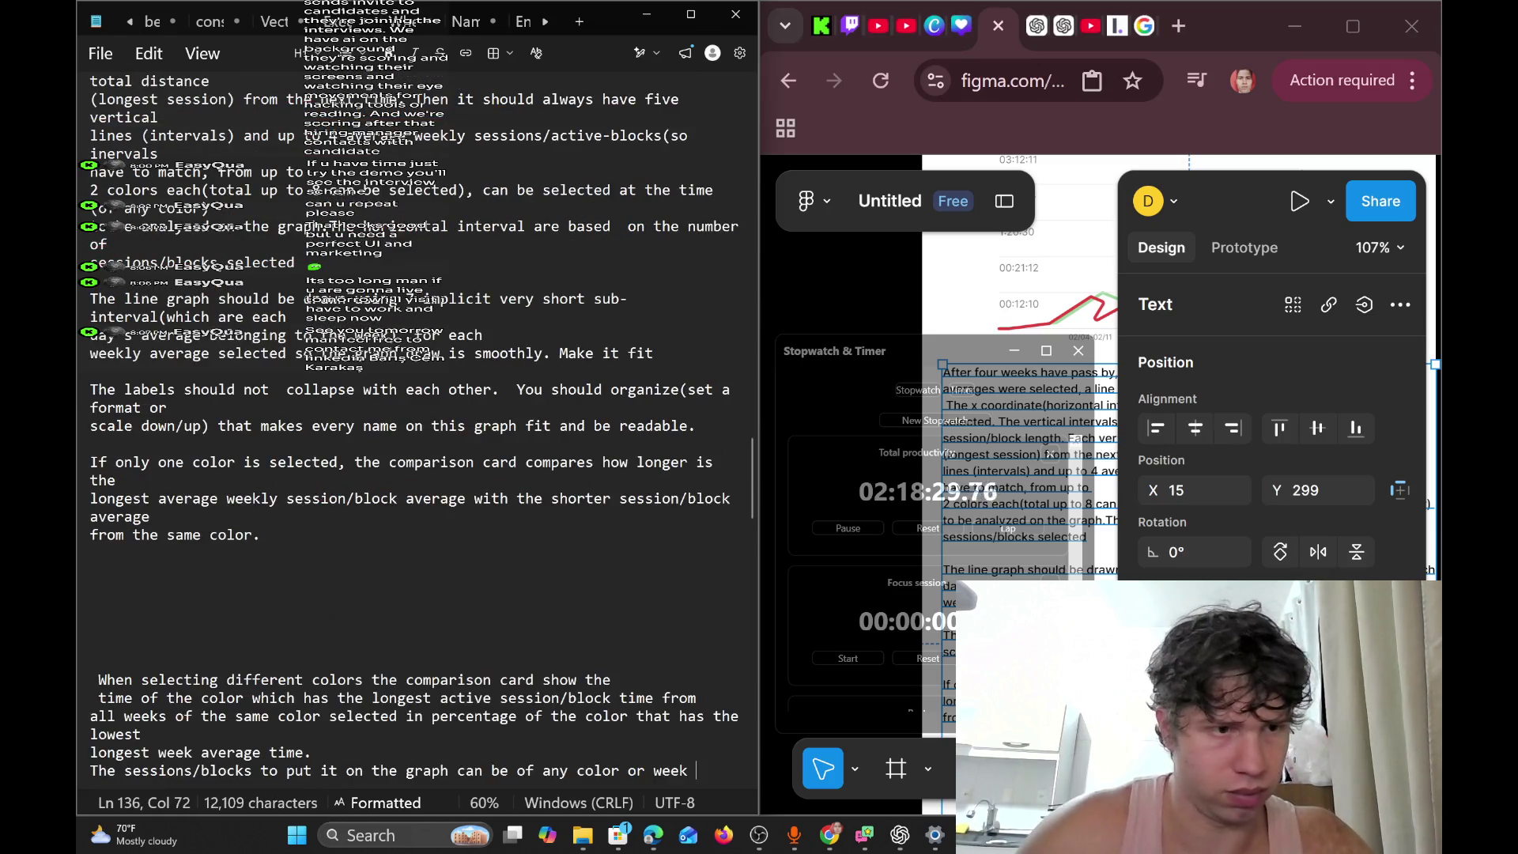
{"action": "scroll", "coordinate": [419, 427], "scroll_direction": "up", "scroll_amount": 7}
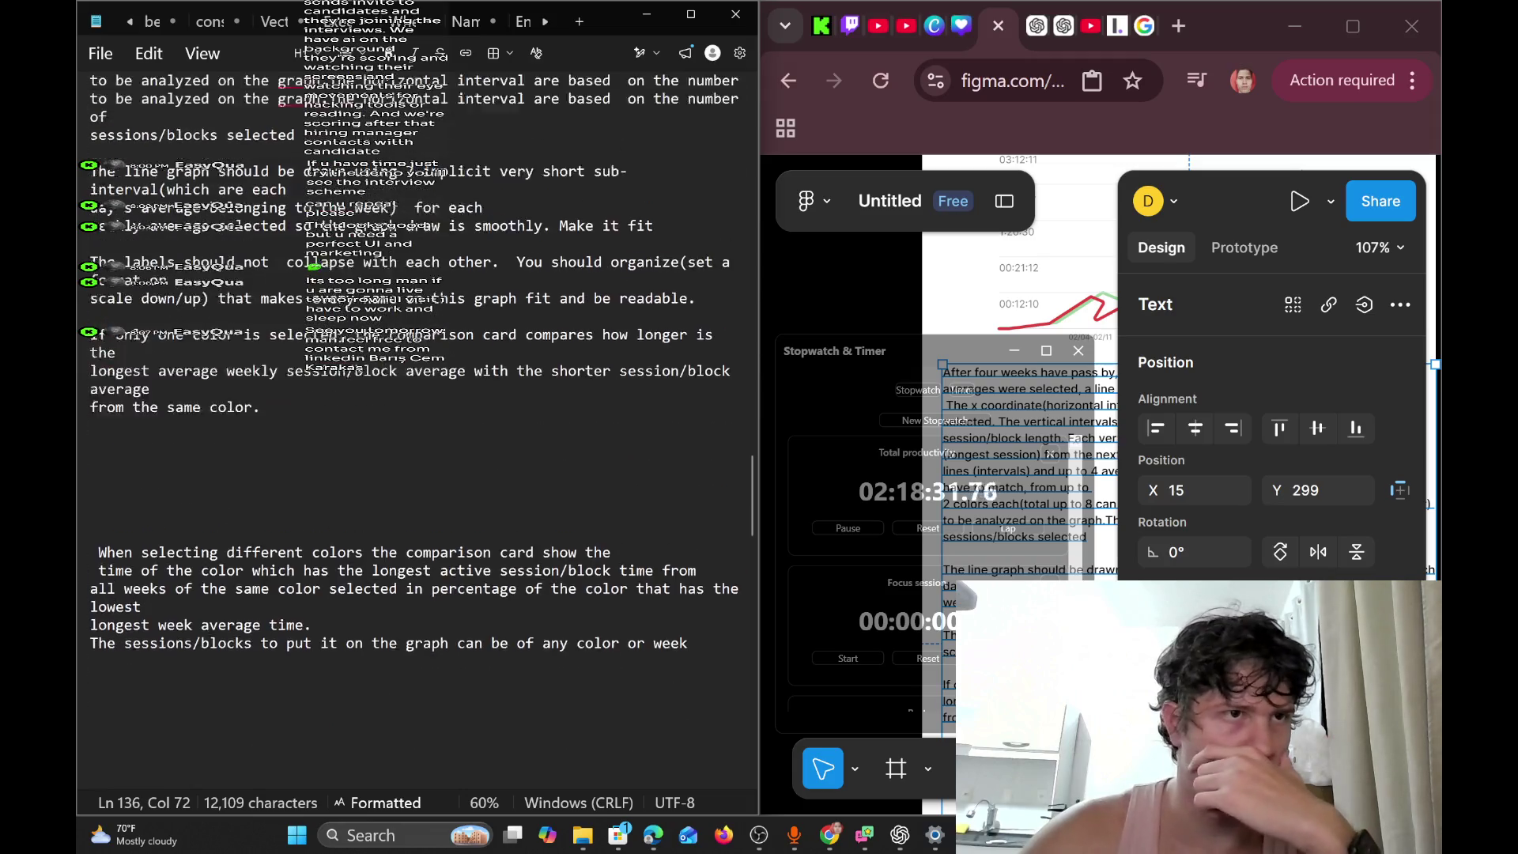
{"action": "scroll", "coordinate": [419, 426], "scroll_direction": "up", "scroll_amount": 1}
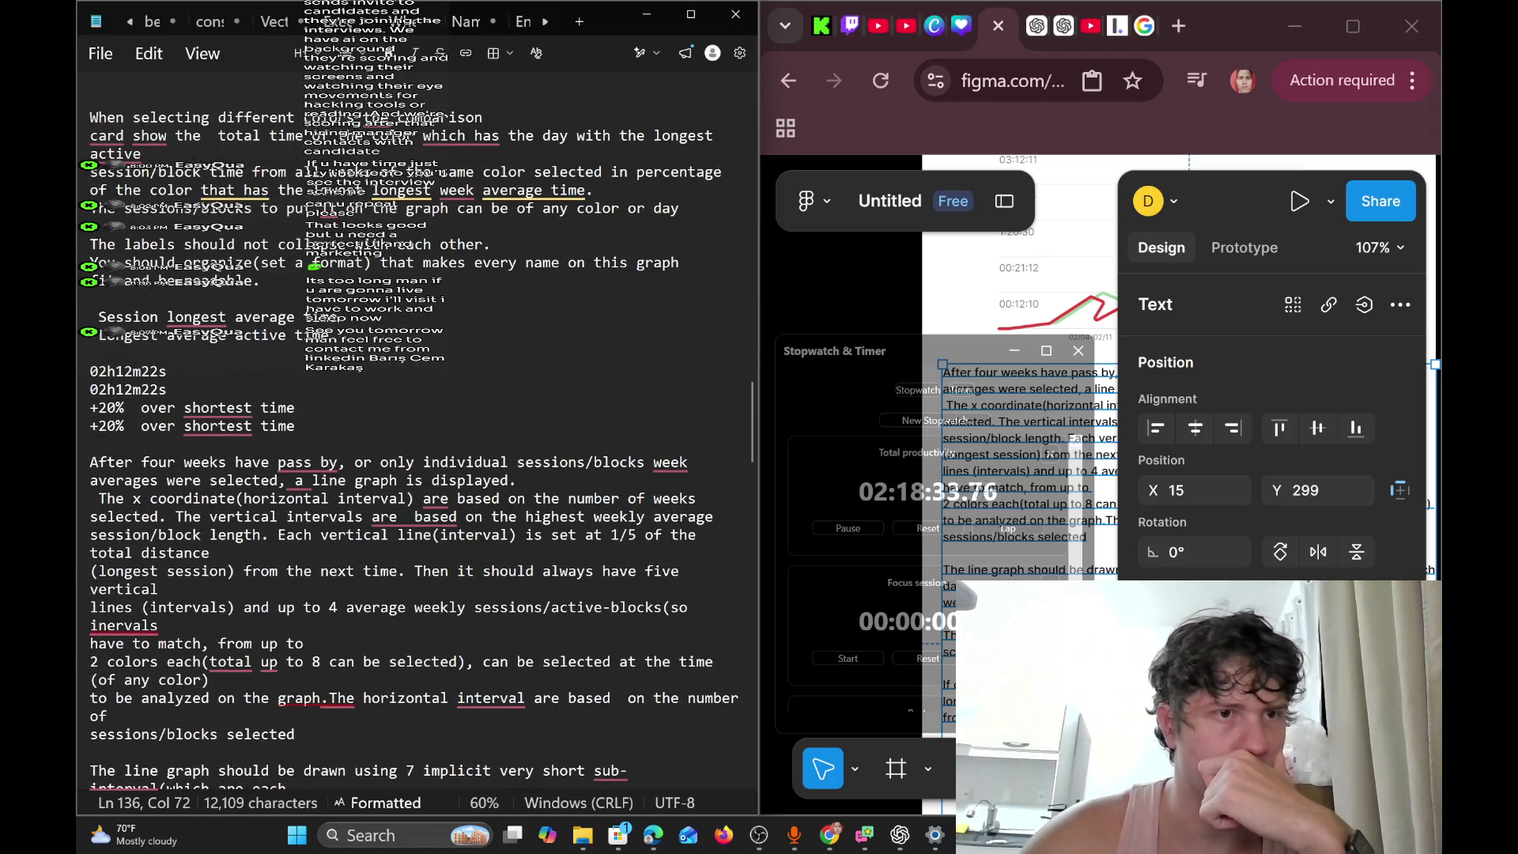
{"action": "scroll", "coordinate": [419, 427], "scroll_direction": "down", "scroll_amount": 2}
{"action": "scroll", "coordinate": [419, 427], "scroll_direction": "down", "scroll_amount": 2}
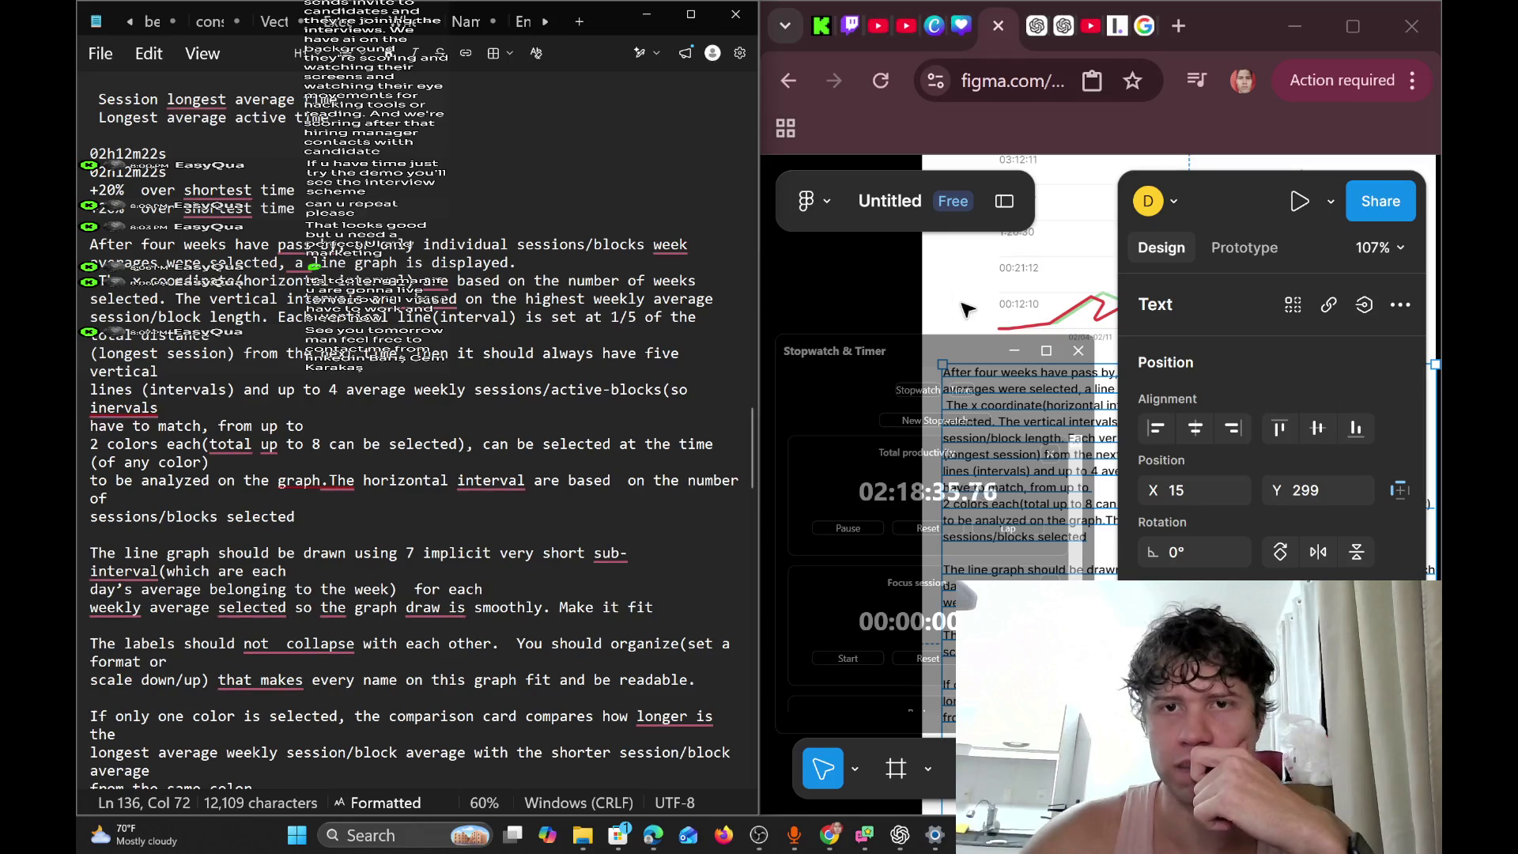
{"action": "key", "text": "Escape"}
Step: Select the weekly spec text block in Figma, then deselect it
{"action": "scroll", "coordinate": [1027, 332], "scroll_direction": "down", "scroll_amount": 5}
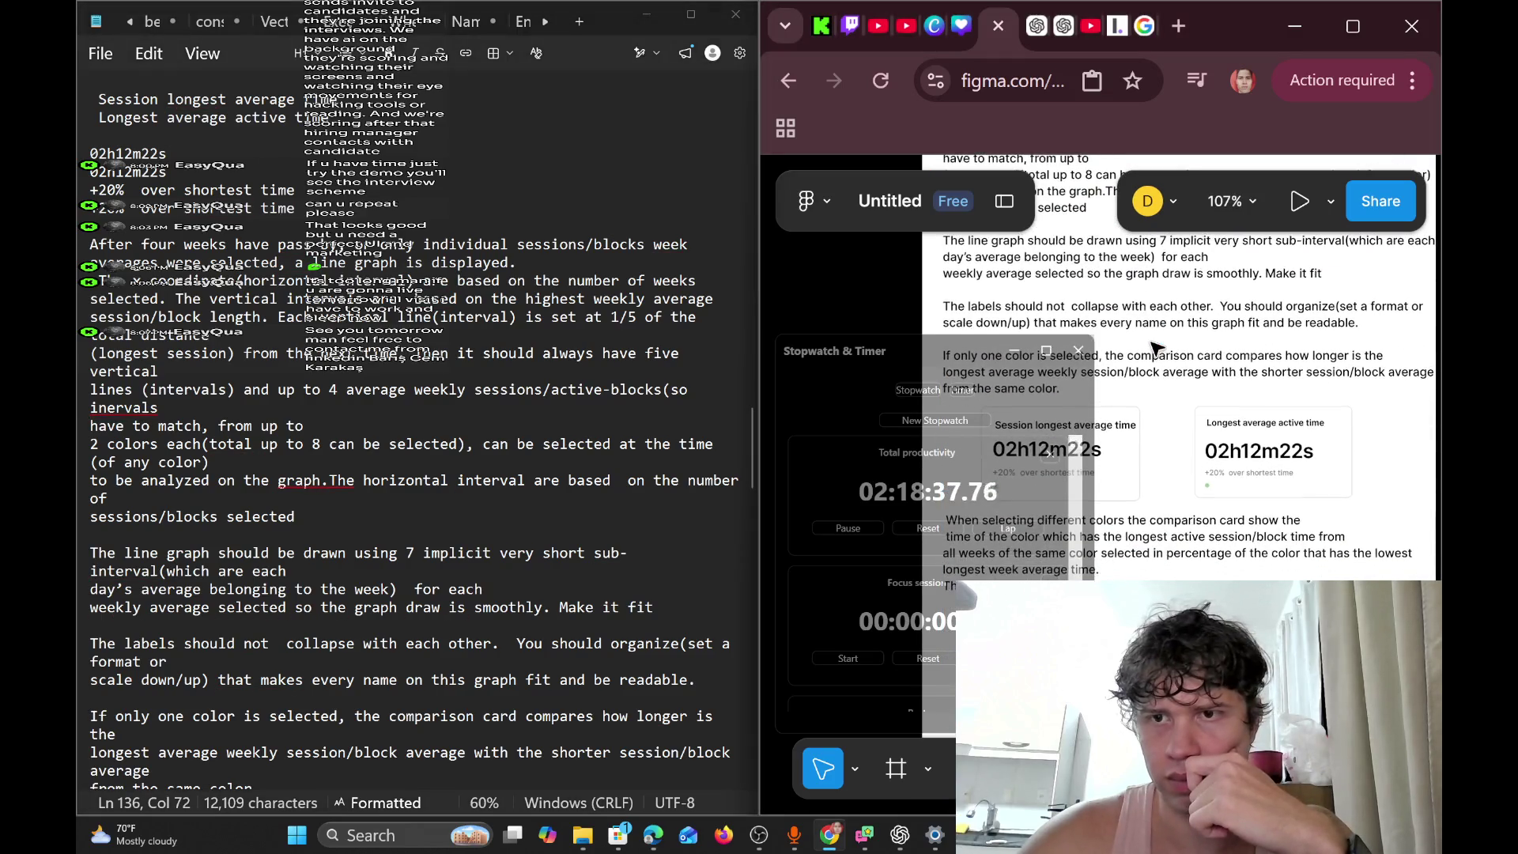
{"action": "scroll", "coordinate": [1156, 348], "scroll_direction": "right", "scroll_amount": 3}
{"action": "scroll", "coordinate": [1156, 348], "scroll_direction": "left", "scroll_amount": 3}
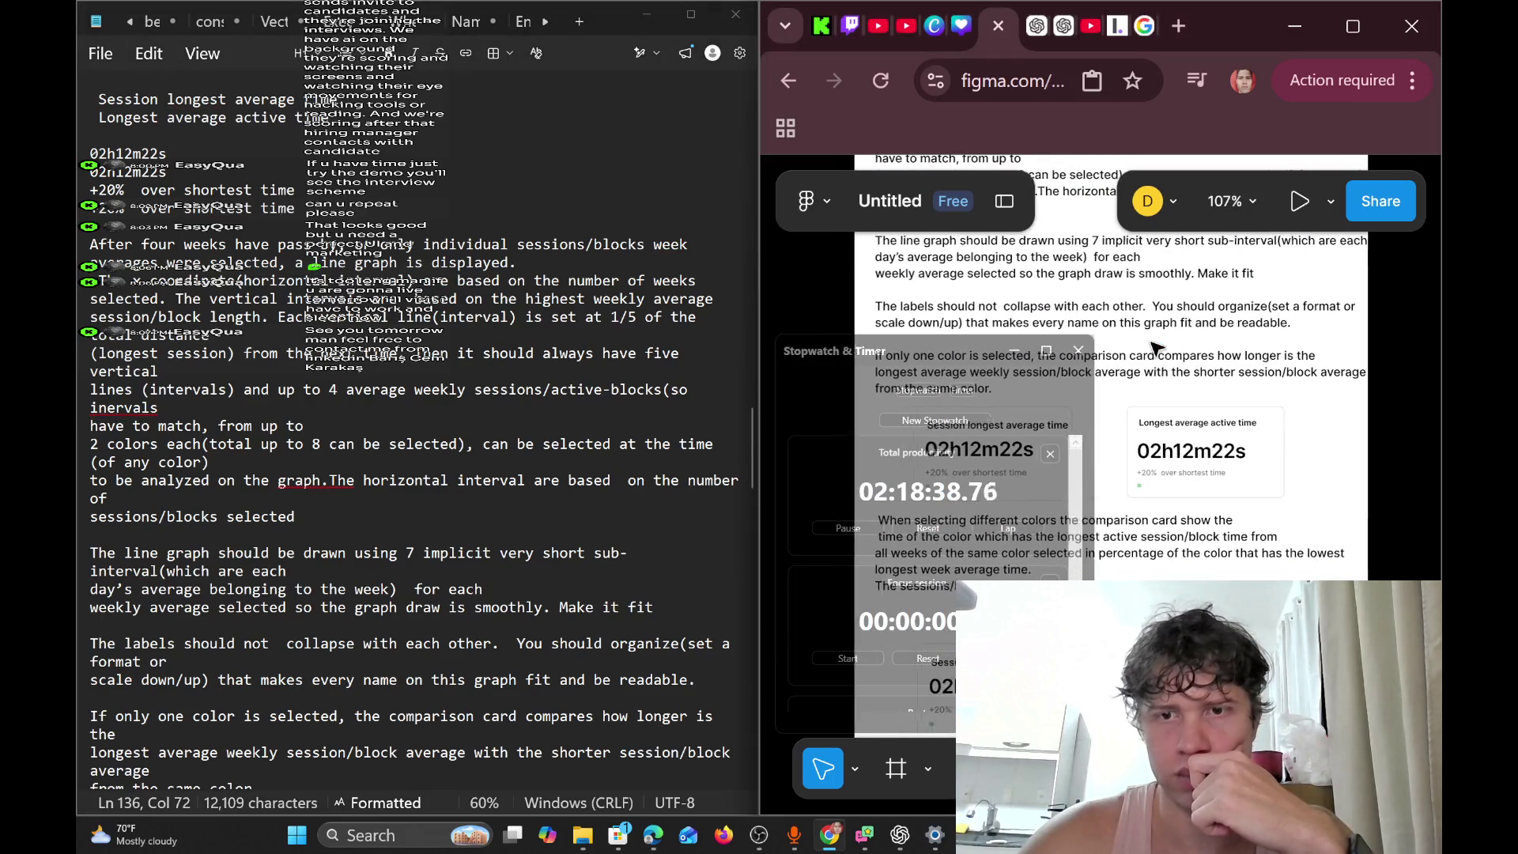
{"action": "left_click", "coordinate": [1054, 268]}
{"action": "left_click", "coordinate": [853, 284]}
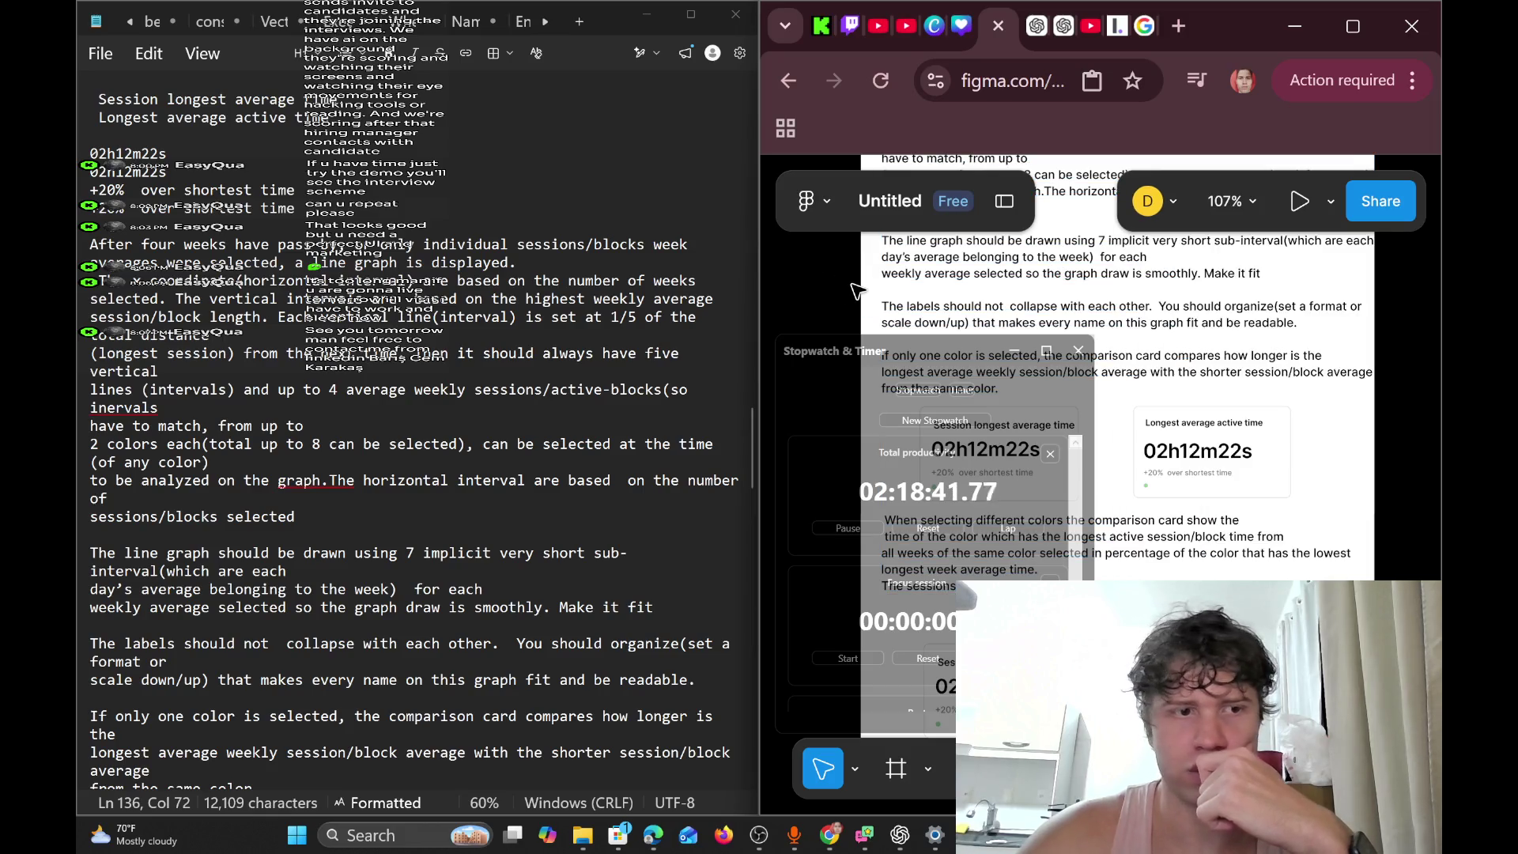
{"action": "scroll", "coordinate": [963, 285], "scroll_direction": "down", "scroll_amount": 3}
Step: Copy the 'After four months have pass by' spec text block
{"action": "left_click", "coordinate": [963, 285]}
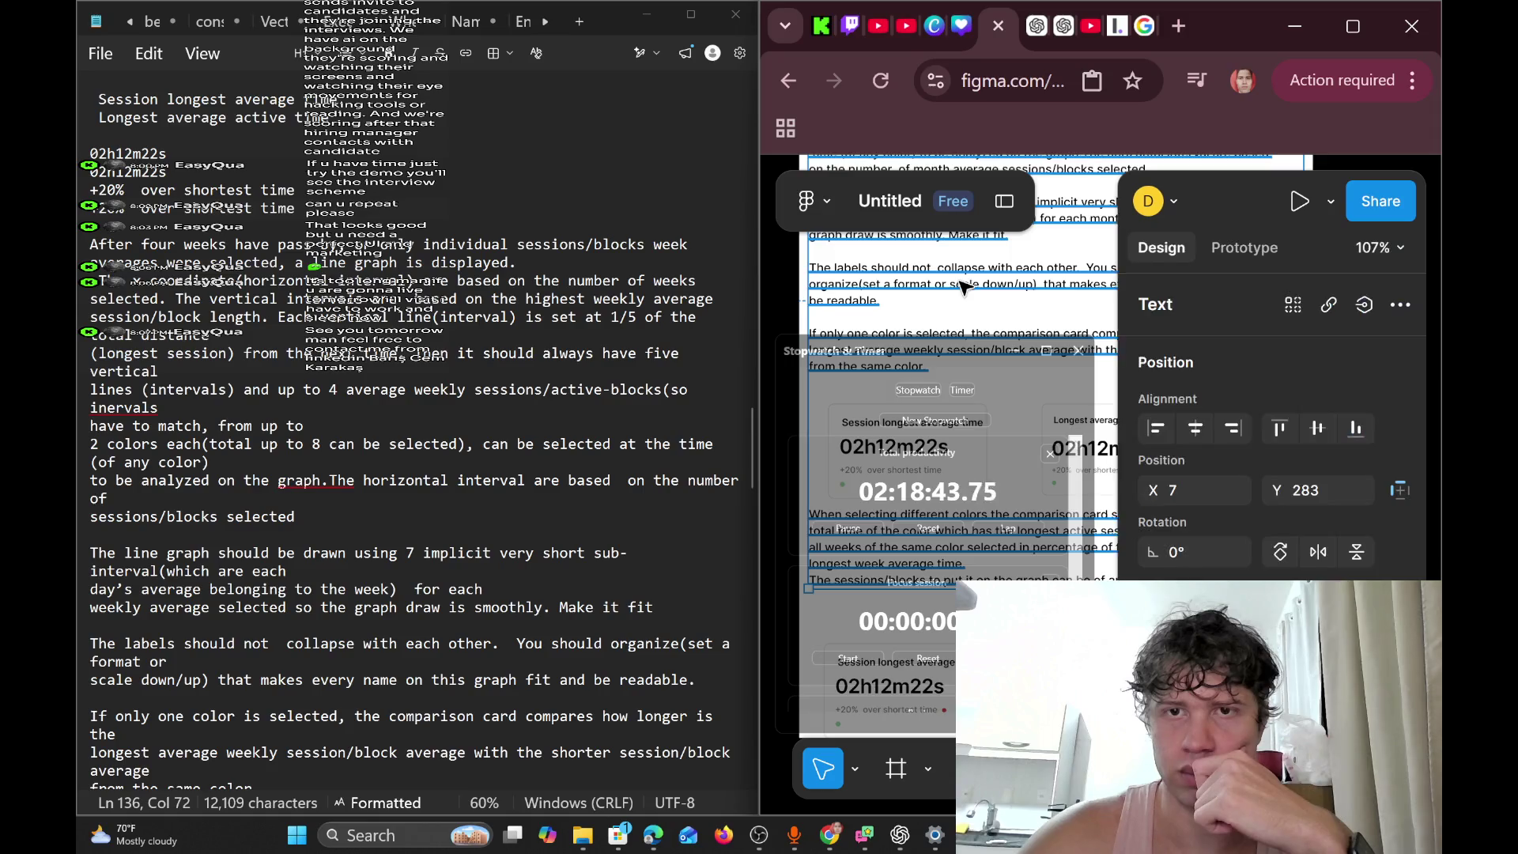
{"action": "scroll", "coordinate": [963, 285], "scroll_direction": "up", "scroll_amount": 3}
{"action": "scroll", "coordinate": [963, 284], "scroll_direction": "down", "scroll_amount": 5}
{"action": "scroll", "coordinate": [963, 285], "scroll_direction": "up", "scroll_amount": 4}
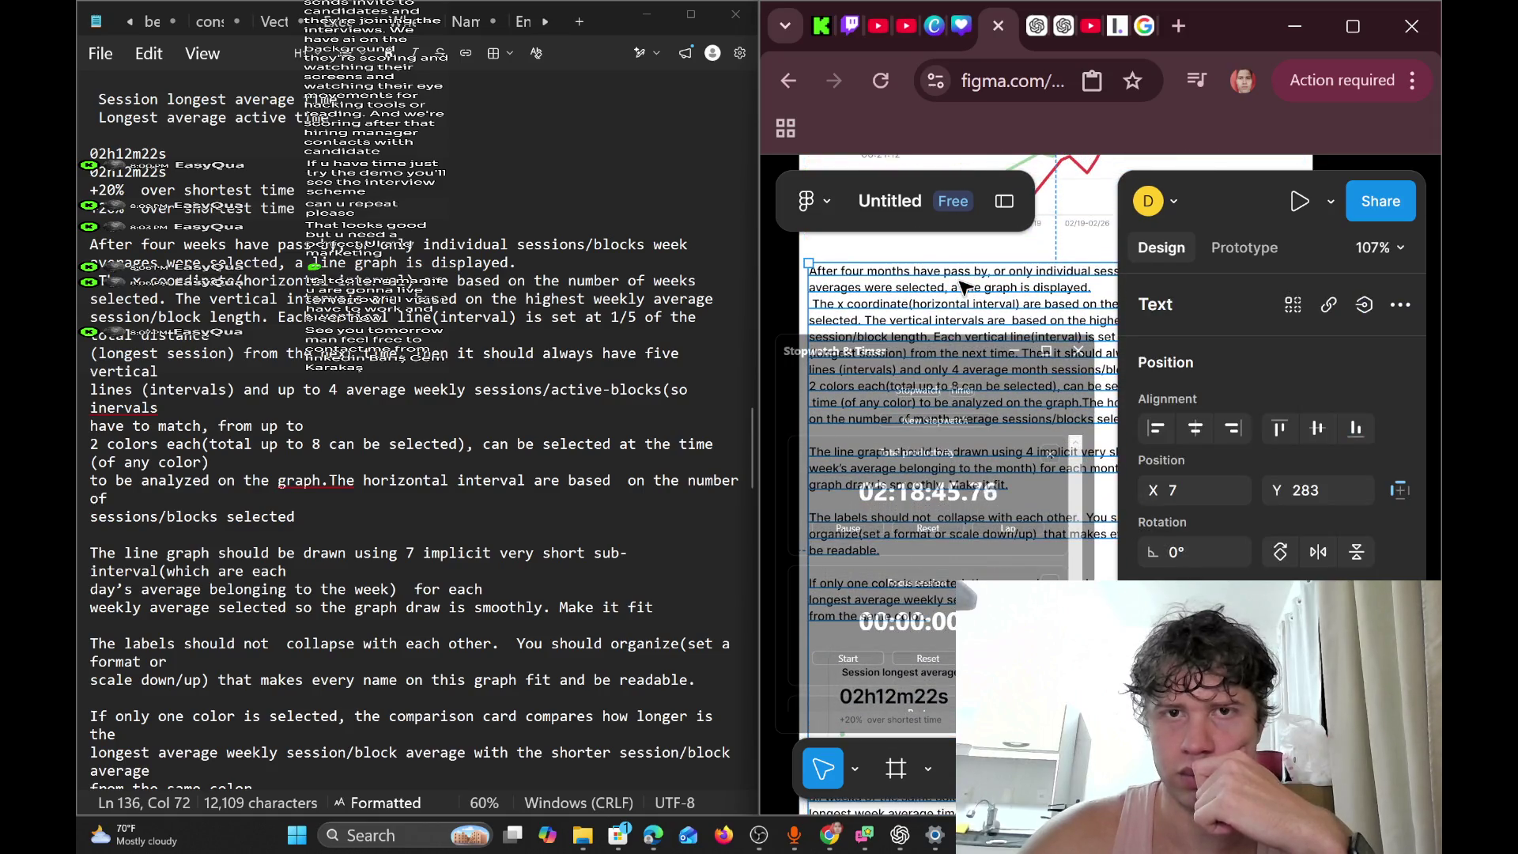
{"action": "right_click", "coordinate": [961, 286]}
{"action": "left_click", "coordinate": [1024, 271]}
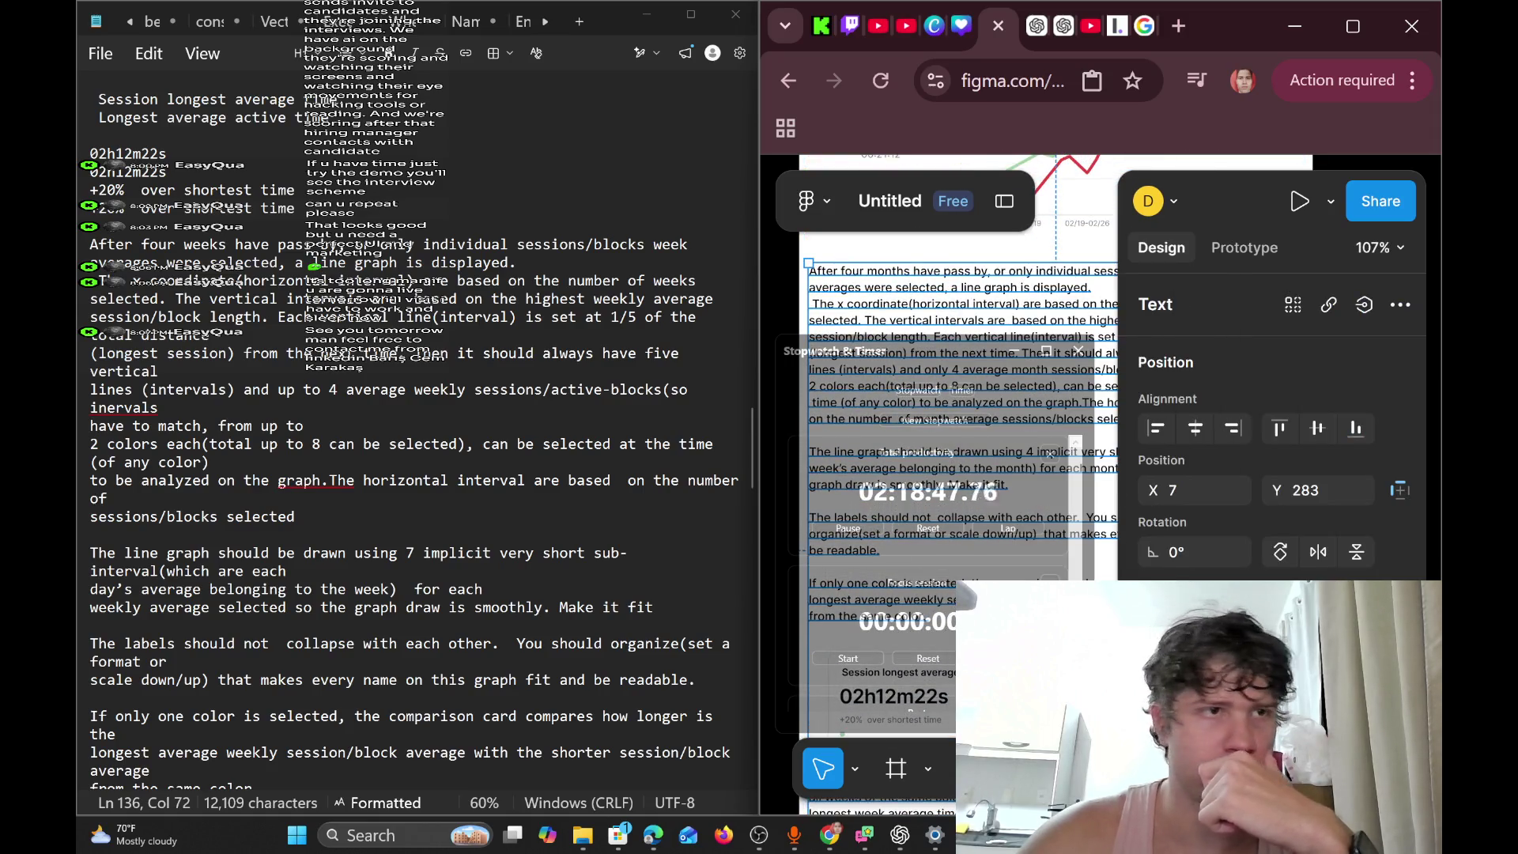
{"action": "scroll", "coordinate": [415, 426], "scroll_direction": "down", "scroll_amount": 5}
{"action": "scroll", "coordinate": [415, 427], "scroll_direction": "down", "scroll_amount": 20}
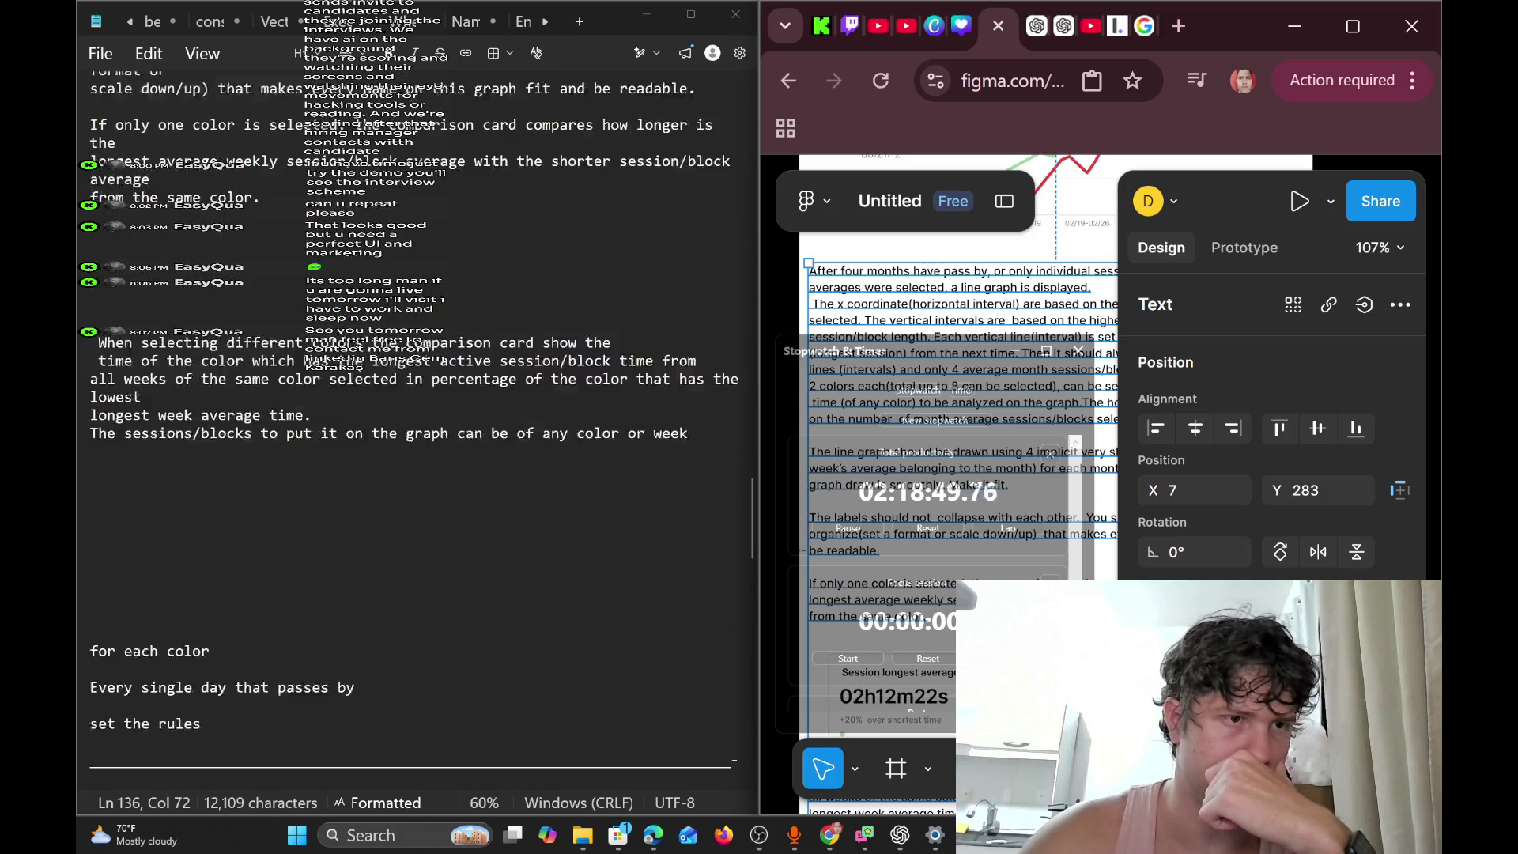
{"action": "scroll", "coordinate": [415, 426], "scroll_direction": "down", "scroll_amount": 15}
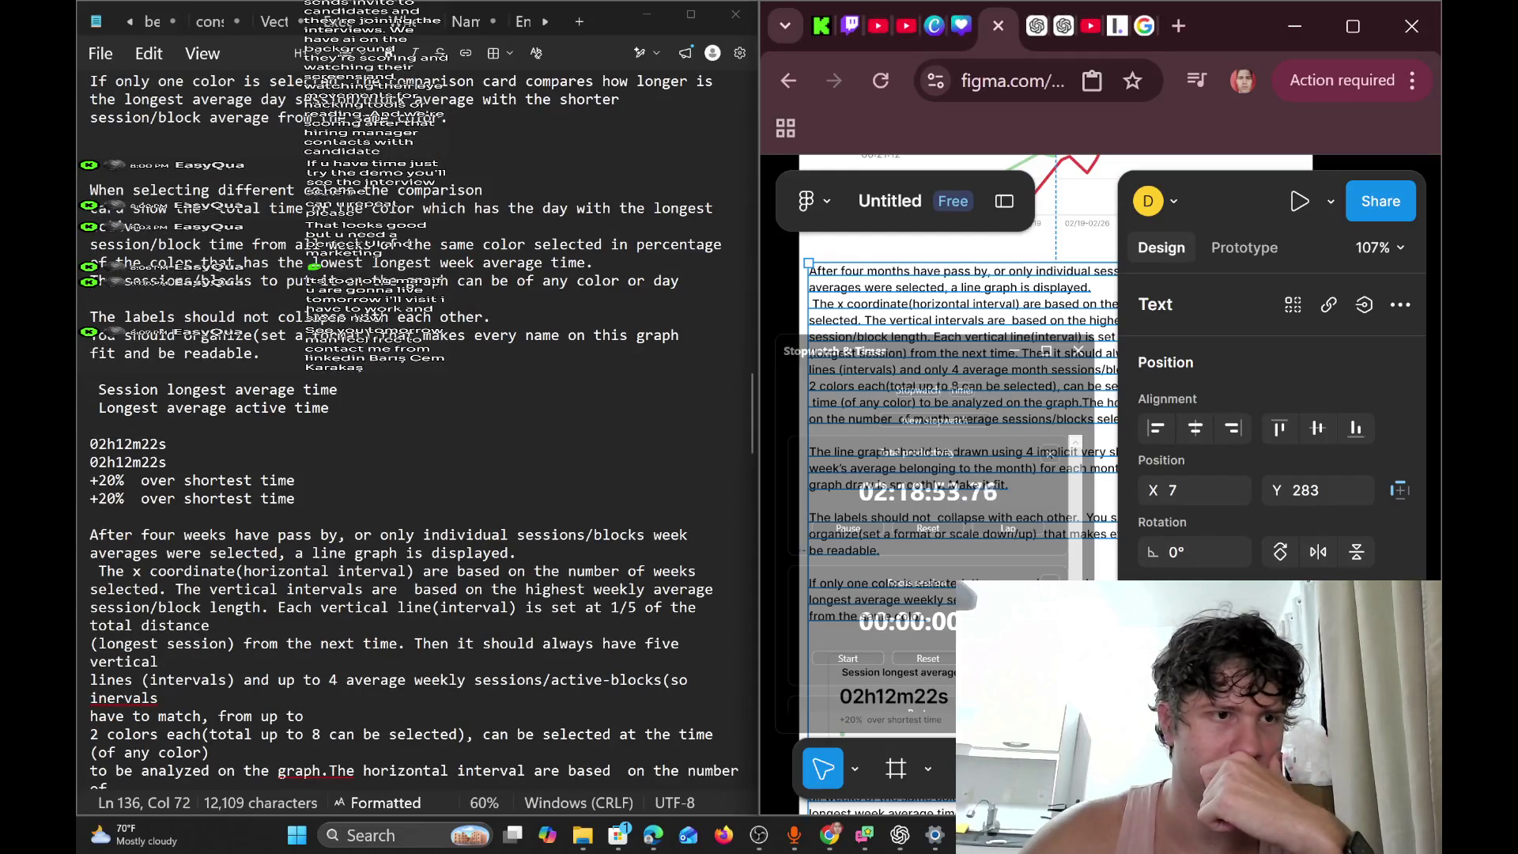
Step: Delete the 02h12m22s and +20% sample lines along with the two card label lines
{"action": "left_click_drag", "start_coordinate": [176, 463], "coordinate": [192, 472]}
{"action": "left_click", "coordinate": [292, 498]}
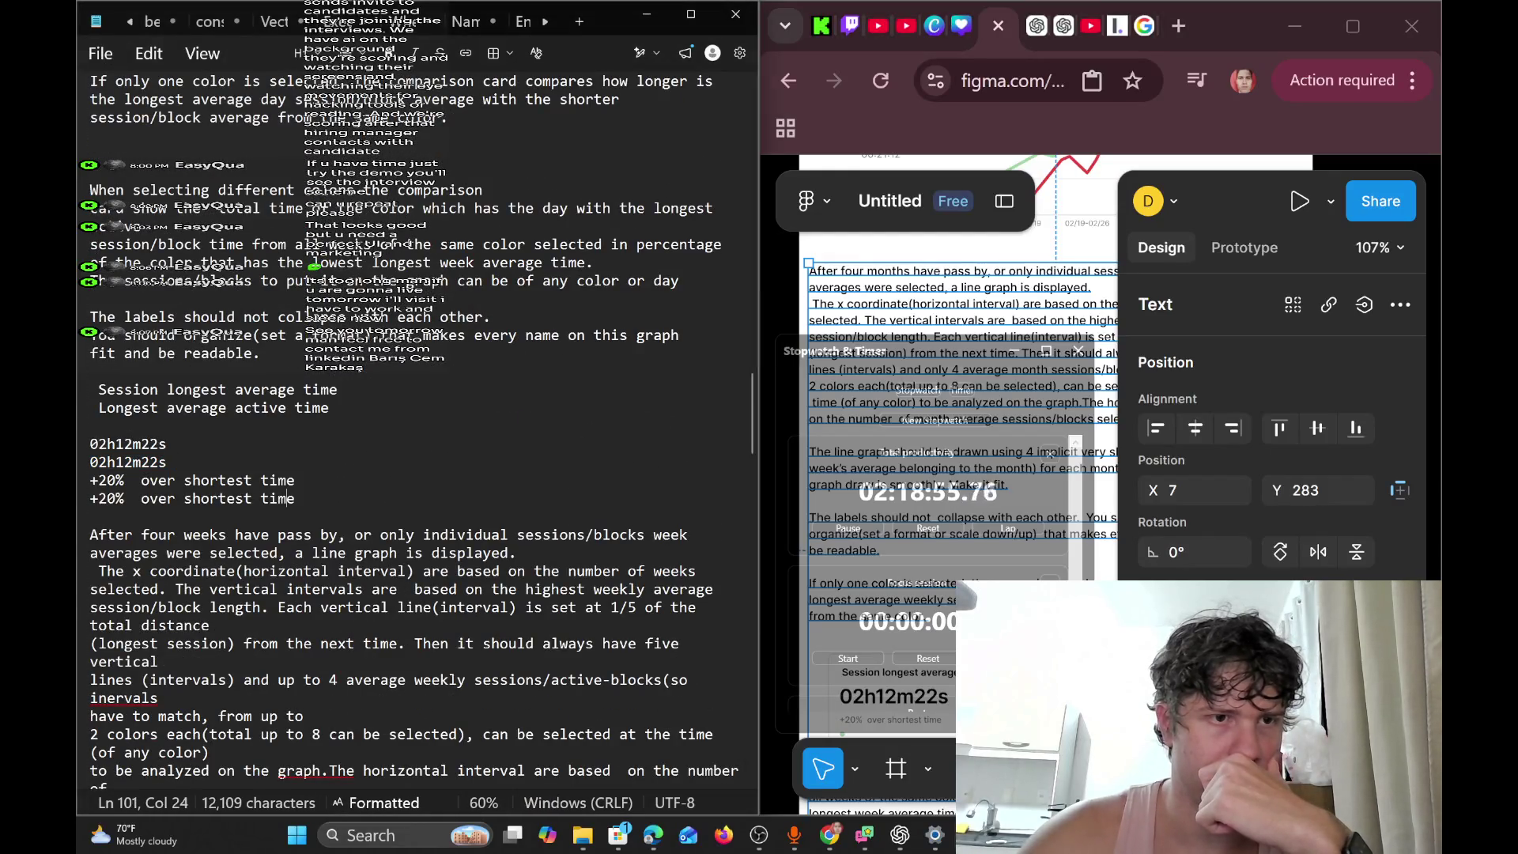
{"action": "left_click_drag", "start_coordinate": [89, 462], "coordinate": [90, 516]}
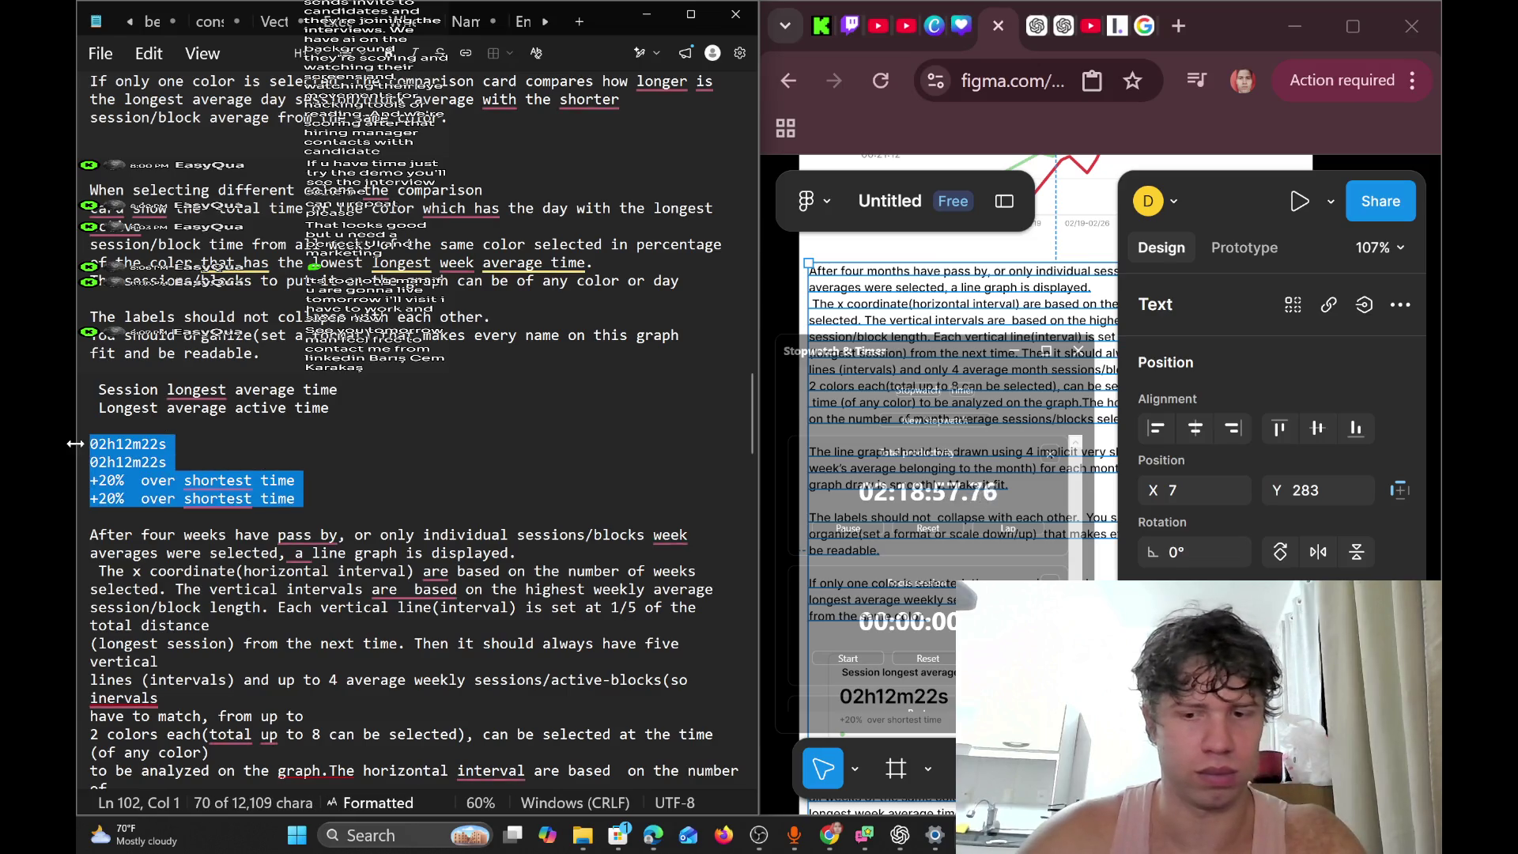
{"action": "key", "text": "BackSpace"}
{"action": "key", "text": "BackSpace"}
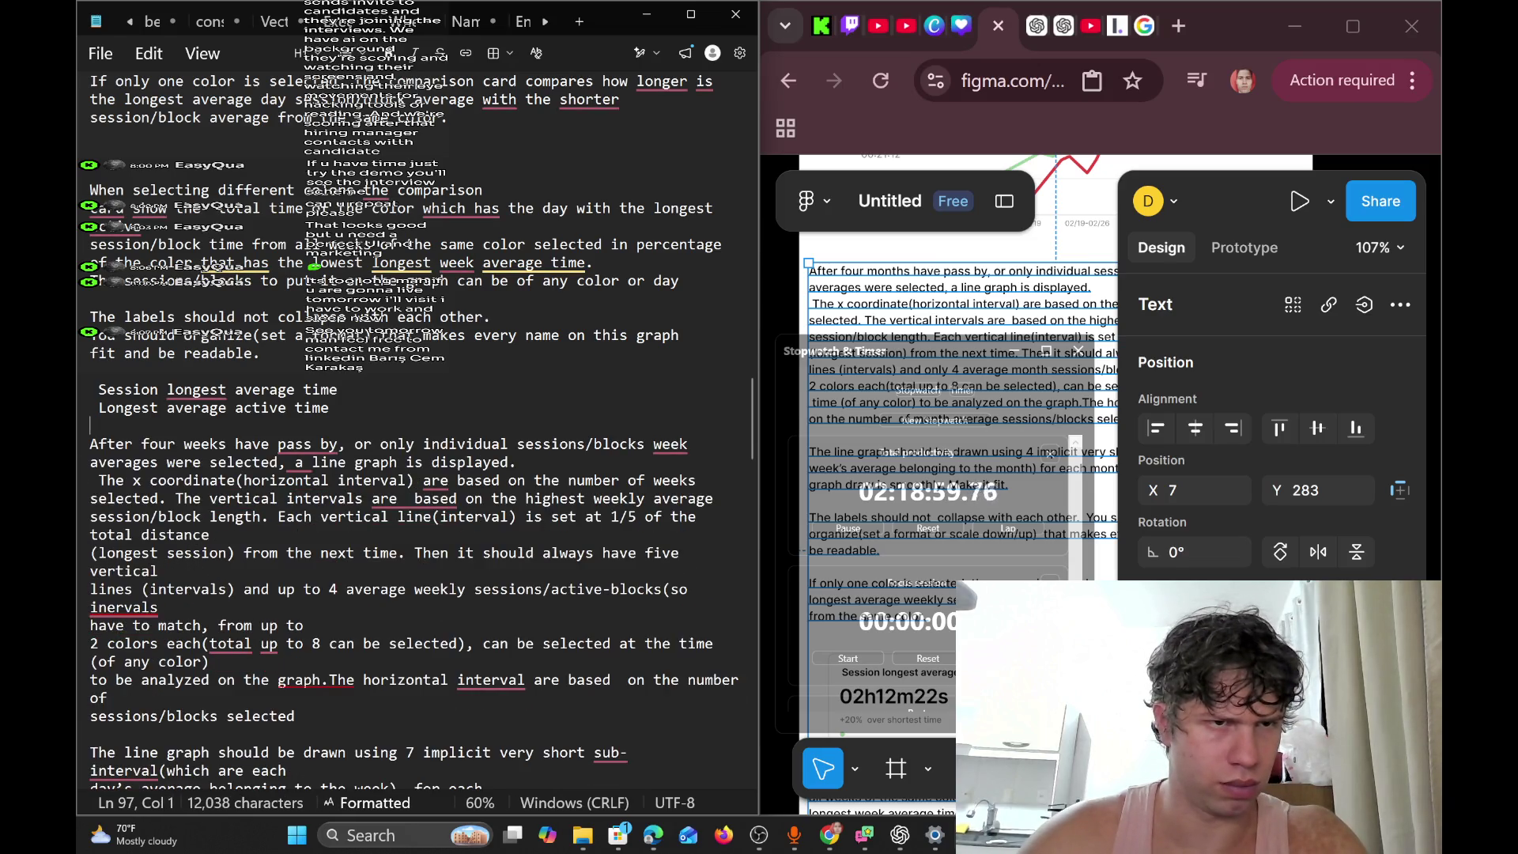
{"action": "key", "text": "shift+Up"}
{"action": "key", "text": "shift+Up"}
{"action": "key", "text": "shift+Up"}
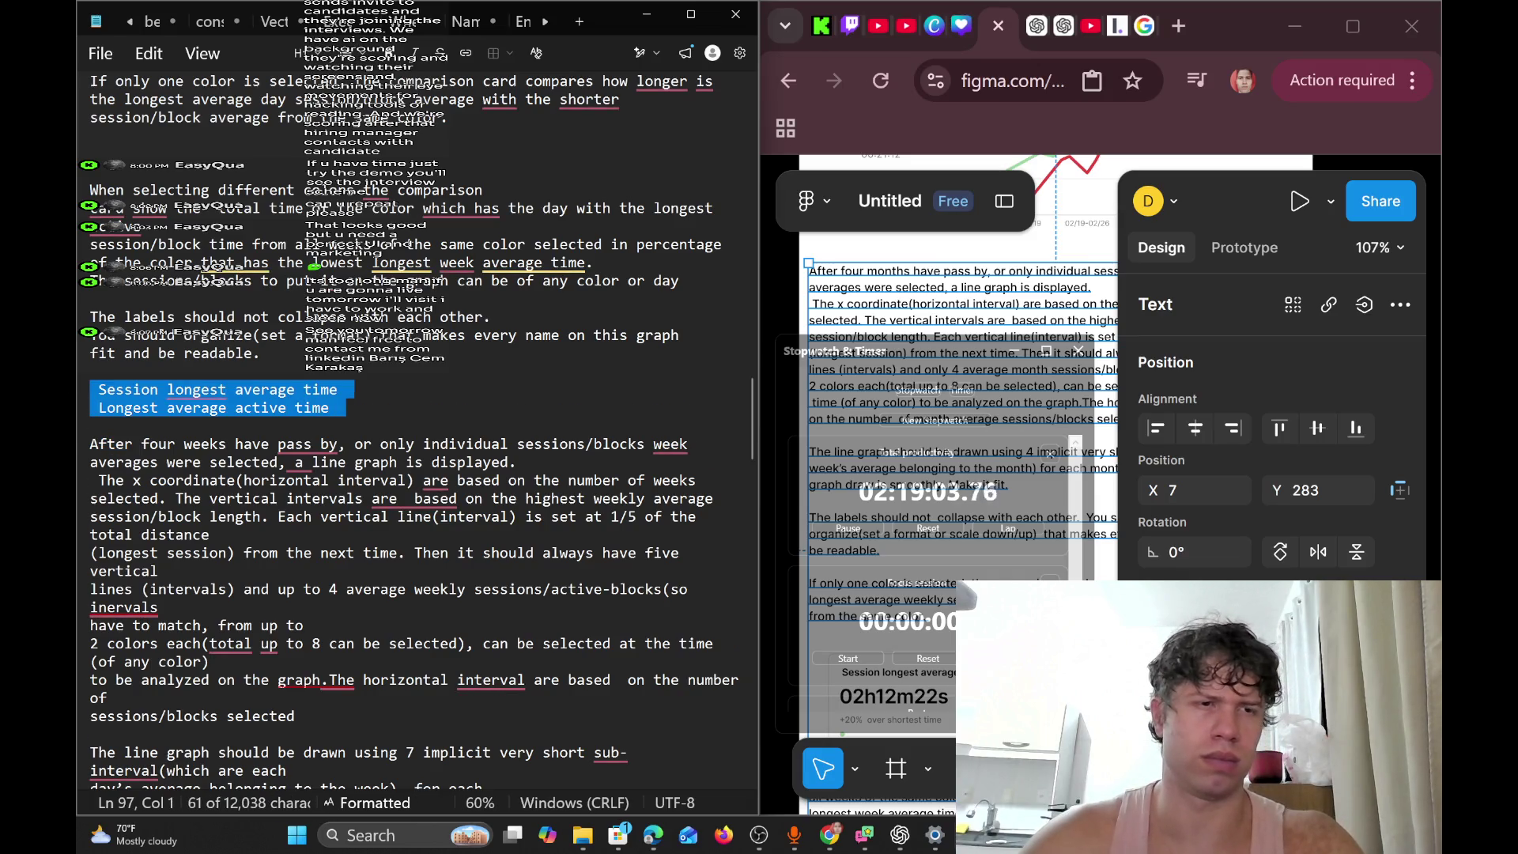
{"action": "key", "text": "BackSpace"}
Step: Paste the four-month line graph spec and add the missing space in 'graph.The'
{"action": "scroll", "coordinate": [416, 435], "scroll_direction": "down", "scroll_amount": 10}
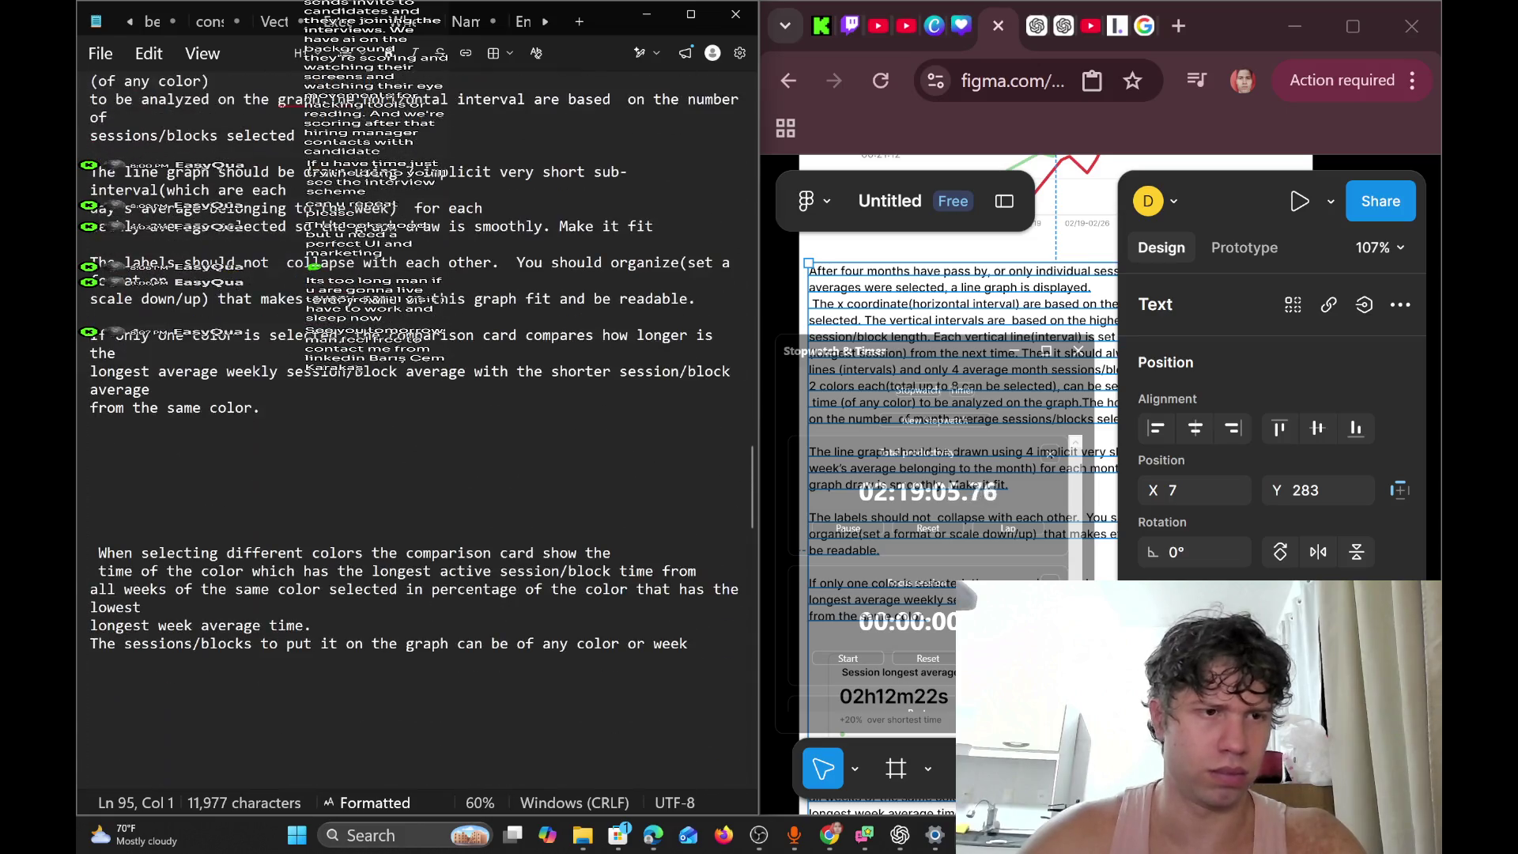
{"action": "scroll", "coordinate": [414, 364], "scroll_direction": "down", "scroll_amount": 5}
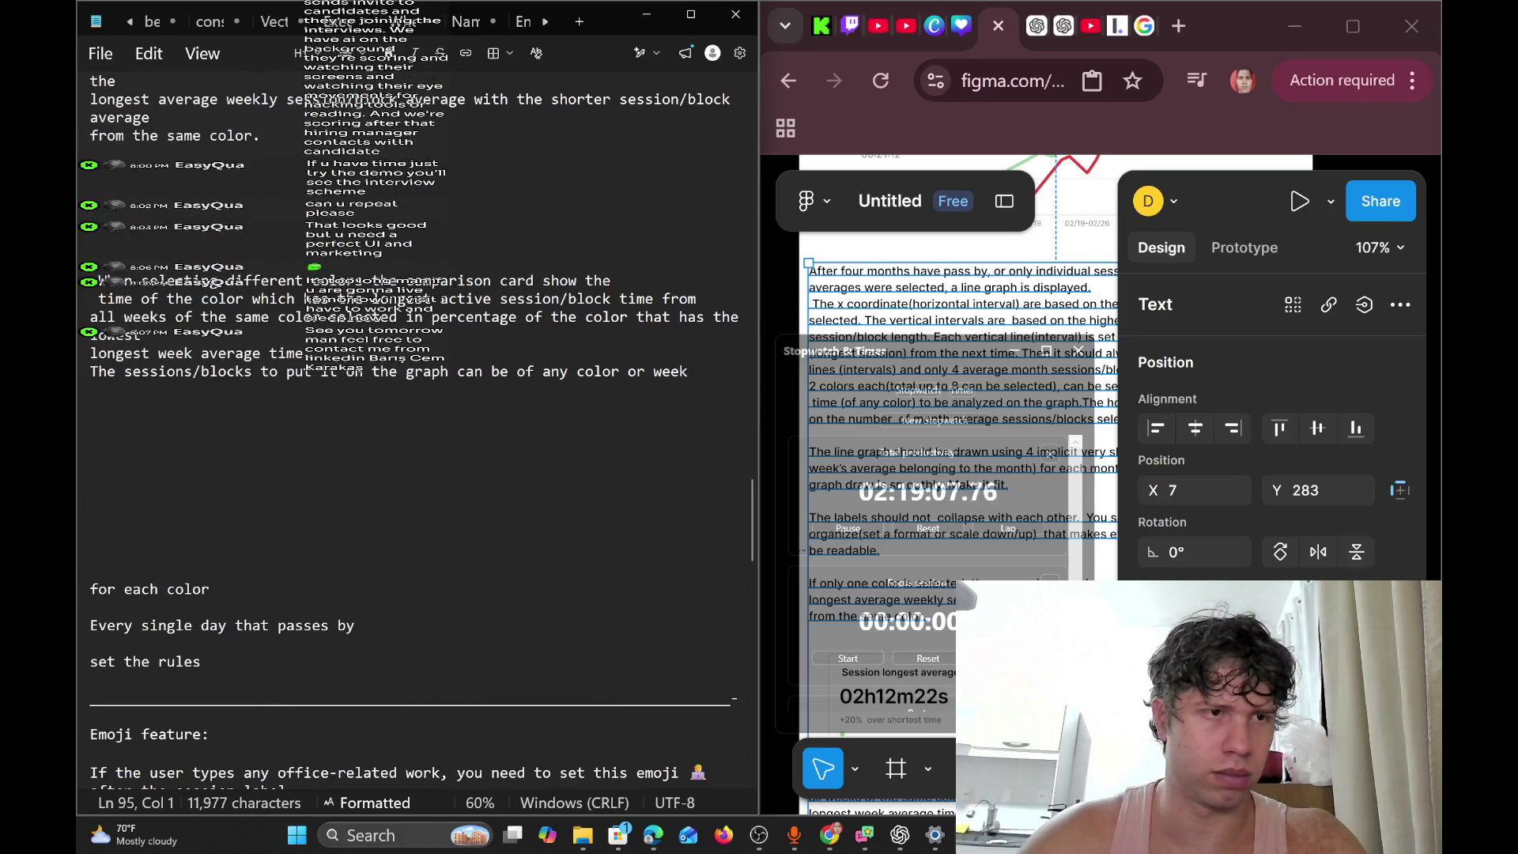
{"action": "key", "text": "BackSpace"}
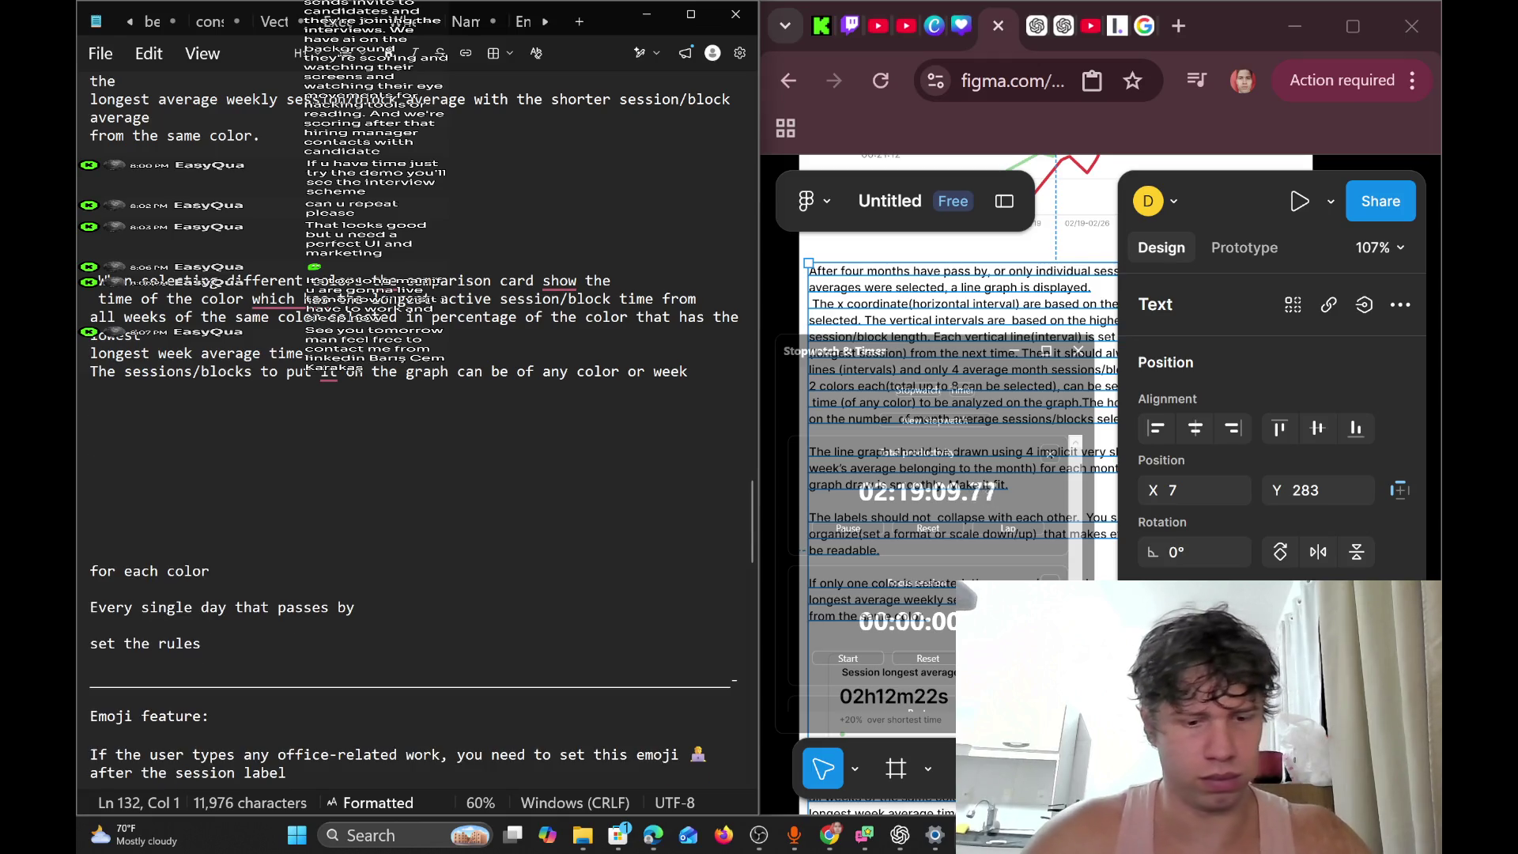
{"action": "key", "text": "ctrl+v"}
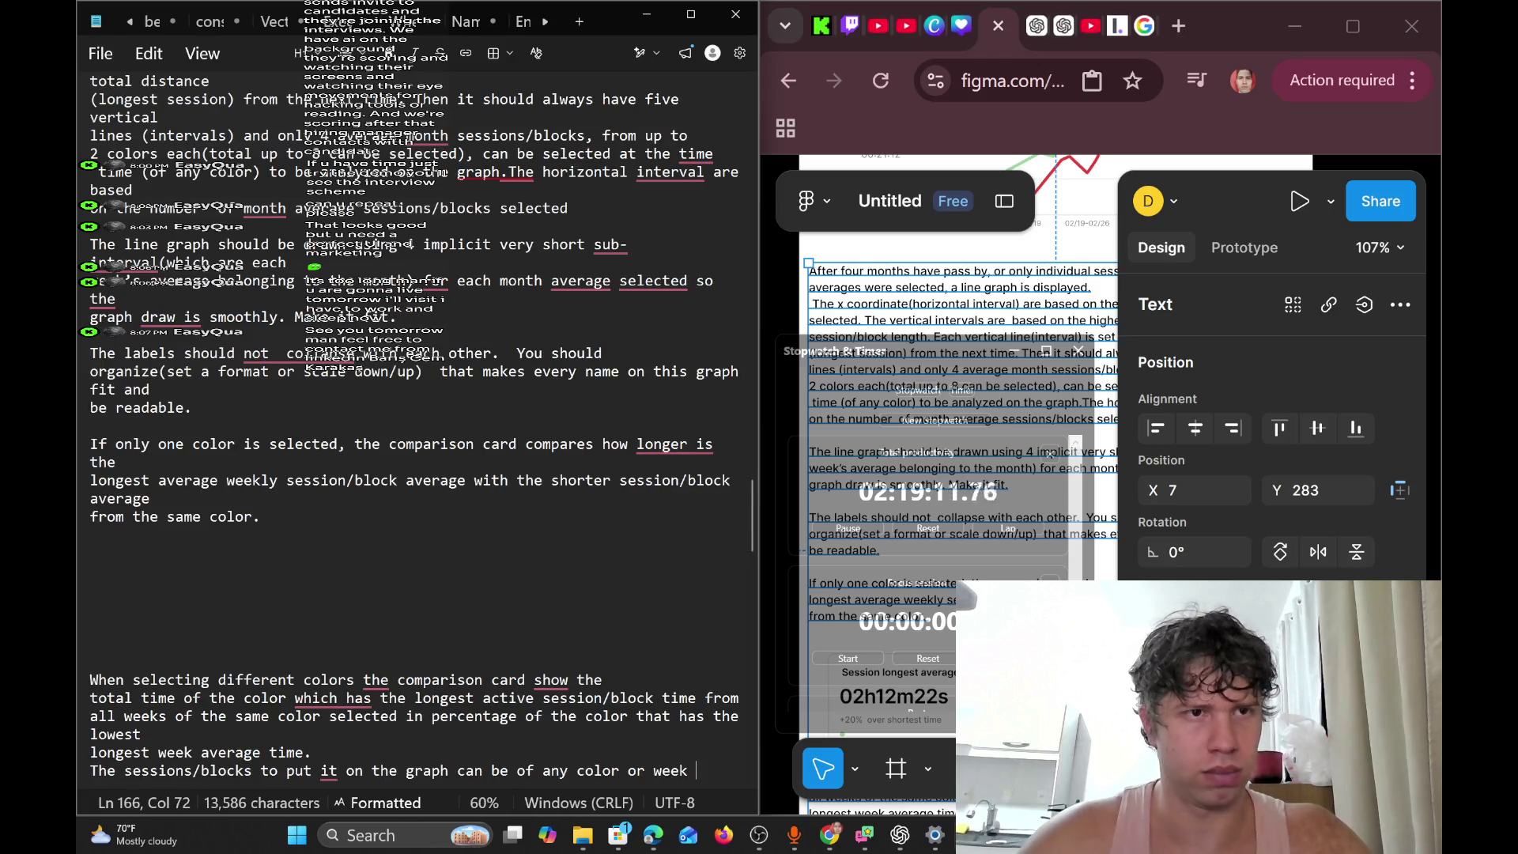
{"action": "scroll", "coordinate": [413, 427], "scroll_direction": "up", "scroll_amount": 5}
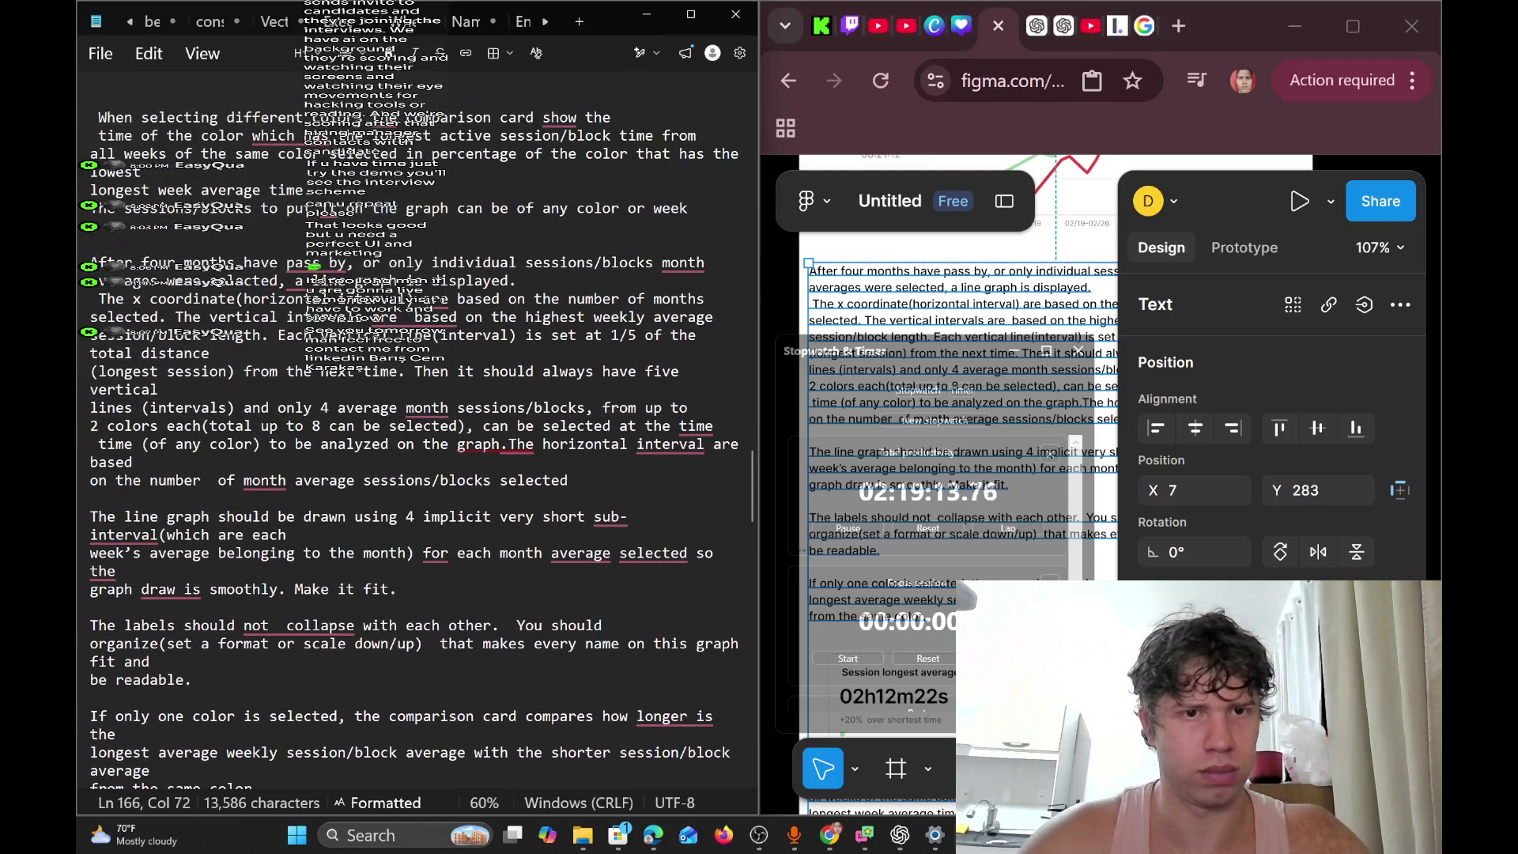
{"action": "left_click", "coordinate": [509, 443]}
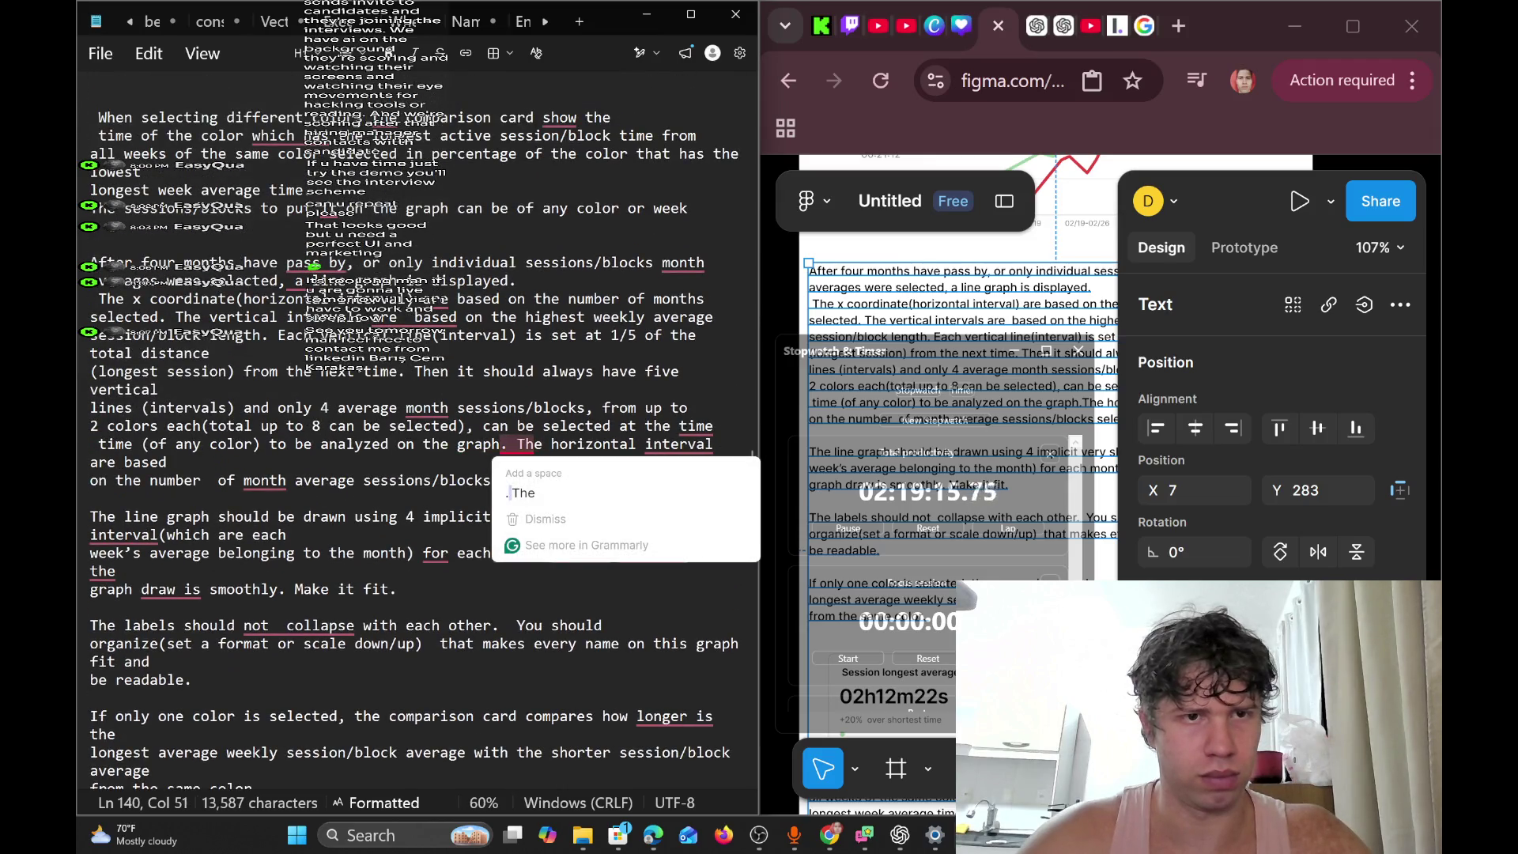
{"action": "left_click", "coordinate": [431, 408]}
{"action": "scroll", "coordinate": [430, 407], "scroll_direction": "up", "scroll_amount": 2}
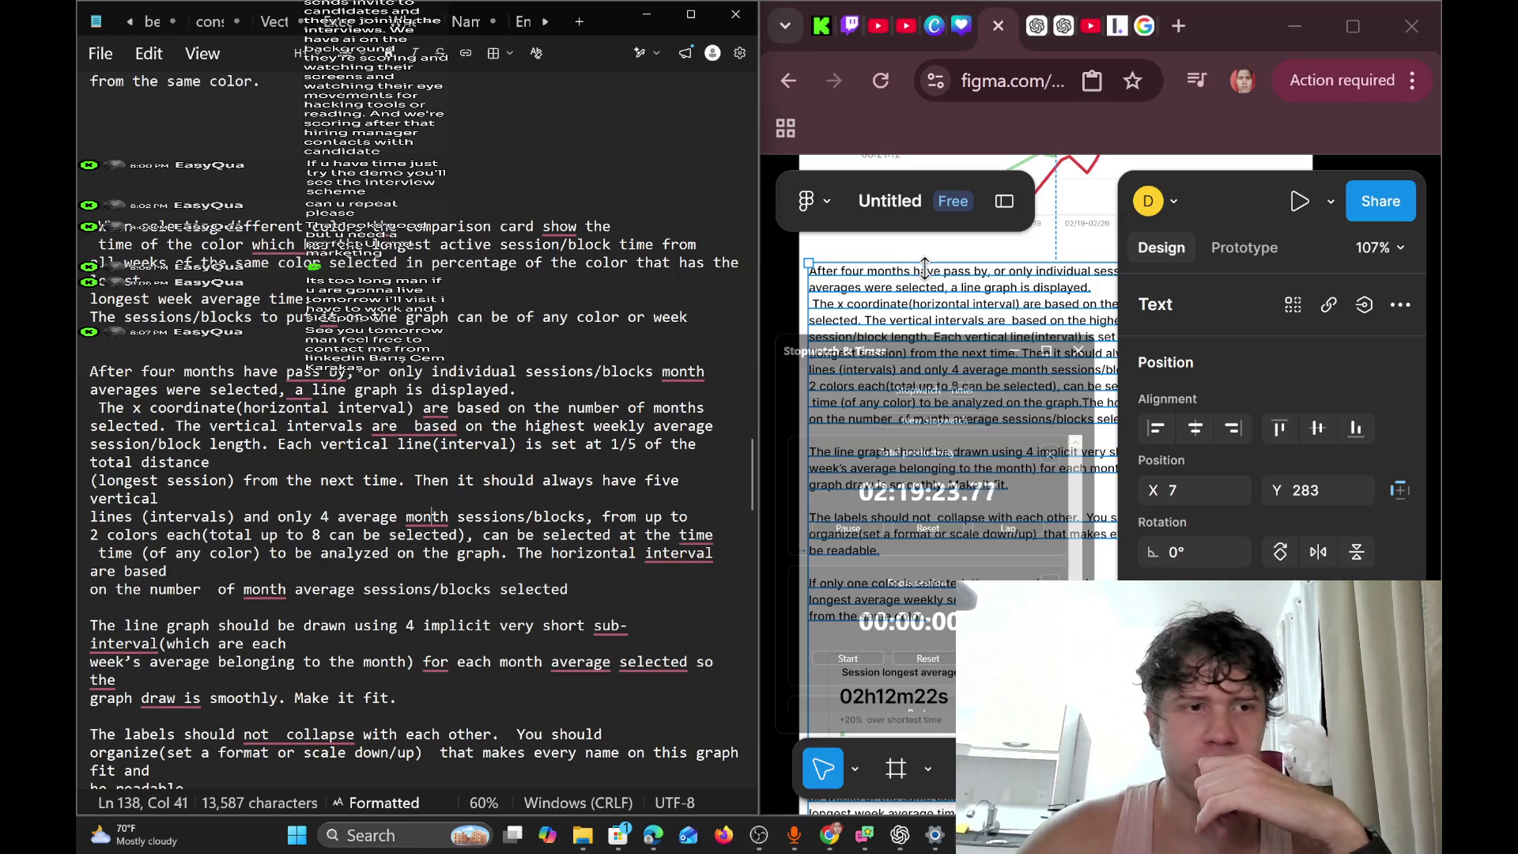
{"action": "scroll", "coordinate": [844, 304], "scroll_direction": "down", "scroll_amount": 5}
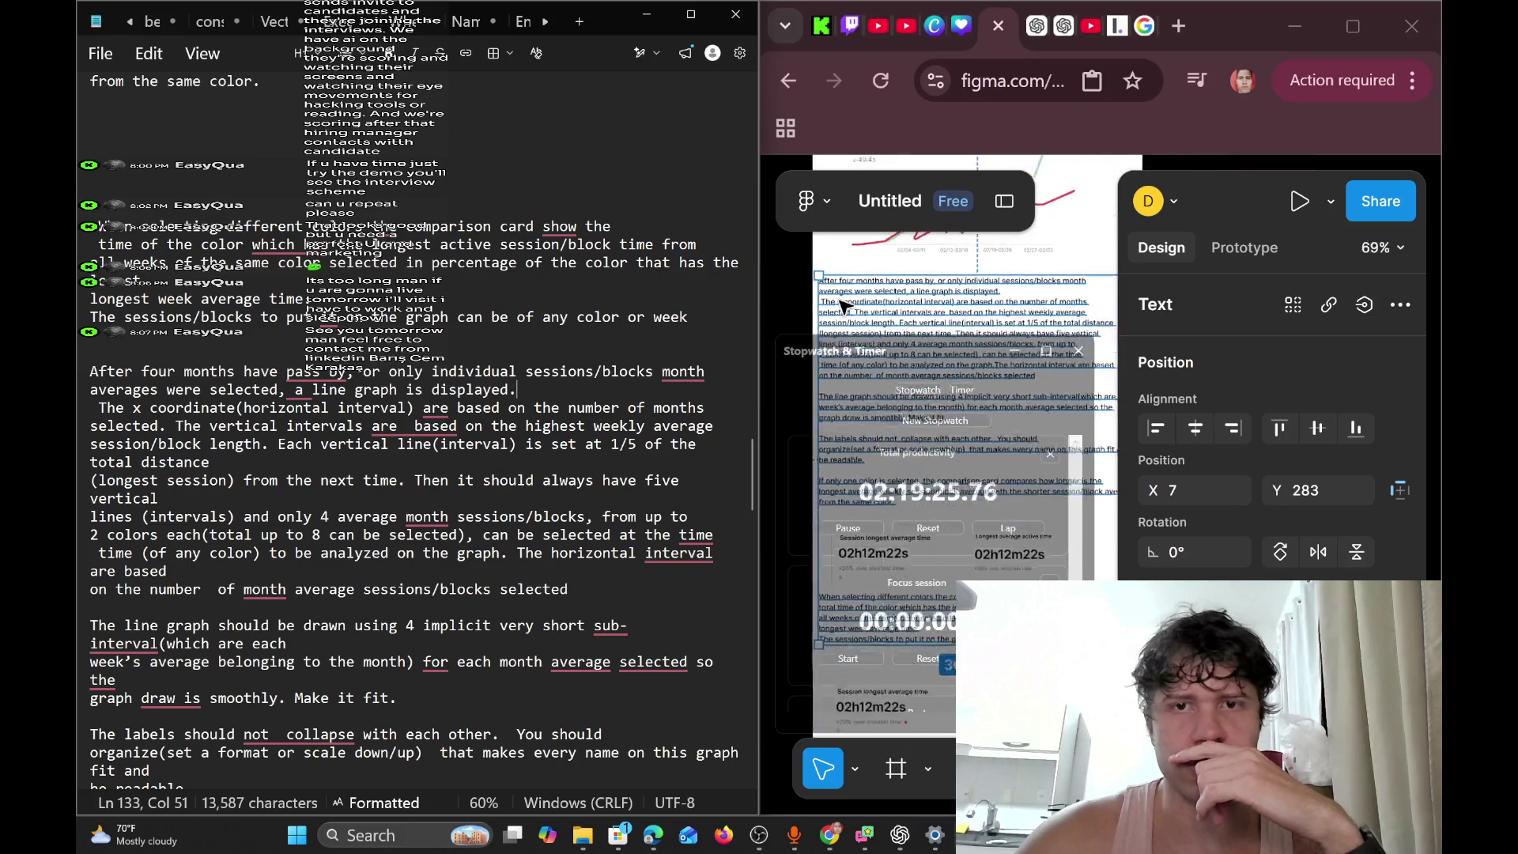
Step: Deselect the text layer and scroll around the Monthly average frame
{"action": "scroll", "coordinate": [844, 306], "scroll_direction": "left", "scroll_amount": 5}
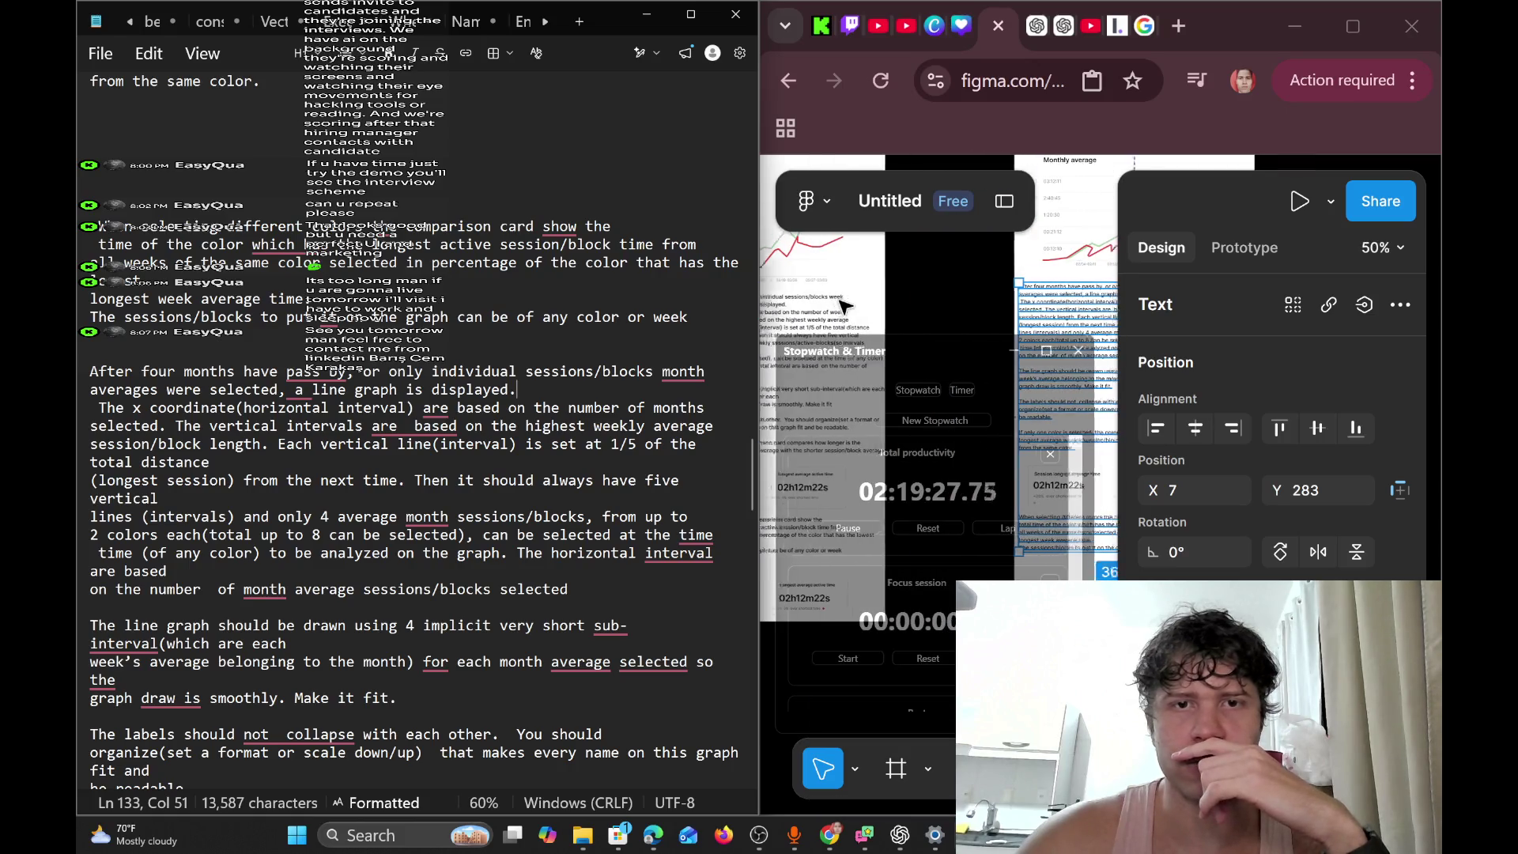
{"action": "scroll", "coordinate": [844, 306], "scroll_direction": "down", "scroll_amount": 1}
{"action": "scroll", "coordinate": [844, 306], "scroll_direction": "down", "scroll_amount": 3}
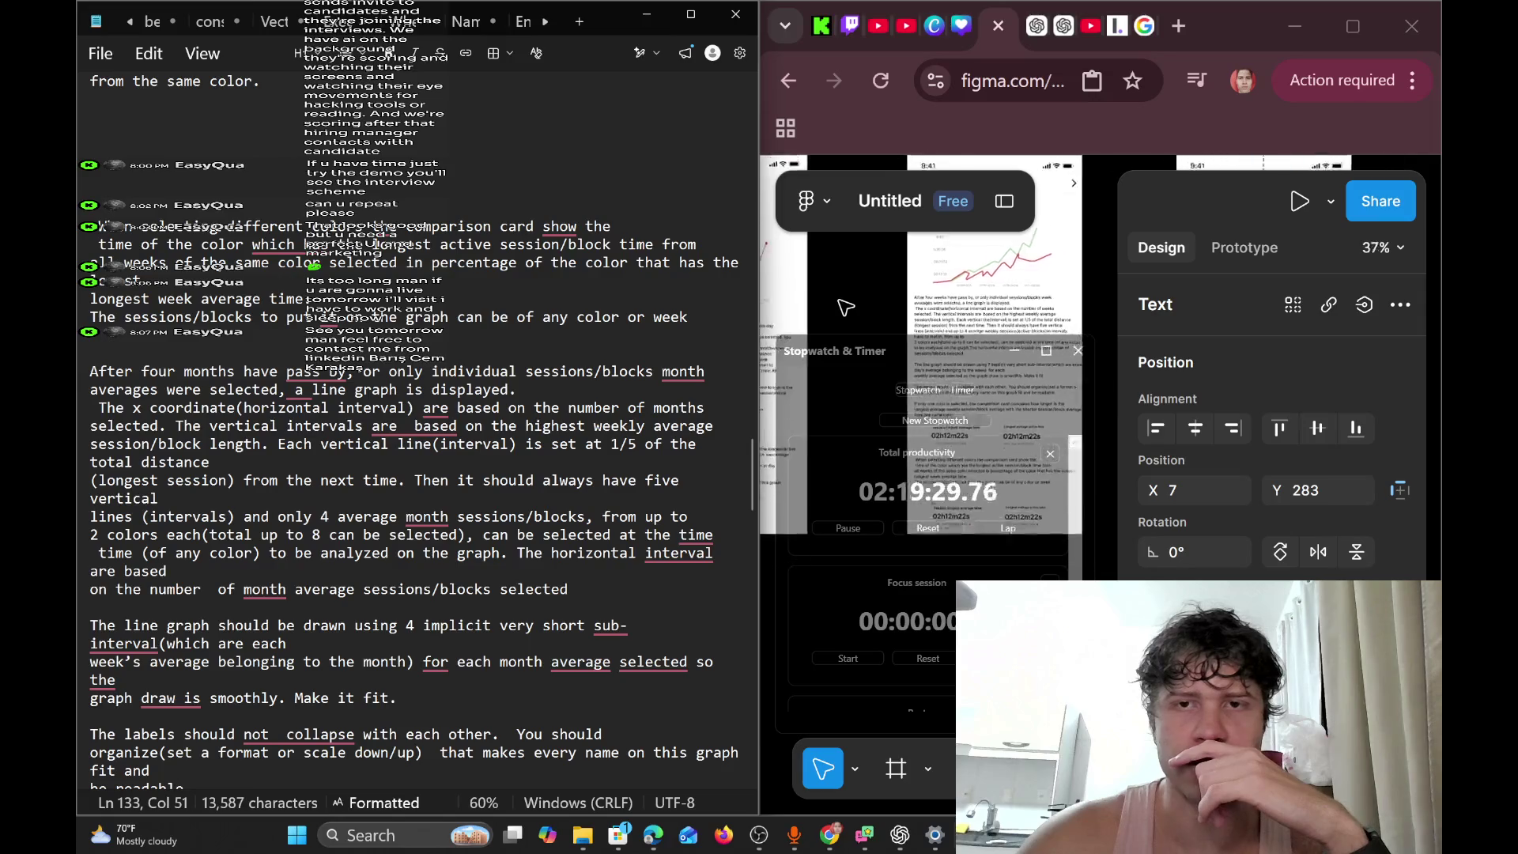
{"action": "scroll", "coordinate": [844, 306], "scroll_direction": "up", "scroll_amount": 5}
{"action": "scroll", "coordinate": [845, 307], "scroll_direction": "down", "scroll_amount": 5}
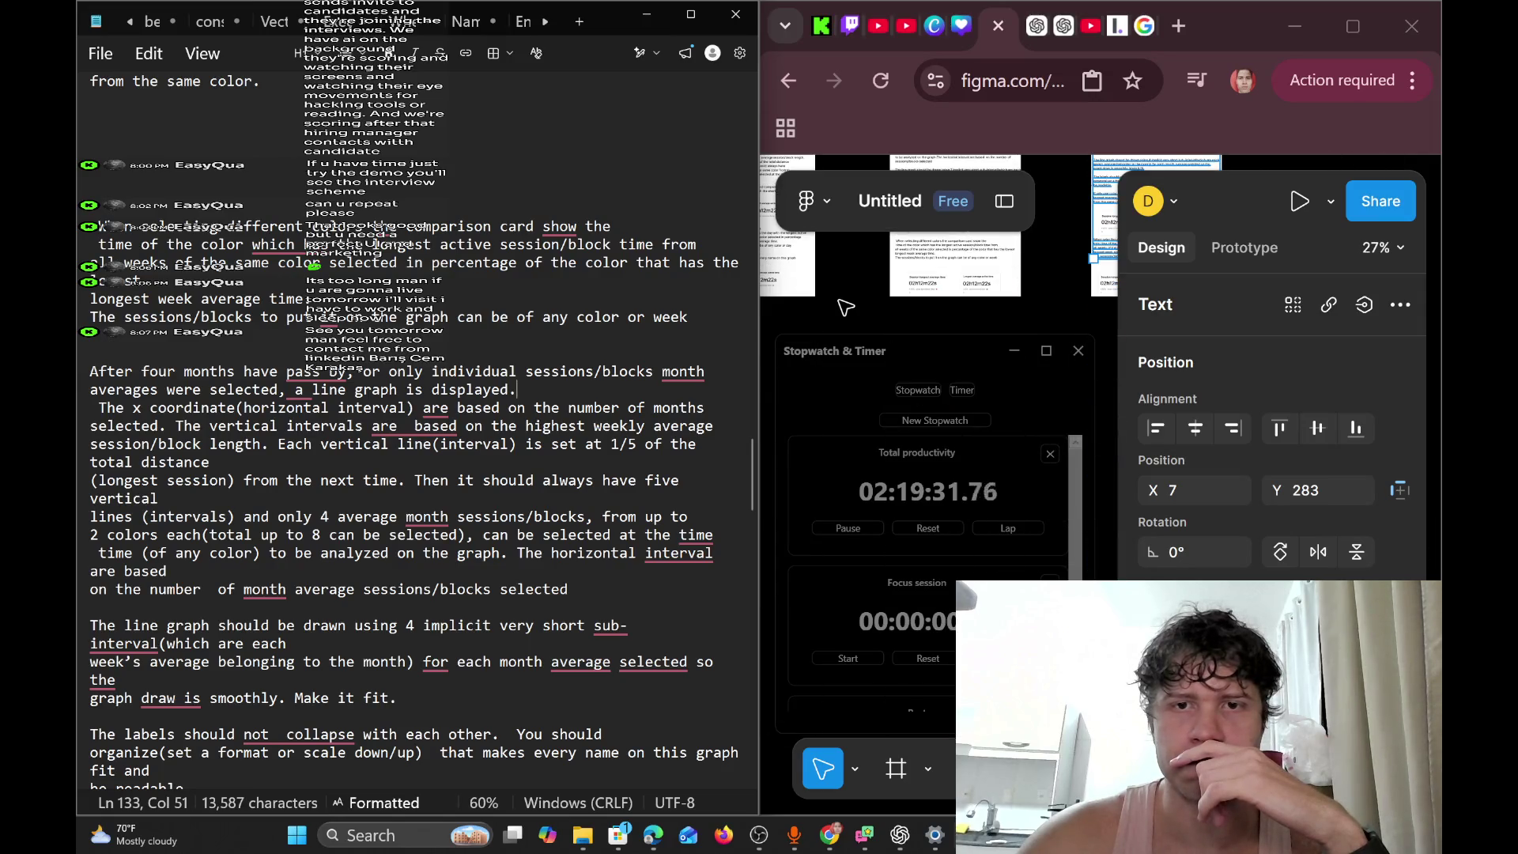
{"action": "scroll", "coordinate": [899, 348], "scroll_direction": "up", "scroll_amount": 2}
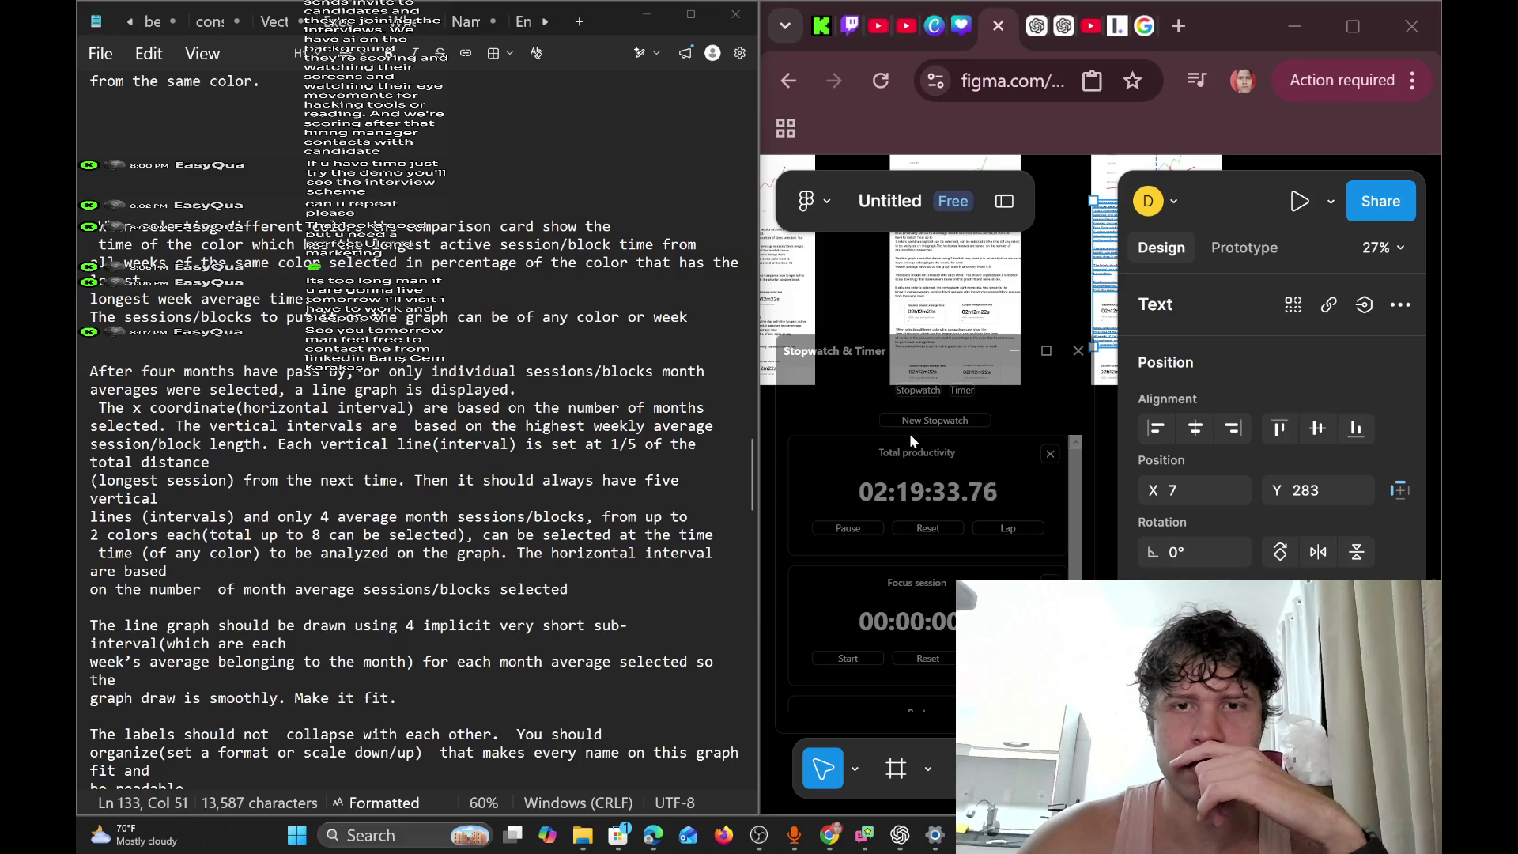
{"action": "left_click", "coordinate": [873, 287]}
{"action": "scroll", "coordinate": [872, 288], "scroll_direction": "up", "scroll_amount": 3}
{"action": "scroll", "coordinate": [873, 288], "scroll_direction": "down", "scroll_amount": 5}
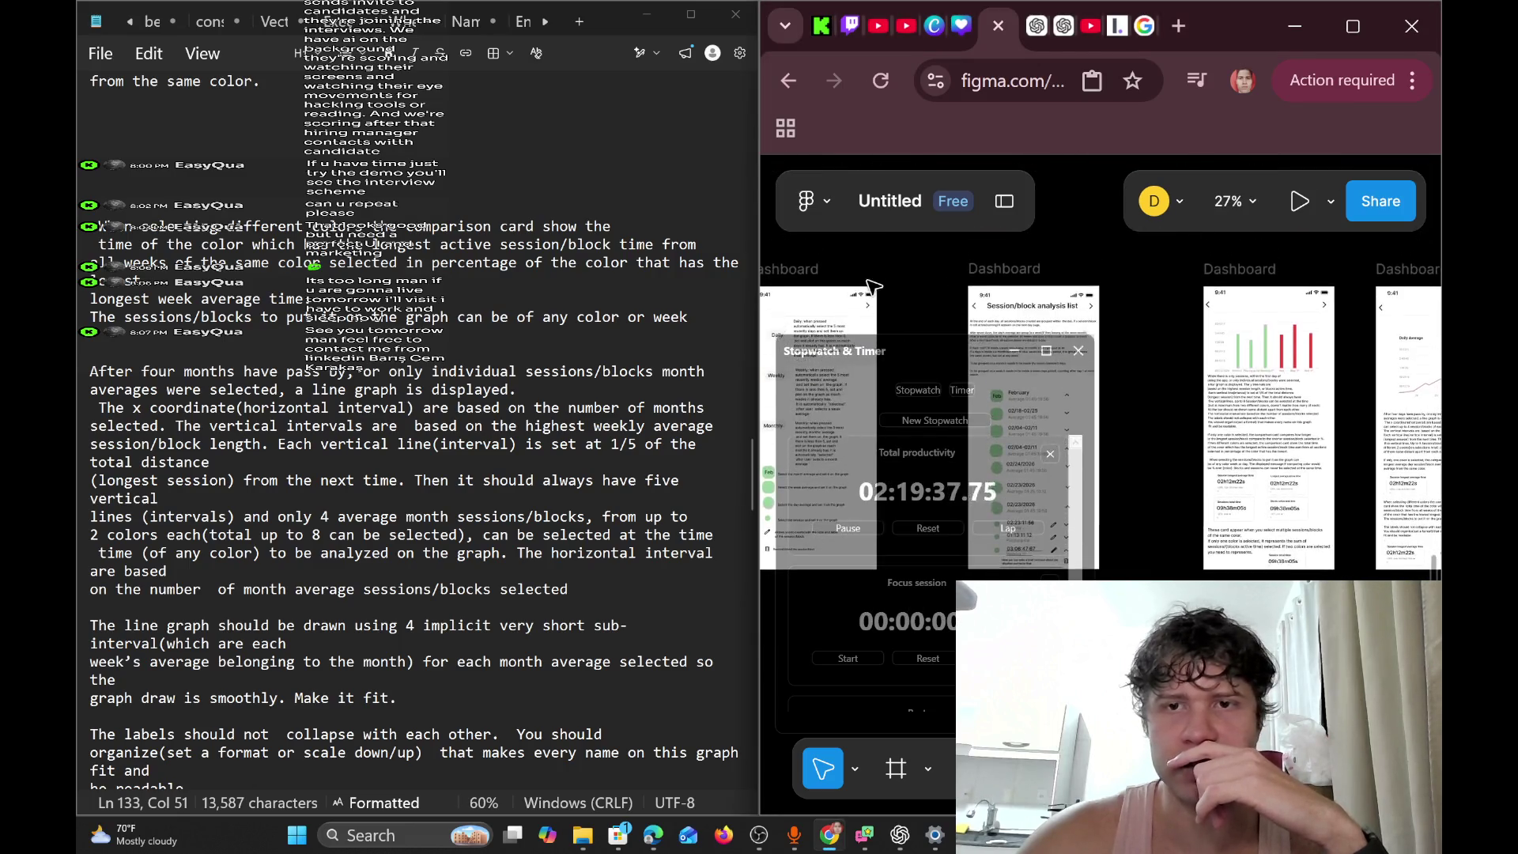
{"action": "scroll", "coordinate": [872, 288], "scroll_direction": "up", "scroll_amount": 5}
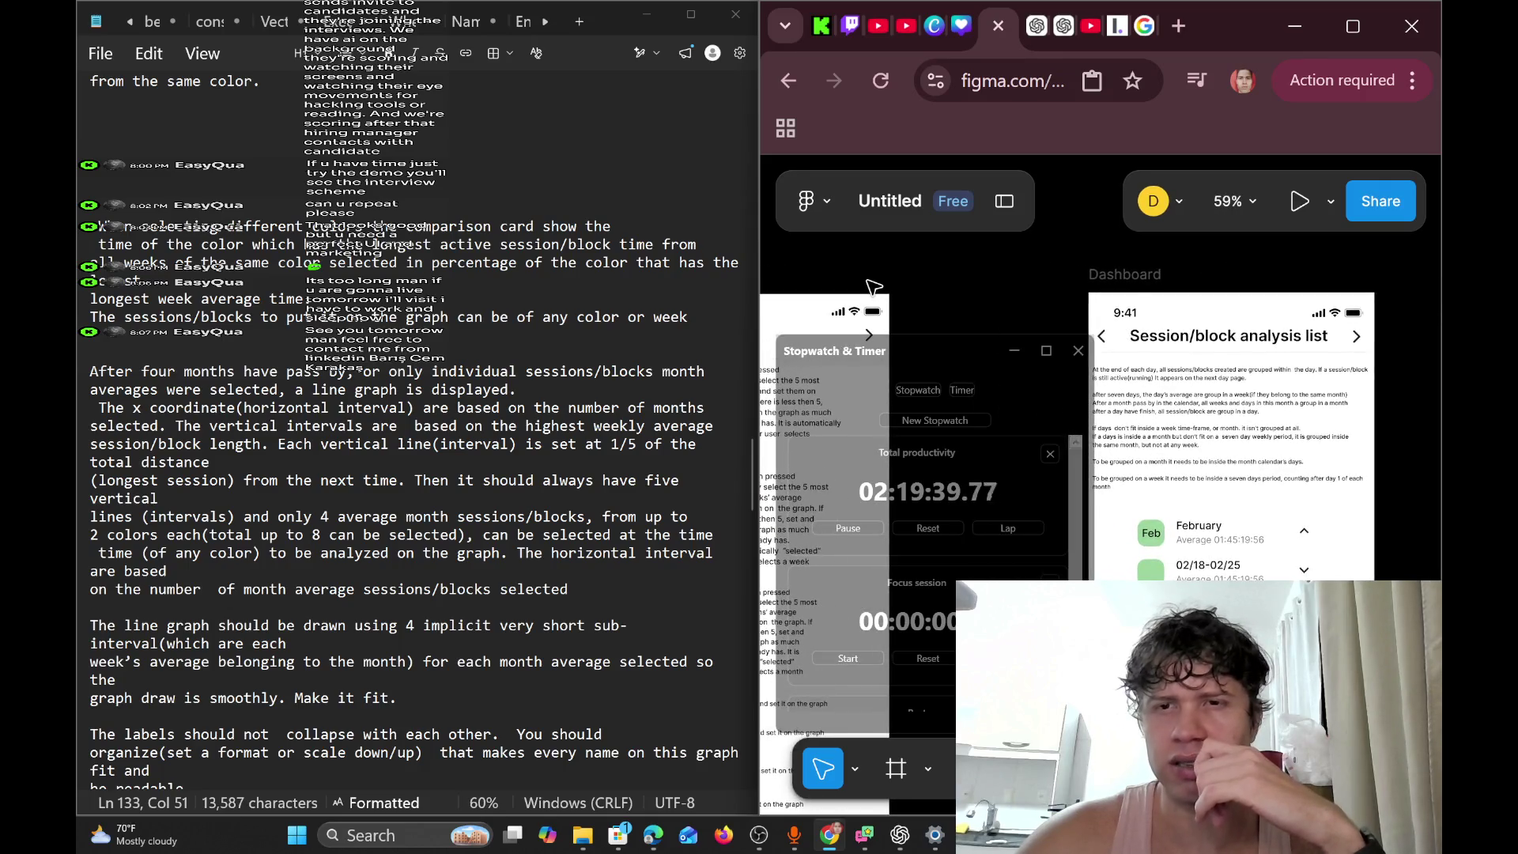
Step: Pan the Figma canvas to the first-day and third-day screens with daily graphs
{"action": "scroll", "coordinate": [873, 288], "scroll_direction": "left", "scroll_amount": 5}
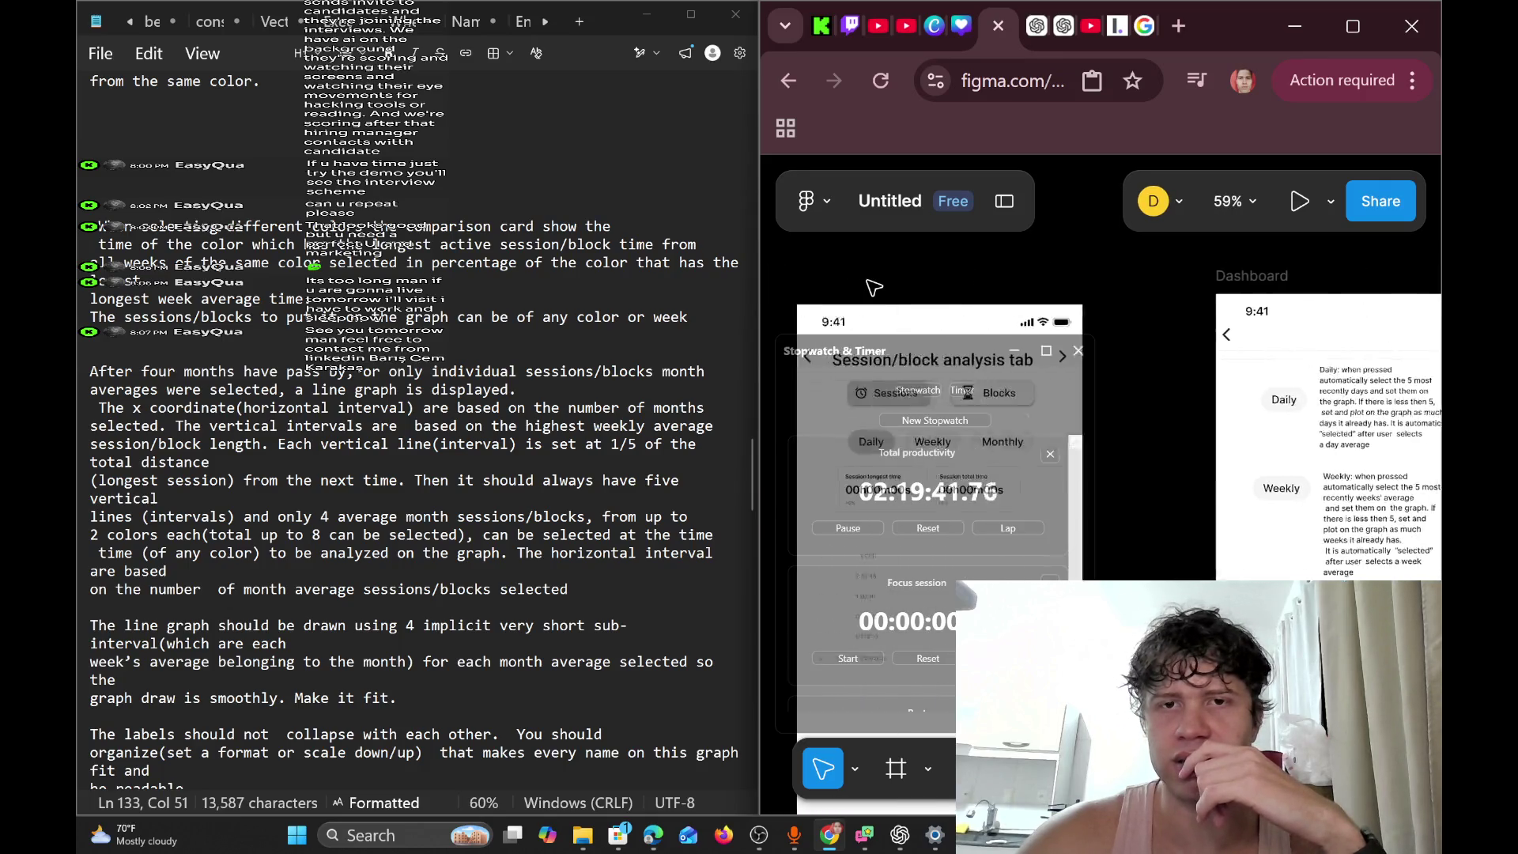
{"action": "scroll", "coordinate": [873, 287], "scroll_direction": "left", "scroll_amount": 2}
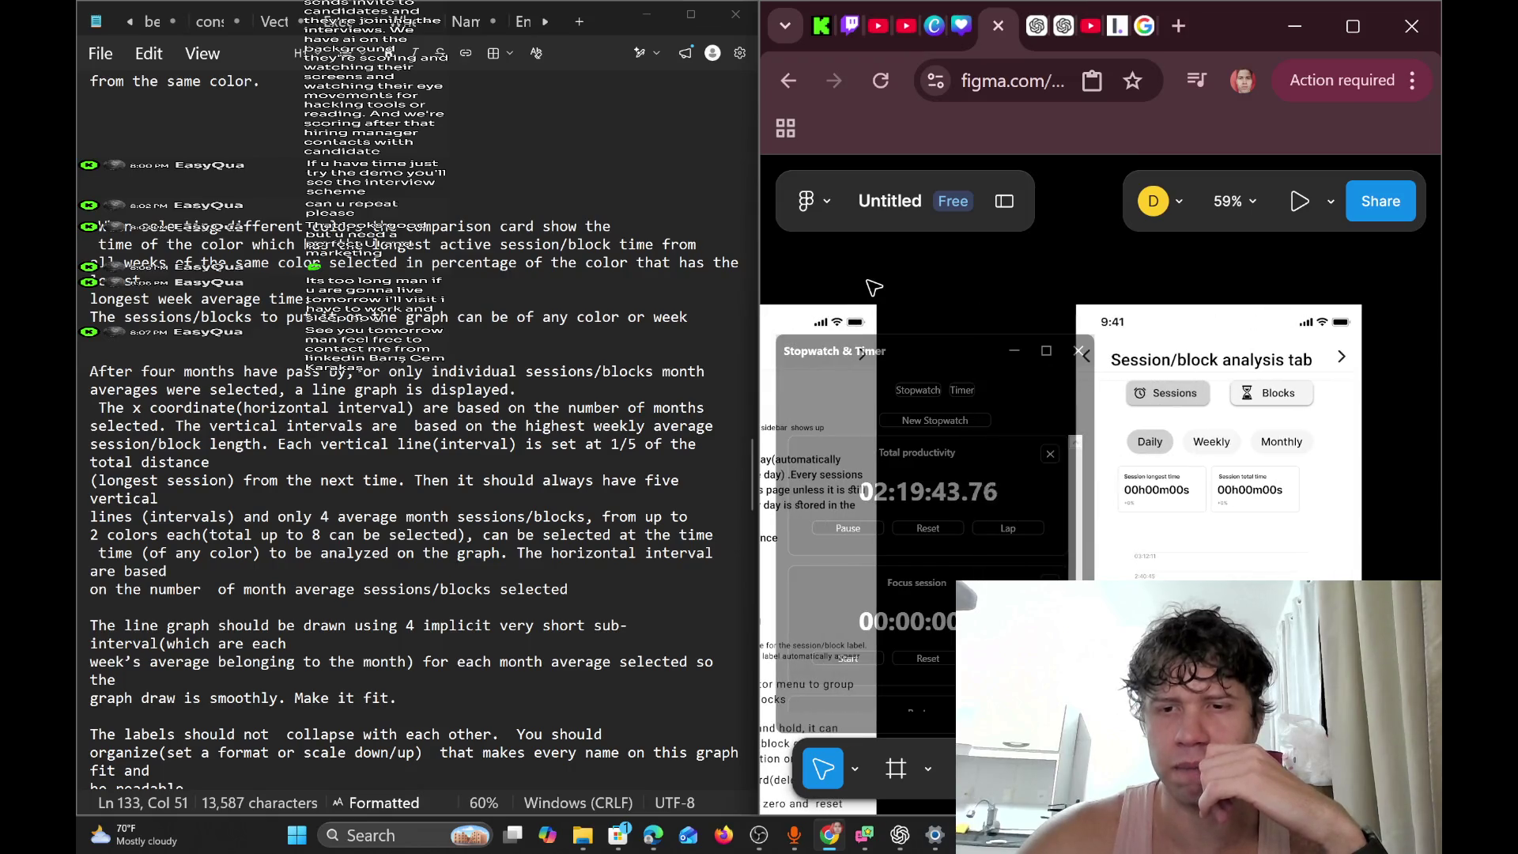
{"action": "scroll", "coordinate": [873, 288], "scroll_direction": "down", "scroll_amount": 3}
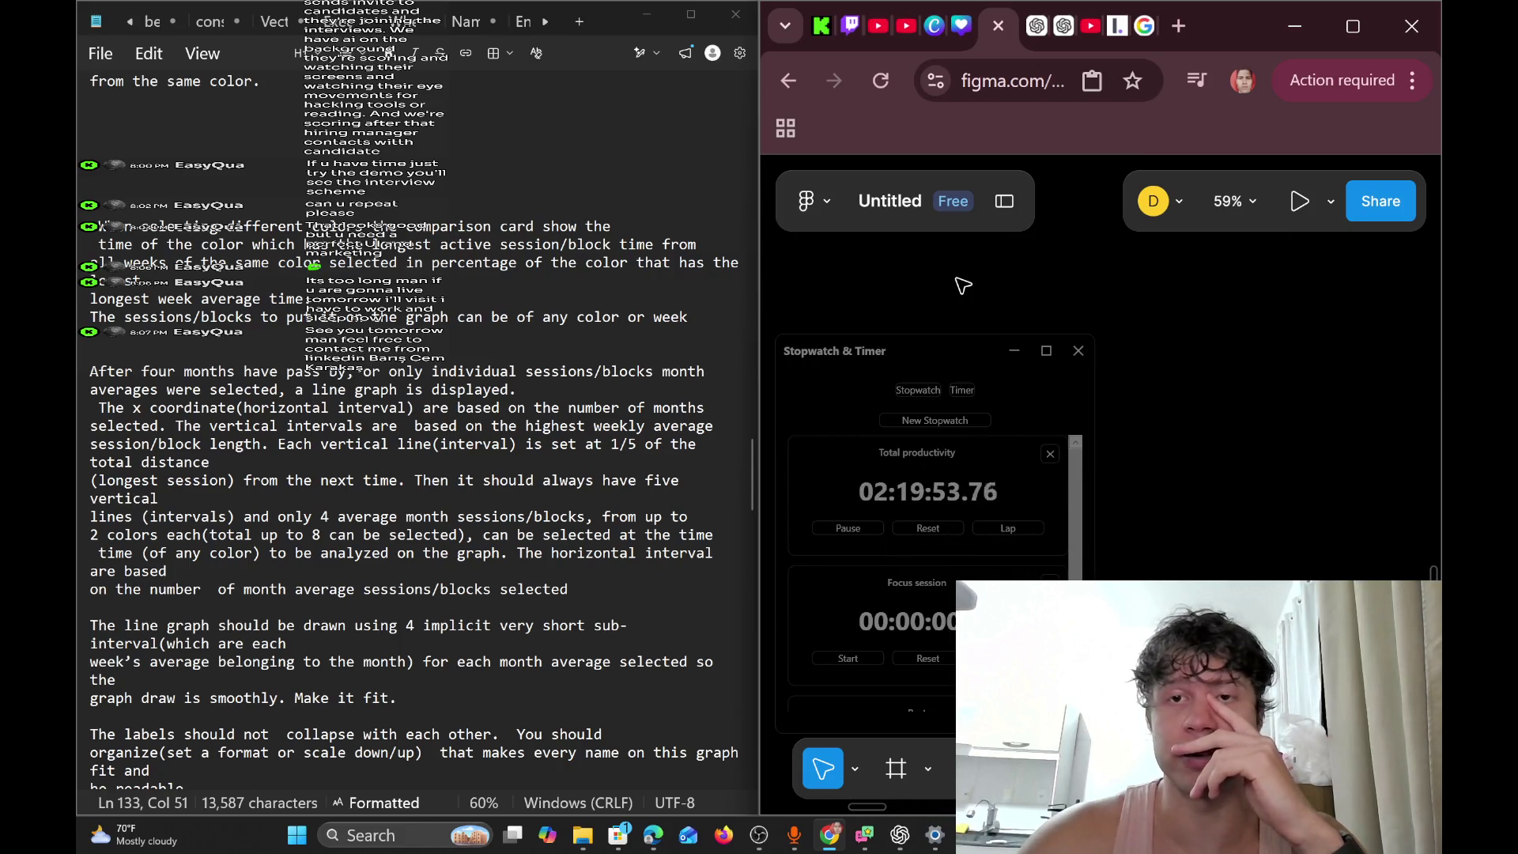
{"action": "scroll", "coordinate": [963, 285], "scroll_direction": "down", "scroll_amount": 3}
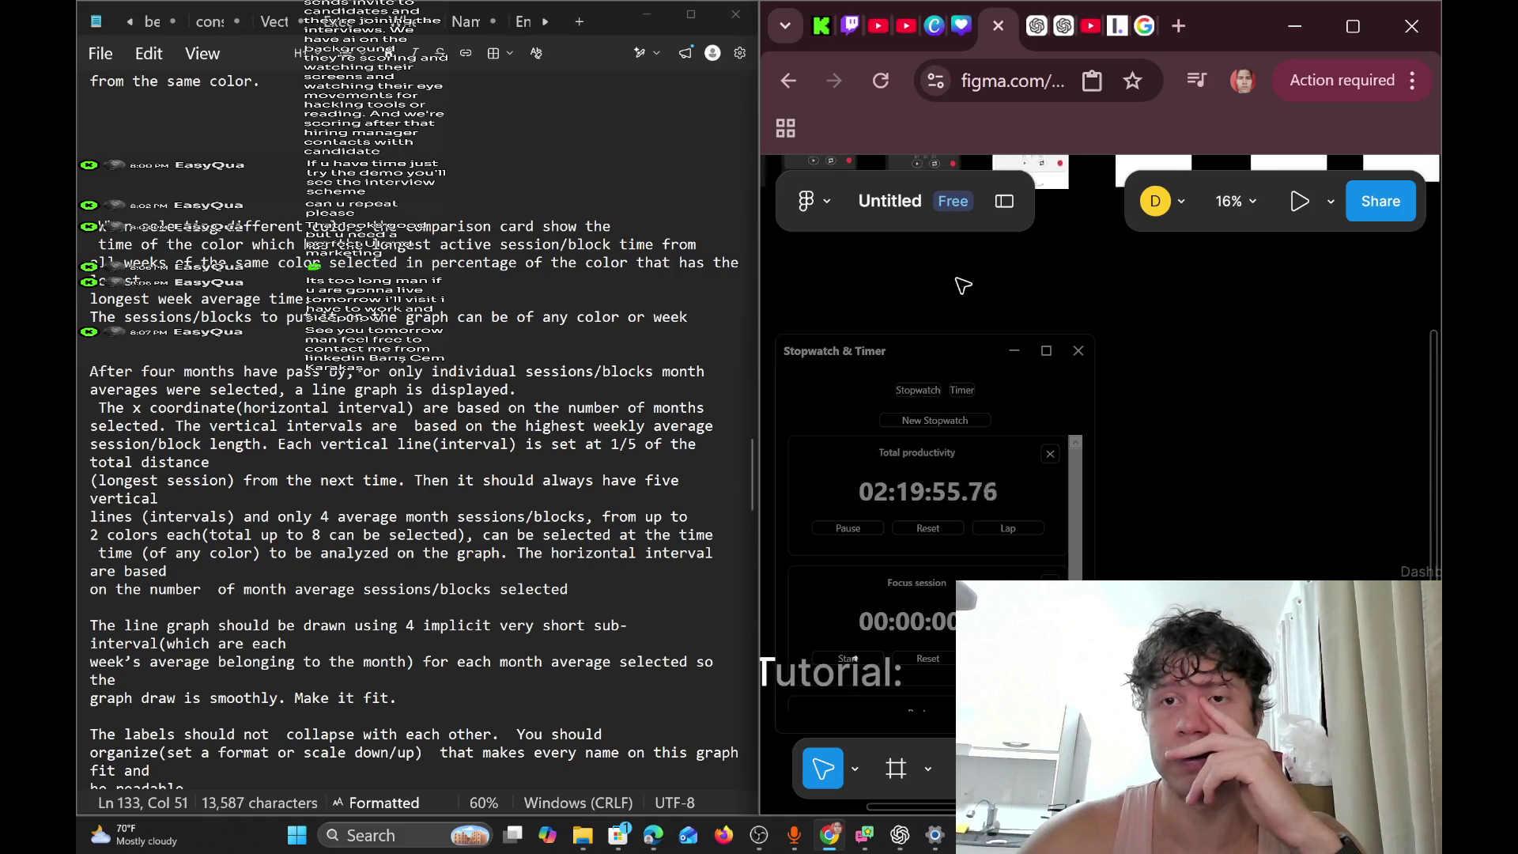
{"action": "scroll", "coordinate": [962, 286], "scroll_direction": "up", "scroll_amount": 3}
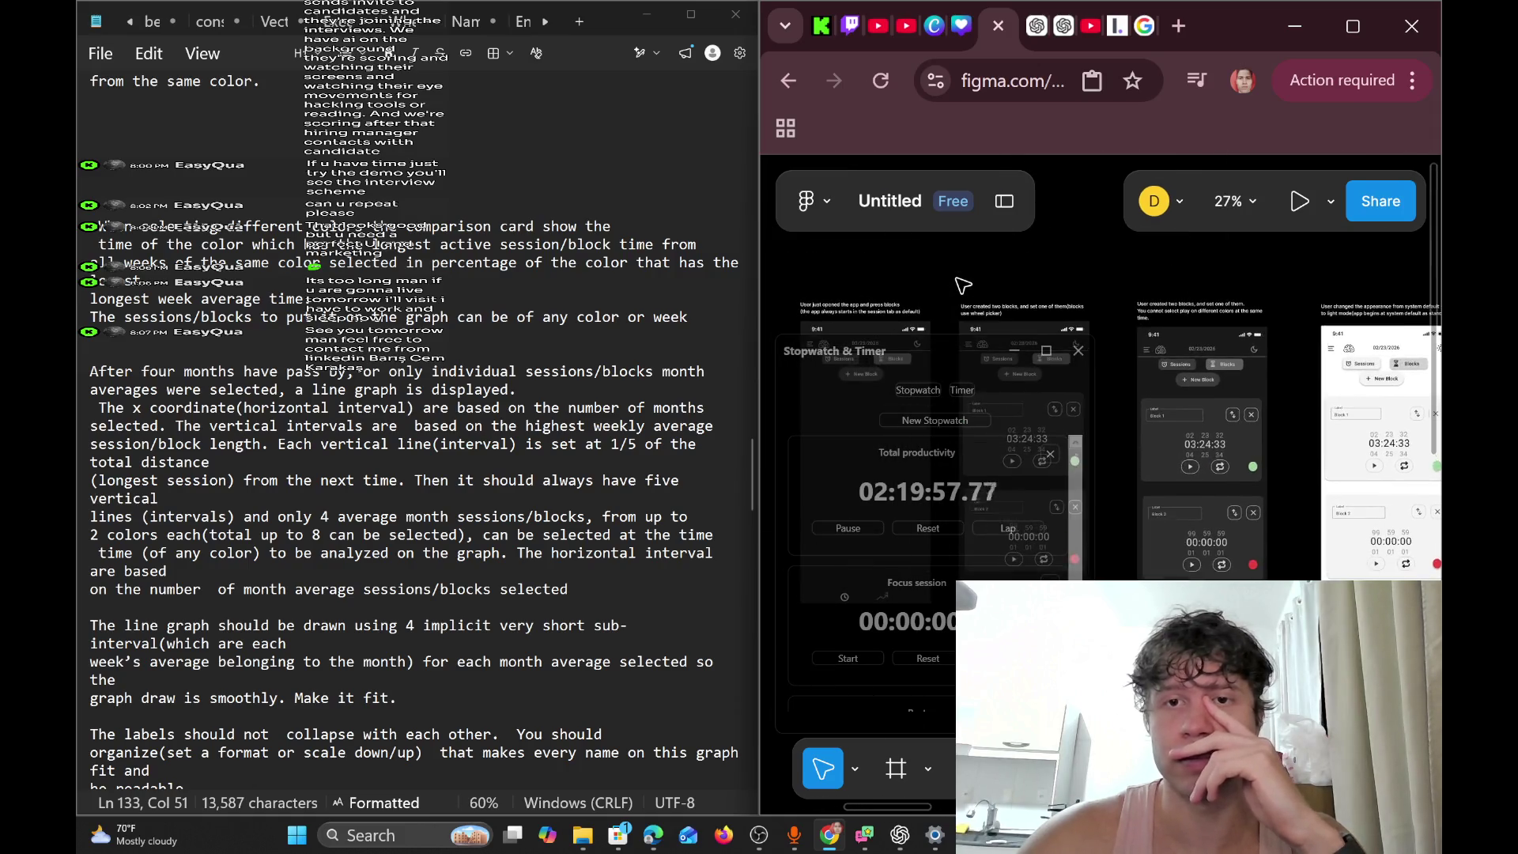
{"action": "scroll", "coordinate": [972, 300], "scroll_direction": "right", "scroll_amount": 5}
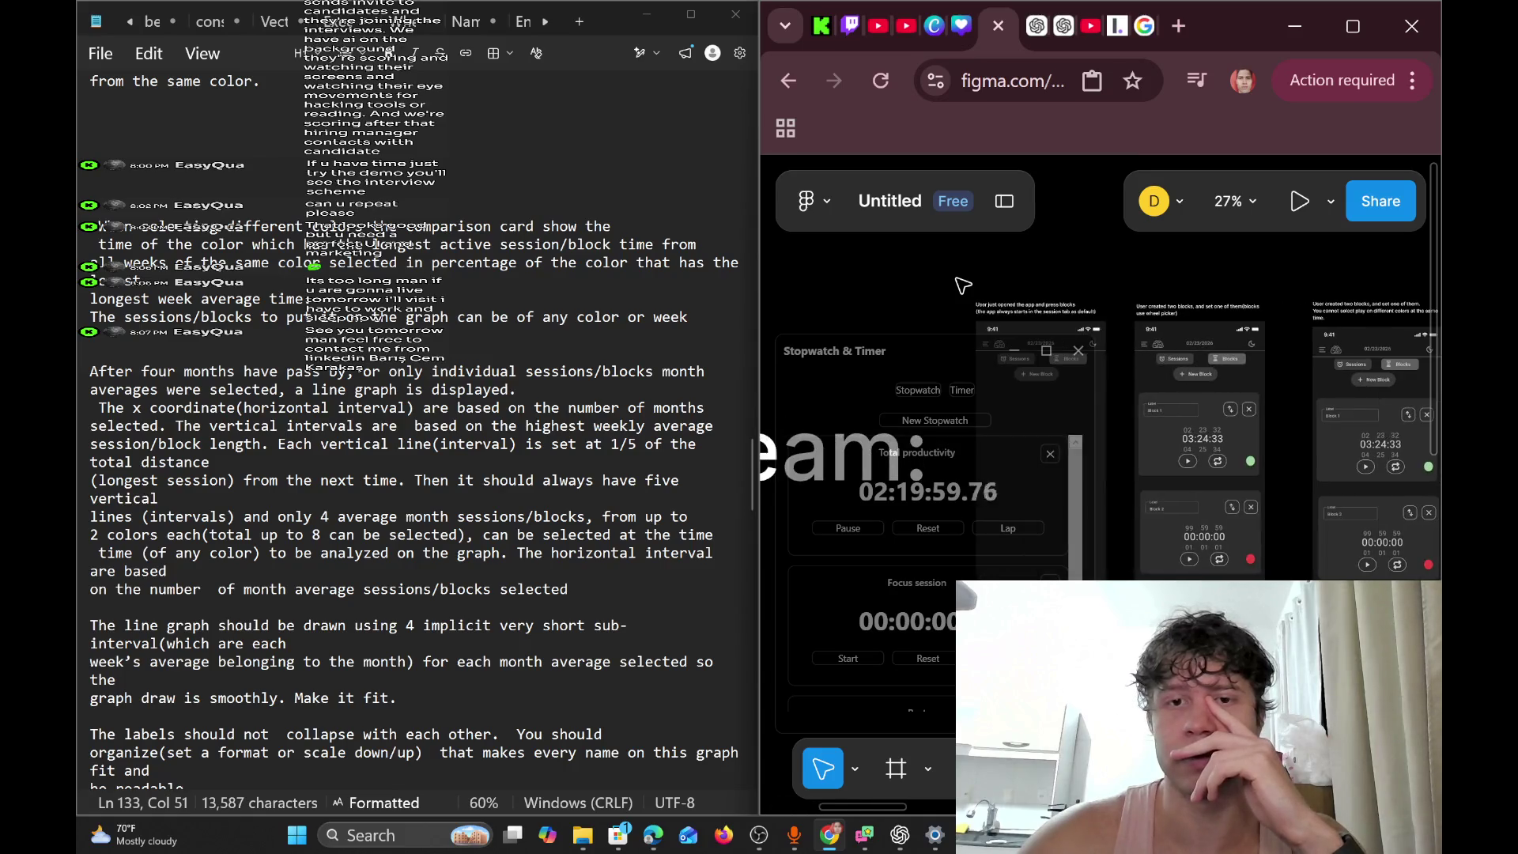
{"action": "left_click", "coordinate": [1025, 405]}
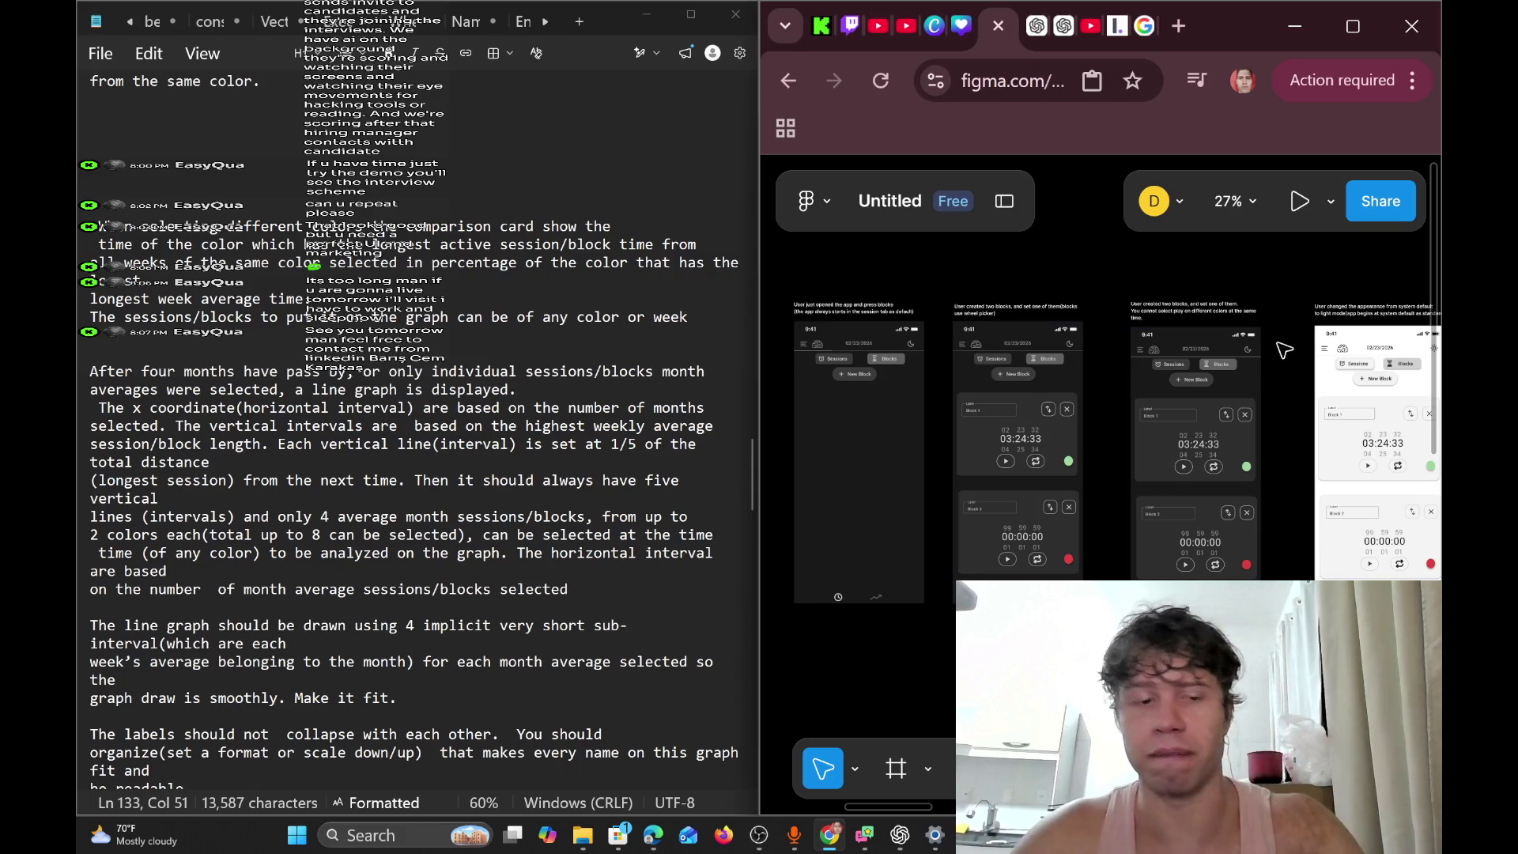
{"action": "scroll", "coordinate": [1281, 271], "scroll_direction": "right", "scroll_amount": 10}
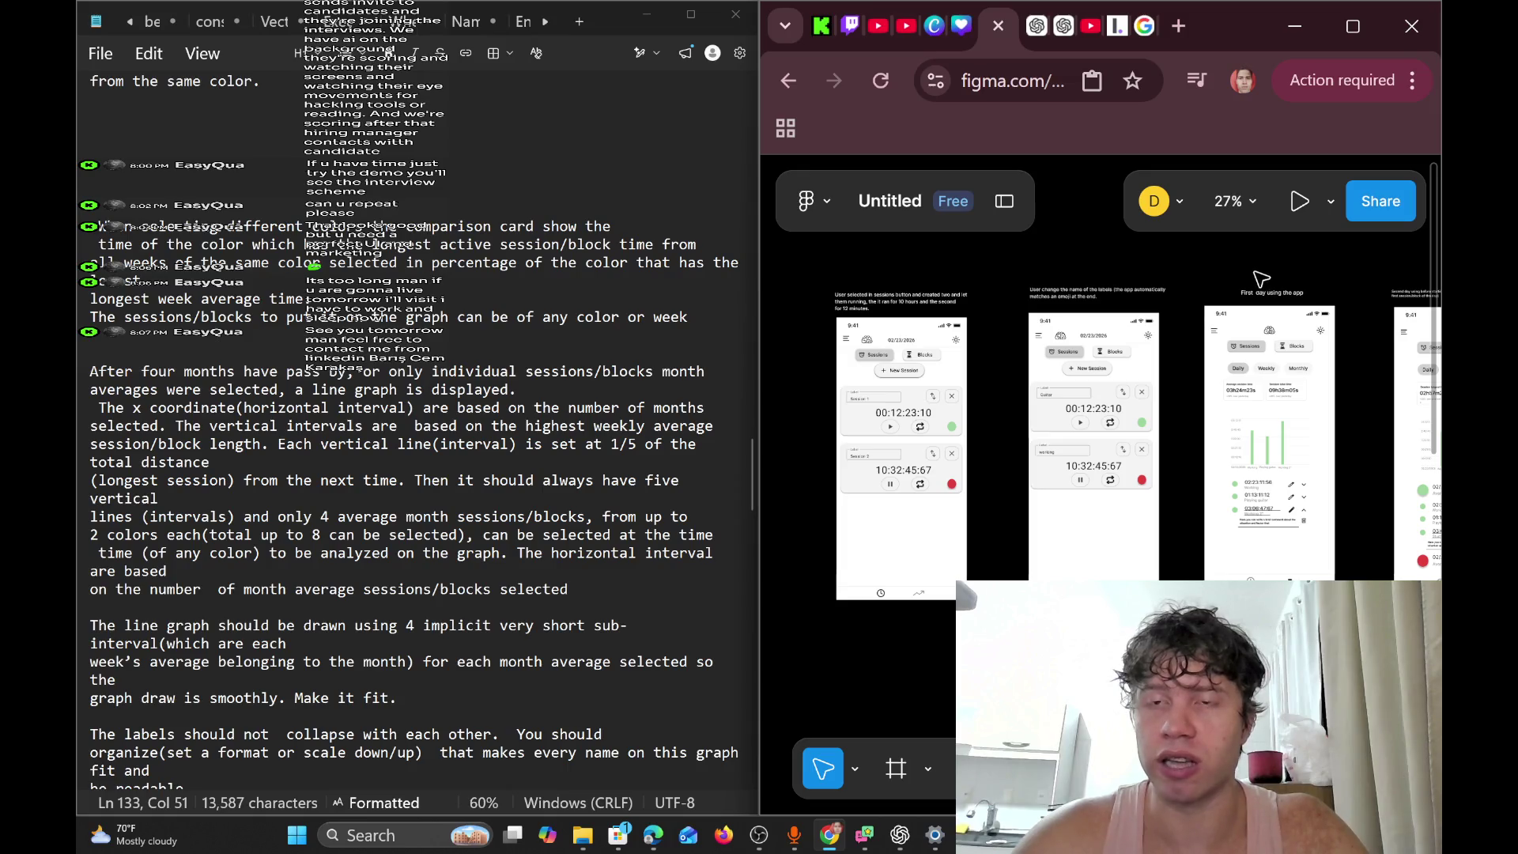
{"action": "scroll", "coordinate": [1254, 279], "scroll_direction": "right", "scroll_amount": 4}
{"action": "scroll", "coordinate": [1254, 279], "scroll_direction": "right", "scroll_amount": 8}
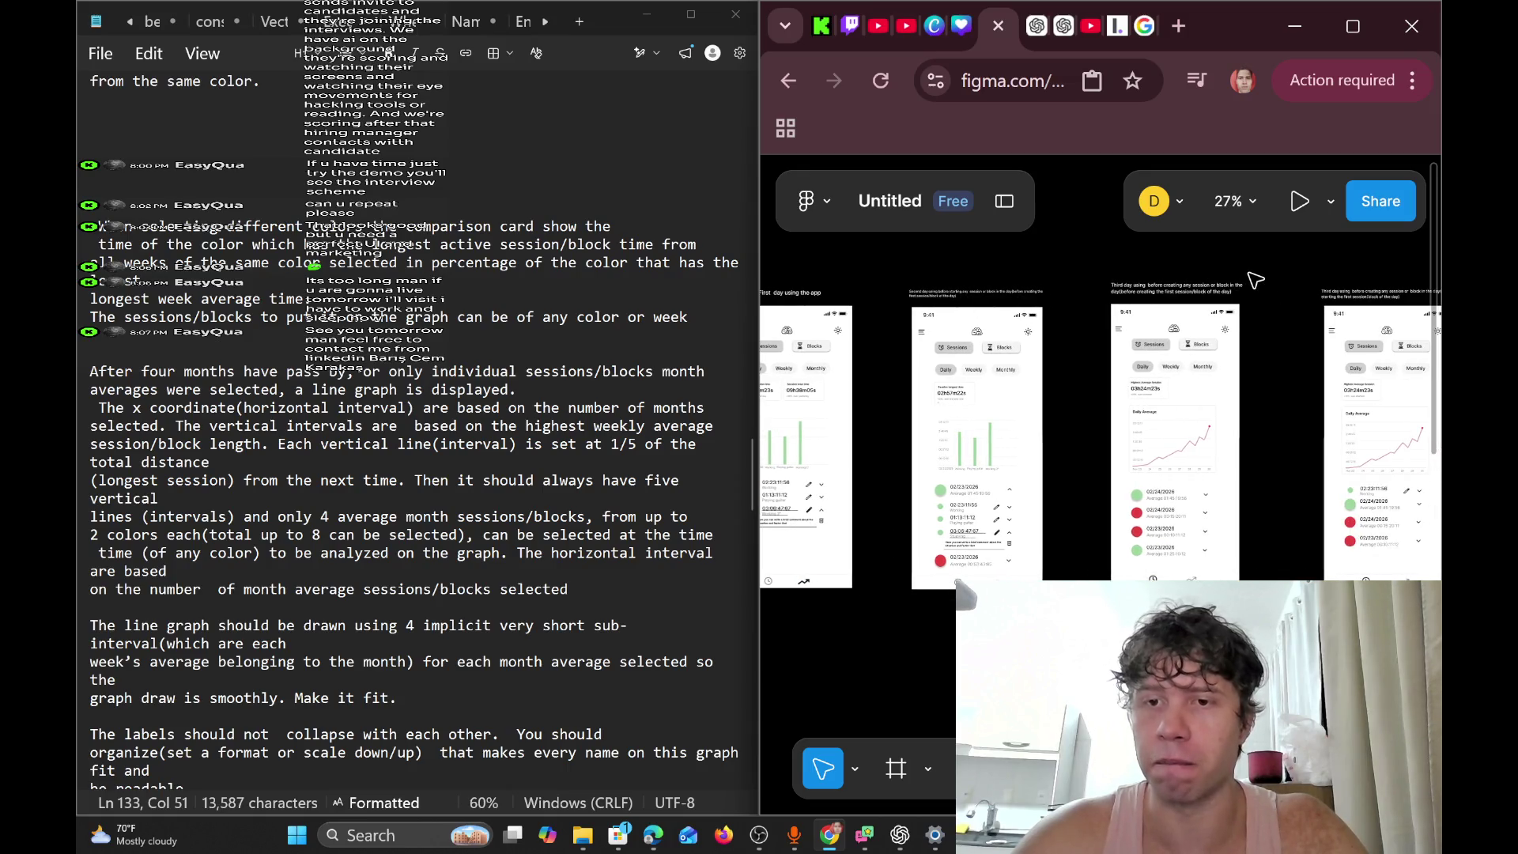
Step: Scroll the Notepad spec from the monthly line-graph section up to the App plan near the top
{"action": "scroll", "coordinate": [1254, 279], "scroll_direction": "right", "scroll_amount": 4}
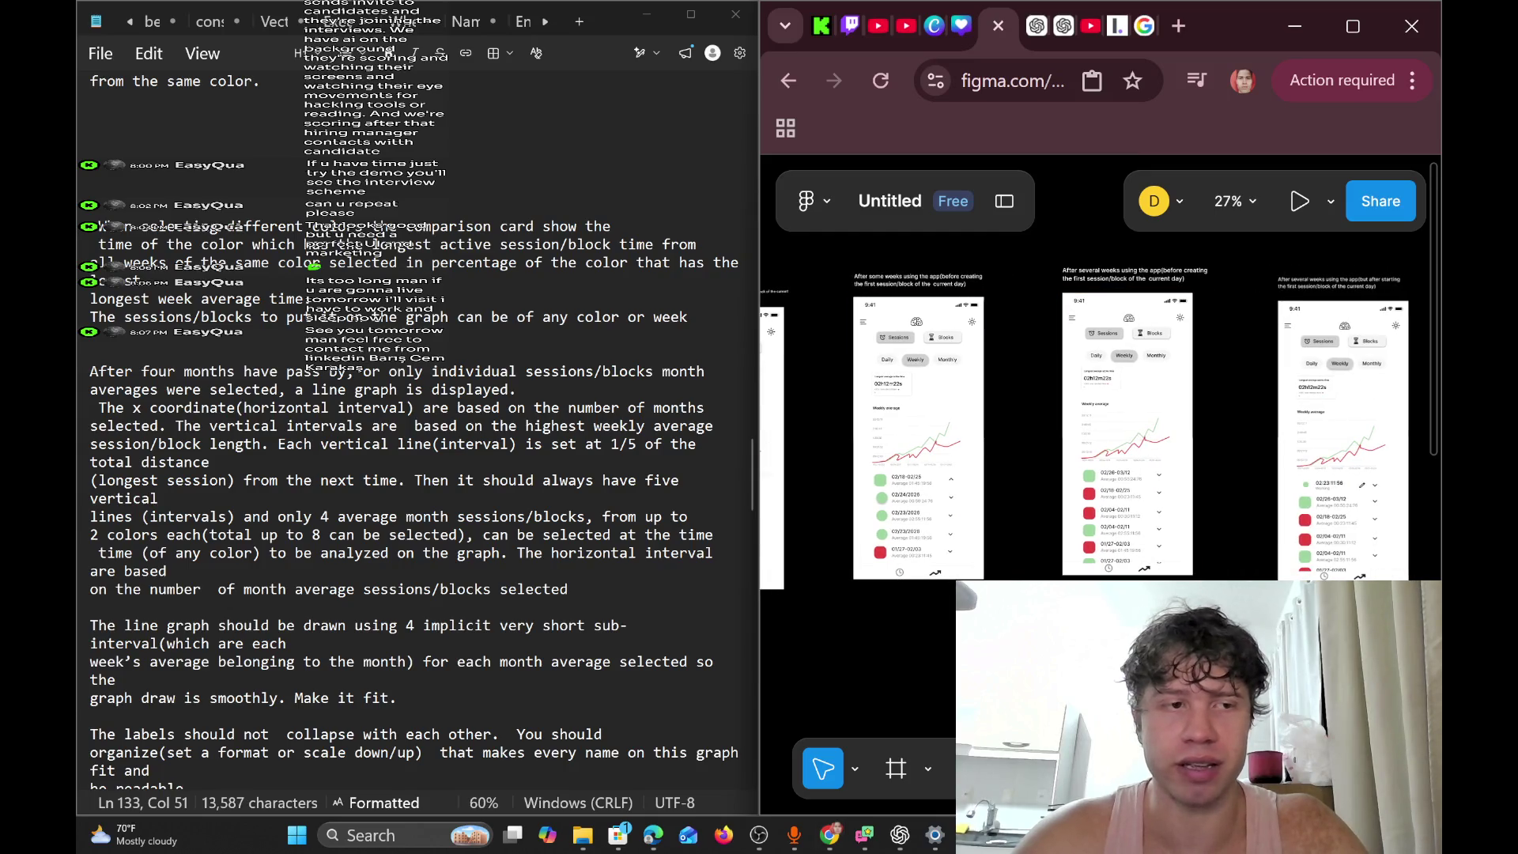
{"action": "scroll", "coordinate": [417, 427], "scroll_direction": "down", "scroll_amount": 15}
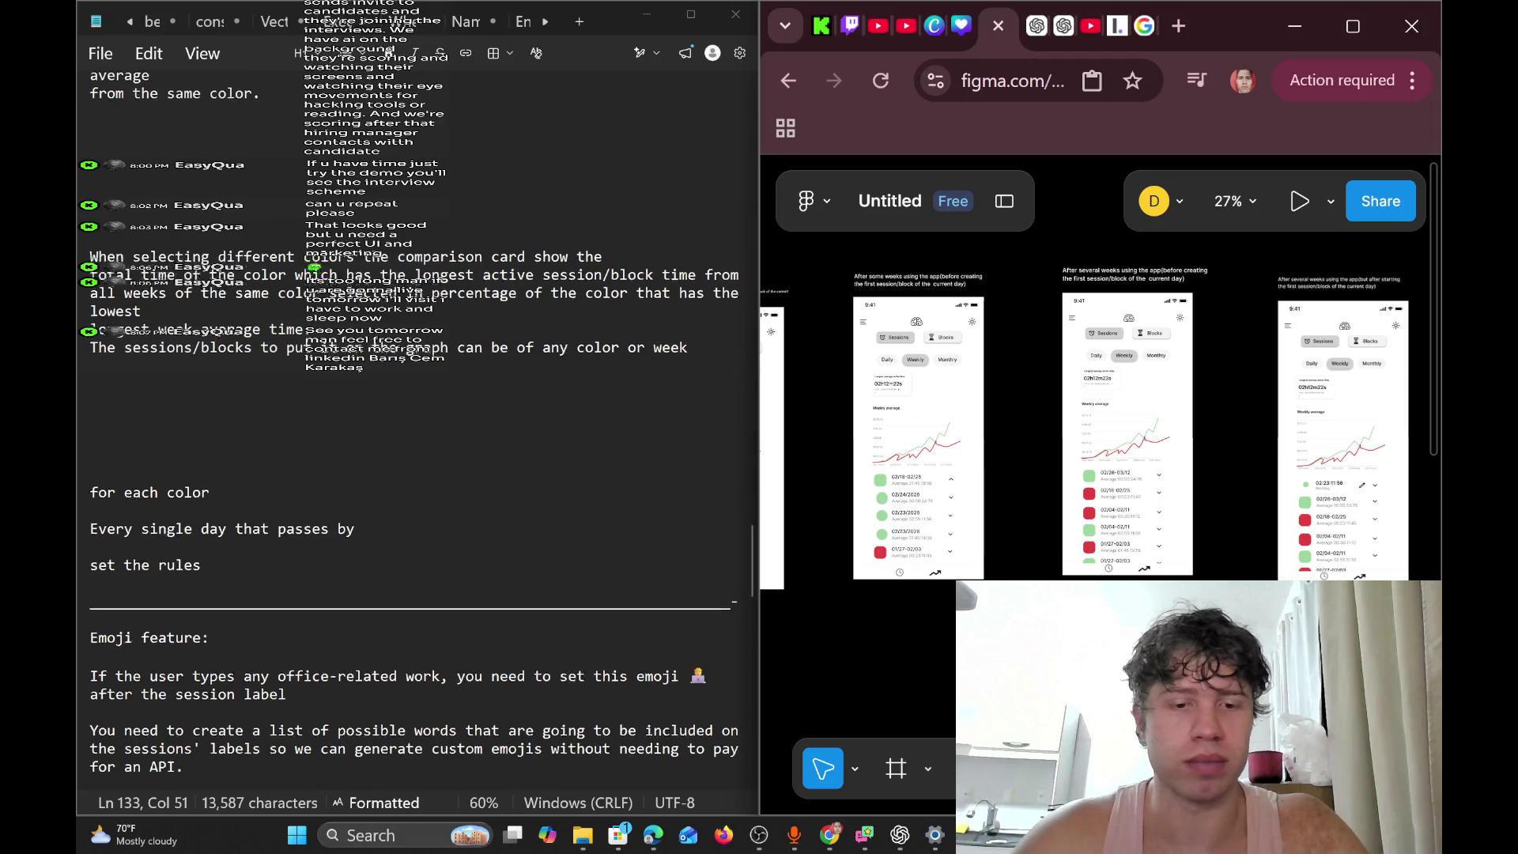
{"action": "scroll", "coordinate": [417, 427], "scroll_direction": "down", "scroll_amount": 1}
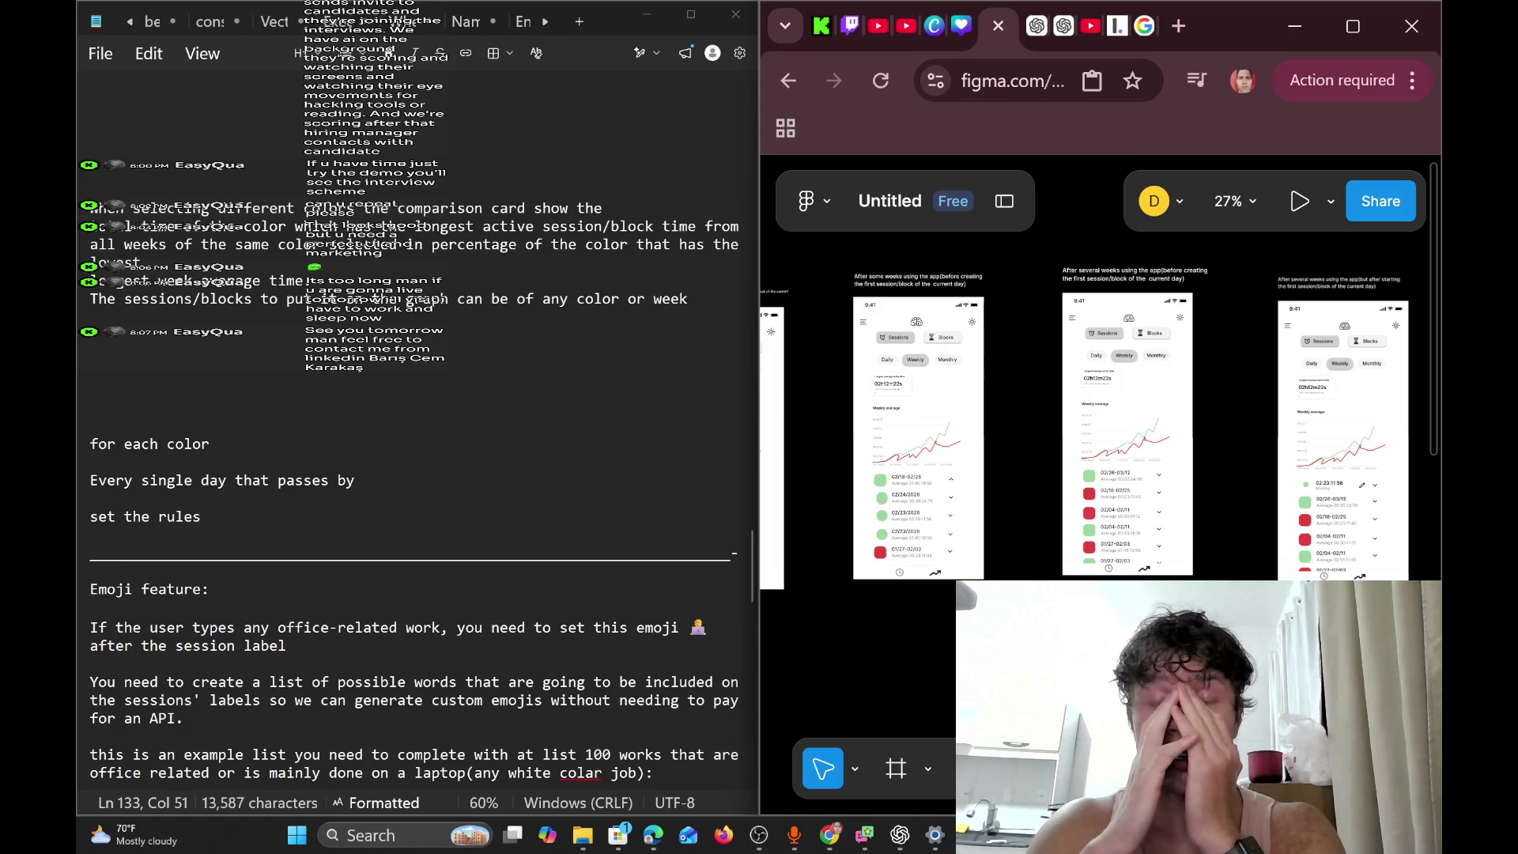
{"action": "scroll", "coordinate": [418, 427], "scroll_direction": "up", "scroll_amount": 8}
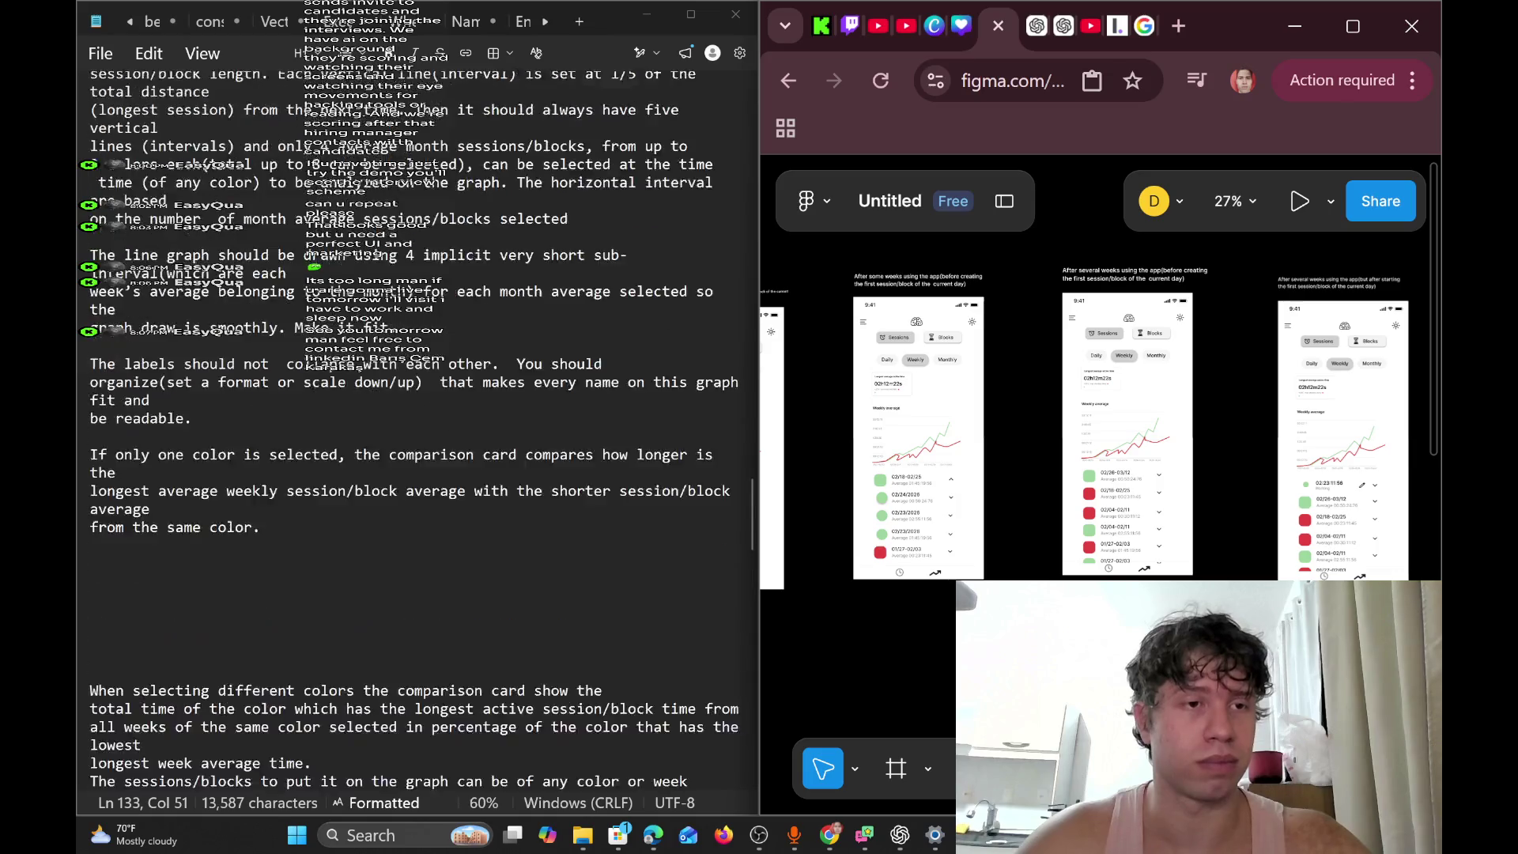
{"action": "scroll", "coordinate": [417, 427], "scroll_direction": "down", "scroll_amount": 7}
{"action": "scroll", "coordinate": [418, 427], "scroll_direction": "up", "scroll_amount": 5}
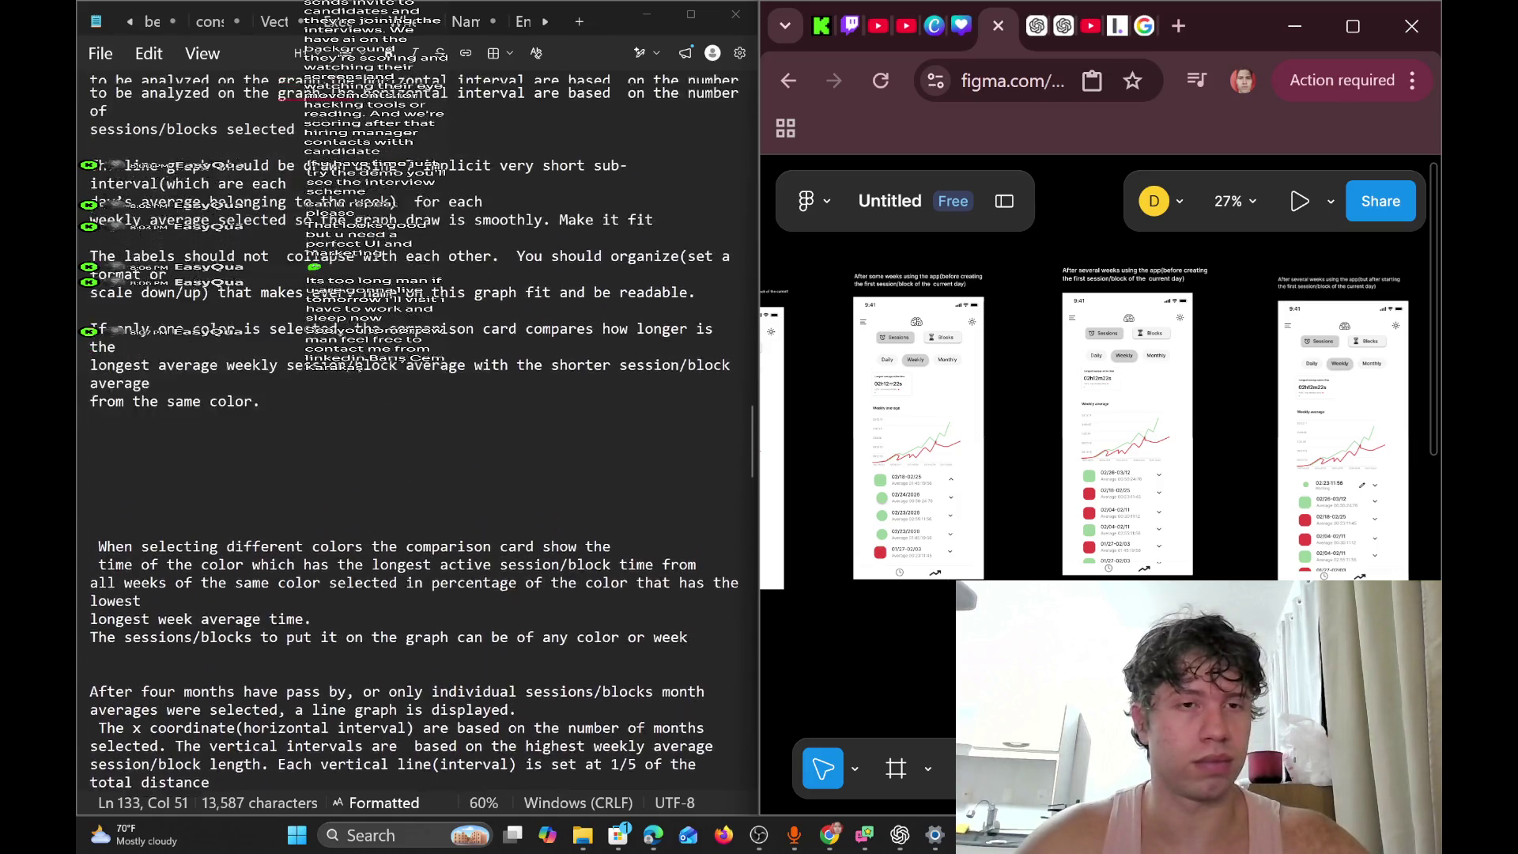
{"action": "scroll", "coordinate": [418, 427], "scroll_direction": "up", "scroll_amount": 6}
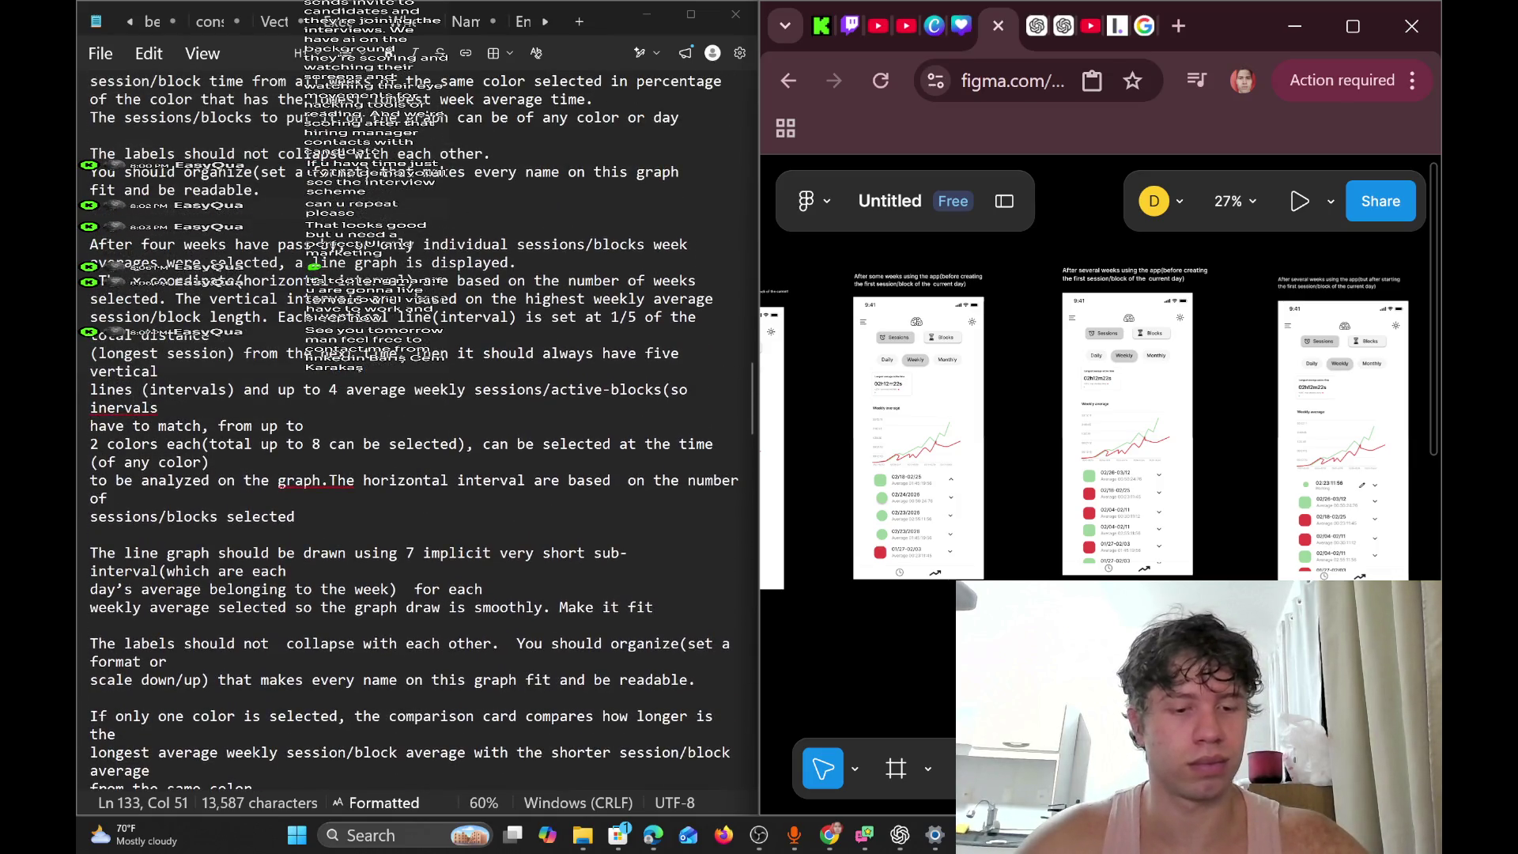
{"action": "scroll", "coordinate": [418, 427], "scroll_direction": "up", "scroll_amount": 6}
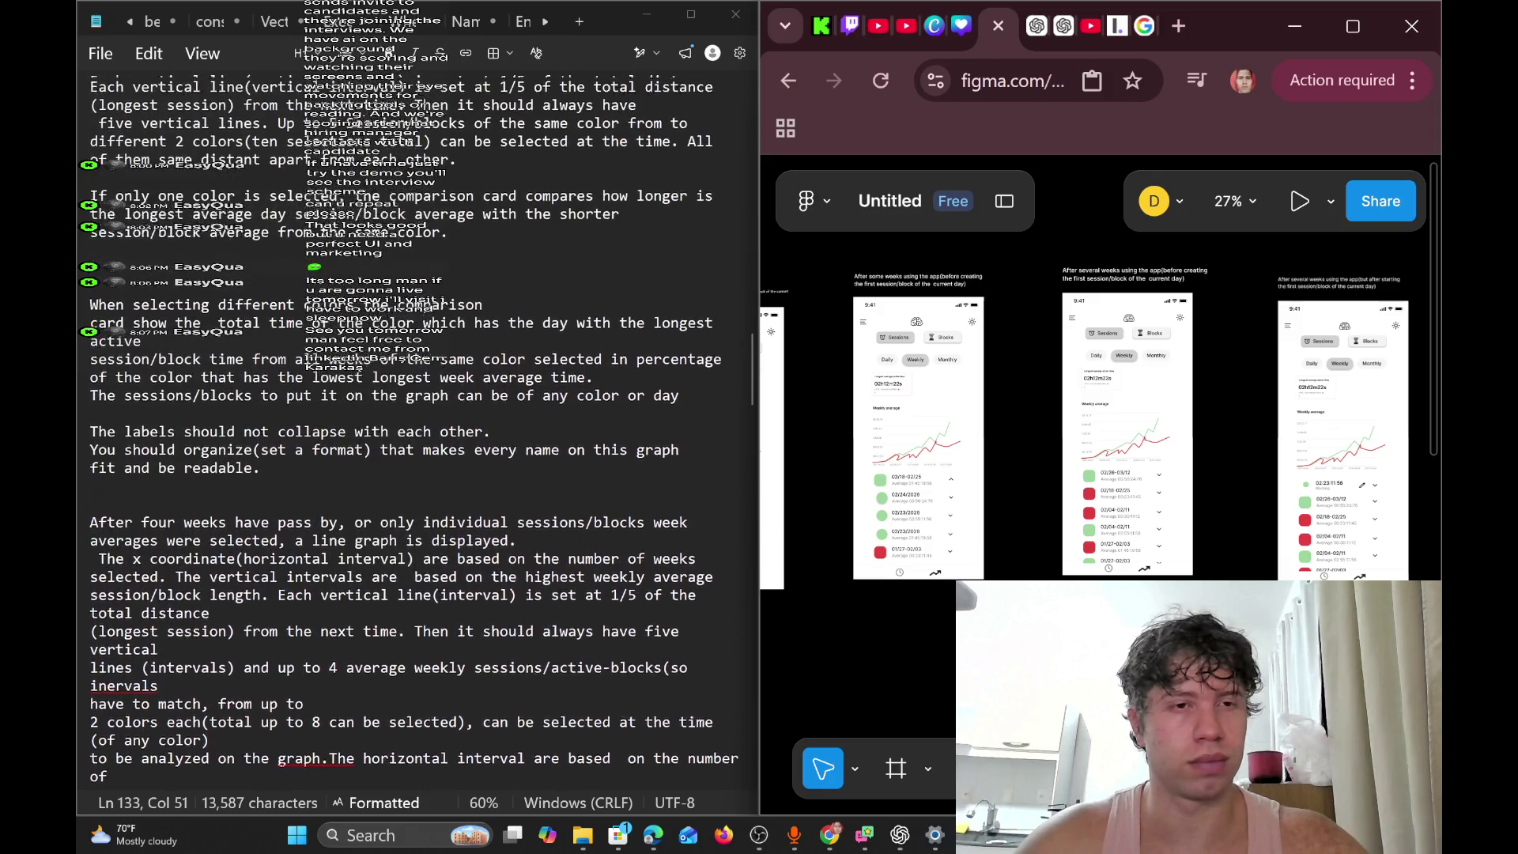
{"action": "scroll", "coordinate": [417, 427], "scroll_direction": "up", "scroll_amount": 9}
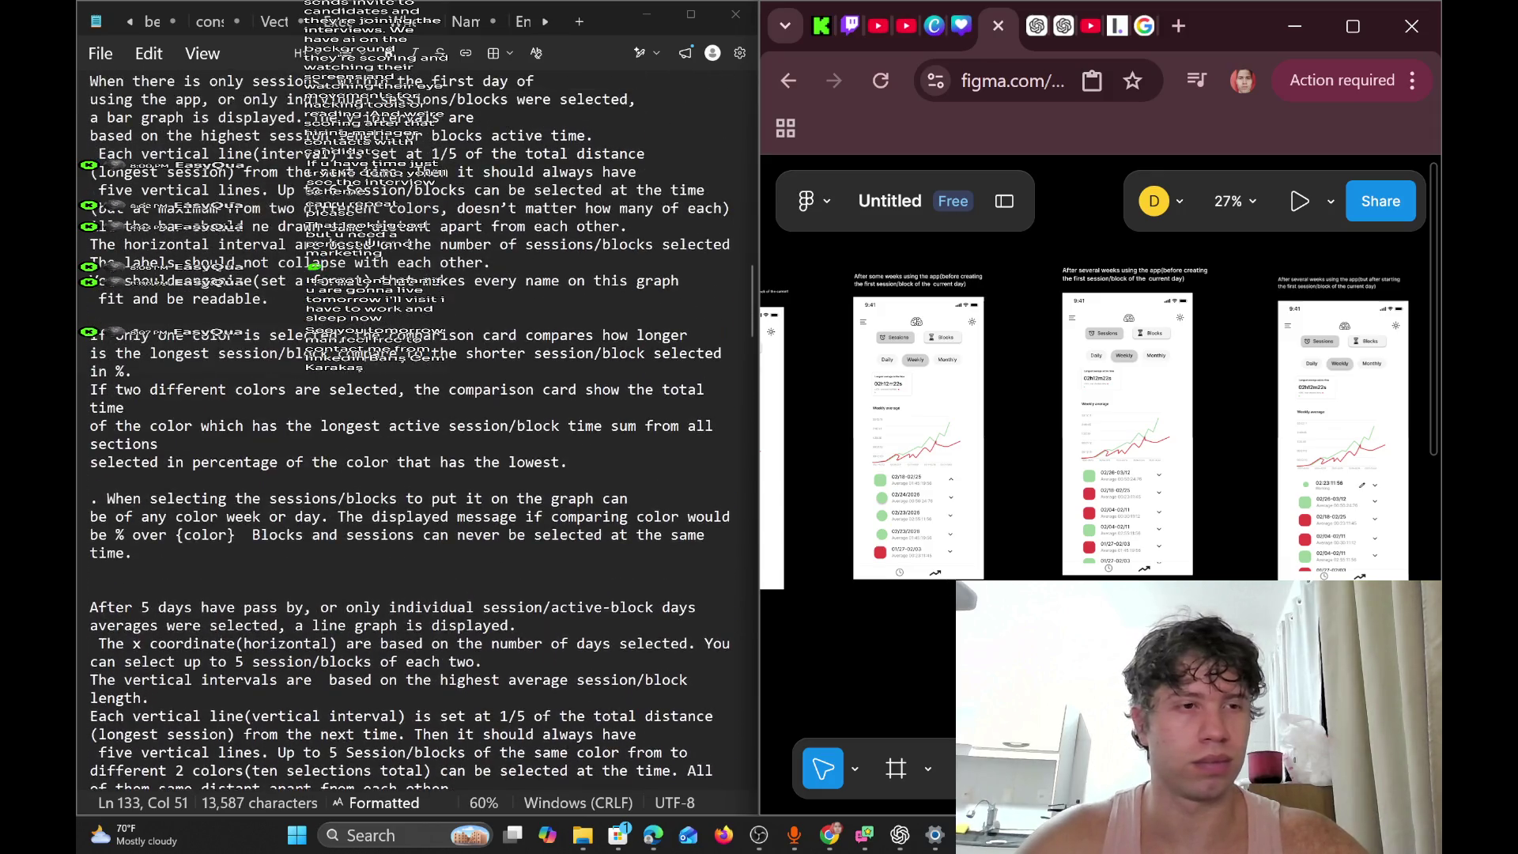
{"action": "scroll", "coordinate": [418, 426], "scroll_direction": "up", "scroll_amount": 20}
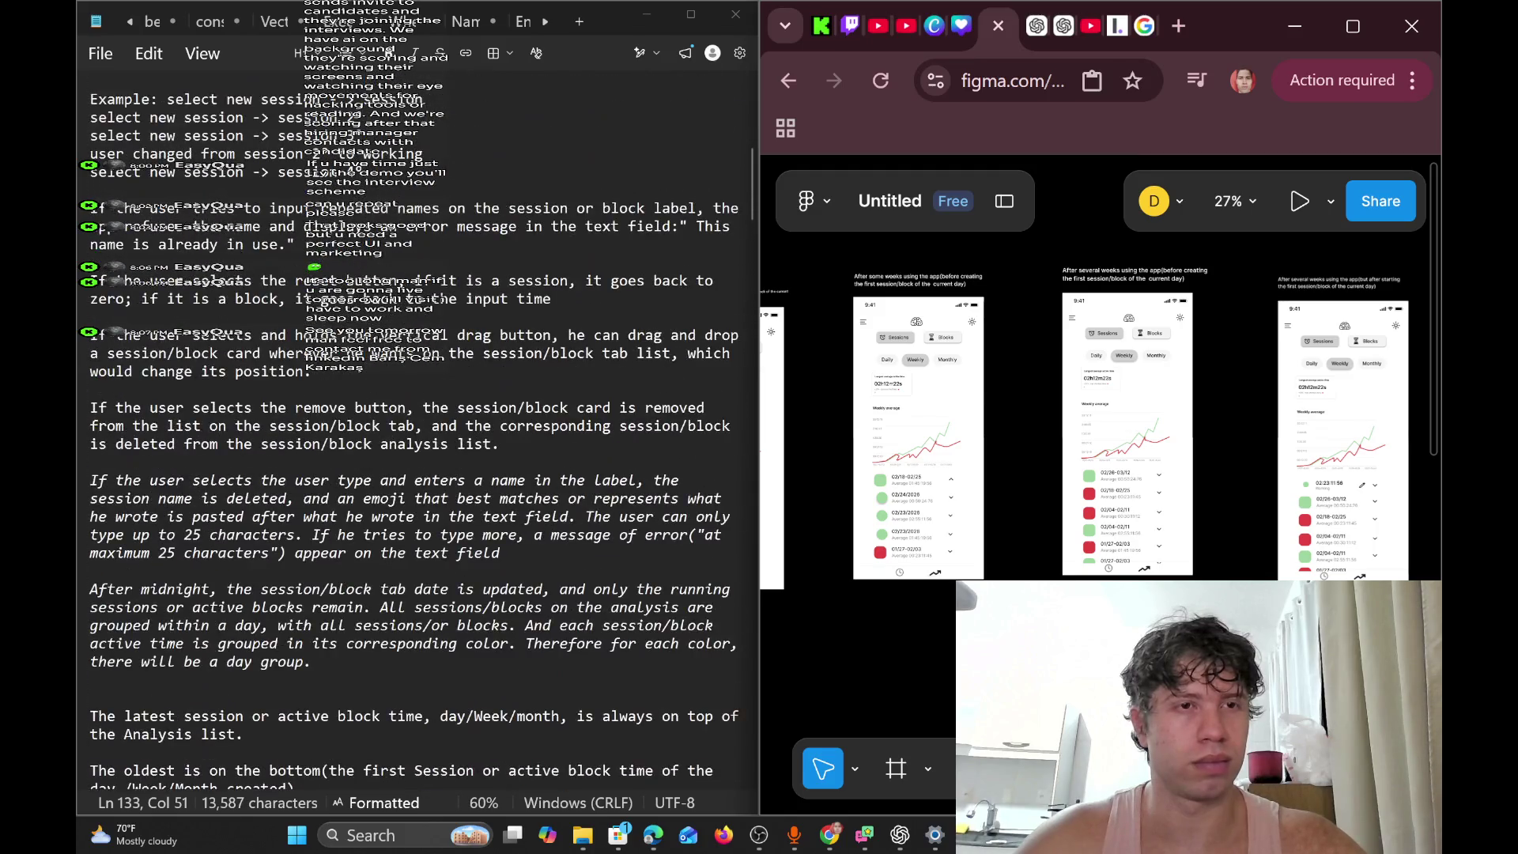
{"action": "scroll", "coordinate": [418, 427], "scroll_direction": "up", "scroll_amount": 4}
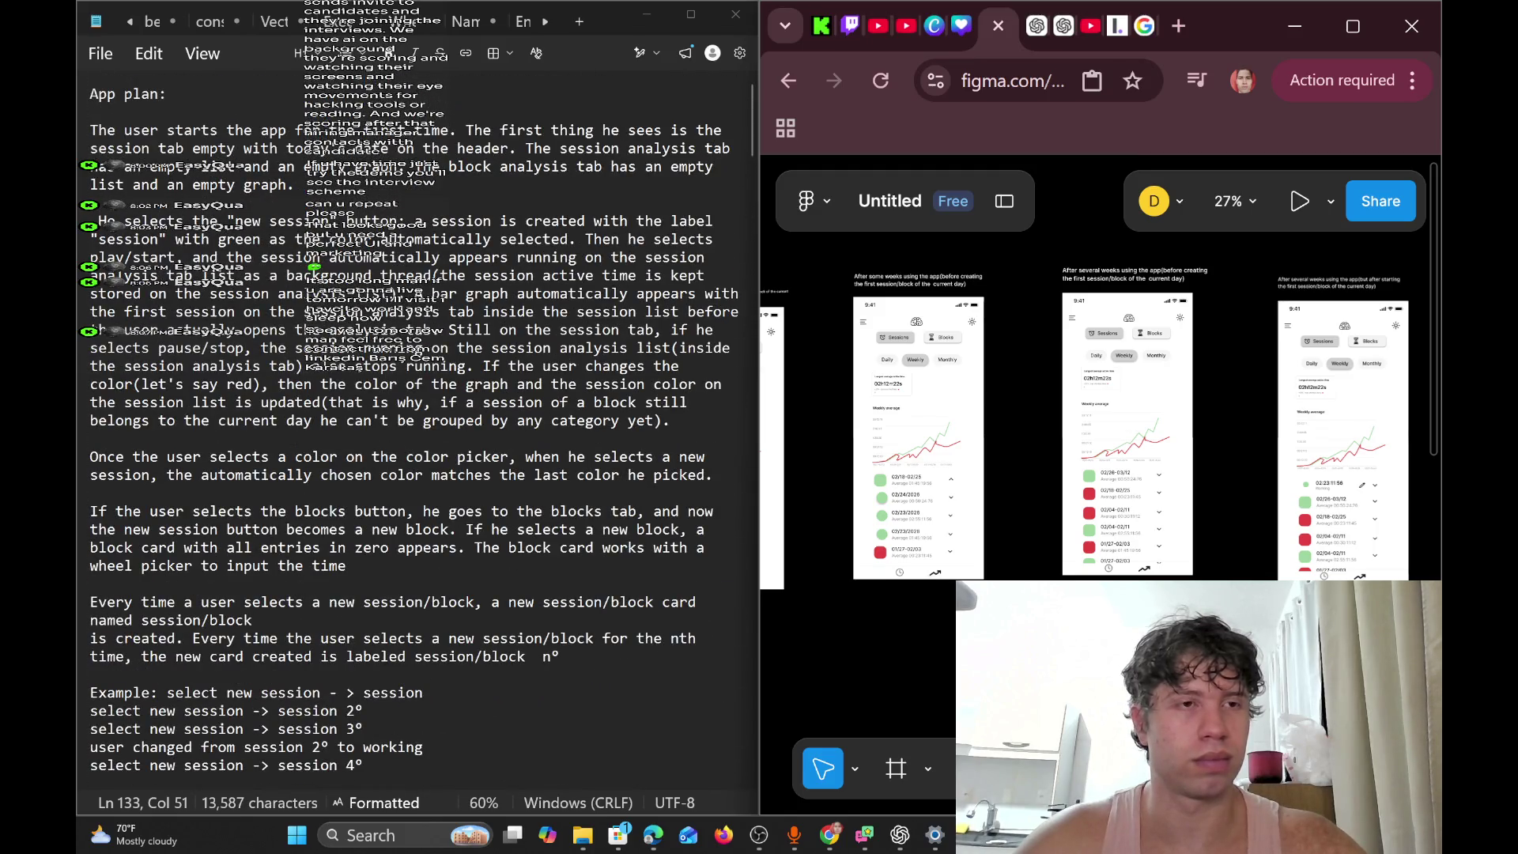
{"action": "scroll", "coordinate": [417, 427], "scroll_direction": "down", "scroll_amount": 4}
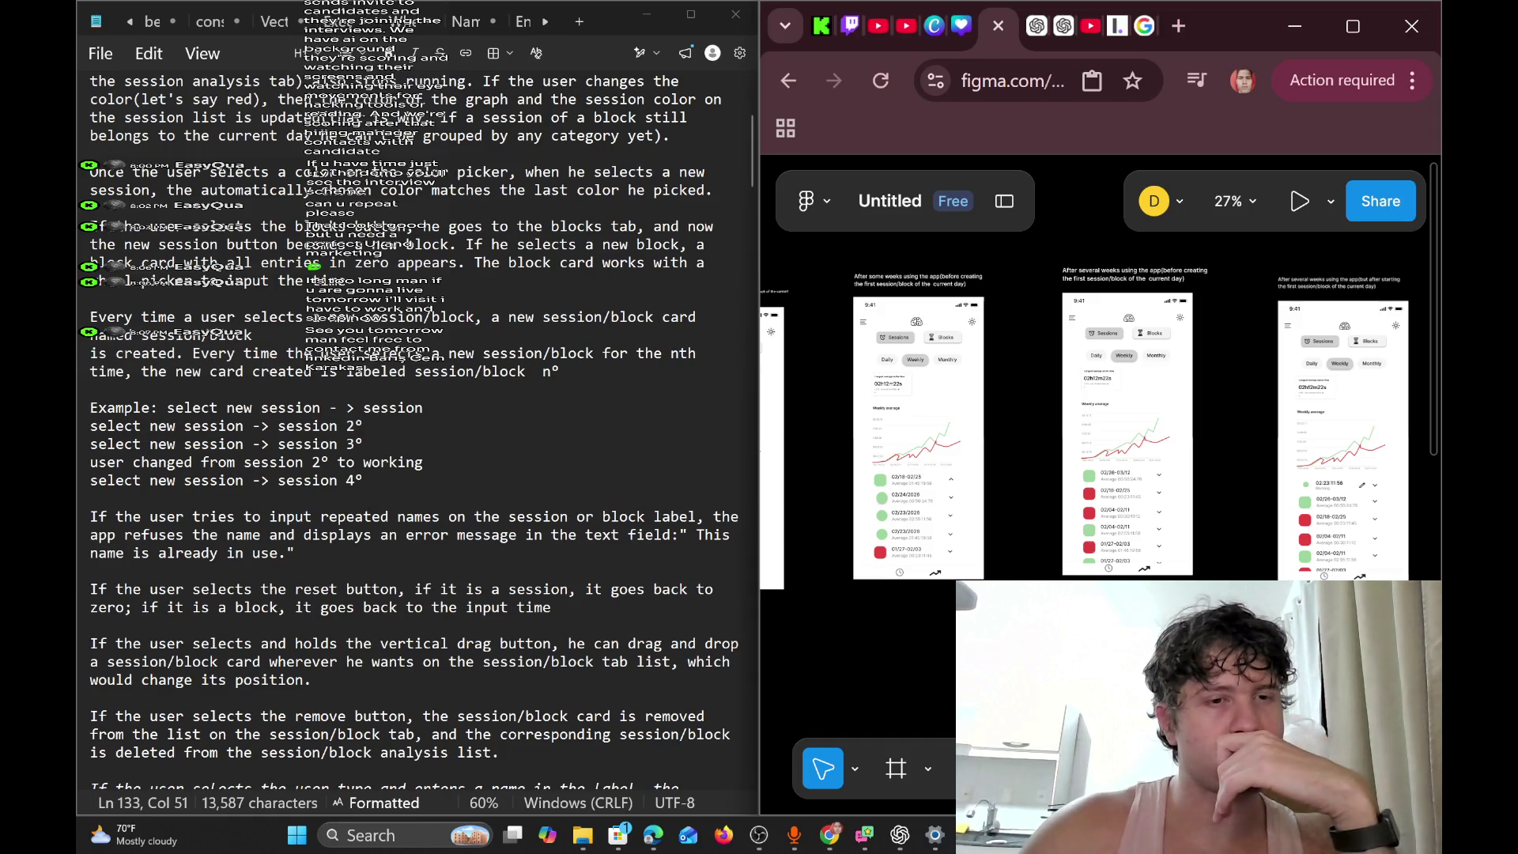
{"action": "scroll", "coordinate": [415, 431], "scroll_direction": "down", "scroll_amount": 3}
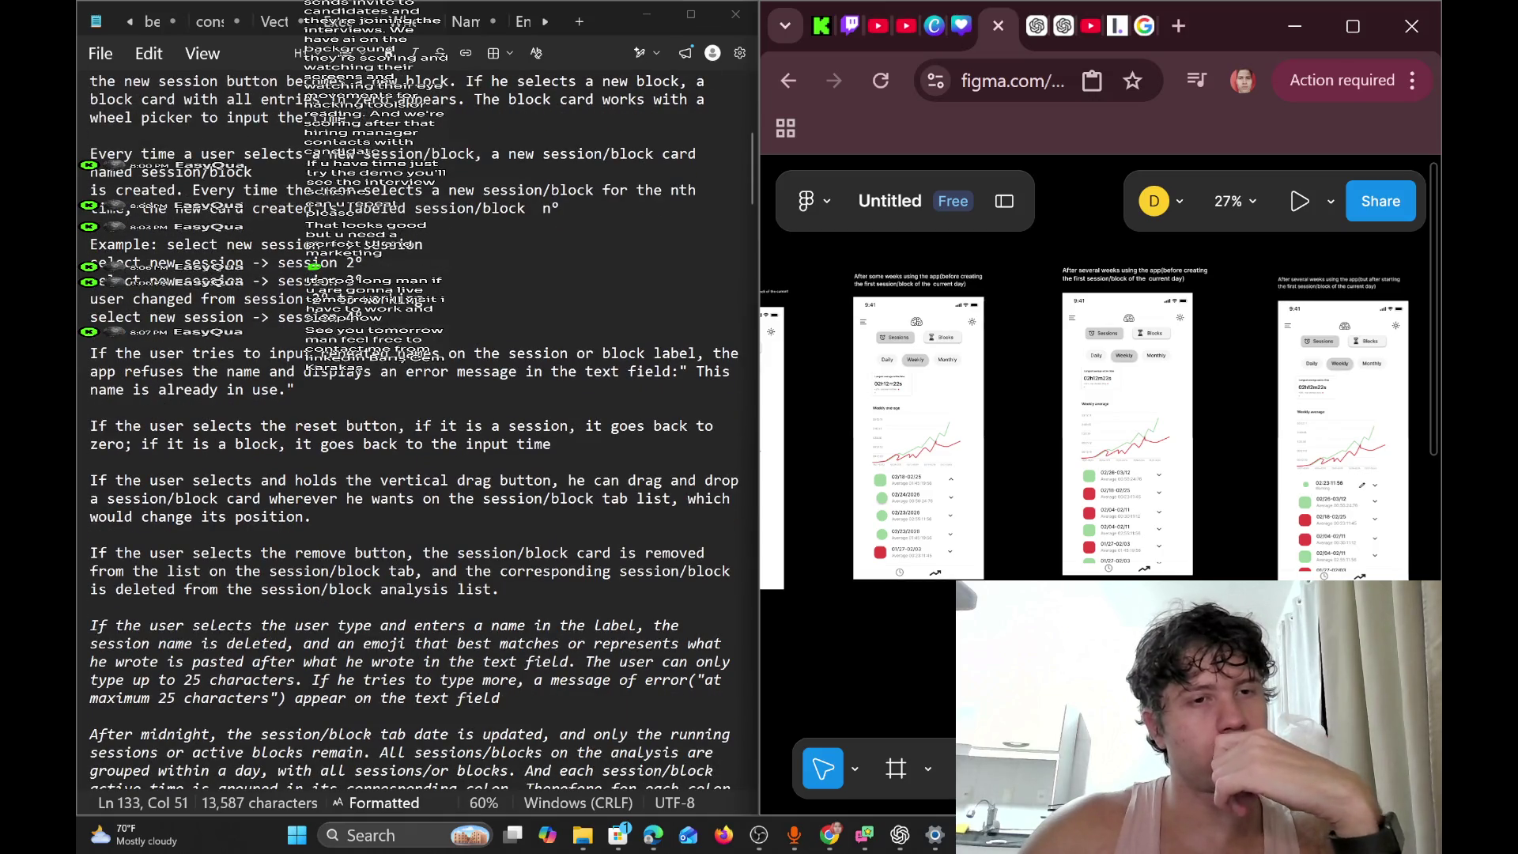
{"action": "scroll", "coordinate": [415, 430], "scroll_direction": "up", "scroll_amount": 4}
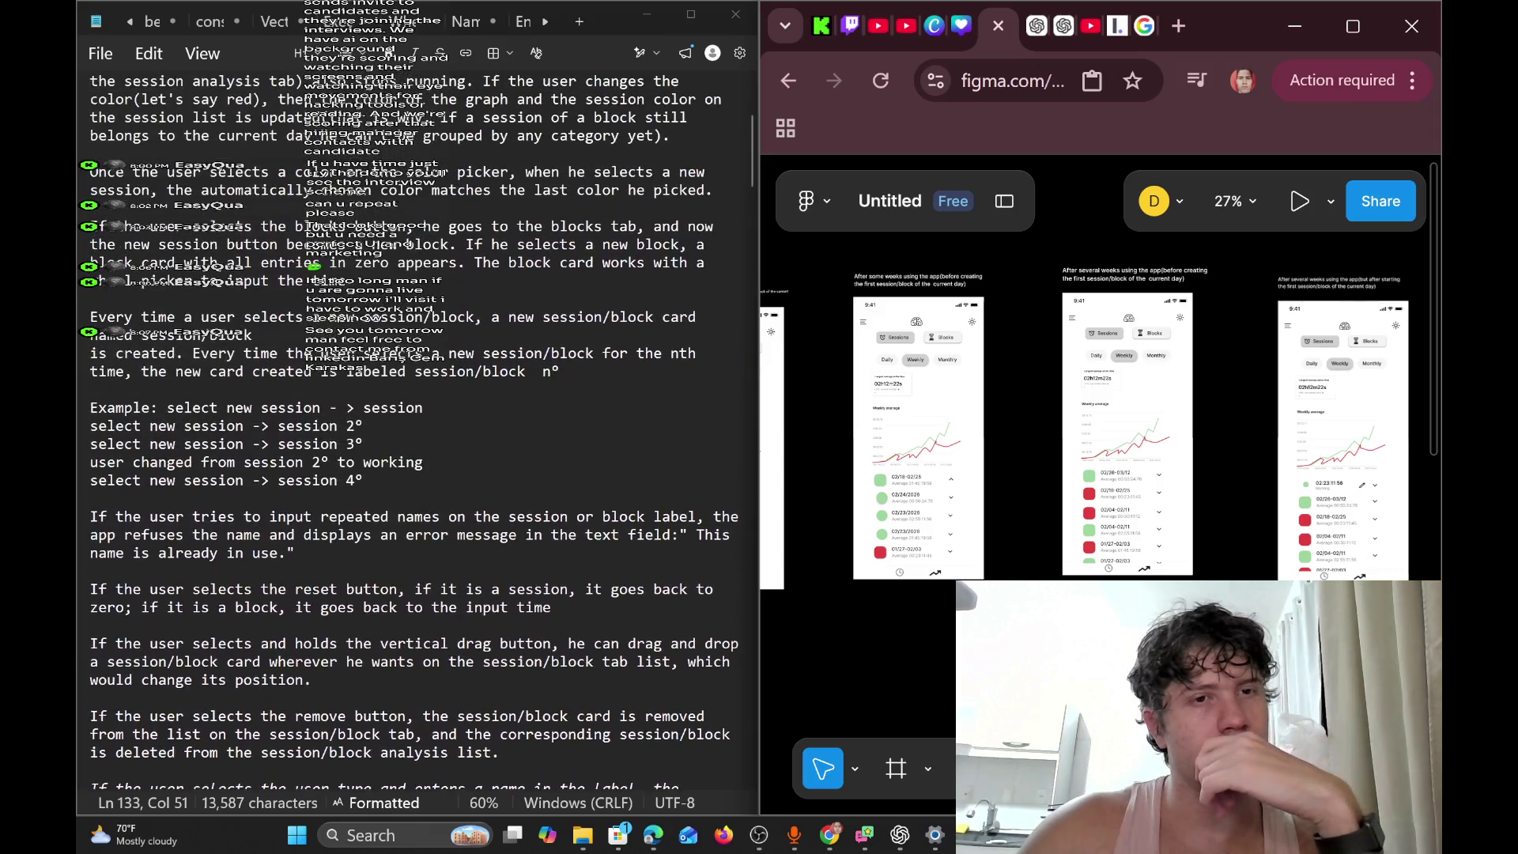
{"action": "scroll", "coordinate": [415, 431], "scroll_direction": "up", "scroll_amount": 3}
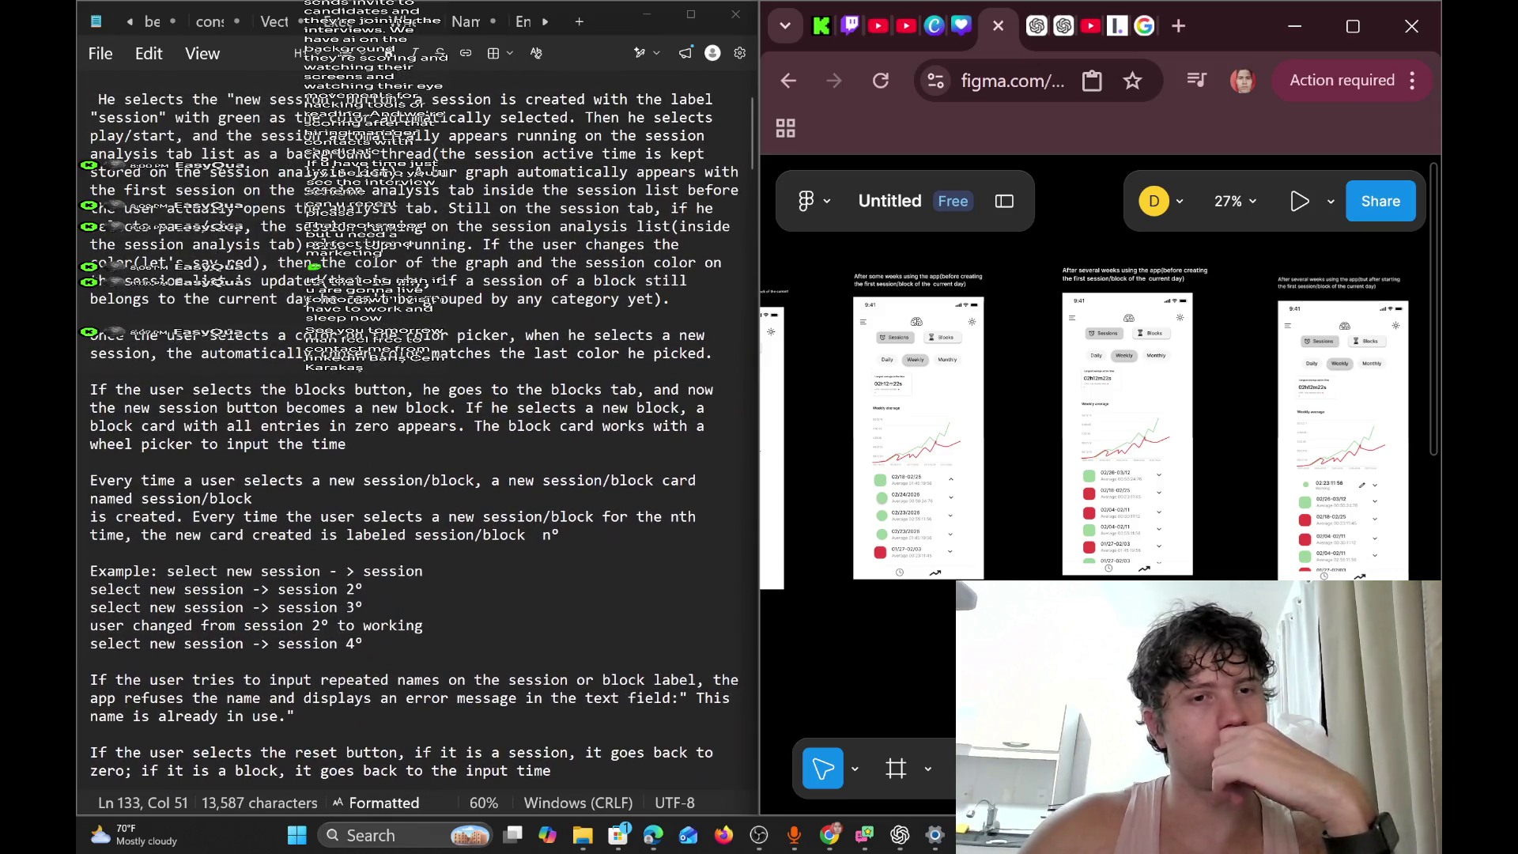
{"action": "scroll", "coordinate": [415, 431], "scroll_direction": "up", "scroll_amount": 1}
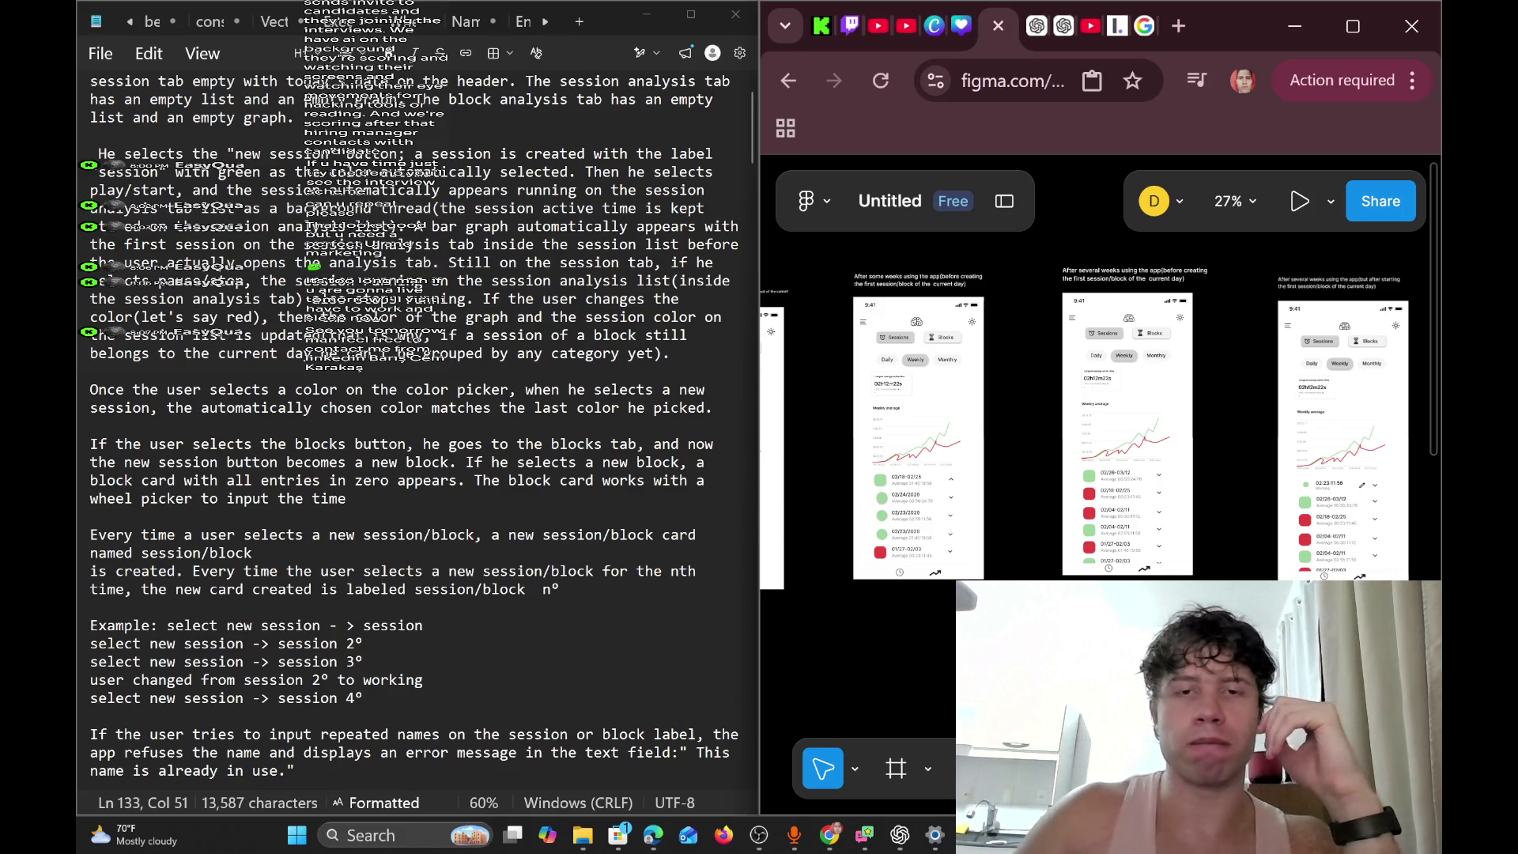
Step: Bring Figma's canvas back to the first Sessions mockup and select a group on the Session 1 card
{"action": "scroll", "coordinate": [995, 377], "scroll_direction": "left", "scroll_amount": 5}
{"action": "scroll", "coordinate": [994, 377], "scroll_direction": "left", "scroll_amount": 10}
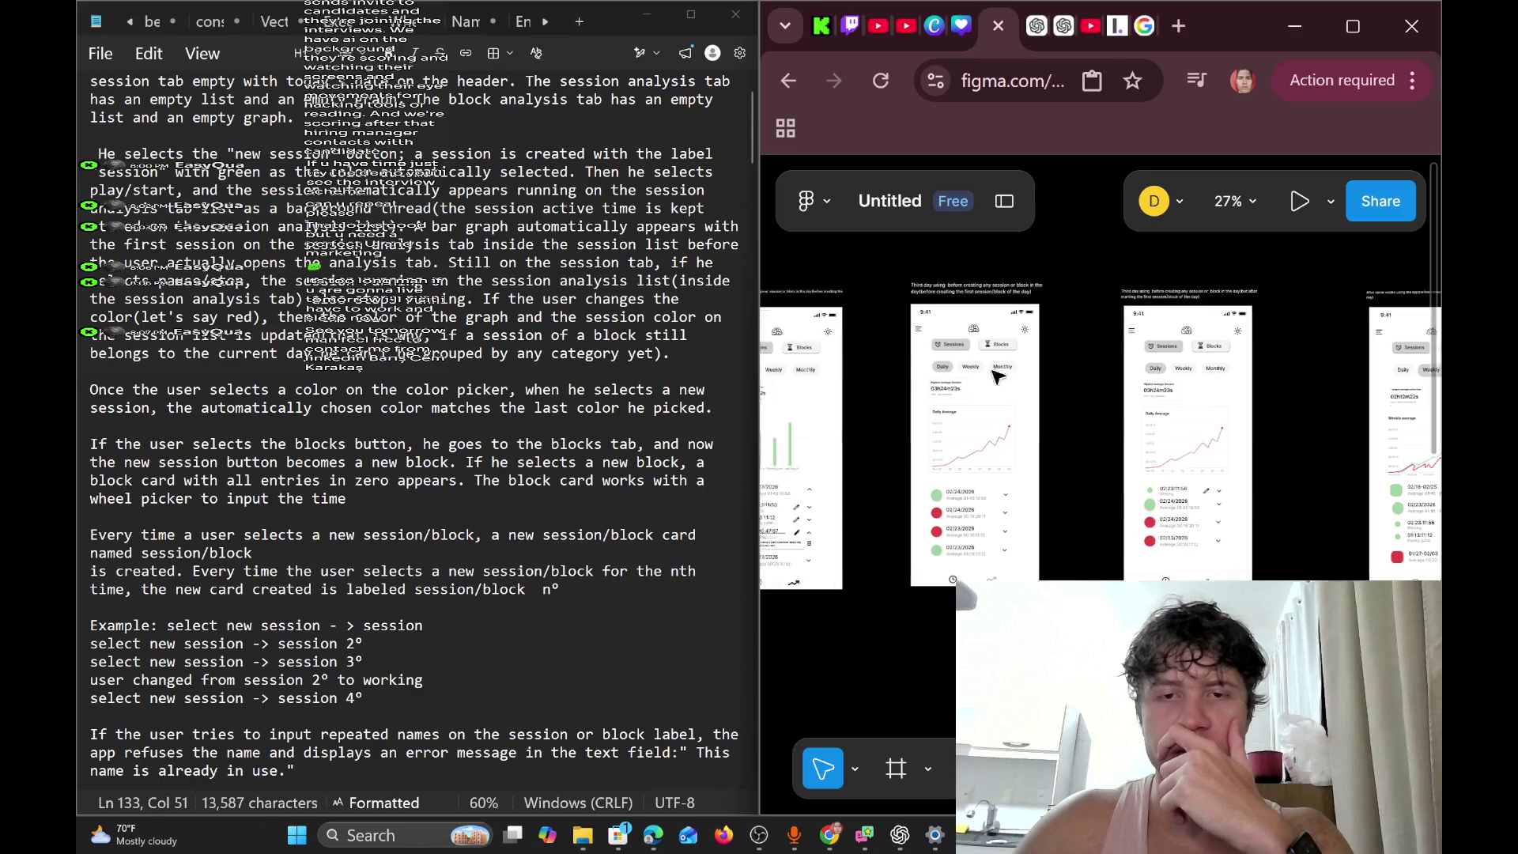
{"action": "scroll", "coordinate": [997, 378], "scroll_direction": "up", "scroll_amount": 5}
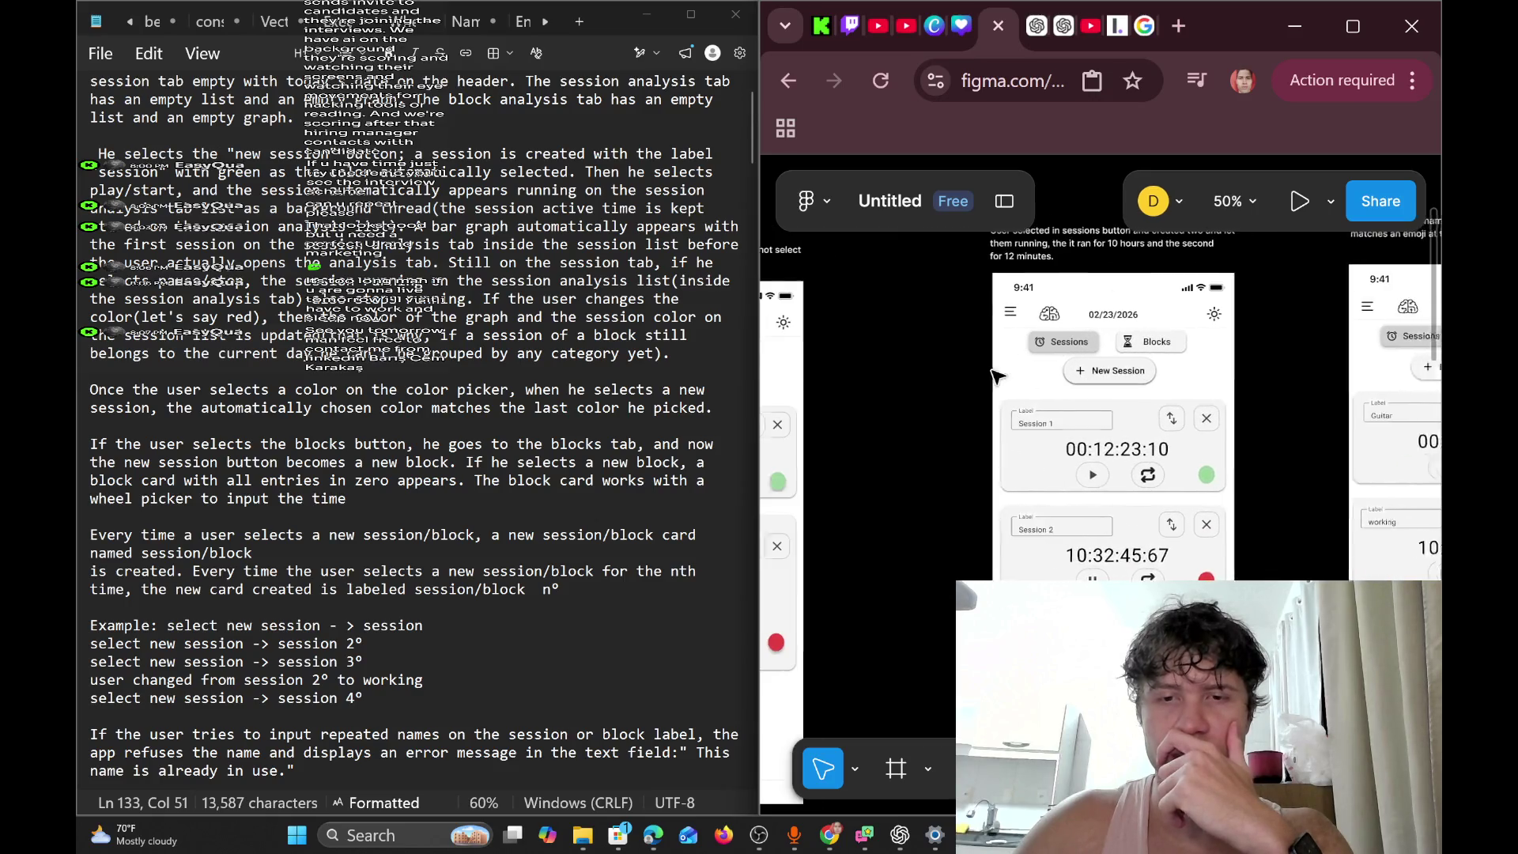
{"action": "scroll", "coordinate": [998, 377], "scroll_direction": "left", "scroll_amount": 2}
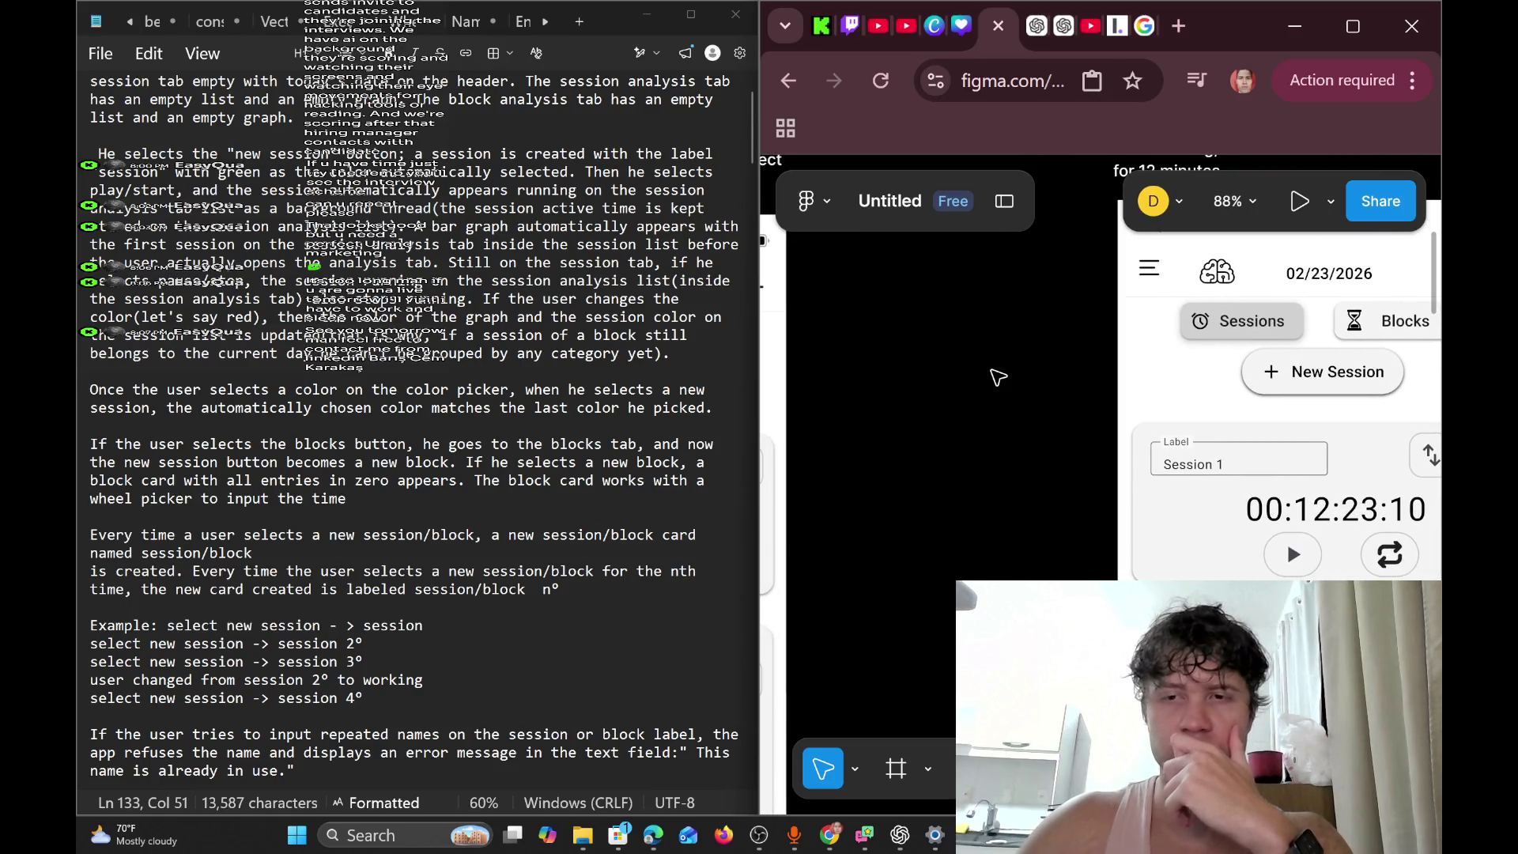
{"action": "scroll", "coordinate": [998, 377], "scroll_direction": "right", "scroll_amount": 3}
{"action": "scroll", "coordinate": [997, 377], "scroll_direction": "down", "scroll_amount": 2}
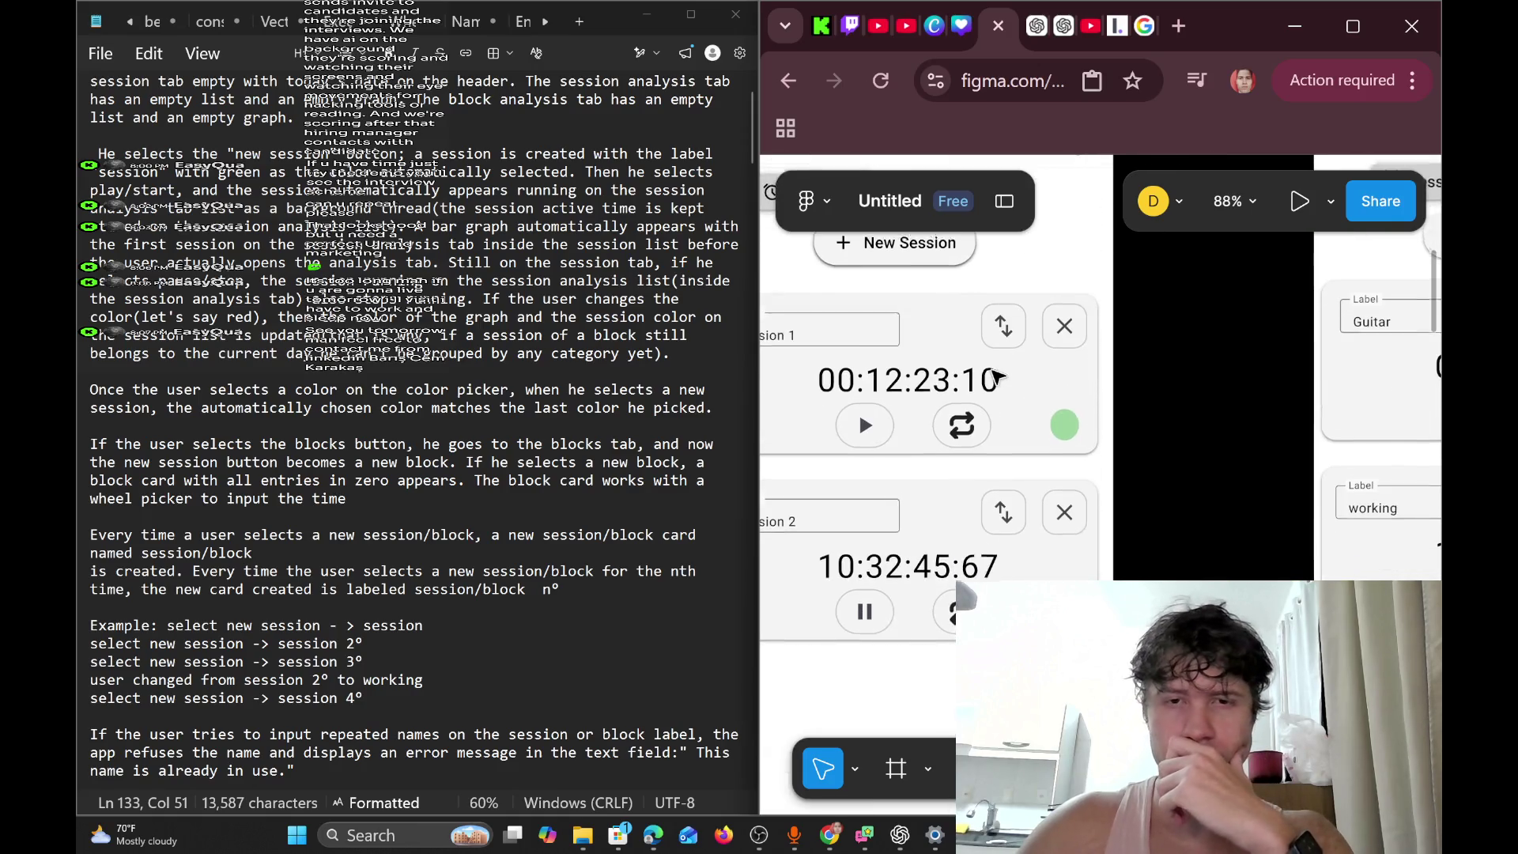
{"action": "scroll", "coordinate": [993, 373], "scroll_direction": "up", "scroll_amount": 2}
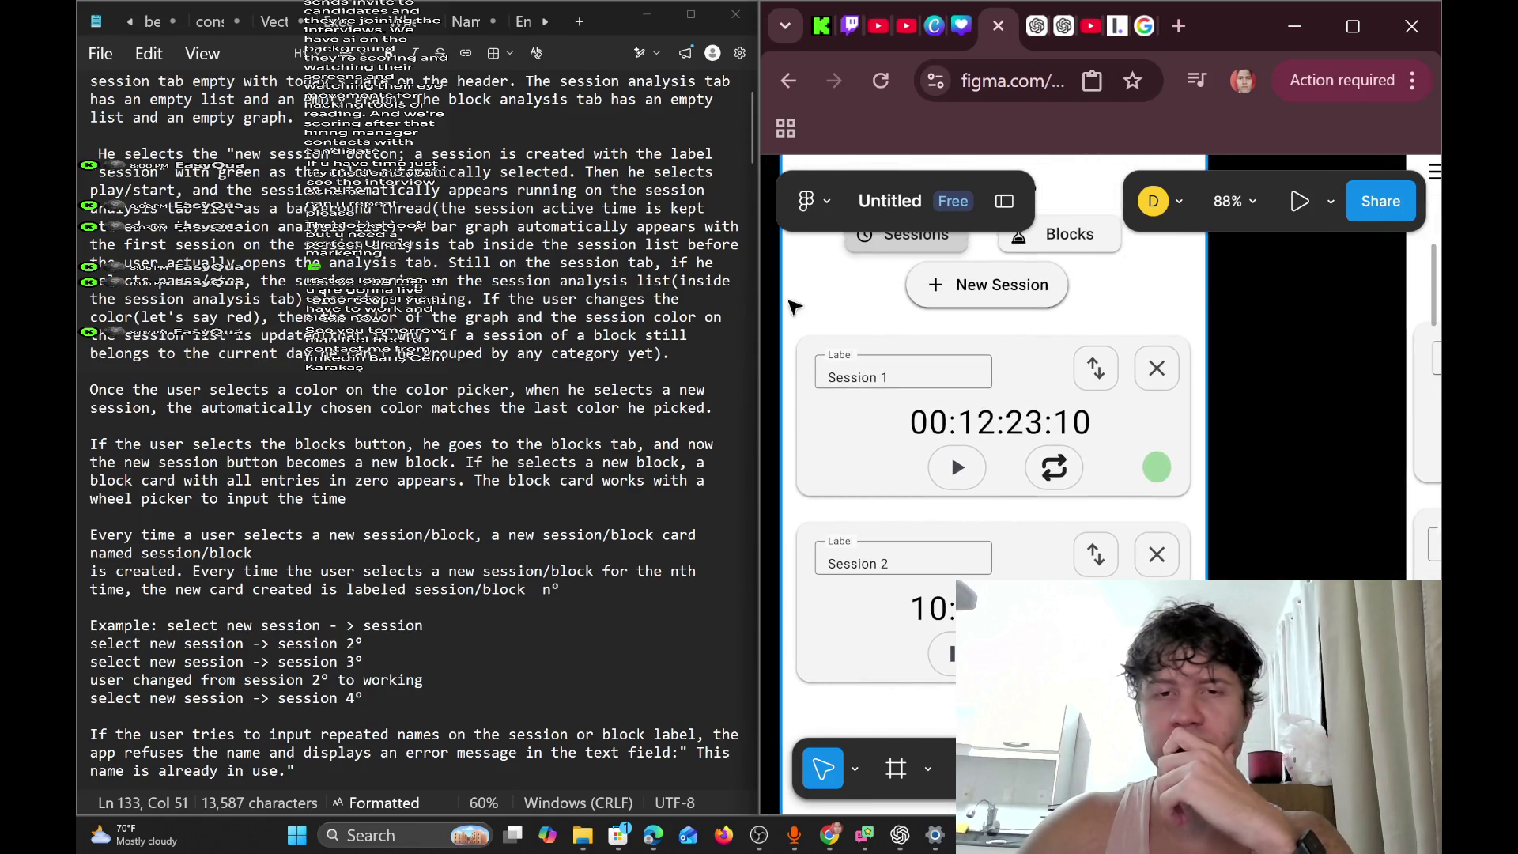
{"action": "left_click", "coordinate": [1018, 462]}
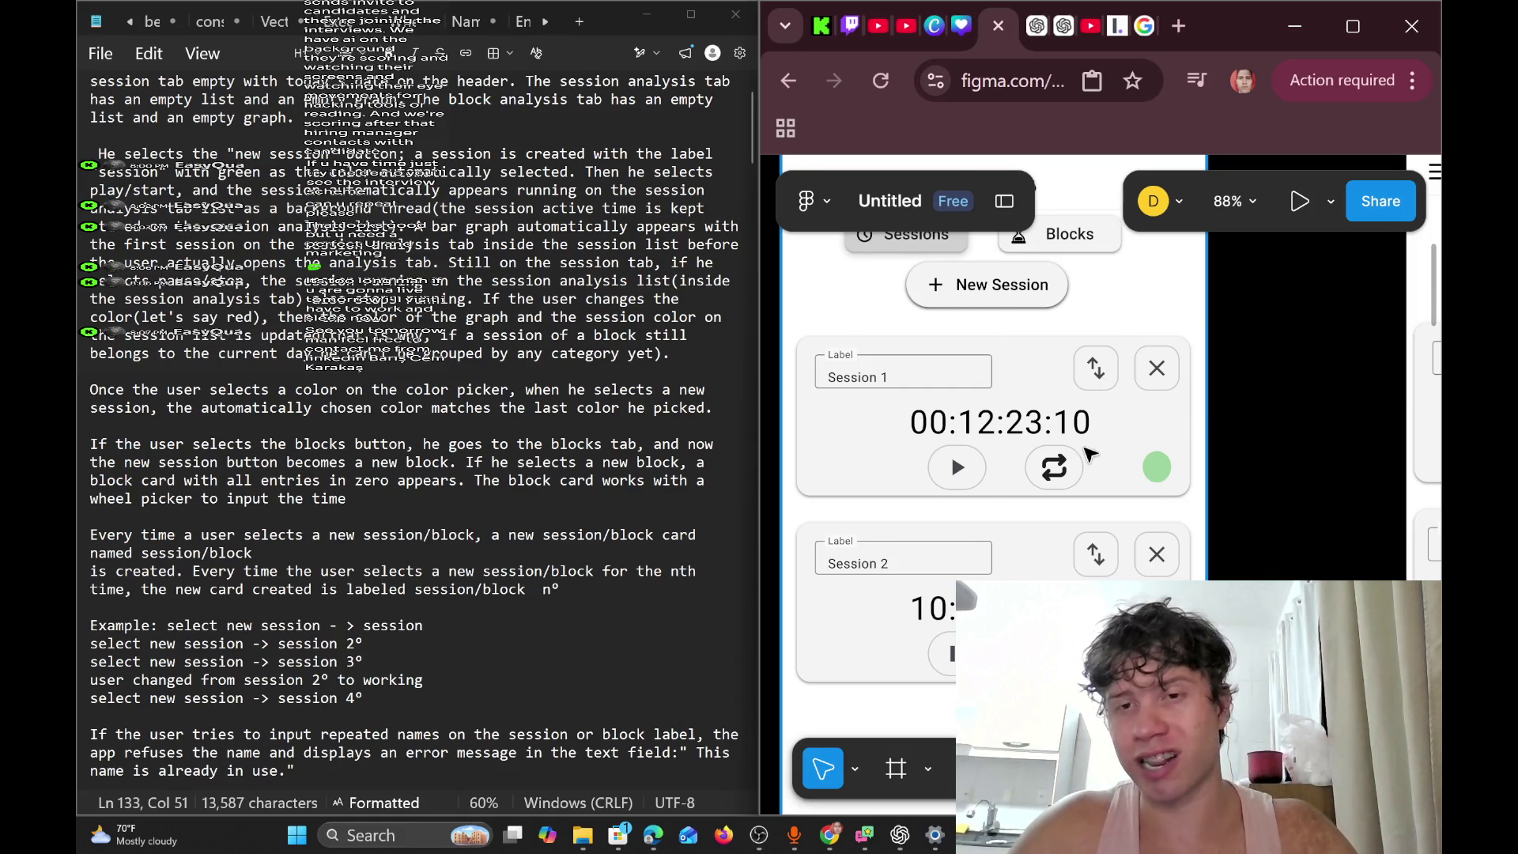
{"action": "scroll", "coordinate": [1090, 454], "scroll_direction": "right", "scroll_amount": 3}
{"action": "scroll", "coordinate": [1090, 454], "scroll_direction": "right", "scroll_amount": 3}
{"action": "scroll", "coordinate": [1090, 454], "scroll_direction": "up", "scroll_amount": 2}
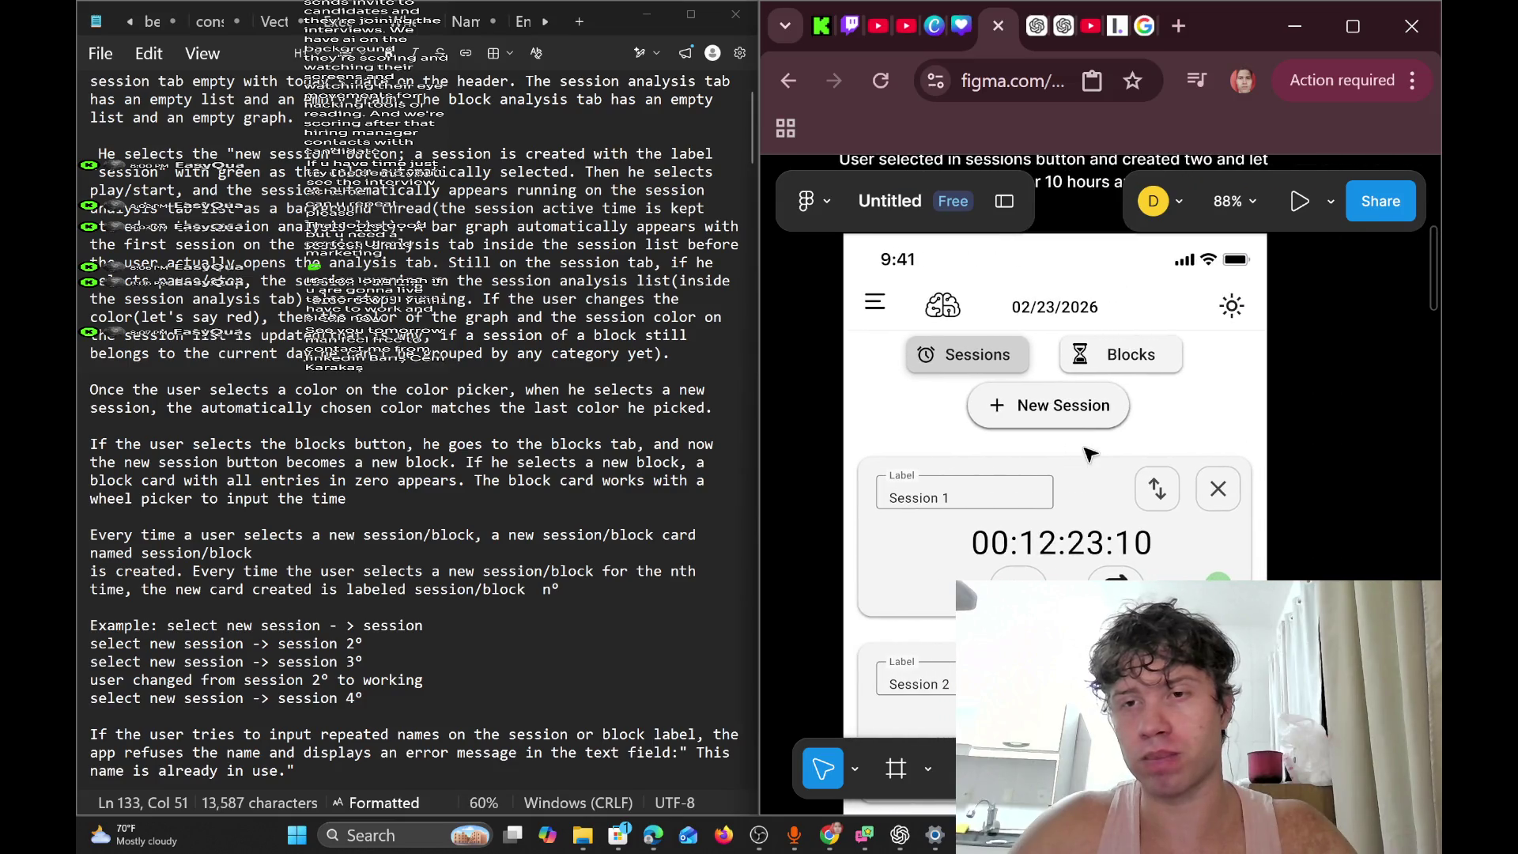
{"action": "scroll", "coordinate": [1090, 454], "scroll_direction": "right", "scroll_amount": 2}
{"action": "scroll", "coordinate": [1091, 453], "scroll_direction": "down", "scroll_amount": 5}
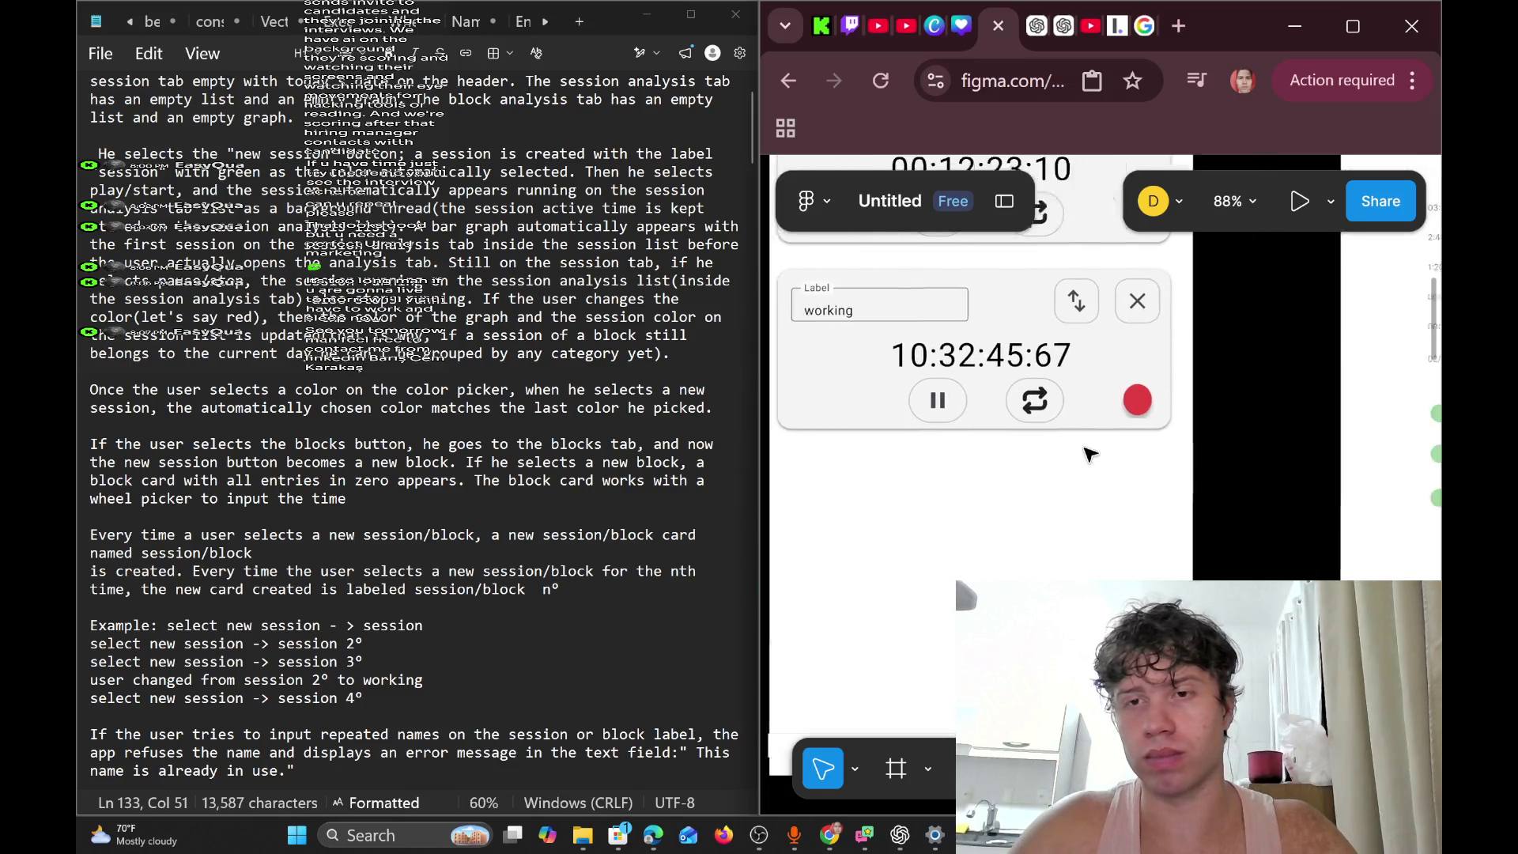
{"action": "scroll", "coordinate": [1090, 454], "scroll_direction": "right", "scroll_amount": 5}
{"action": "scroll", "coordinate": [1090, 454], "scroll_direction": "left", "scroll_amount": 5}
{"action": "scroll", "coordinate": [1090, 453], "scroll_direction": "up", "scroll_amount": 3}
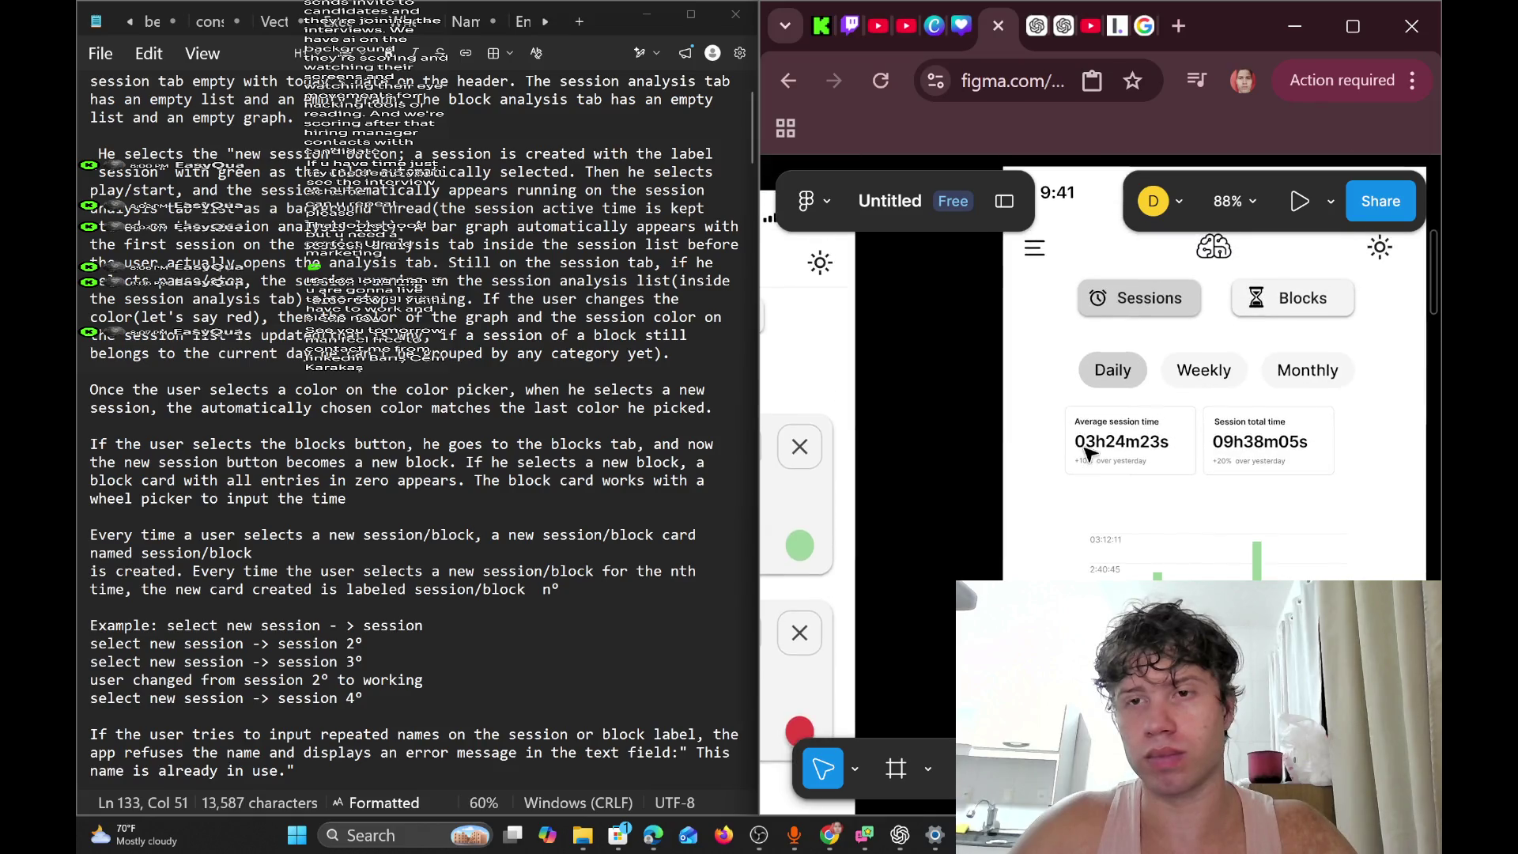
{"action": "scroll", "coordinate": [1090, 454], "scroll_direction": "right", "scroll_amount": 2}
{"action": "scroll", "coordinate": [1090, 454], "scroll_direction": "down", "scroll_amount": 5}
{"action": "scroll", "coordinate": [1090, 453], "scroll_direction": "right", "scroll_amount": 3}
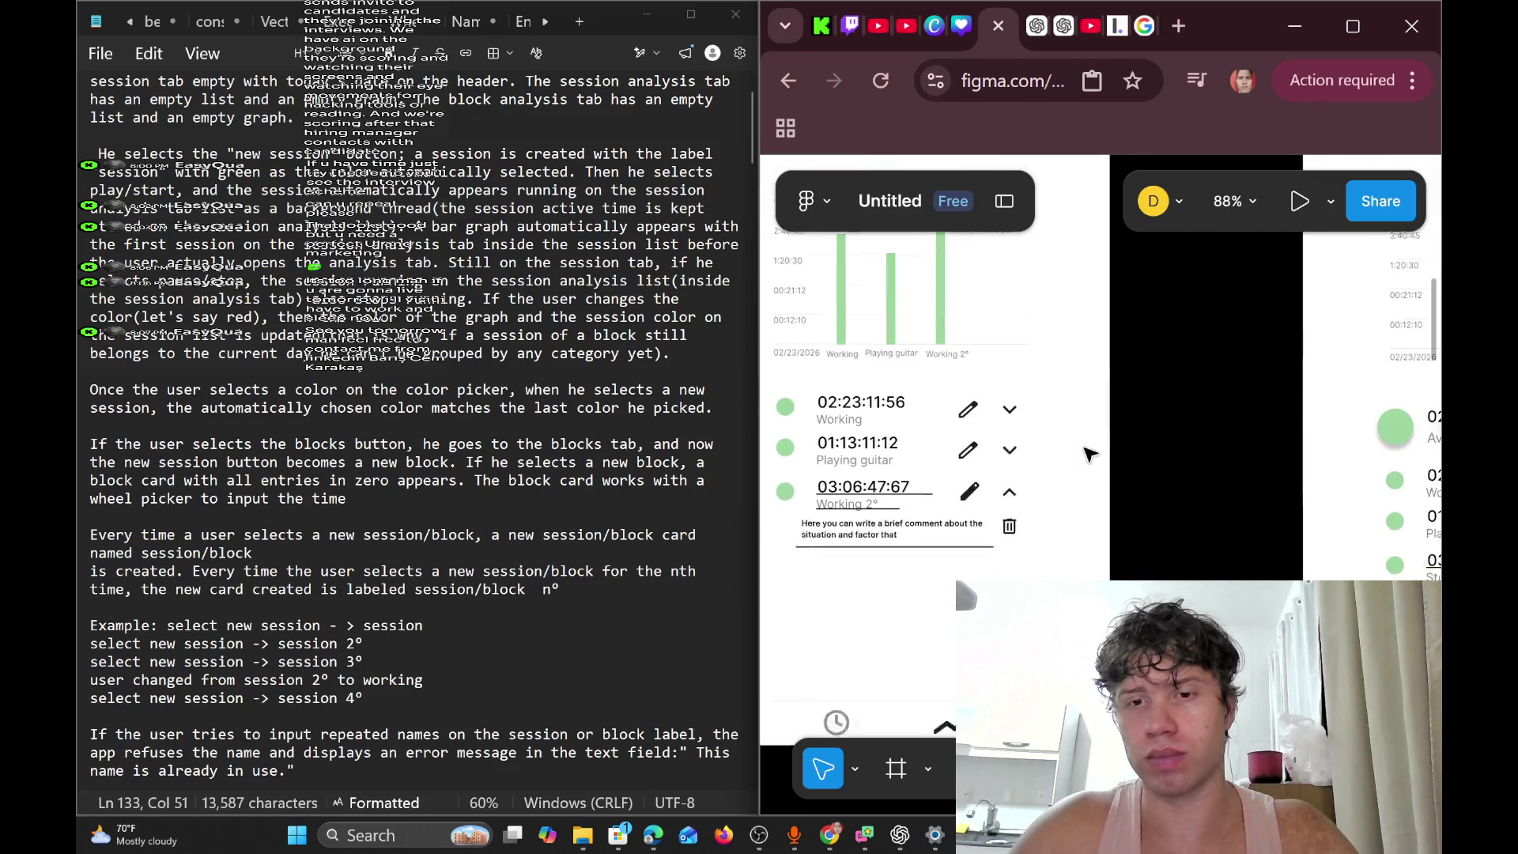
{"action": "scroll", "coordinate": [1090, 454], "scroll_direction": "right", "scroll_amount": 3}
{"action": "scroll", "coordinate": [1090, 454], "scroll_direction": "up", "scroll_amount": 5}
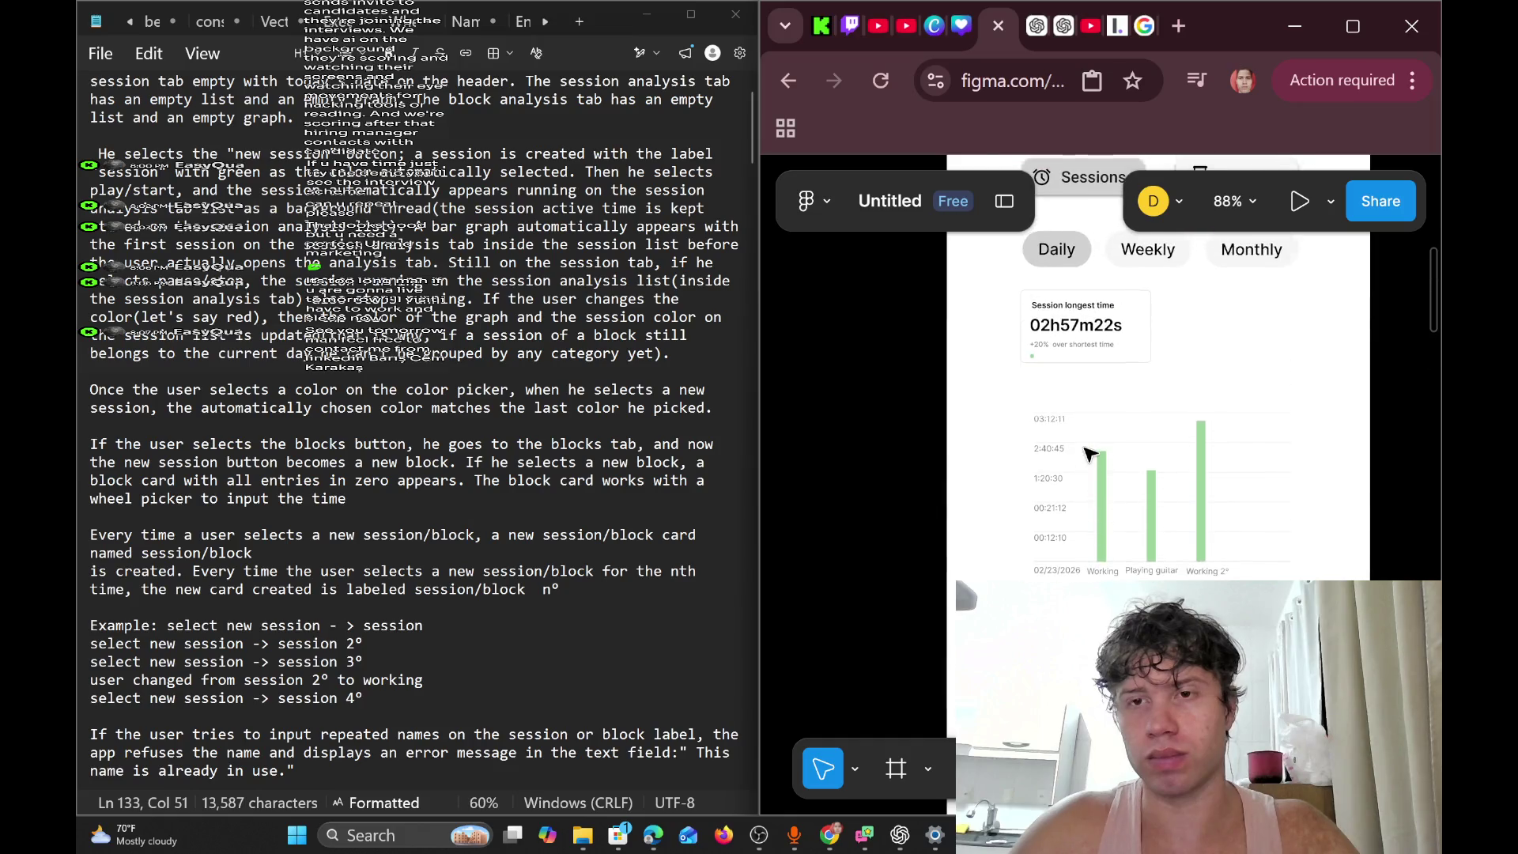
{"action": "scroll", "coordinate": [1090, 454], "scroll_direction": "left", "scroll_amount": 3}
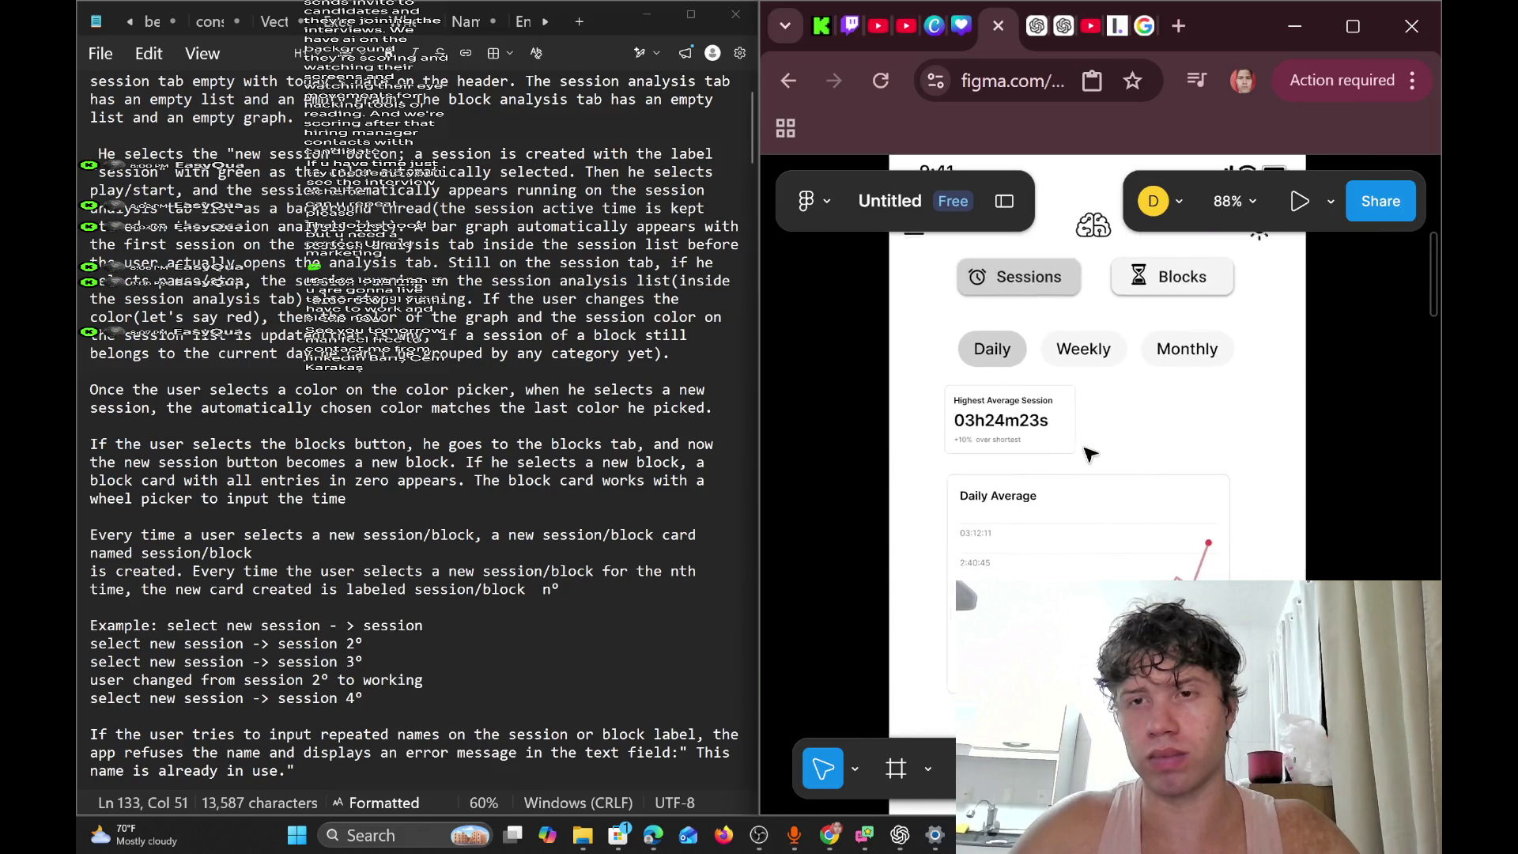
{"action": "scroll", "coordinate": [1090, 454], "scroll_direction": "down", "scroll_amount": 5}
{"action": "scroll", "coordinate": [1090, 454], "scroll_direction": "up", "scroll_amount": 5}
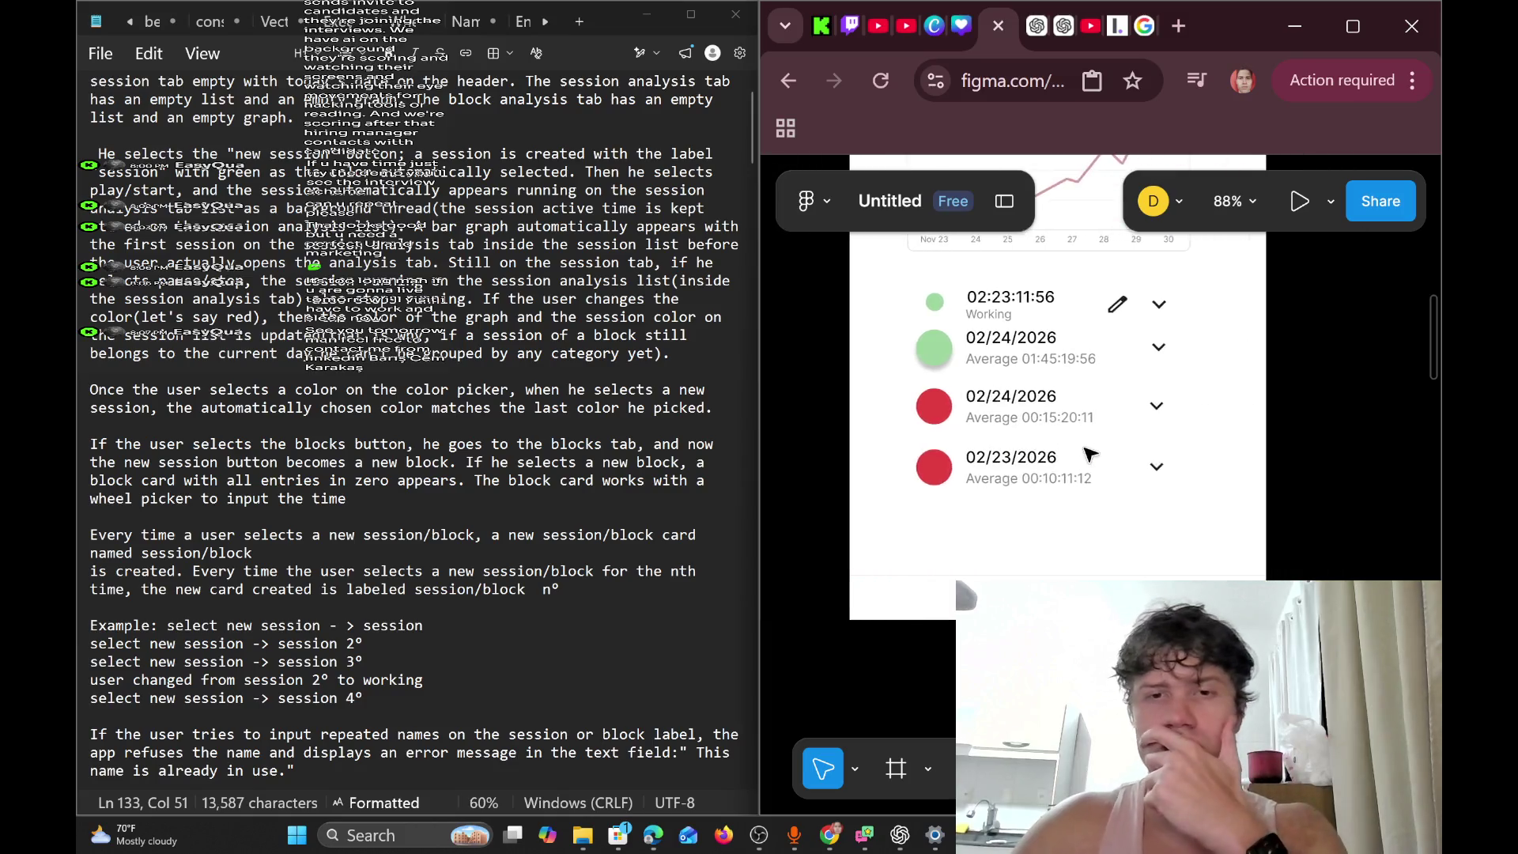
{"action": "scroll", "coordinate": [1090, 453], "scroll_direction": "up", "scroll_amount": 1}
{"action": "scroll", "coordinate": [1091, 453], "scroll_direction": "right", "scroll_amount": 3}
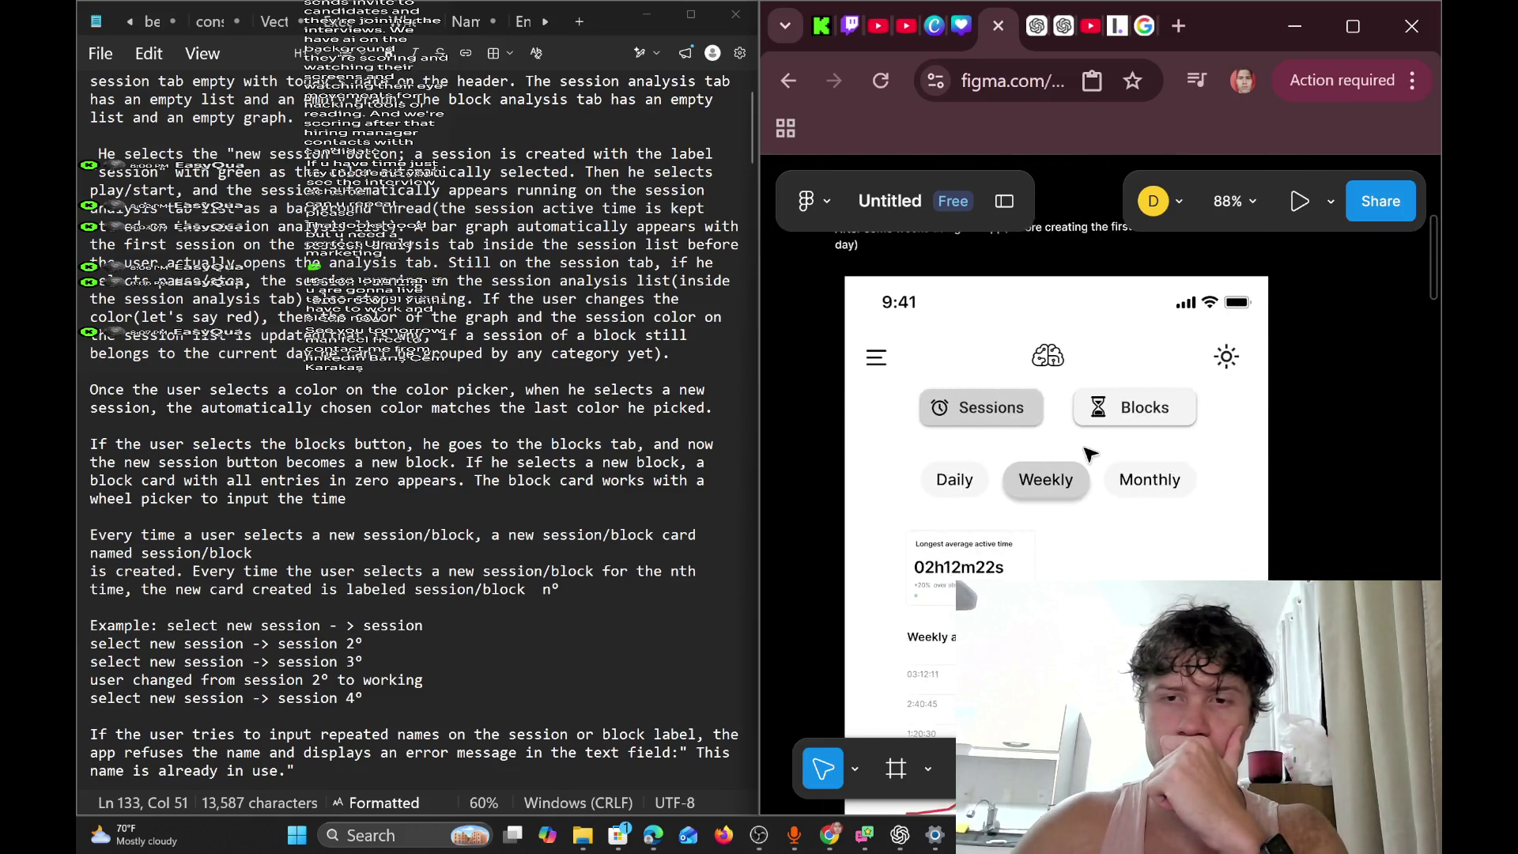
{"action": "scroll", "coordinate": [1090, 453], "scroll_direction": "down", "scroll_amount": 2}
{"action": "scroll", "coordinate": [1090, 453], "scroll_direction": "down", "scroll_amount": 5}
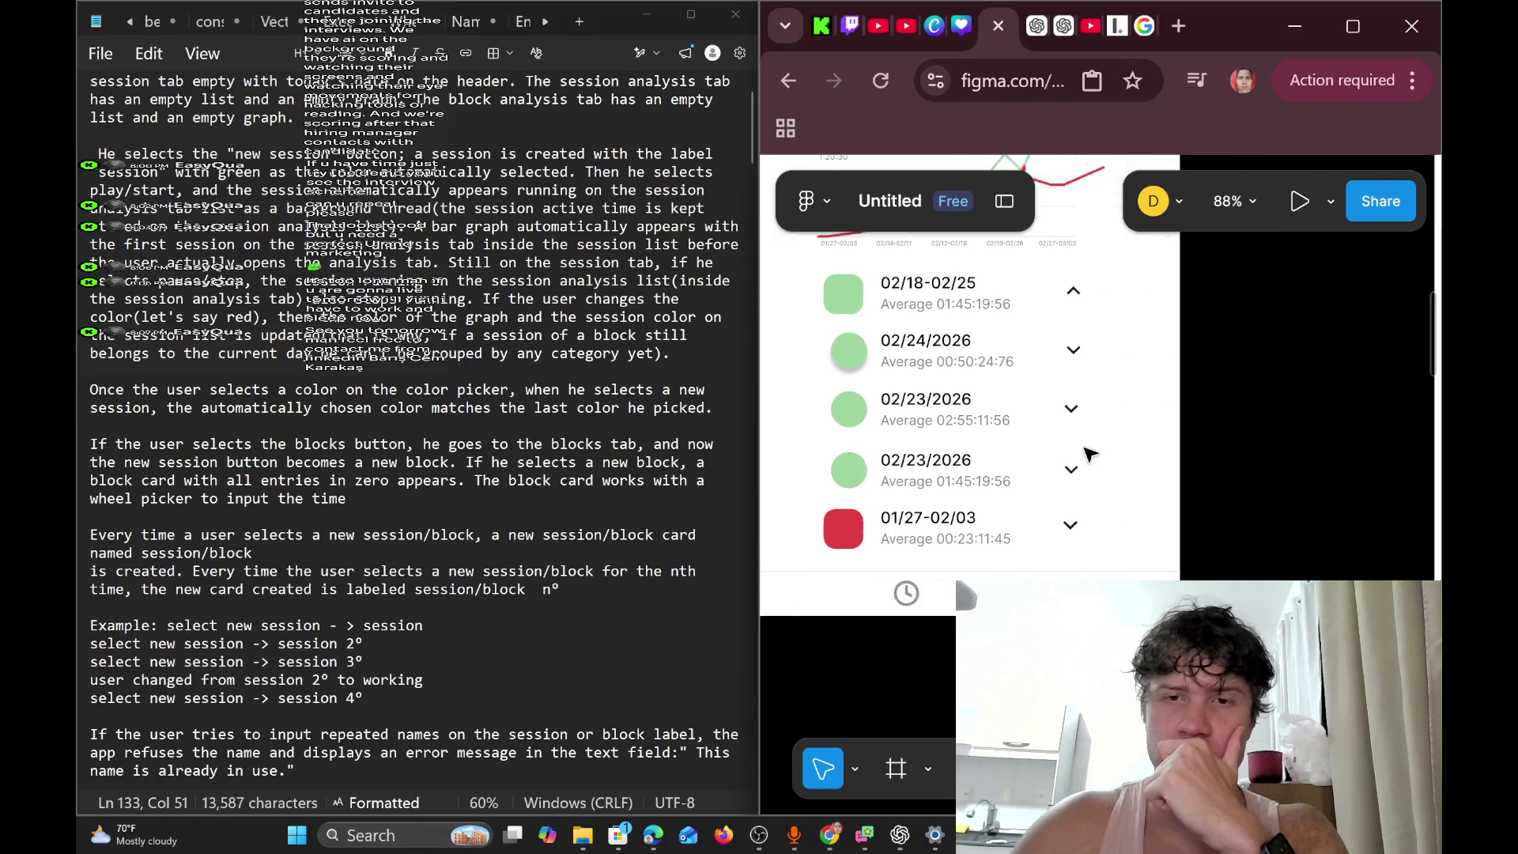
{"action": "scroll", "coordinate": [1090, 454], "scroll_direction": "up", "scroll_amount": 3}
{"action": "scroll", "coordinate": [1090, 454], "scroll_direction": "up", "scroll_amount": 3}
{"action": "scroll", "coordinate": [1090, 454], "scroll_direction": "left", "scroll_amount": 4}
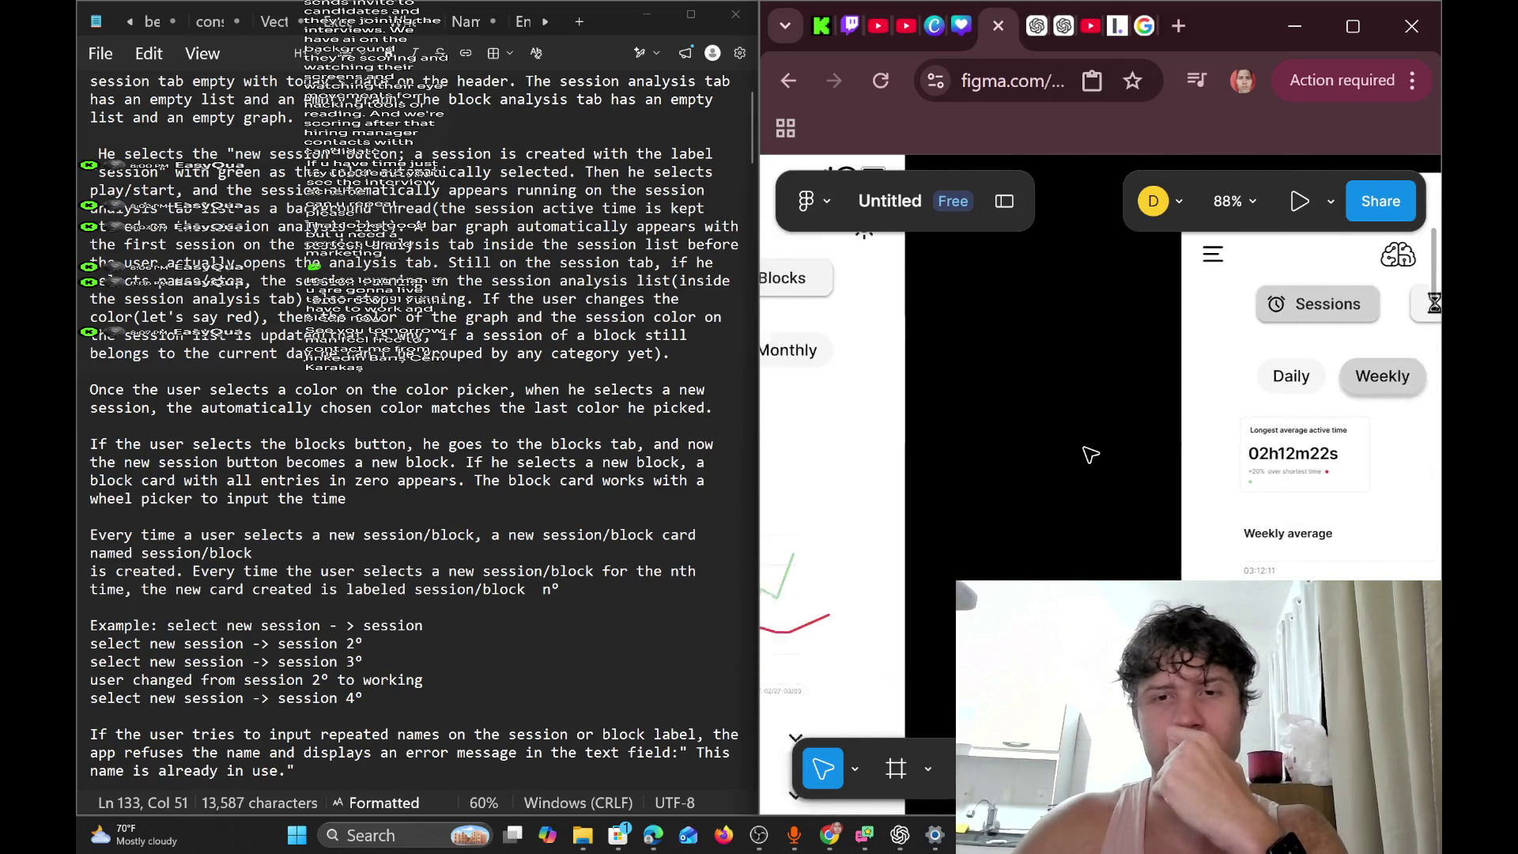
{"action": "scroll", "coordinate": [1090, 453], "scroll_direction": "right", "scroll_amount": 3}
{"action": "scroll", "coordinate": [1090, 454], "scroll_direction": "up", "scroll_amount": 1}
{"action": "scroll", "coordinate": [1090, 453], "scroll_direction": "left", "scroll_amount": 3}
{"action": "scroll", "coordinate": [1090, 454], "scroll_direction": "right", "scroll_amount": 4}
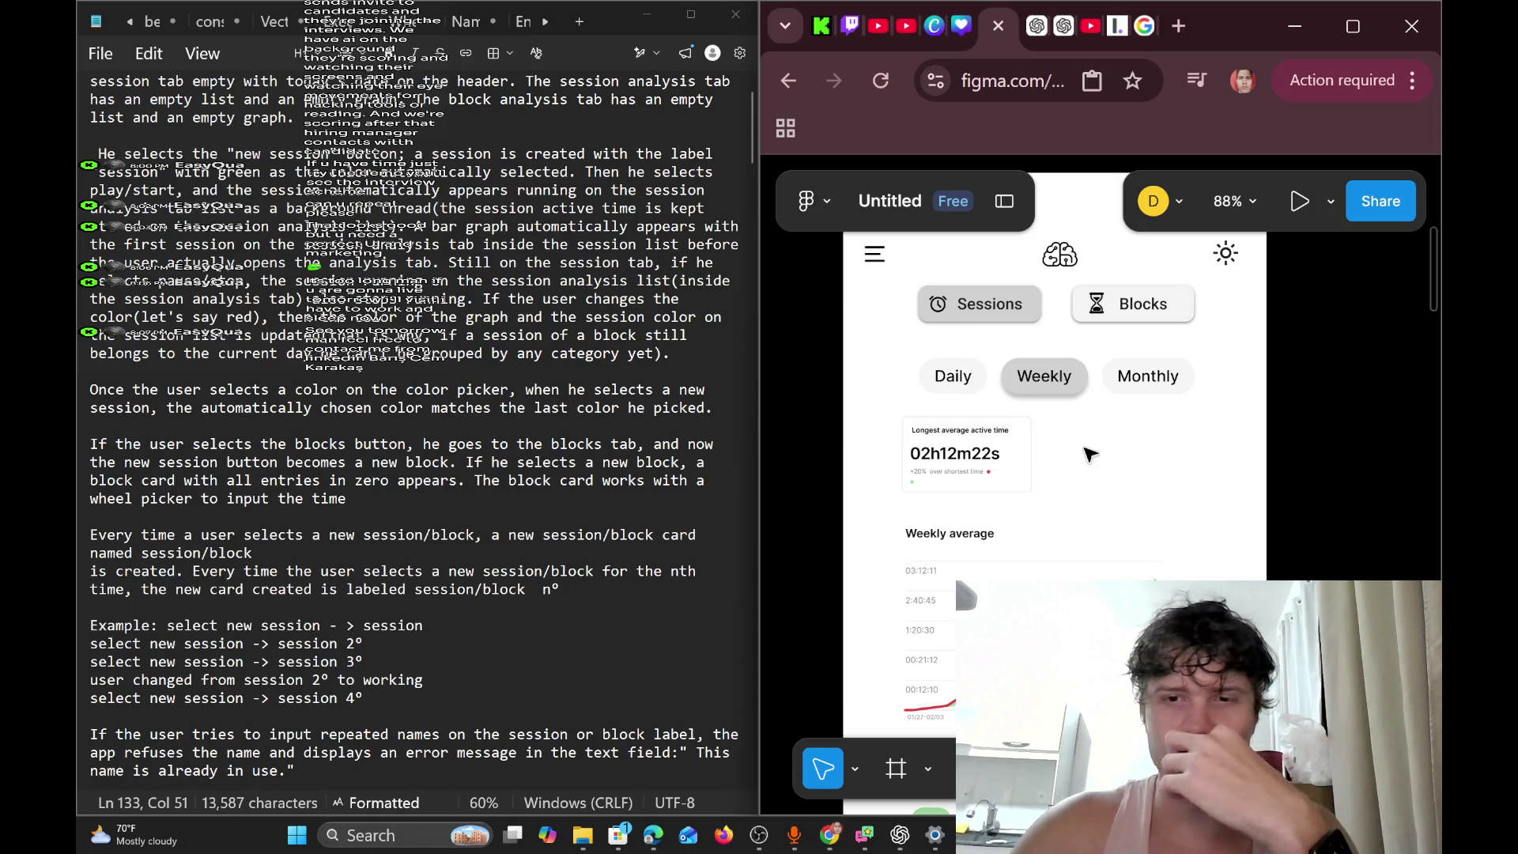
{"action": "scroll", "coordinate": [1091, 453], "scroll_direction": "left", "scroll_amount": 3}
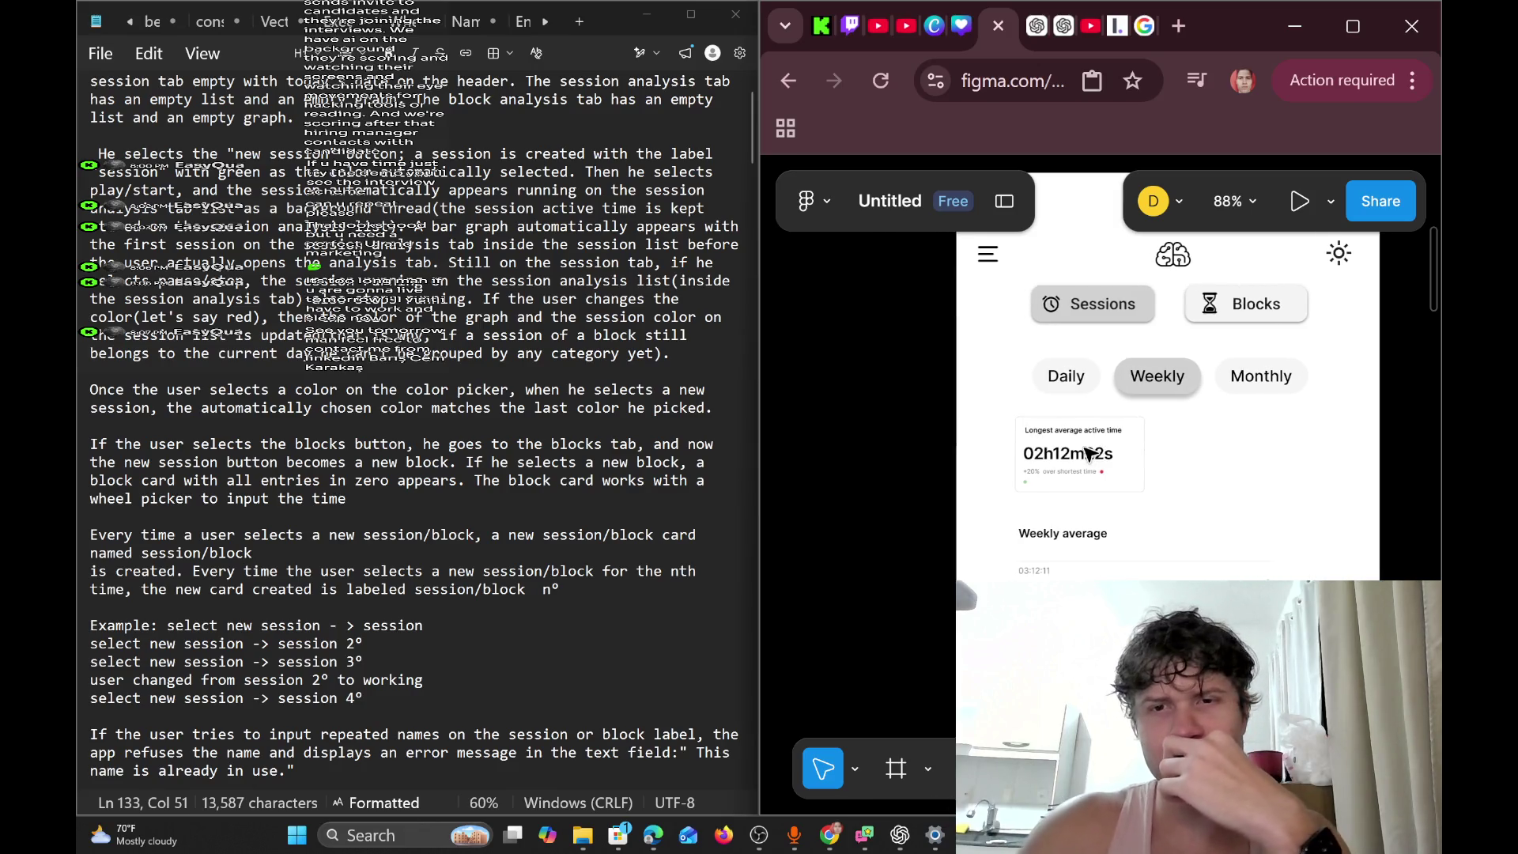
{"action": "scroll", "coordinate": [1090, 453], "scroll_direction": "right", "scroll_amount": 3}
{"action": "scroll", "coordinate": [1090, 454], "scroll_direction": "right", "scroll_amount": 5}
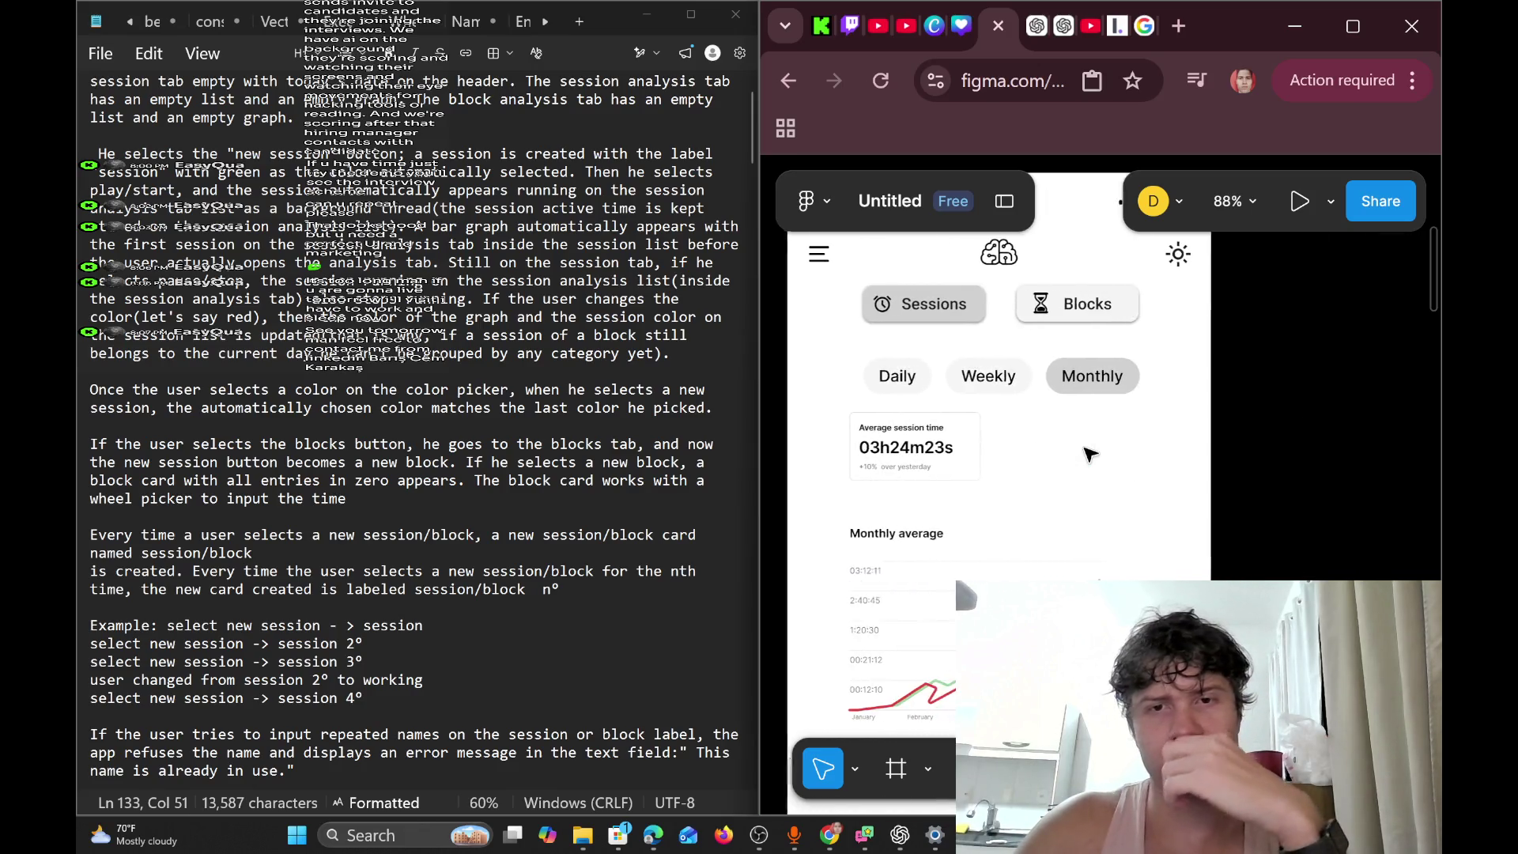
{"action": "scroll", "coordinate": [1090, 454], "scroll_direction": "left", "scroll_amount": 3}
{"action": "scroll", "coordinate": [1090, 454], "scroll_direction": "right", "scroll_amount": 3}
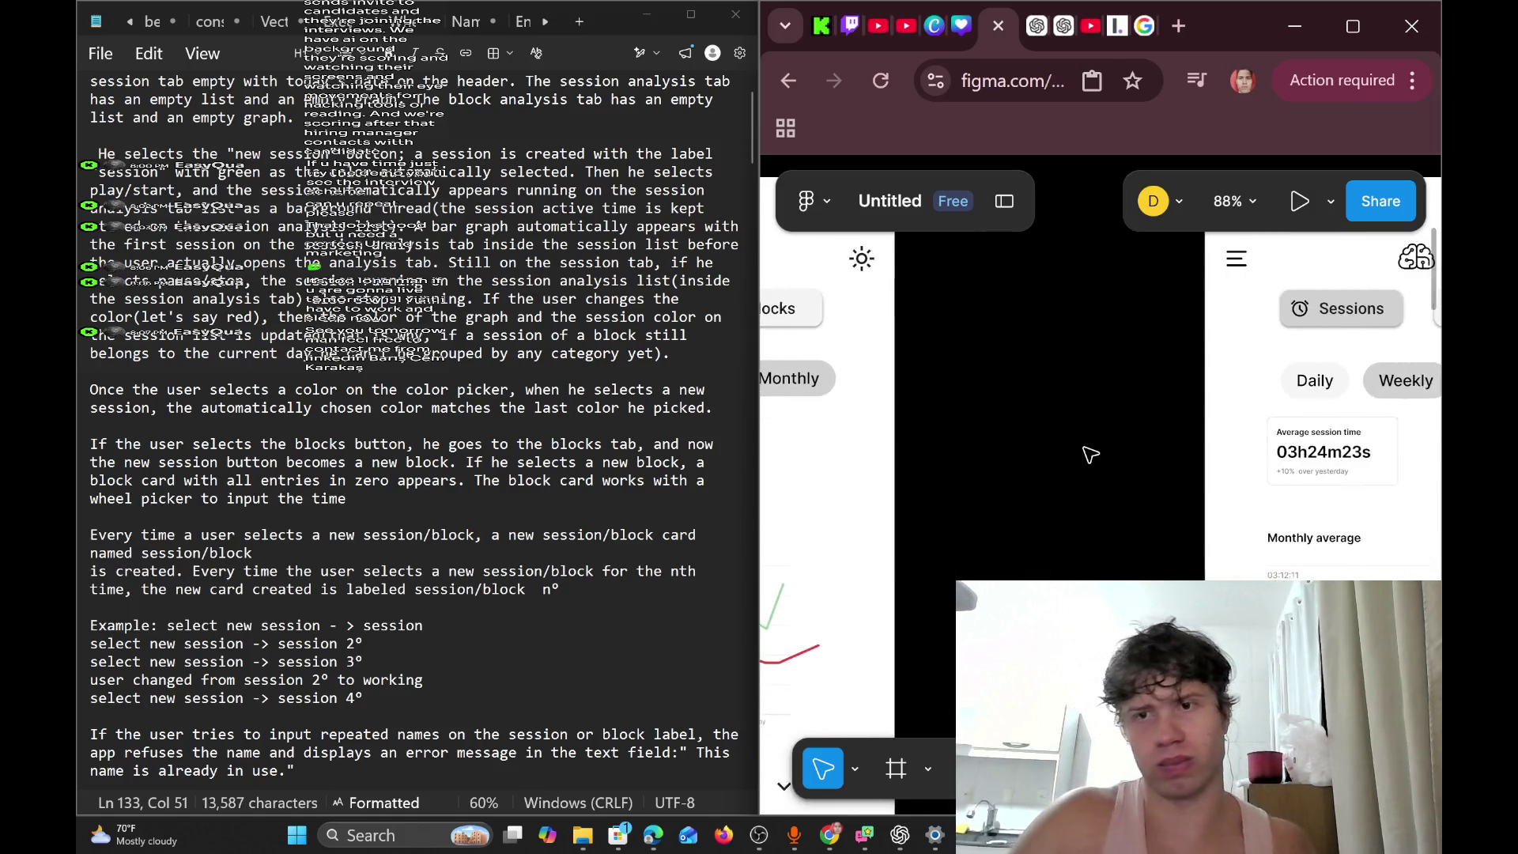
{"action": "scroll", "coordinate": [1090, 454], "scroll_direction": "left", "scroll_amount": 5}
{"action": "scroll", "coordinate": [1091, 454], "scroll_direction": "down", "scroll_amount": 5}
{"action": "scroll", "coordinate": [1090, 454], "scroll_direction": "down", "scroll_amount": 2}
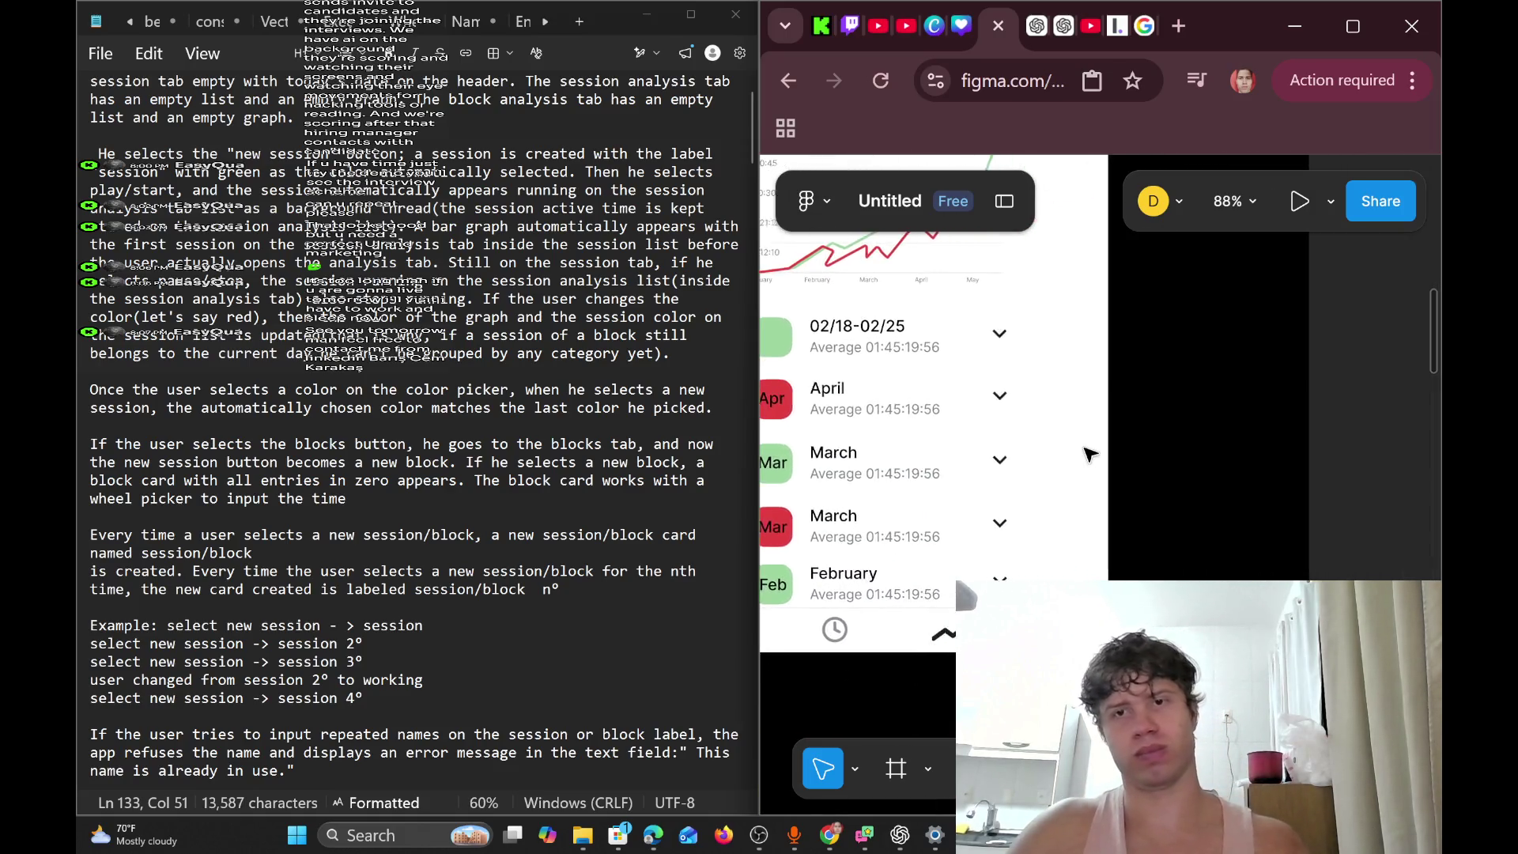
{"action": "scroll", "coordinate": [1090, 454], "scroll_direction": "left", "scroll_amount": 3}
{"action": "scroll", "coordinate": [1090, 454], "scroll_direction": "up", "scroll_amount": 5}
{"action": "scroll", "coordinate": [1090, 454], "scroll_direction": "right", "scroll_amount": 5}
{"action": "scroll", "coordinate": [1090, 454], "scroll_direction": "left", "scroll_amount": 5}
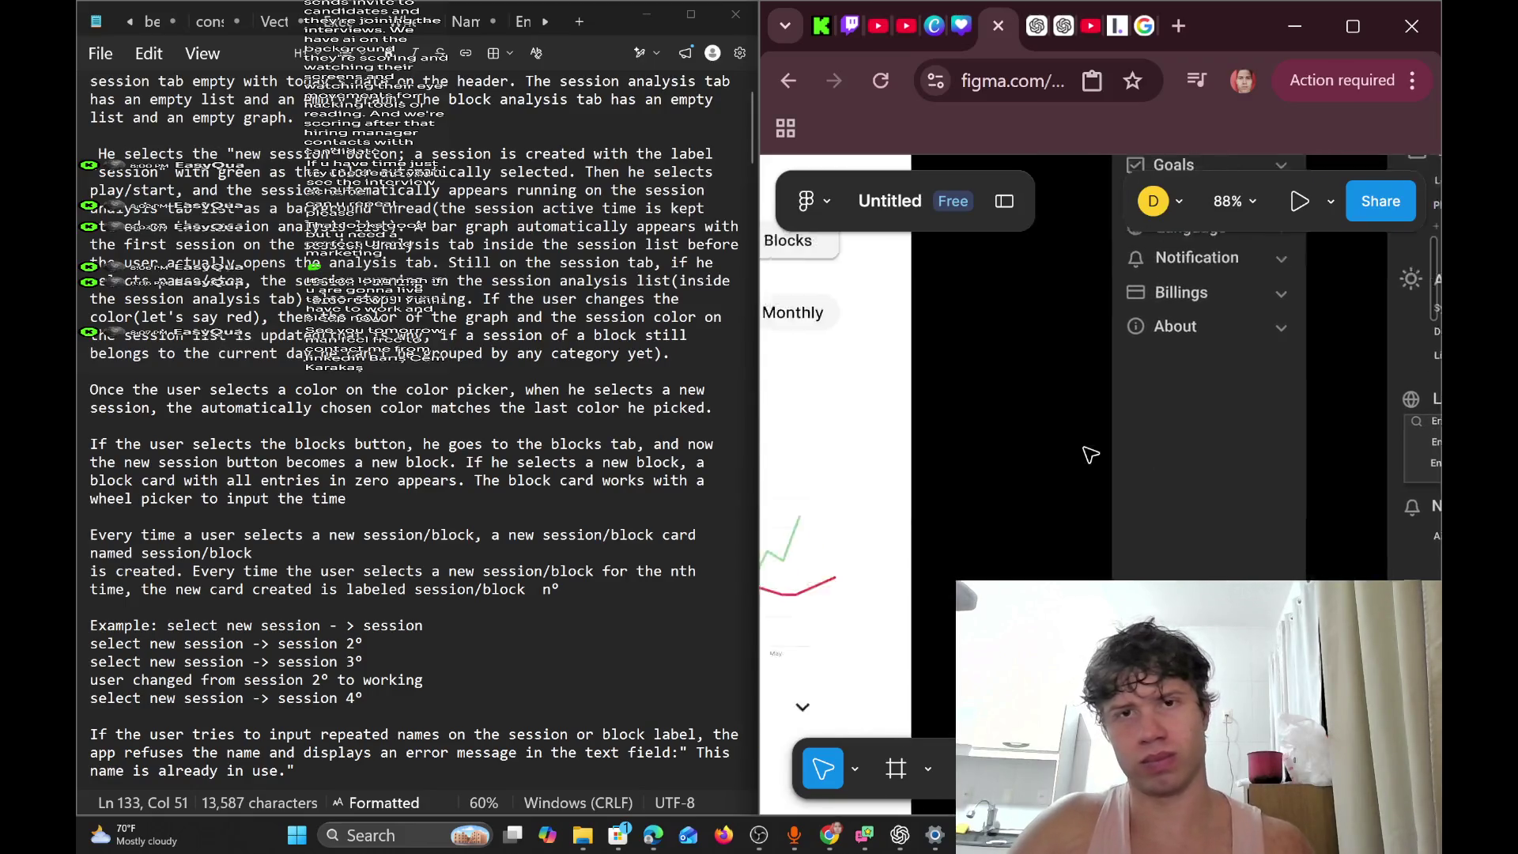
{"action": "scroll", "coordinate": [415, 396], "scroll_direction": "down", "scroll_amount": 2}
{"action": "scroll", "coordinate": [415, 395], "scroll_direction": "down", "scroll_amount": 13}
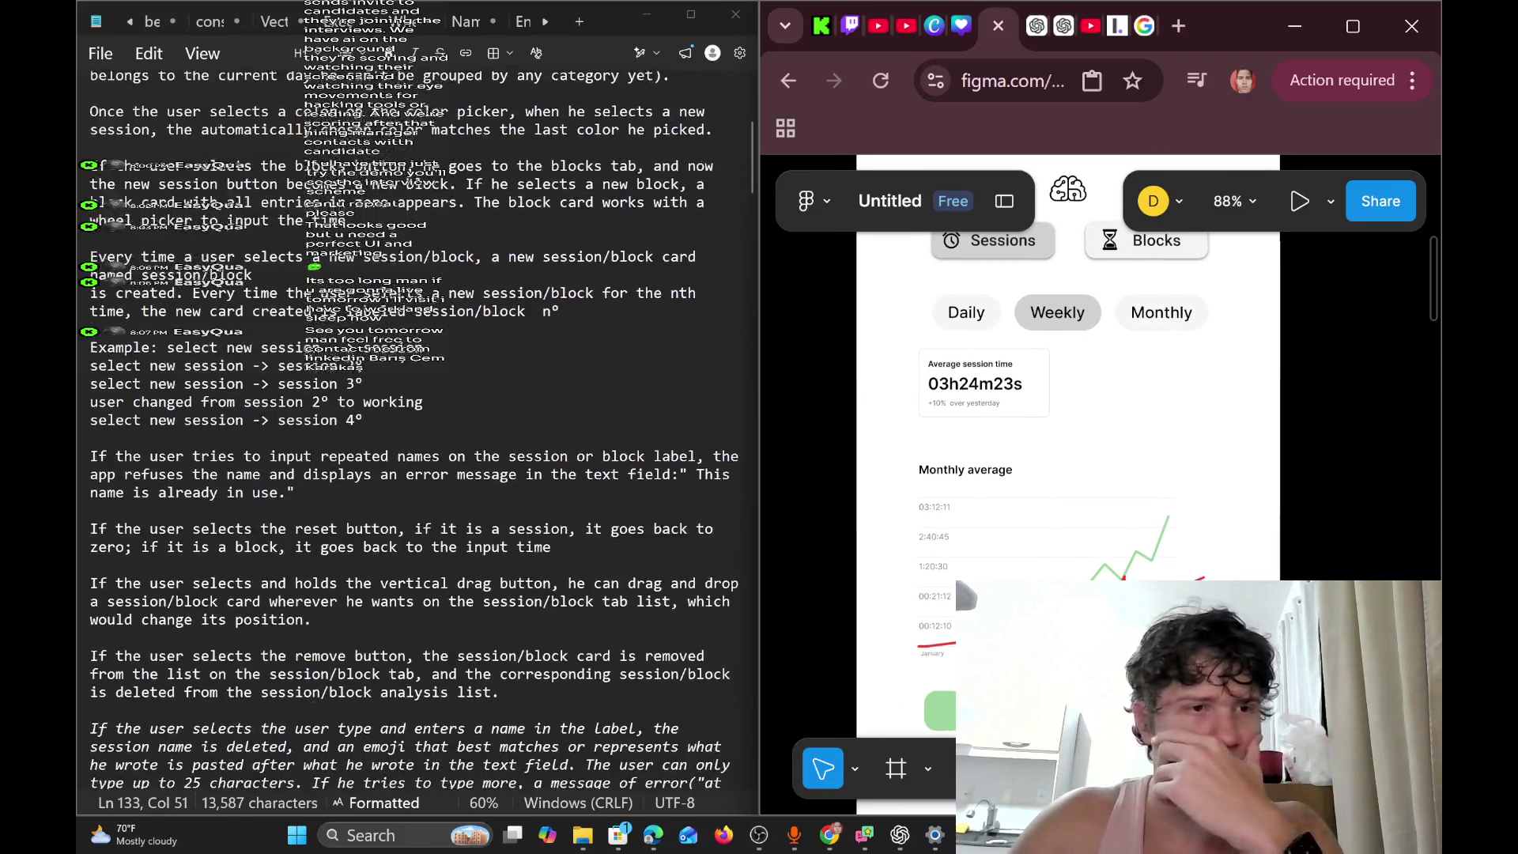
Step: Check the 'intervals' suggestion and delete the extra space before 'based' in the weekly graph text
{"action": "scroll", "coordinate": [415, 396], "scroll_direction": "down", "scroll_amount": 10}
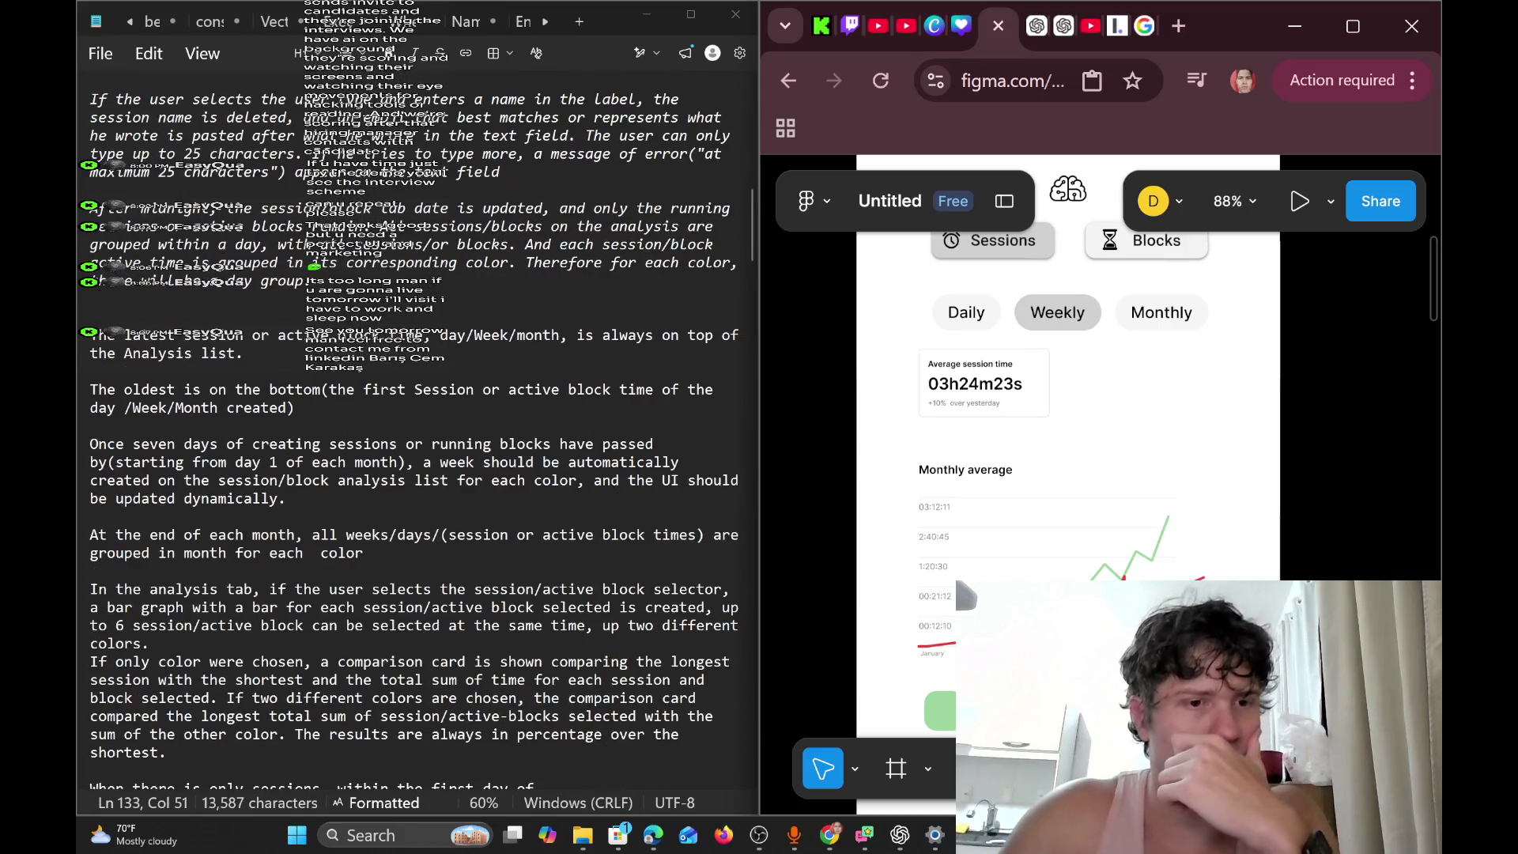
{"action": "scroll", "coordinate": [415, 431], "scroll_direction": "down", "scroll_amount": 13}
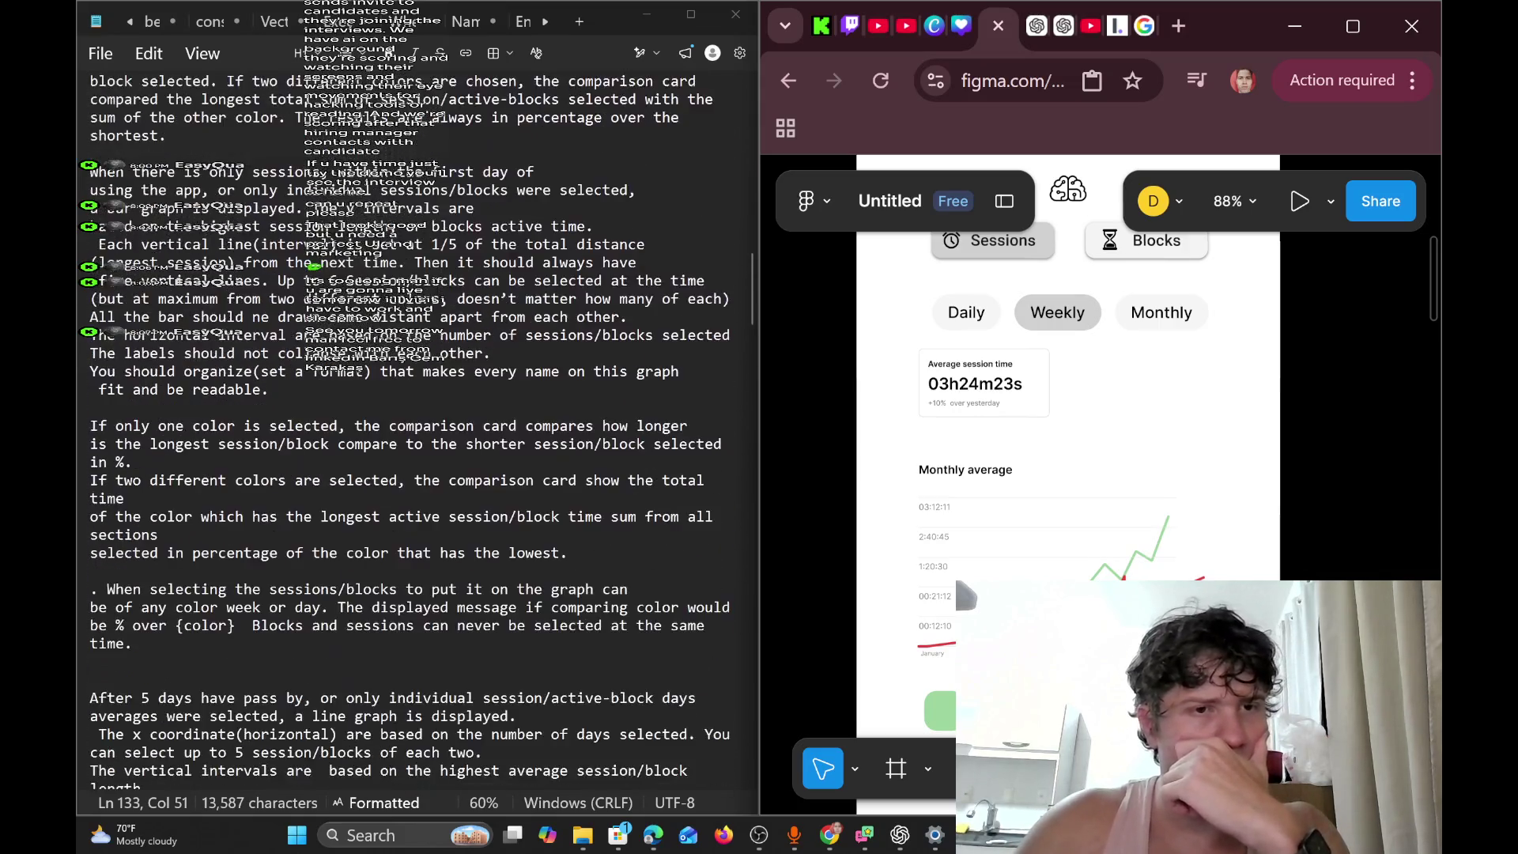
{"action": "scroll", "coordinate": [415, 431], "scroll_direction": "down", "scroll_amount": 8}
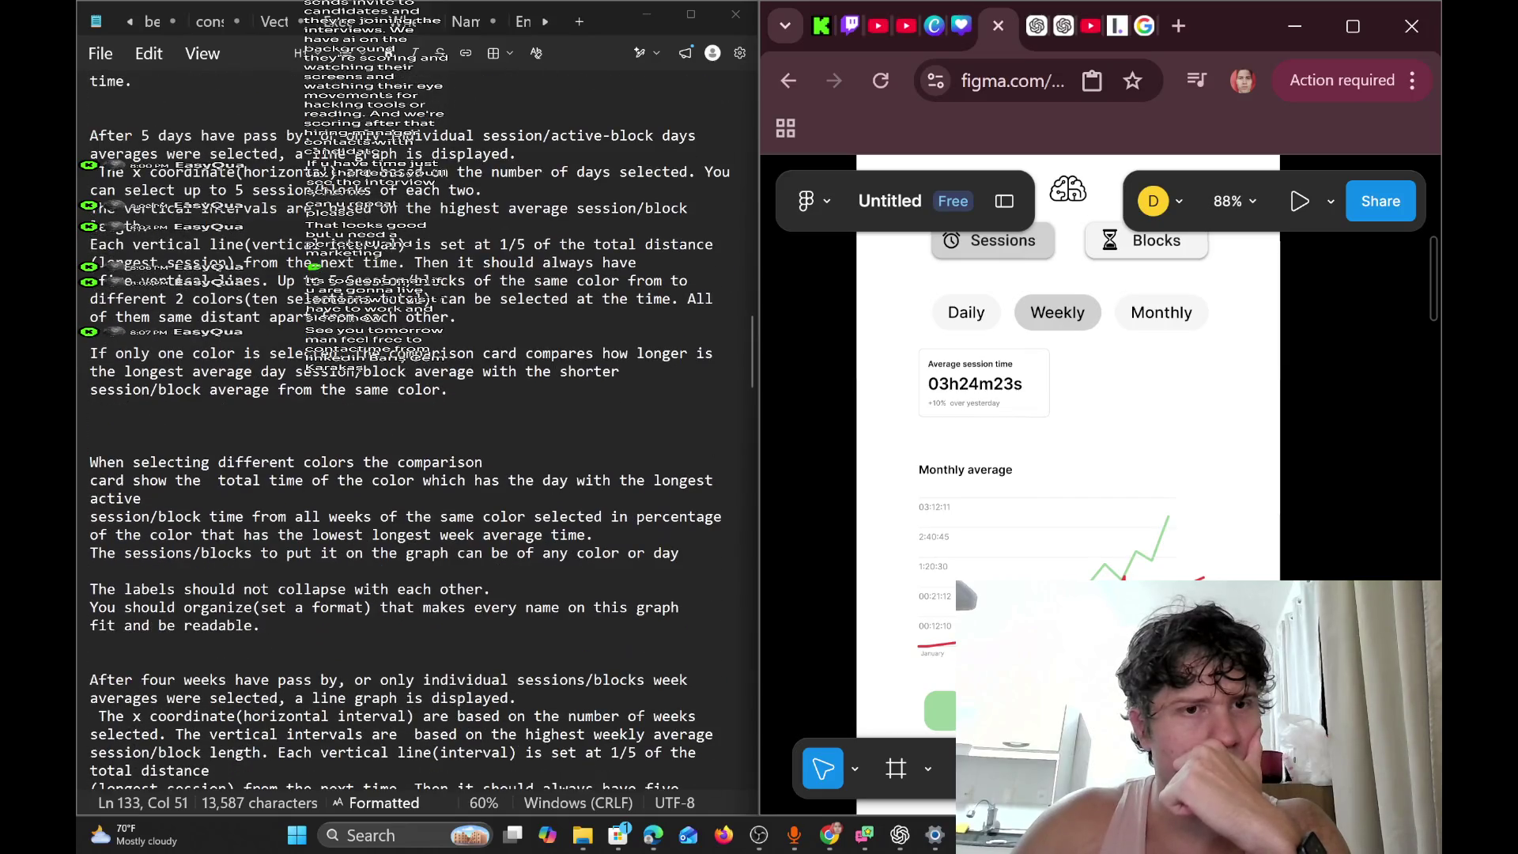
{"action": "scroll", "coordinate": [415, 431], "scroll_direction": "down", "scroll_amount": 5}
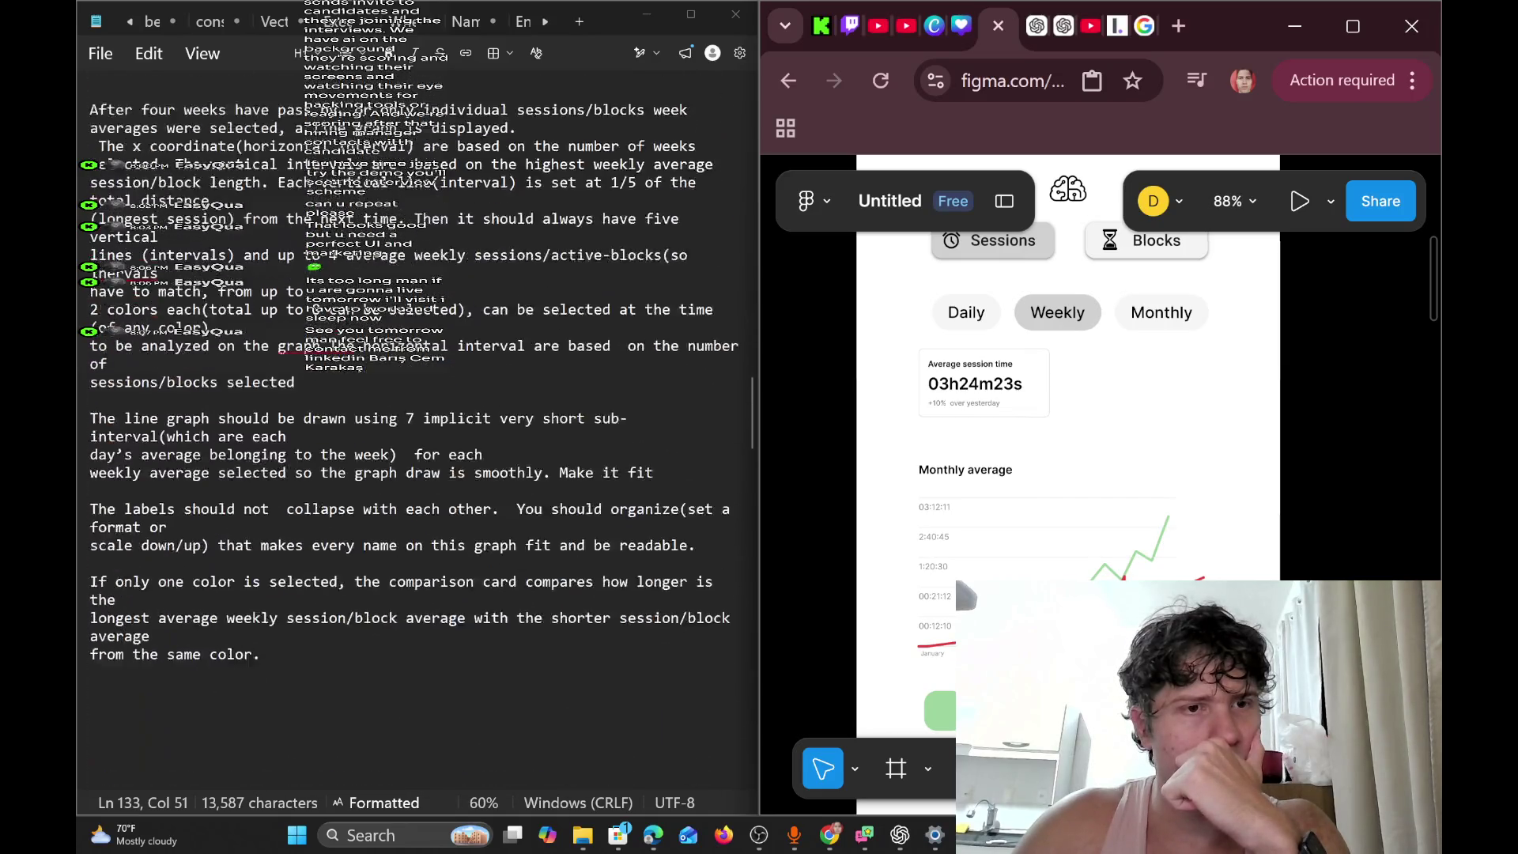
{"action": "left_click", "coordinate": [335, 281]}
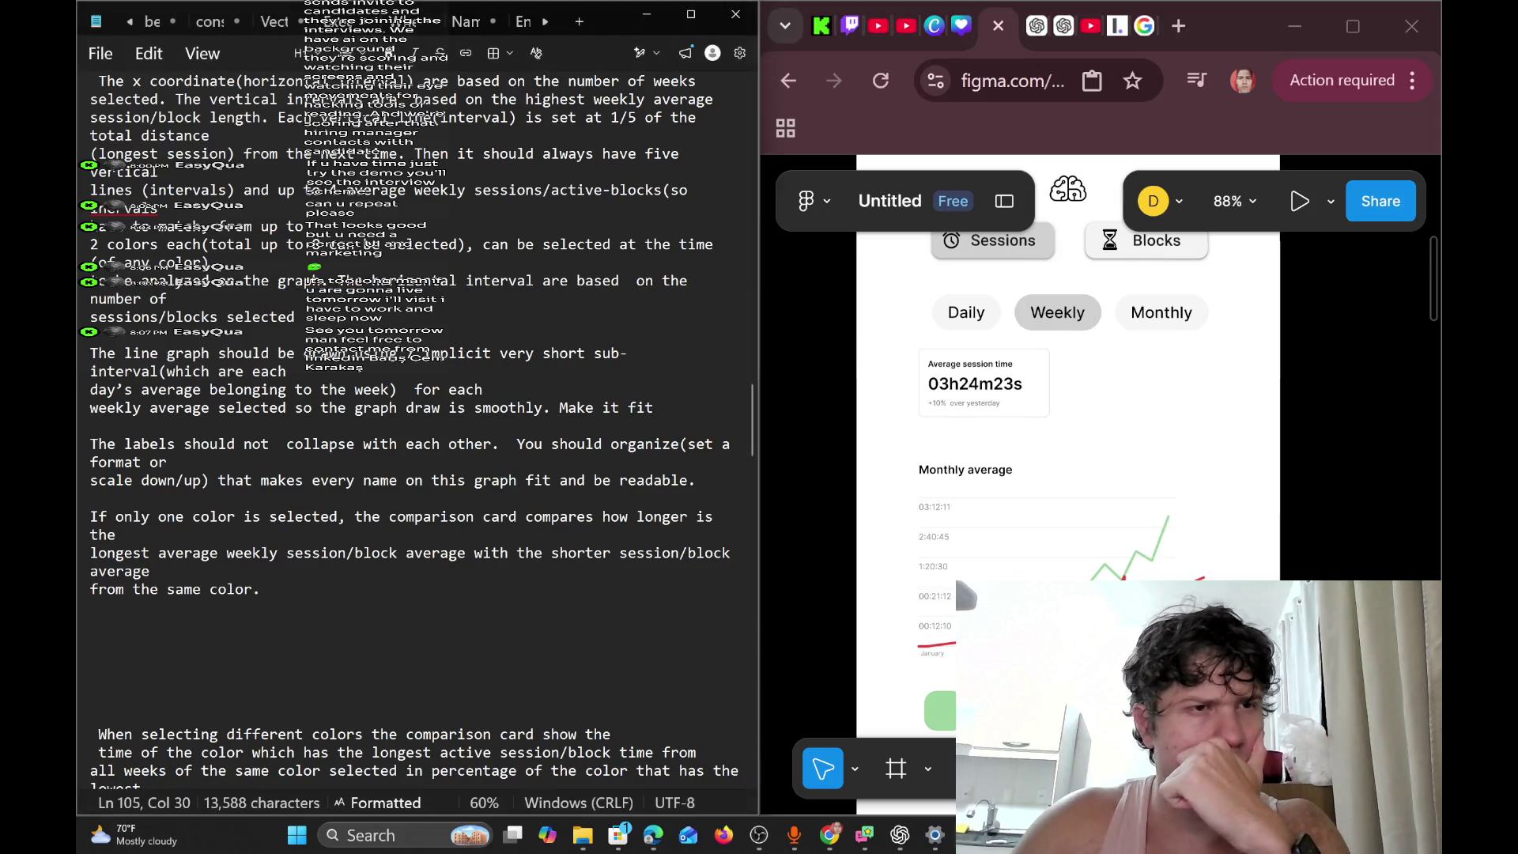
{"action": "left_click", "coordinate": [123, 209]}
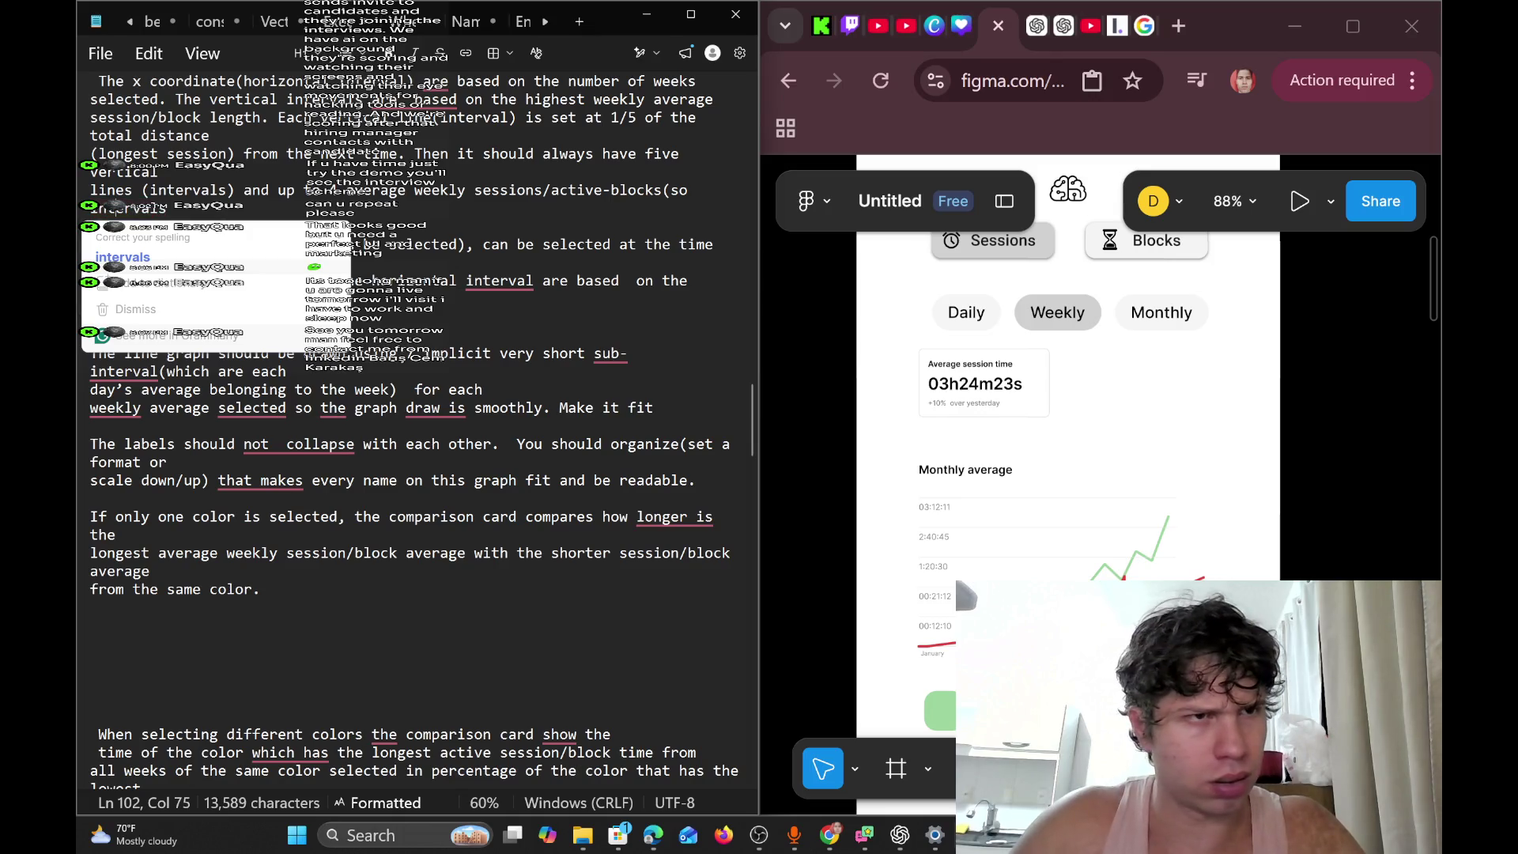
{"action": "left_click", "coordinate": [122, 257]}
{"action": "scroll", "coordinate": [408, 387], "scroll_direction": "up", "scroll_amount": 2}
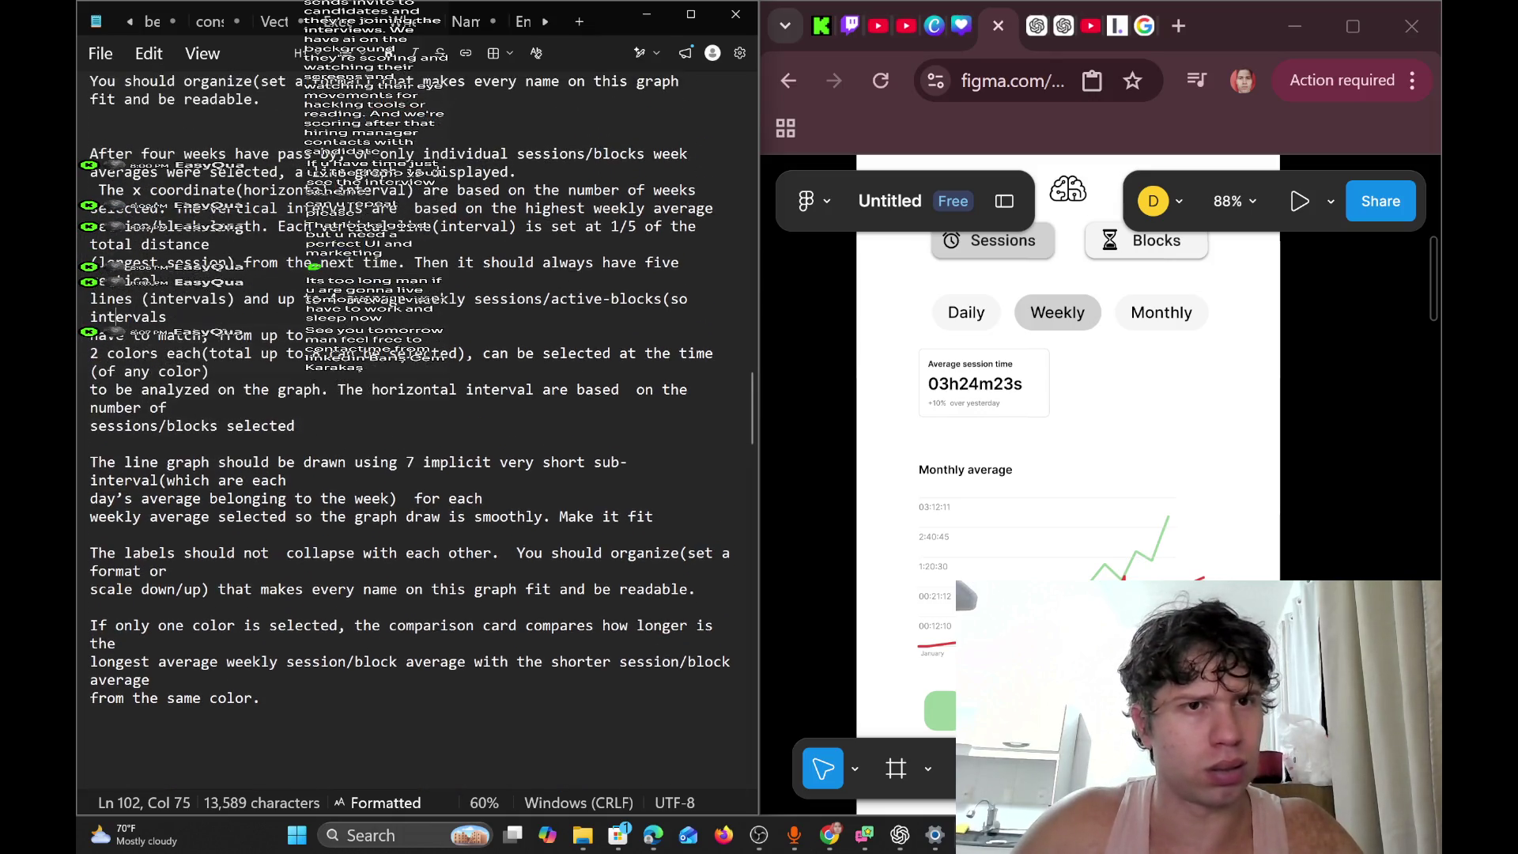
{"action": "left_click", "coordinate": [406, 208]}
{"action": "key", "text": "BackSpace"}
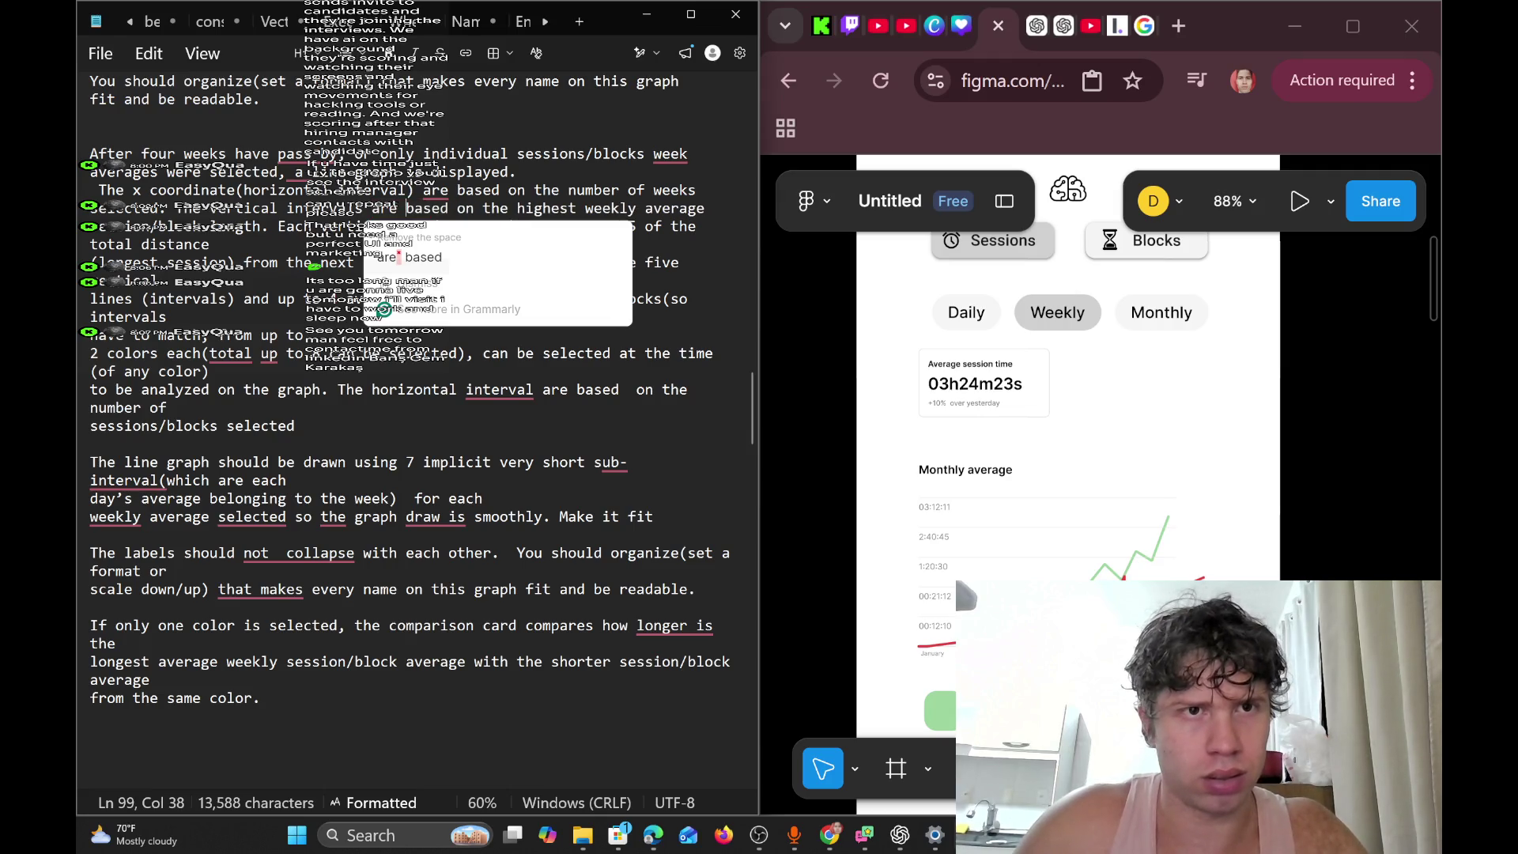
Step: Fix the split word to 'passed', and insert 'per' before 'week' and 'and' before 'a line graph'
{"action": "left_click", "coordinate": [432, 190]}
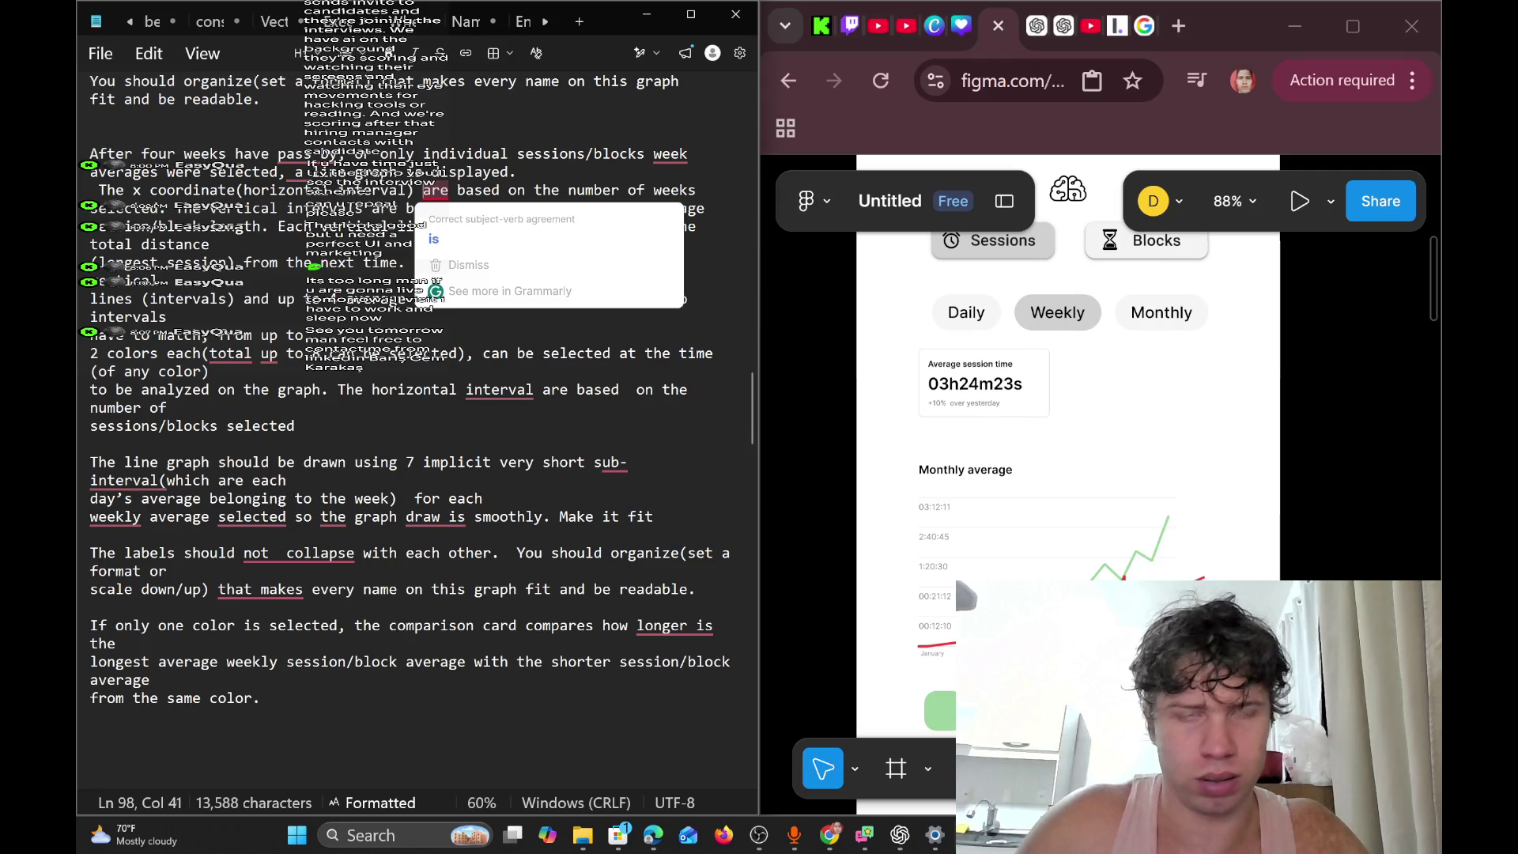
{"action": "key", "text": "Left"}
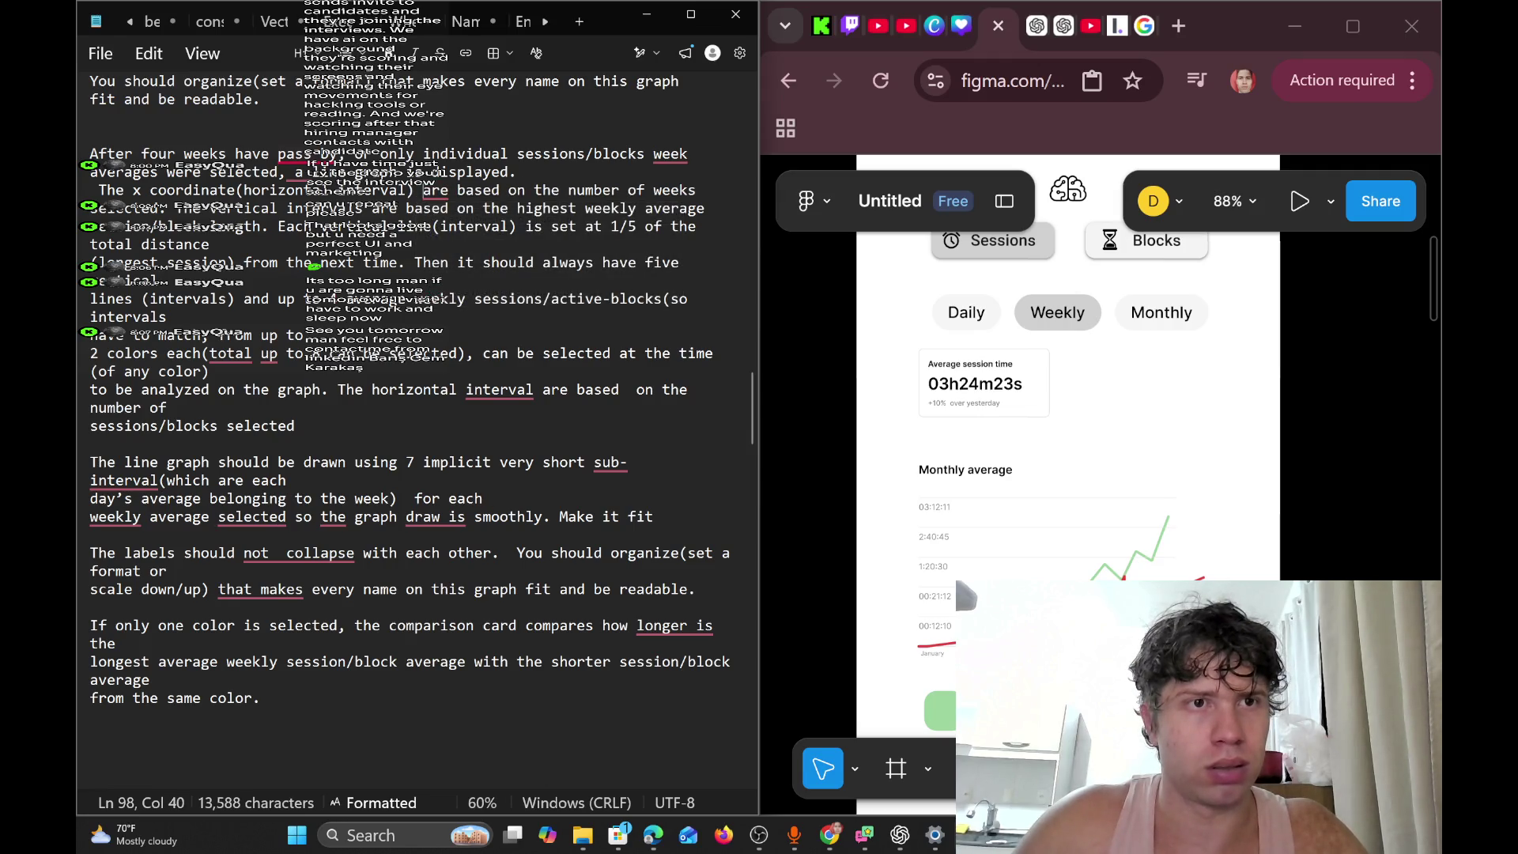
{"action": "mouse_move", "coordinate": [326, 155]}
{"action": "left_click", "coordinate": [354, 153]}
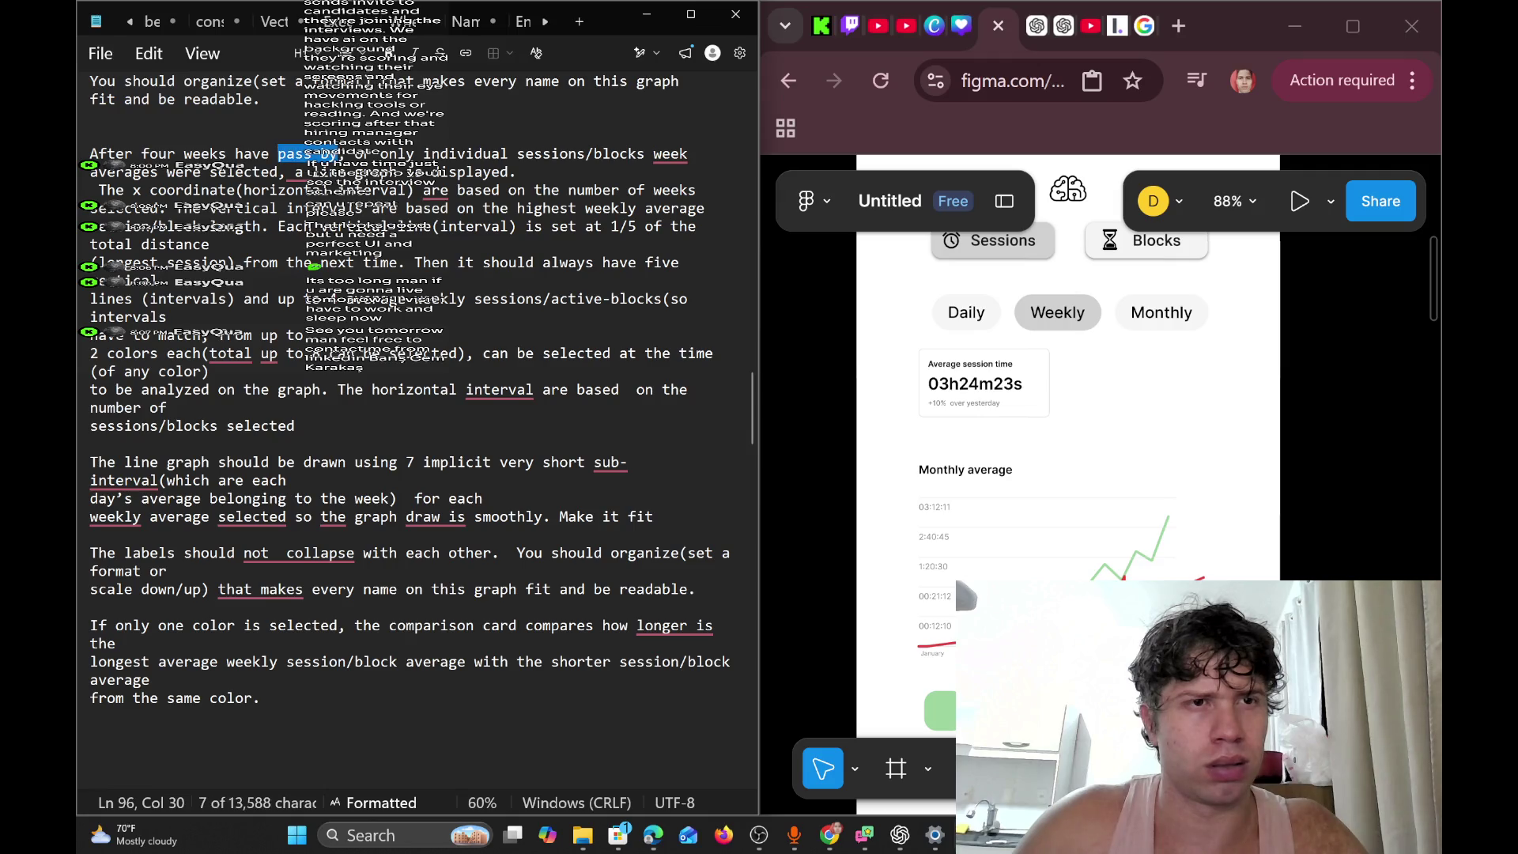
{"action": "key", "text": "BackSpace"}
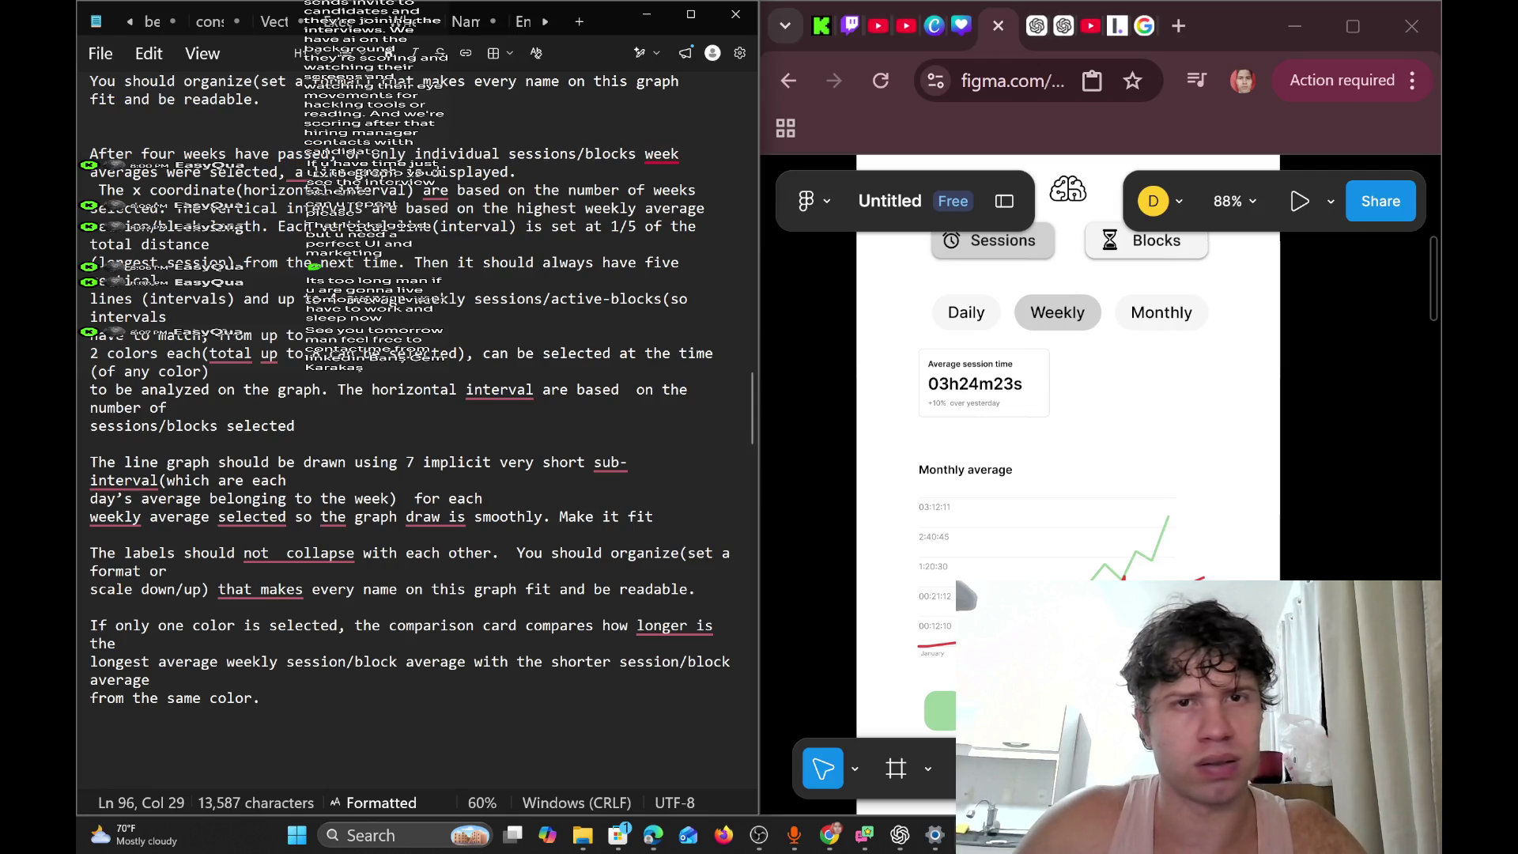
{"action": "left_click", "coordinate": [677, 154]}
{"action": "type", "text": "per"}
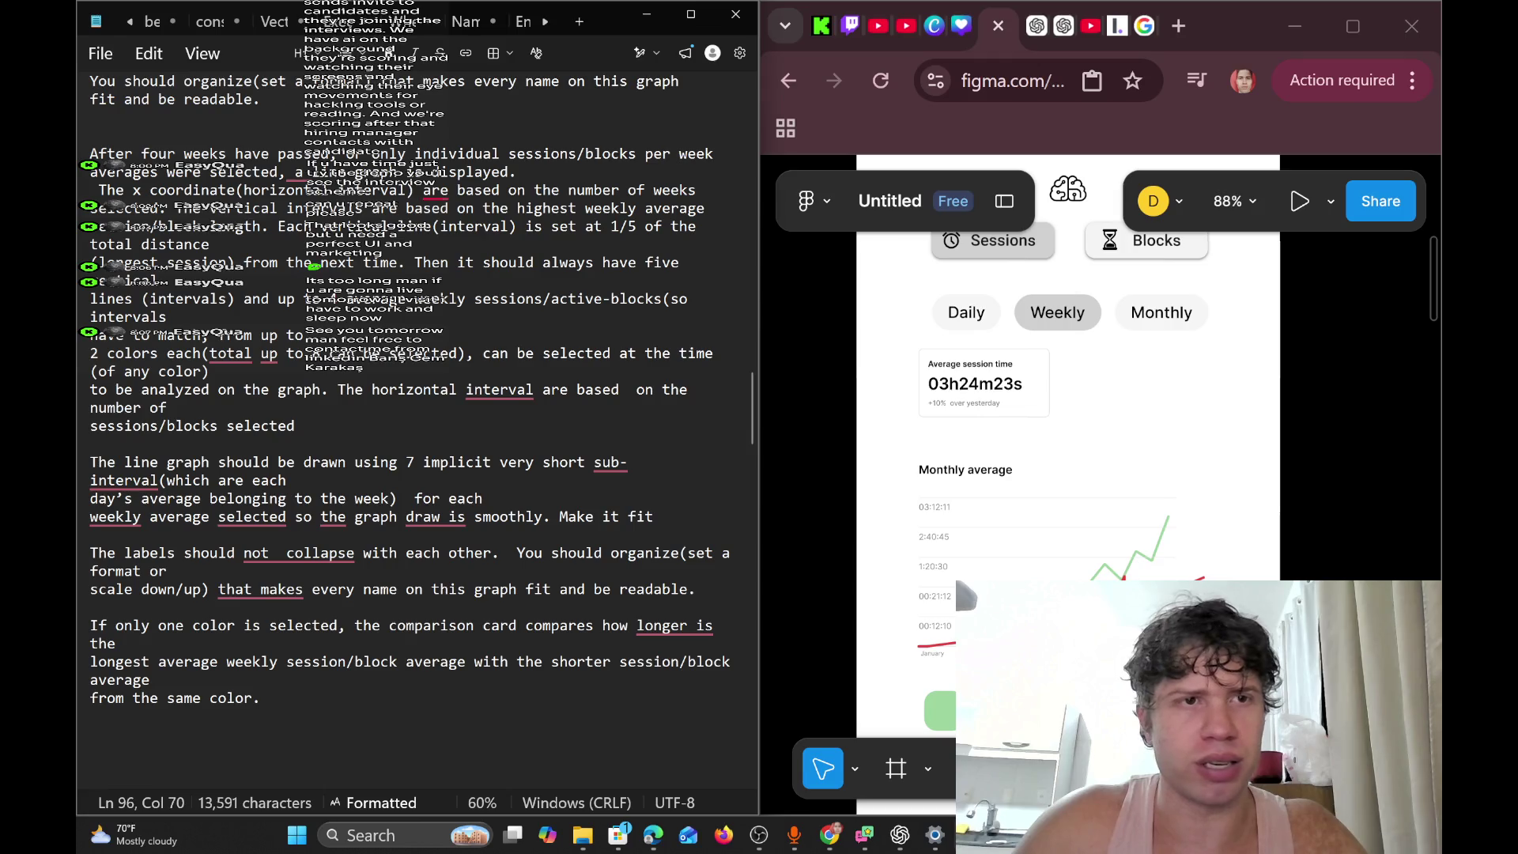
{"action": "left_click", "coordinate": [295, 171]}
{"action": "type", "text": "and"}
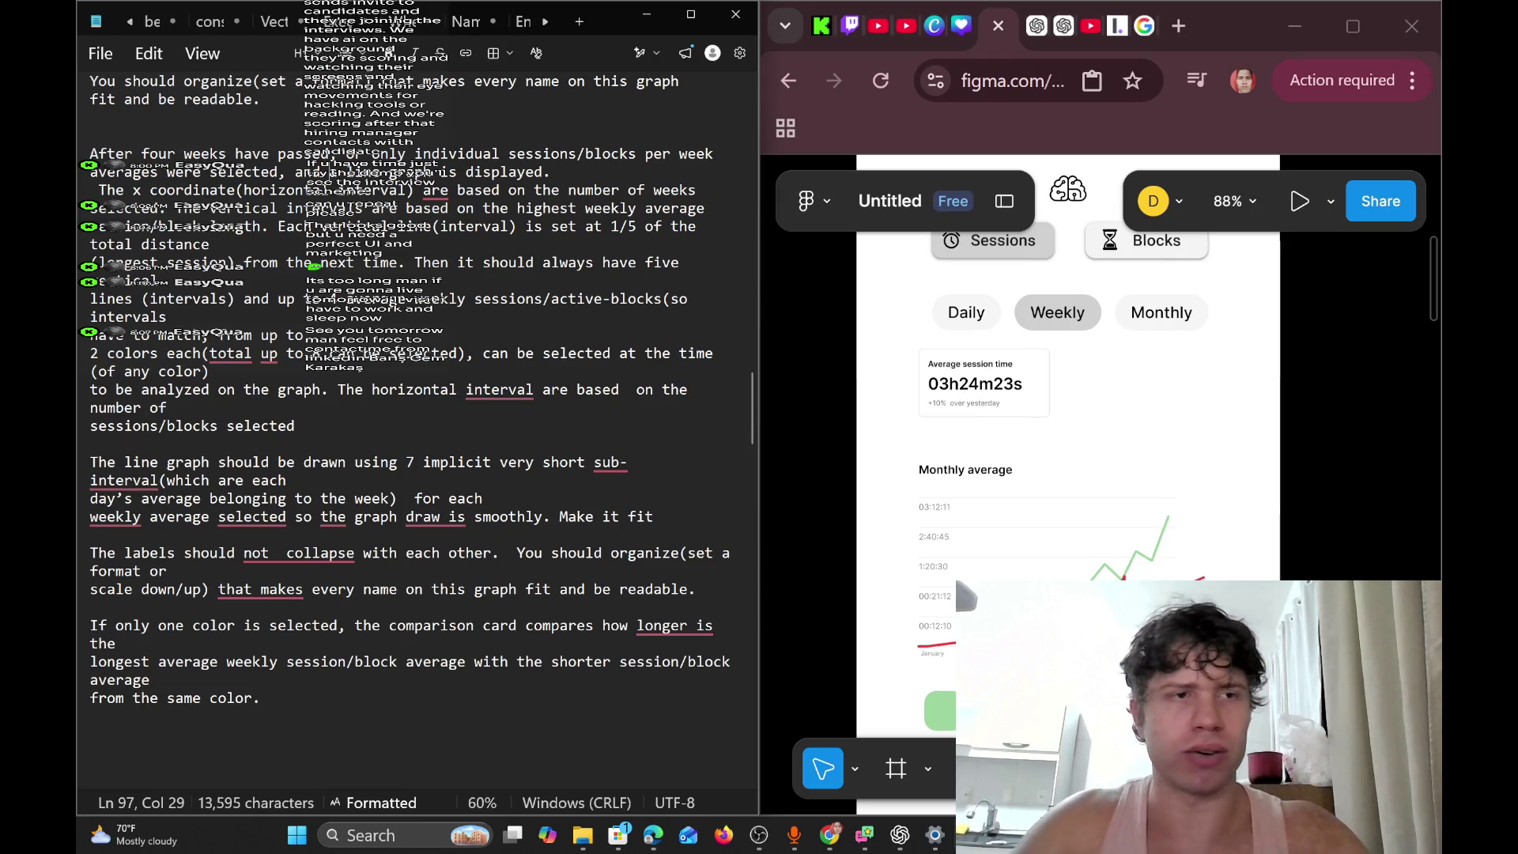
Step: Accept fixes for 'intervals', 'The weekly average is selected', and 'sub-intervals'
{"action": "right_click", "coordinate": [499, 389]}
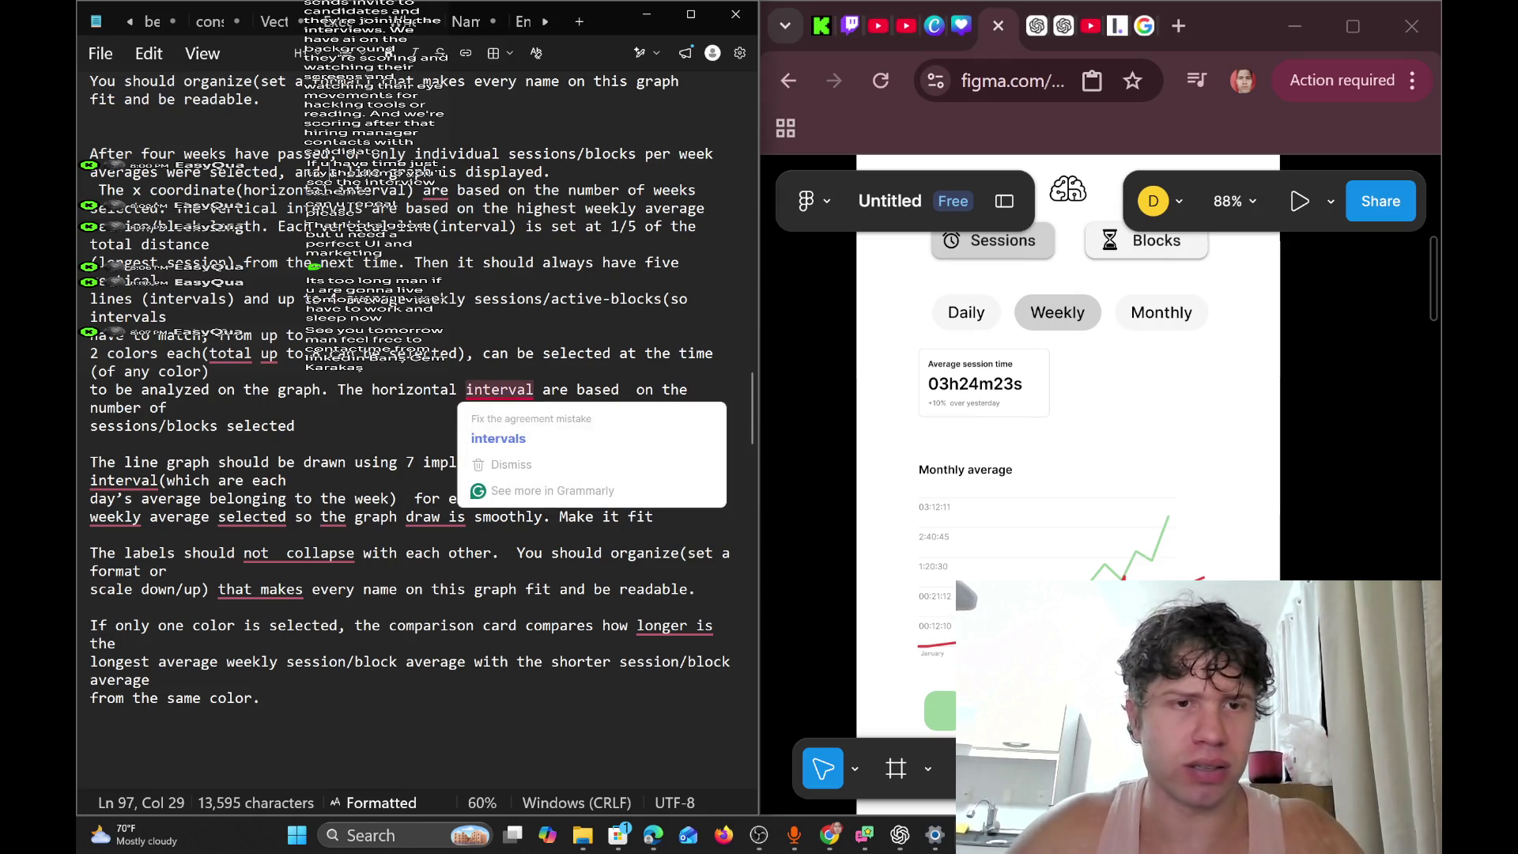
{"action": "left_click", "coordinate": [534, 423]}
{"action": "right_click", "coordinate": [261, 516]}
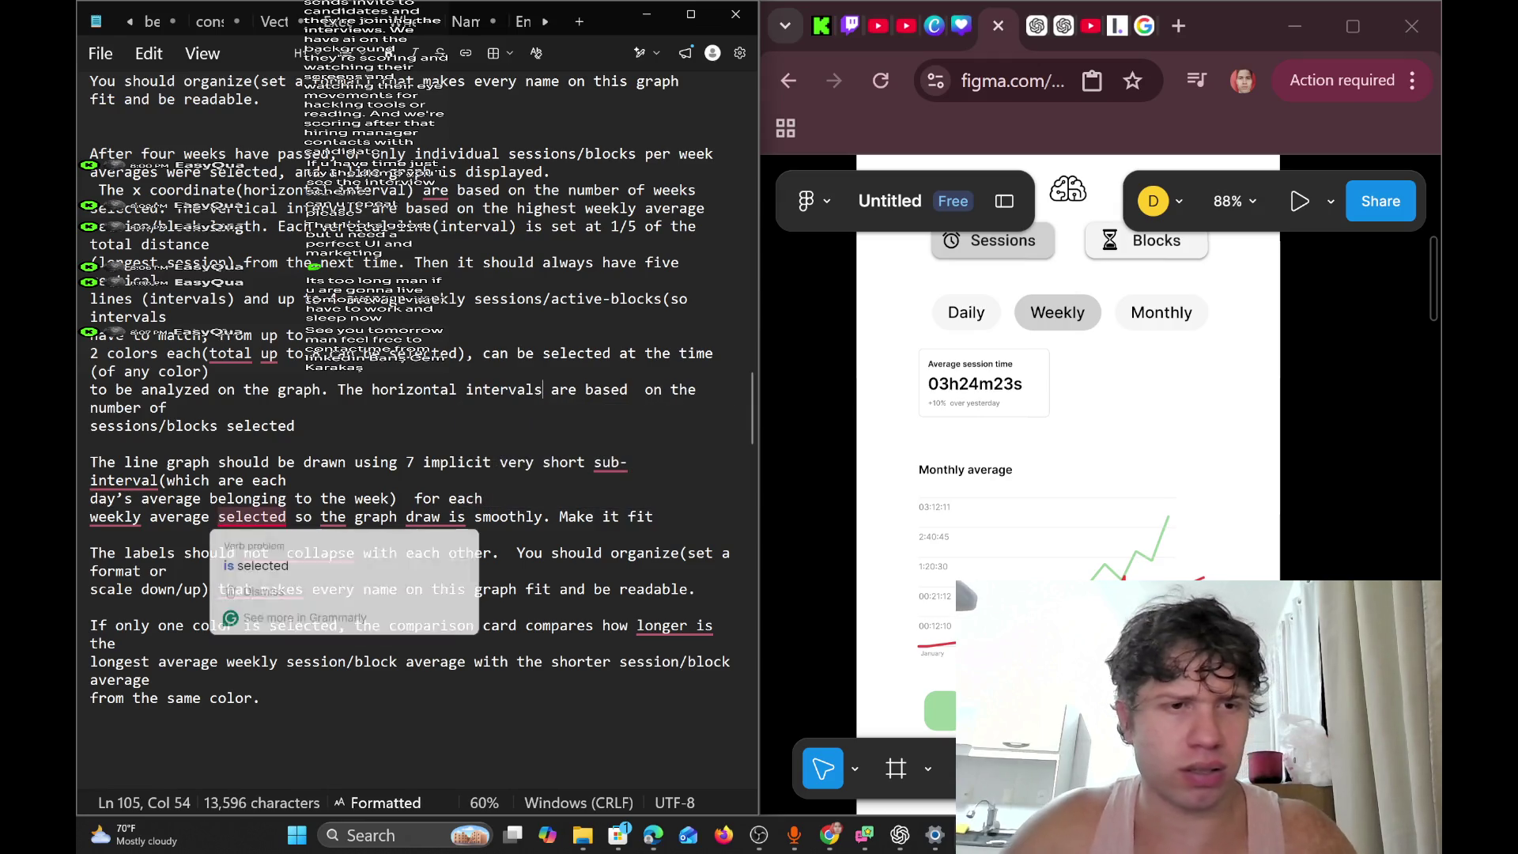
{"action": "left_click", "coordinate": [278, 555]}
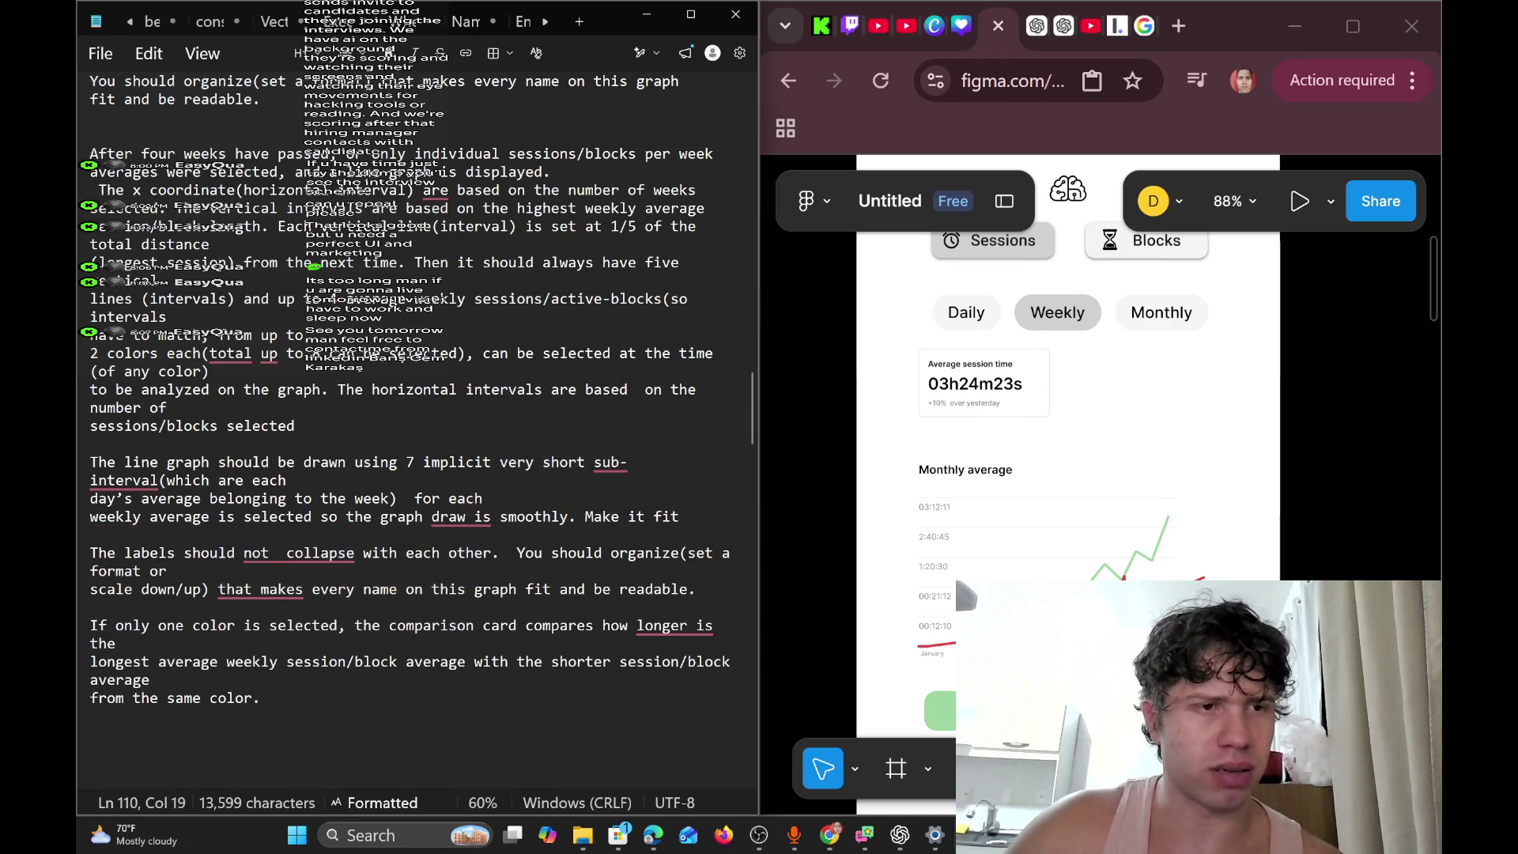
{"action": "right_click", "coordinate": [107, 517]}
{"action": "left_click", "coordinate": [169, 559]}
{"action": "right_click", "coordinate": [119, 480]}
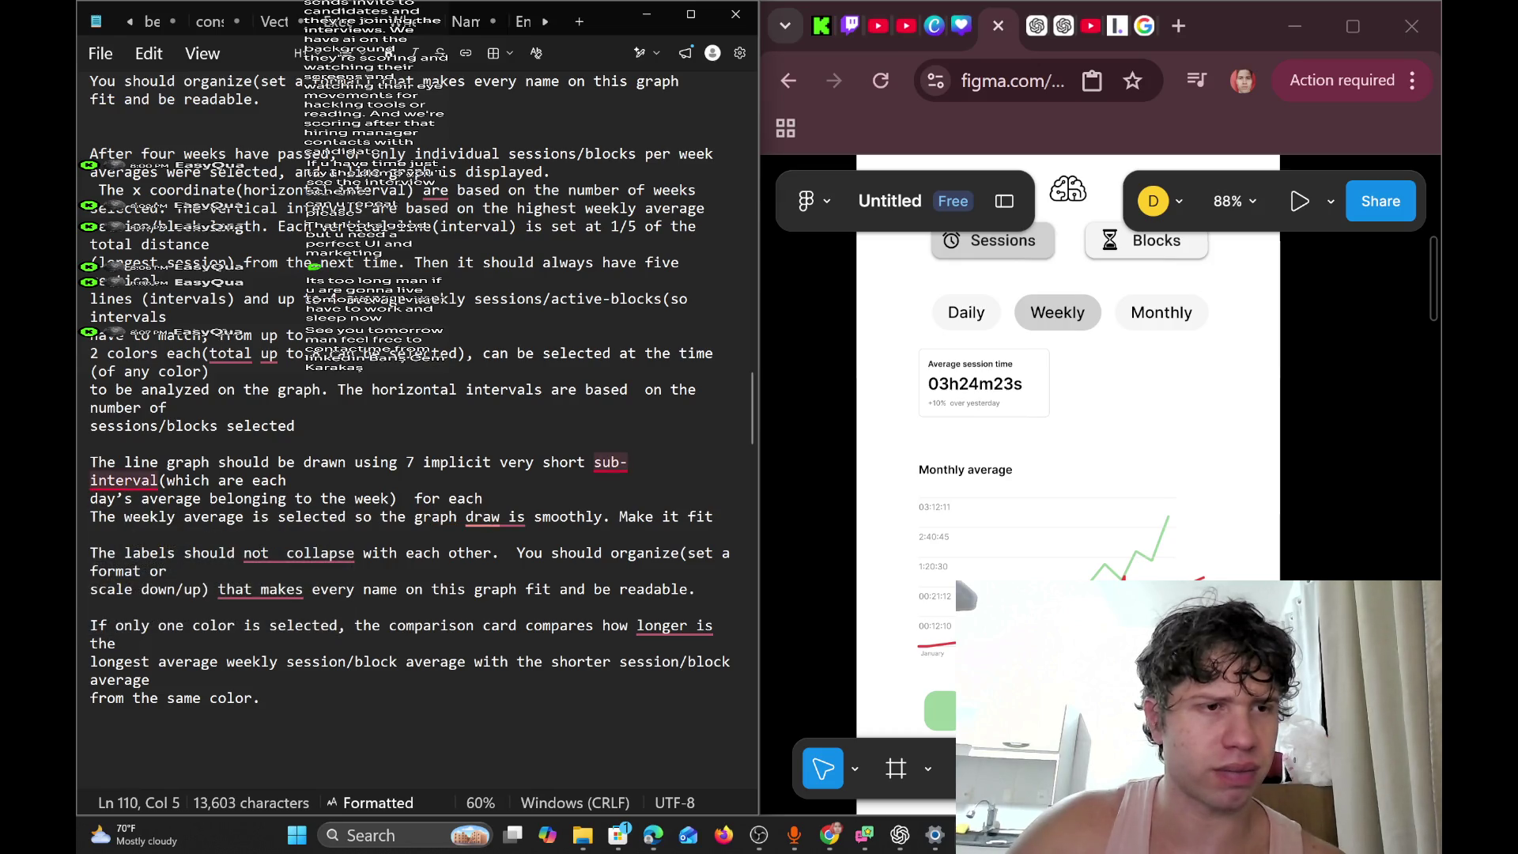
{"action": "left_click", "coordinate": [126, 522]}
{"action": "type", "text": "s"}
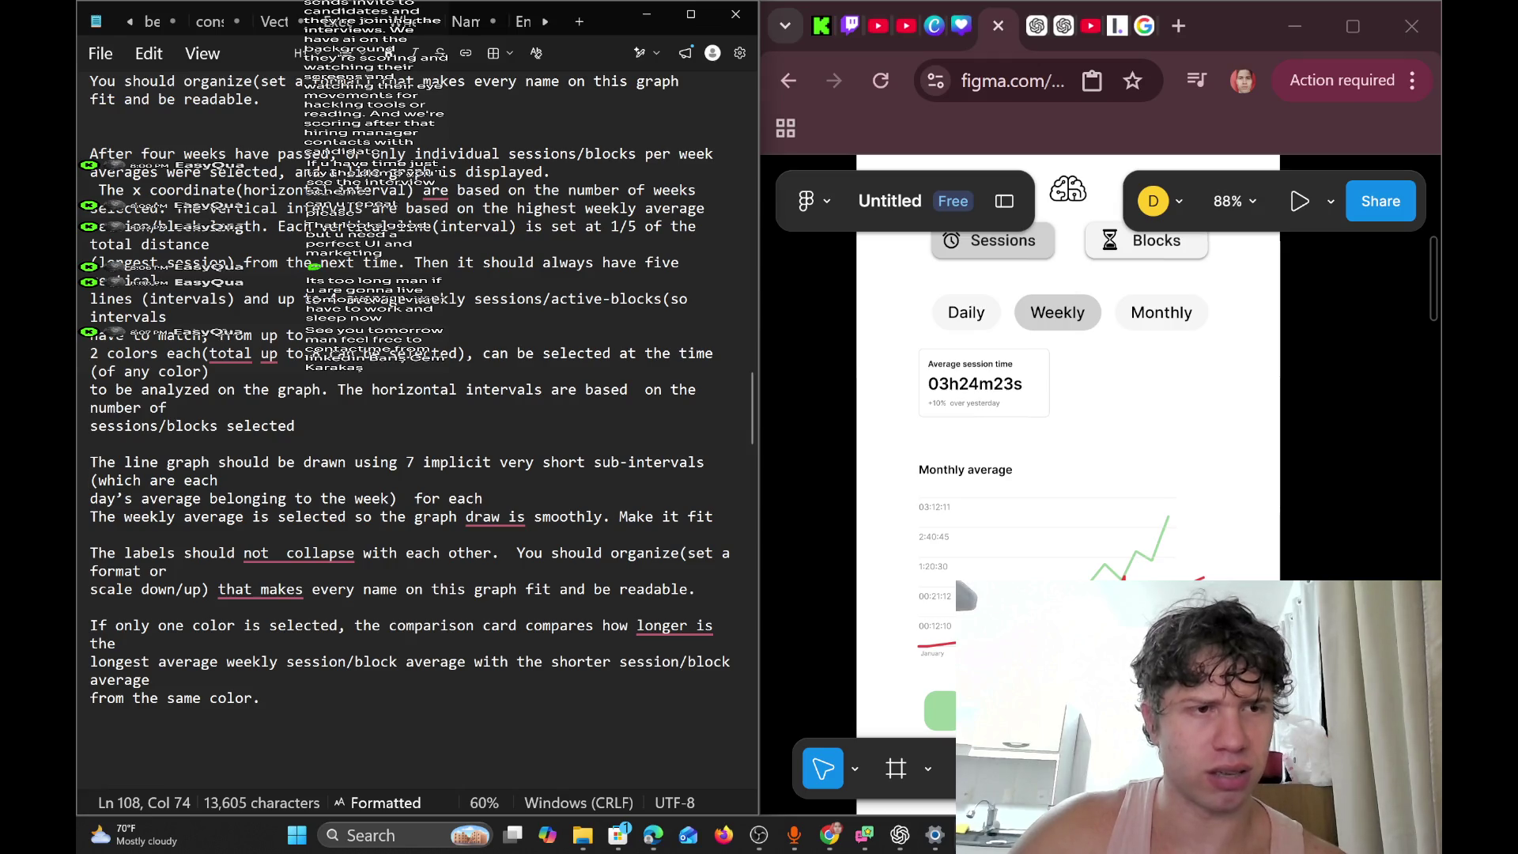
Step: Change 'draw is' to 'draws', fix 'not collapse', capitalise 'That', and add 'of' before 'up to 8'
{"action": "right_click", "coordinate": [495, 517]}
{"action": "left_click", "coordinate": [492, 560]}
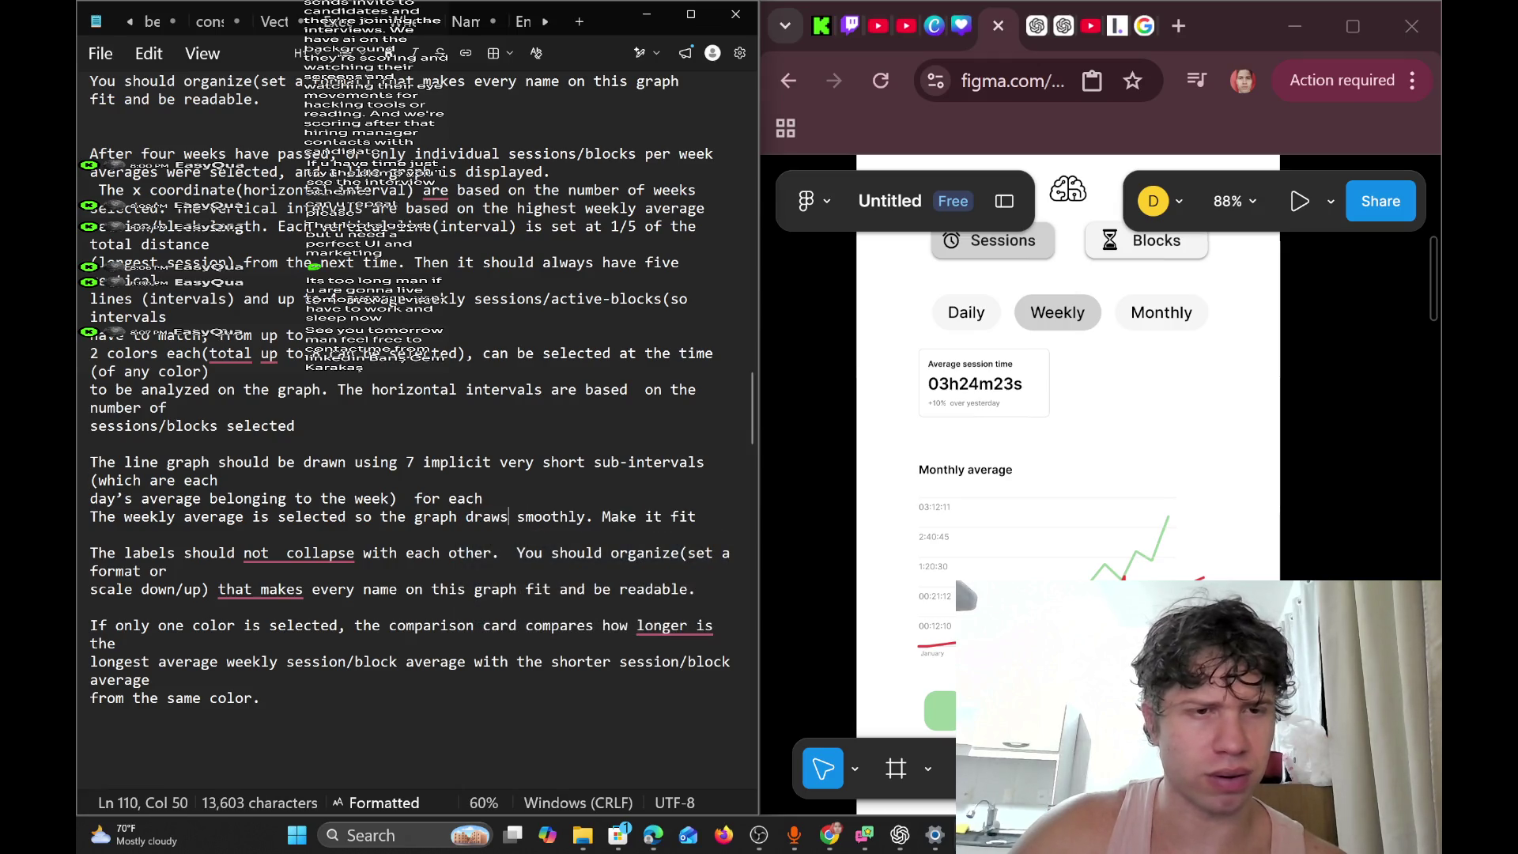
{"action": "right_click", "coordinate": [276, 552]}
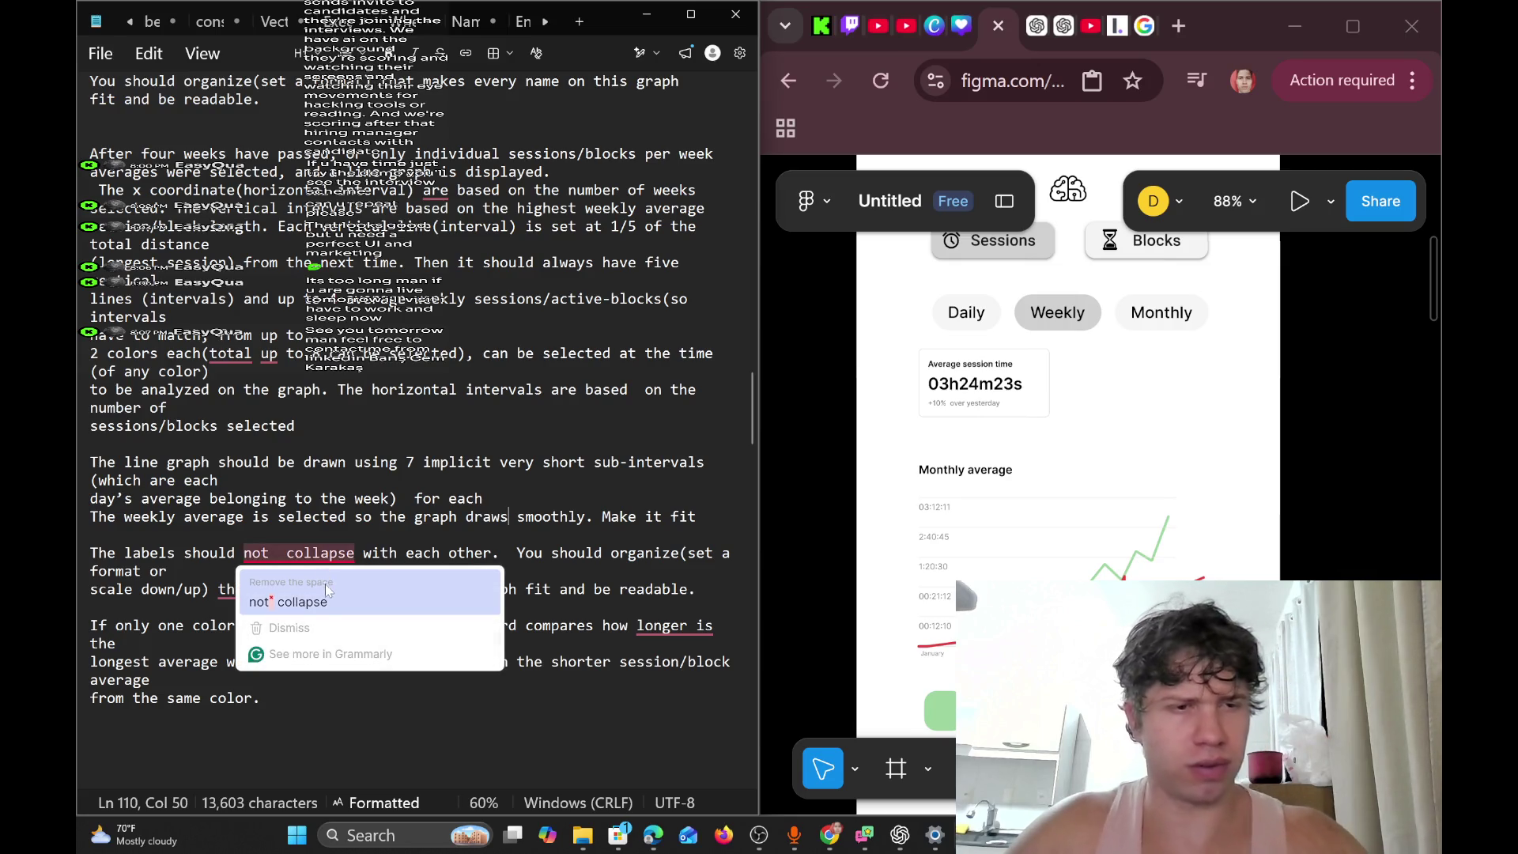
{"action": "left_click", "coordinate": [300, 624]}
{"action": "right_click", "coordinate": [235, 589]}
{"action": "left_click", "coordinate": [245, 632]}
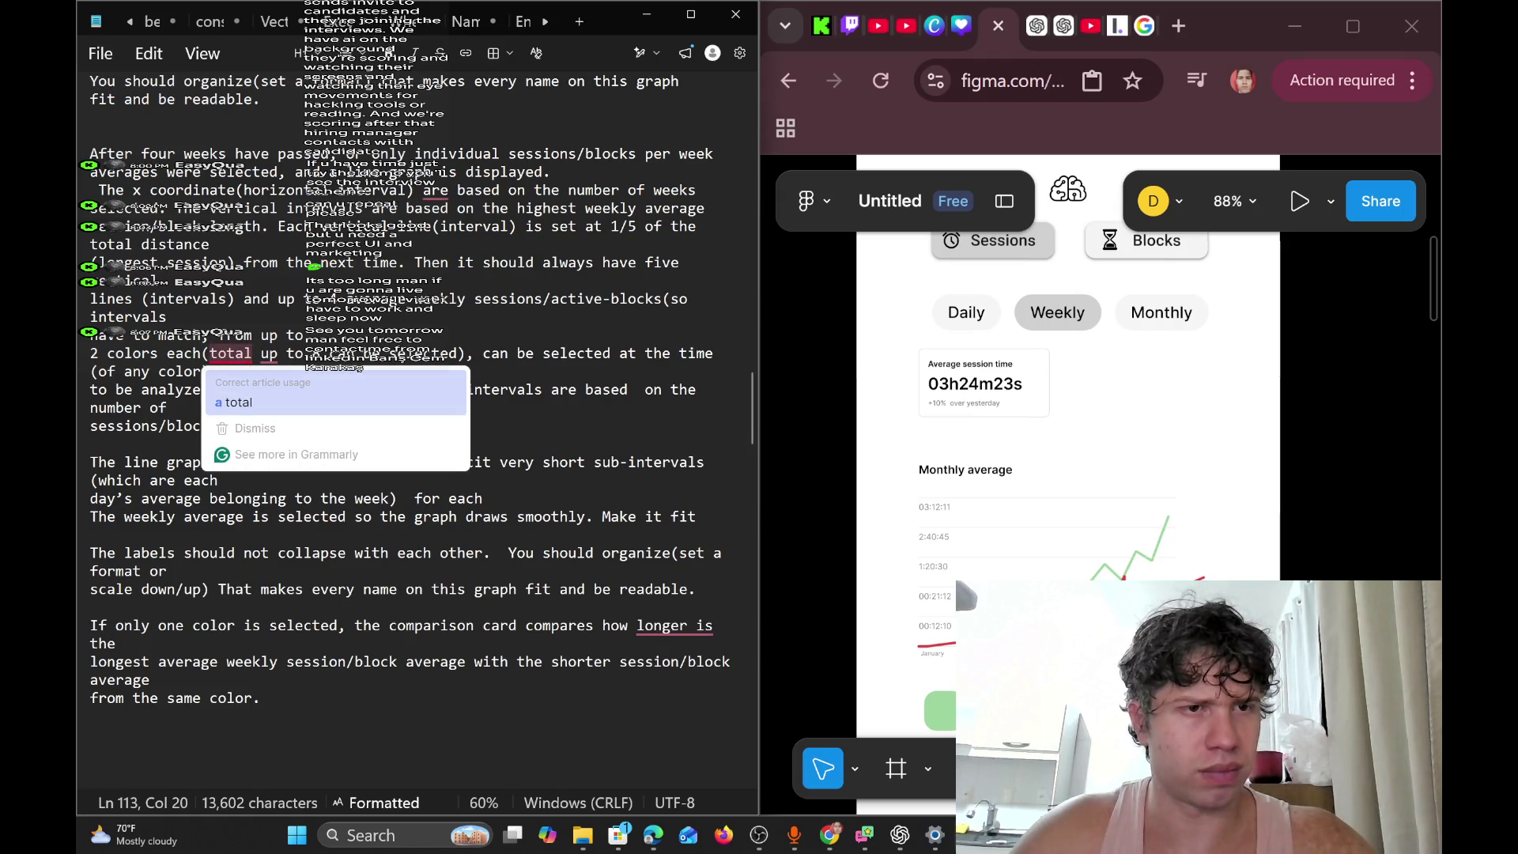
{"action": "left_click", "coordinate": [210, 353]}
{"action": "left_click", "coordinate": [281, 401]}
{"action": "type", "text": "of"}
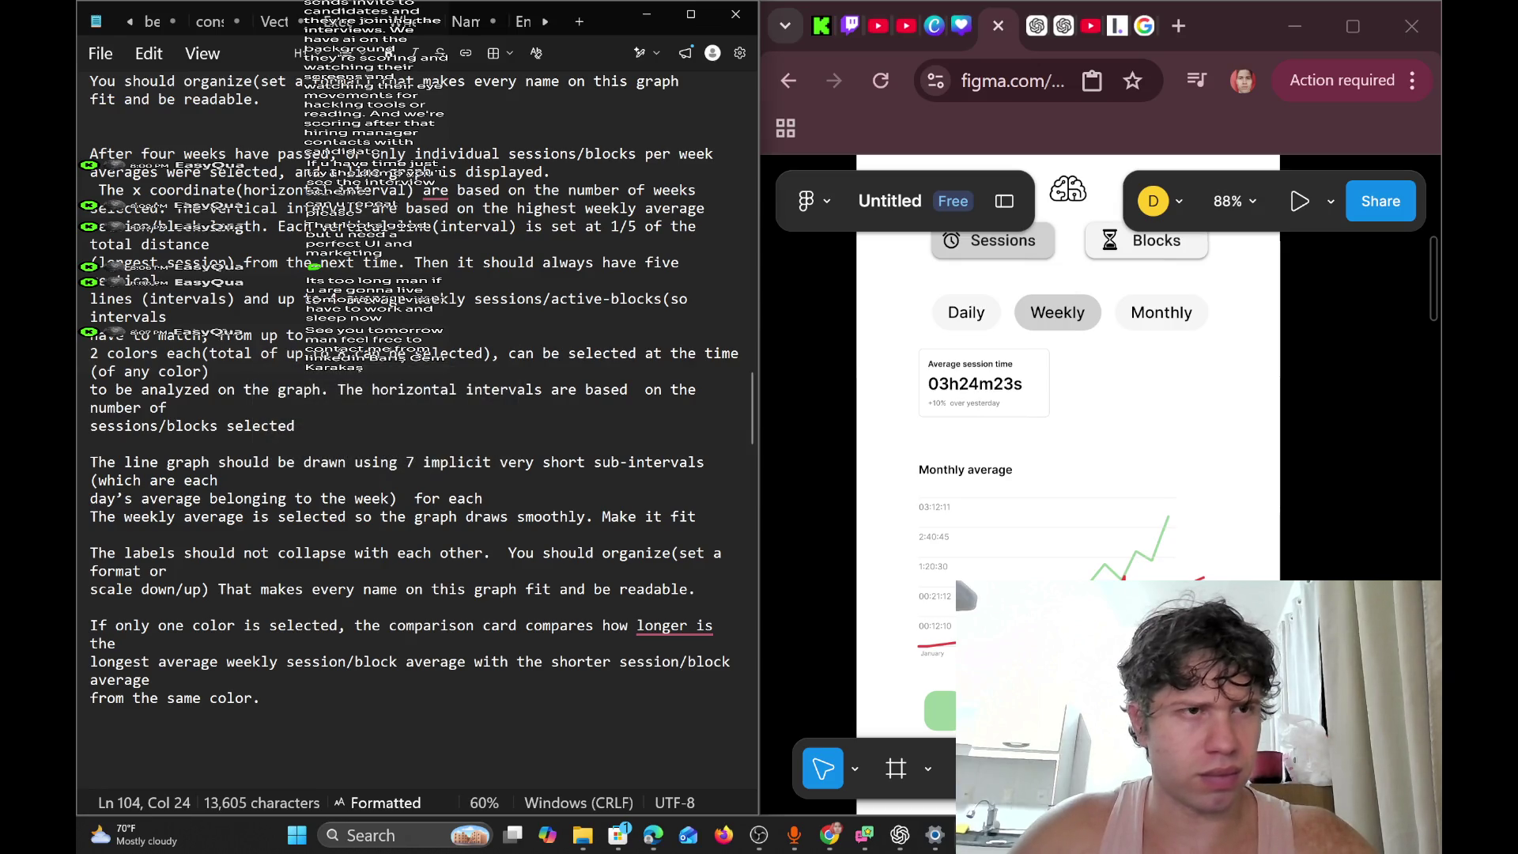
{"action": "scroll", "coordinate": [413, 395], "scroll_direction": "up", "scroll_amount": 1}
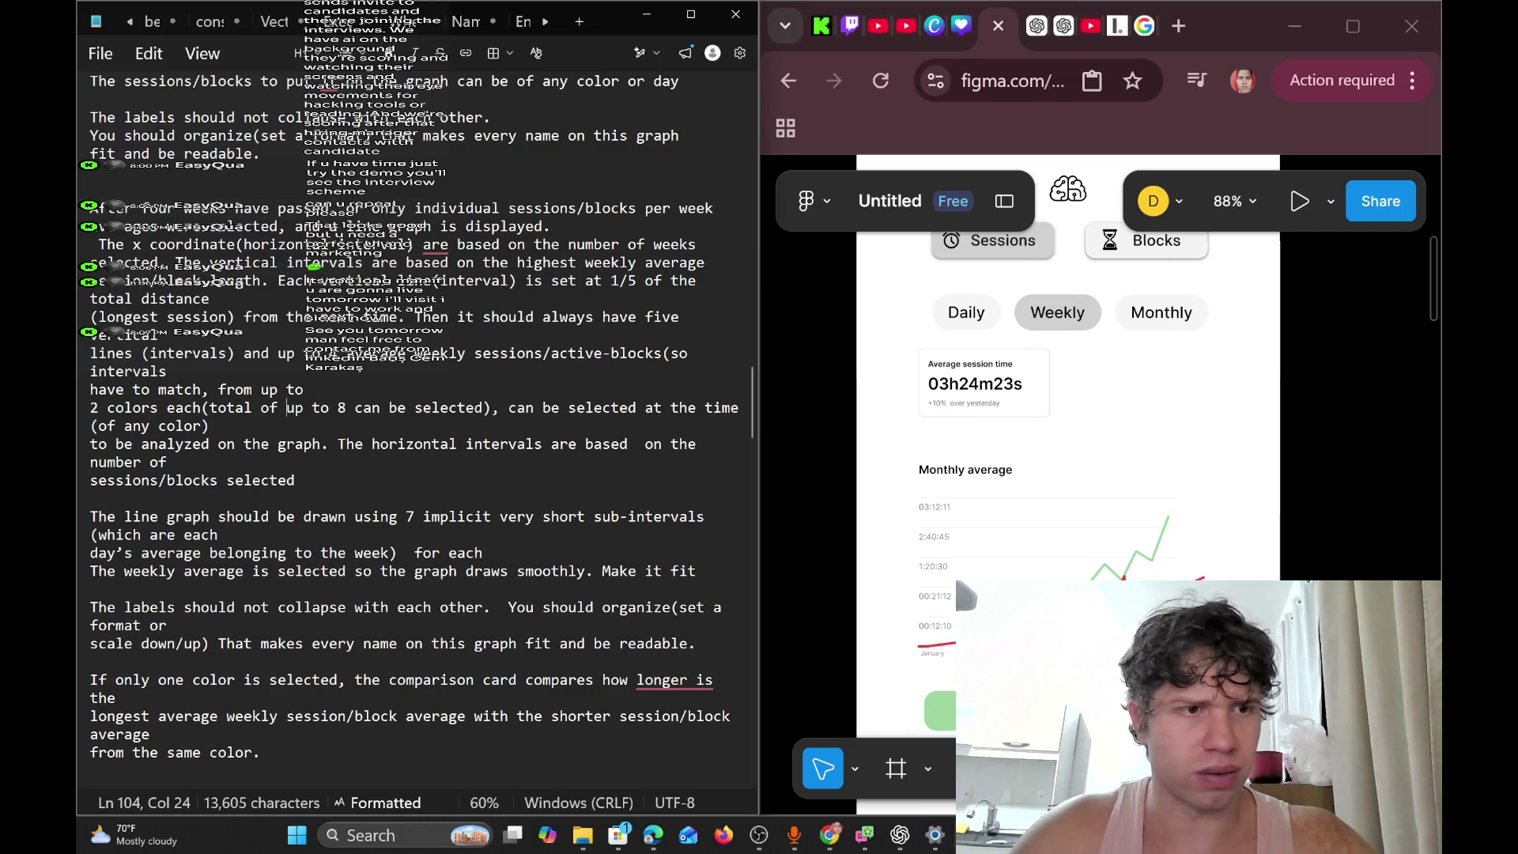
Step: Join the split sub-interval sentence onto one line, add 'based on', and remove the stray '(not used' text
{"action": "scroll", "coordinate": [414, 395], "scroll_direction": "down", "scroll_amount": 4}
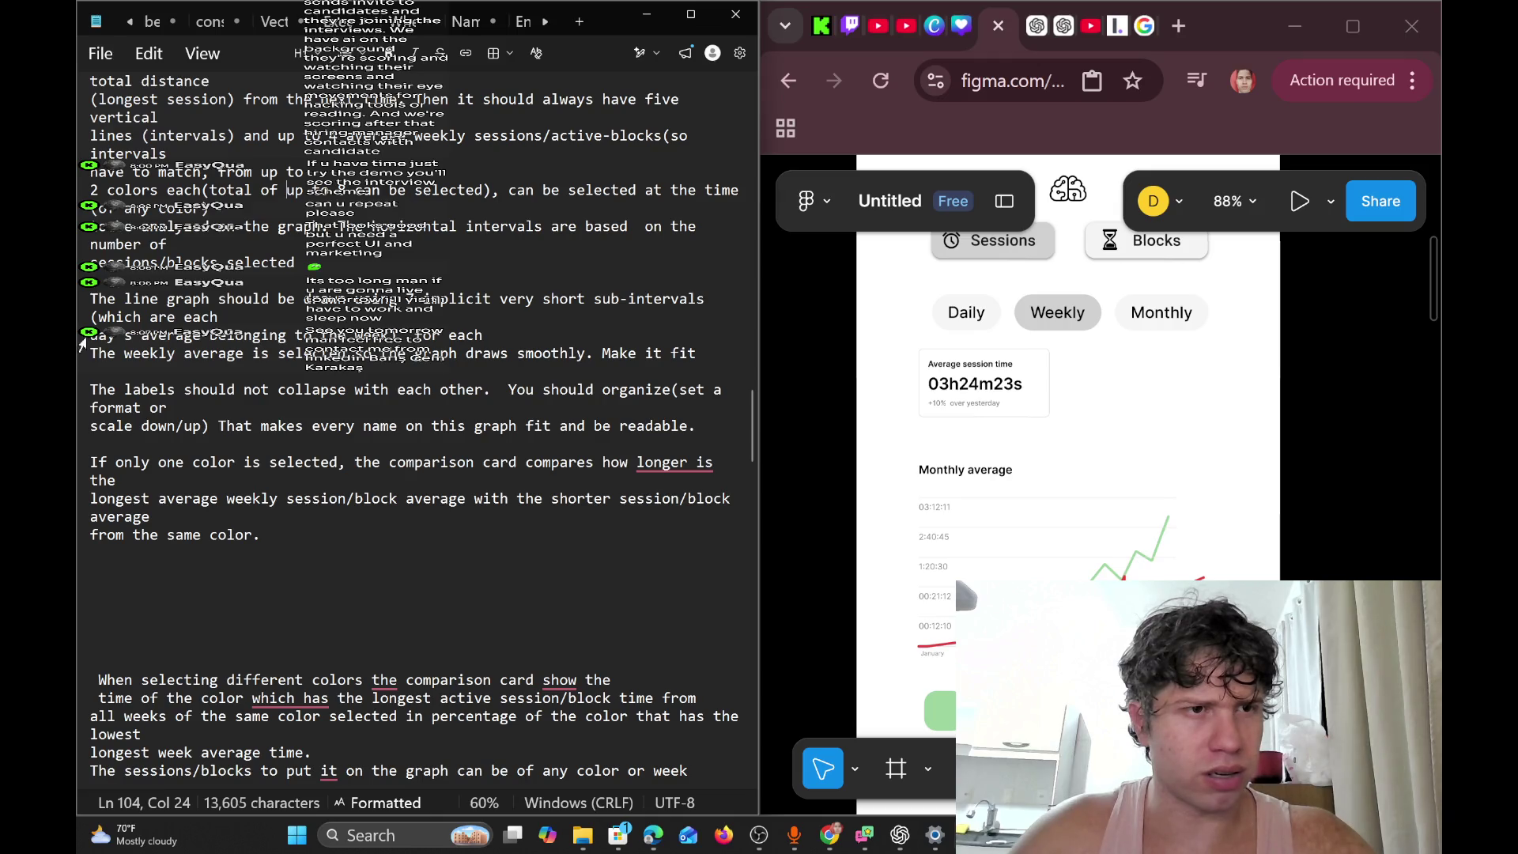
{"action": "left_click", "coordinate": [158, 371]}
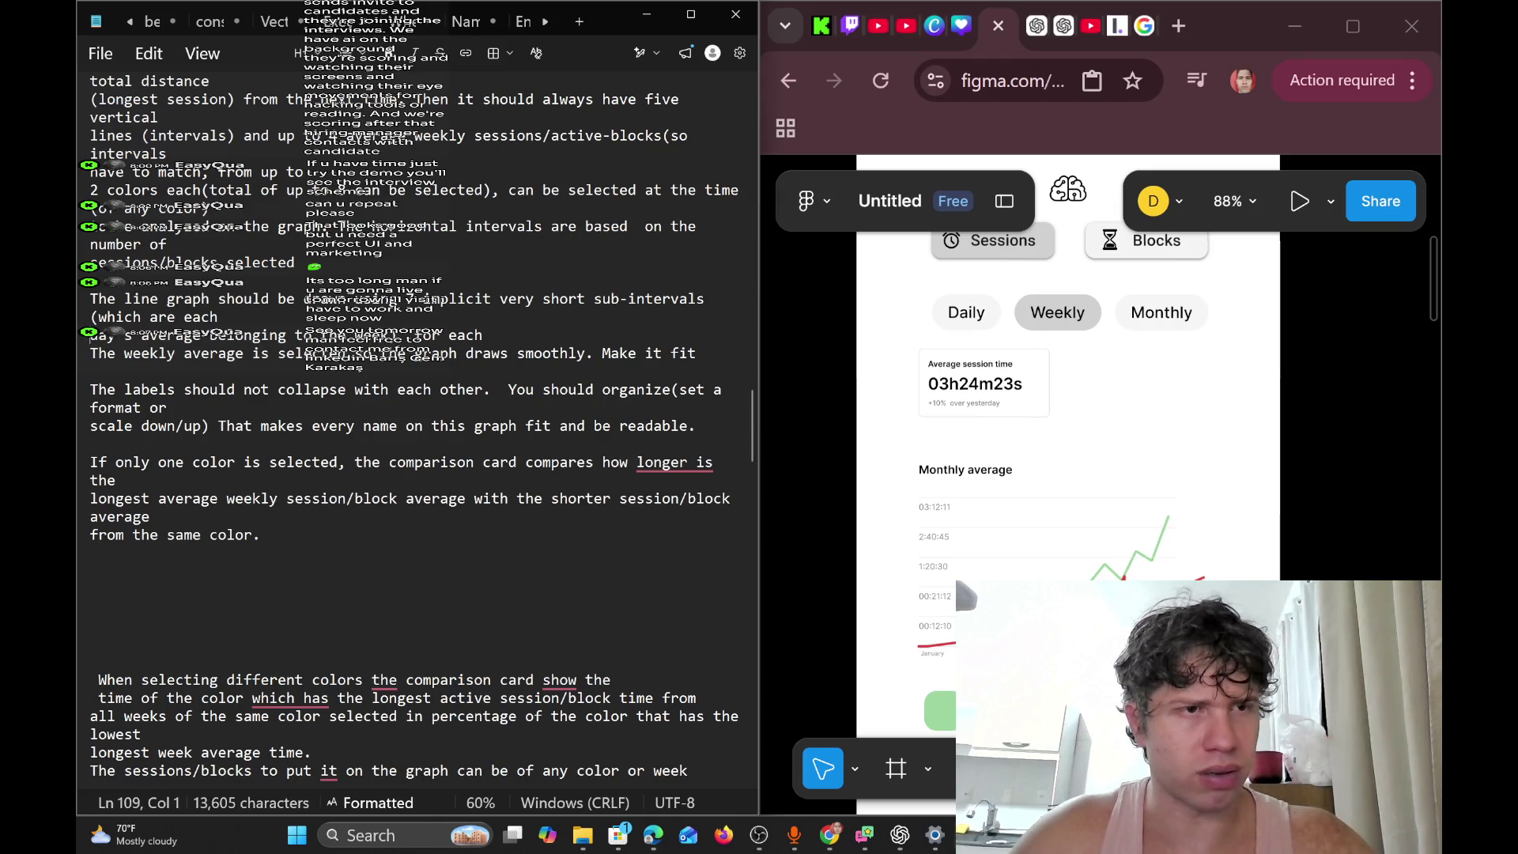
{"action": "key", "text": "BackSpace"}
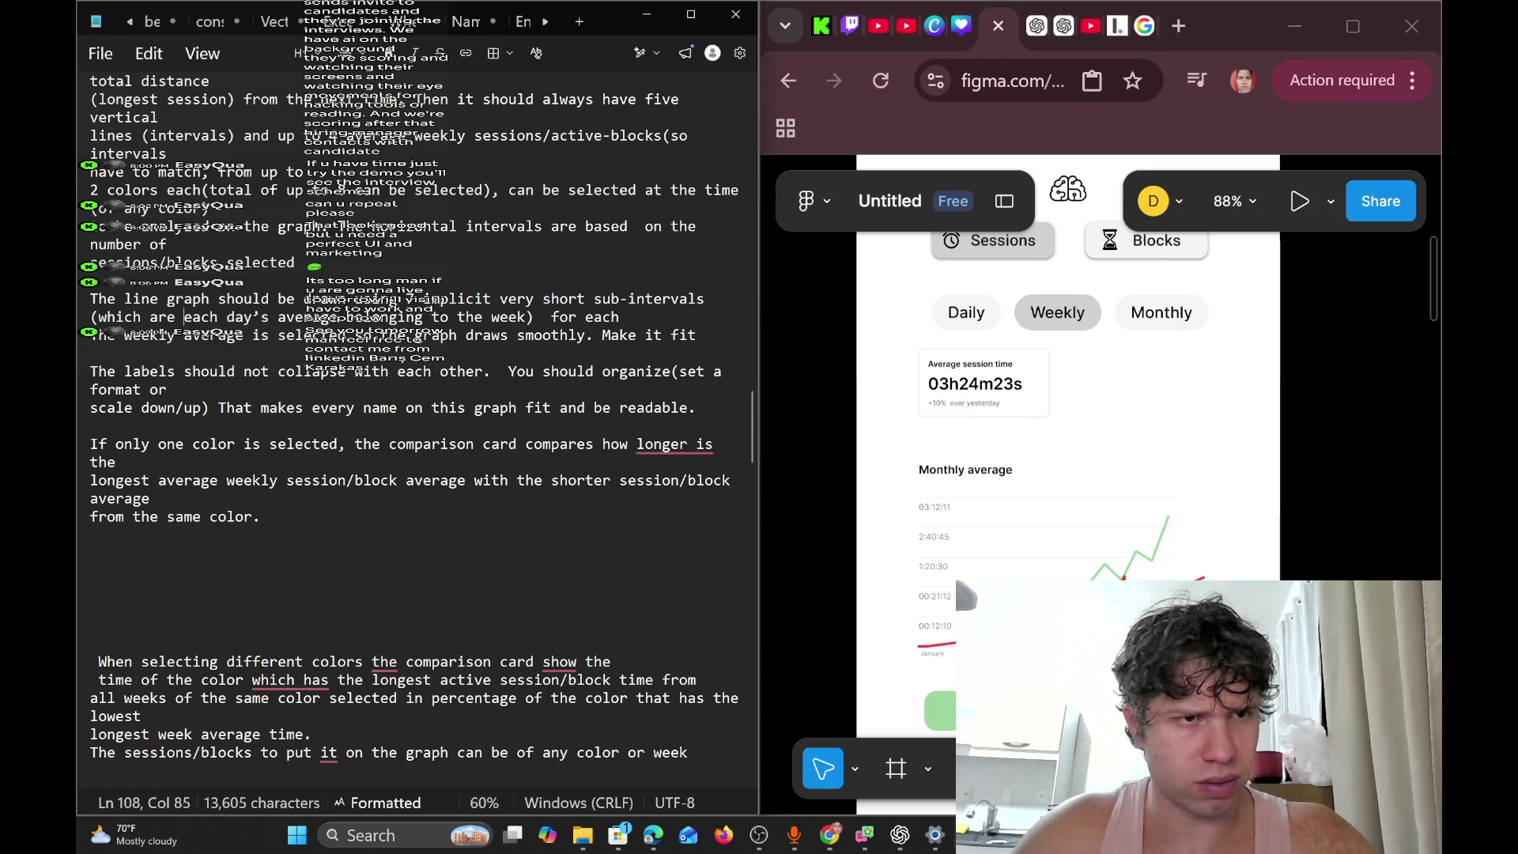
{"action": "type", "text": "based "}
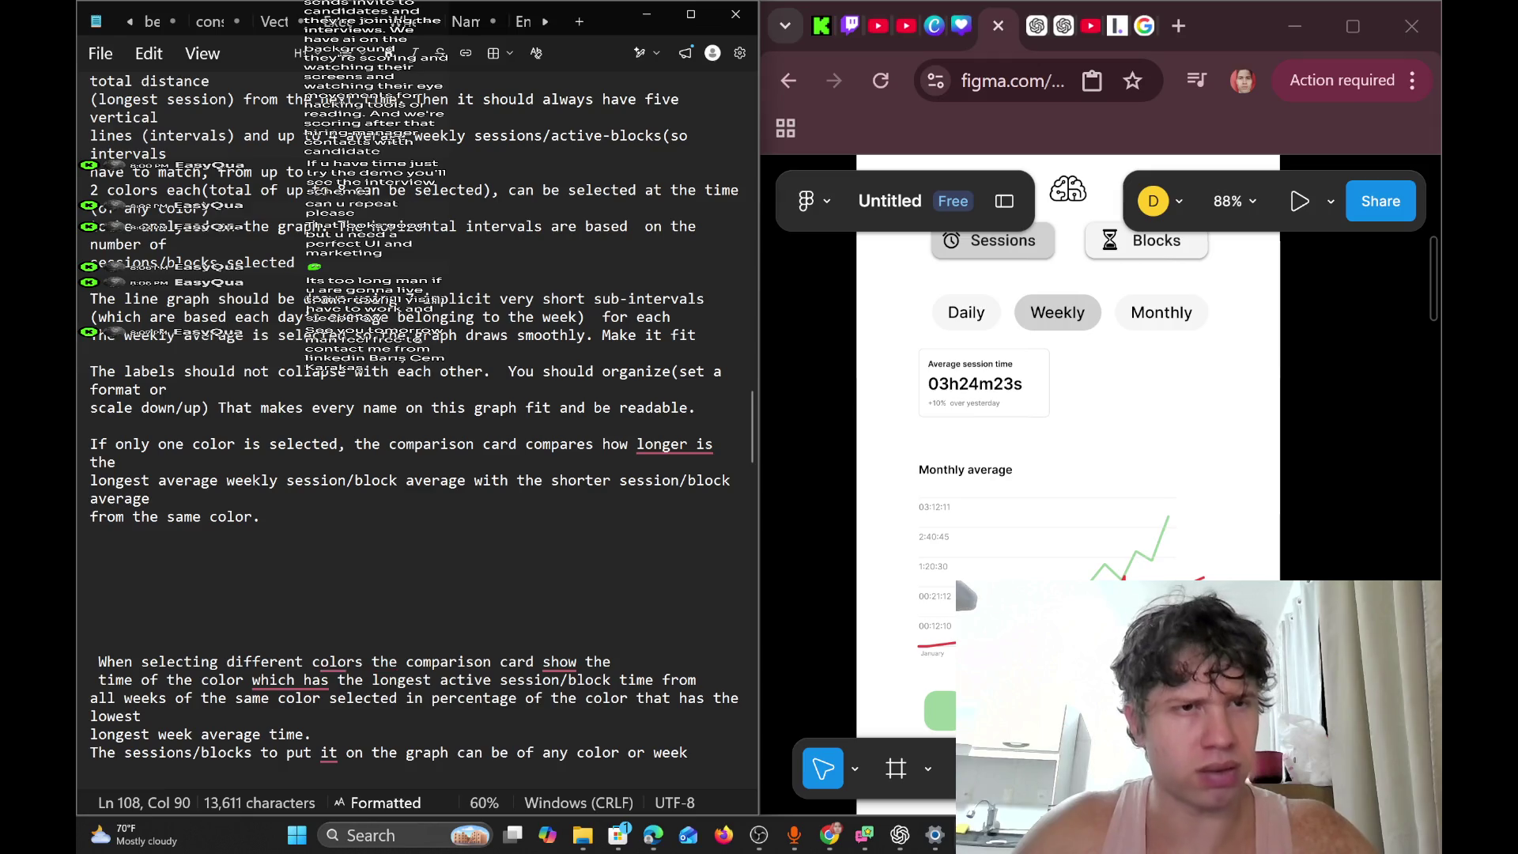
{"action": "type", "text": "on"}
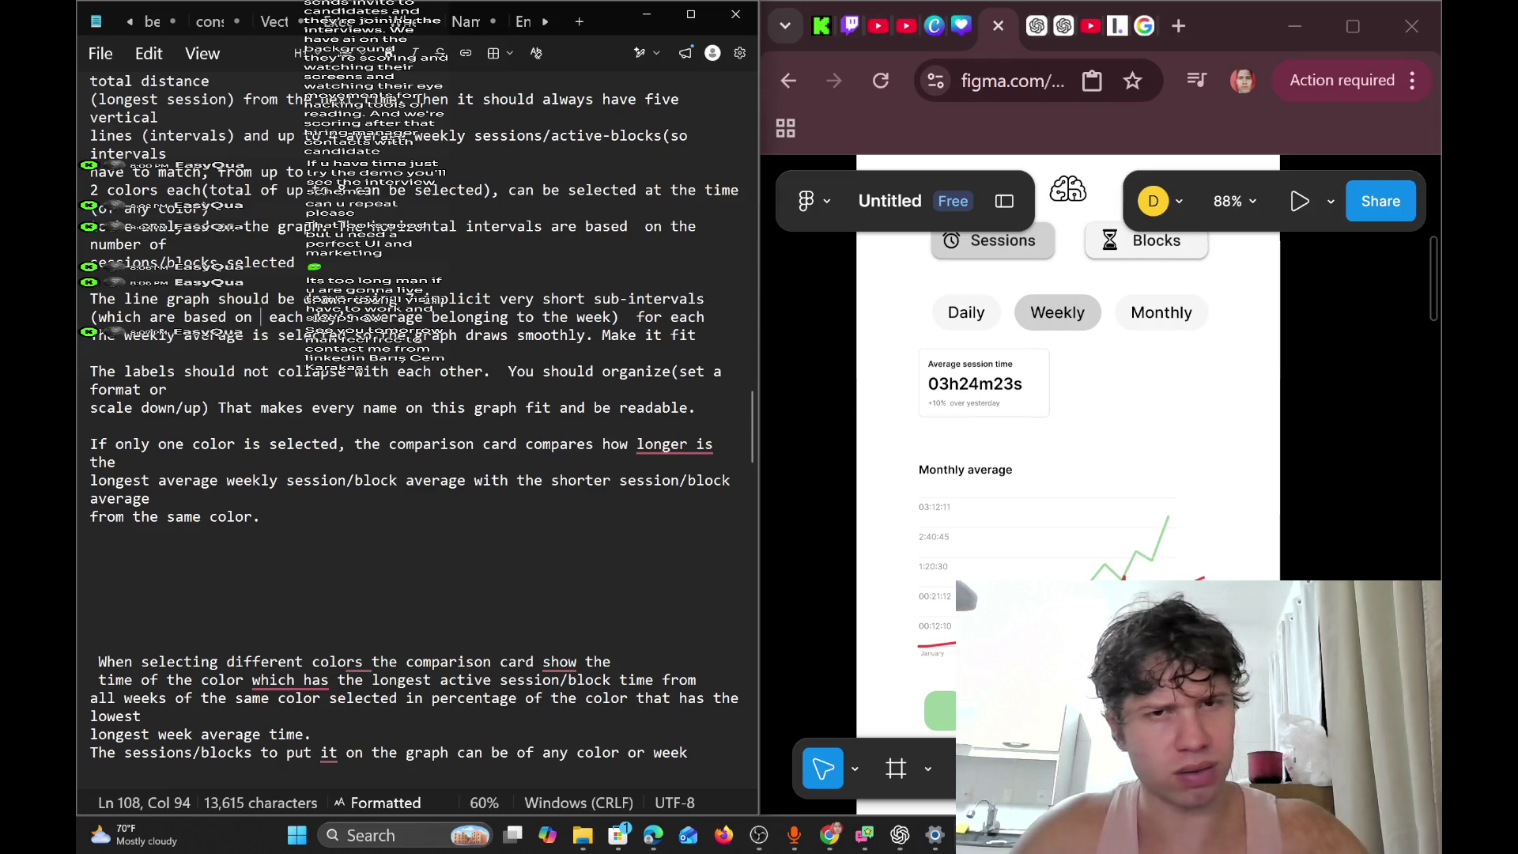
{"action": "key", "text": "BackSpace"}
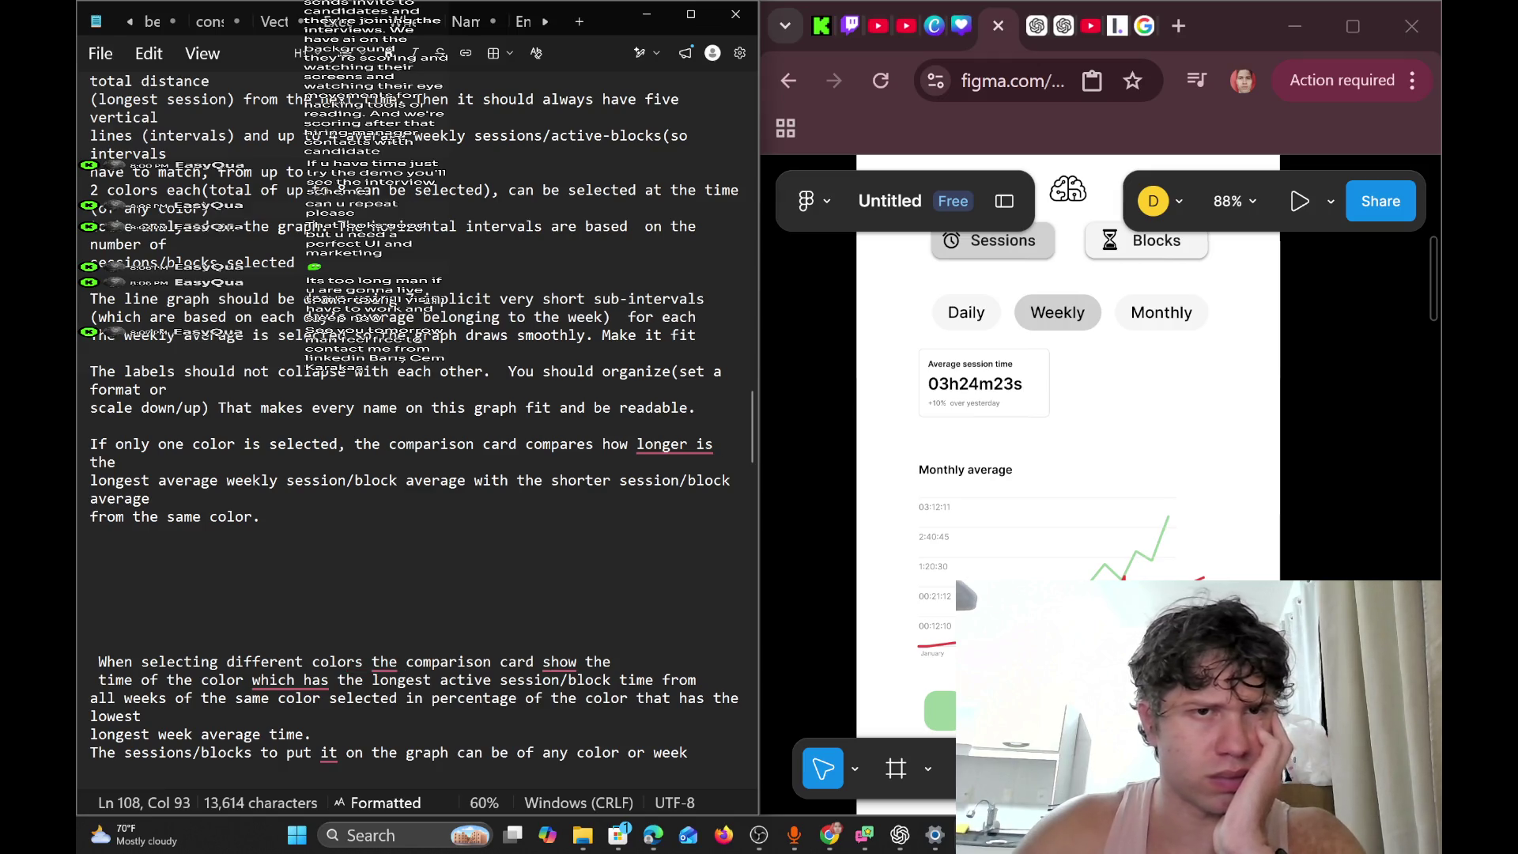
{"action": "left_click", "coordinate": [492, 299]}
{"action": "type", "text": "(no"}
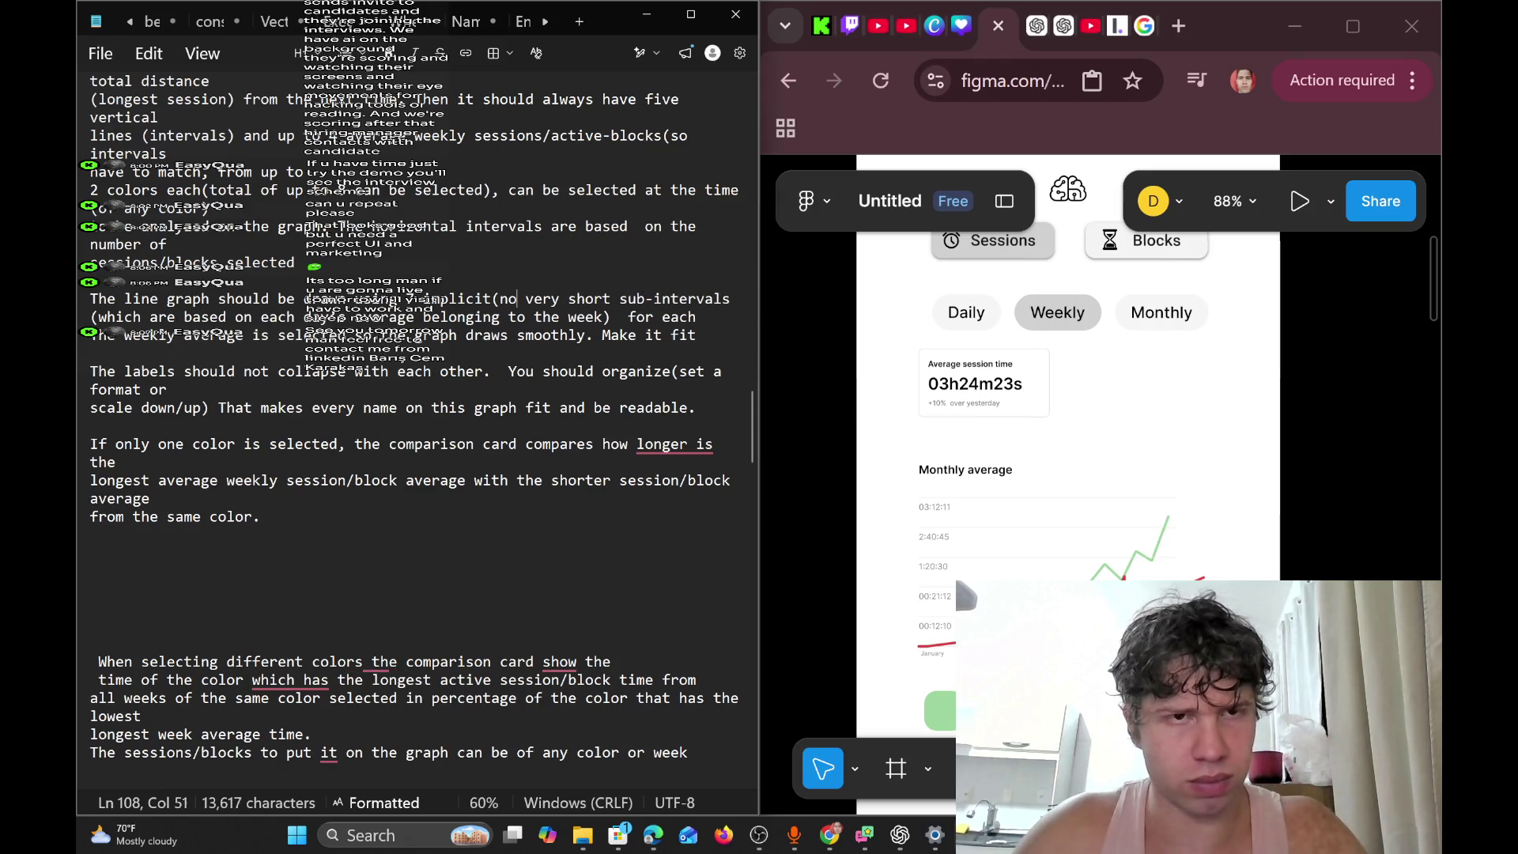
{"action": "type", "text": "t used"}
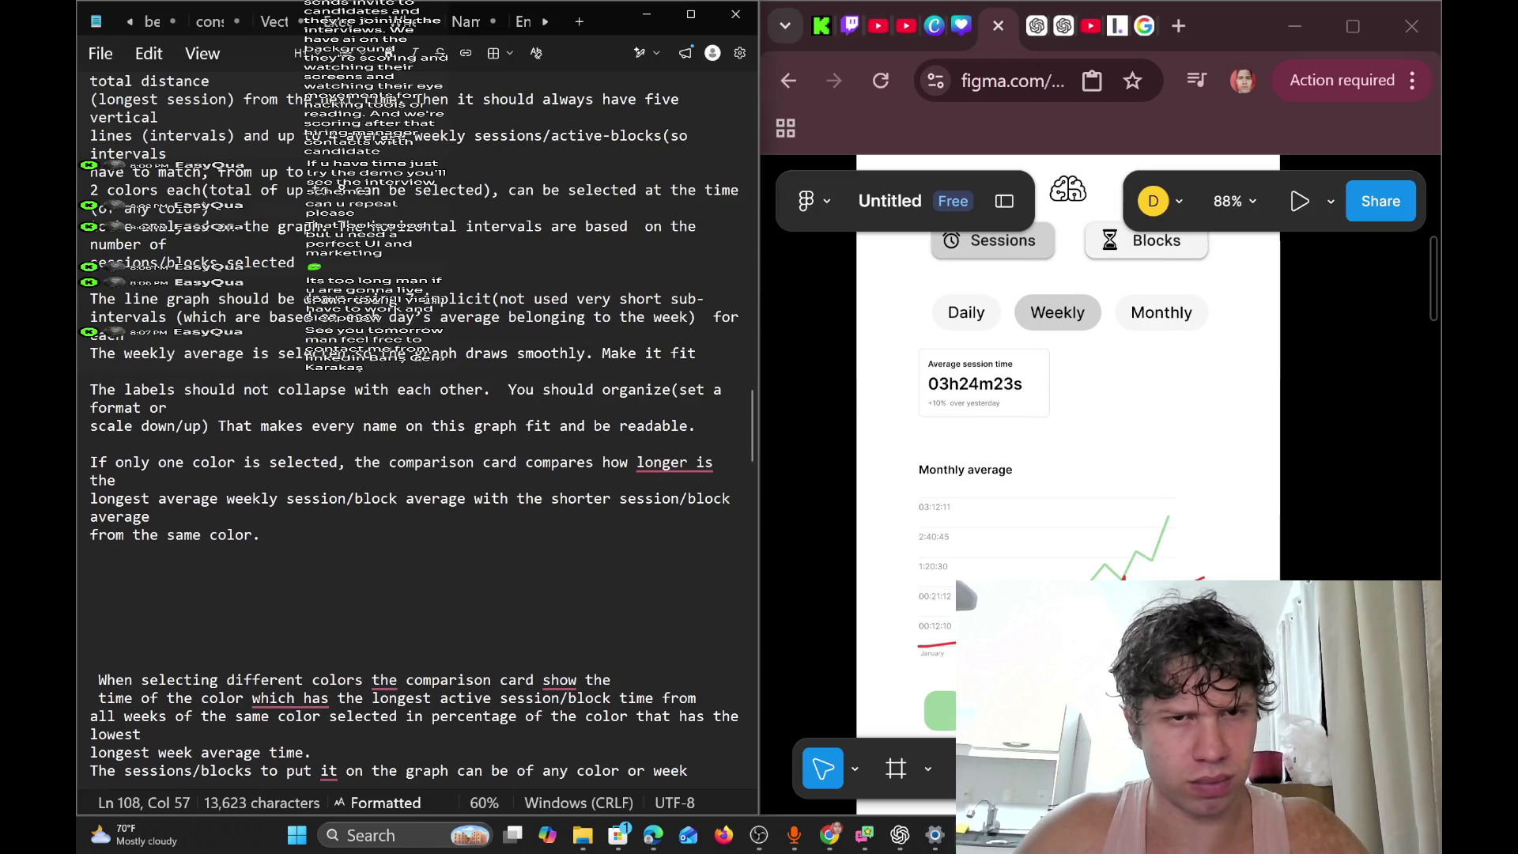
{"action": "key", "text": "BackSpace"}
{"action": "key", "text": "BackSpace"}
{"action": "key", "text": "BackSpace"}
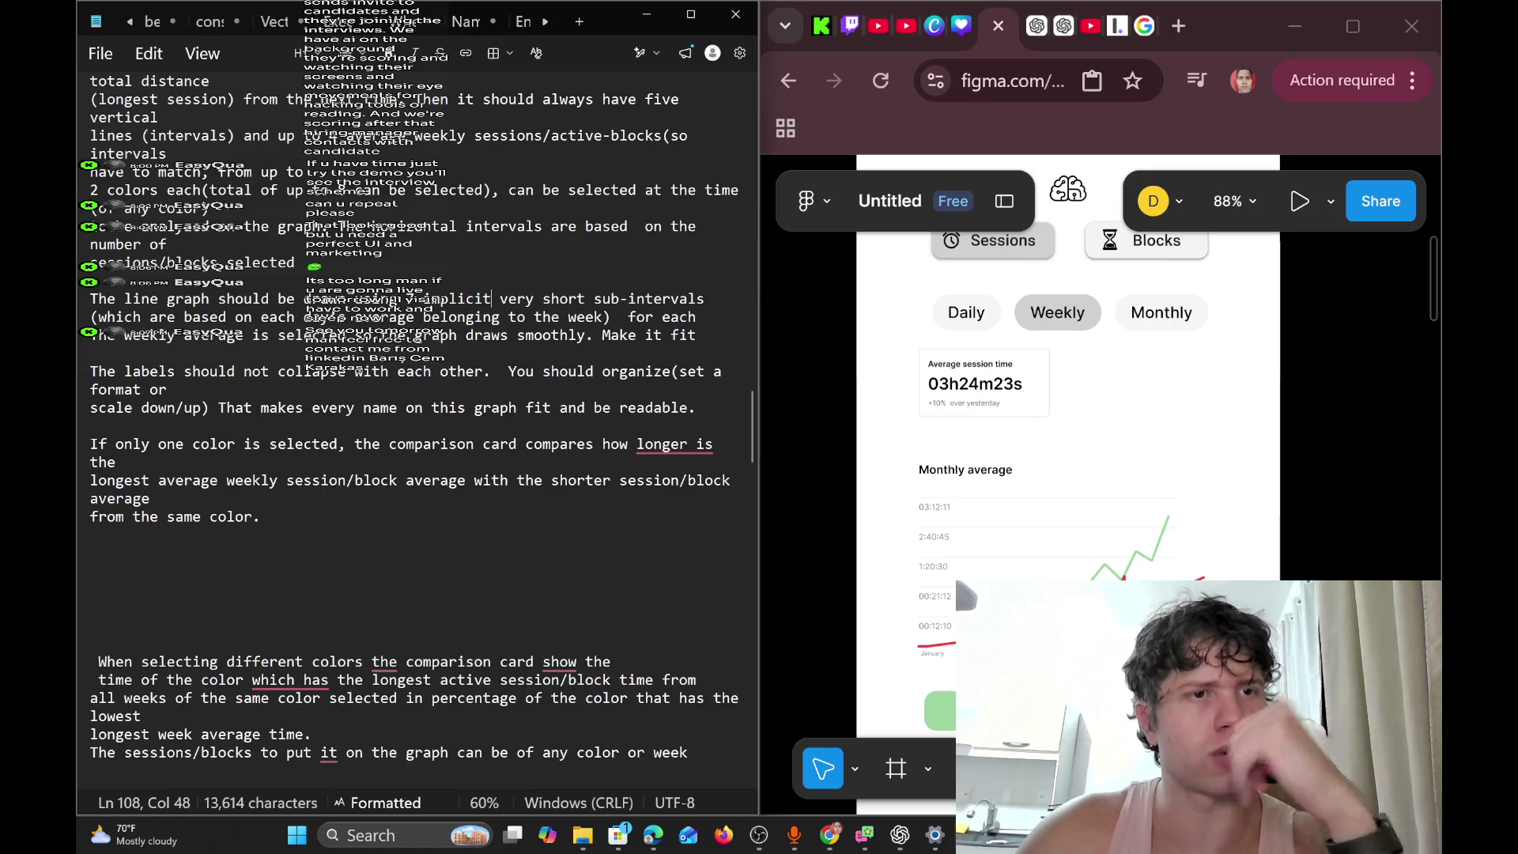
{"action": "scroll", "coordinate": [415, 416], "scroll_direction": "down", "scroll_amount": 1}
{"action": "type", "text": "."}
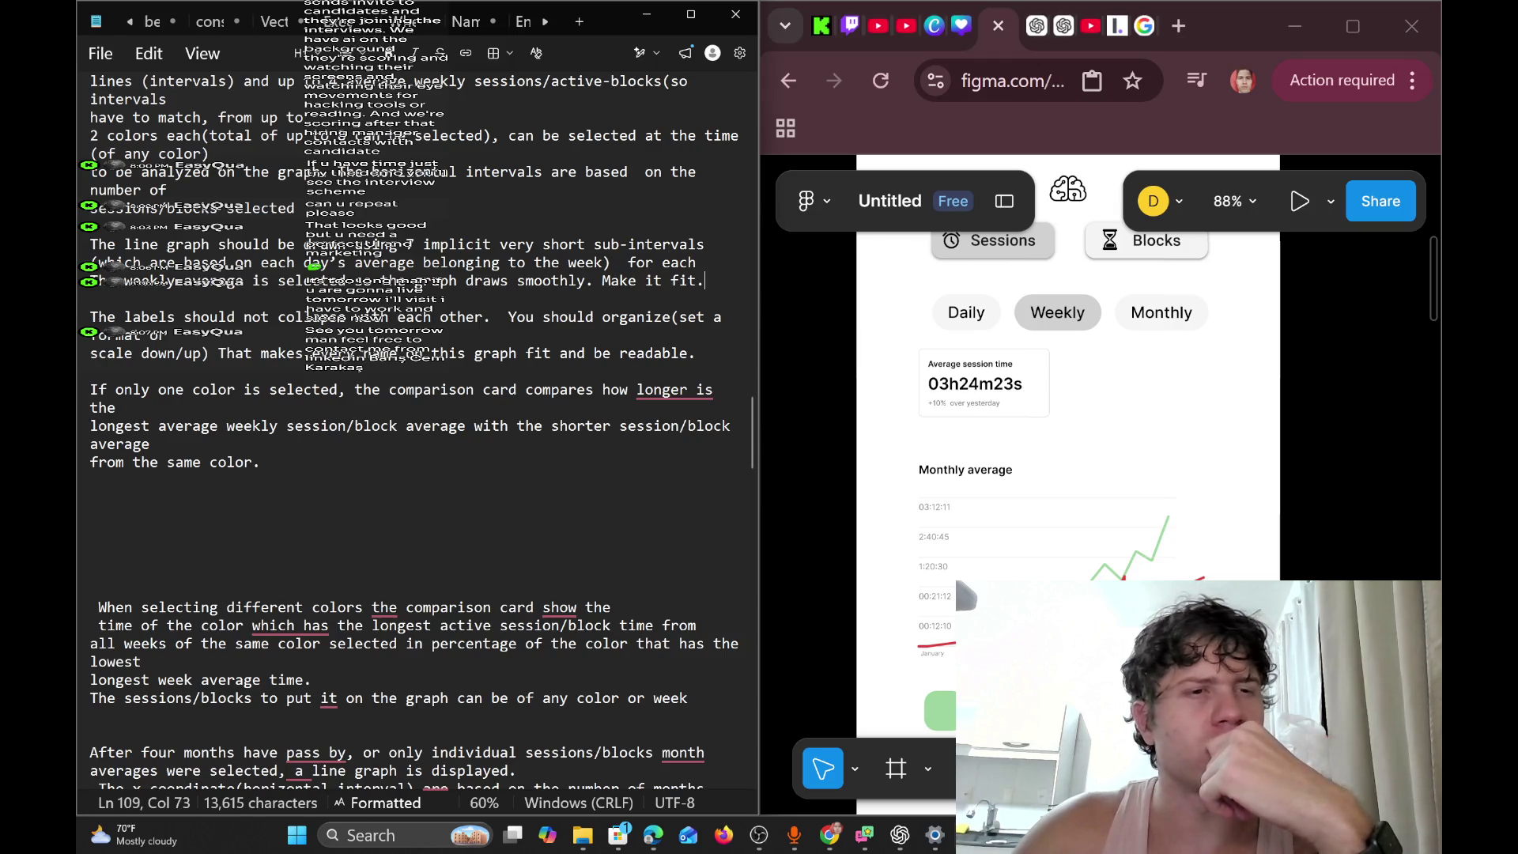
Step: Change 'show' to 'shows', add a comma after 'colors', and replace 'which can' with 'that has'
{"action": "scroll", "coordinate": [414, 431], "scroll_direction": "down", "scroll_amount": 1}
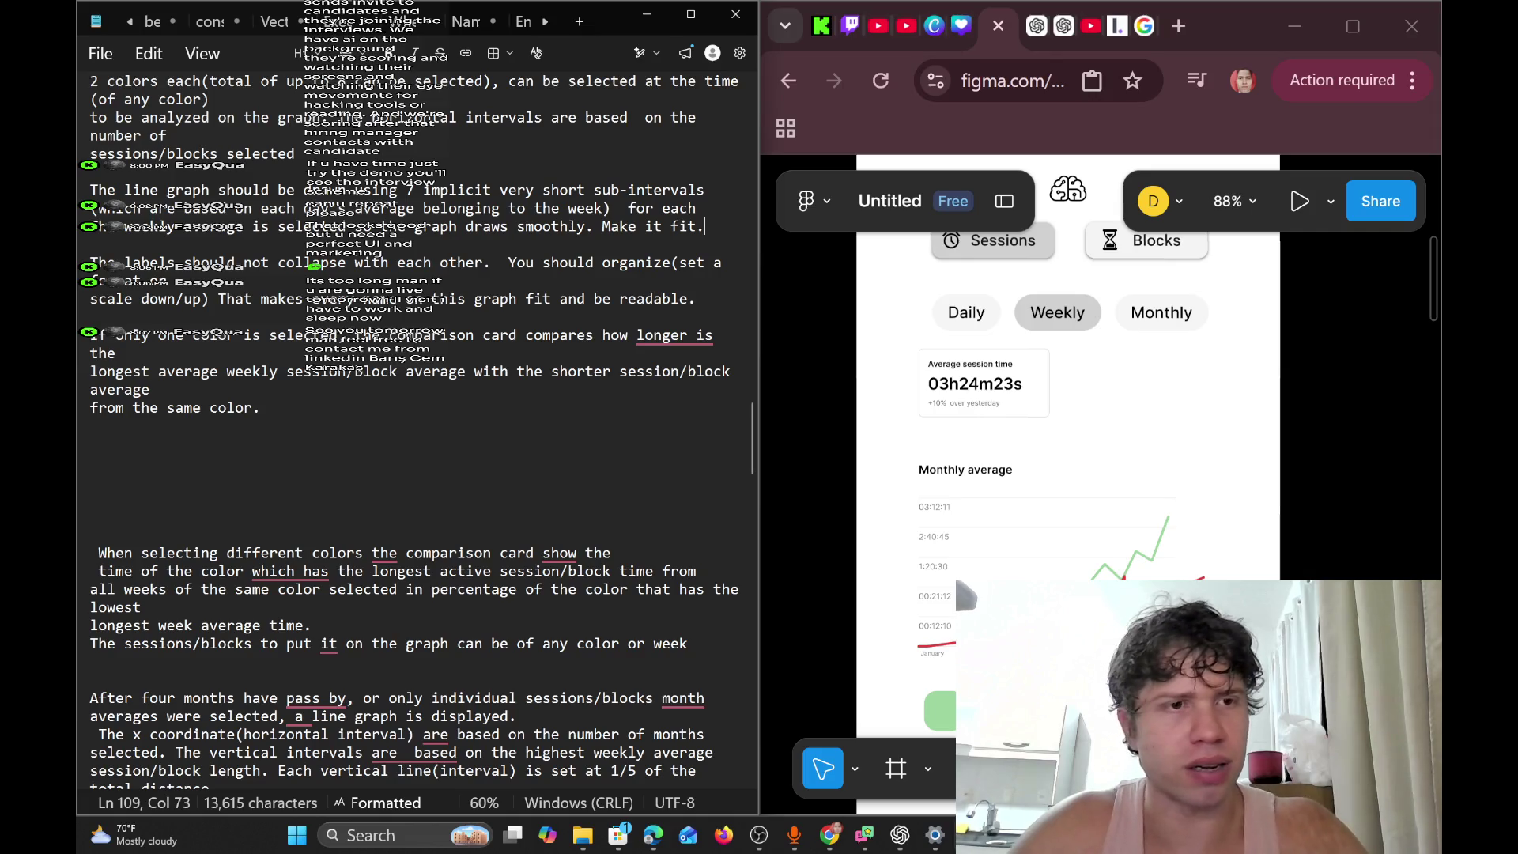
{"action": "scroll", "coordinate": [415, 435], "scroll_direction": "down", "scroll_amount": 4}
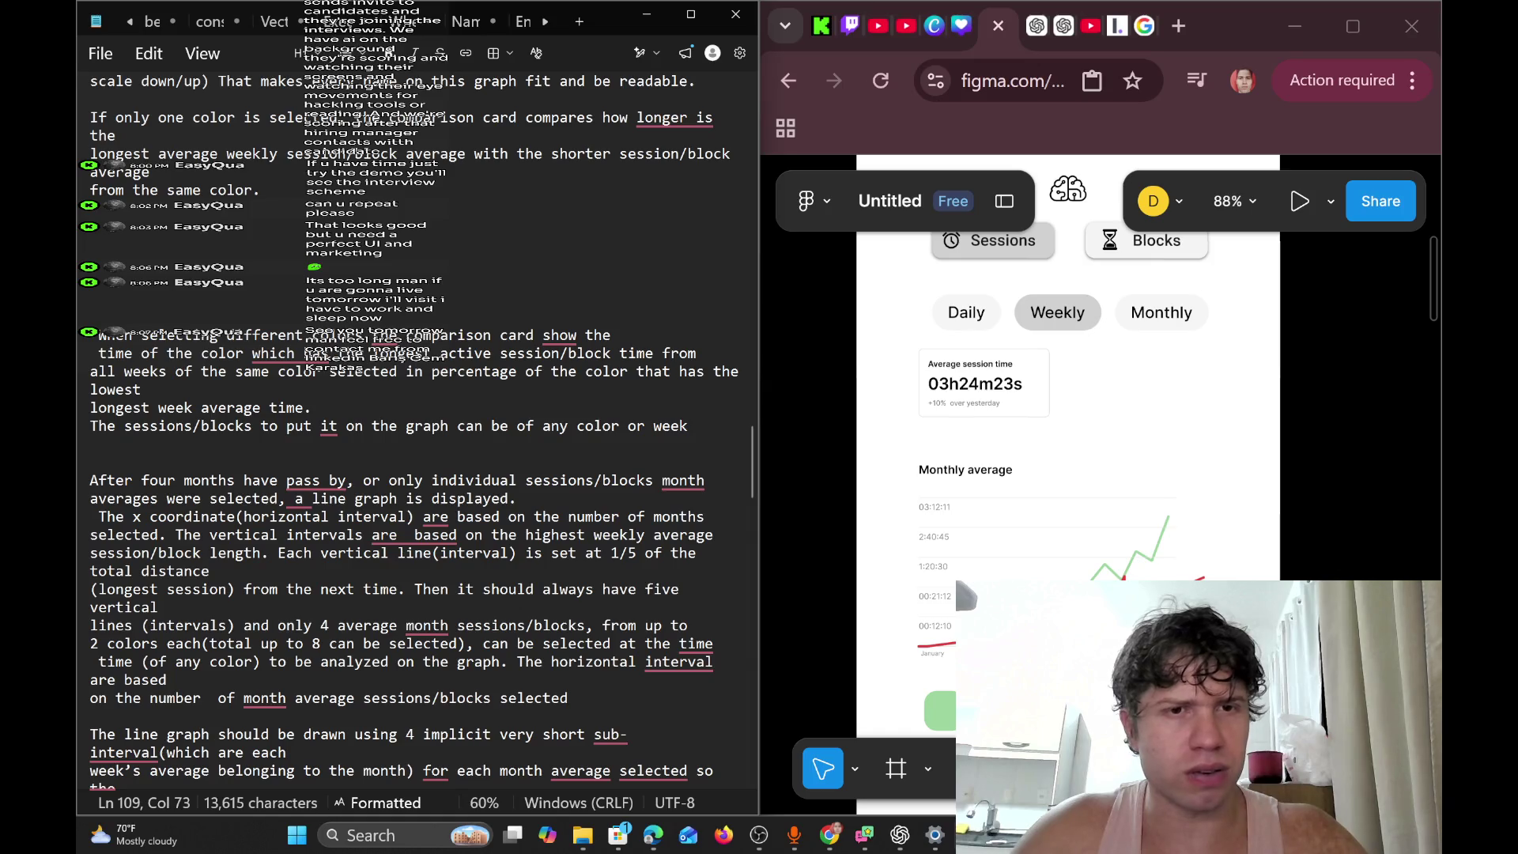
{"action": "mouse_move", "coordinate": [559, 336]}
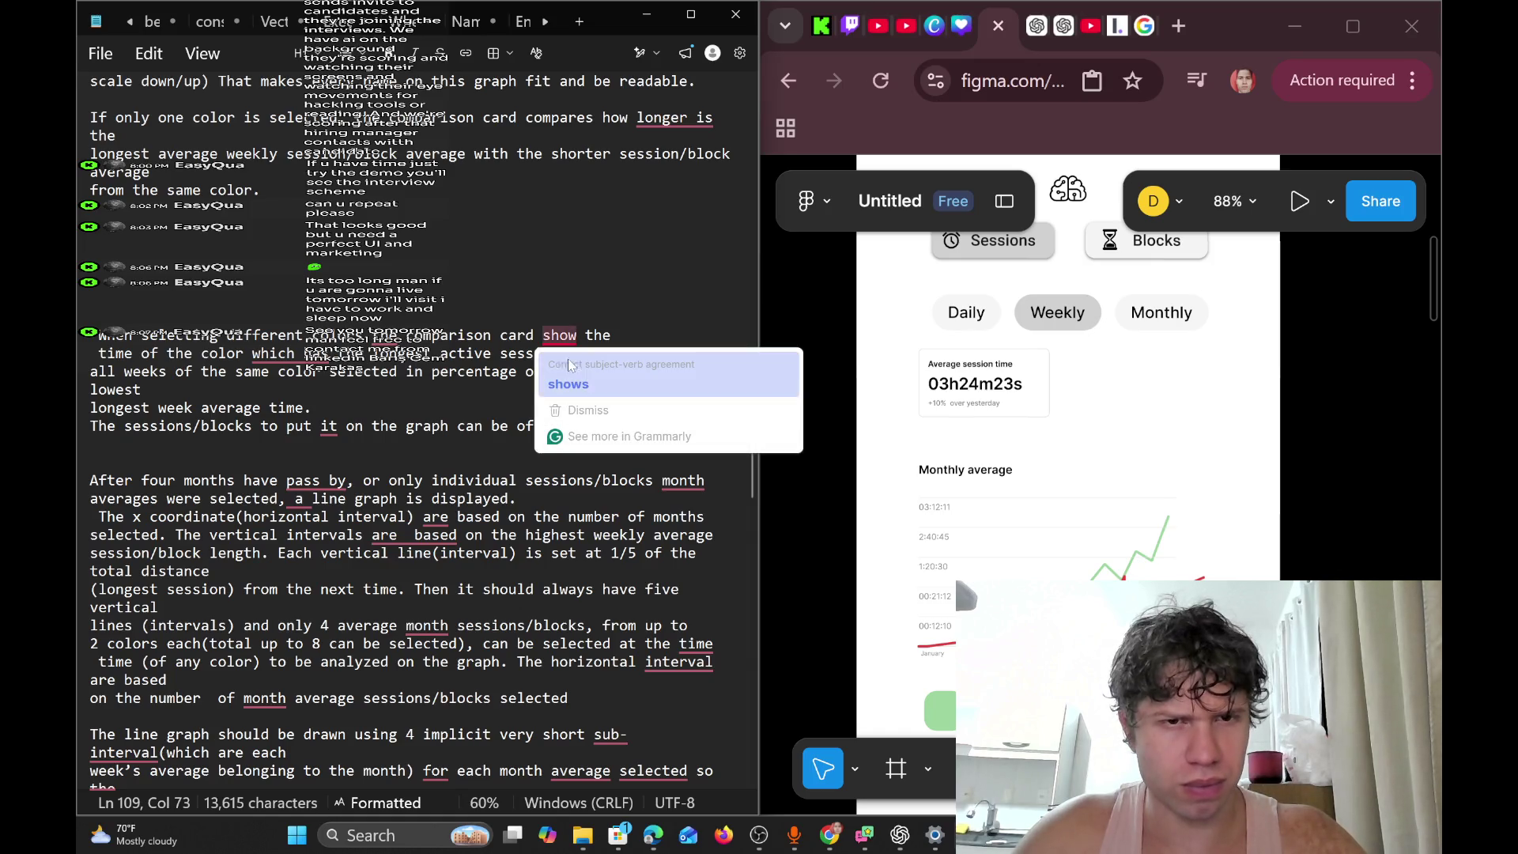
{"action": "left_click", "coordinate": [564, 384]}
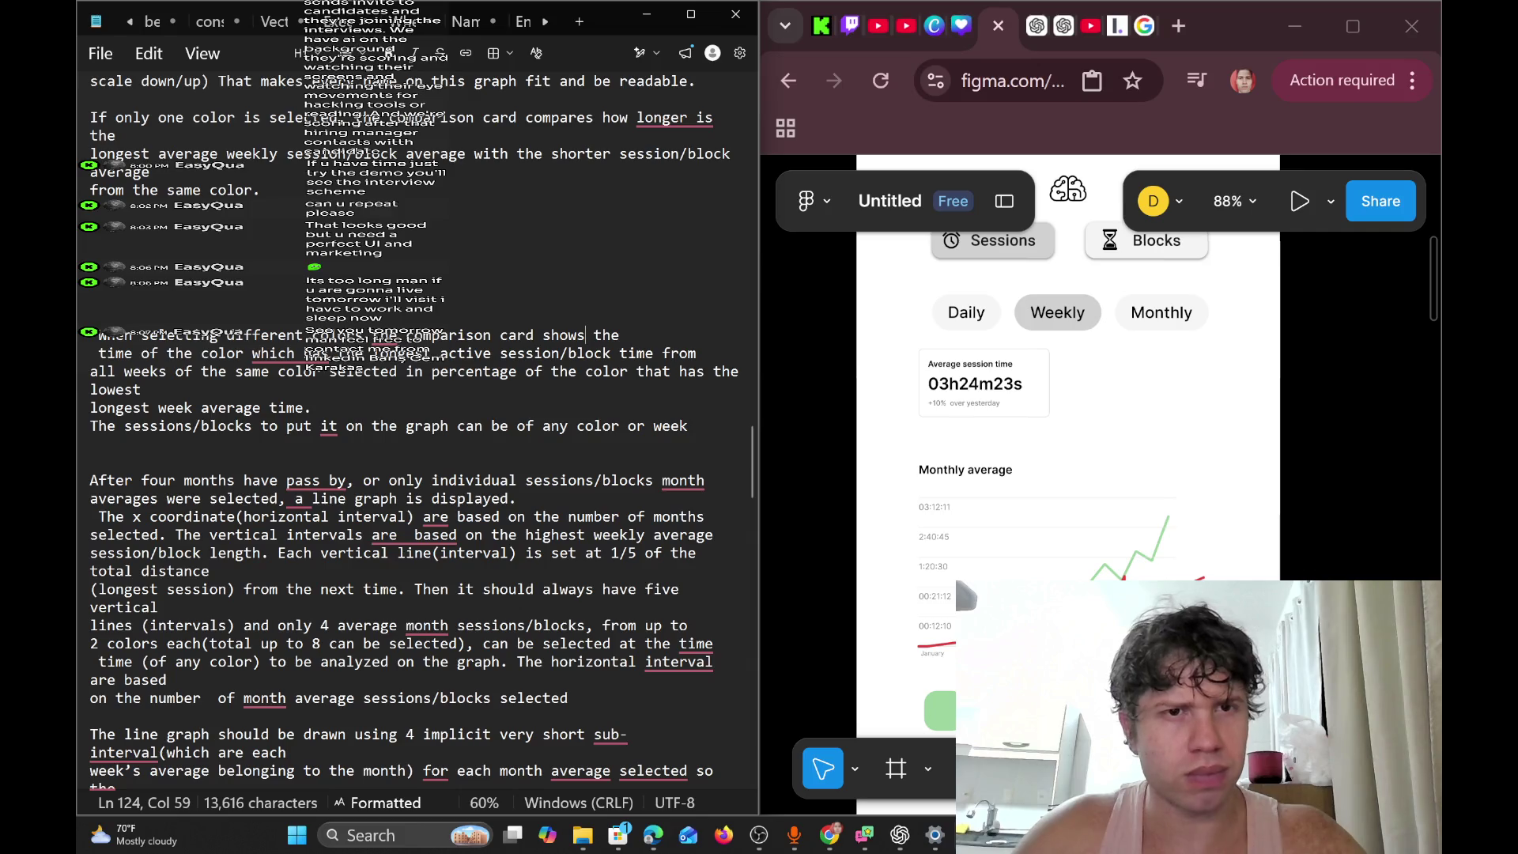
{"action": "mouse_move", "coordinate": [379, 338]}
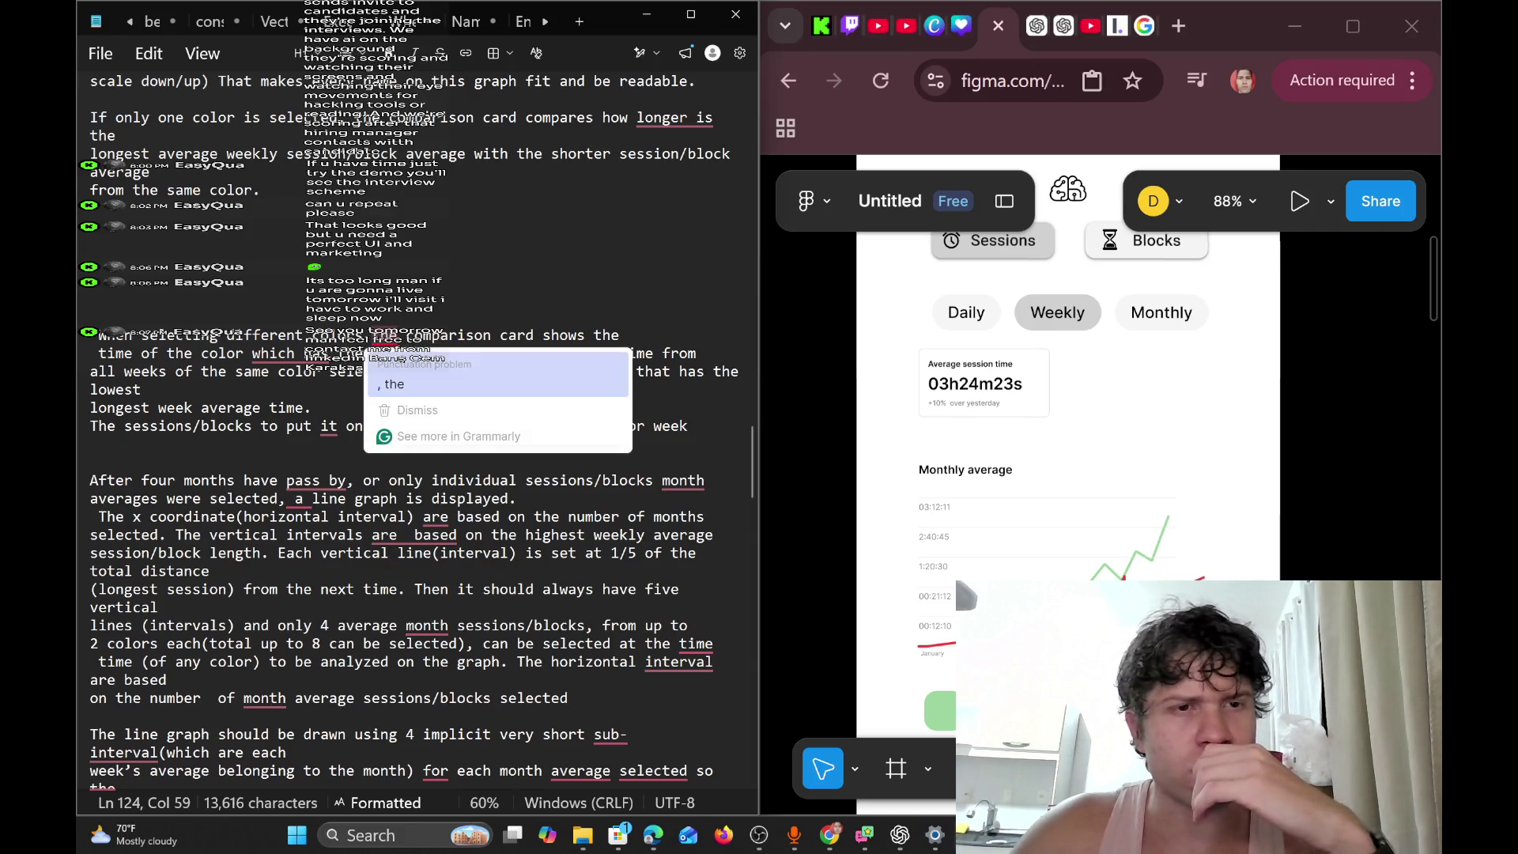
{"action": "left_click", "coordinate": [395, 383]}
{"action": "mouse_move", "coordinate": [273, 354]}
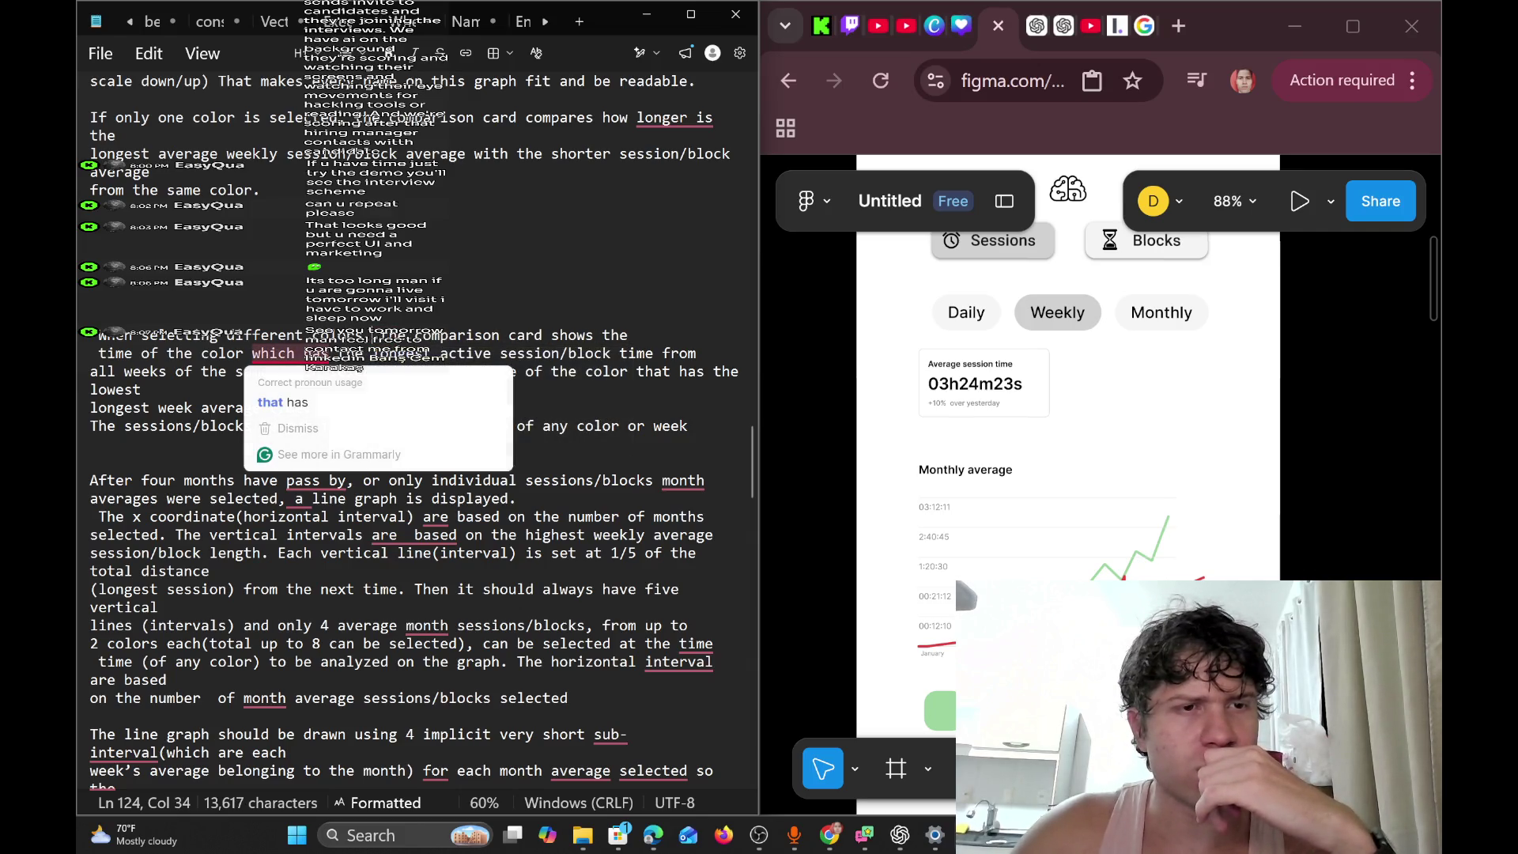
{"action": "left_click", "coordinate": [298, 385]}
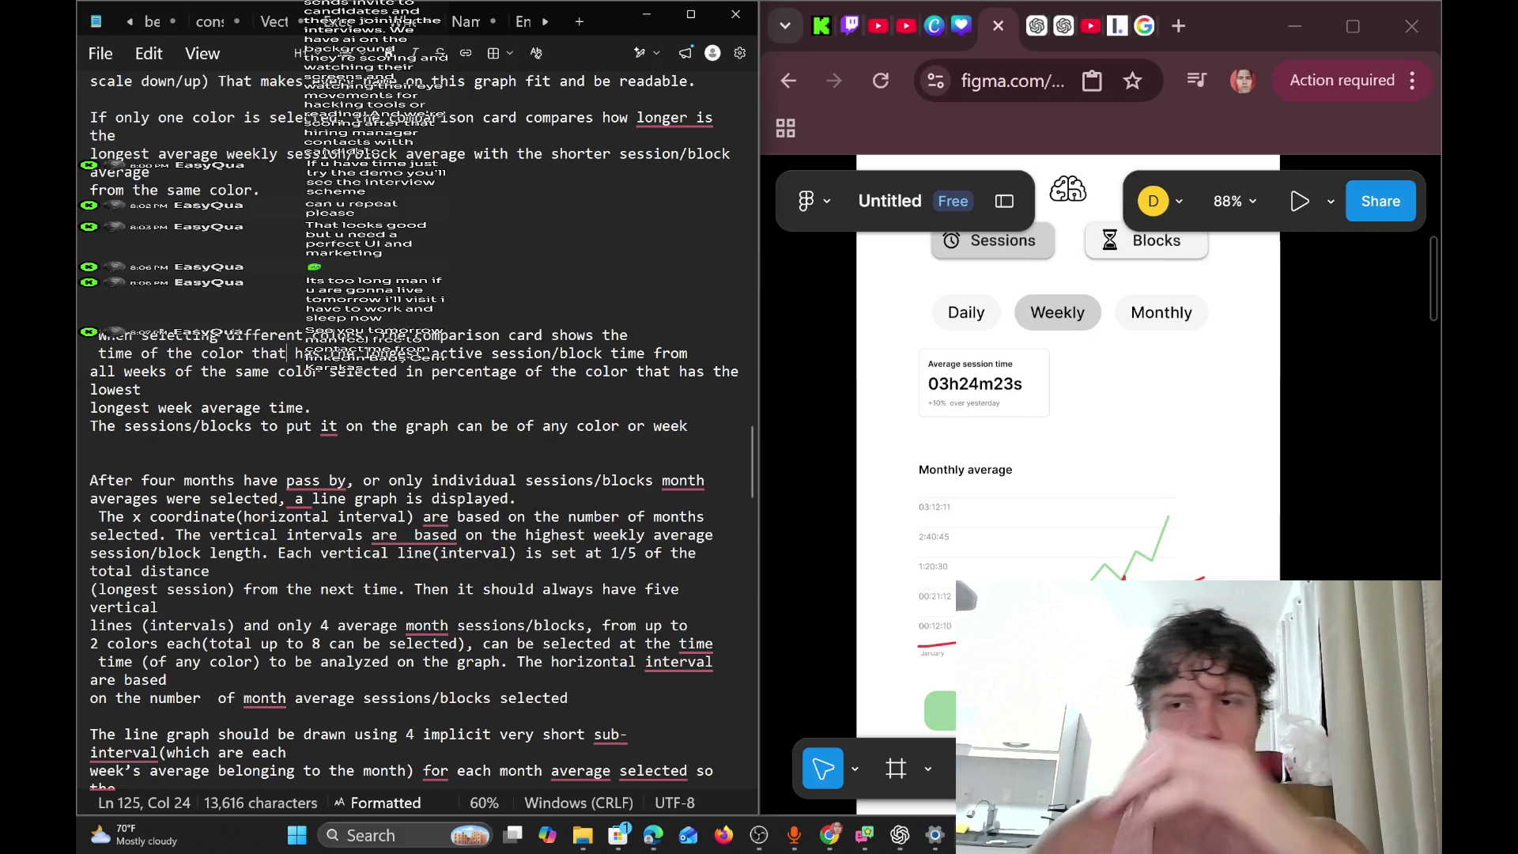
{"action": "left_click", "coordinate": [316, 479]}
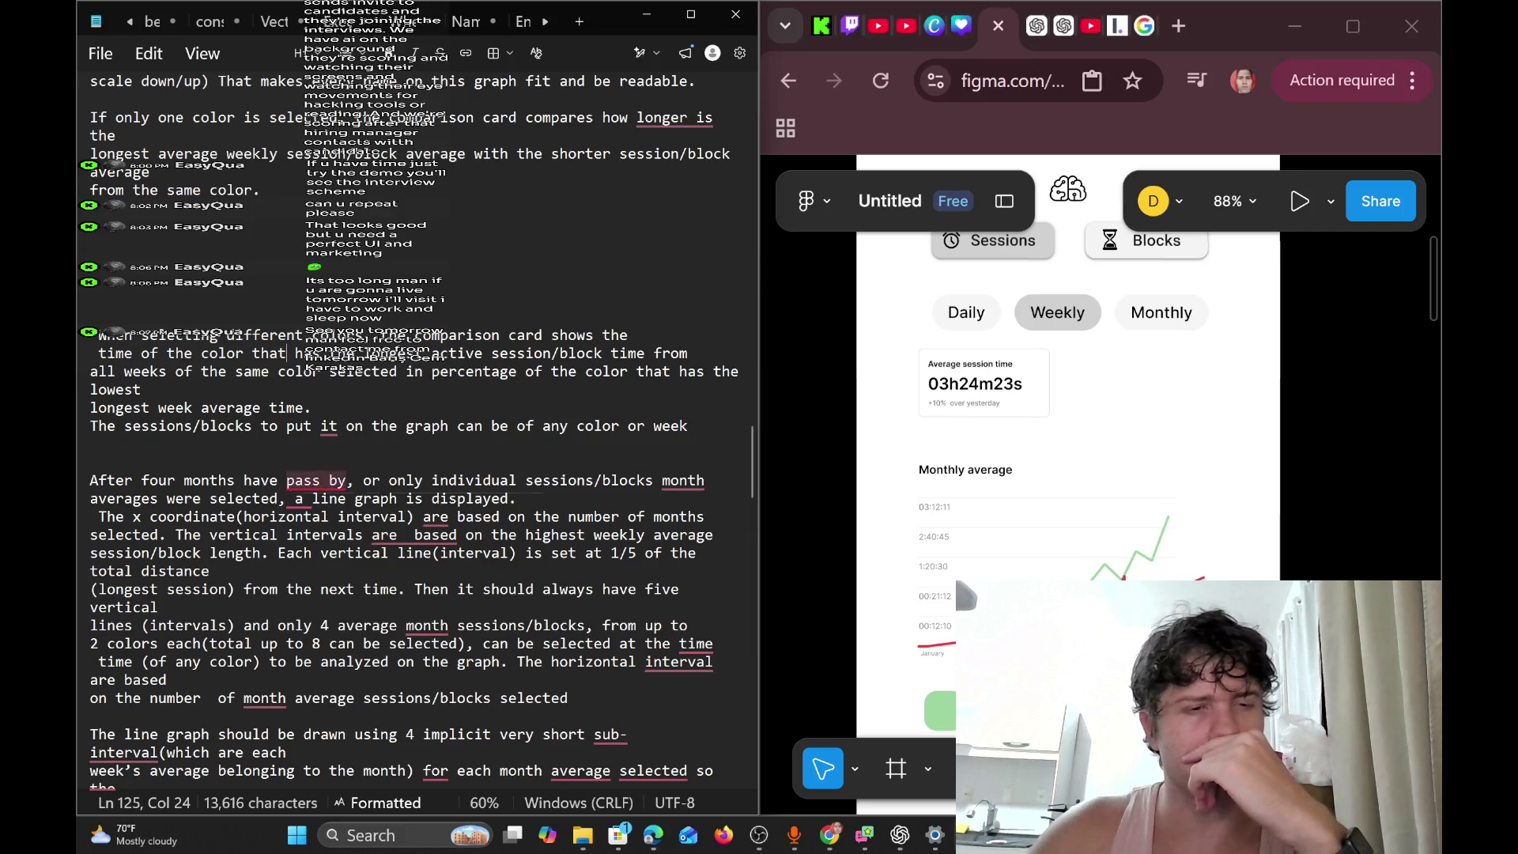
Step: Accept fixes for 'passed', 'to put on', 'per month', 'is based', and 'and a line graph'
{"action": "left_click", "coordinate": [339, 510]}
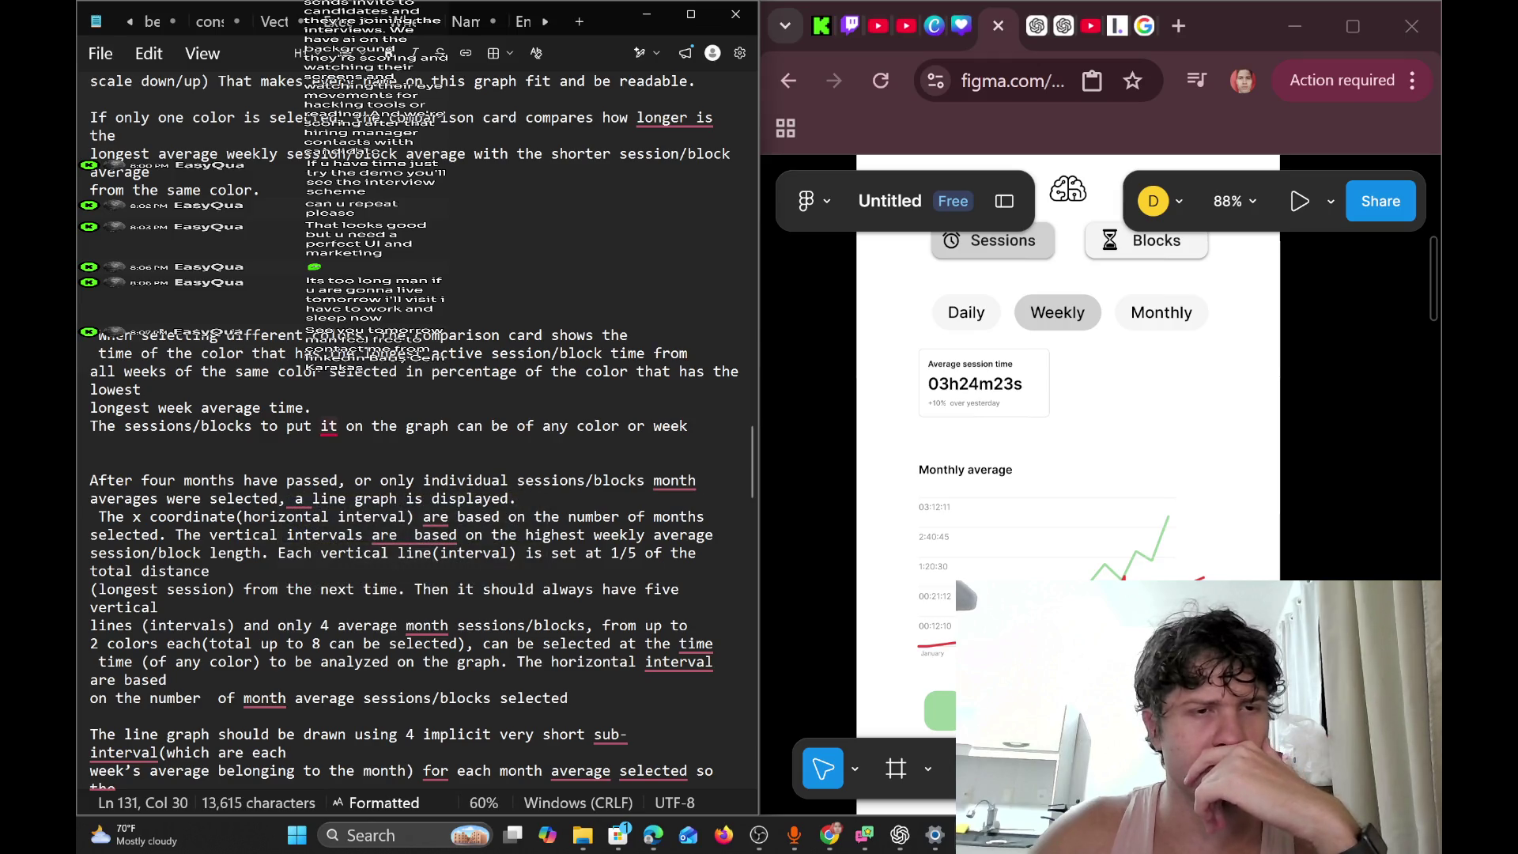
{"action": "left_click", "coordinate": [328, 425]}
{"action": "left_click", "coordinate": [344, 467]}
{"action": "left_click", "coordinate": [674, 480]}
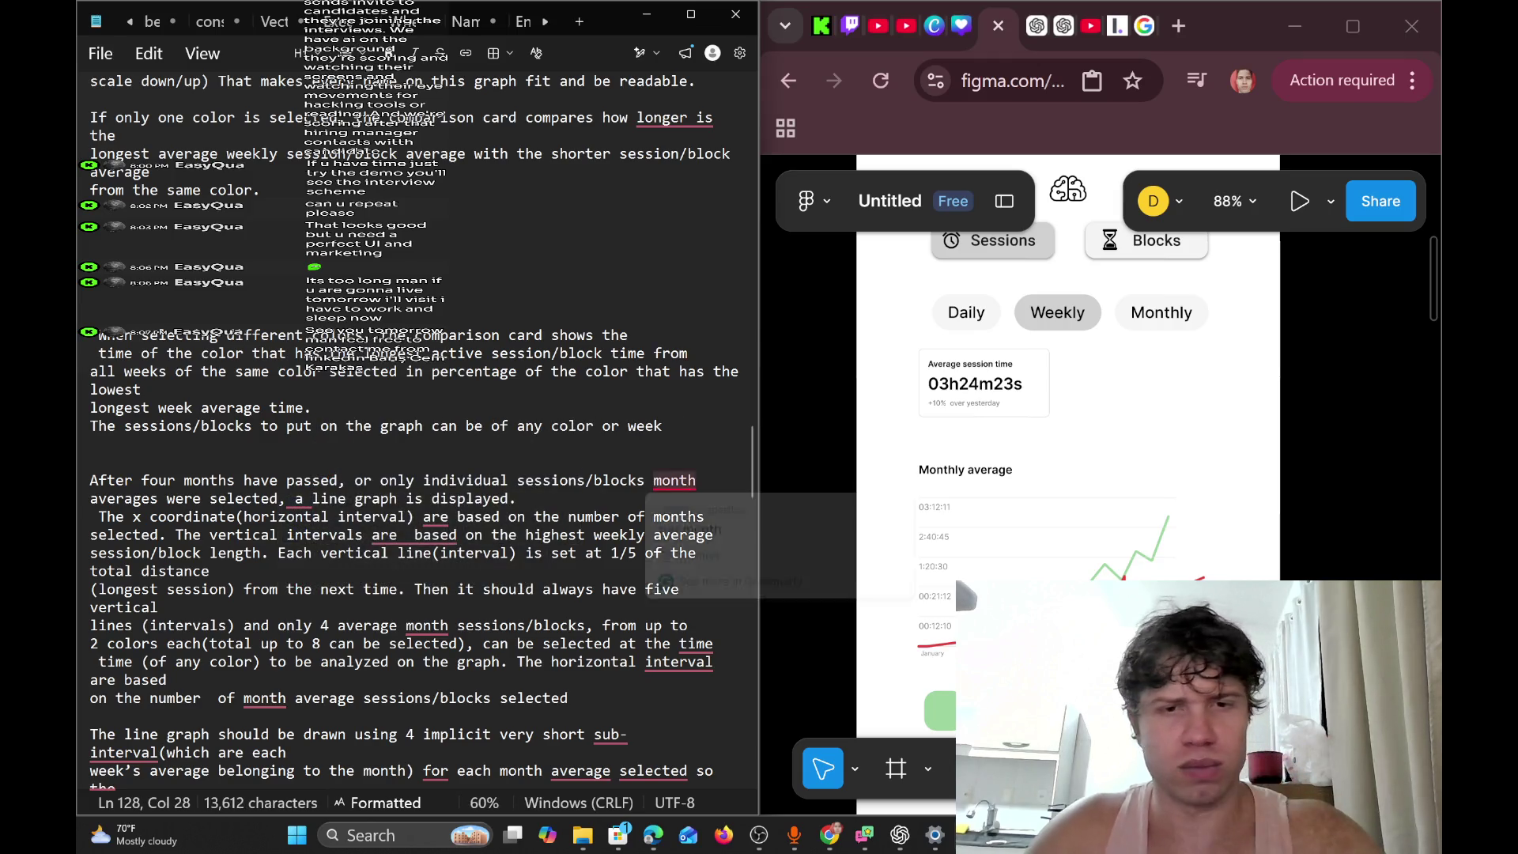
{"action": "left_click", "coordinate": [695, 510]}
{"action": "left_click", "coordinate": [427, 534]}
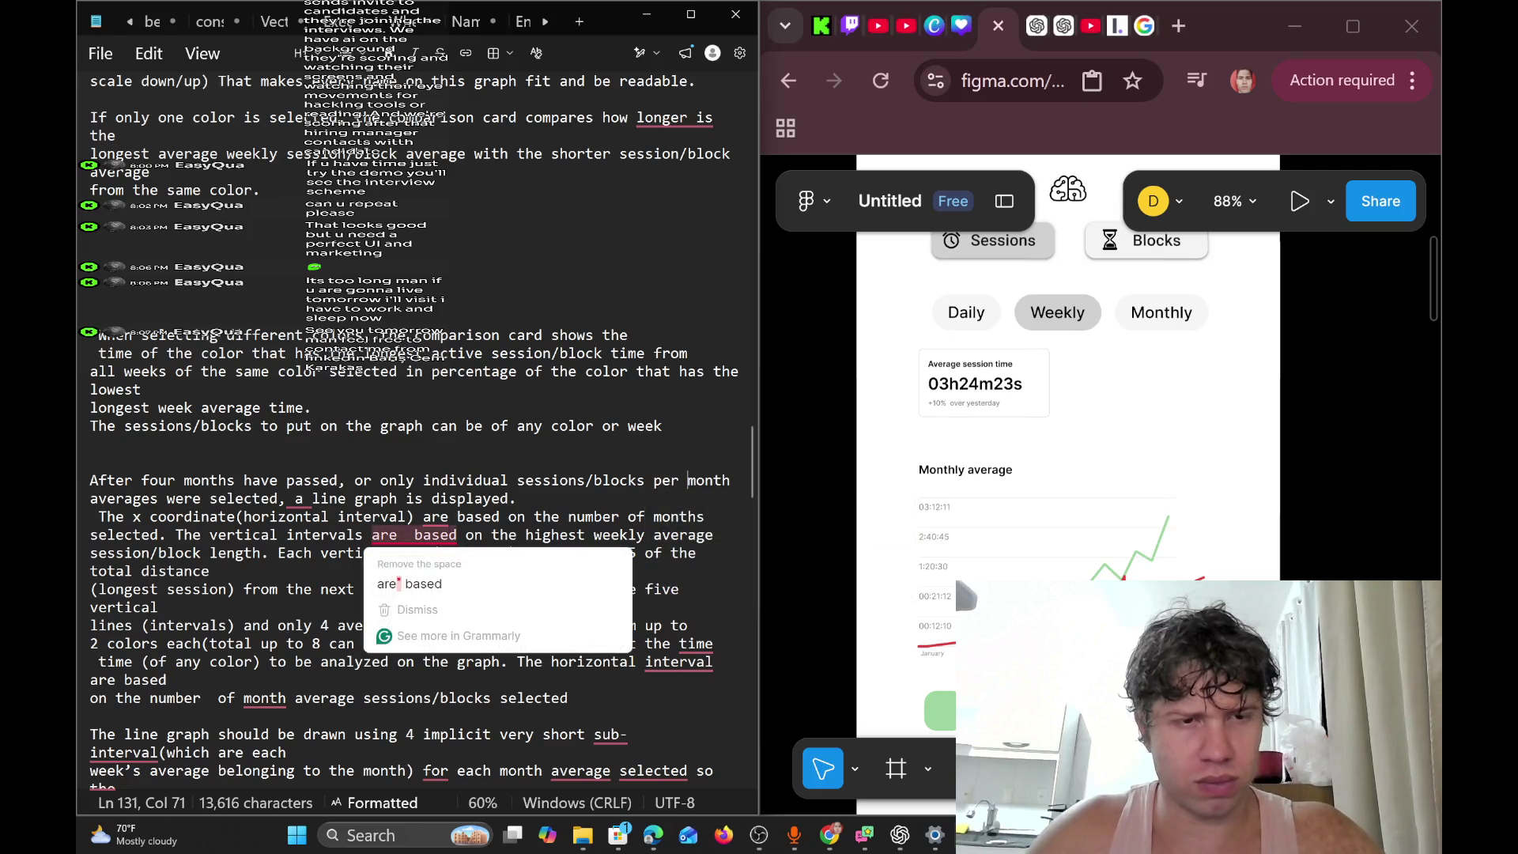
{"action": "left_click", "coordinate": [448, 583]}
{"action": "left_click", "coordinate": [436, 516]}
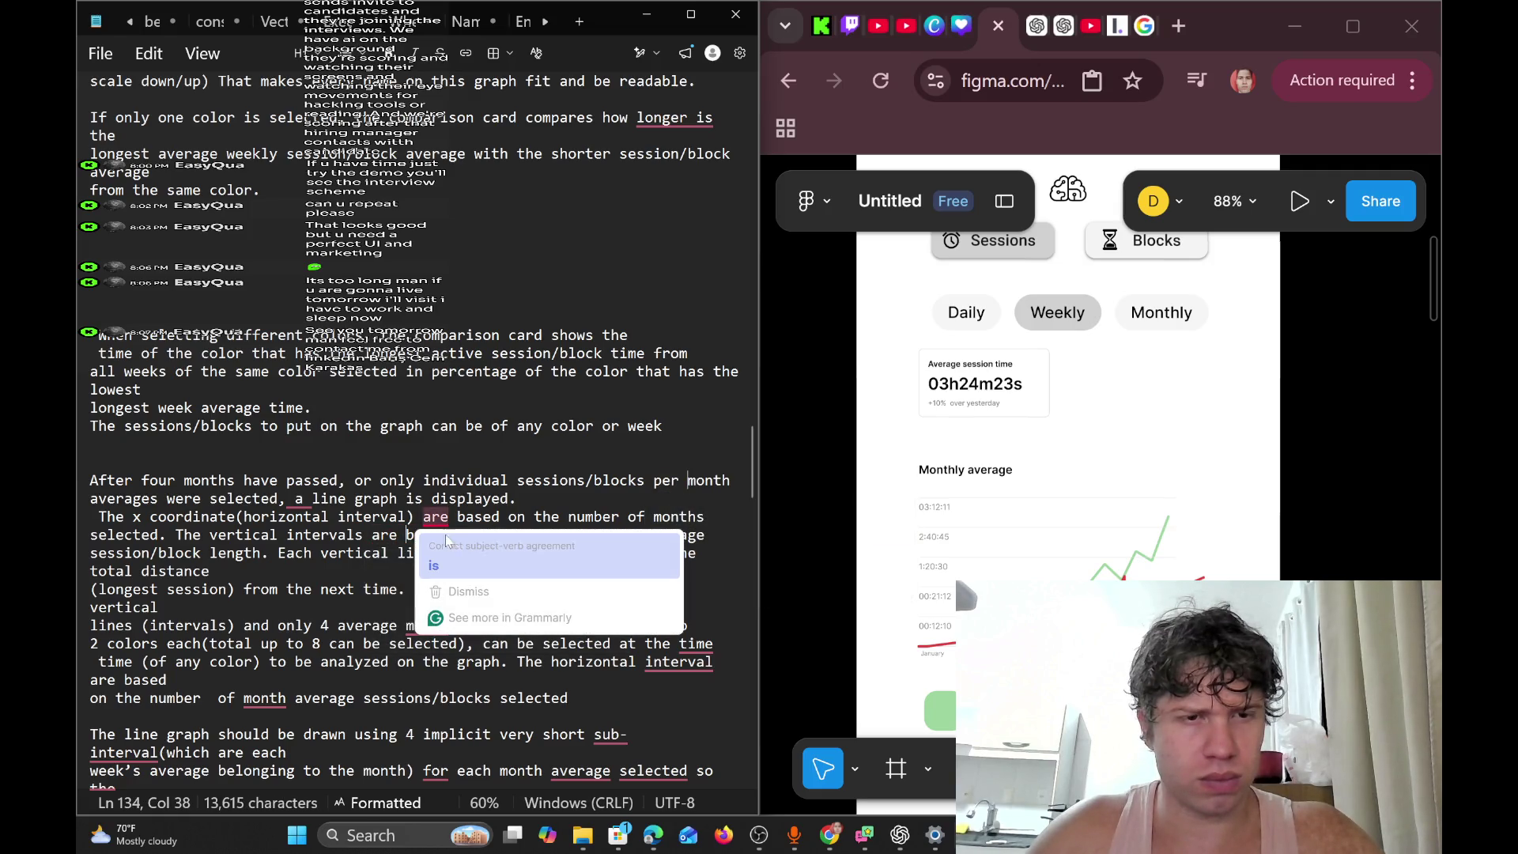
{"action": "left_click", "coordinate": [455, 566]}
{"action": "left_click", "coordinate": [298, 498]}
{"action": "left_click", "coordinate": [308, 547]}
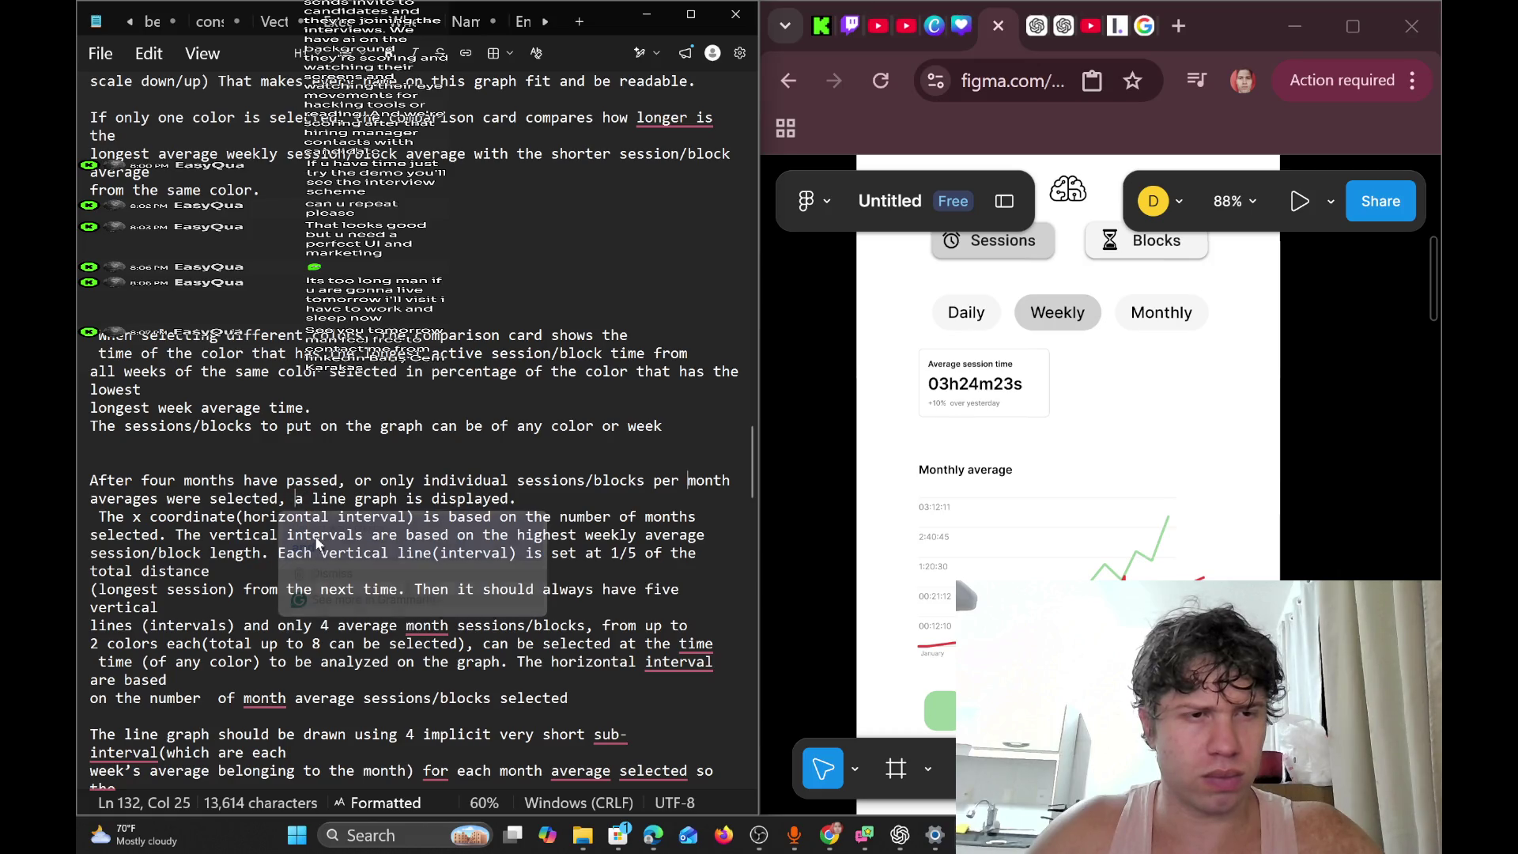
Step: Change 'month' to 'monthly', fix 'sub-intervals', 'months of', 'intervals', and replace the repeated 'time' with 'same'
{"action": "scroll", "coordinate": [411, 474], "scroll_direction": "down", "scroll_amount": 2}
{"action": "left_click", "coordinate": [427, 553]}
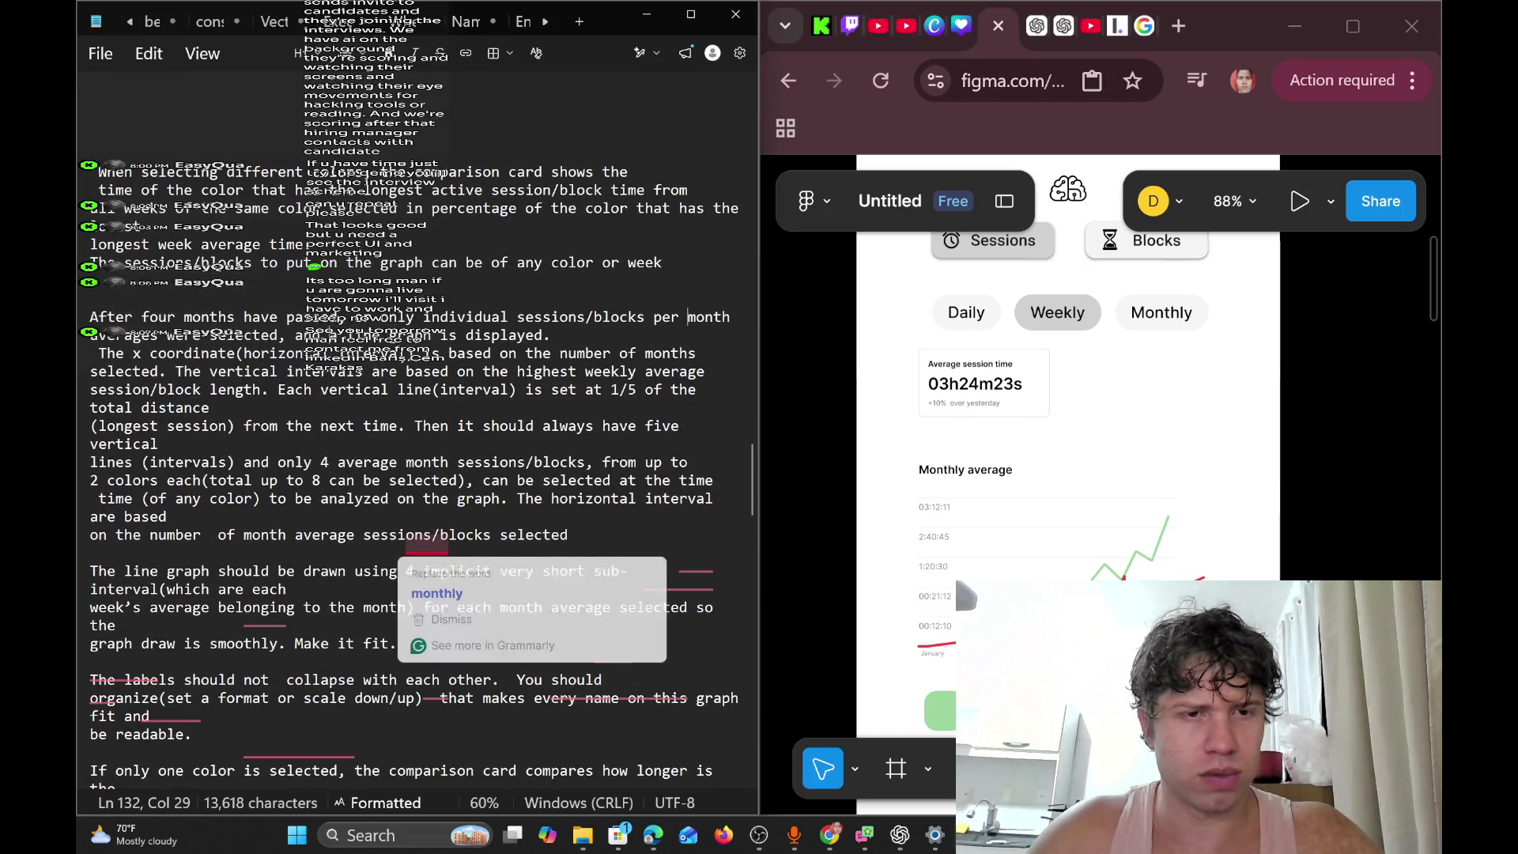
{"action": "left_click", "coordinate": [443, 587]}
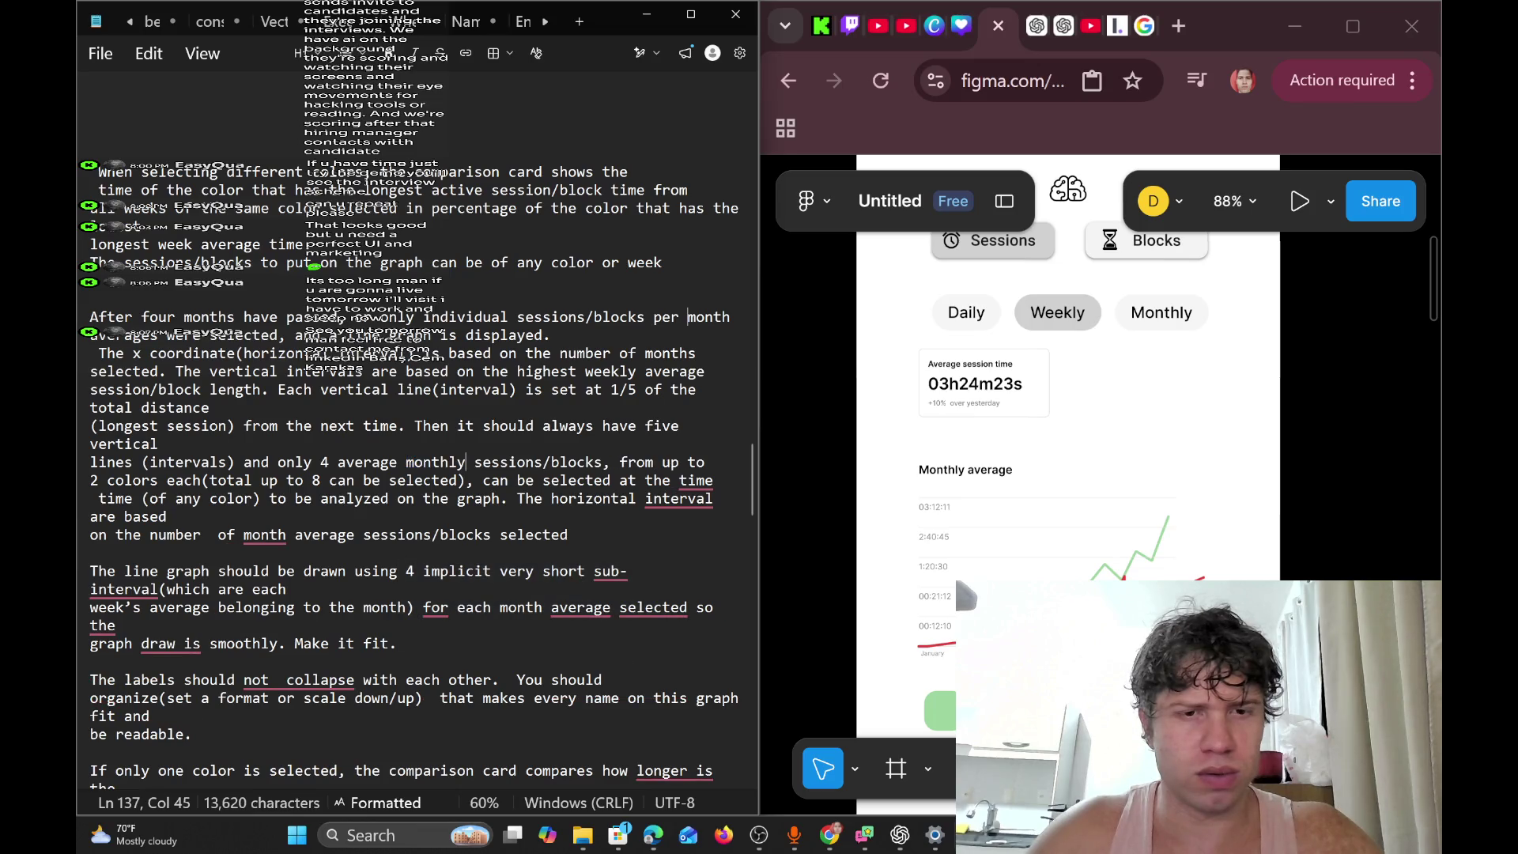
{"action": "left_click", "coordinate": [610, 571]}
{"action": "left_click", "coordinate": [628, 612]}
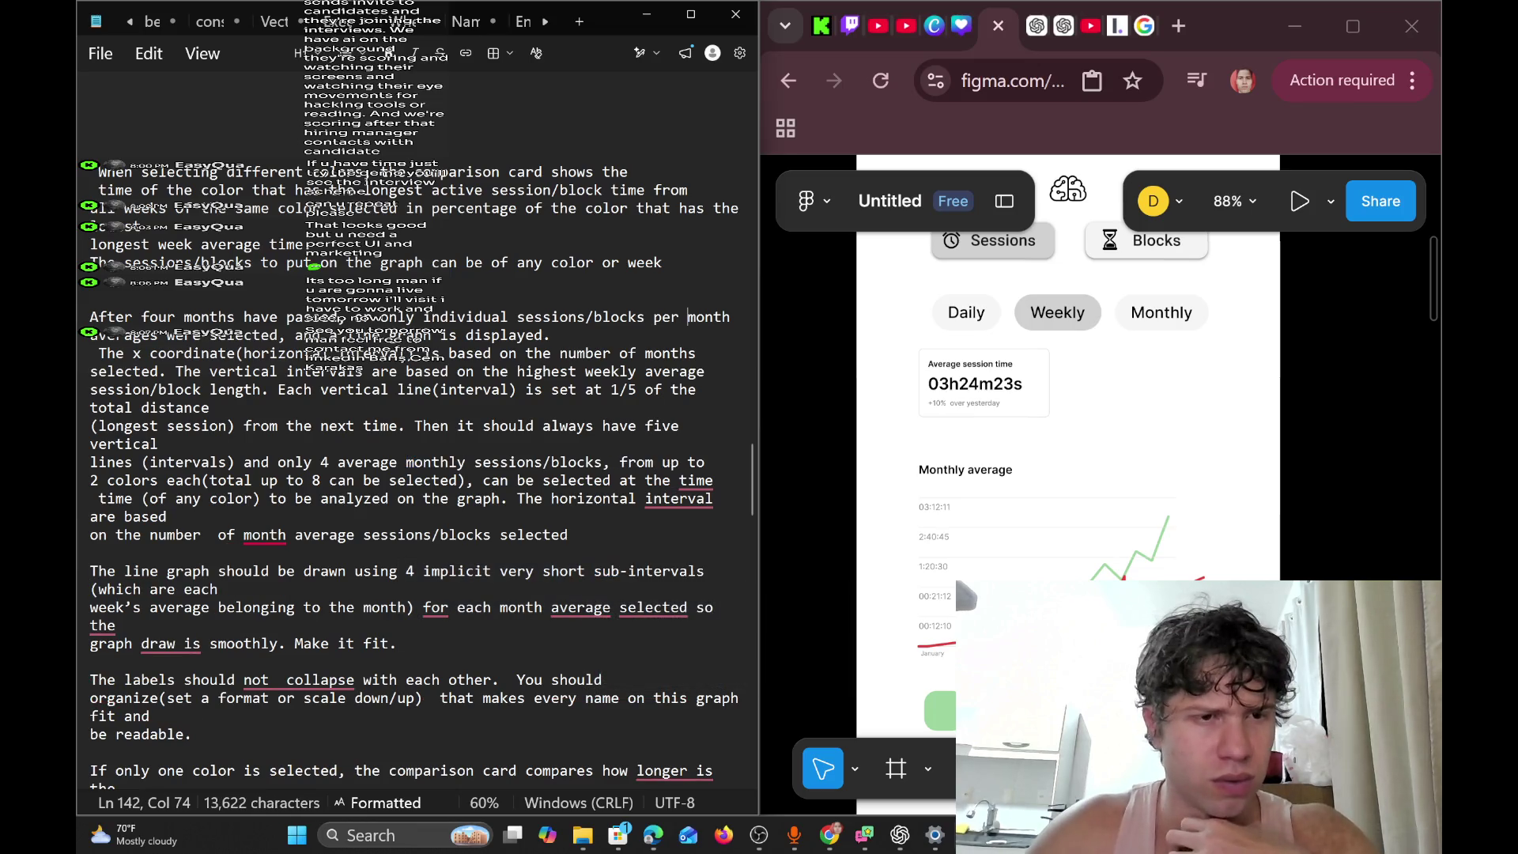
{"action": "left_click", "coordinate": [264, 535]}
{"action": "left_click", "coordinate": [286, 578]}
{"action": "type", "text": "s of"}
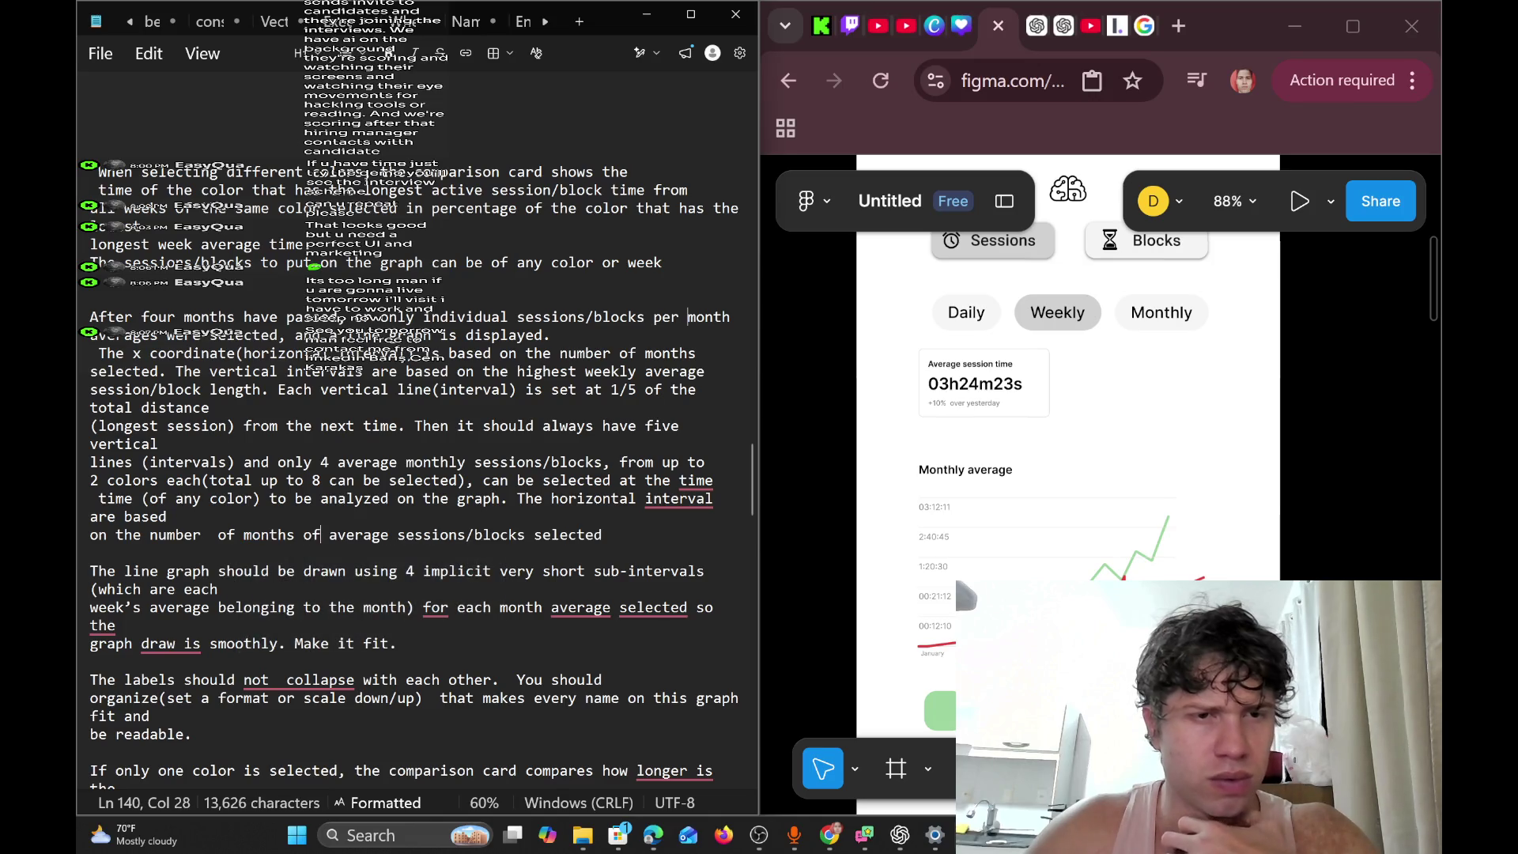
{"action": "left_click", "coordinate": [679, 499]}
{"action": "left_click", "coordinate": [664, 542]}
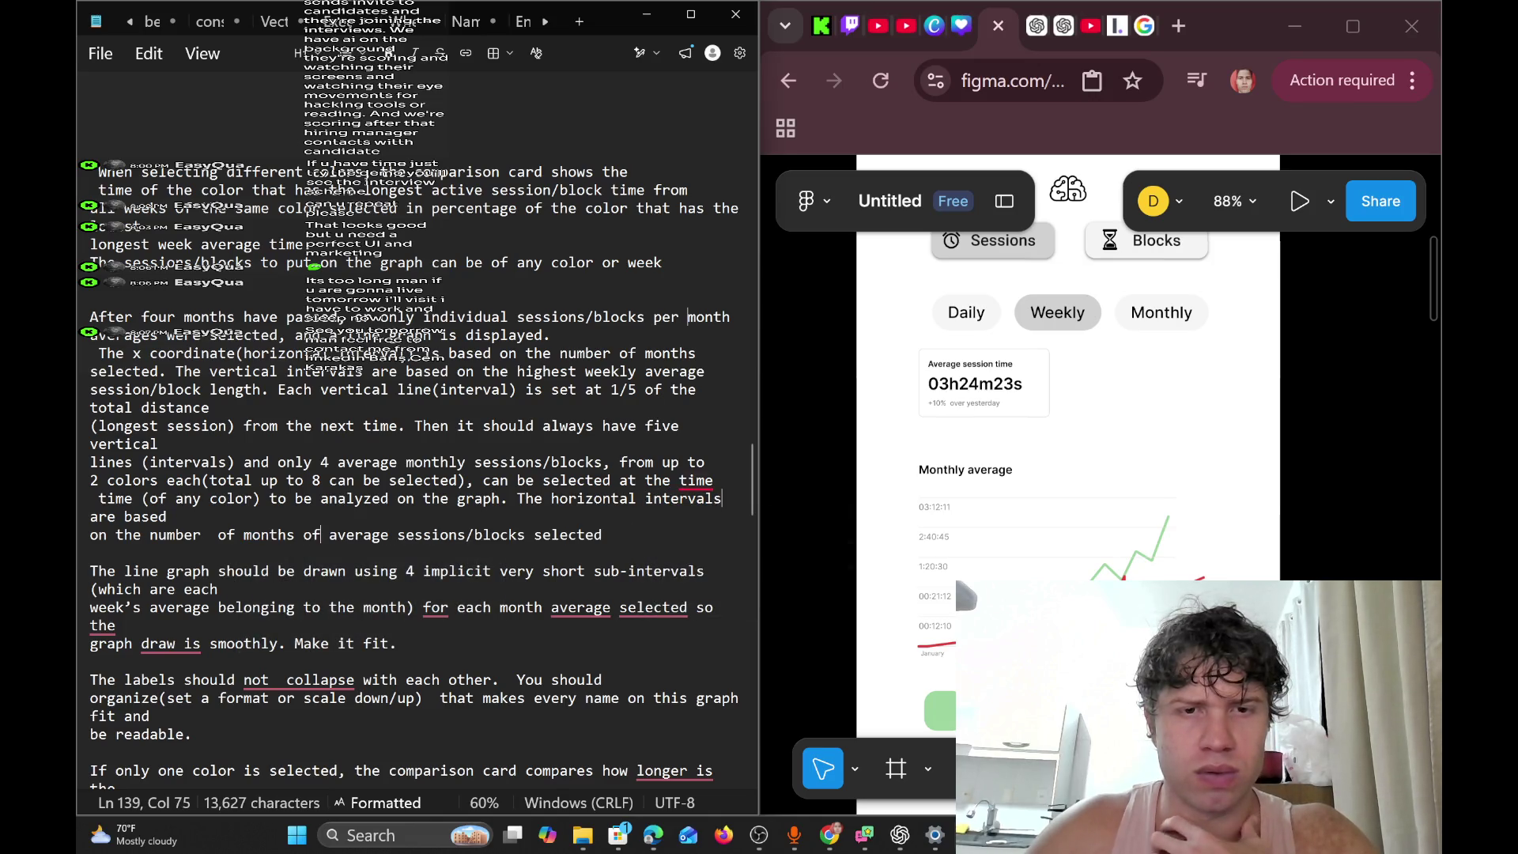
{"action": "left_click", "coordinate": [696, 480]}
{"action": "left_click", "coordinate": [711, 525]}
Step: Make the monthly sentence start 'For each month, the average' with a capital 'For'
{"action": "scroll", "coordinate": [712, 525], "scroll_direction": "down", "scroll_amount": 1}
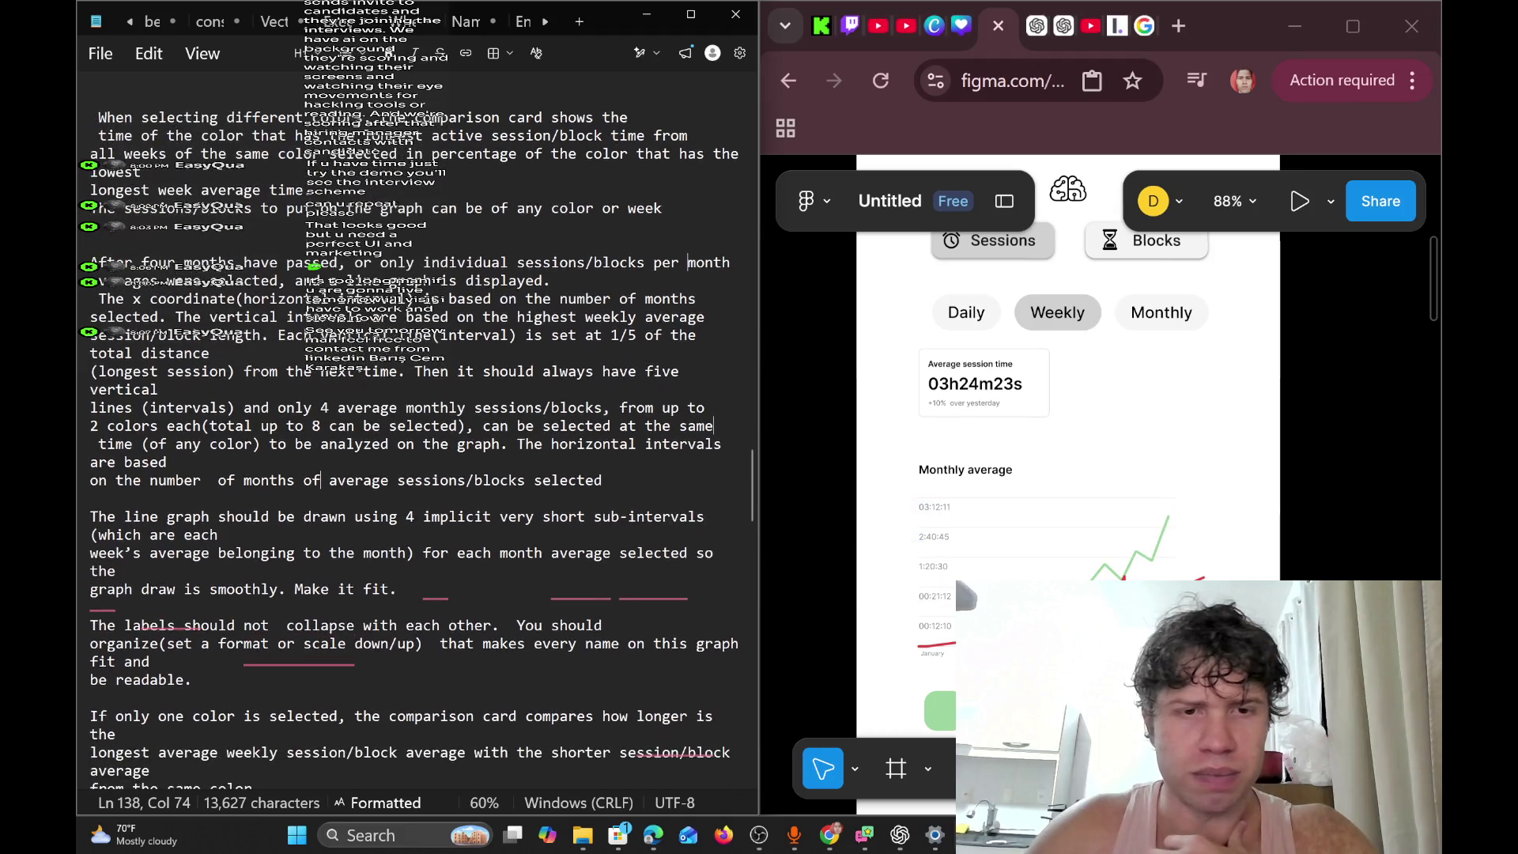
{"action": "left_click", "coordinate": [586, 553]}
{"action": "scroll", "coordinate": [587, 553], "scroll_direction": "down", "scroll_amount": 1}
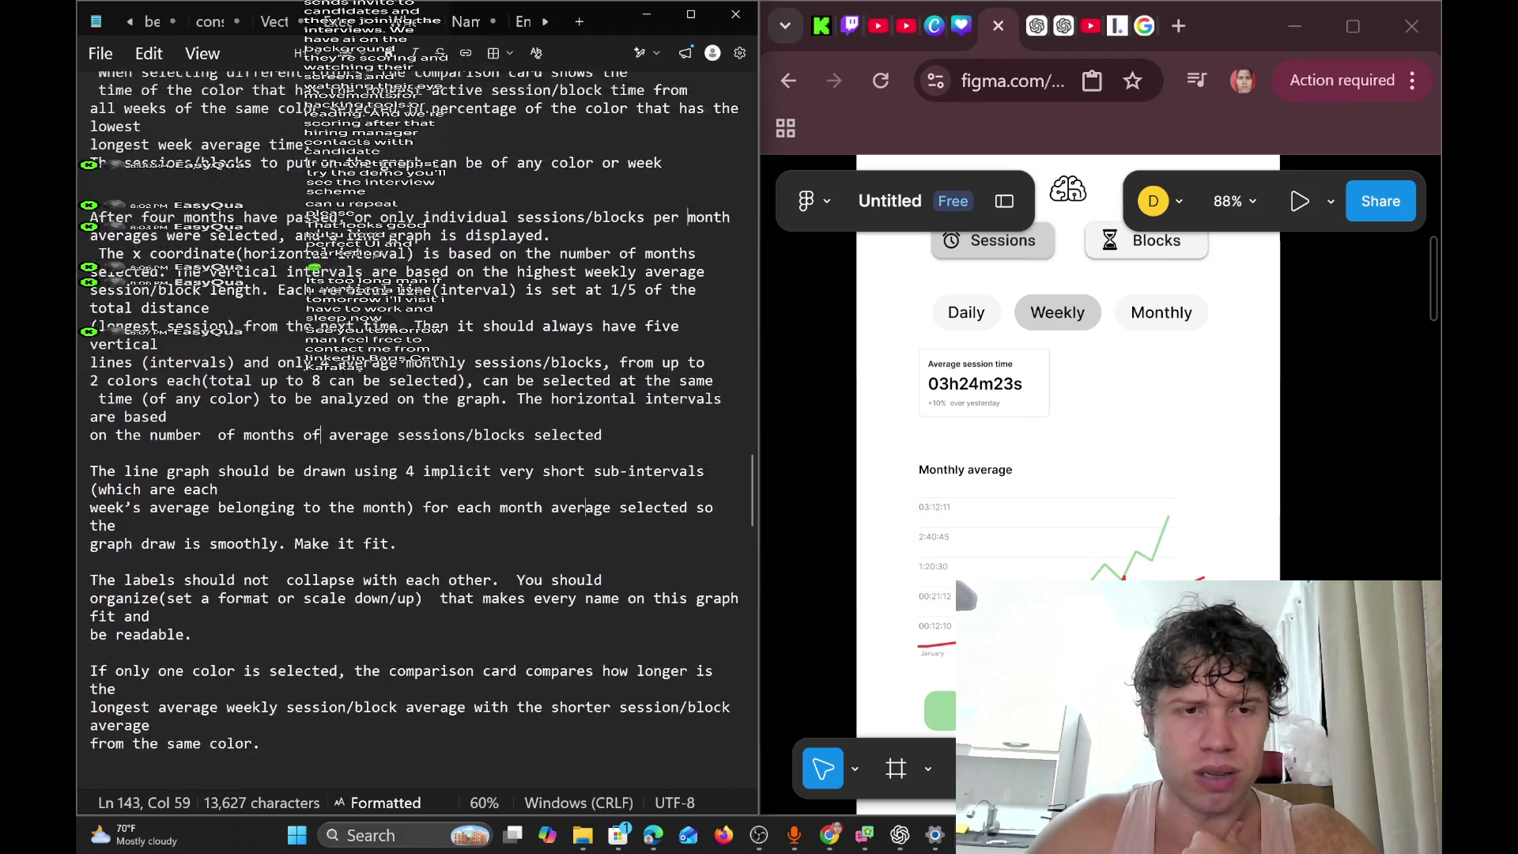
{"action": "scroll", "coordinate": [416, 427], "scroll_direction": "down", "scroll_amount": 3}
{"action": "mouse_move", "coordinate": [436, 389]}
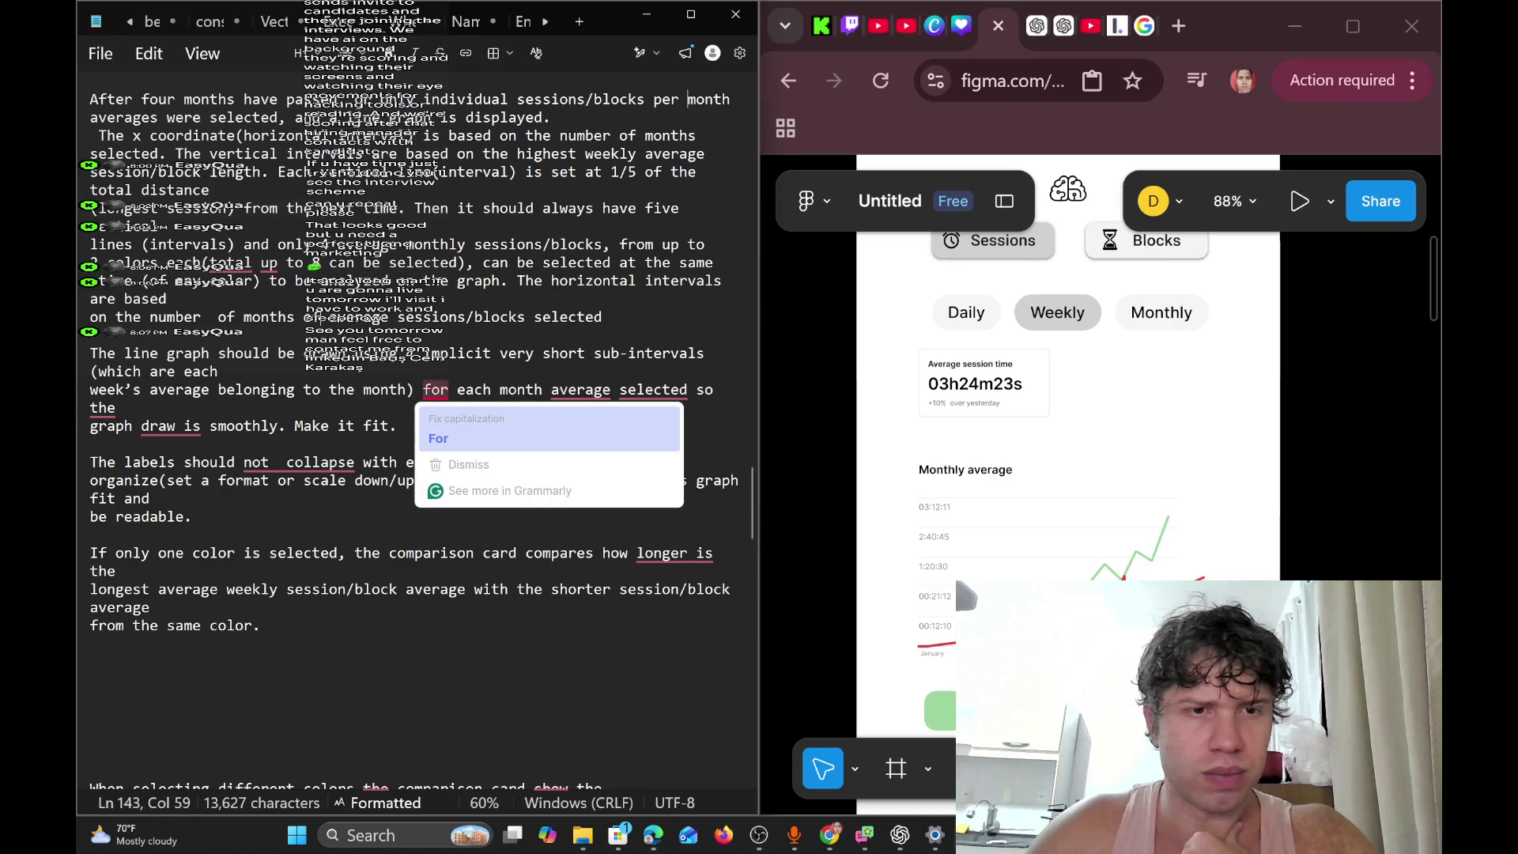
{"action": "left_click", "coordinate": [549, 438]}
{"action": "mouse_move", "coordinate": [581, 389]}
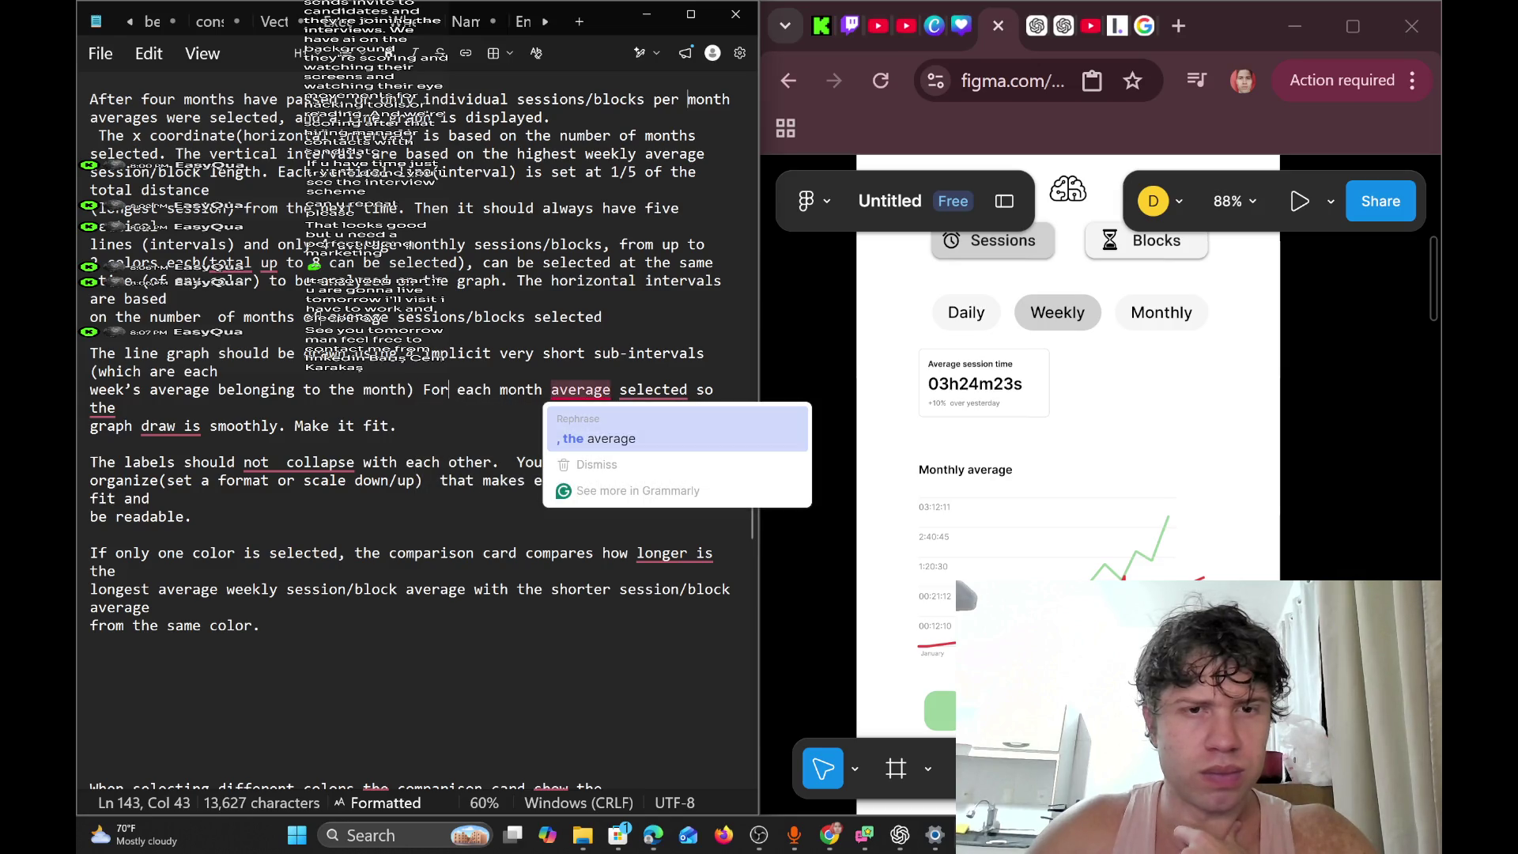
{"action": "left_click", "coordinate": [601, 436]}
Step: Insert 'is' before 'selected', fix 'draws smoothly' and 'not collapse', and make it 'a total of up to'
{"action": "left_click", "coordinate": [662, 389]}
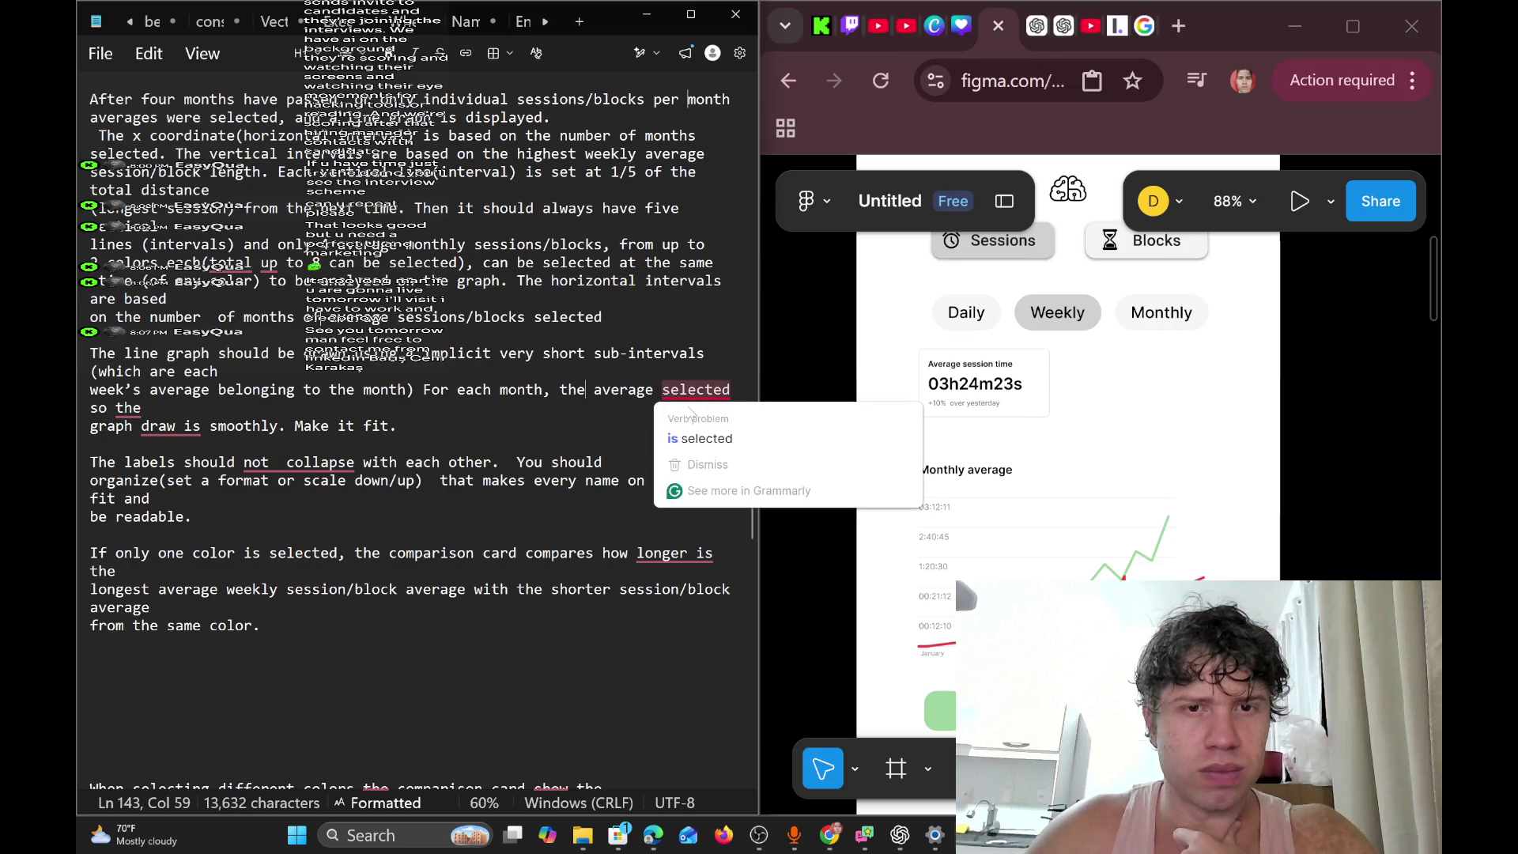
{"action": "type", "text": "is"}
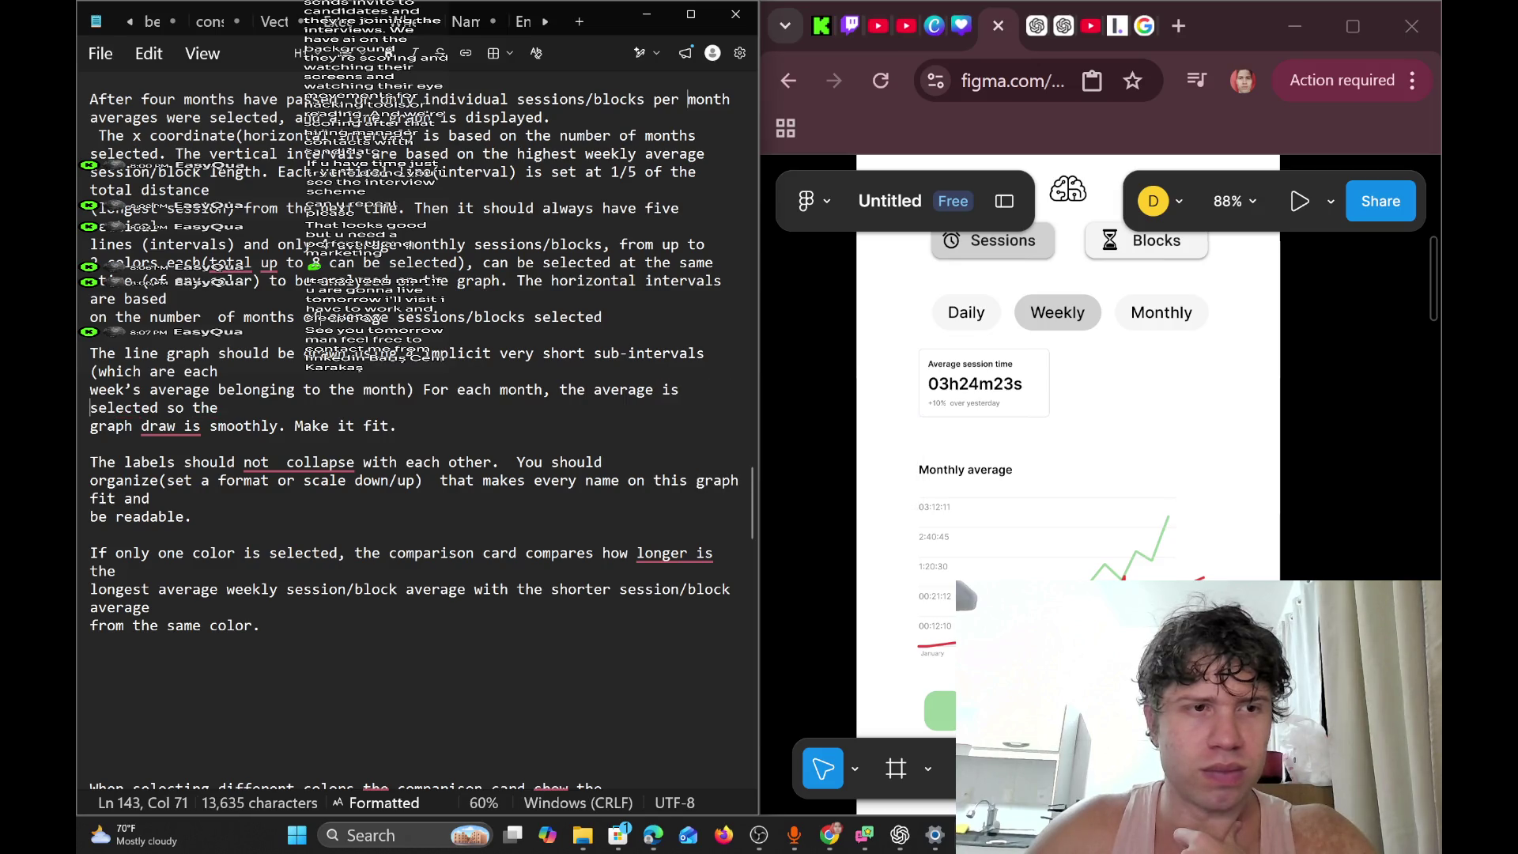
{"action": "mouse_move", "coordinate": [171, 425]}
{"action": "left_click", "coordinate": [170, 475]}
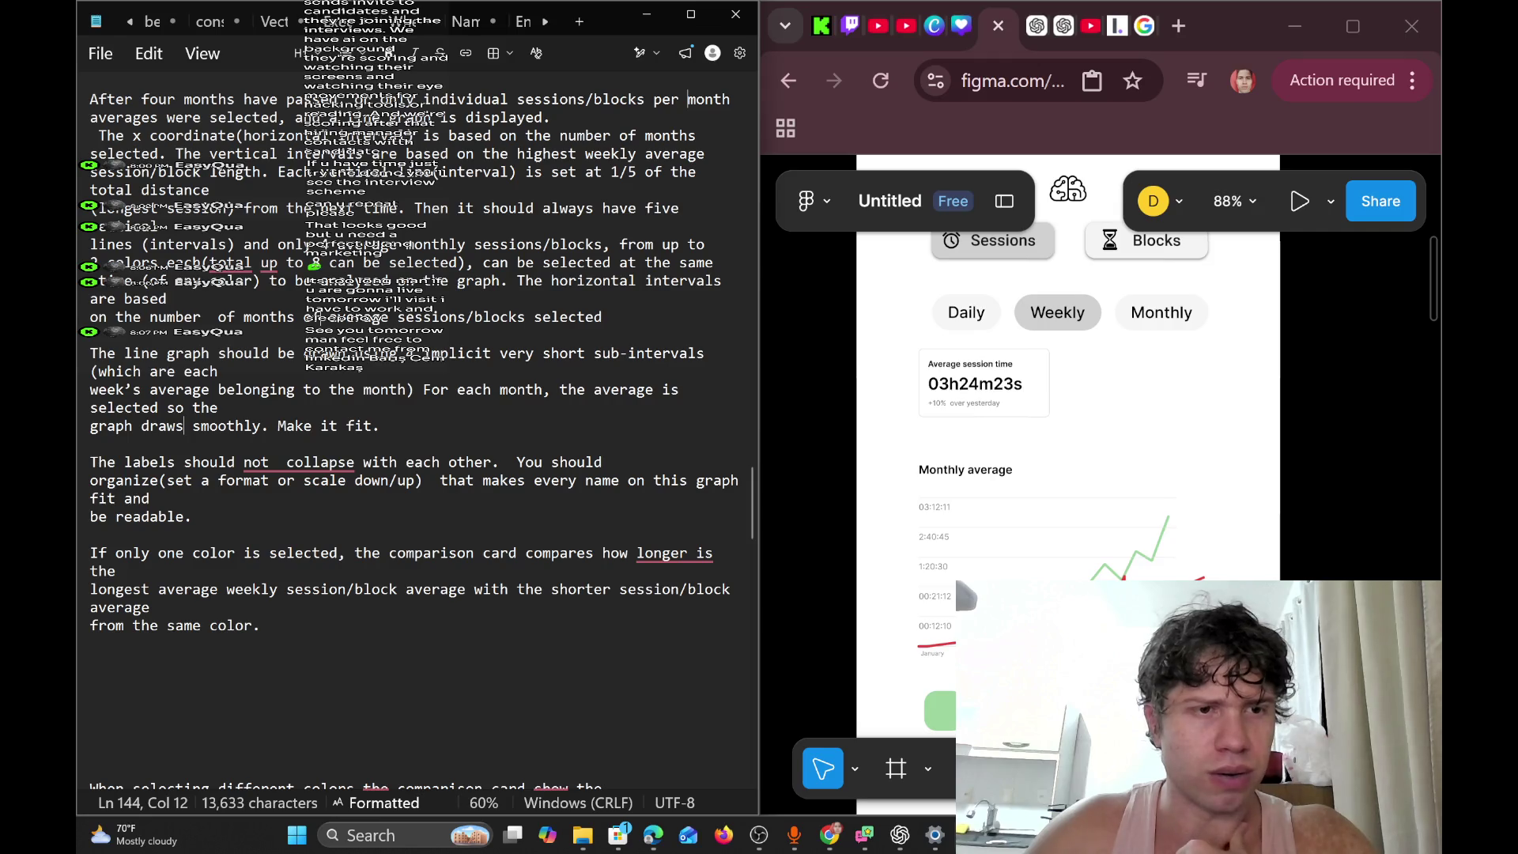
{"action": "mouse_move", "coordinate": [273, 461]}
{"action": "left_click", "coordinate": [299, 498]}
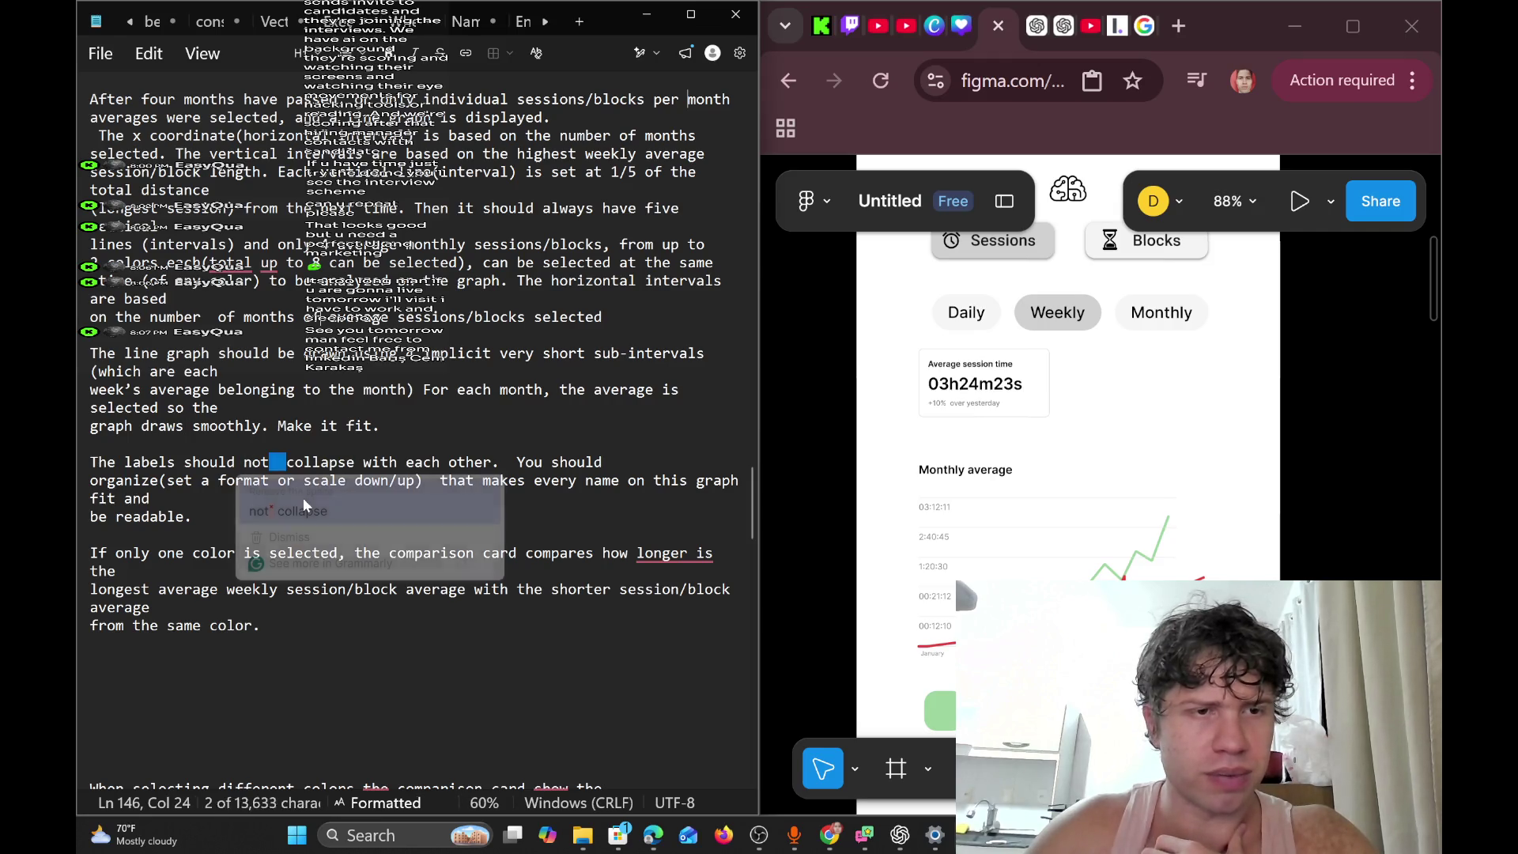
{"action": "mouse_move", "coordinate": [238, 263]}
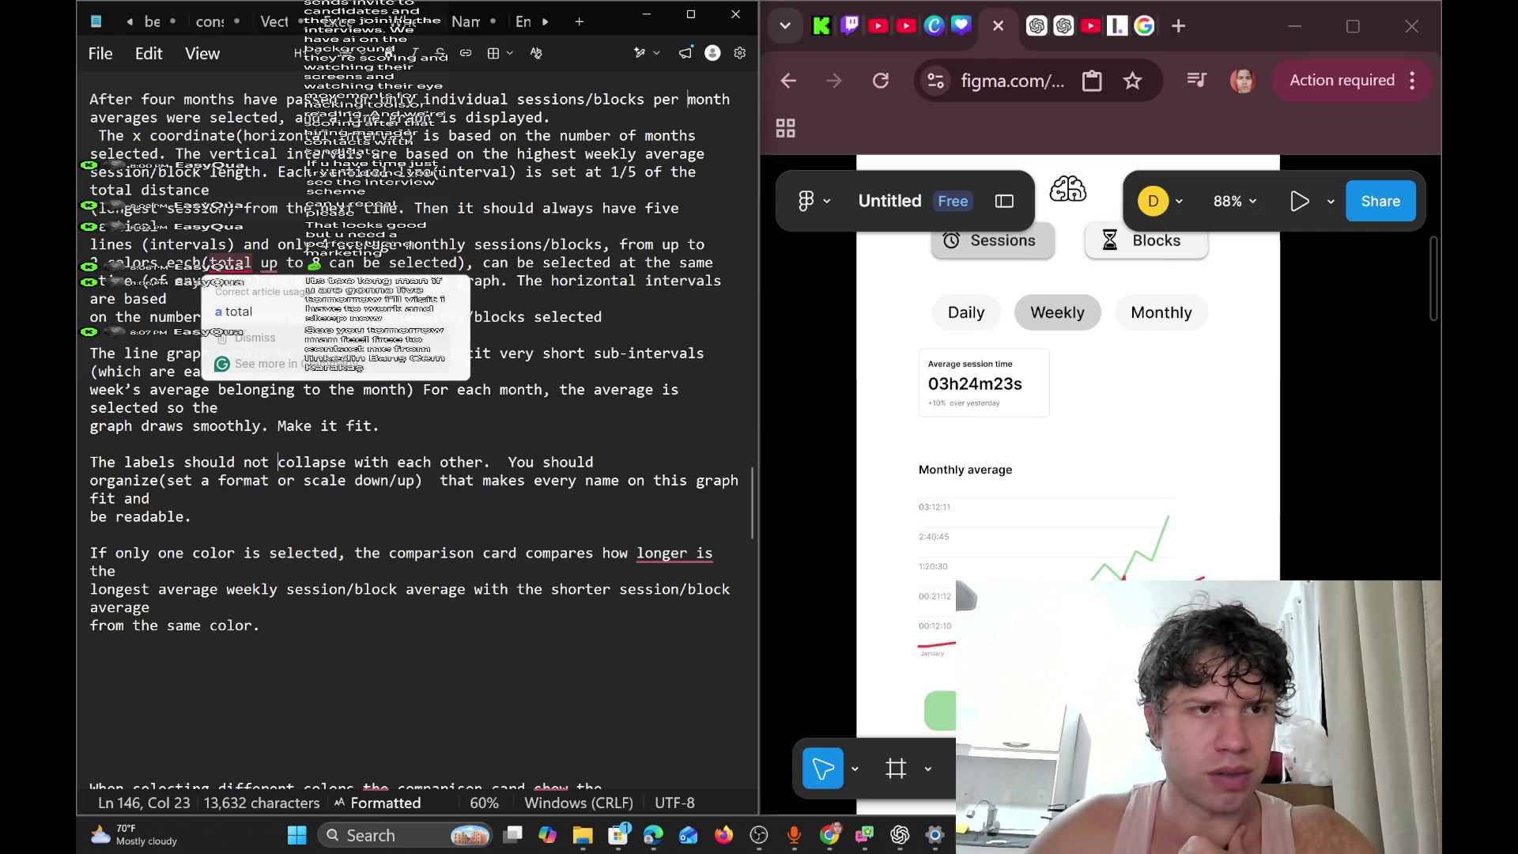
{"action": "left_click", "coordinate": [257, 294]}
{"action": "mouse_move", "coordinate": [286, 264]}
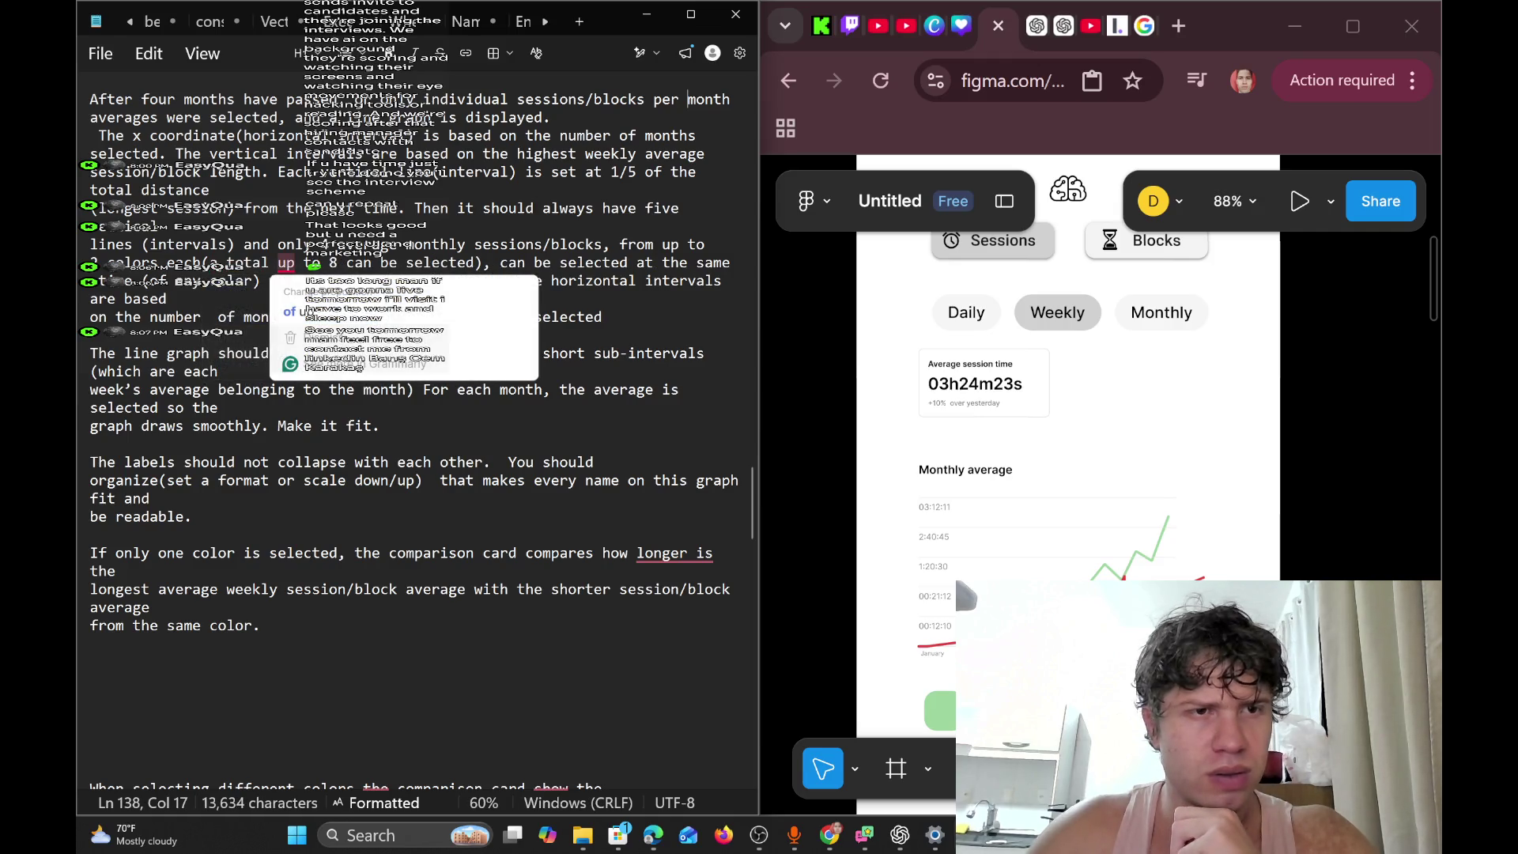
{"action": "left_click", "coordinate": [297, 302]}
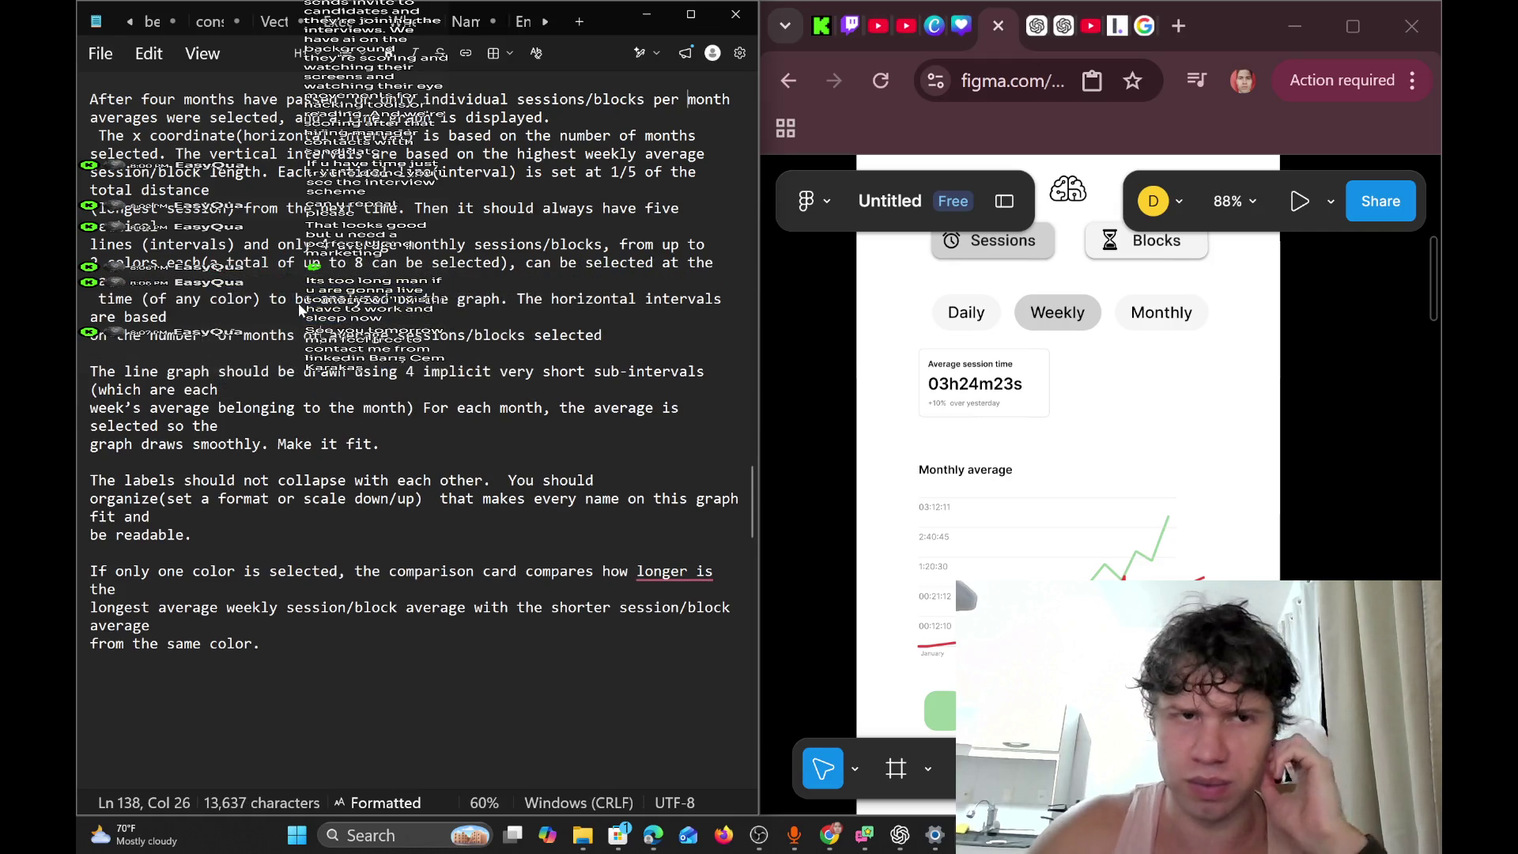
{"action": "type", "text": "of"}
Step: Type 'easy each' after 'which are' and join 'graph draws smoothly' onto the previous line
{"action": "scroll", "coordinate": [297, 302], "scroll_direction": "down", "scroll_amount": 3}
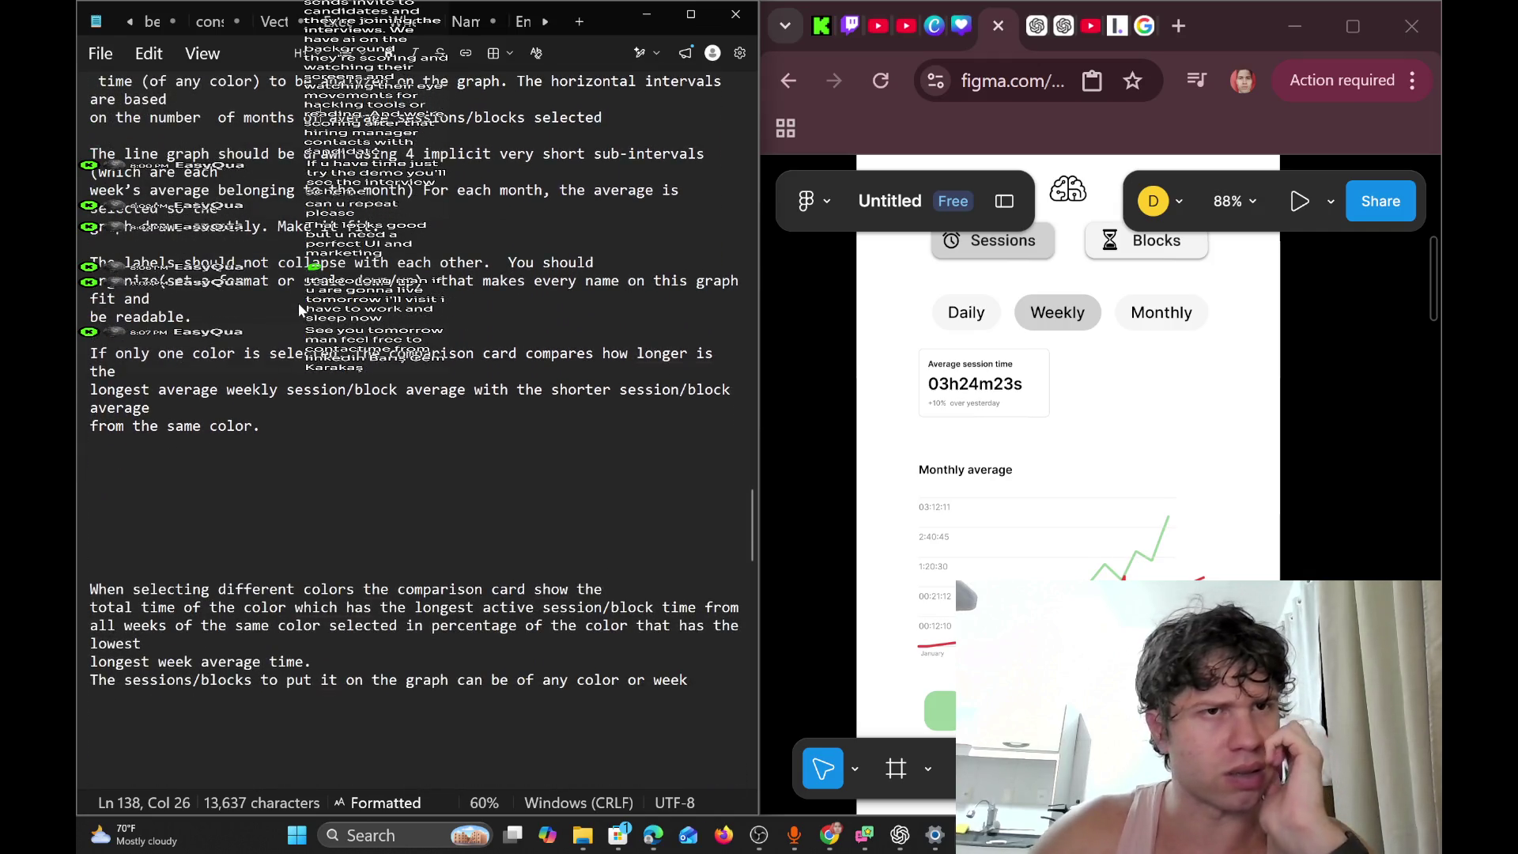
{"action": "scroll", "coordinate": [297, 302], "scroll_direction": "up", "scroll_amount": 2}
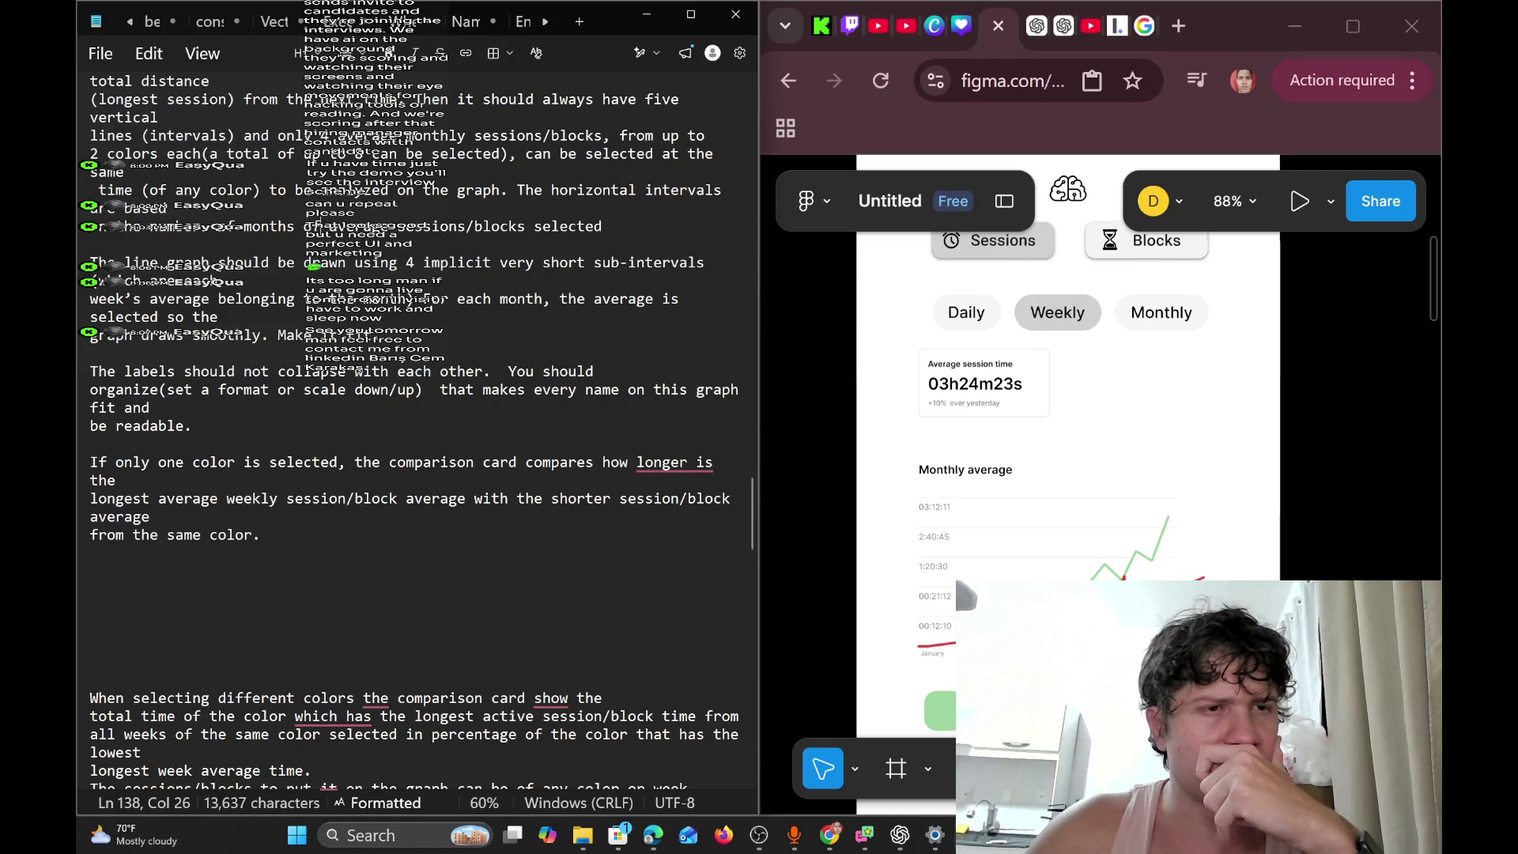
{"action": "left_click", "coordinate": [183, 281]}
{"action": "type", "text": "easy"}
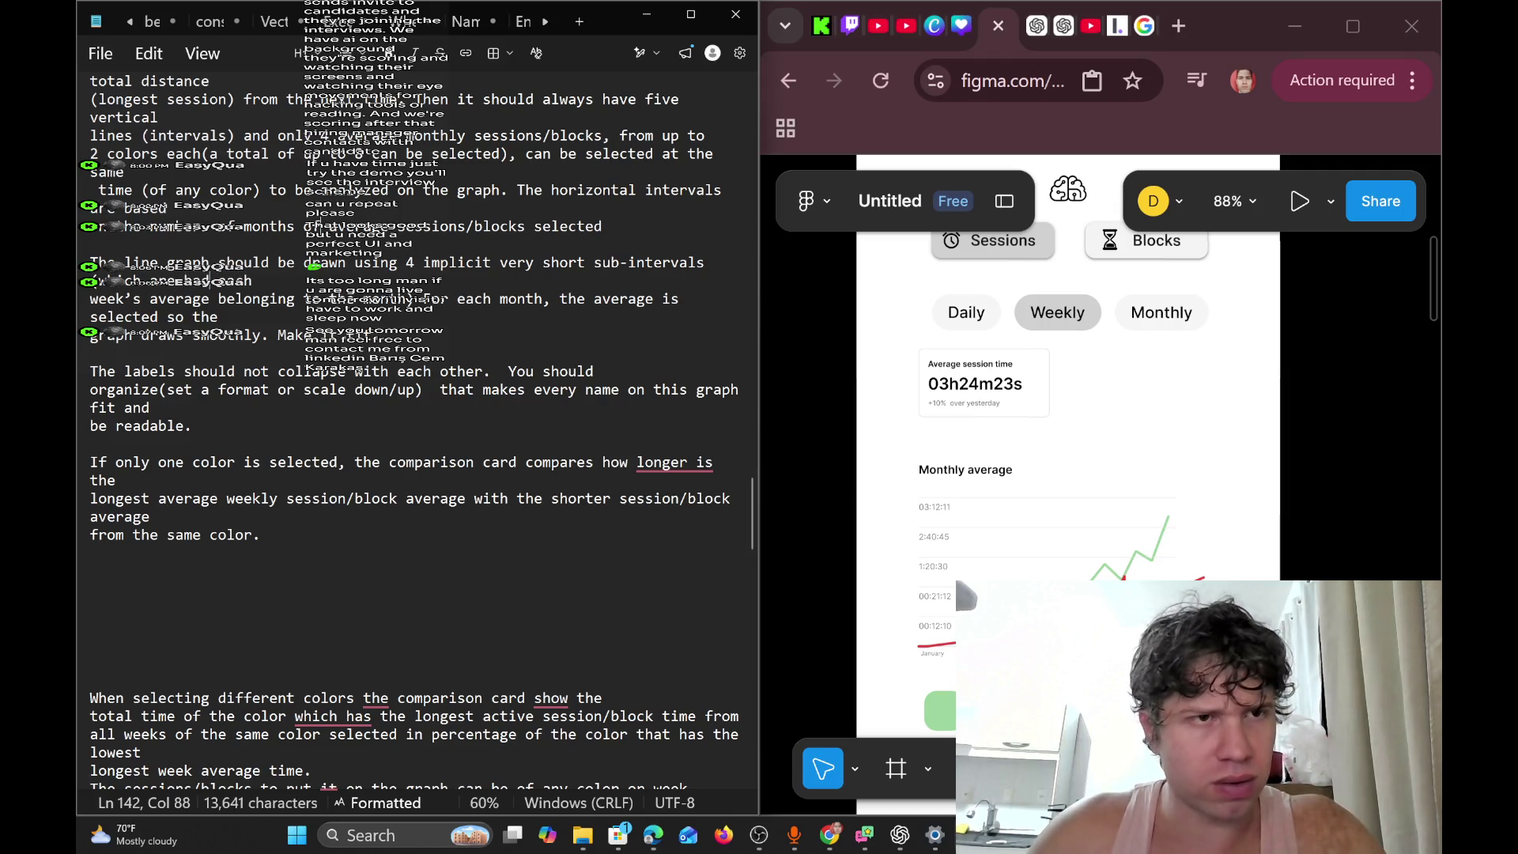
{"action": "type", "text": " each"}
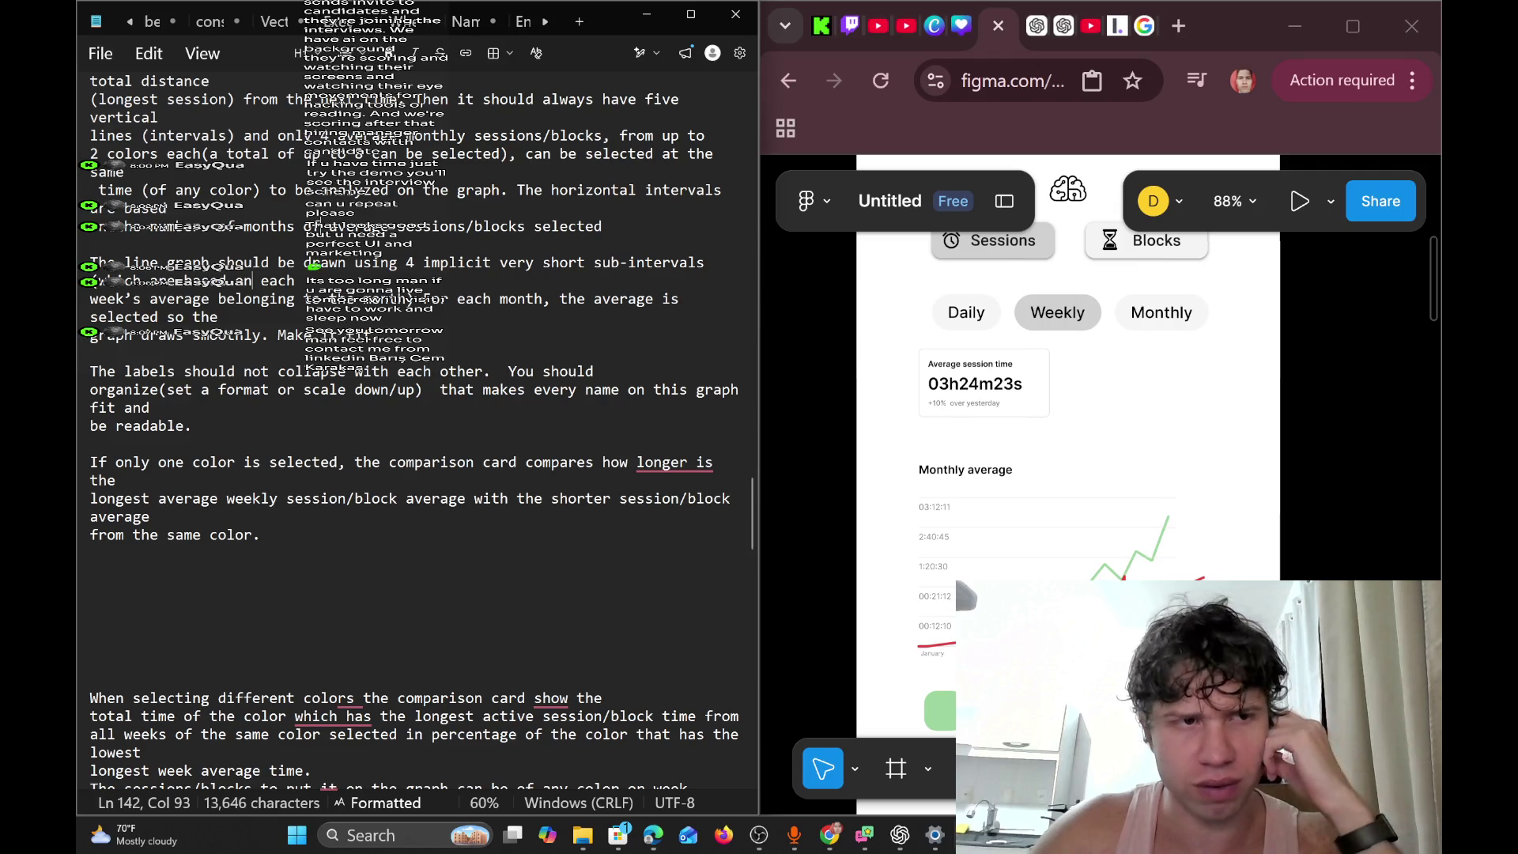
{"action": "left_click", "coordinate": [90, 353]}
{"action": "key", "text": "BackSpace"}
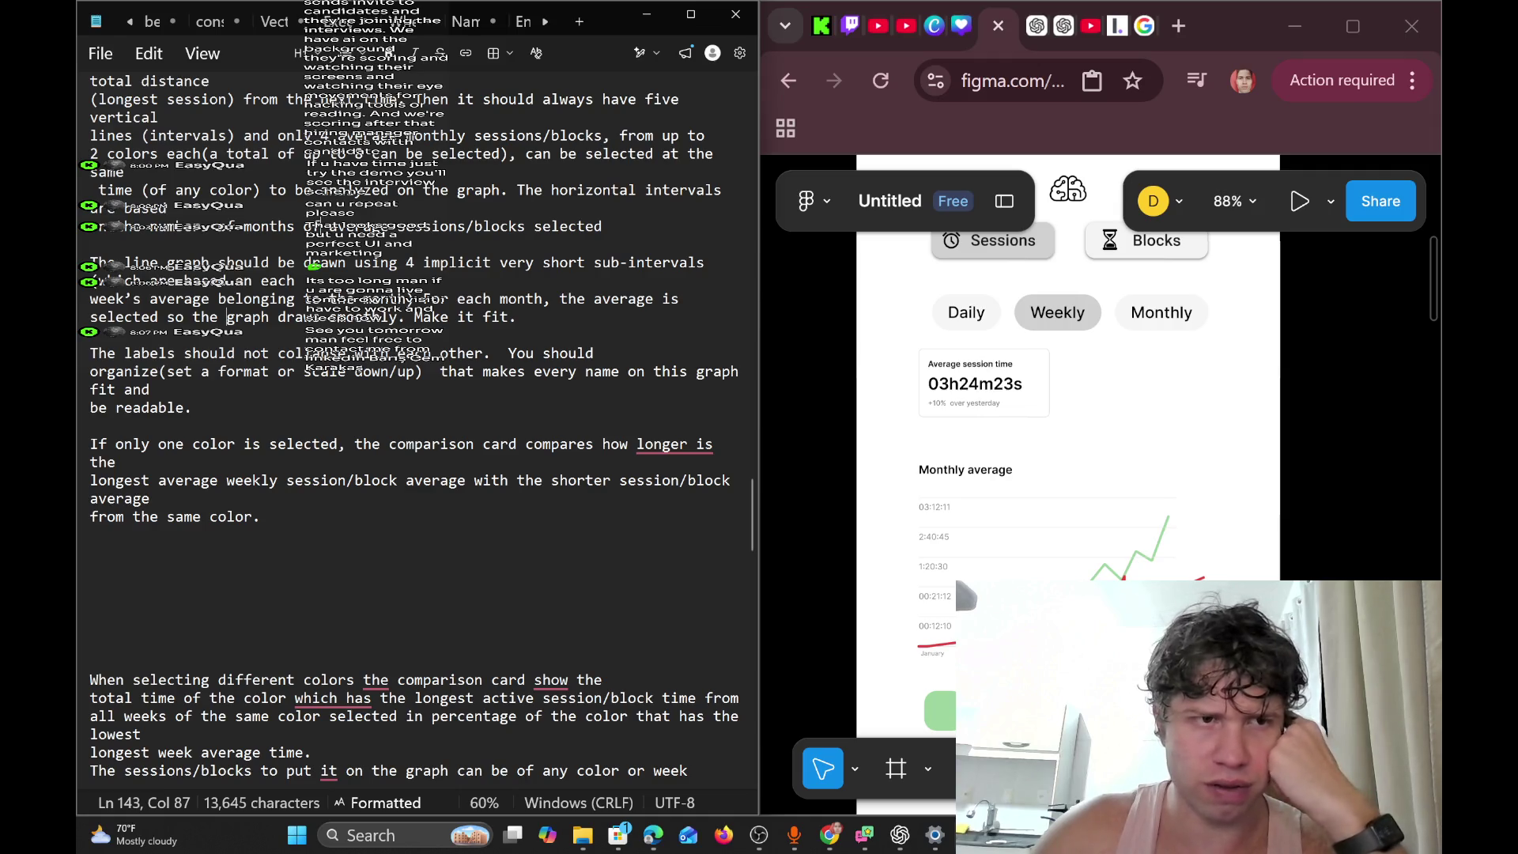
{"action": "scroll", "coordinate": [415, 427], "scroll_direction": "down", "scroll_amount": 1}
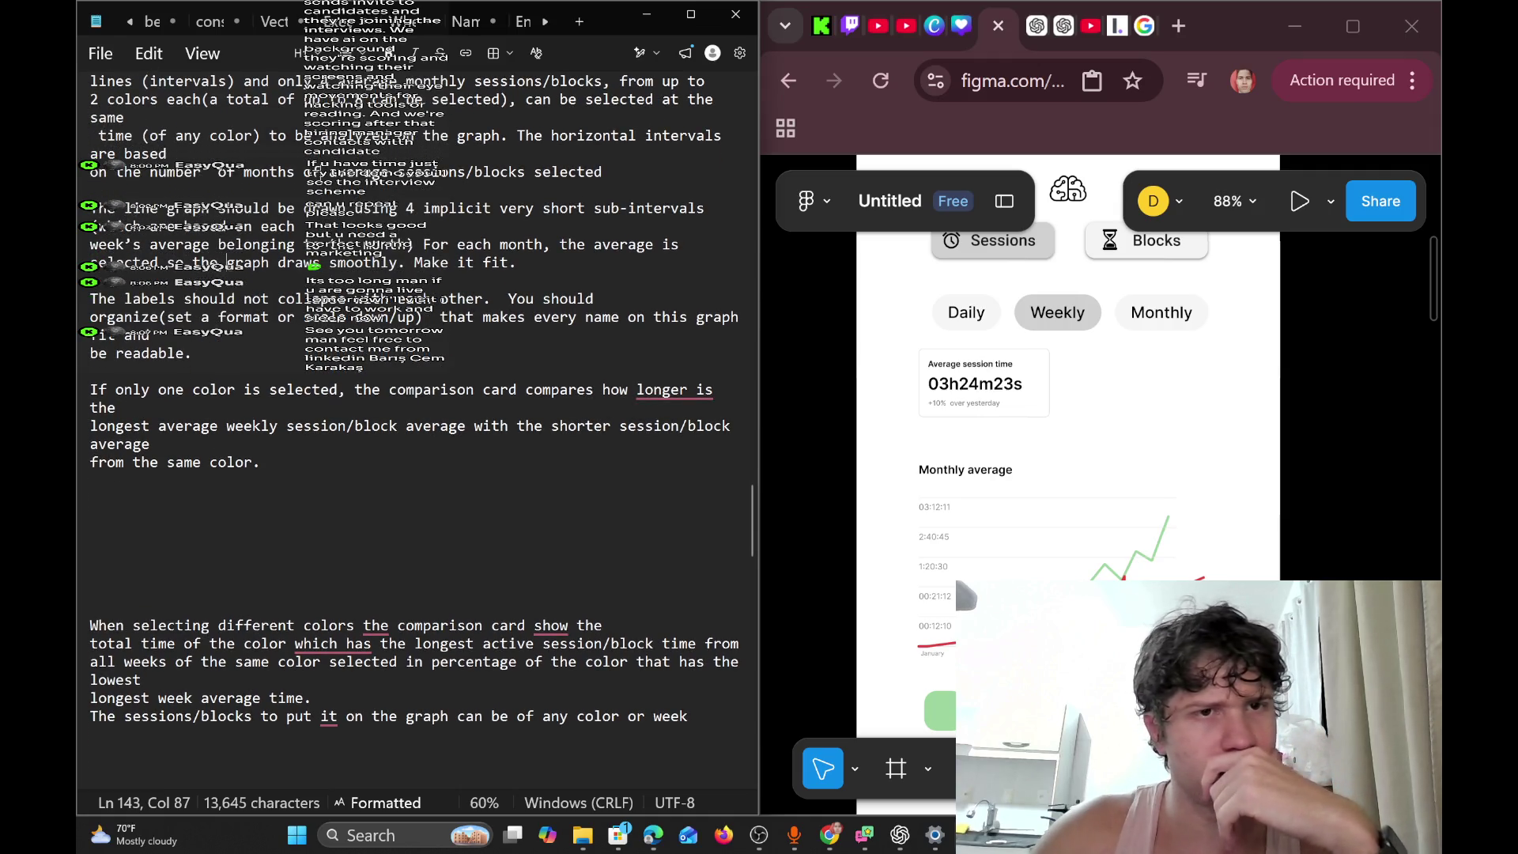
{"action": "scroll", "coordinate": [415, 427], "scroll_direction": "down", "scroll_amount": 4}
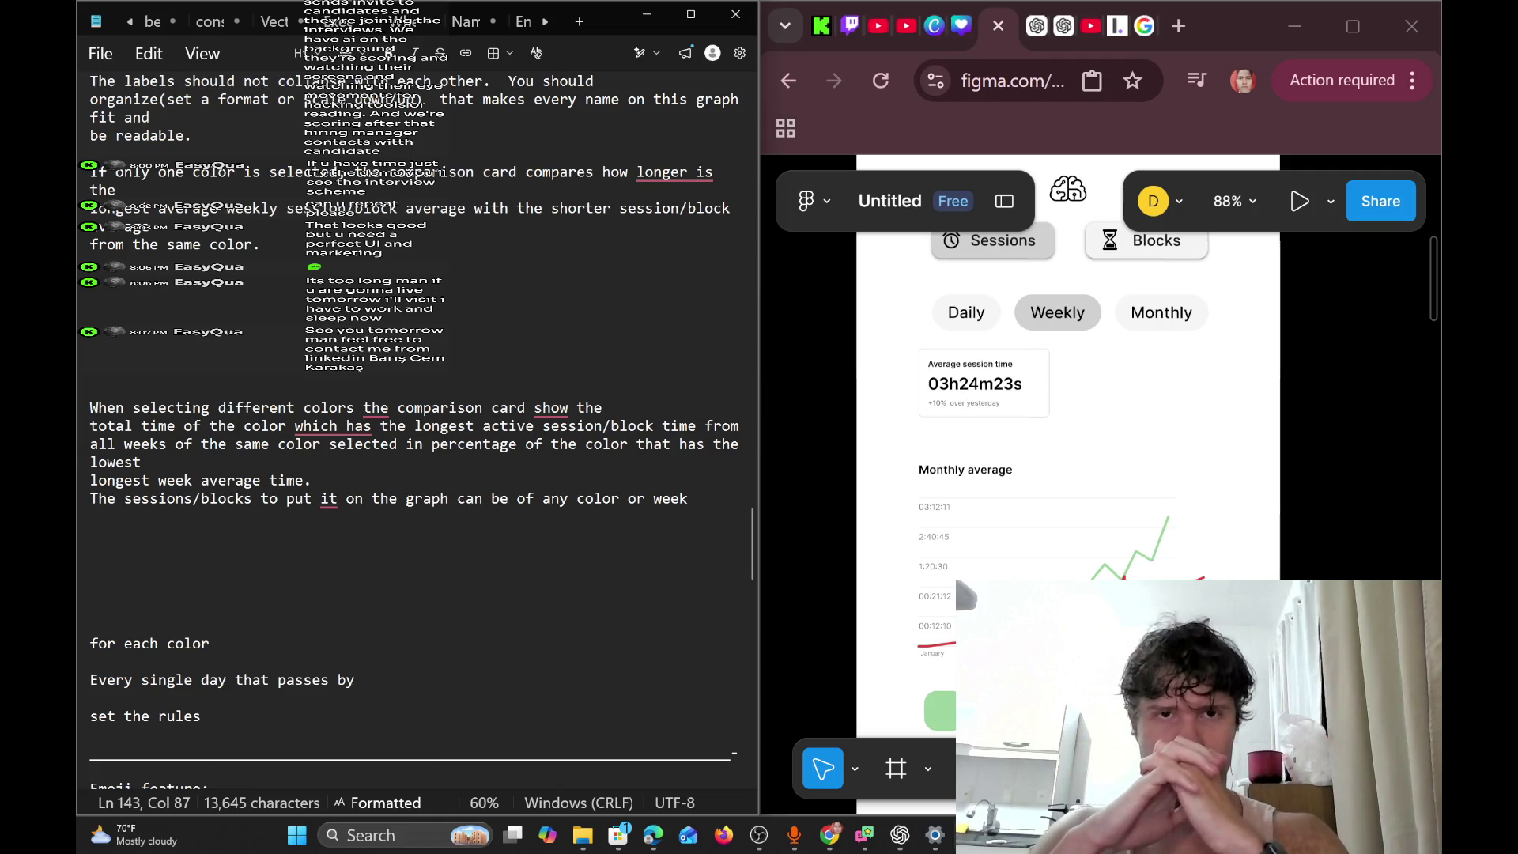
{"action": "scroll", "coordinate": [415, 427], "scroll_direction": "up", "scroll_amount": 3}
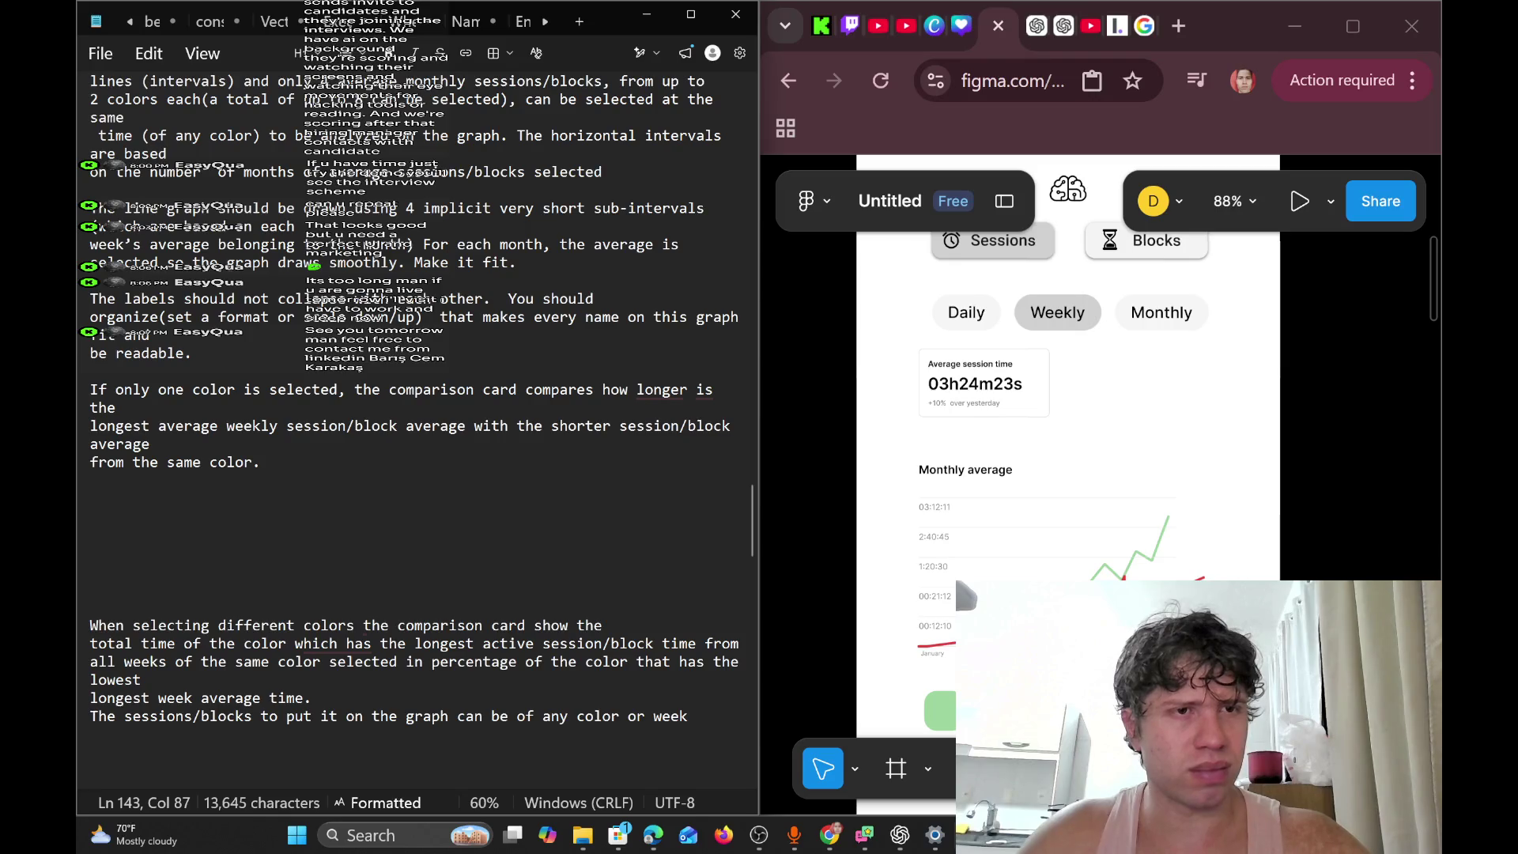
{"action": "scroll", "coordinate": [415, 417], "scroll_direction": "up", "scroll_amount": 2}
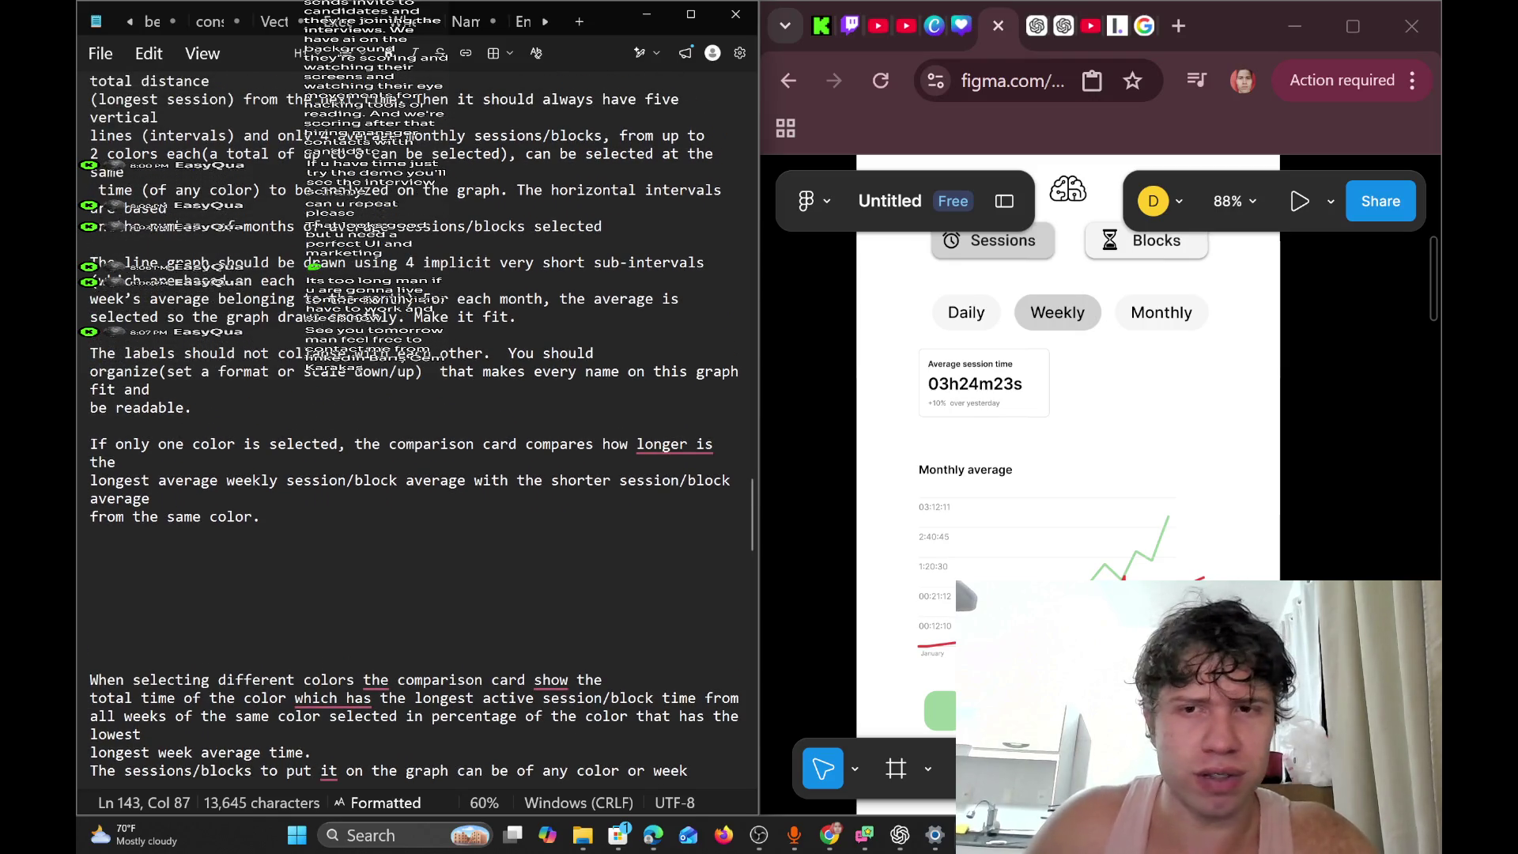
{"action": "scroll", "coordinate": [968, 504], "scroll_direction": "down", "scroll_amount": 10}
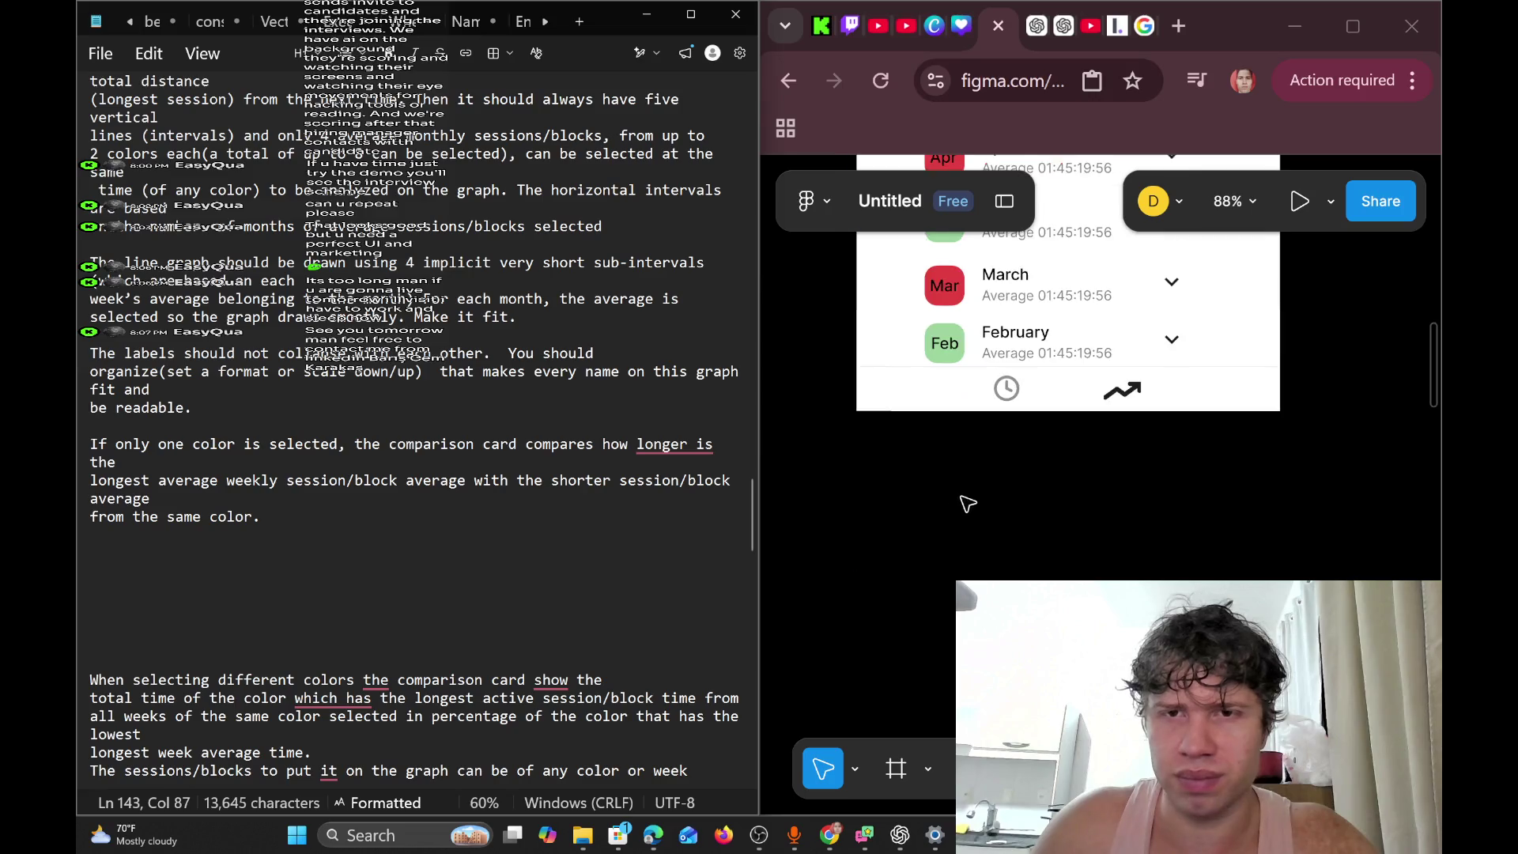
{"action": "scroll", "coordinate": [968, 504], "scroll_direction": "up", "scroll_amount": 10}
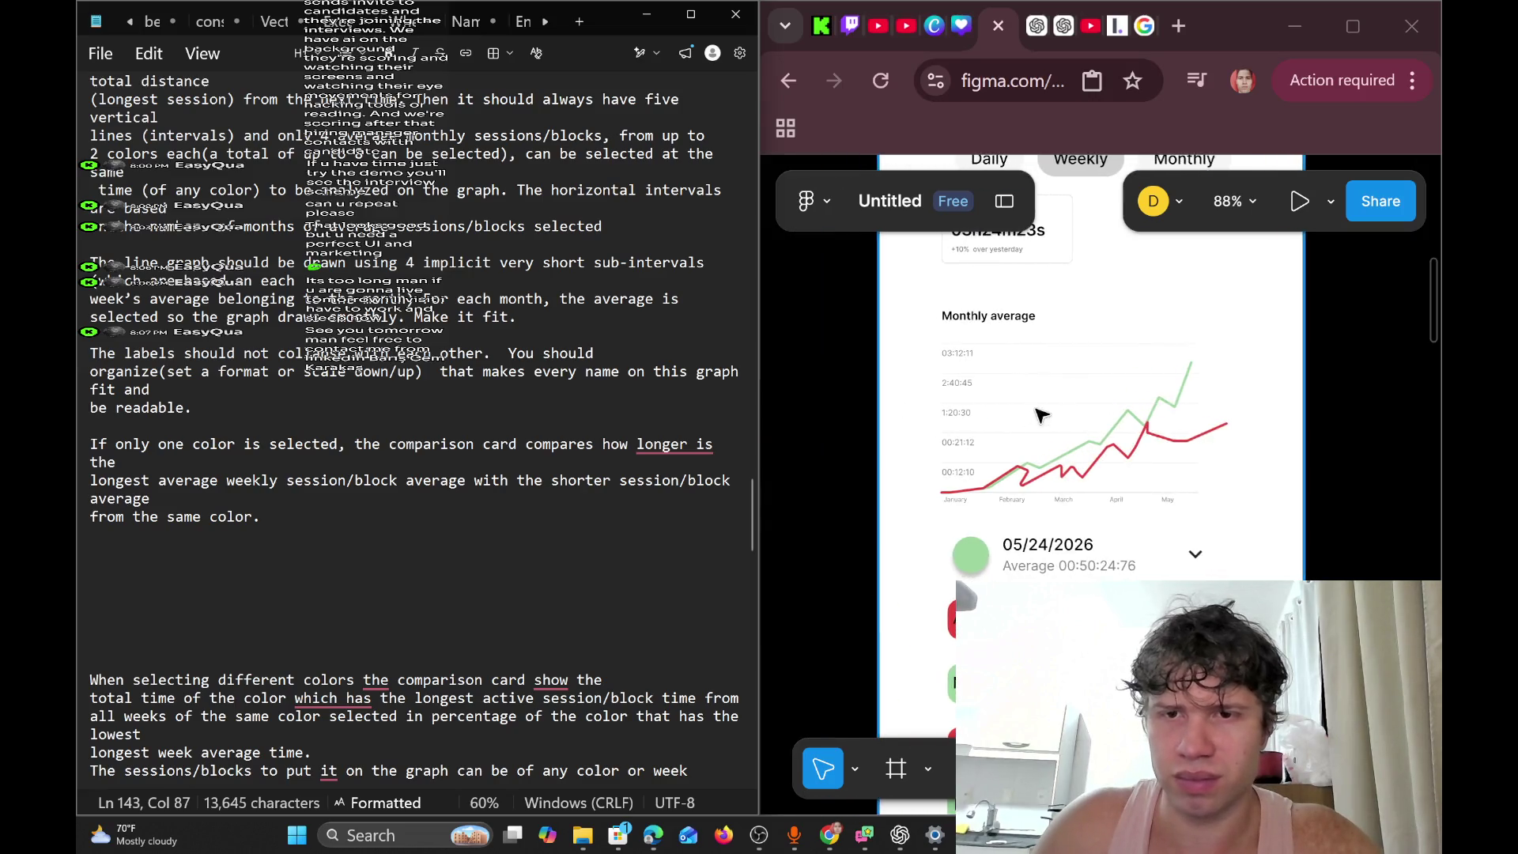
{"action": "key", "text": "minus"}
{"action": "scroll", "coordinate": [1040, 414], "scroll_direction": "down", "scroll_amount": 5}
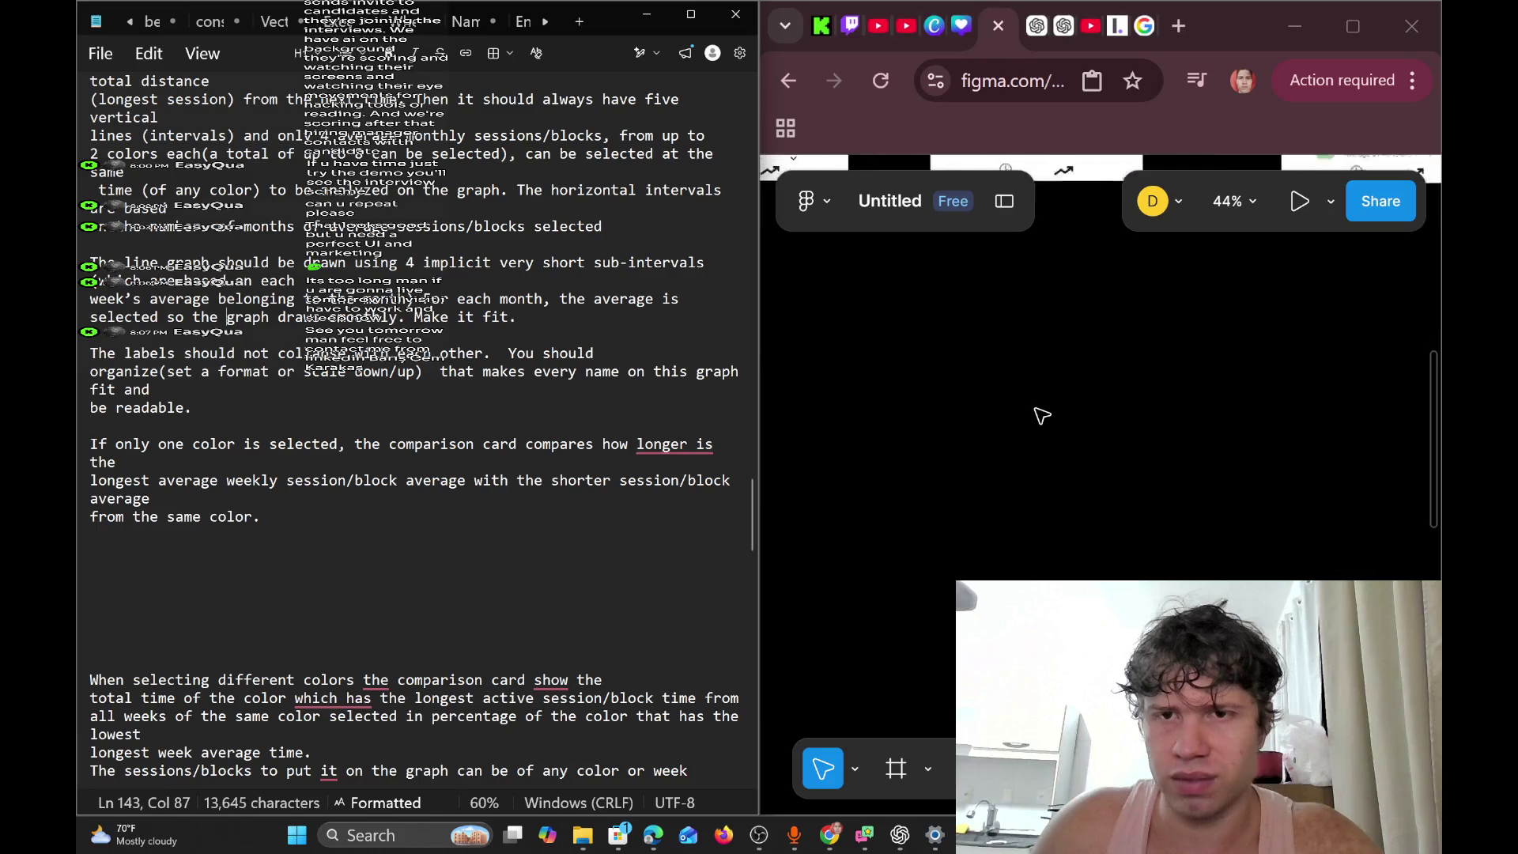
{"action": "scroll", "coordinate": [1040, 415], "scroll_direction": "up", "scroll_amount": 5}
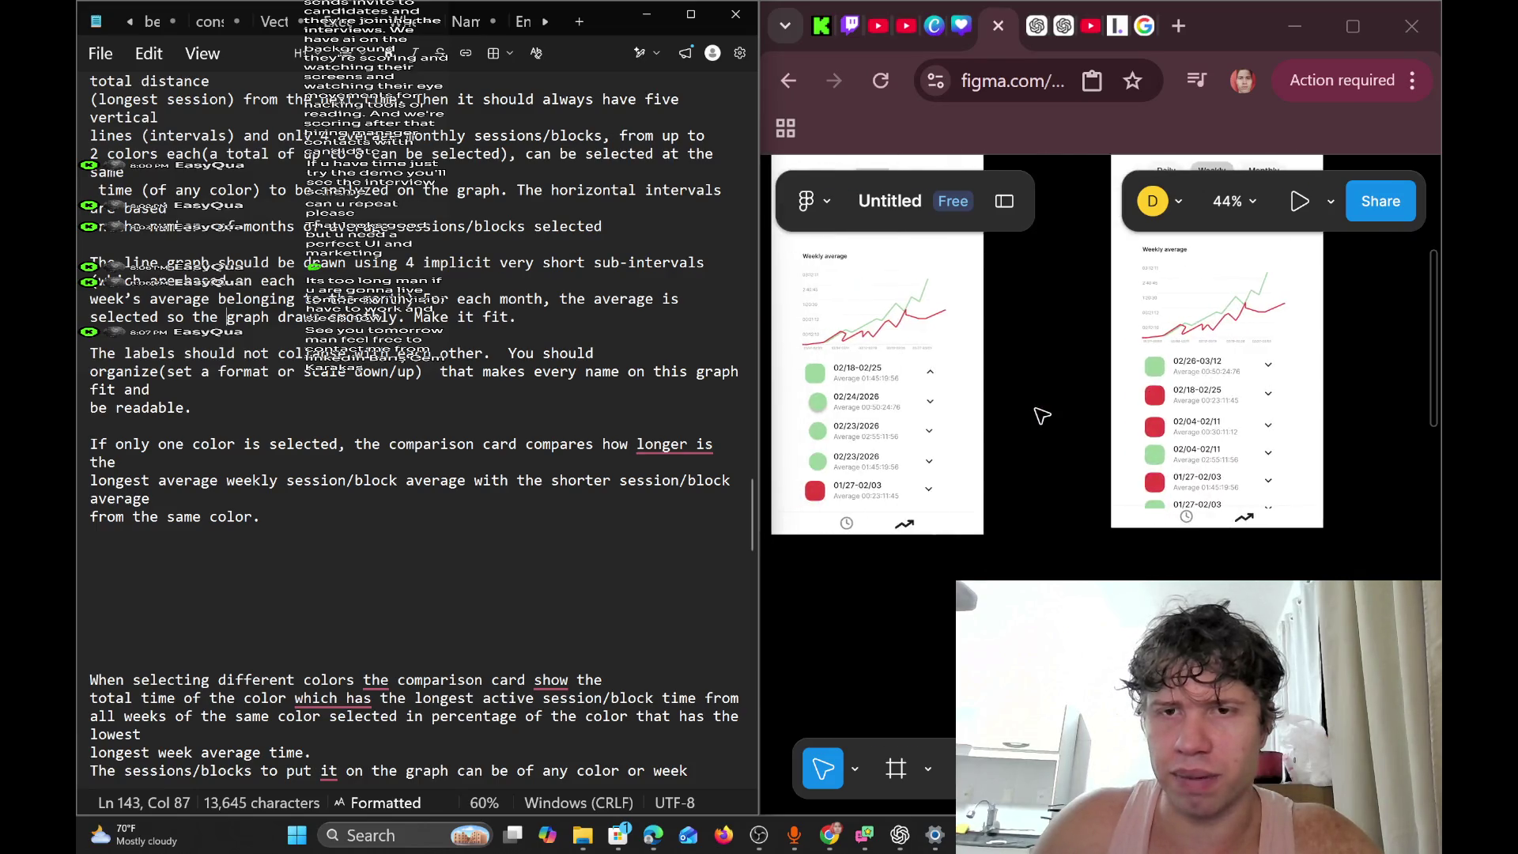
{"action": "scroll", "coordinate": [1041, 415], "scroll_direction": "up", "scroll_amount": 5}
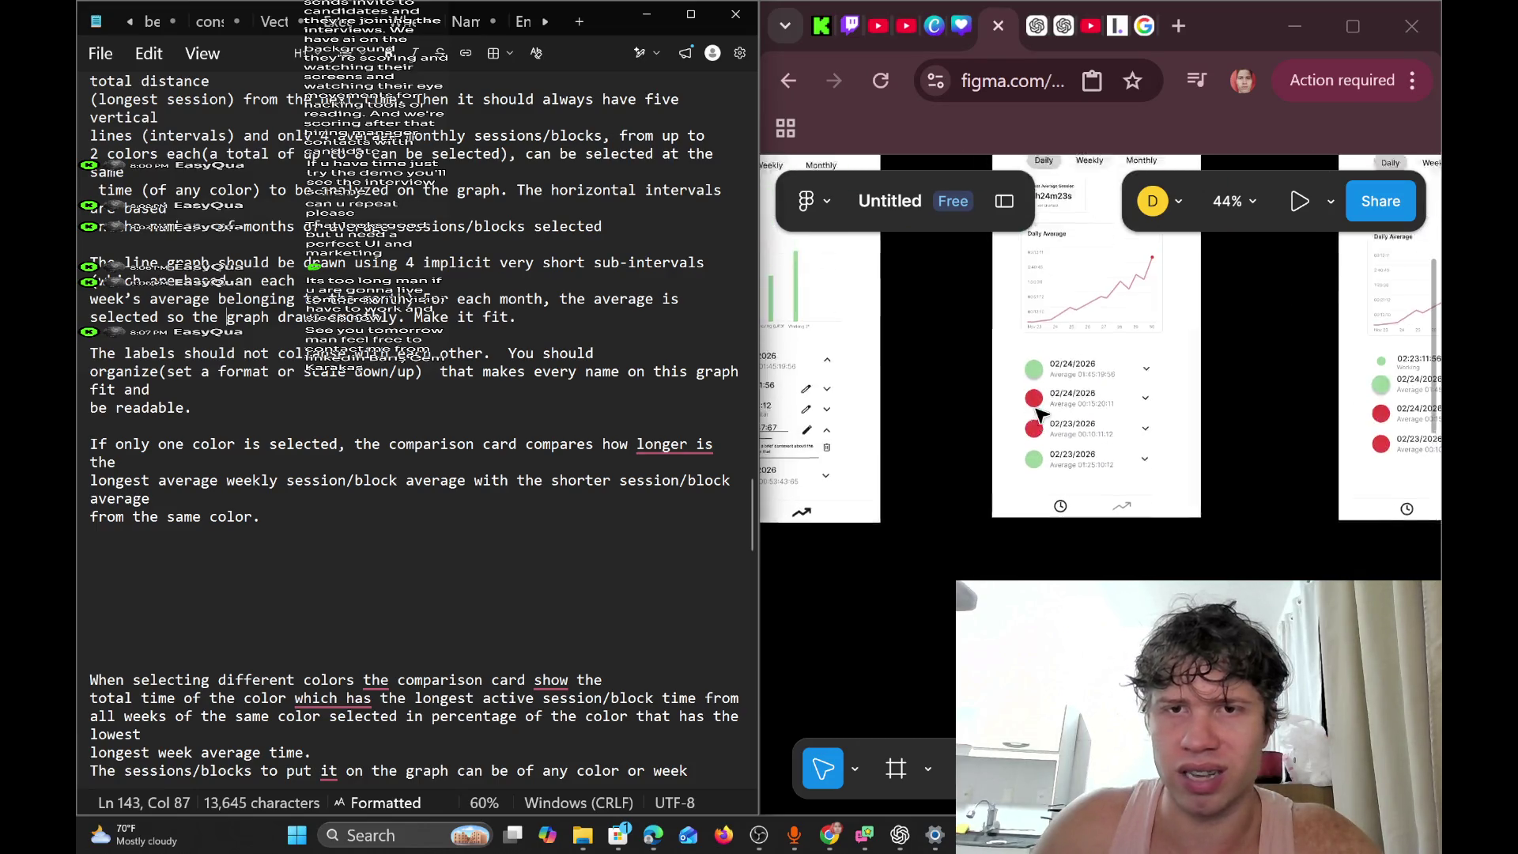
{"action": "scroll", "coordinate": [1038, 411], "scroll_direction": "down", "scroll_amount": 10}
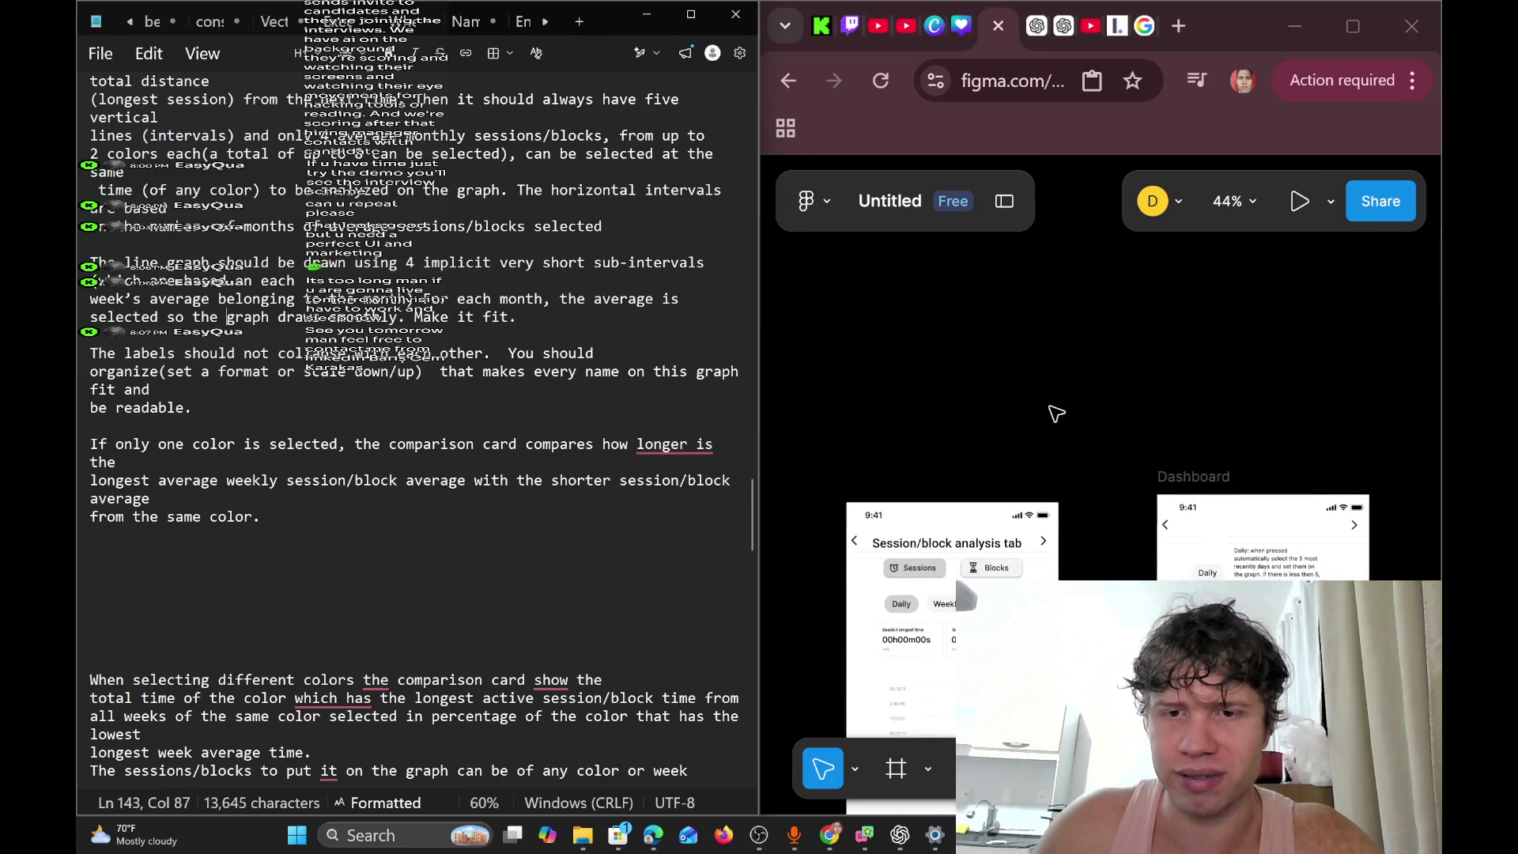
{"action": "scroll", "coordinate": [1054, 411], "scroll_direction": "down", "scroll_amount": 10}
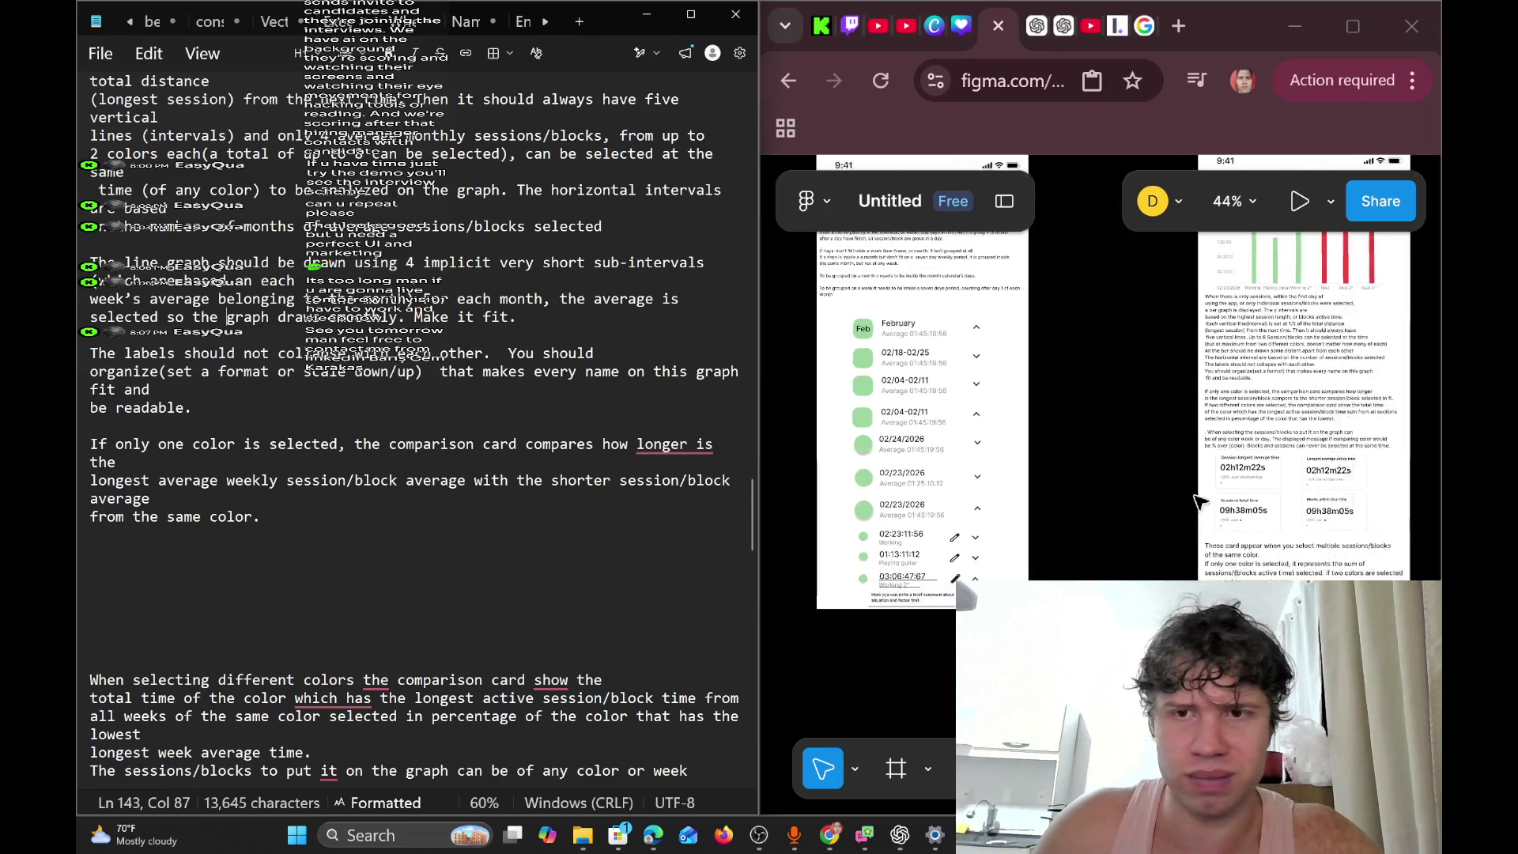
{"action": "scroll", "coordinate": [1210, 419], "scroll_direction": "up", "scroll_amount": 6}
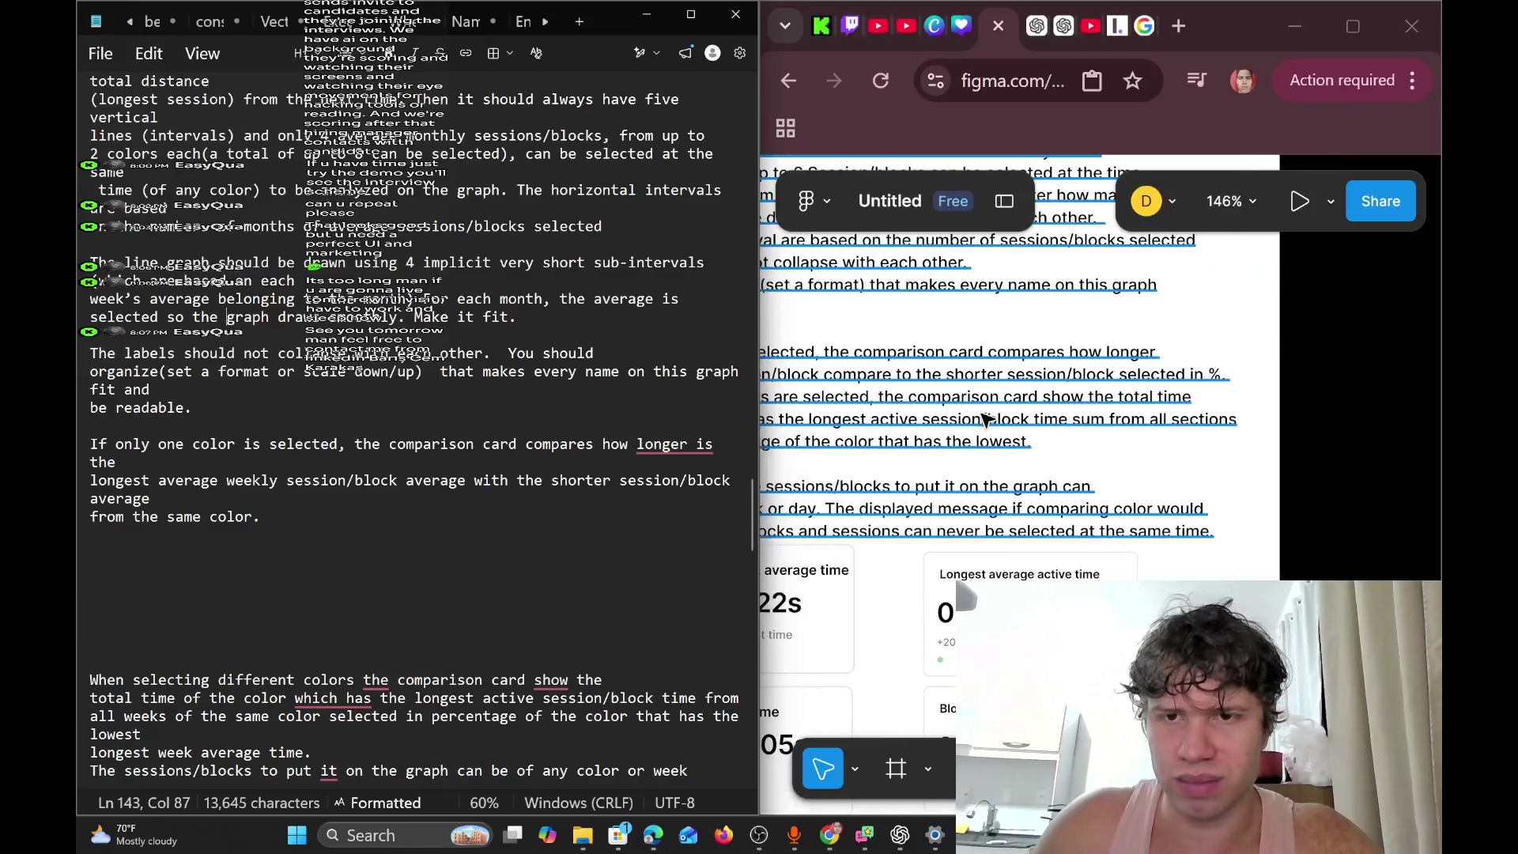
{"action": "double_click", "coordinate": [986, 419]}
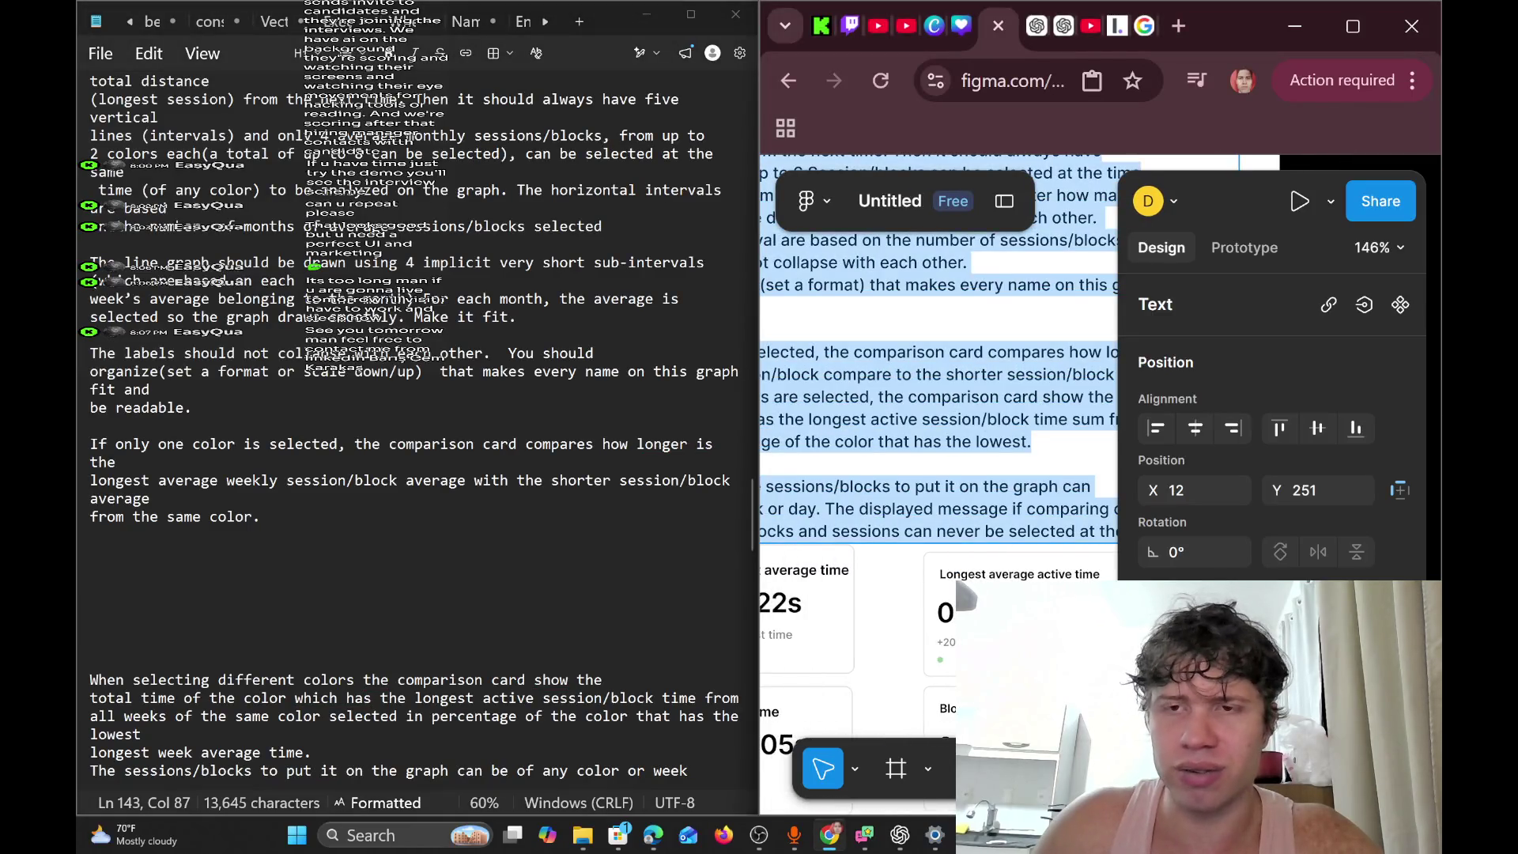
{"action": "scroll", "coordinate": [959, 589], "scroll_direction": "down", "scroll_amount": 3}
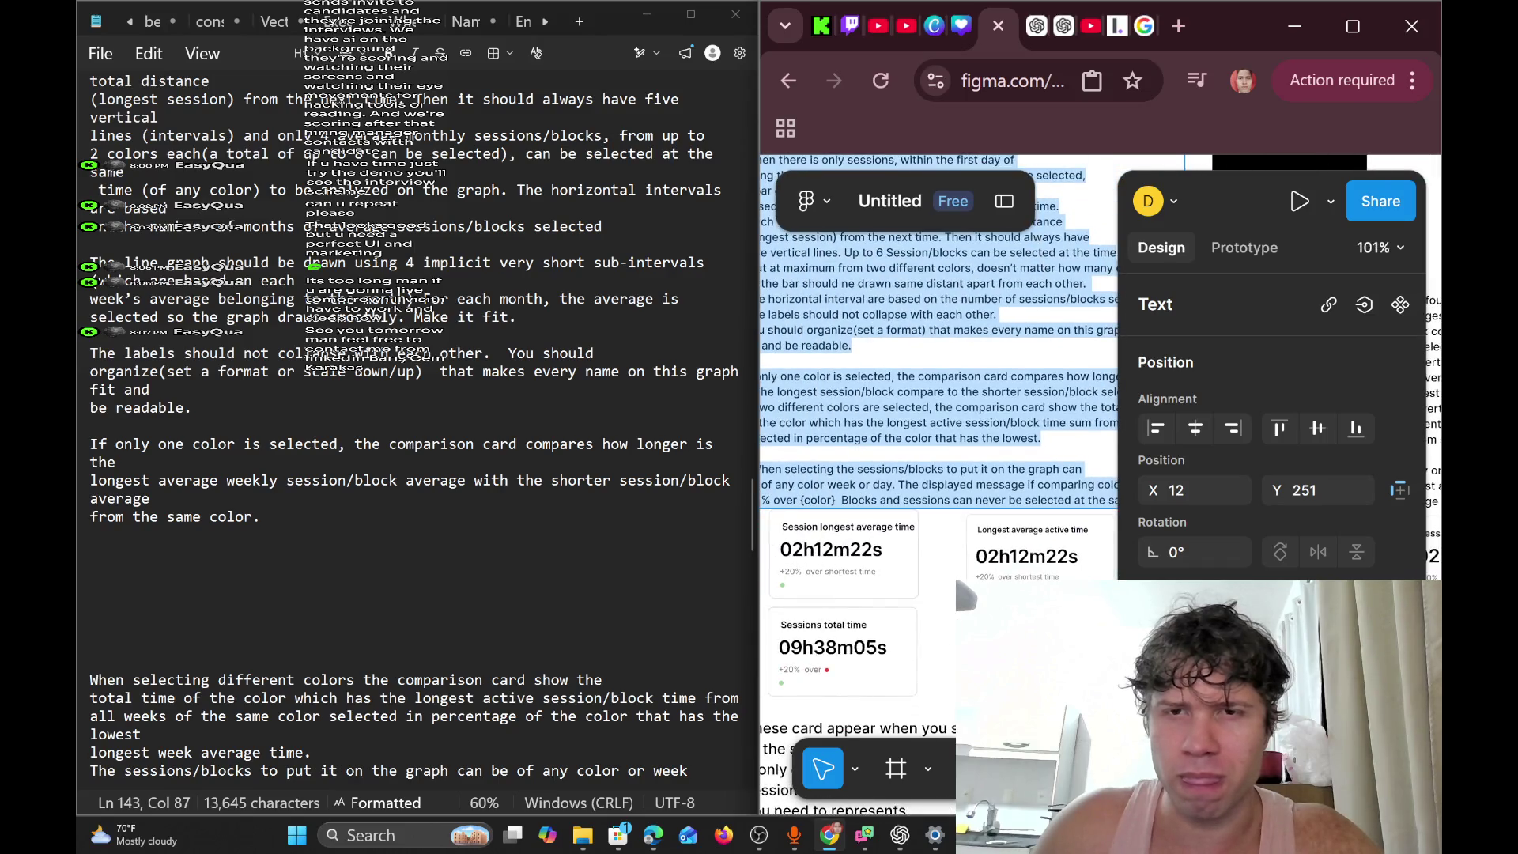
{"action": "scroll", "coordinate": [939, 395], "scroll_direction": "up", "scroll_amount": 4}
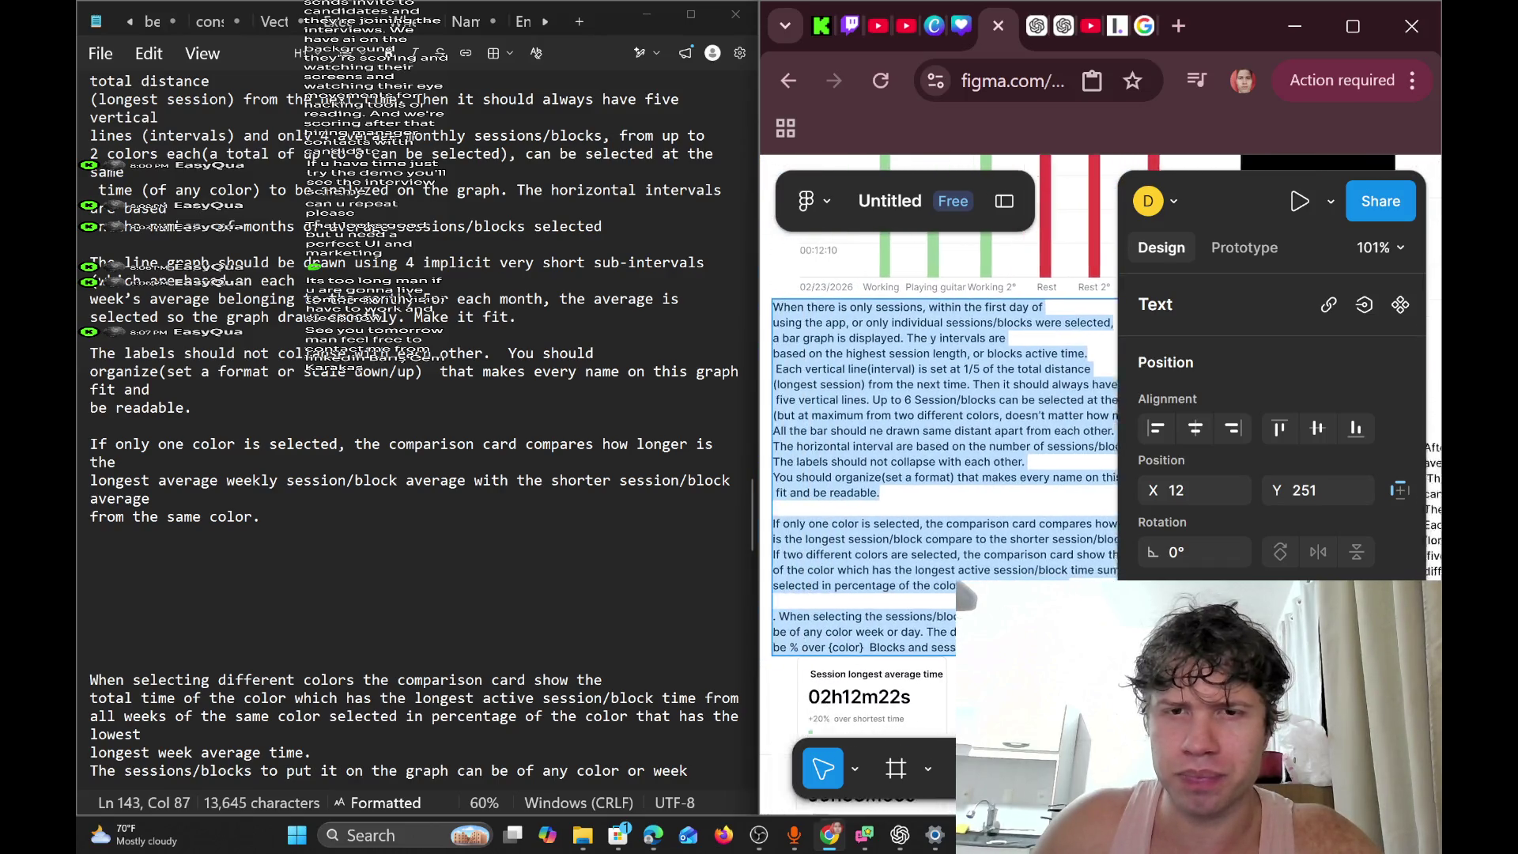
{"action": "left_click", "coordinate": [880, 492]}
{"action": "scroll", "coordinate": [939, 474], "scroll_direction": "right", "scroll_amount": 2}
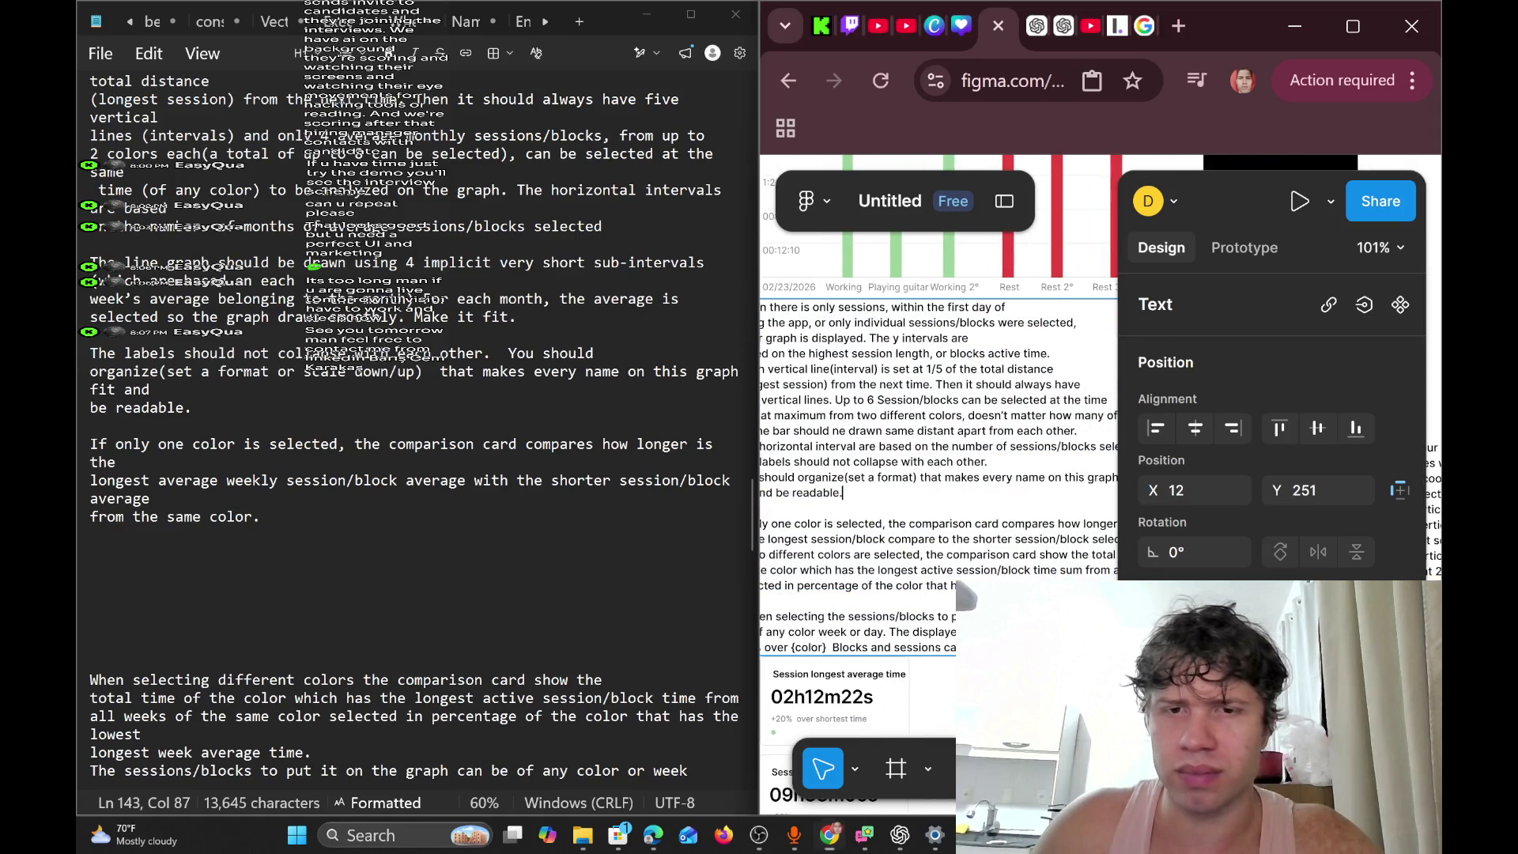
{"action": "scroll", "coordinate": [963, 595], "scroll_direction": "left", "scroll_amount": 2}
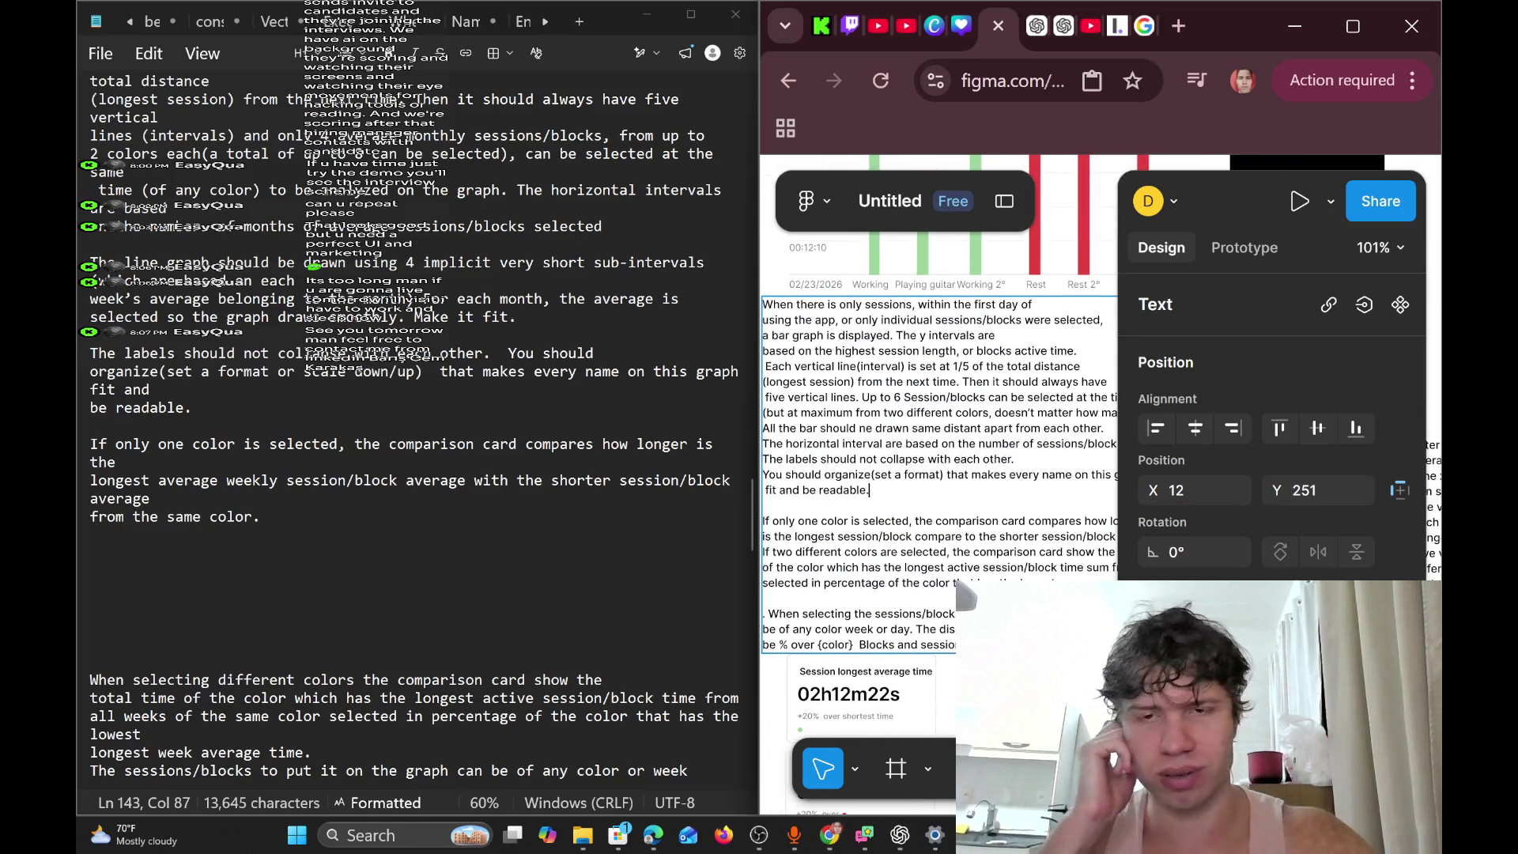
{"action": "scroll", "coordinate": [963, 592], "scroll_direction": "down", "scroll_amount": 1}
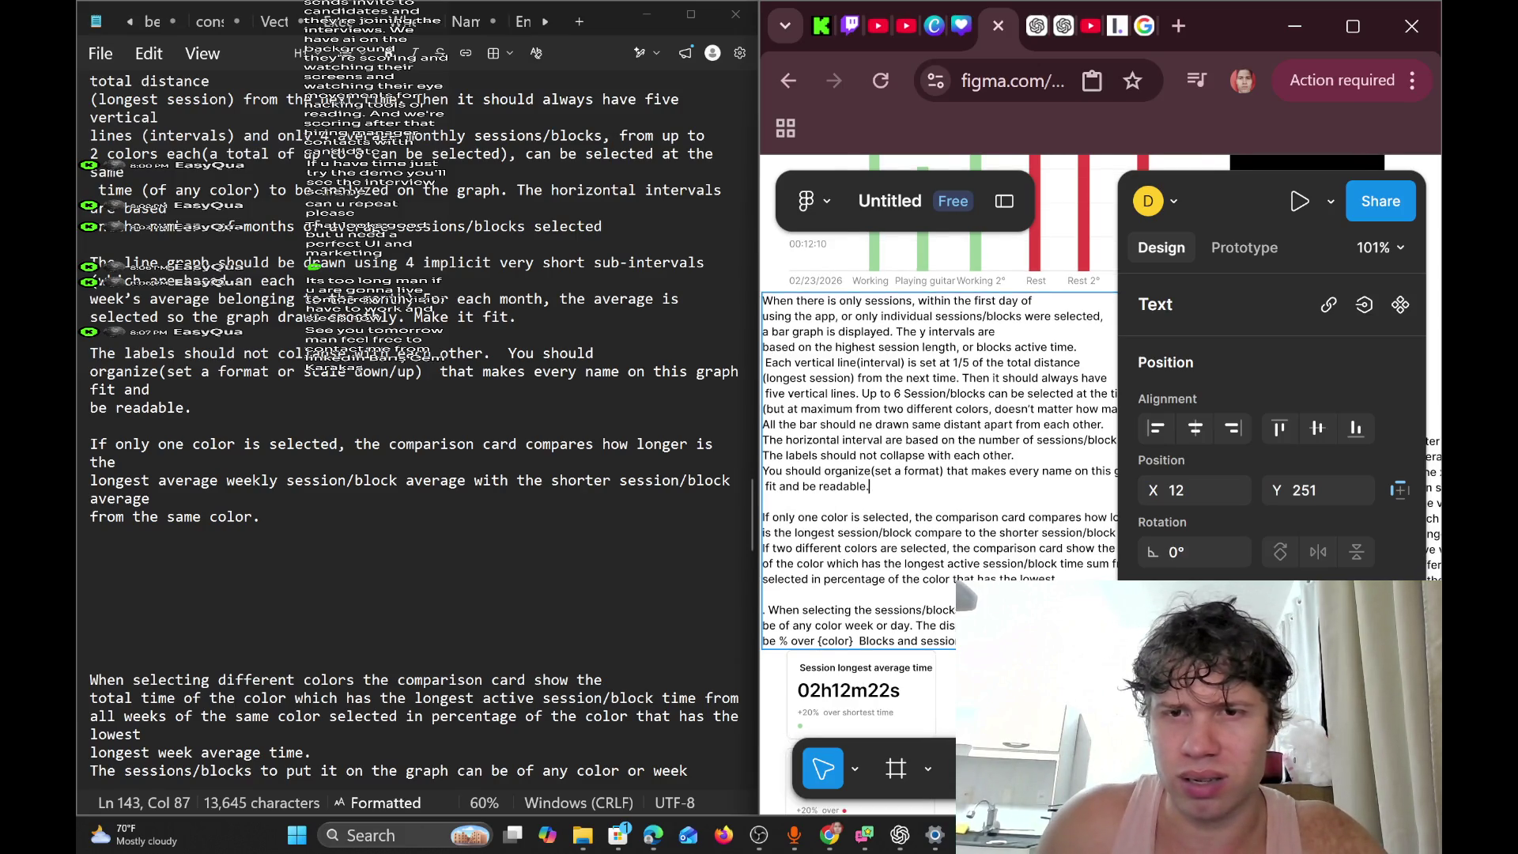
{"action": "scroll", "coordinate": [964, 597], "scroll_direction": "left", "scroll_amount": 3}
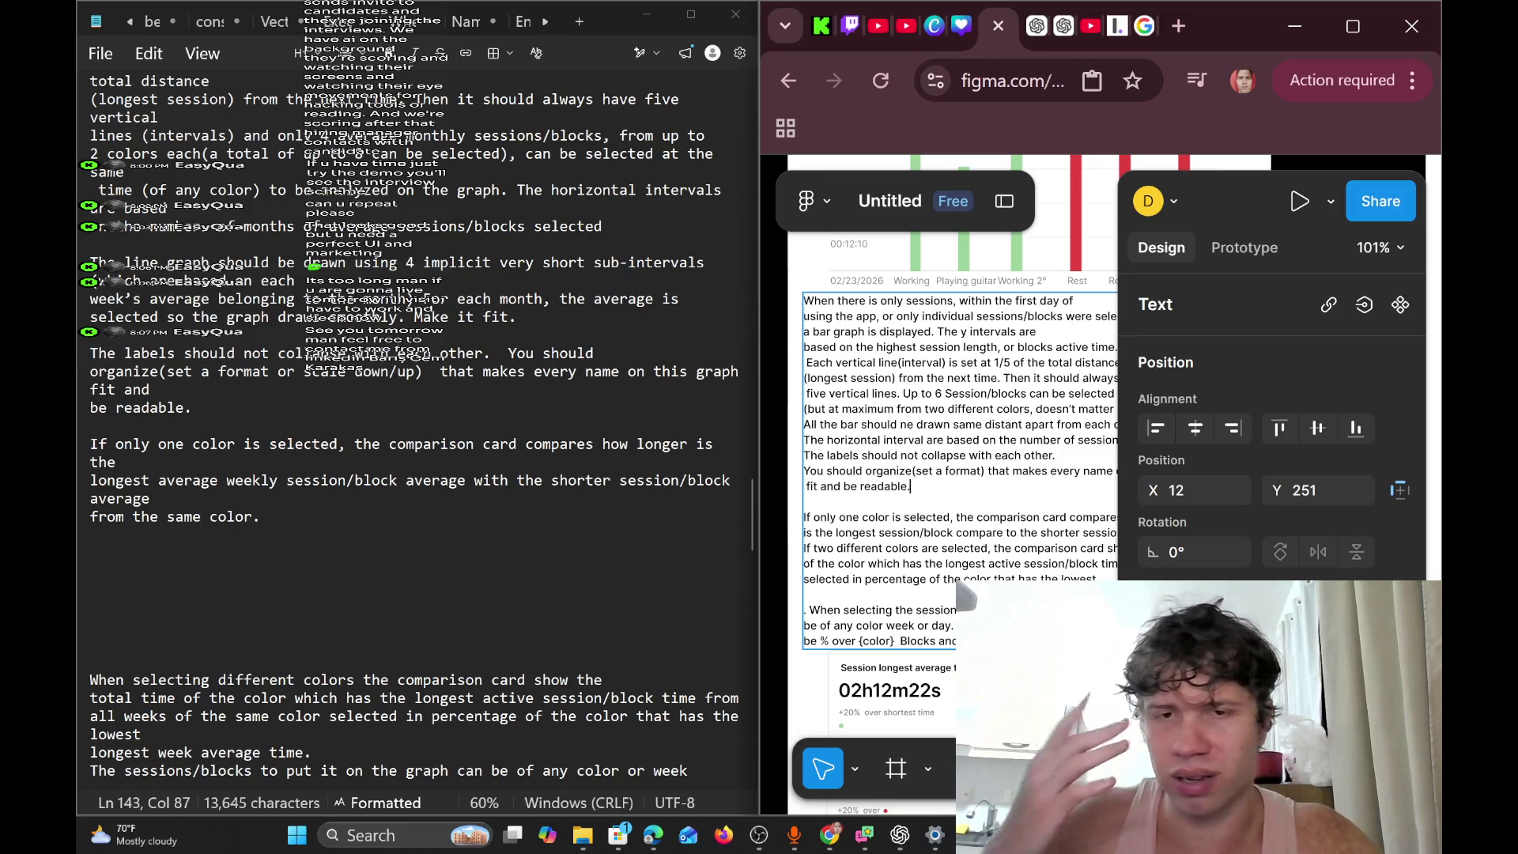
{"action": "scroll", "coordinate": [944, 482], "scroll_direction": "right", "scroll_amount": 1}
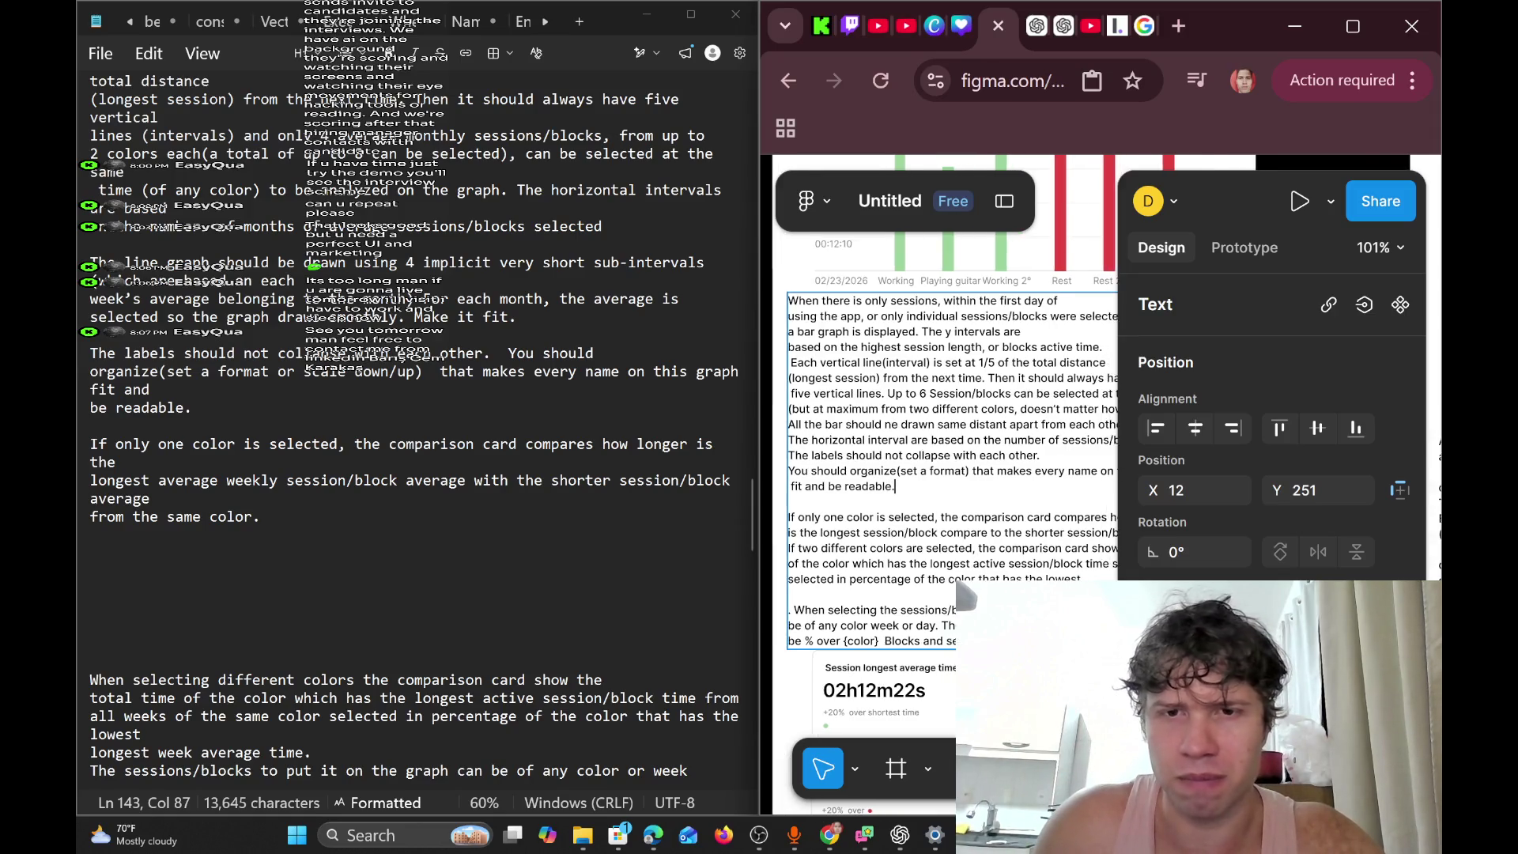
{"action": "scroll", "coordinate": [945, 443], "scroll_direction": "up", "scroll_amount": 10}
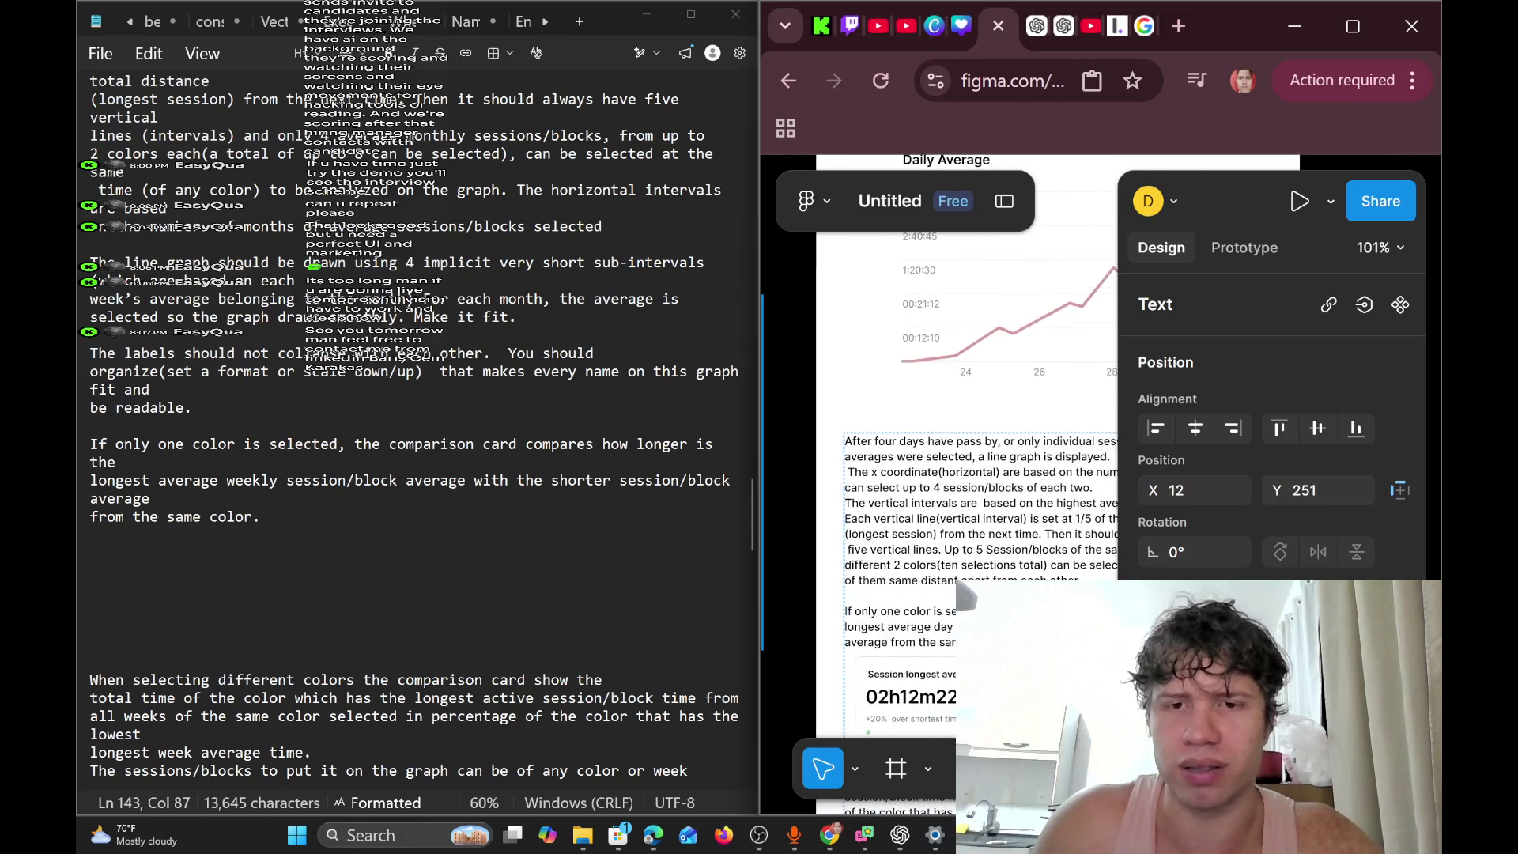
{"action": "scroll", "coordinate": [941, 482], "scroll_direction": "down", "scroll_amount": 3}
{"action": "scroll", "coordinate": [941, 483], "scroll_direction": "right", "scroll_amount": 2}
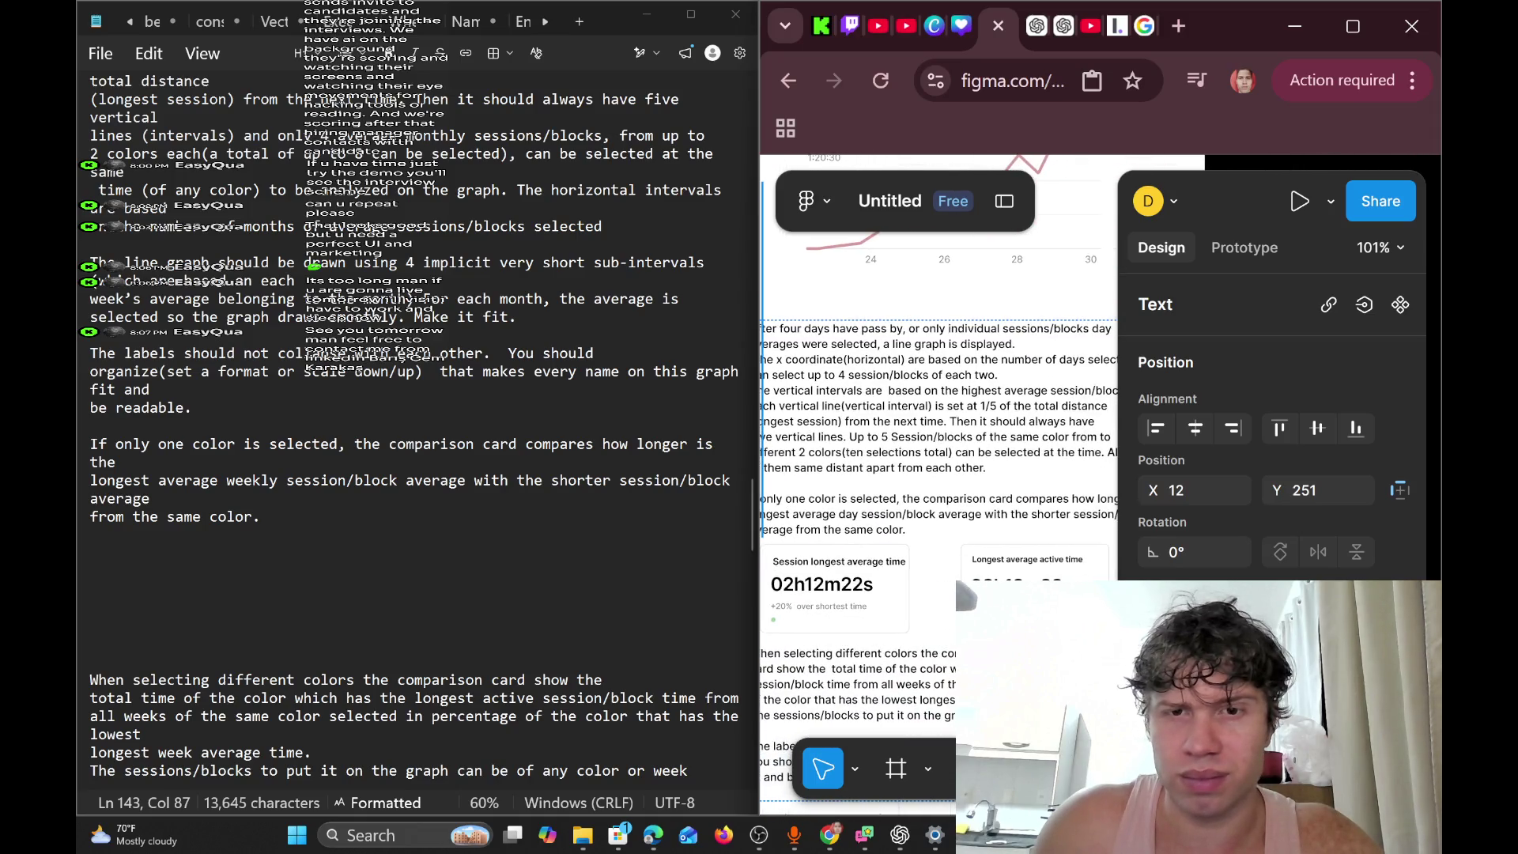
{"action": "scroll", "coordinate": [941, 443], "scroll_direction": "right", "scroll_amount": 3}
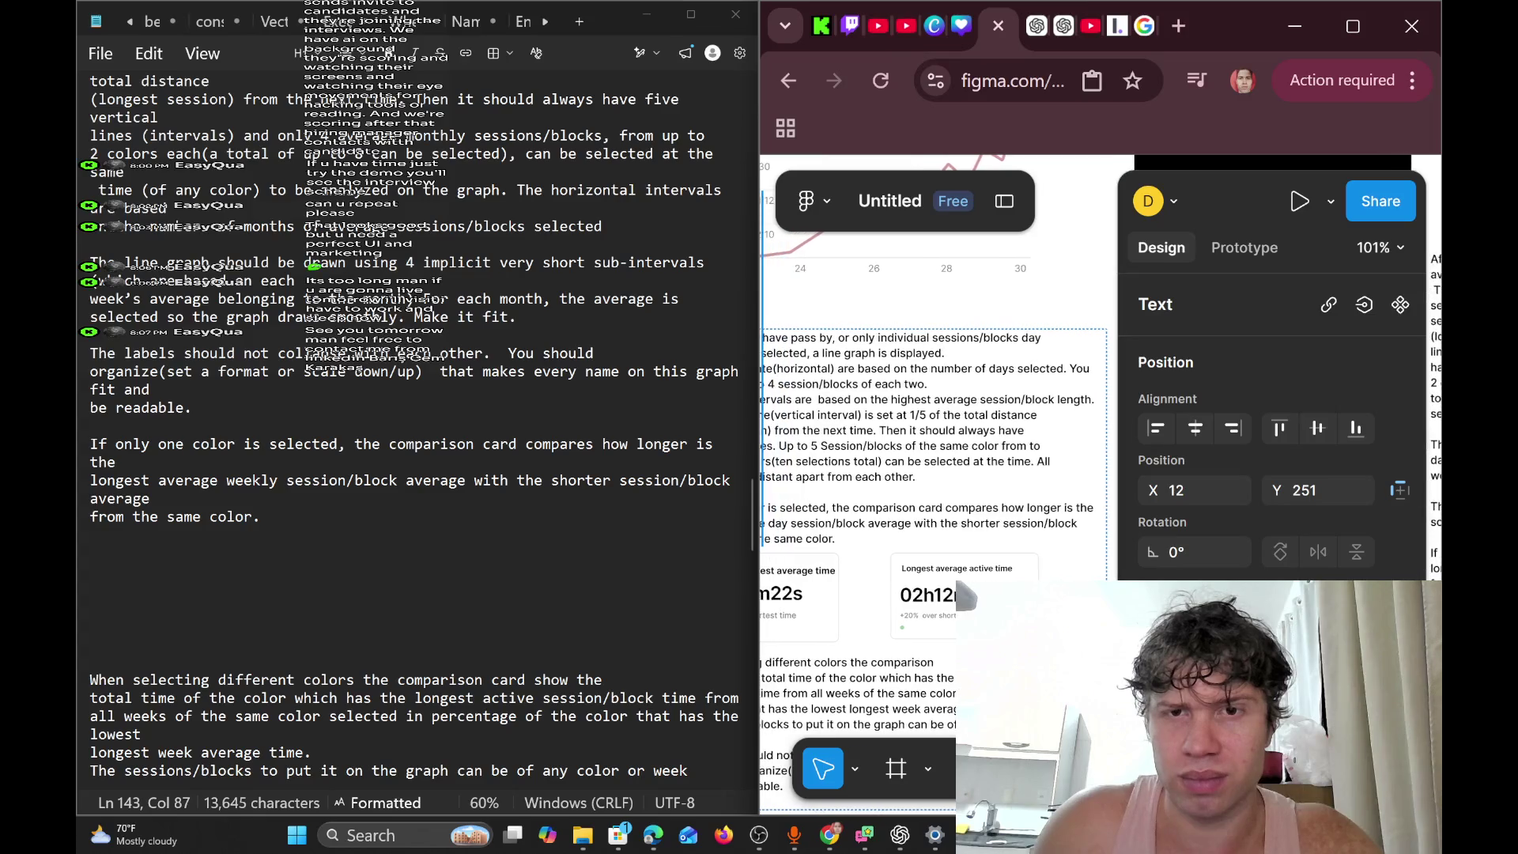
{"action": "scroll", "coordinate": [940, 475], "scroll_direction": "left", "scroll_amount": 3}
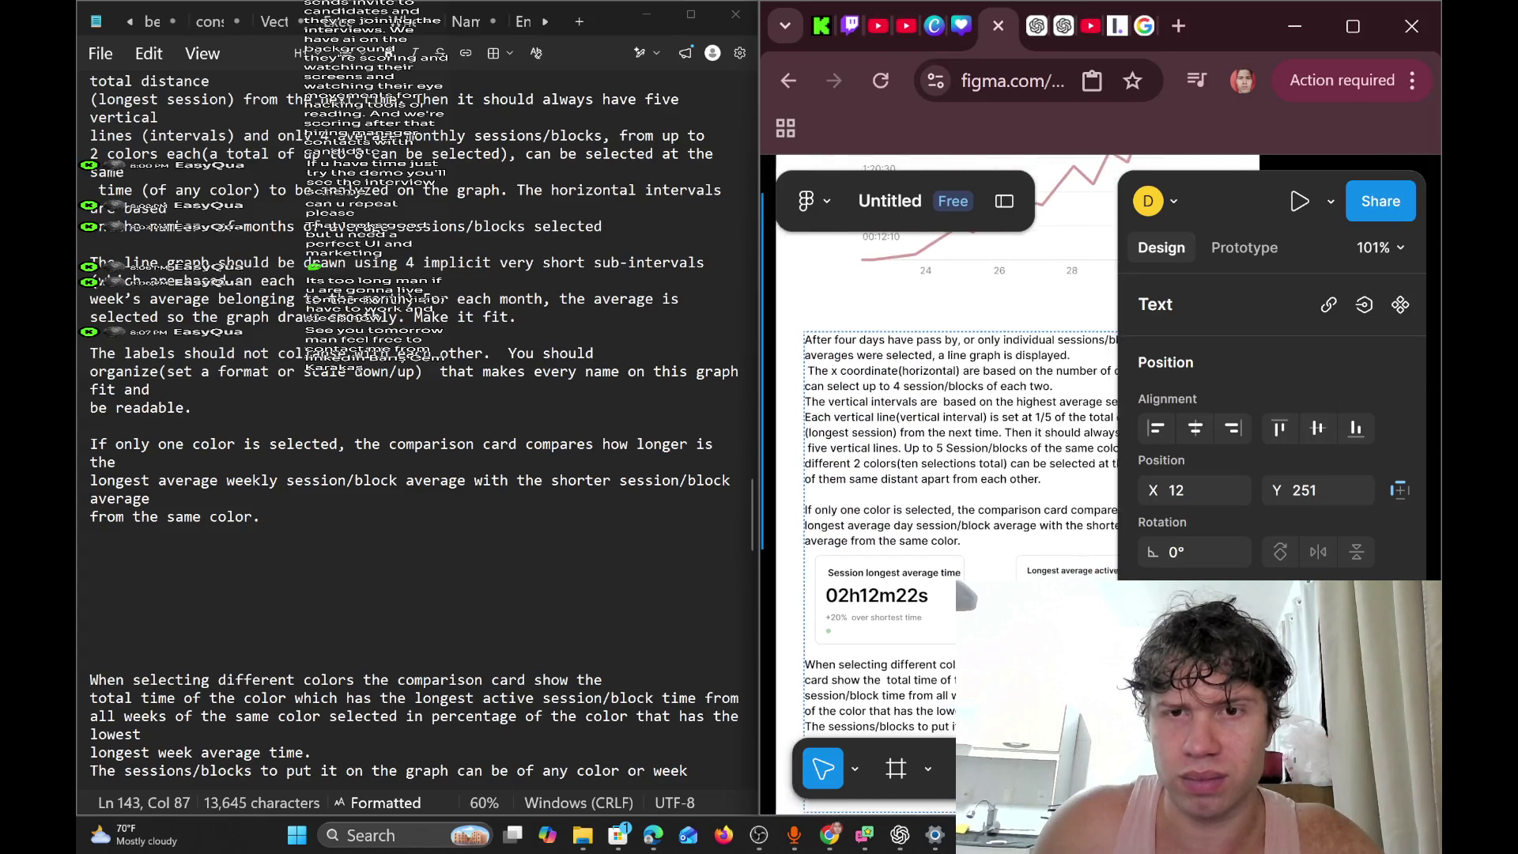
{"action": "scroll", "coordinate": [941, 474], "scroll_direction": "right", "scroll_amount": 2}
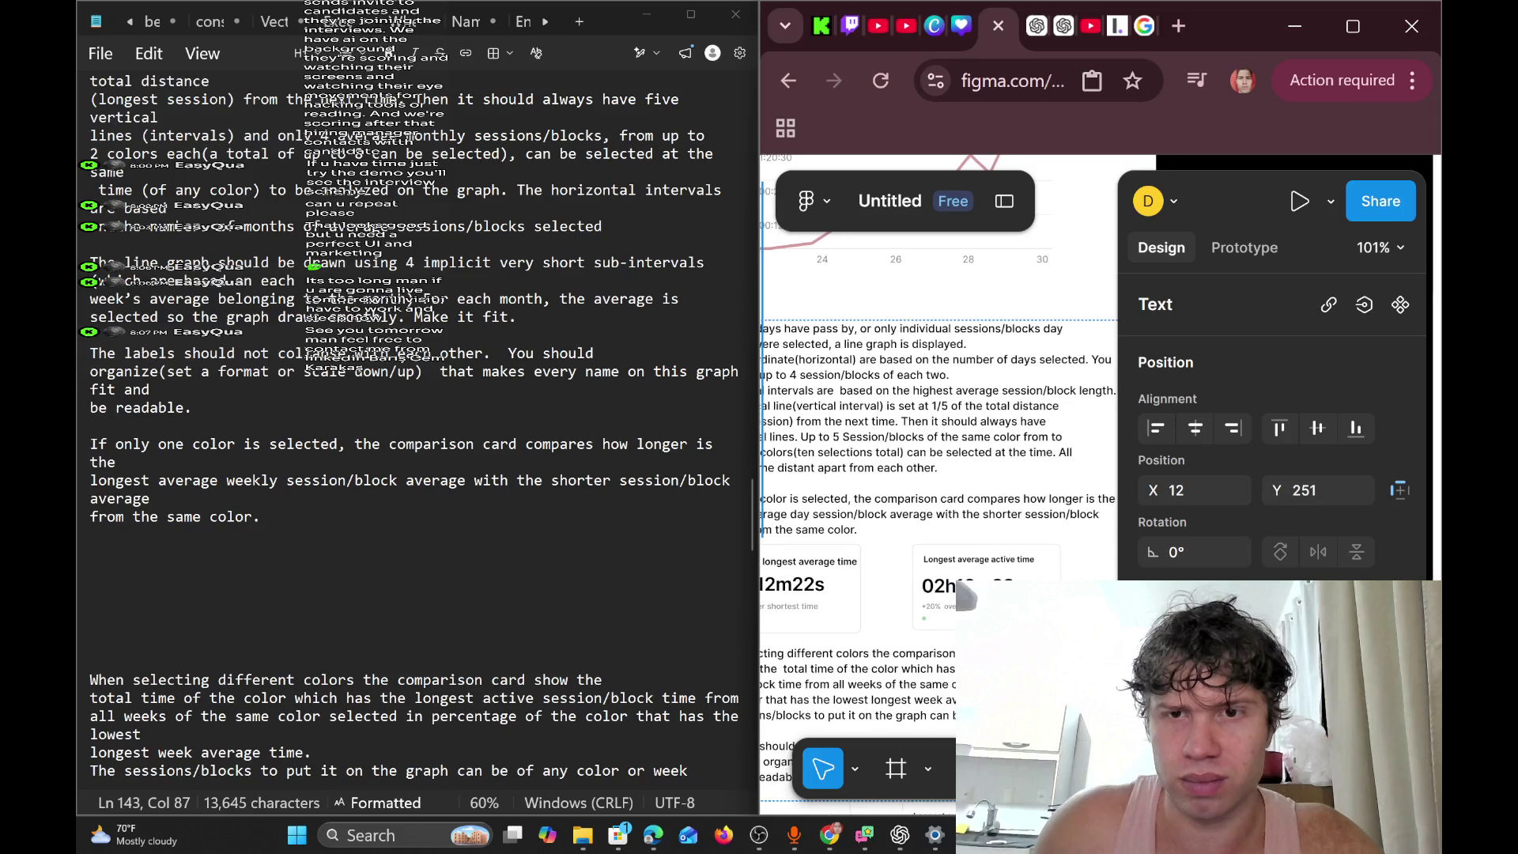
{"action": "scroll", "coordinate": [941, 395], "scroll_direction": "down", "scroll_amount": 5}
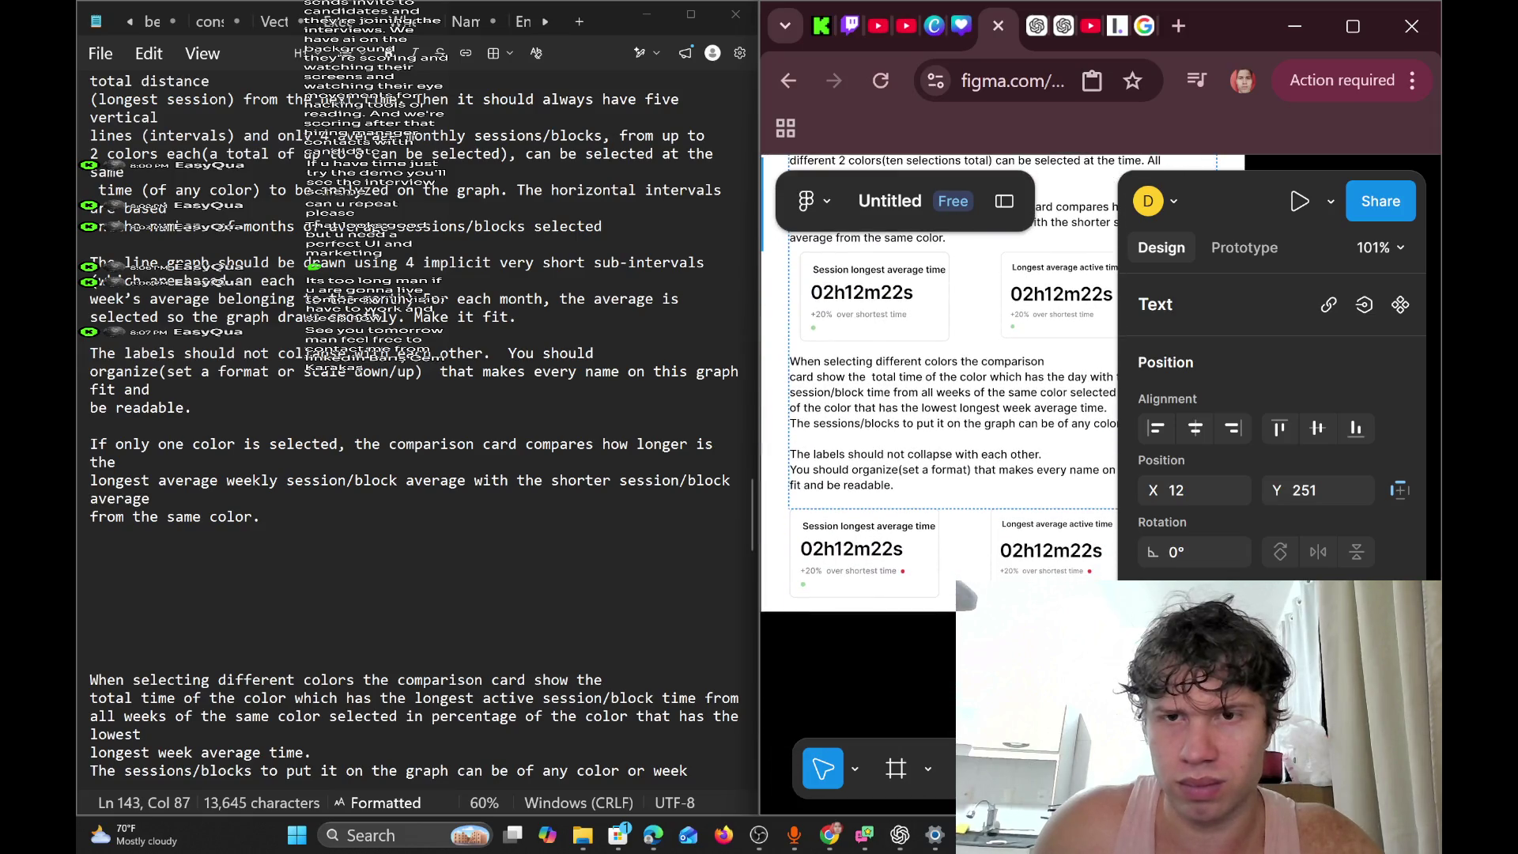
{"action": "scroll", "coordinate": [951, 410], "scroll_direction": "up", "scroll_amount": 5}
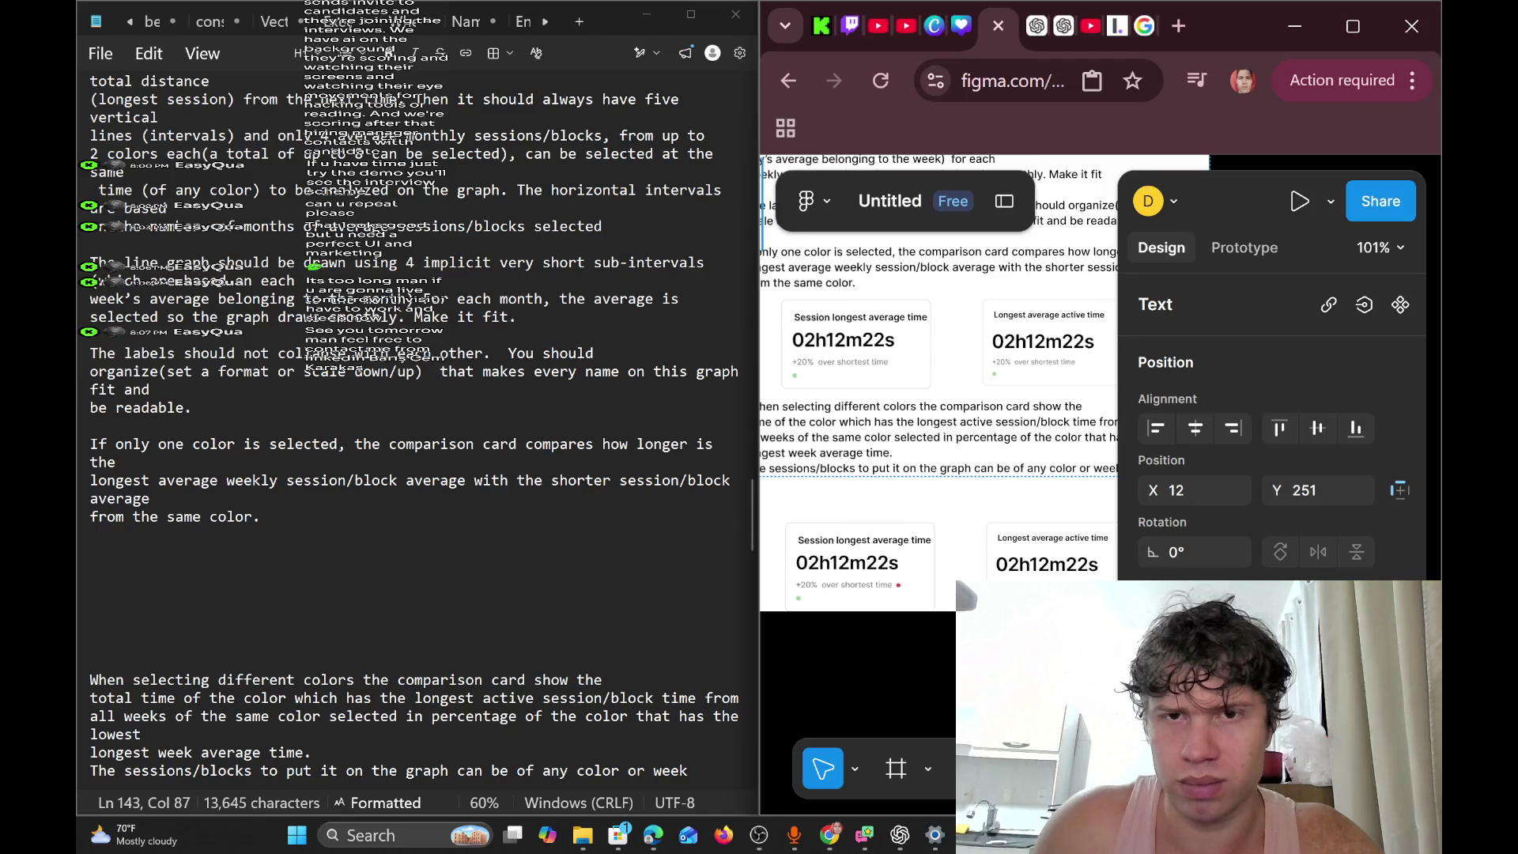
{"action": "scroll", "coordinate": [951, 410], "scroll_direction": "down", "scroll_amount": 5}
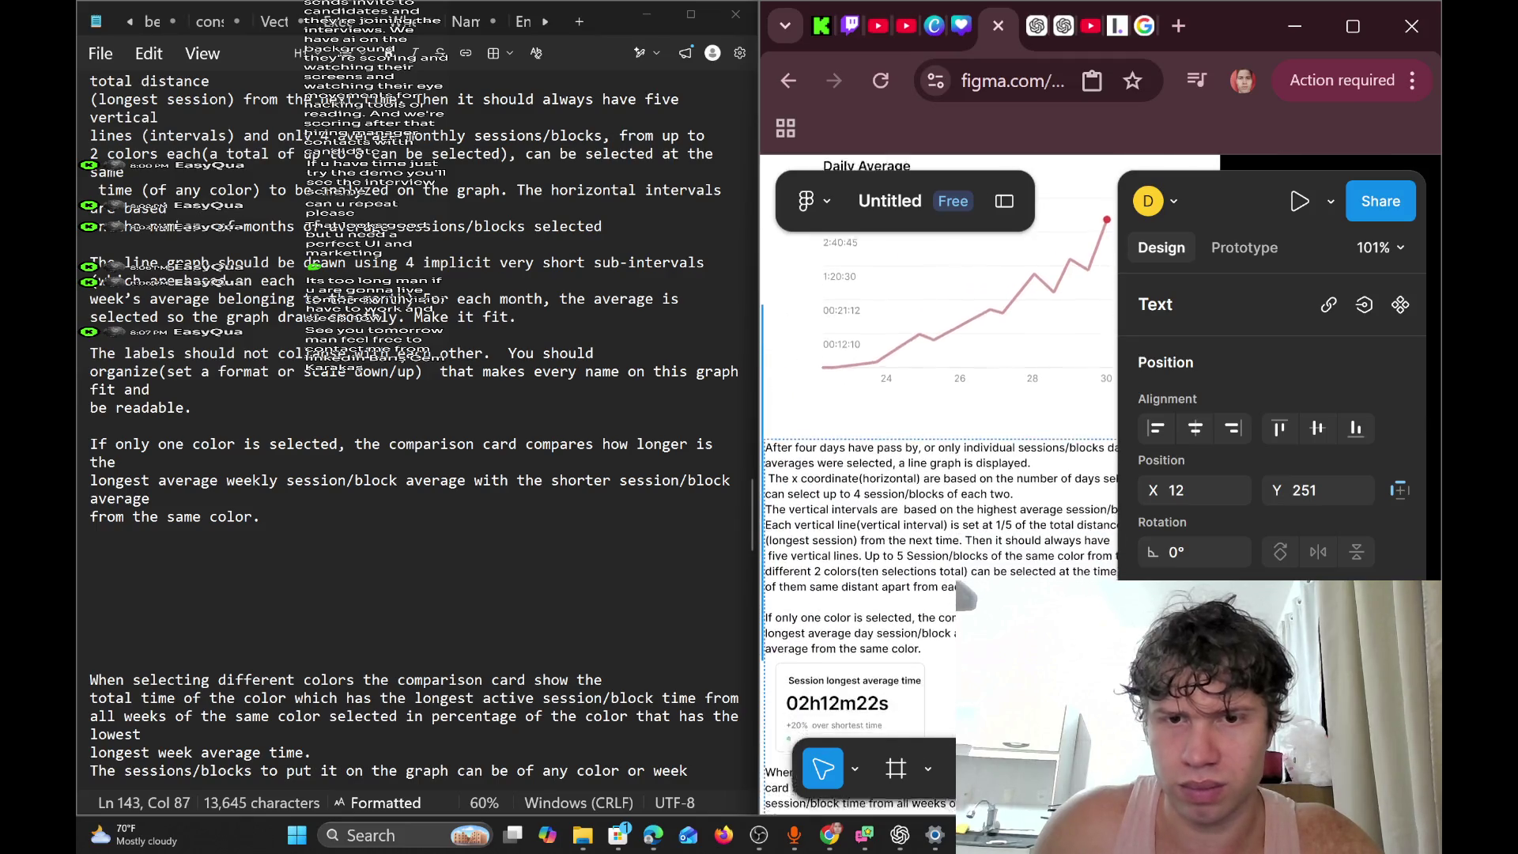
{"action": "scroll", "coordinate": [951, 409], "scroll_direction": "up", "scroll_amount": 3}
{"action": "scroll", "coordinate": [951, 409], "scroll_direction": "down", "scroll_amount": 2}
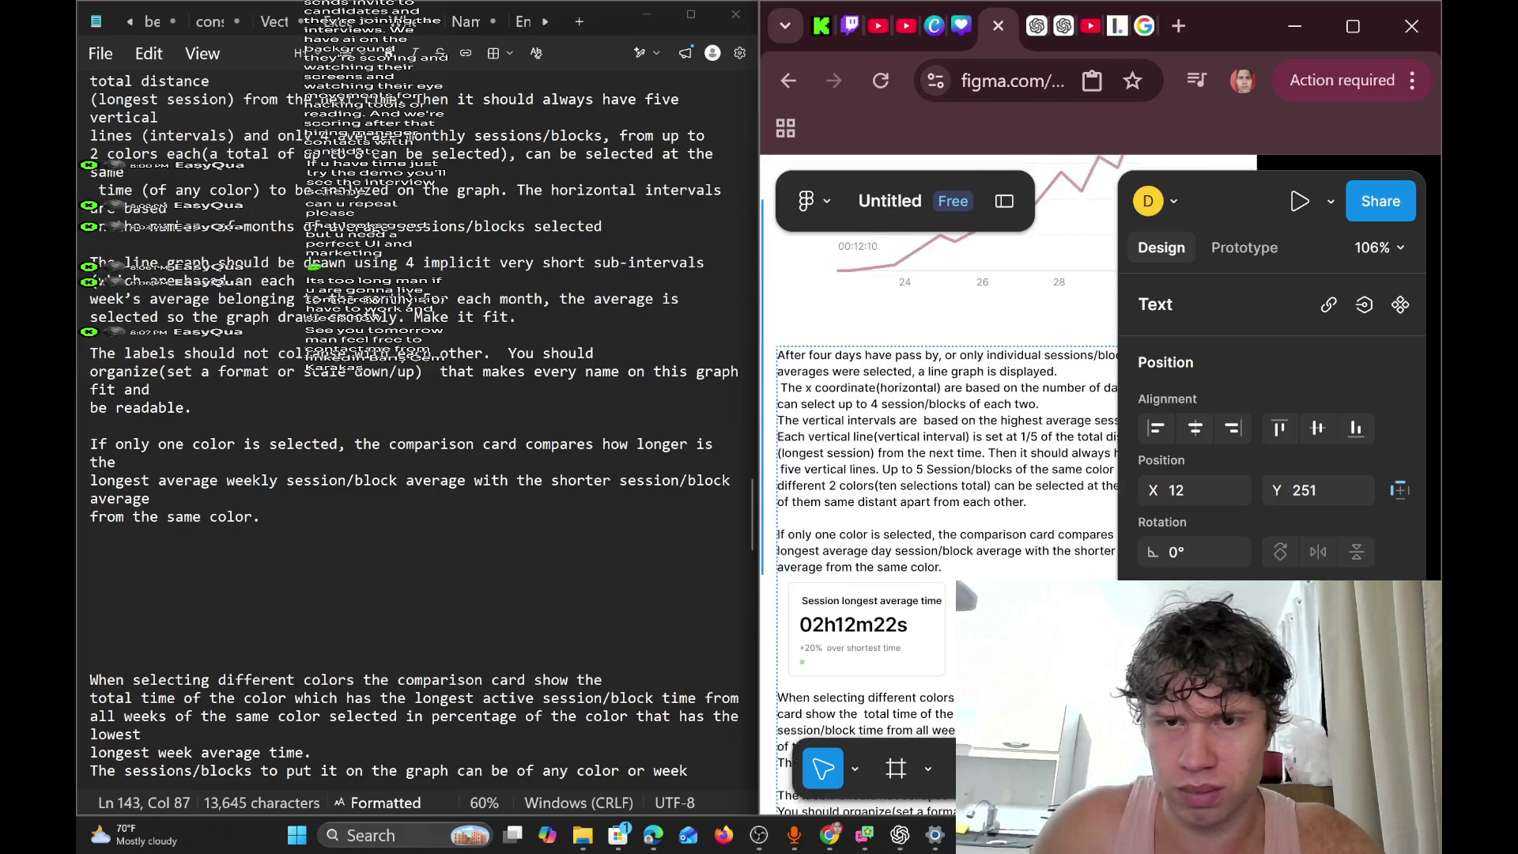
{"action": "scroll", "coordinate": [939, 455], "scroll_direction": "right", "scroll_amount": 5}
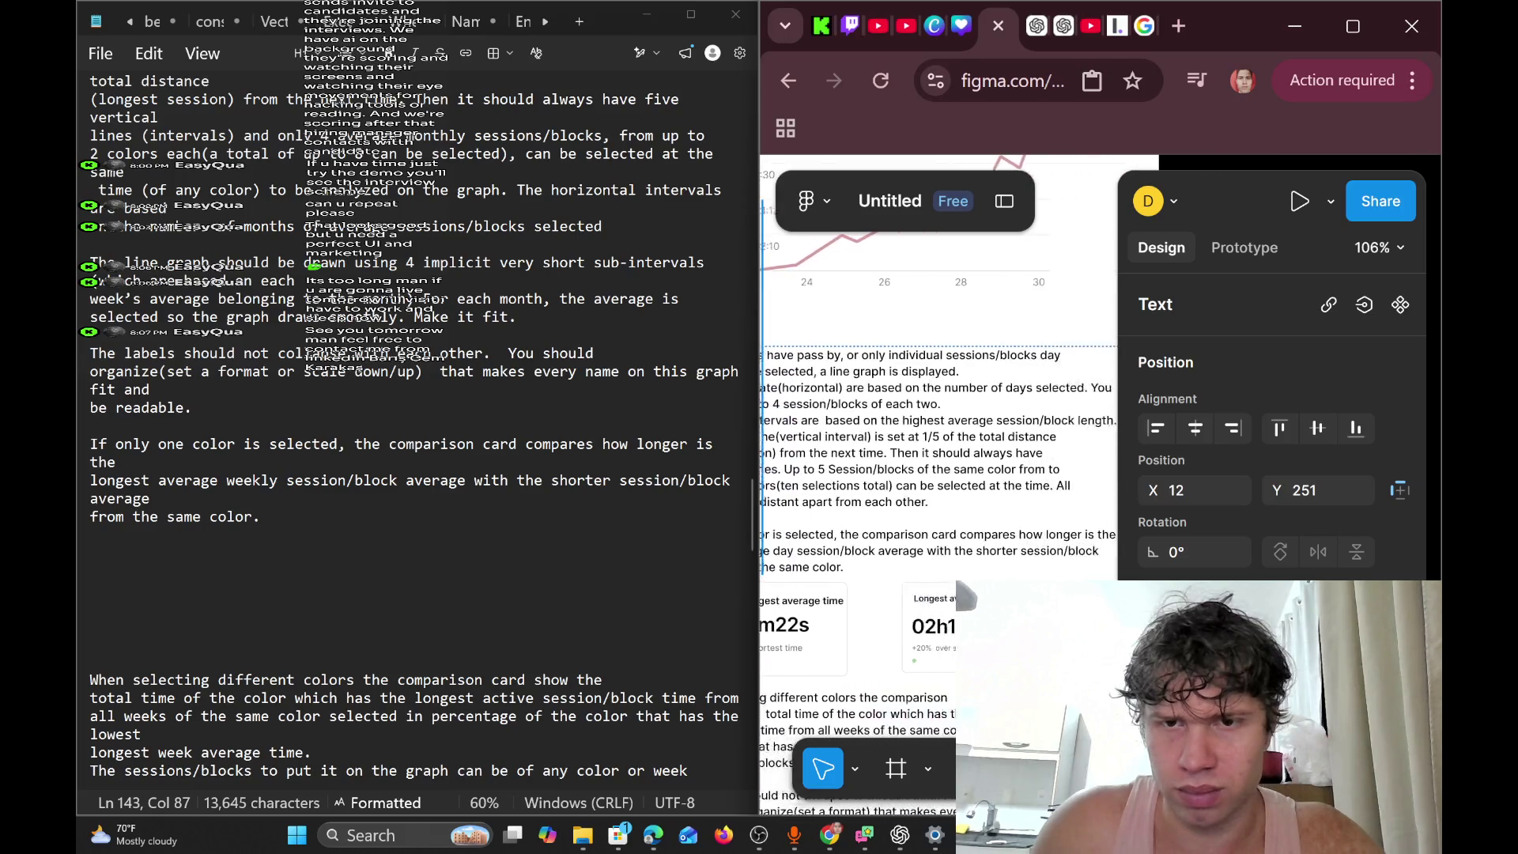
{"action": "scroll", "coordinate": [938, 455], "scroll_direction": "left", "scroll_amount": 5}
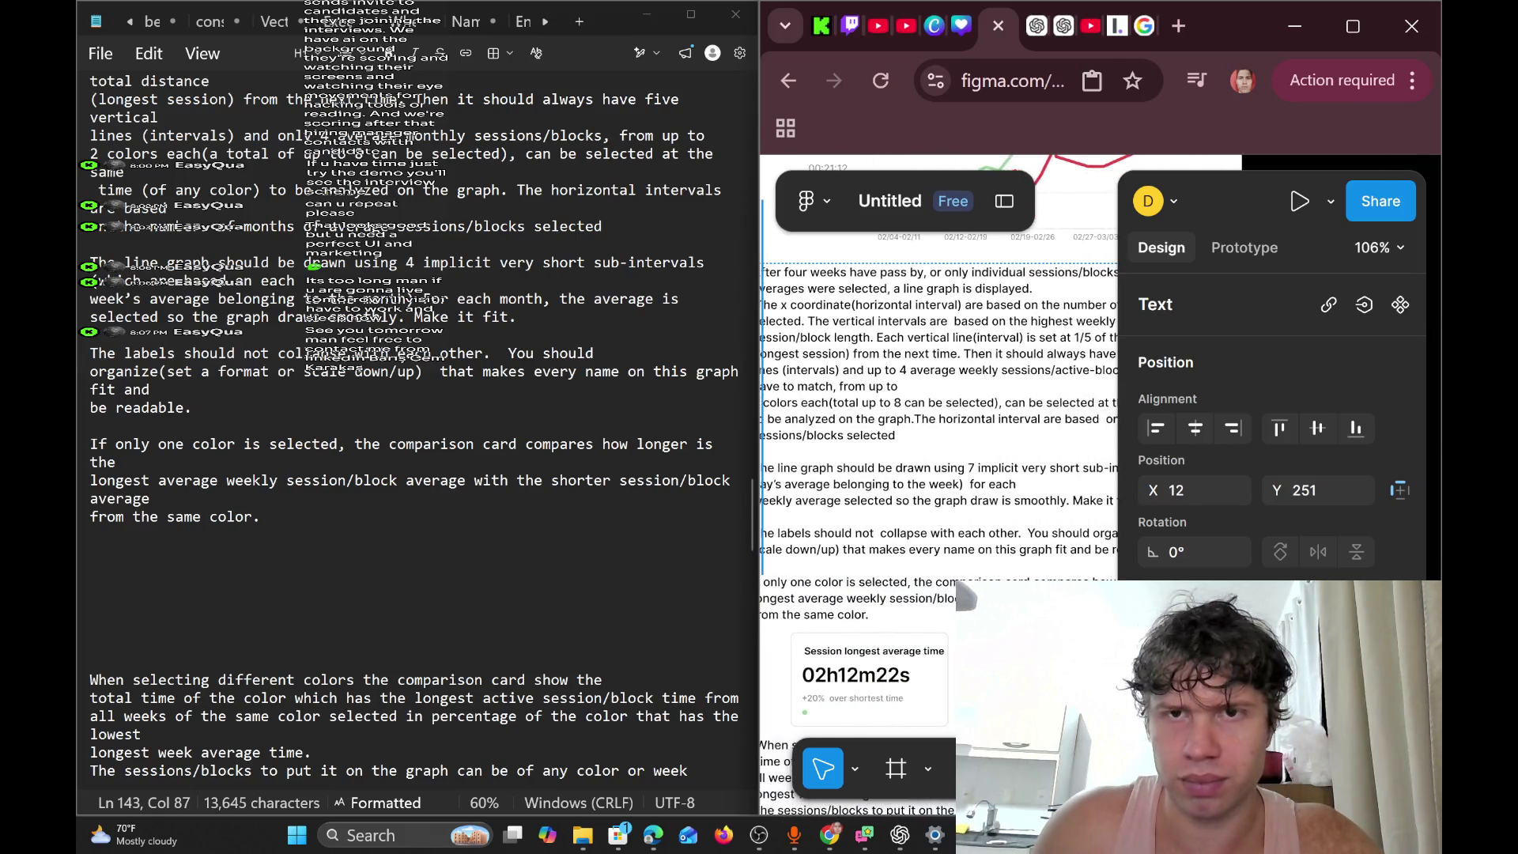
{"action": "scroll", "coordinate": [938, 456], "scroll_direction": "down", "scroll_amount": 2}
{"action": "scroll", "coordinate": [957, 585], "scroll_direction": "down", "scroll_amount": 4}
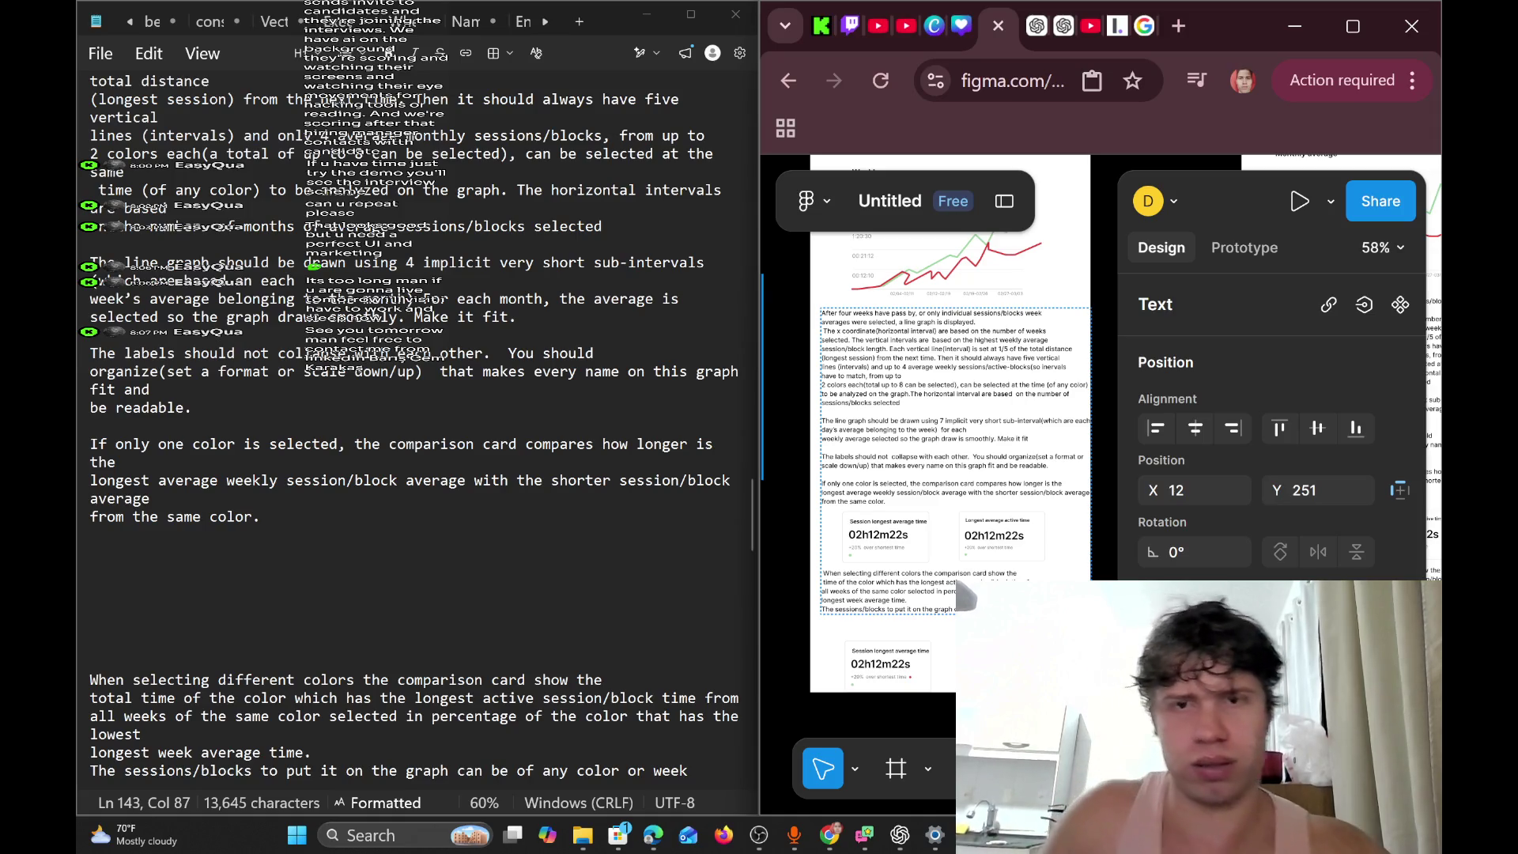
{"action": "scroll", "coordinate": [965, 597], "scroll_direction": "up", "scroll_amount": 3}
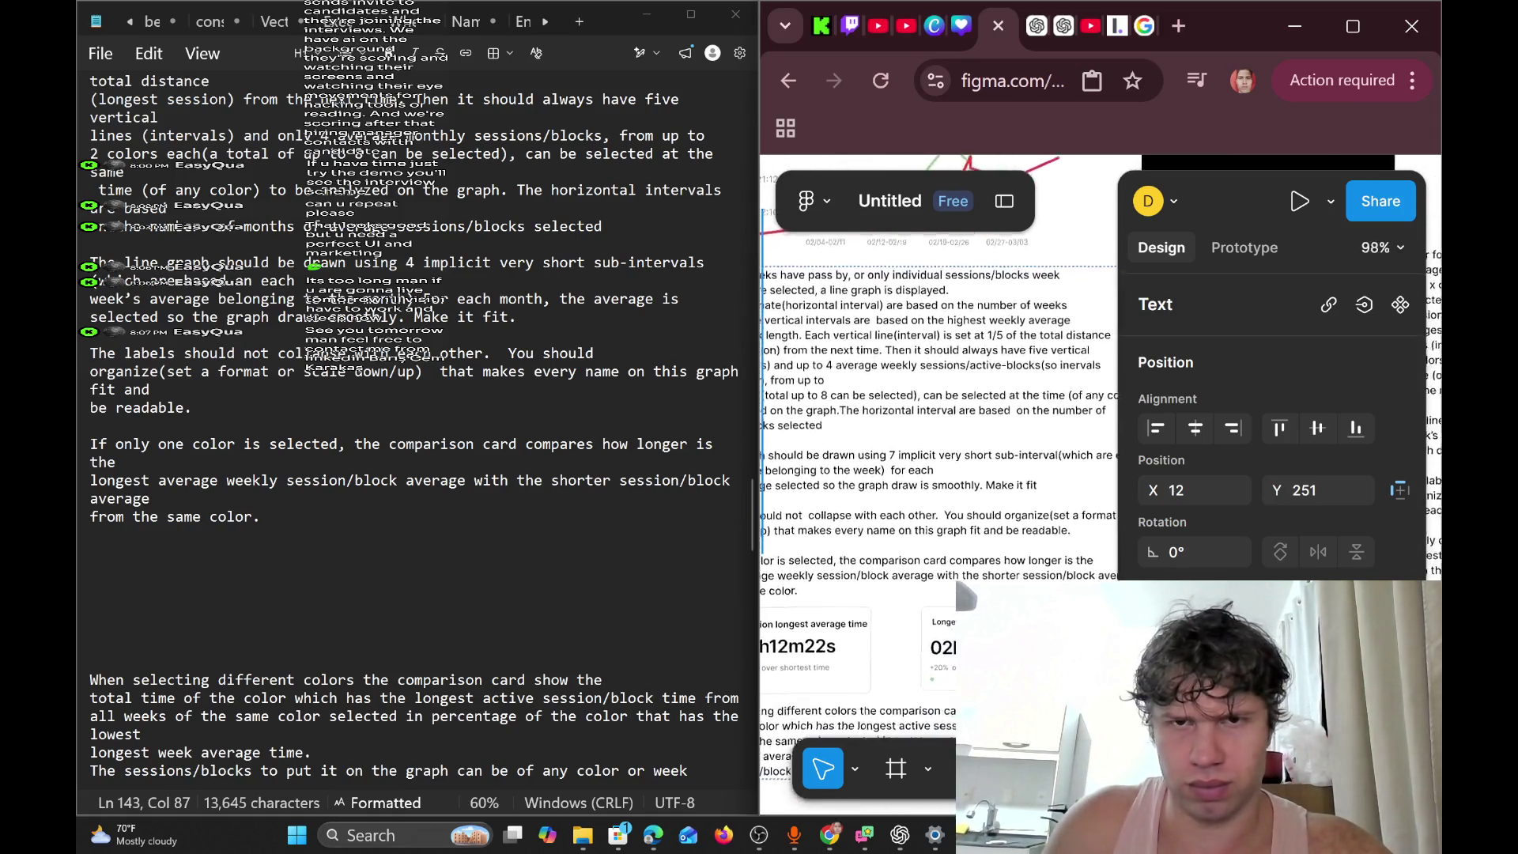
{"action": "scroll", "coordinate": [964, 597], "scroll_direction": "up", "scroll_amount": 5}
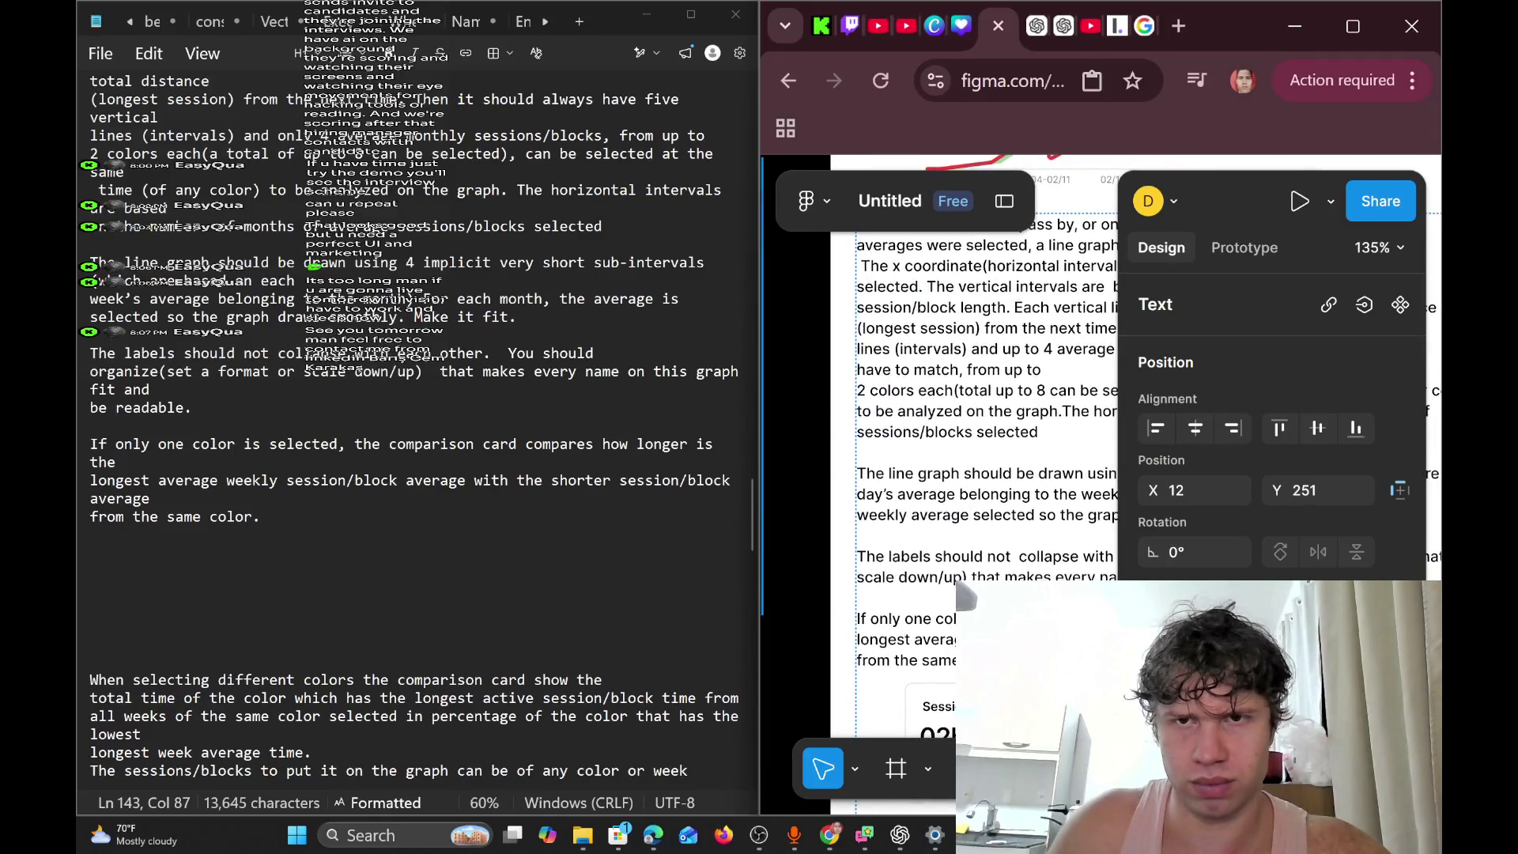
{"action": "scroll", "coordinate": [960, 311], "scroll_direction": "up", "scroll_amount": 4}
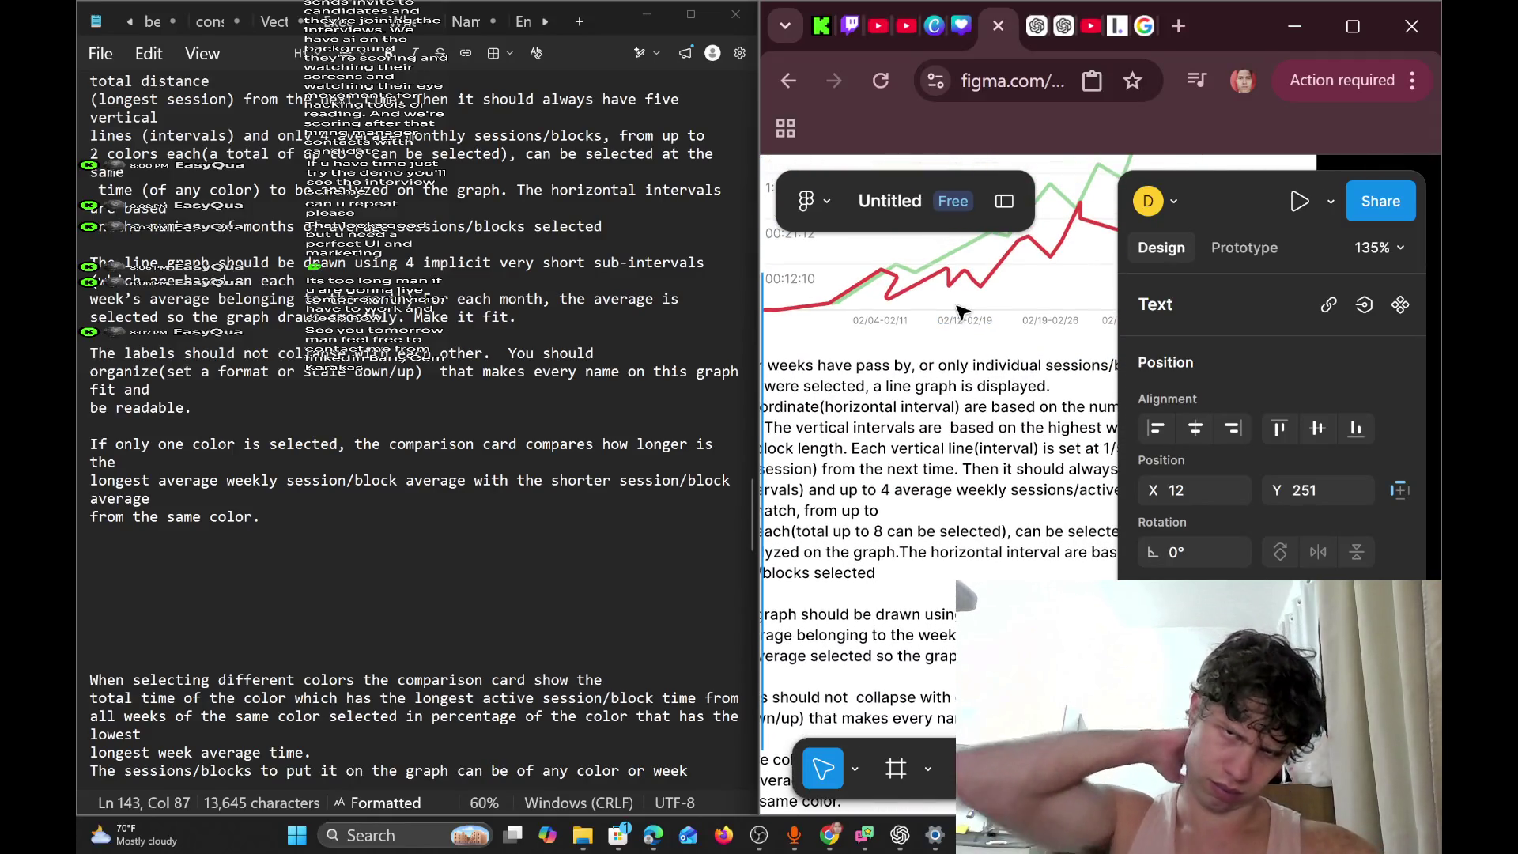
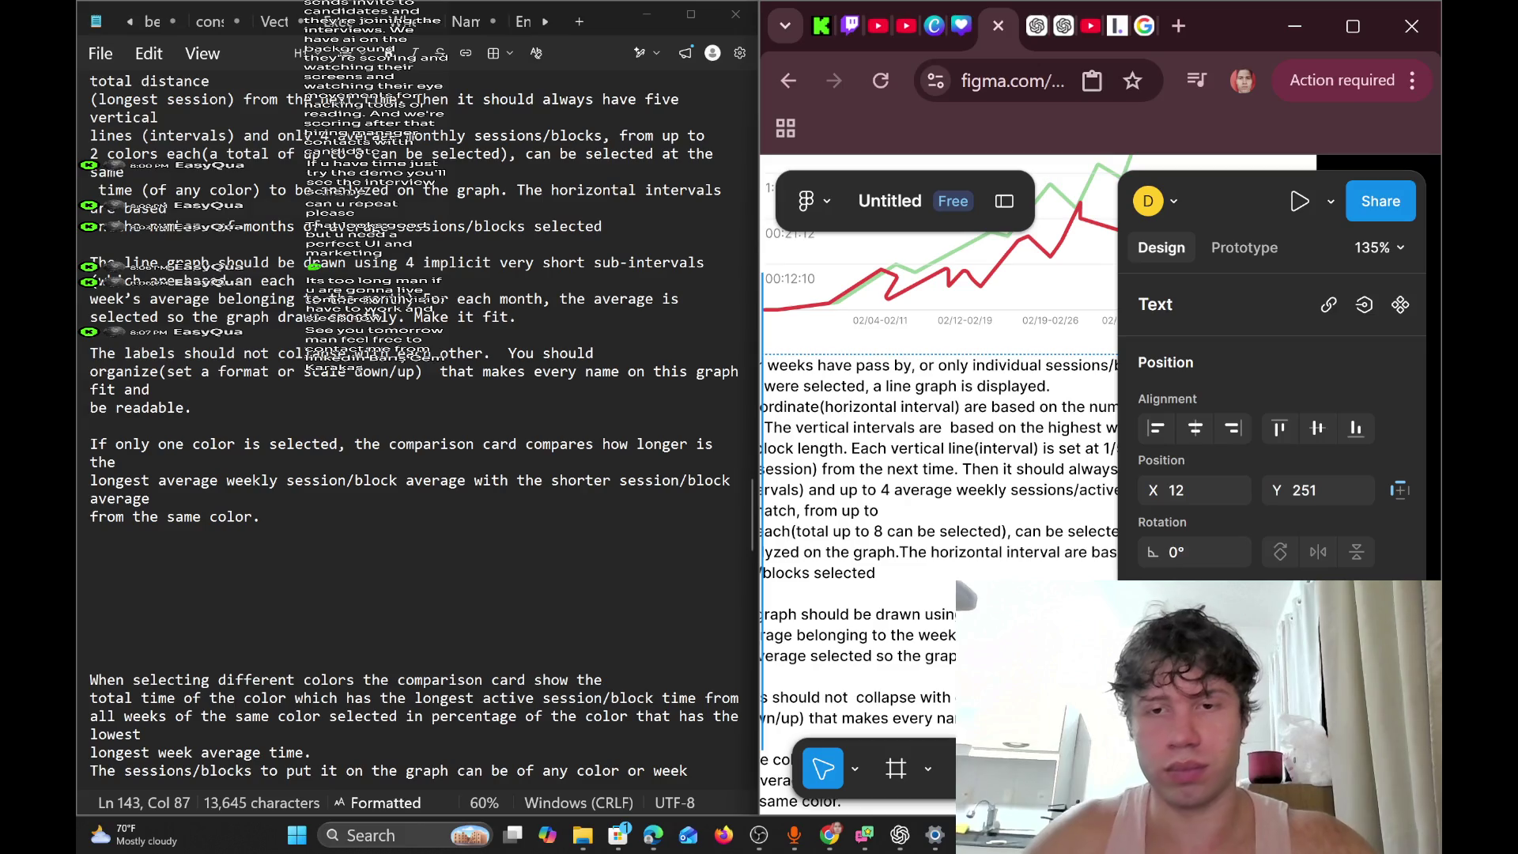
Step: Select the weekly spec paragraph about drawing the line graph with 7 daily sub-intervals
{"action": "scroll", "coordinate": [939, 485], "scroll_direction": "left", "scroll_amount": 3}
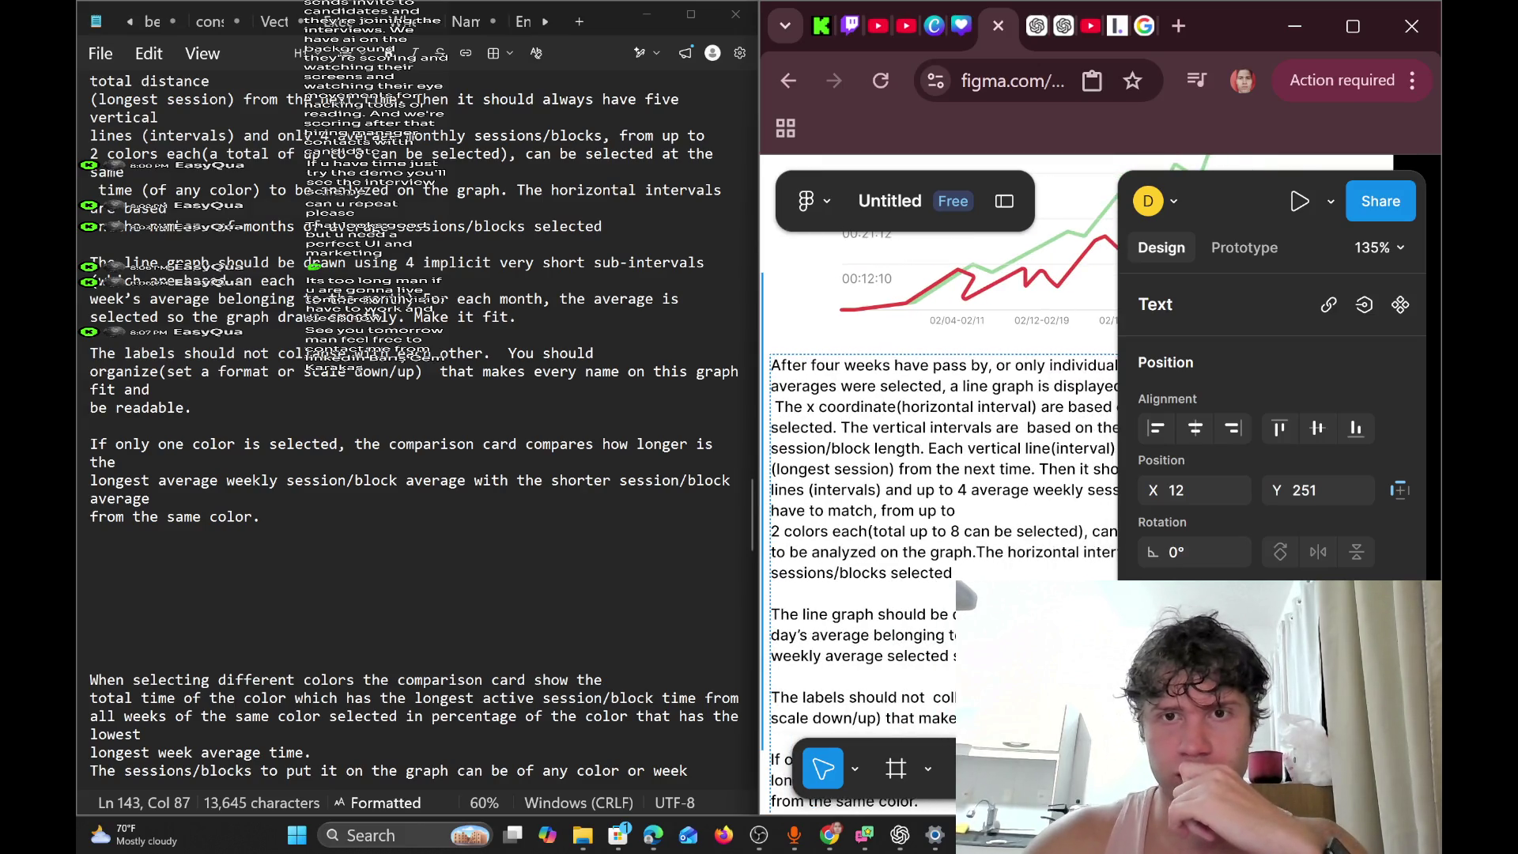
{"action": "scroll", "coordinate": [939, 485], "scroll_direction": "right", "scroll_amount": 1}
{"action": "scroll", "coordinate": [939, 484], "scroll_direction": "down", "scroll_amount": 3}
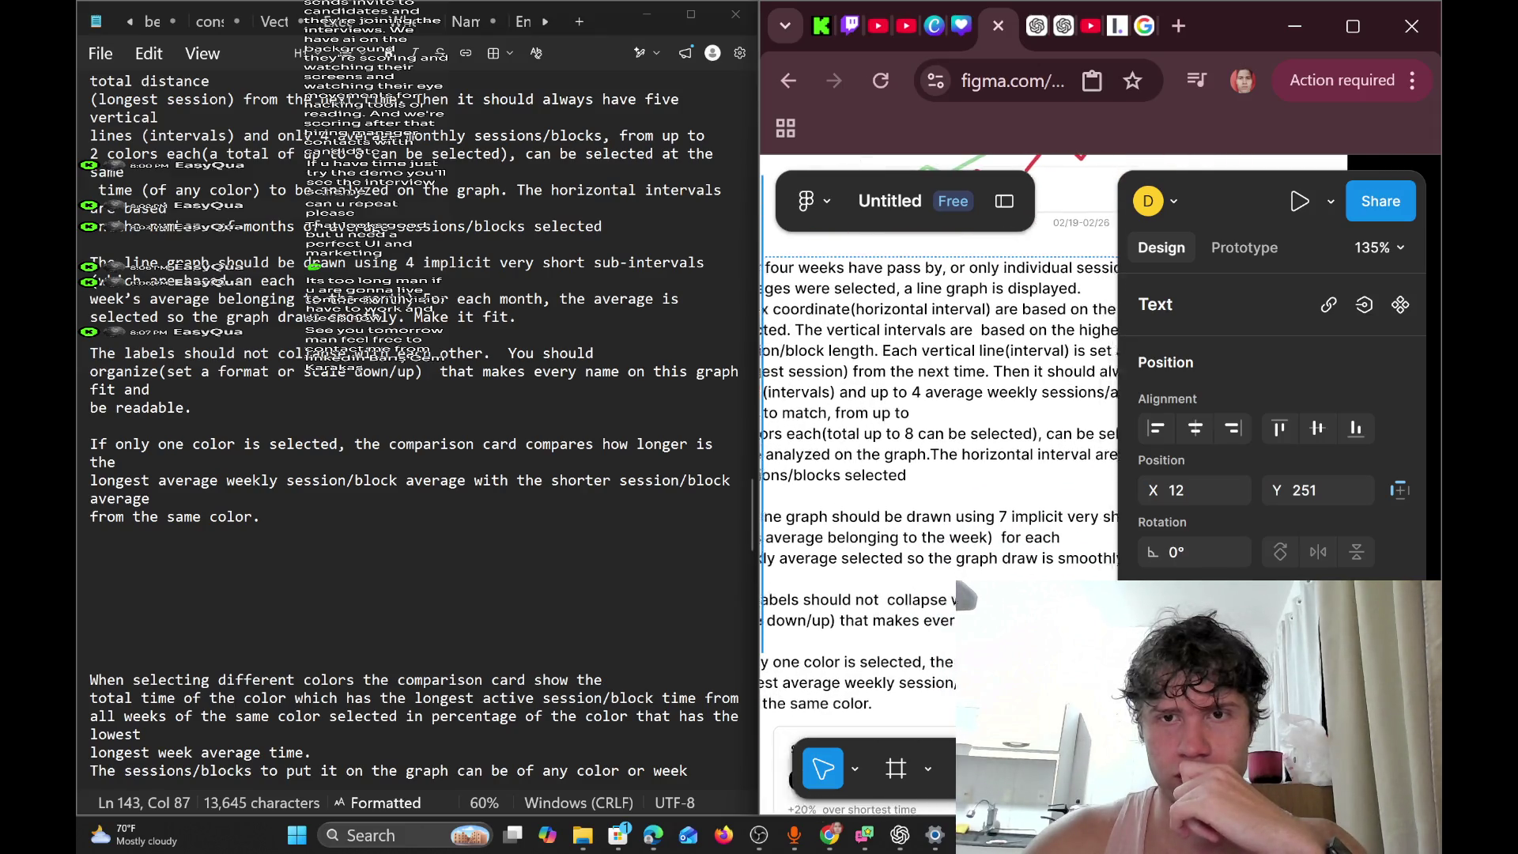
{"action": "scroll", "coordinate": [939, 485], "scroll_direction": "right", "scroll_amount": 3}
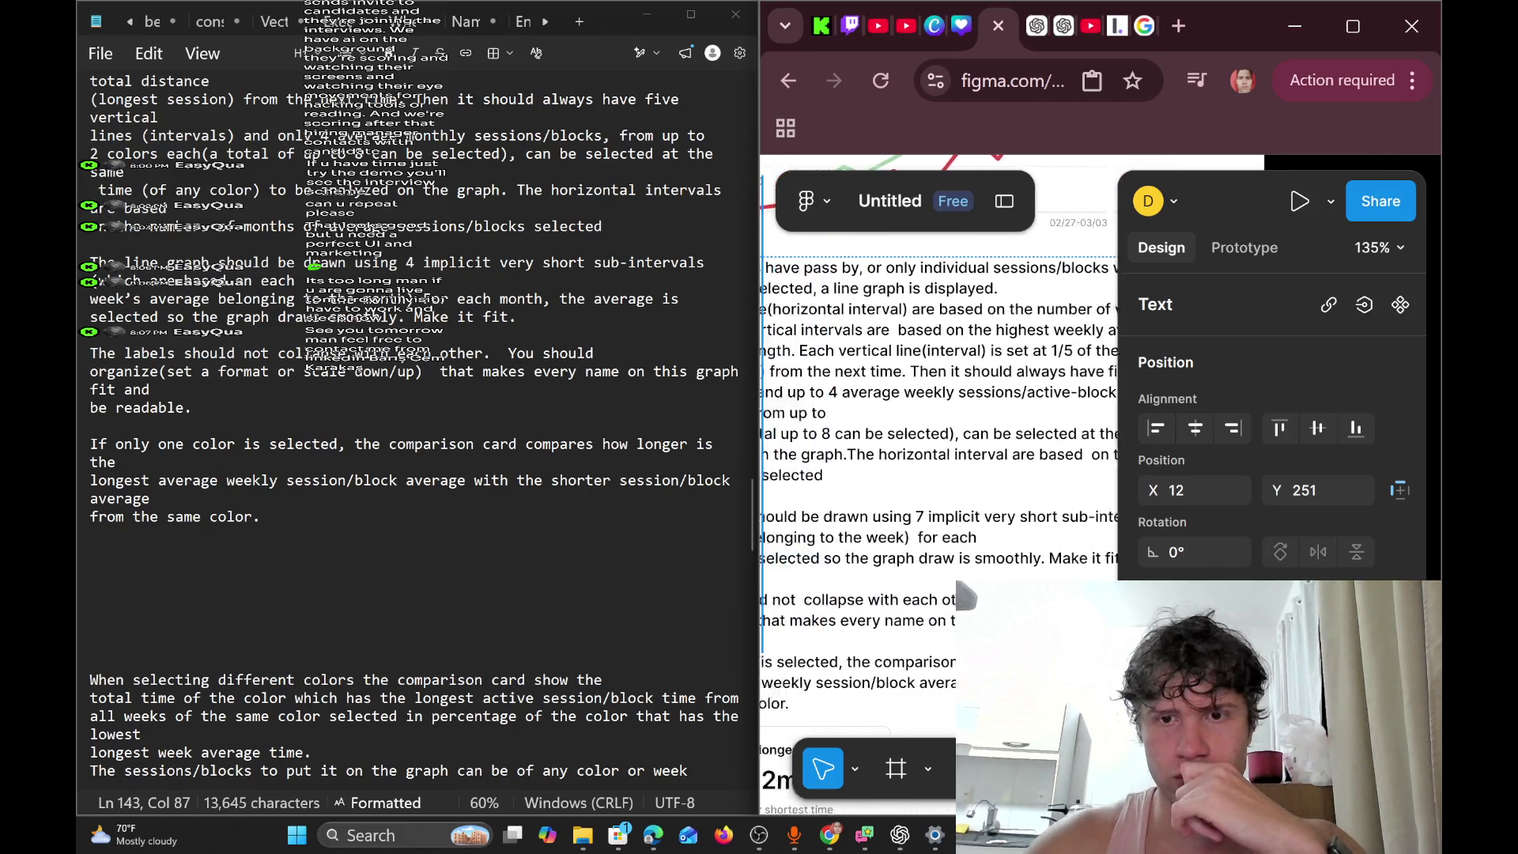
{"action": "scroll", "coordinate": [939, 485], "scroll_direction": "right", "scroll_amount": 2}
{"action": "scroll", "coordinate": [939, 484], "scroll_direction": "down", "scroll_amount": 2}
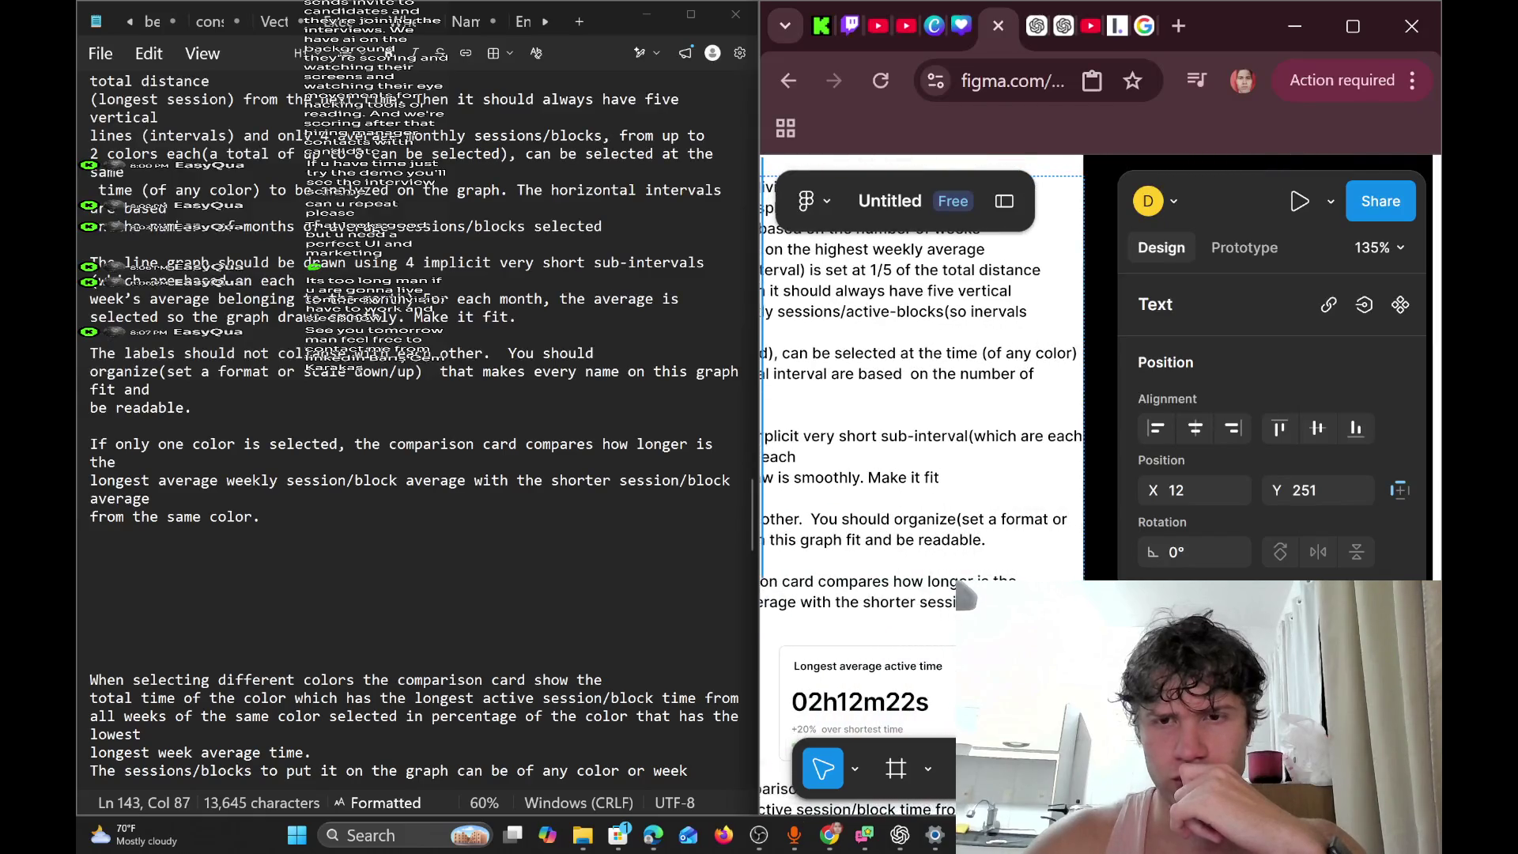
{"action": "scroll", "coordinate": [964, 595], "scroll_direction": "left", "scroll_amount": 5}
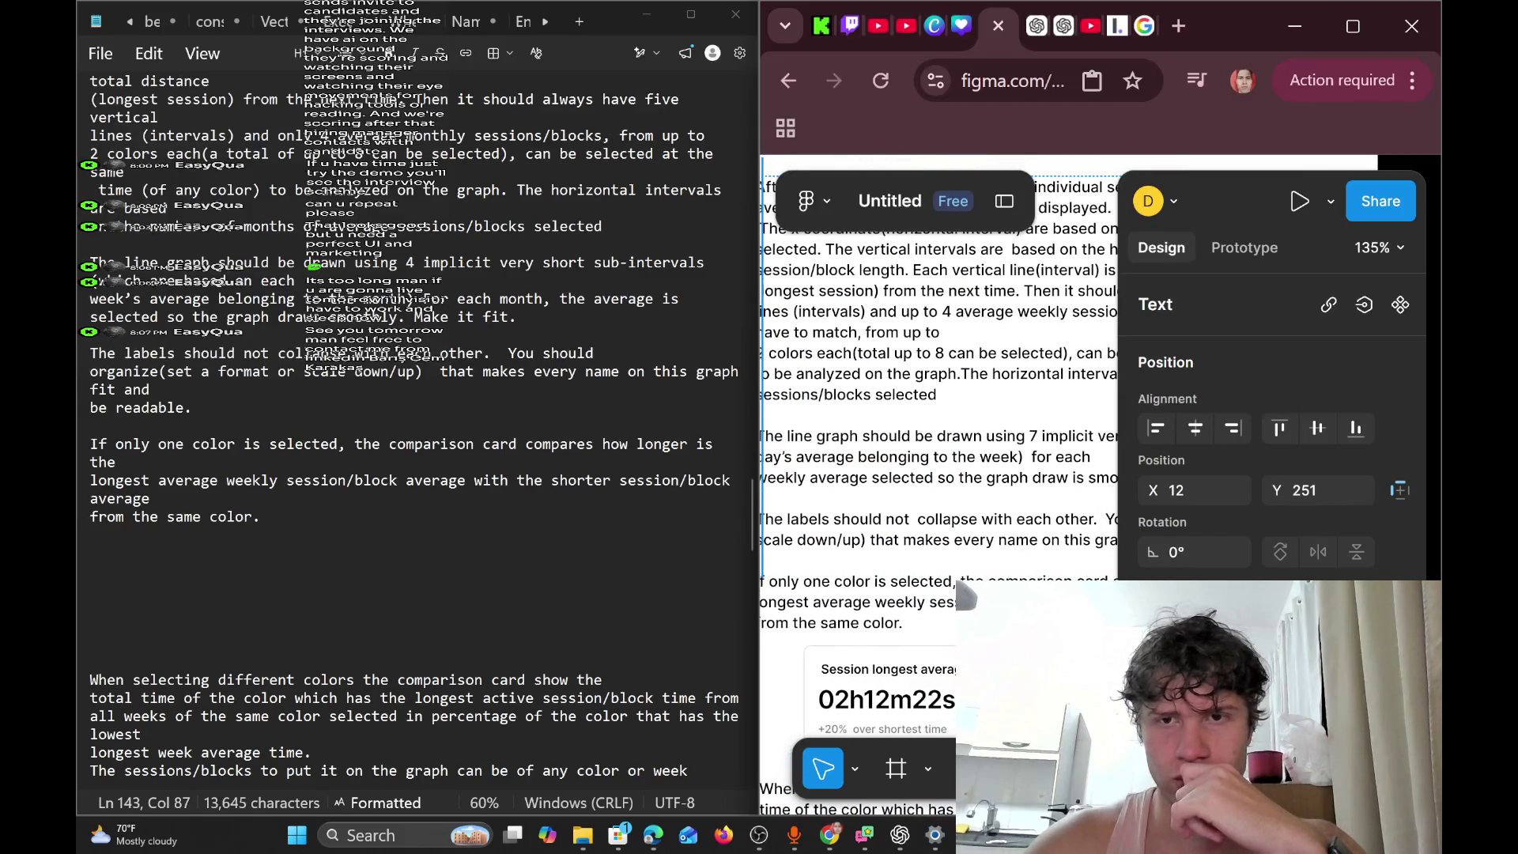
{"action": "scroll", "coordinate": [961, 589], "scroll_direction": "down", "scroll_amount": 3}
{"action": "double_click", "coordinate": [1036, 435]}
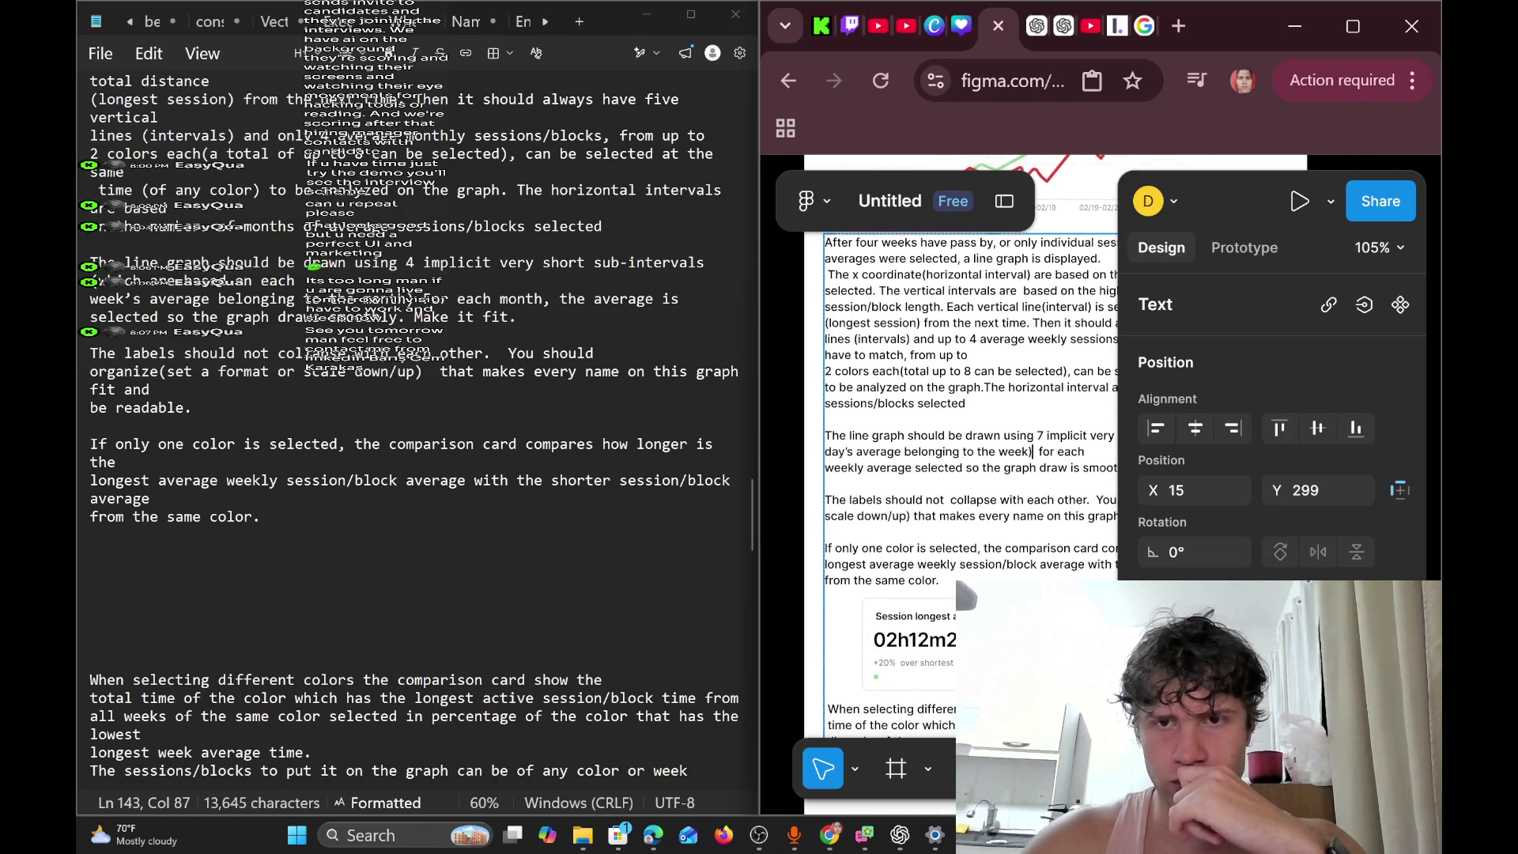
{"action": "left_click_drag", "start_coordinate": [1037, 436], "coordinate": [1032, 451]}
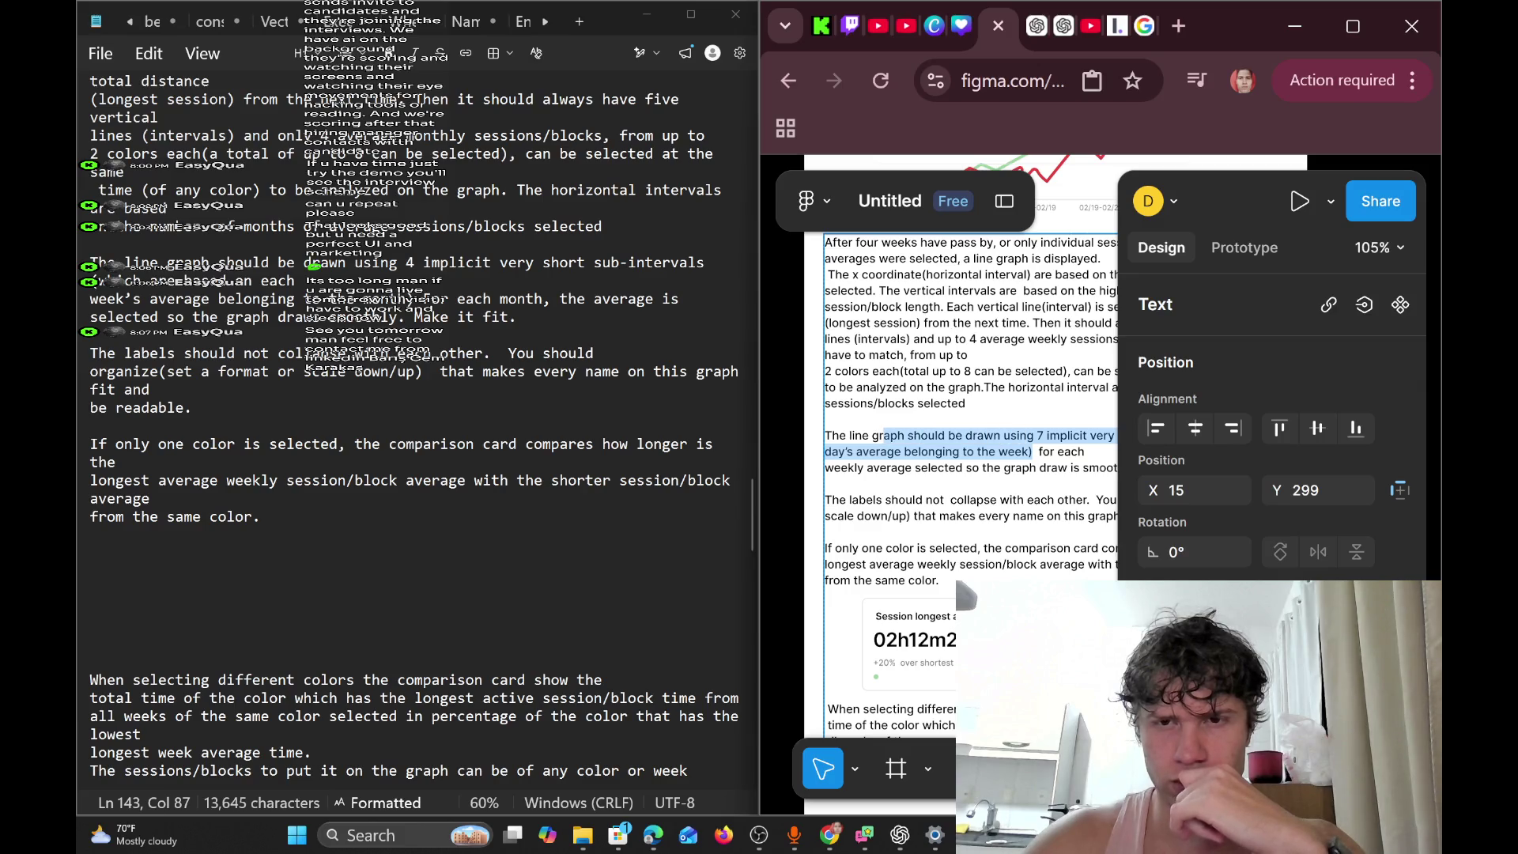
Step: Delete the selected 7-sub-interval line graph paragraph from the weekly spec text
{"action": "scroll", "coordinate": [949, 474], "scroll_direction": "right", "scroll_amount": 3}
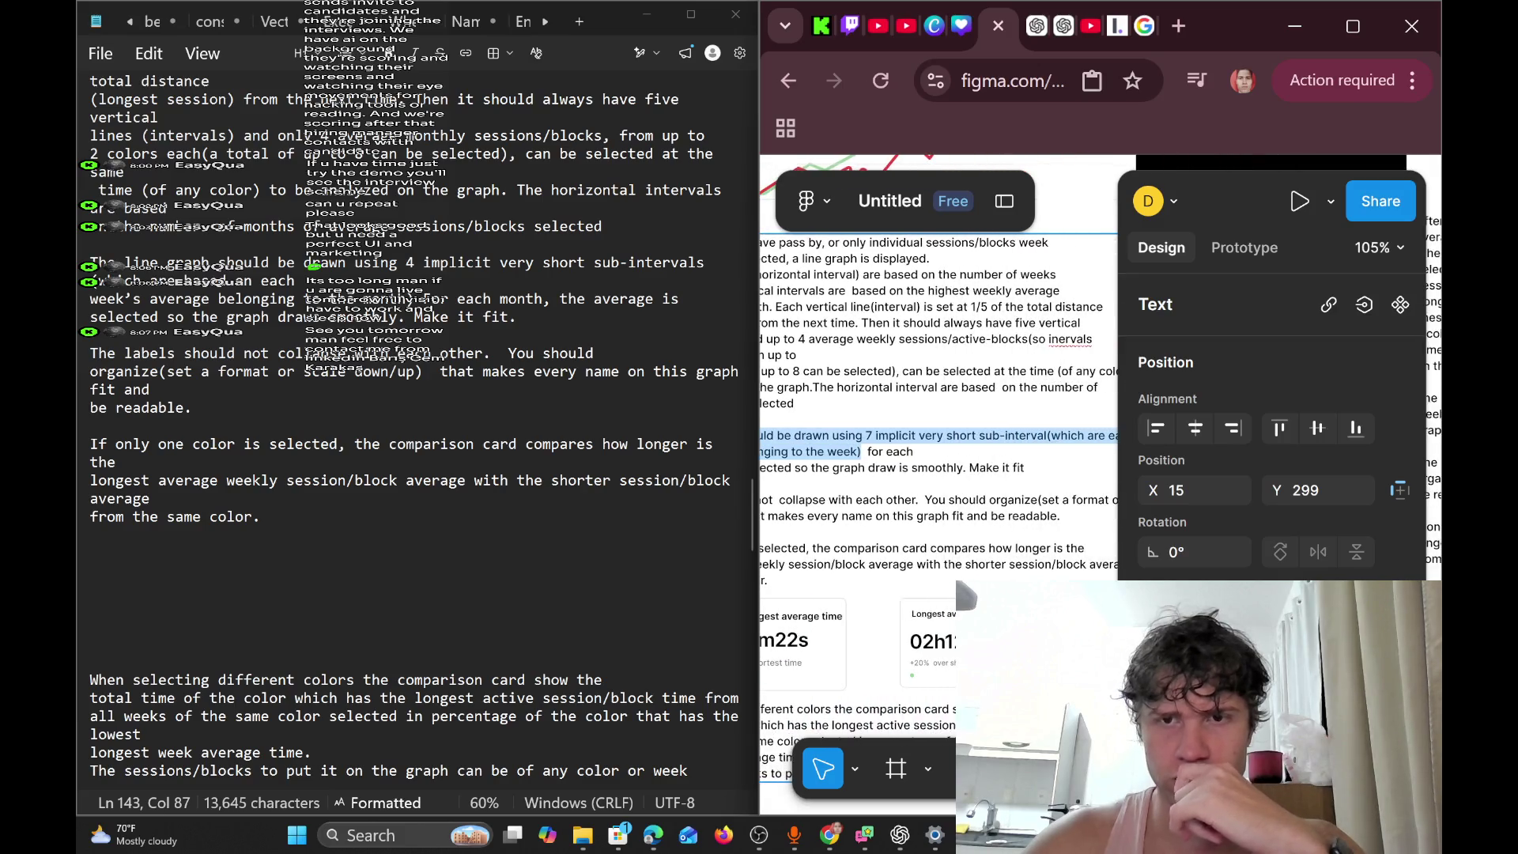
{"action": "scroll", "coordinate": [949, 475], "scroll_direction": "left", "scroll_amount": 3}
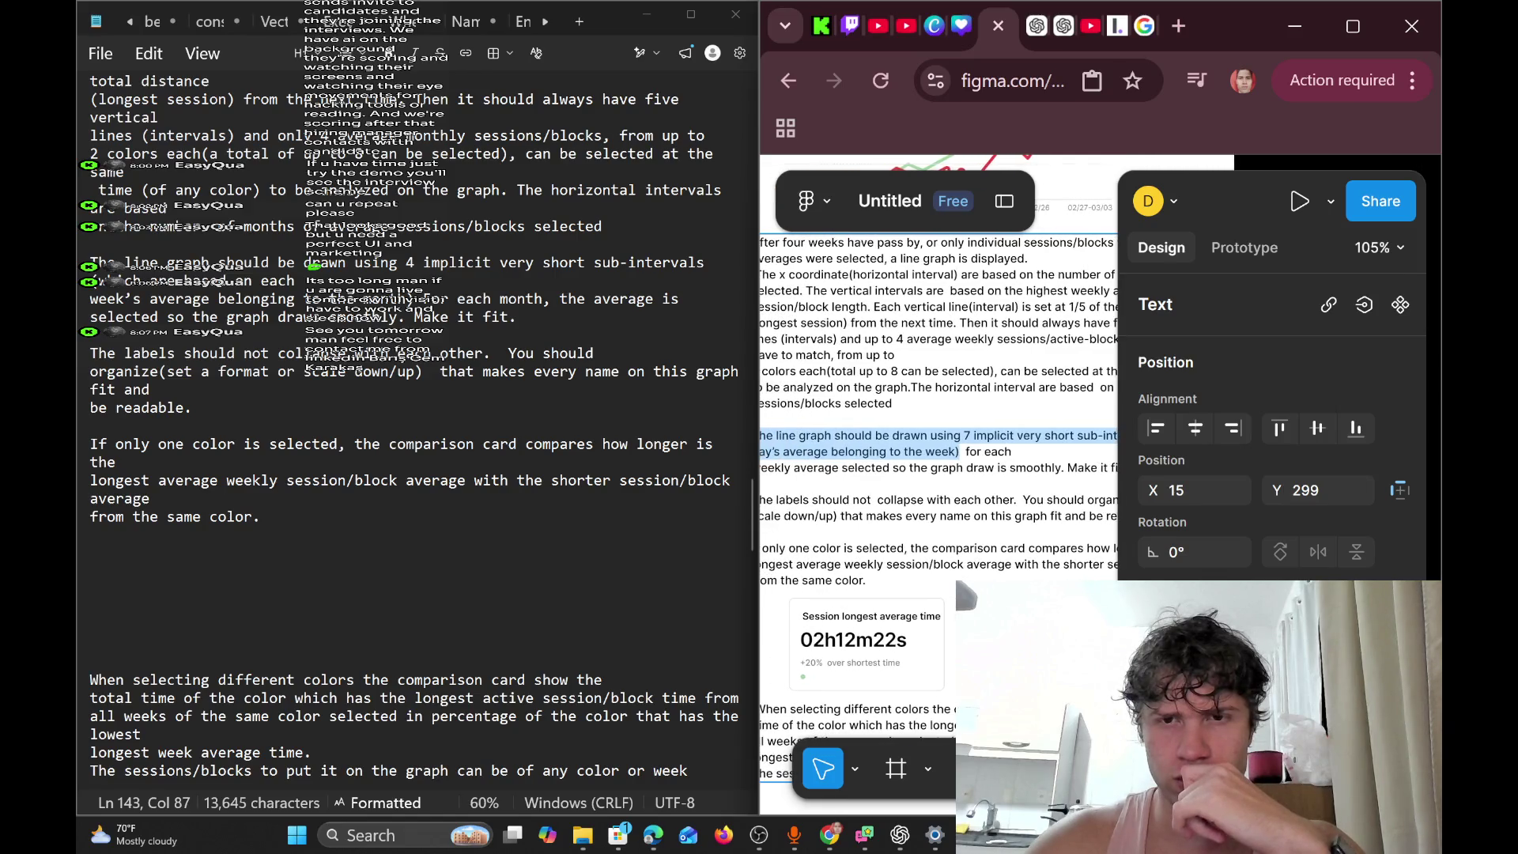
{"action": "scroll", "coordinate": [949, 474], "scroll_direction": "left", "scroll_amount": 2}
{"action": "scroll", "coordinate": [939, 508], "scroll_direction": "right", "scroll_amount": 2}
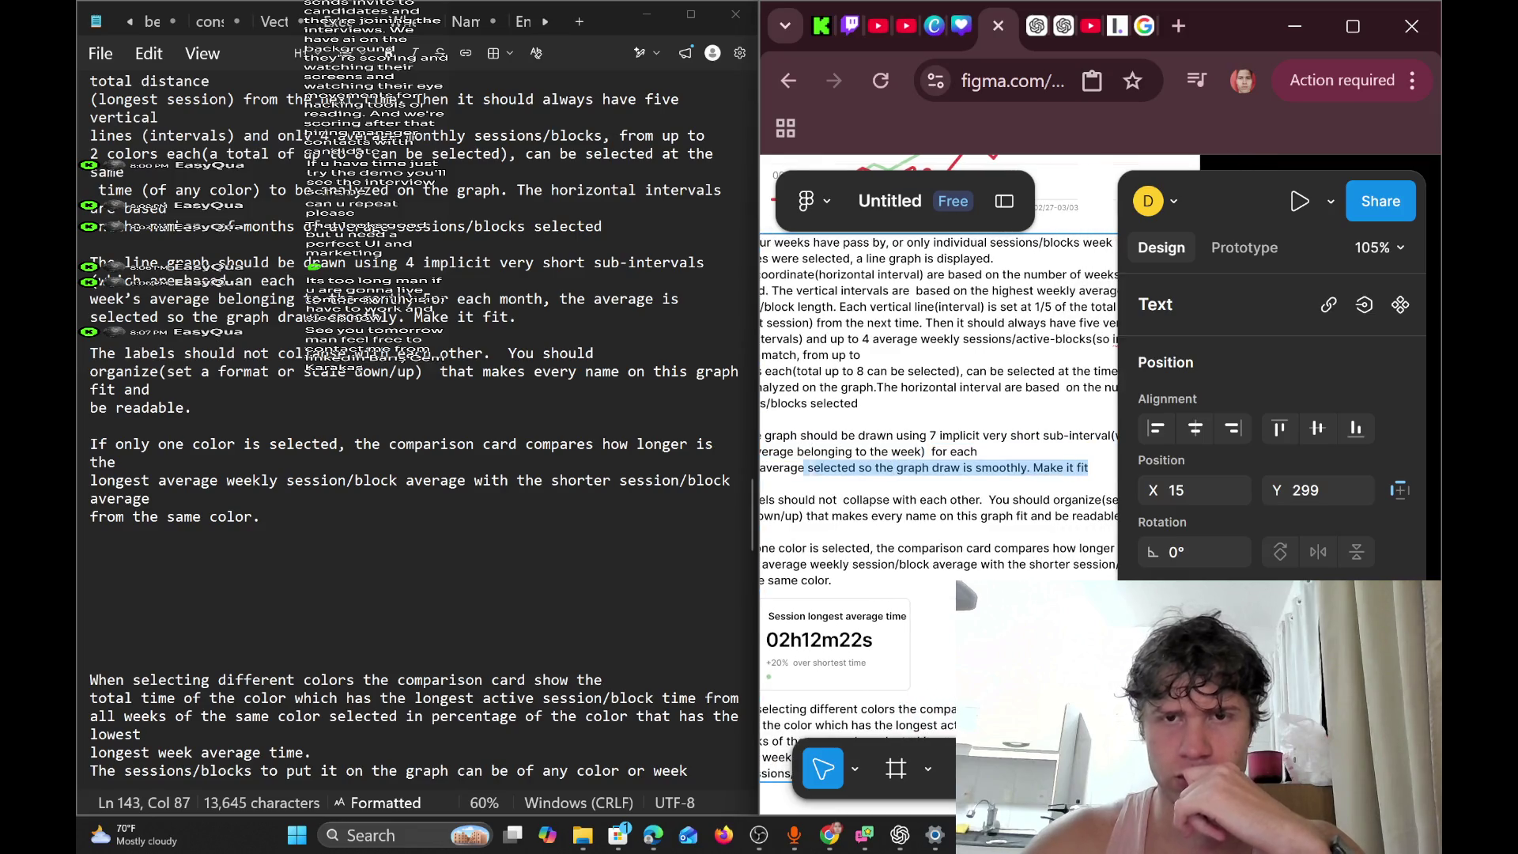
{"action": "scroll", "coordinate": [939, 475], "scroll_direction": "left", "scroll_amount": 5}
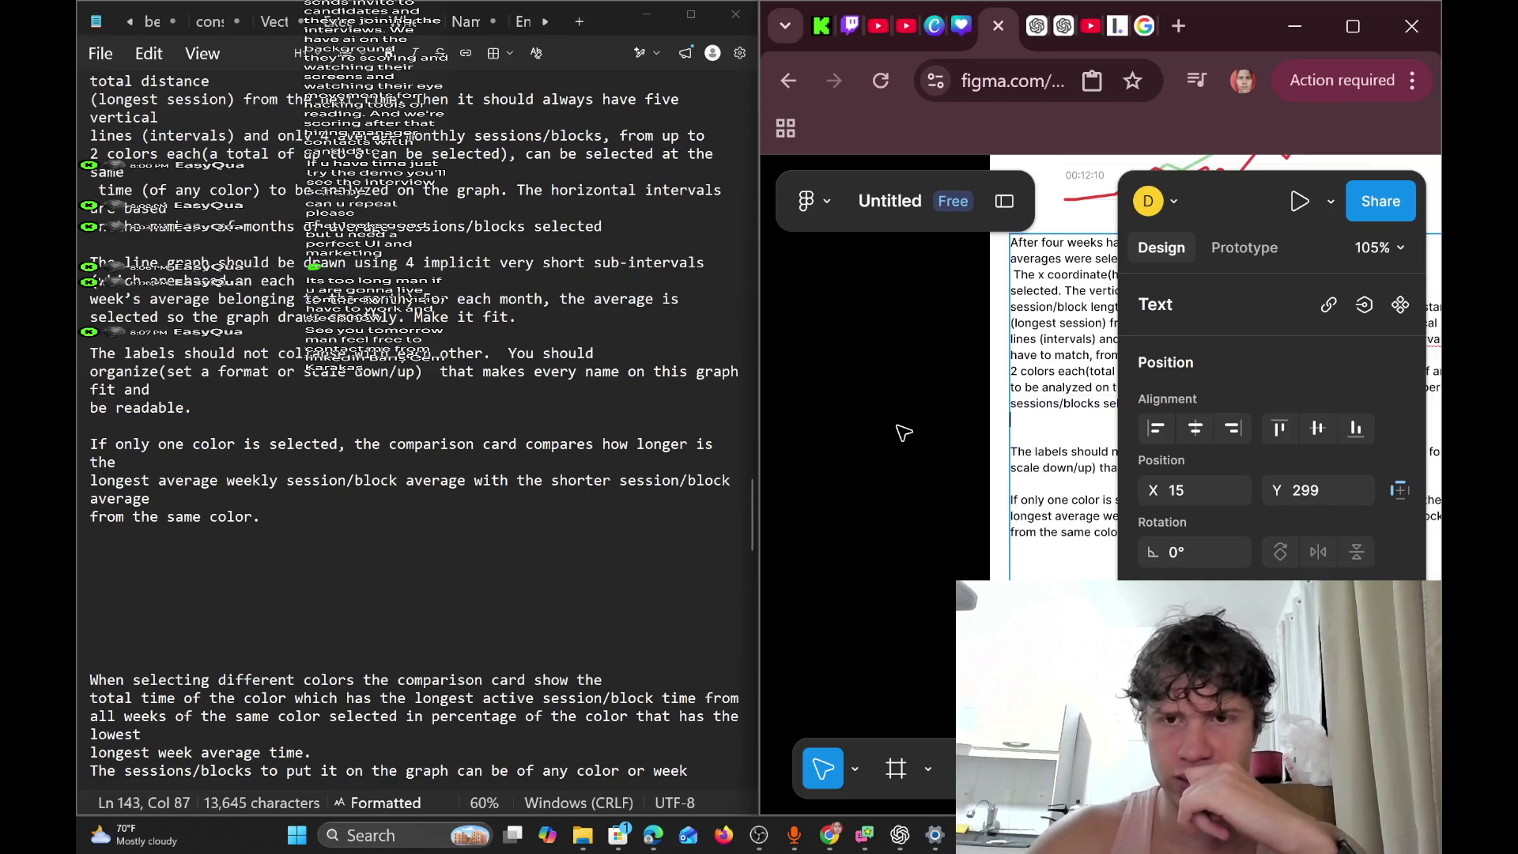
{"action": "key", "text": "BackSpace"}
{"action": "scroll", "coordinate": [904, 432], "scroll_direction": "right", "scroll_amount": 4}
{"action": "scroll", "coordinate": [939, 474], "scroll_direction": "right", "scroll_amount": 3}
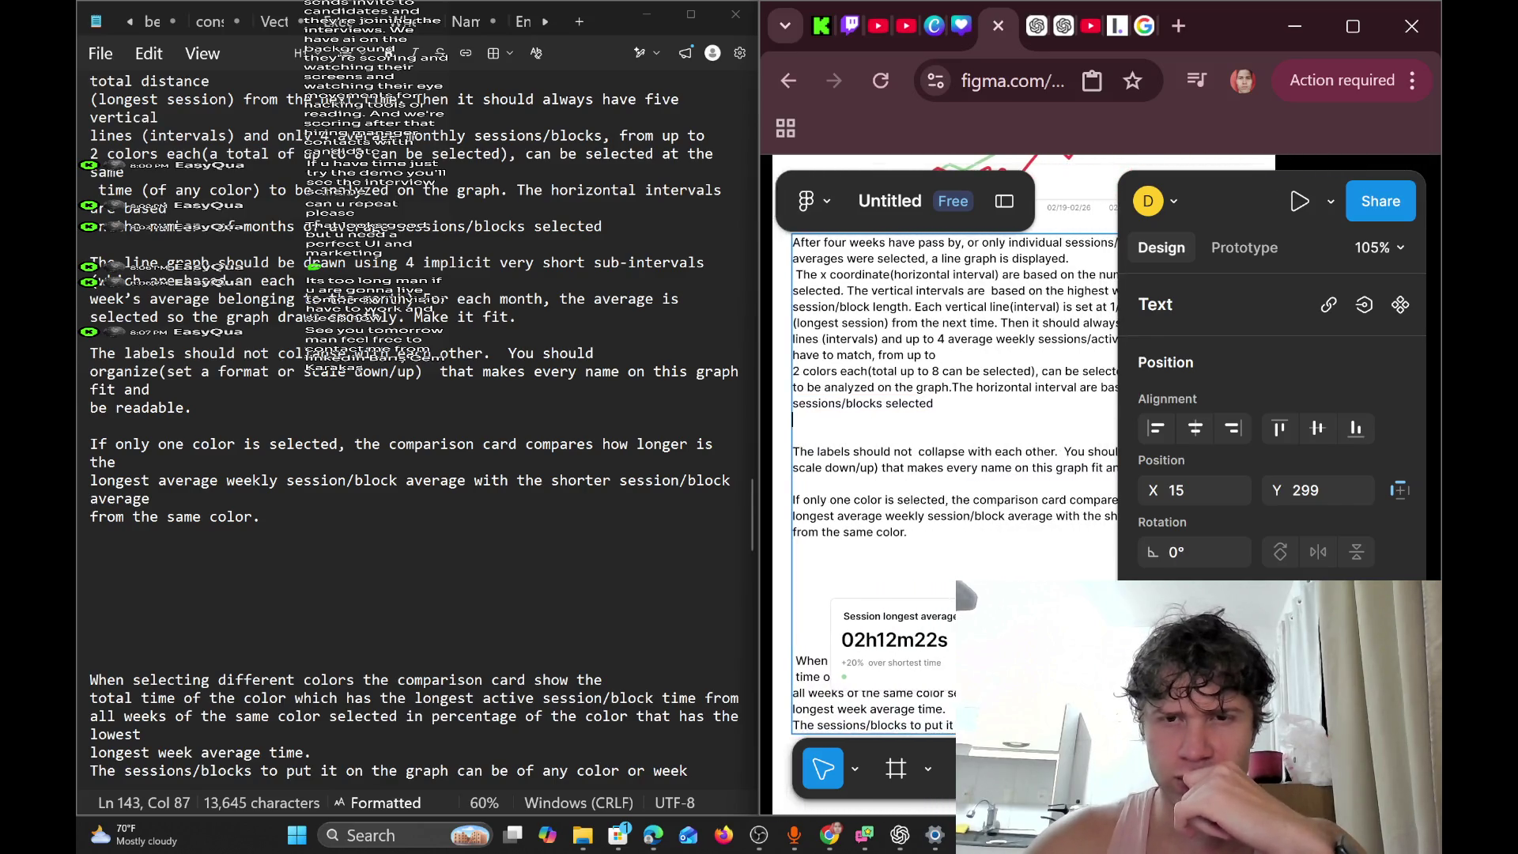
{"action": "scroll", "coordinate": [960, 594], "scroll_direction": "left", "scroll_amount": 2}
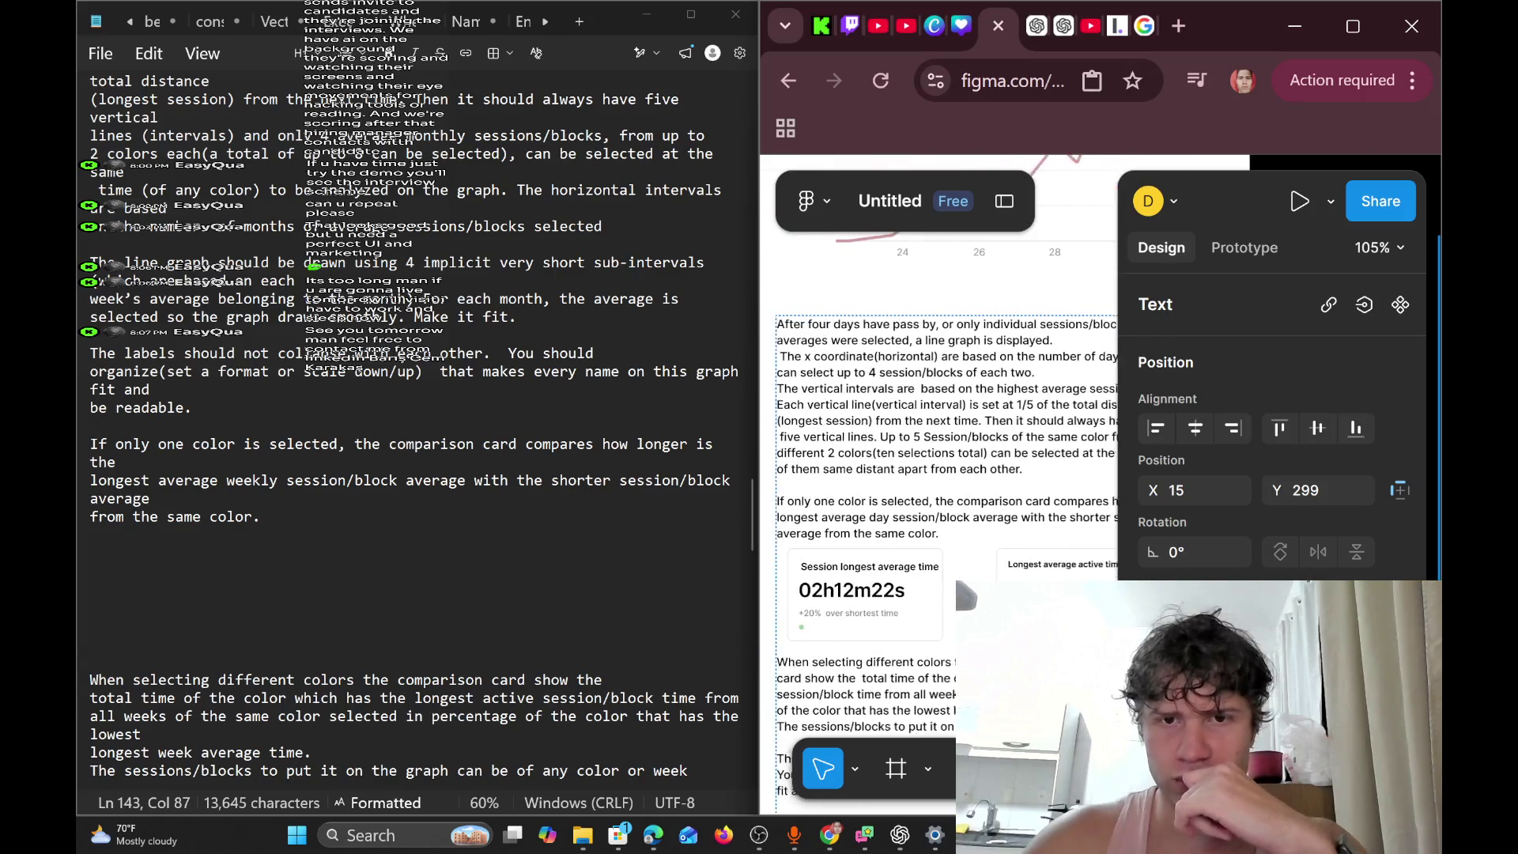
{"action": "scroll", "coordinate": [960, 595], "scroll_direction": "right", "scroll_amount": 3}
{"action": "scroll", "coordinate": [964, 594], "scroll_direction": "down", "scroll_amount": 3}
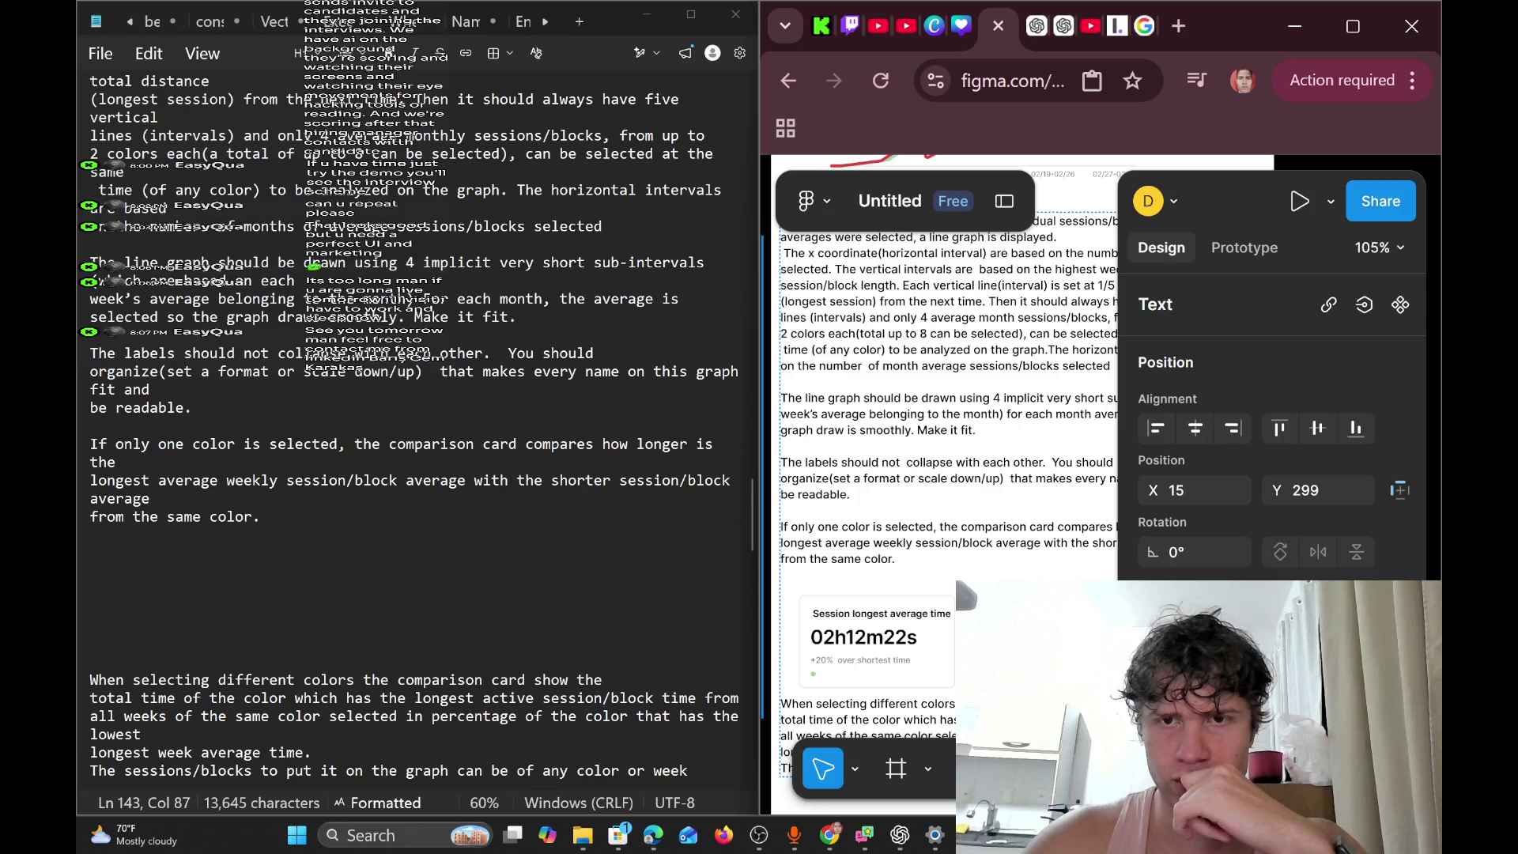
Step: Delete the monthly line graph drawing paragraph ending 'Make it fit.' and its leftover empty line
{"action": "left_click_drag", "start_coordinate": [1118, 515], "coordinate": [1112, 501]}
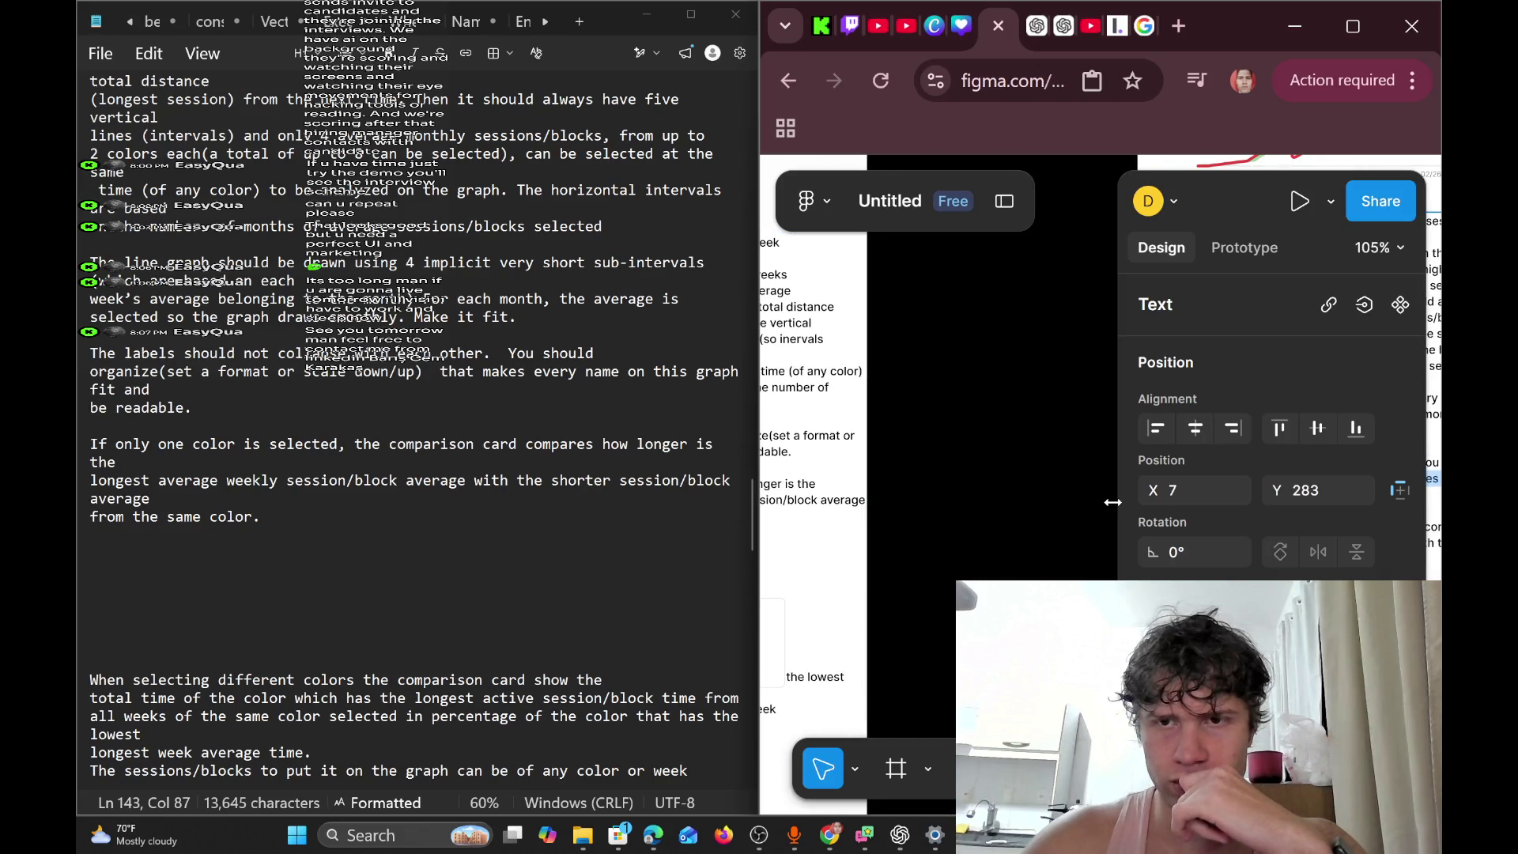
{"action": "scroll", "coordinate": [1112, 502], "scroll_direction": "left", "scroll_amount": 3}
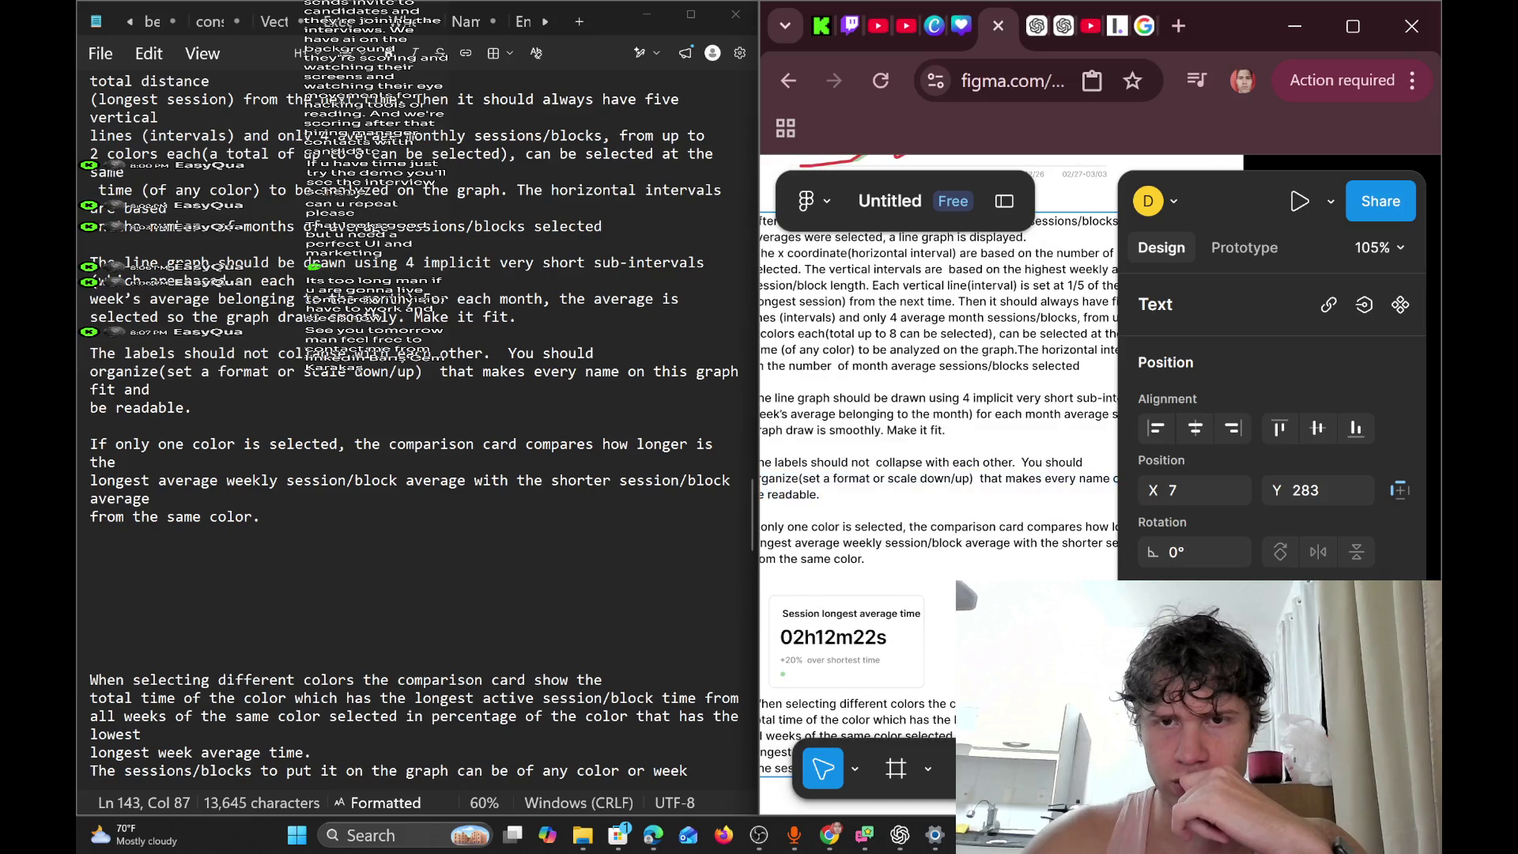
{"action": "scroll", "coordinate": [939, 485], "scroll_direction": "left", "scroll_amount": 2}
{"action": "left_click_drag", "start_coordinate": [877, 510], "coordinate": [863, 460]}
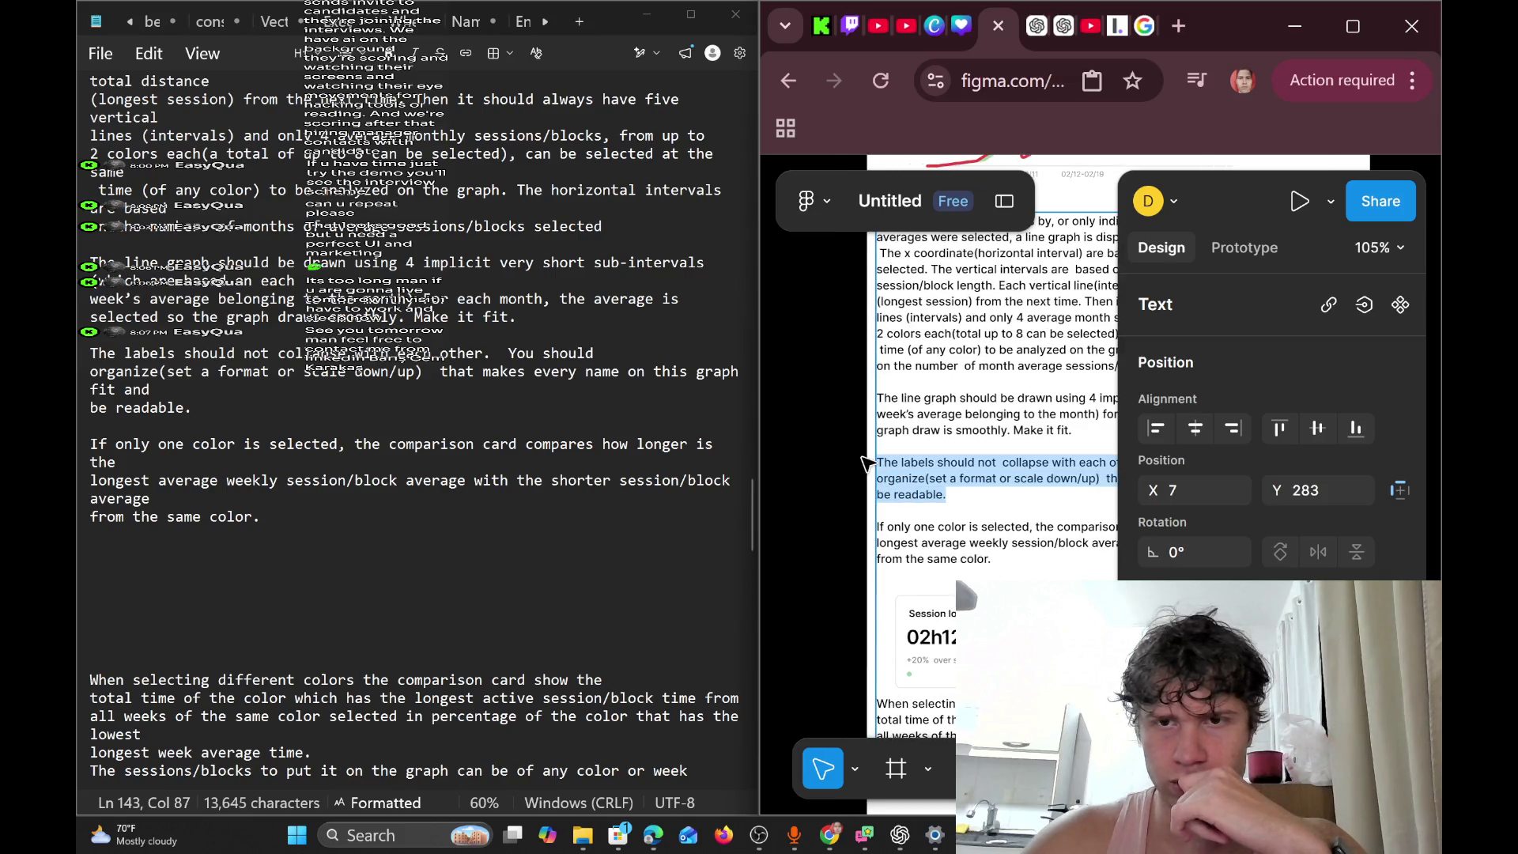
{"action": "scroll", "coordinate": [966, 595], "scroll_direction": "right", "scroll_amount": 2}
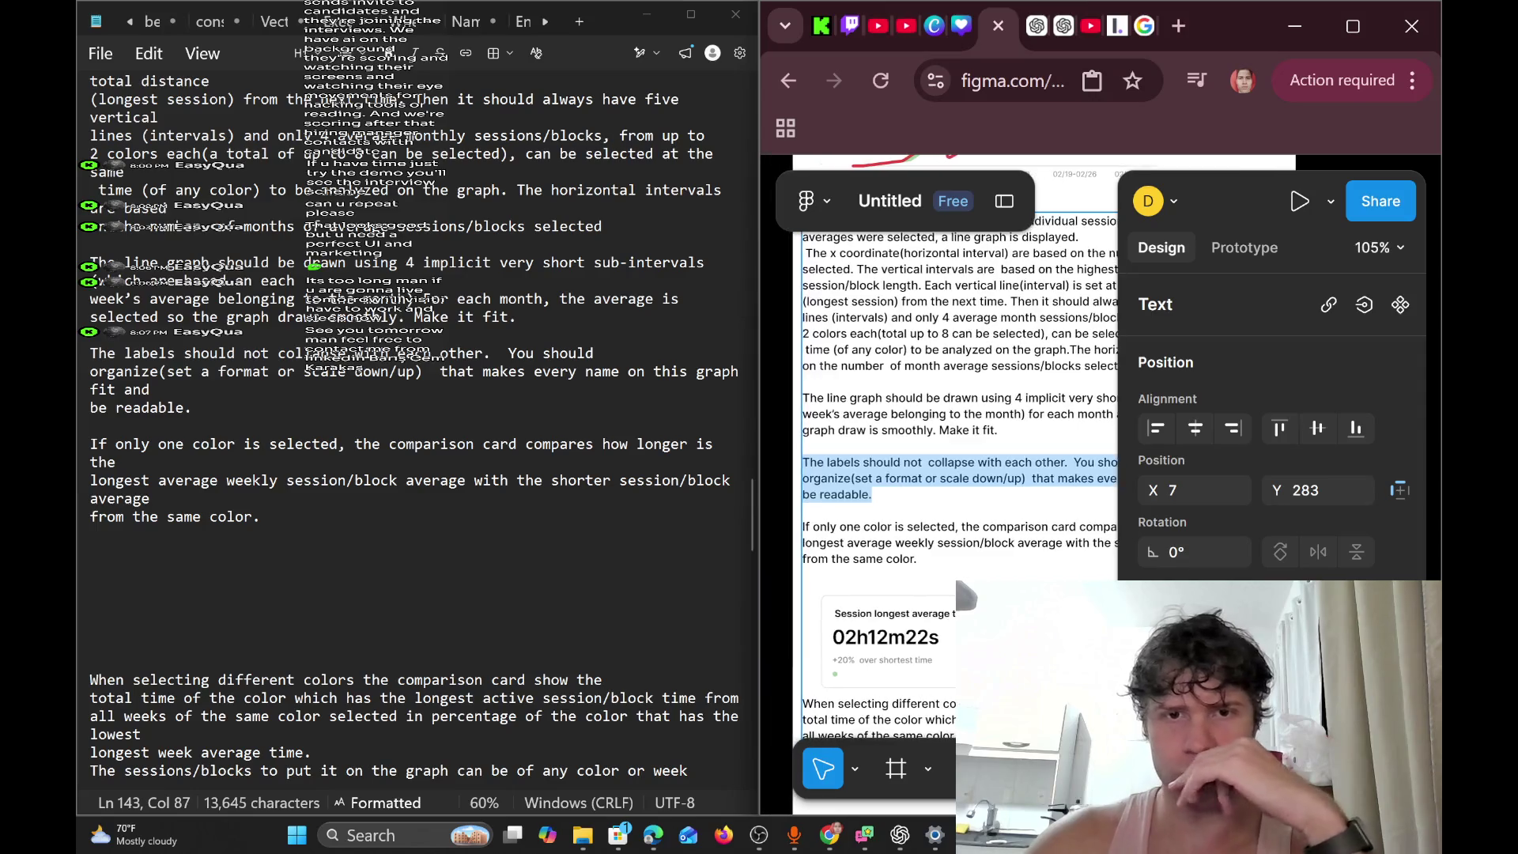
{"action": "scroll", "coordinate": [953, 522], "scroll_direction": "right", "scroll_amount": 1}
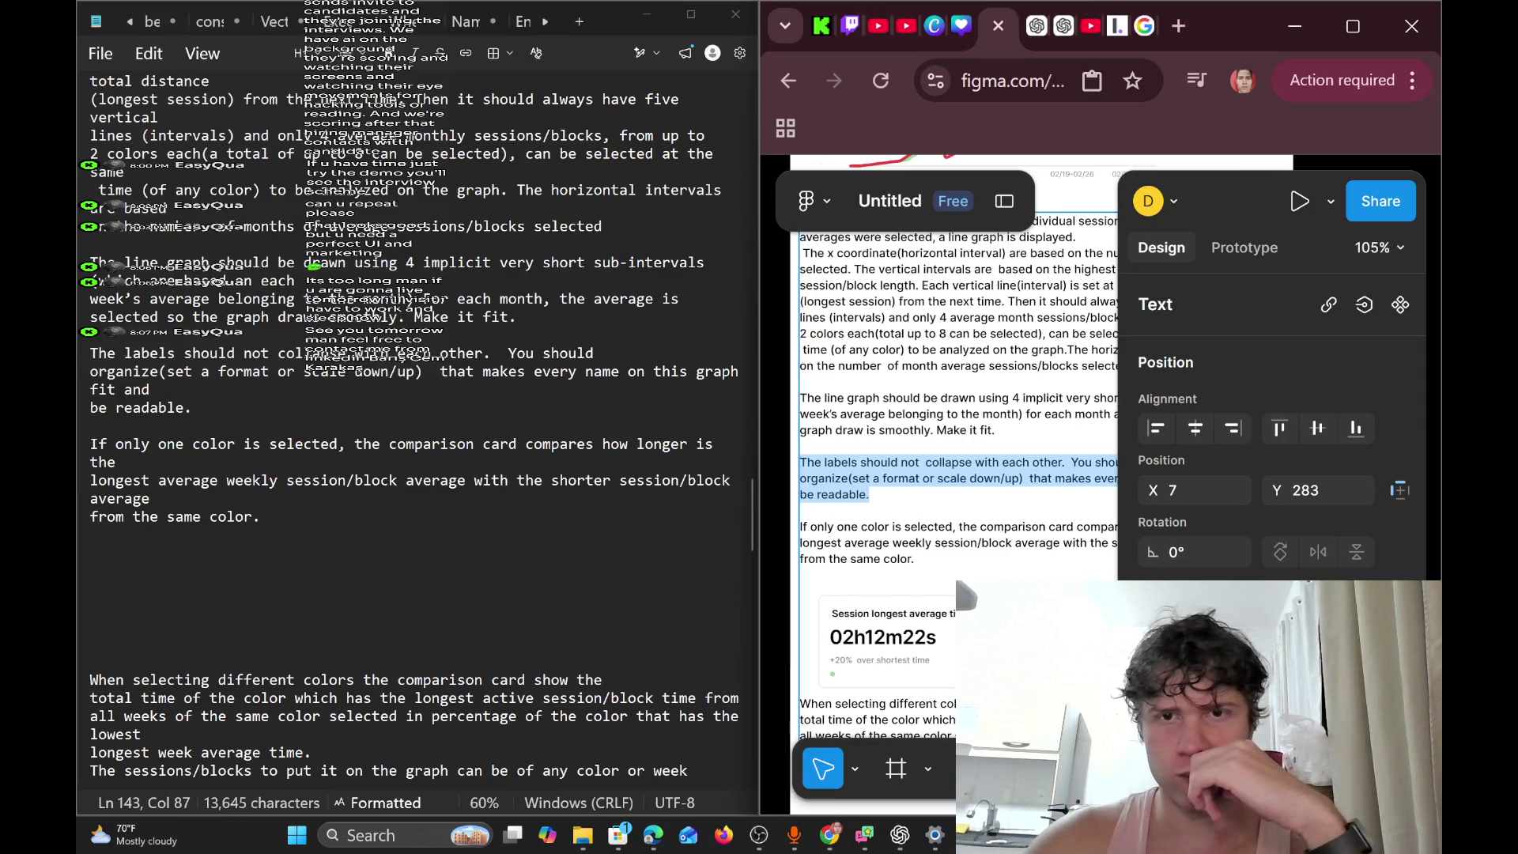
{"action": "left_click", "coordinate": [994, 430]}
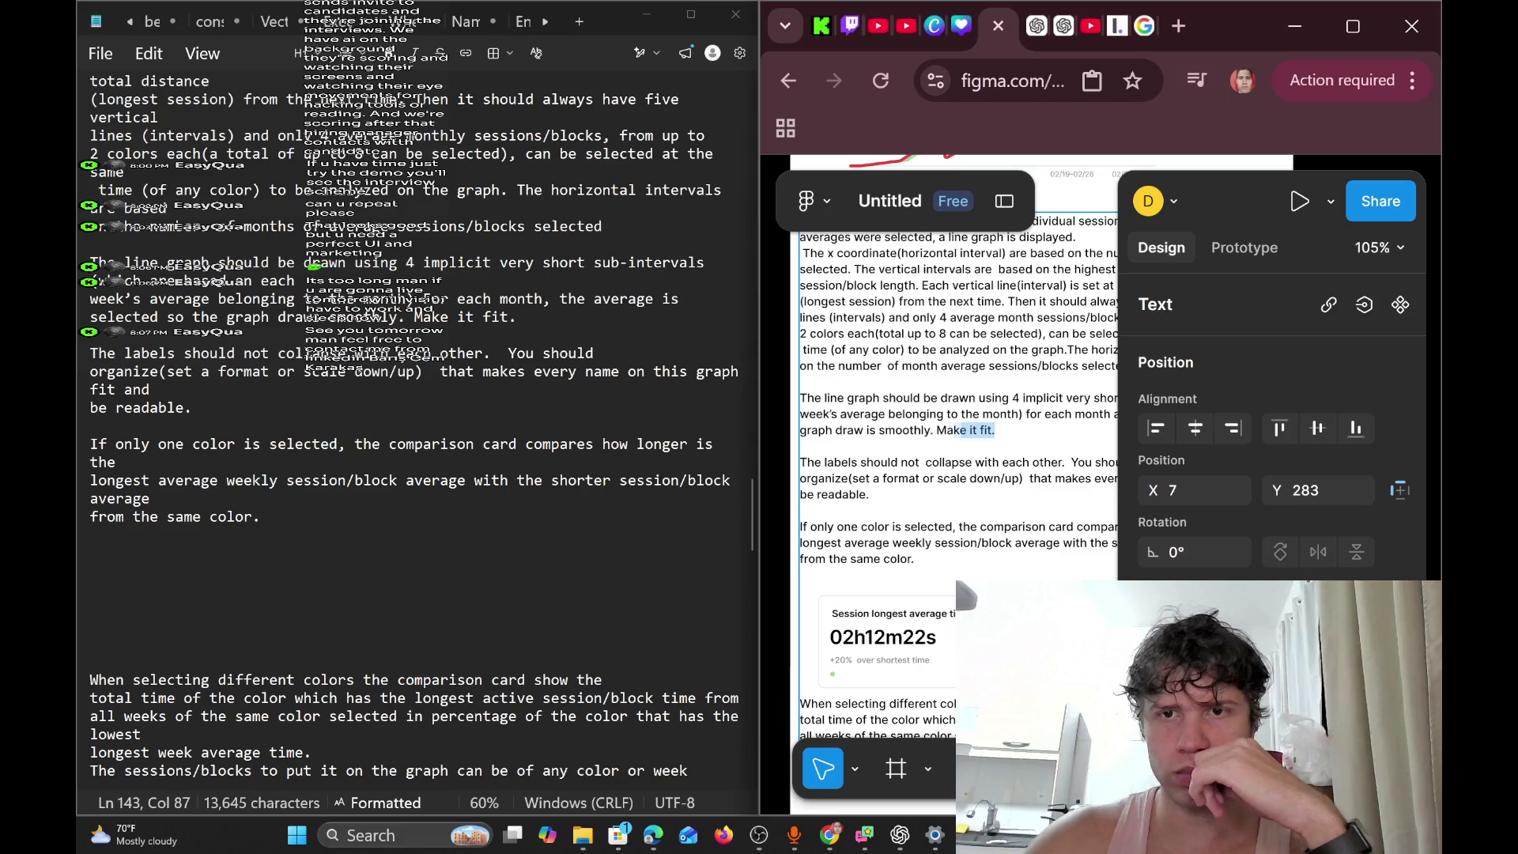
{"action": "left_click_drag", "start_coordinate": [959, 430], "coordinate": [823, 398]}
{"action": "scroll", "coordinate": [941, 483], "scroll_direction": "right", "scroll_amount": 5}
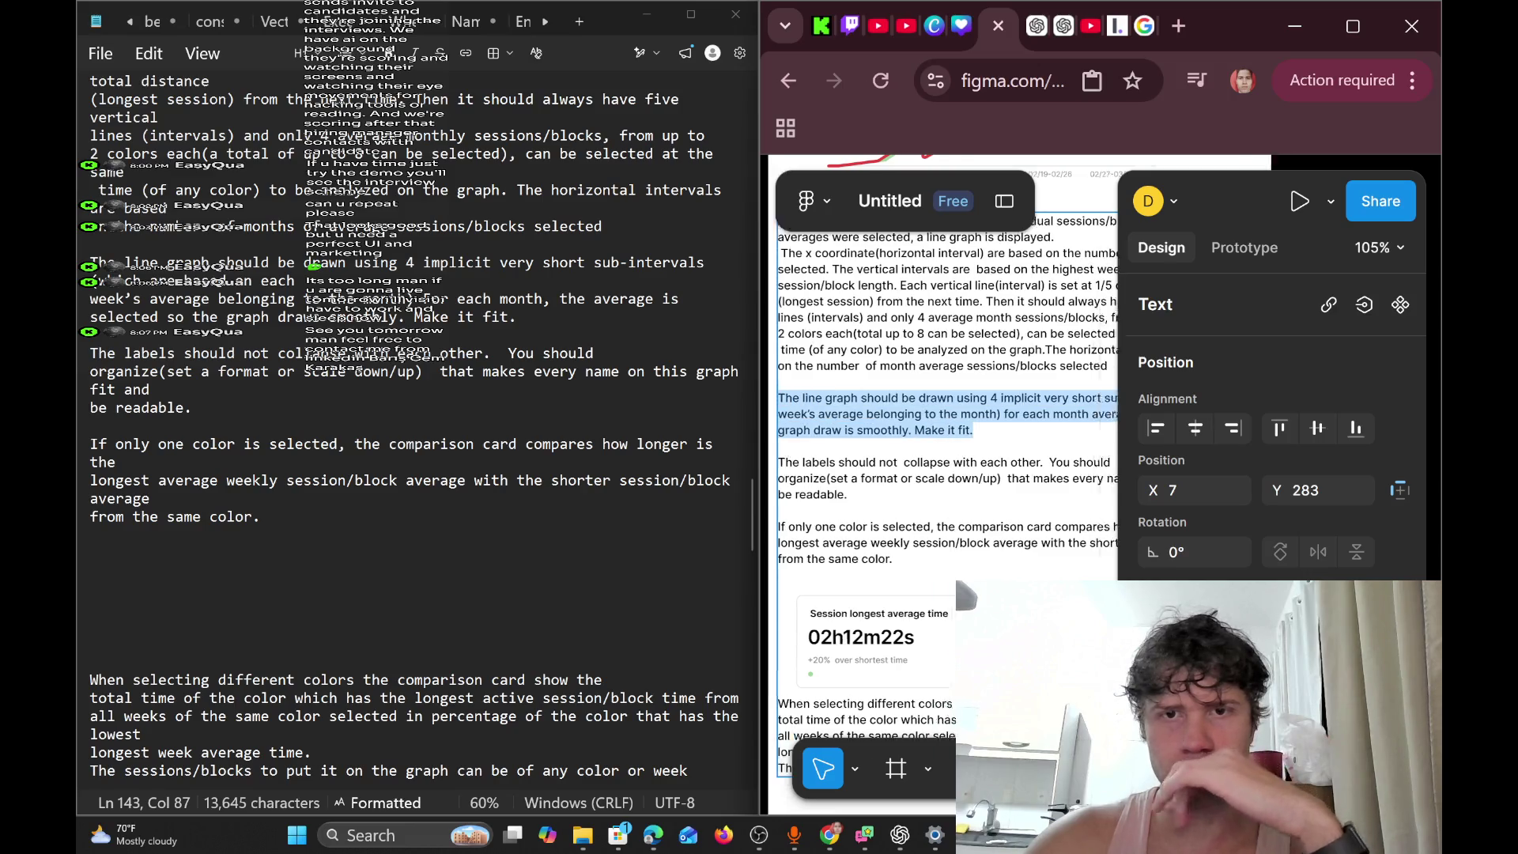
{"action": "scroll", "coordinate": [941, 482], "scroll_direction": "left", "scroll_amount": 5}
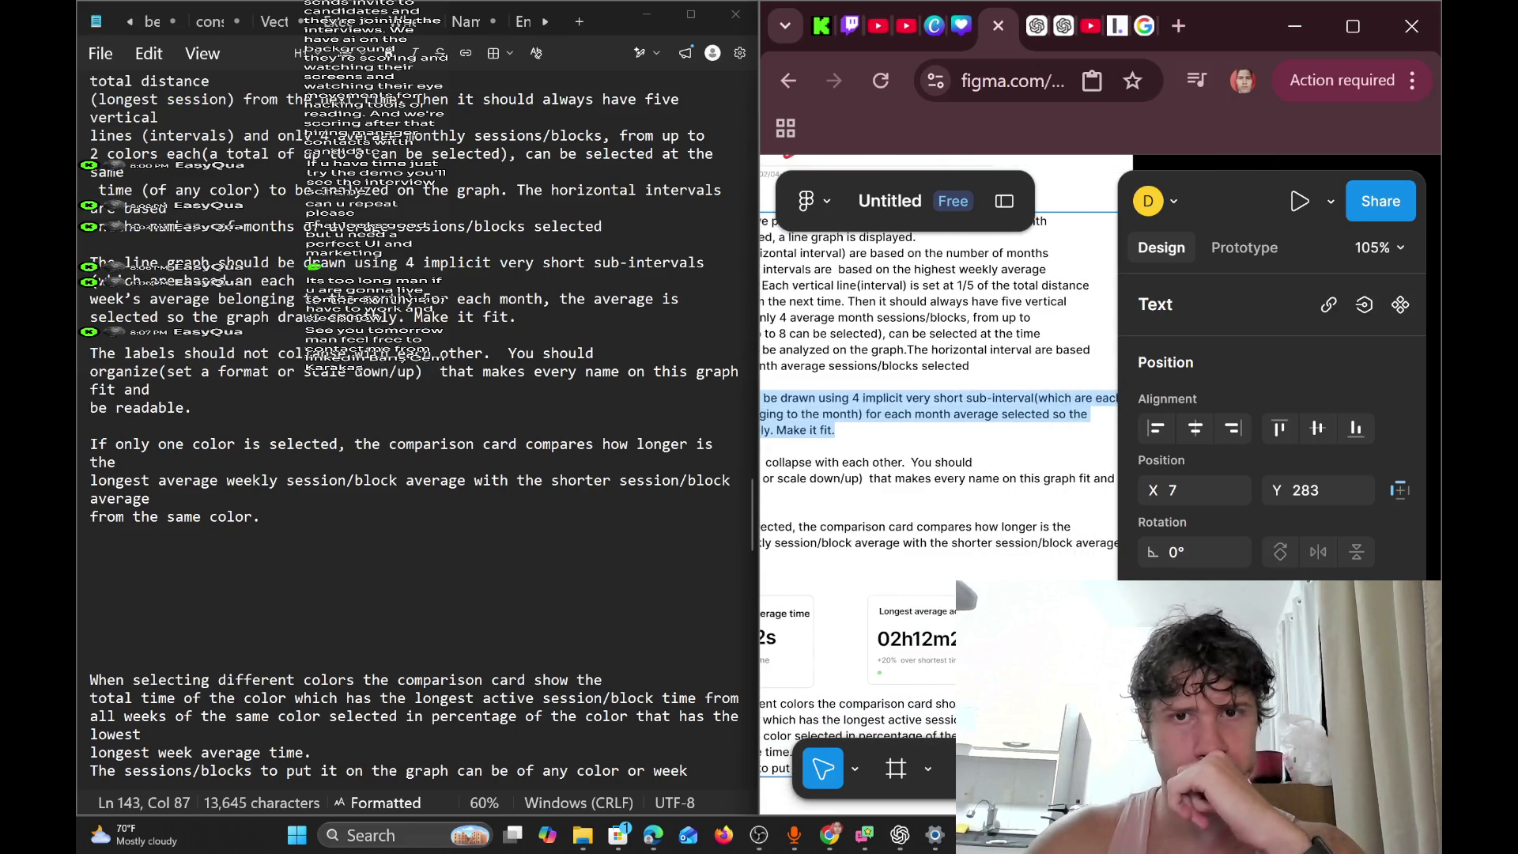
{"action": "scroll", "coordinate": [941, 483], "scroll_direction": "right", "scroll_amount": 2}
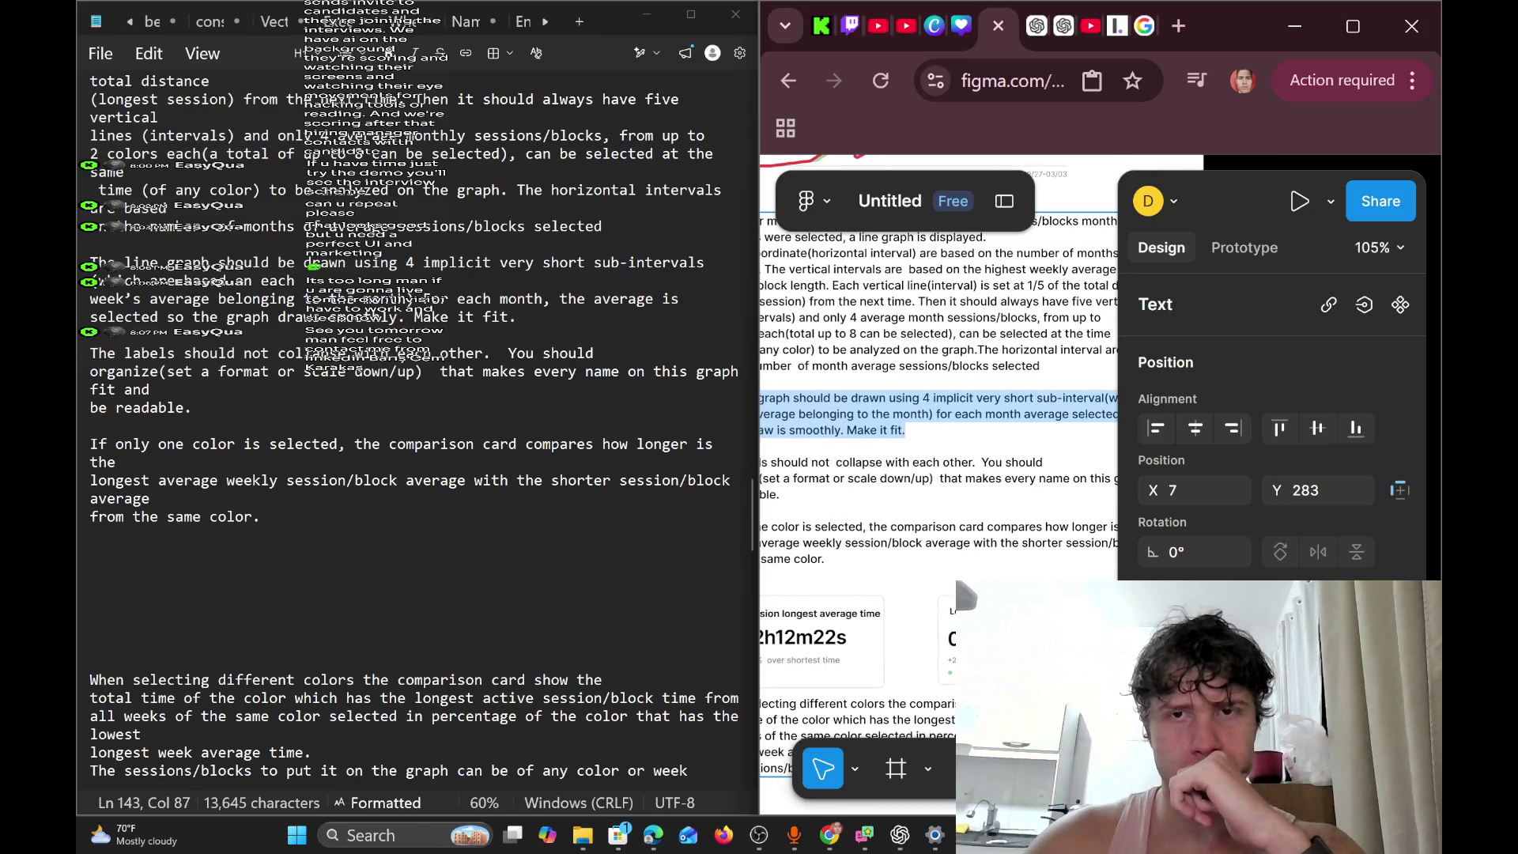
{"action": "key", "text": "BackSpace"}
{"action": "scroll", "coordinate": [940, 482], "scroll_direction": "left", "scroll_amount": 2}
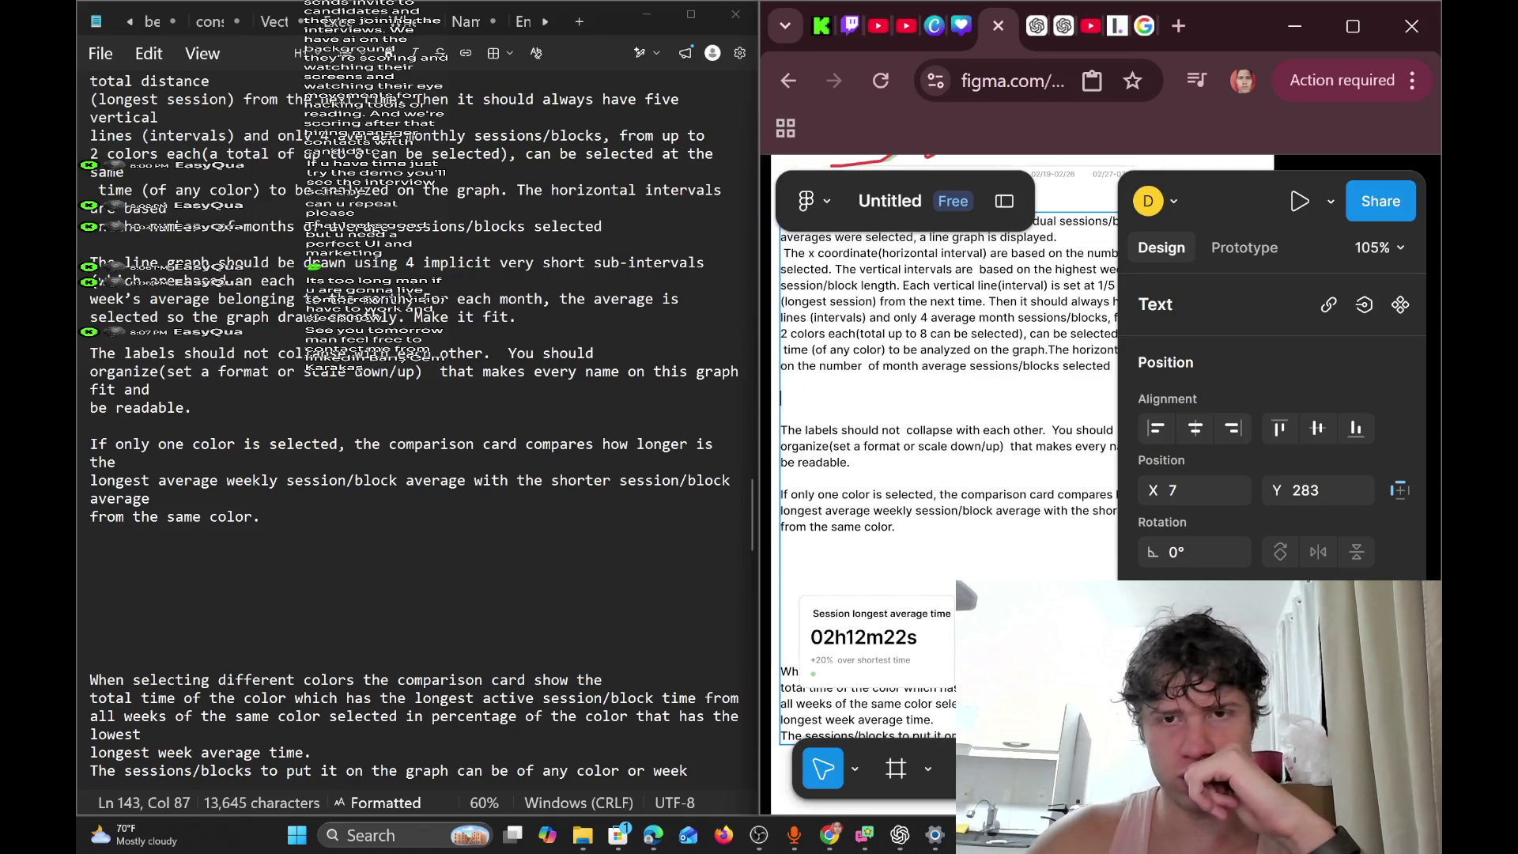
{"action": "key", "text": "BackSpace"}
Step: Add a blank line just above the 'The labels should not collapse' paragraph
{"action": "scroll", "coordinate": [948, 443], "scroll_direction": "down", "scroll_amount": 3}
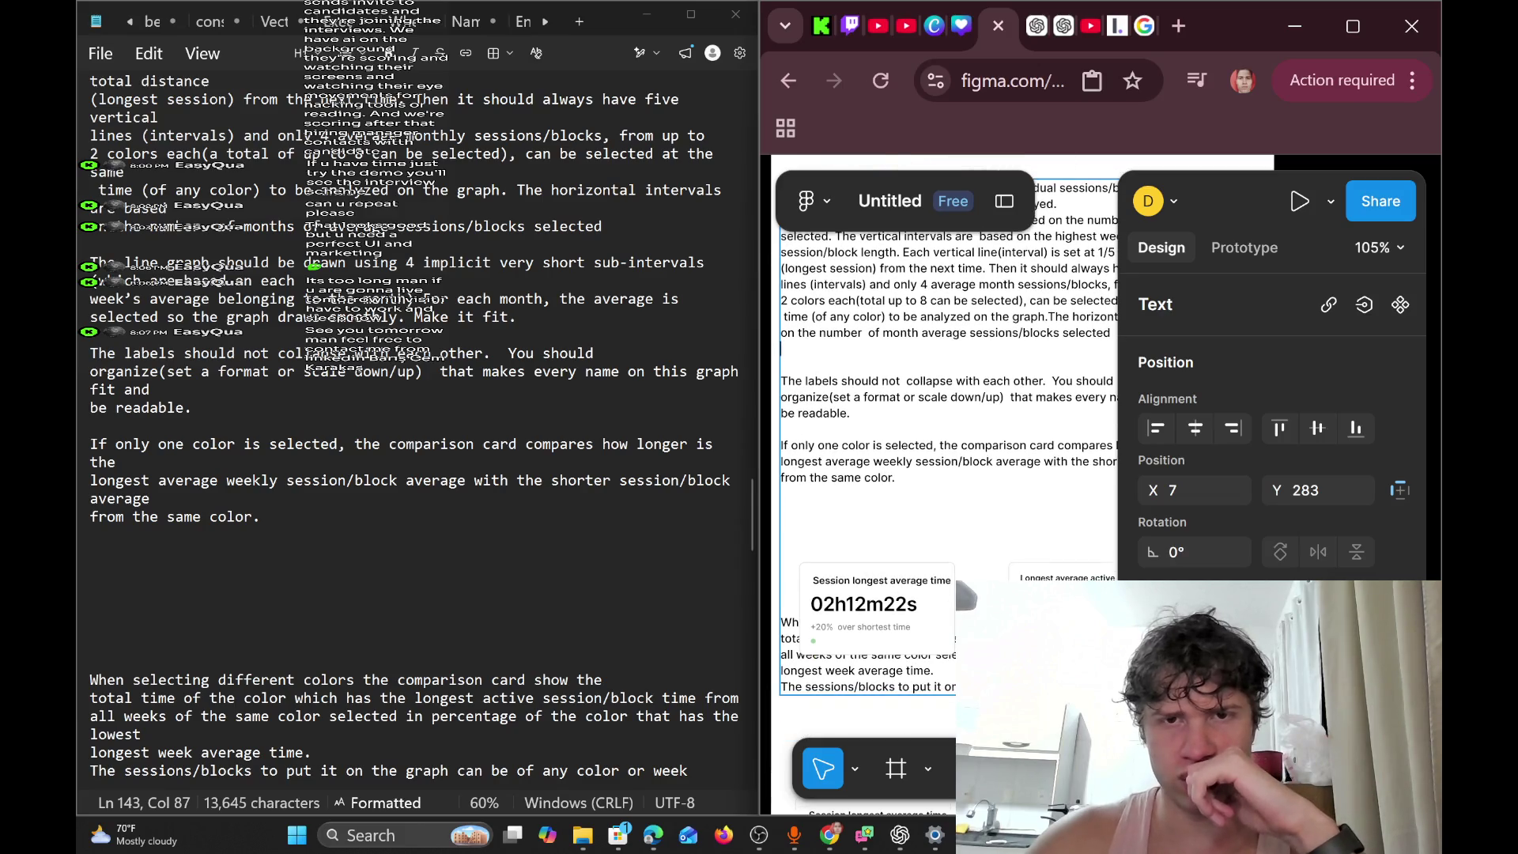
{"action": "scroll", "coordinate": [941, 475], "scroll_direction": "up", "scroll_amount": 5}
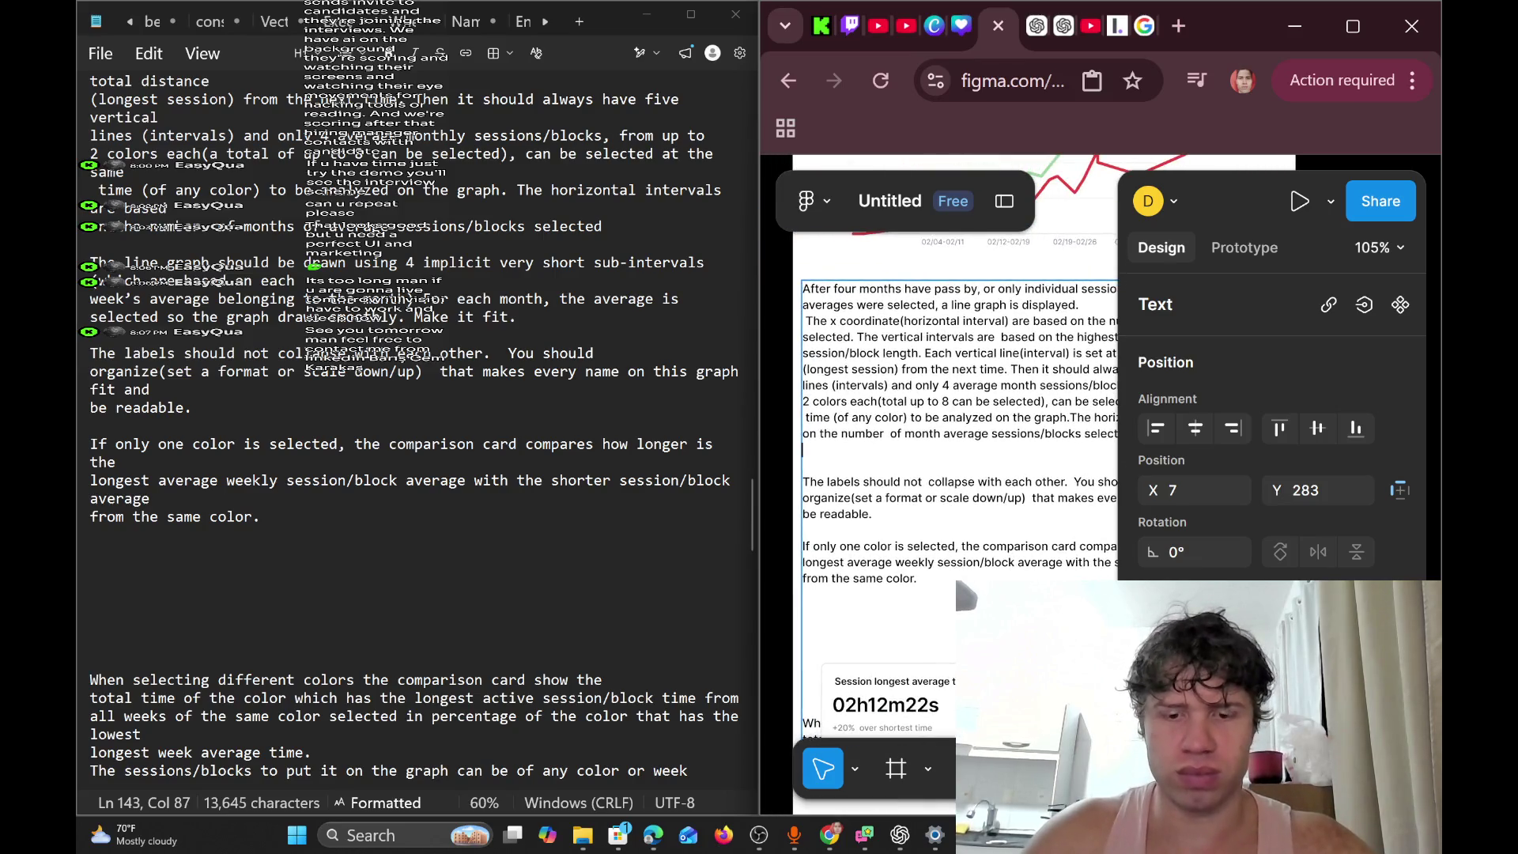
{"action": "key", "text": "Return"}
{"action": "type", "text": "g"}
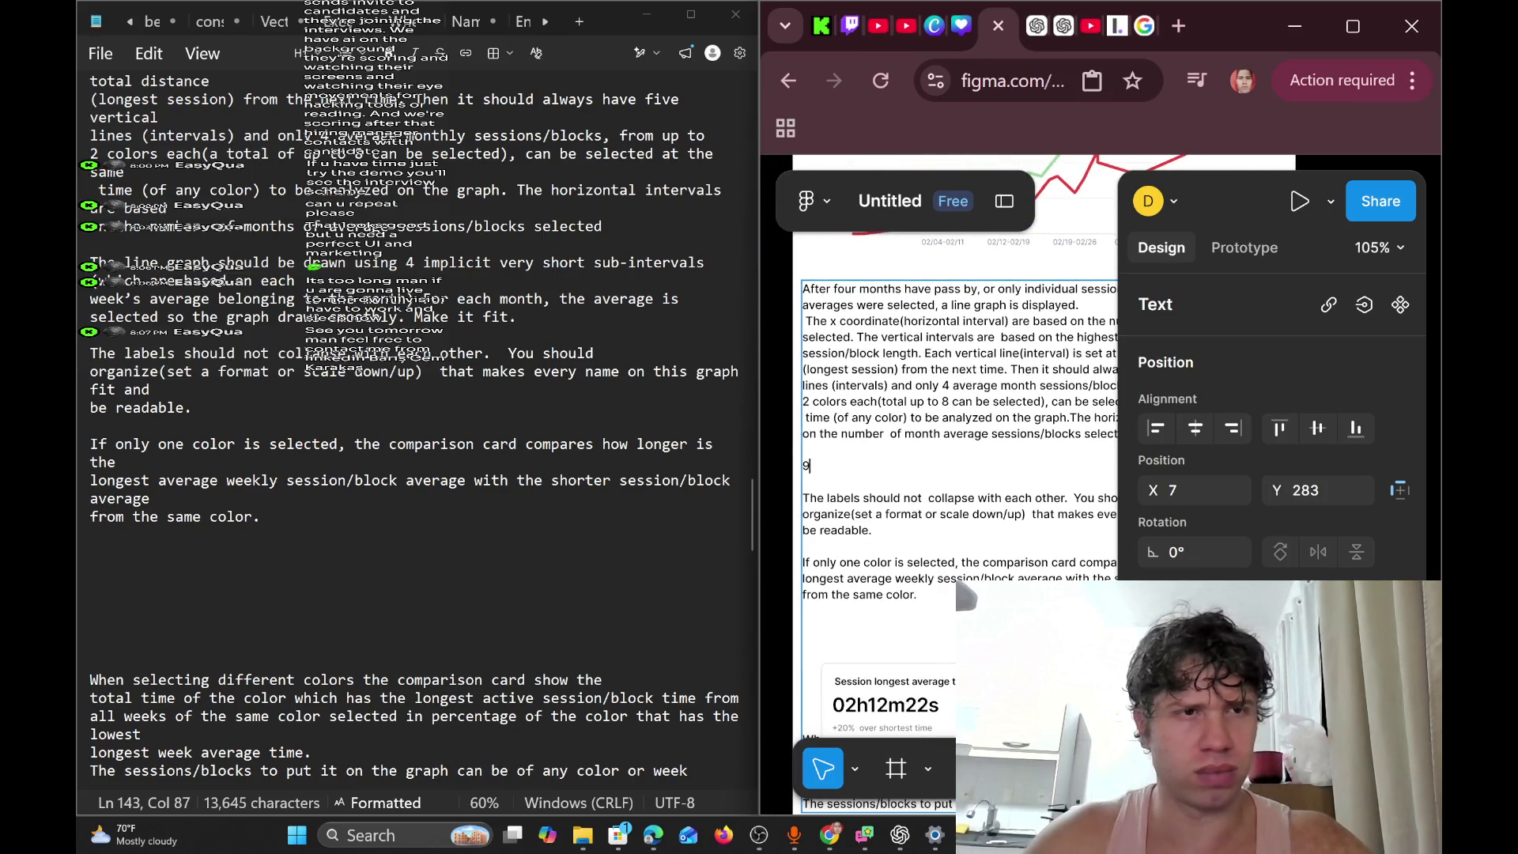
{"action": "scroll", "coordinate": [413, 427], "scroll_direction": "up", "scroll_amount": 1}
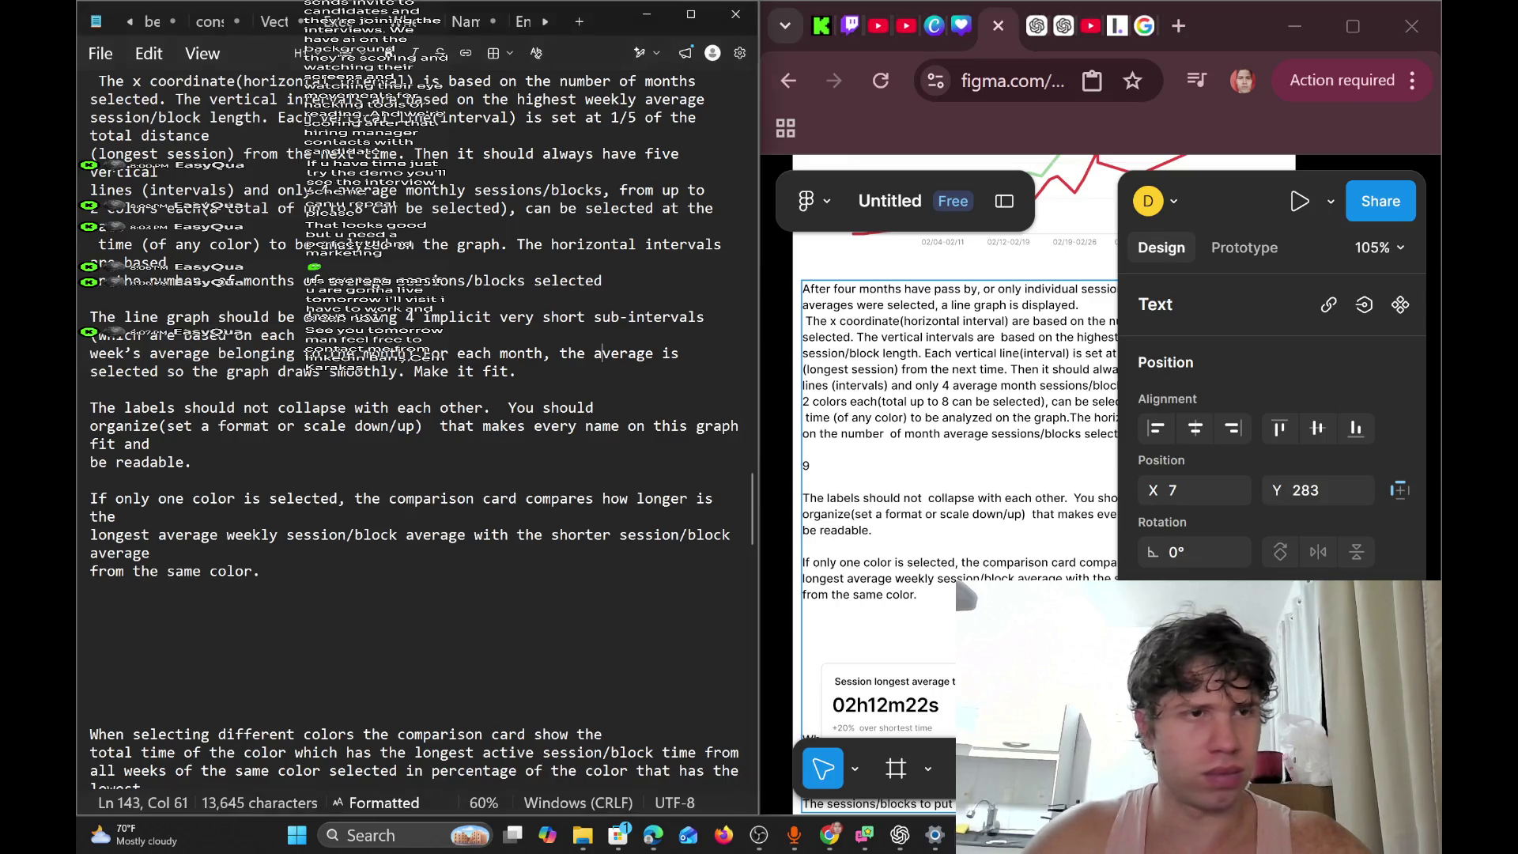
Step: Delete the duplicated line graph paragraph from the Notepad notes
{"action": "mouse_move", "coordinate": [90, 316]}
{"action": "left_mouse_down"}
{"action": "mouse_move", "coordinate": [609, 354]}
{"action": "mouse_move", "coordinate": [75, 309]}
{"action": "left_mouse_up"}
{"action": "left_click", "coordinate": [516, 371]}
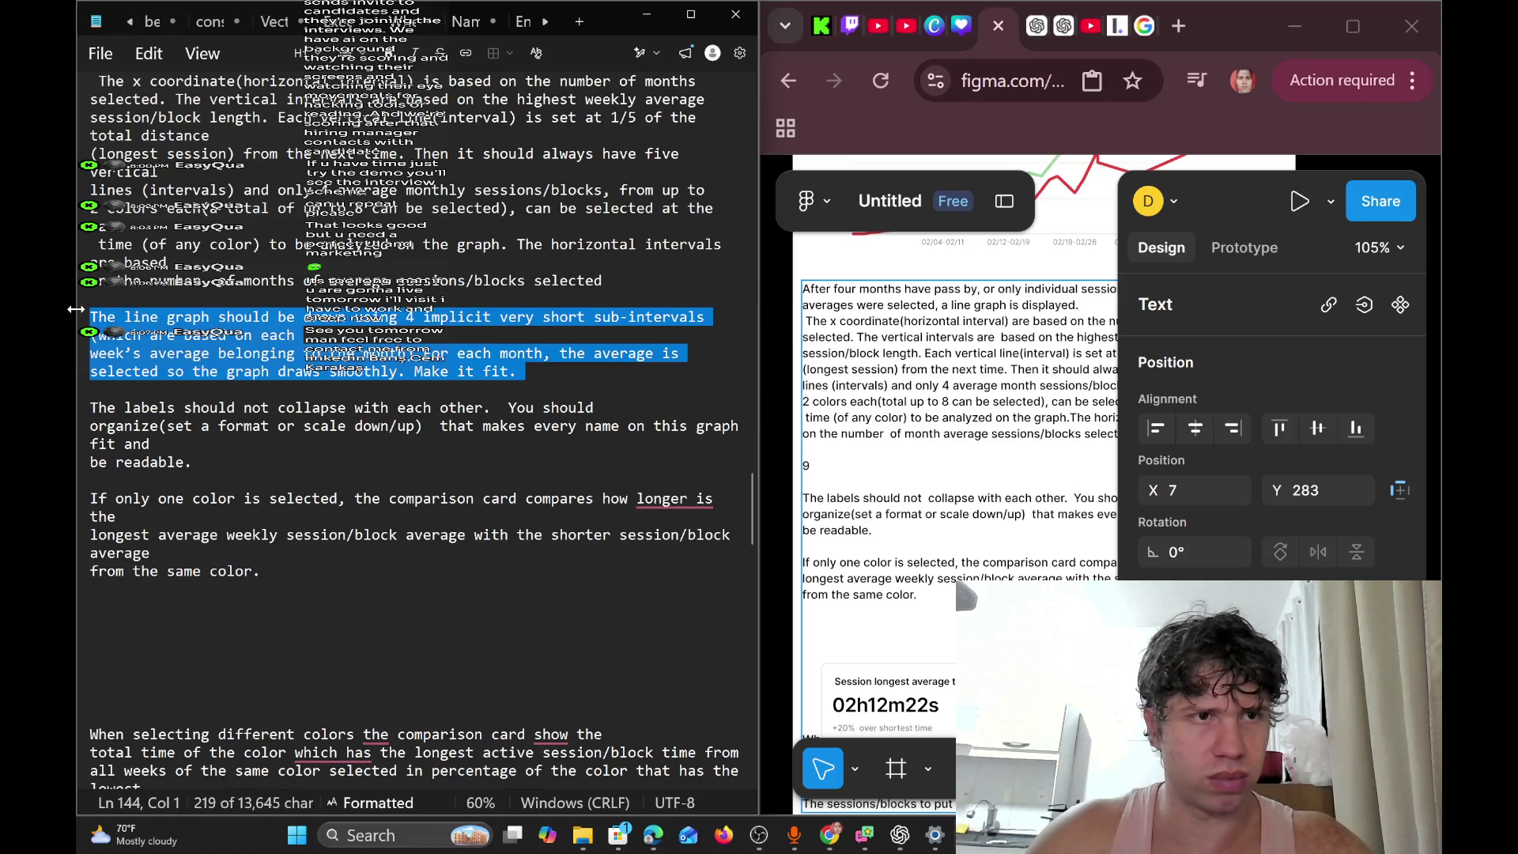
{"action": "key", "text": "Delete"}
Step: Change 'how longer is' to 'how long' in the single-colour comparison card sentence
{"action": "scroll", "coordinate": [411, 427], "scroll_direction": "up", "scroll_amount": 4}
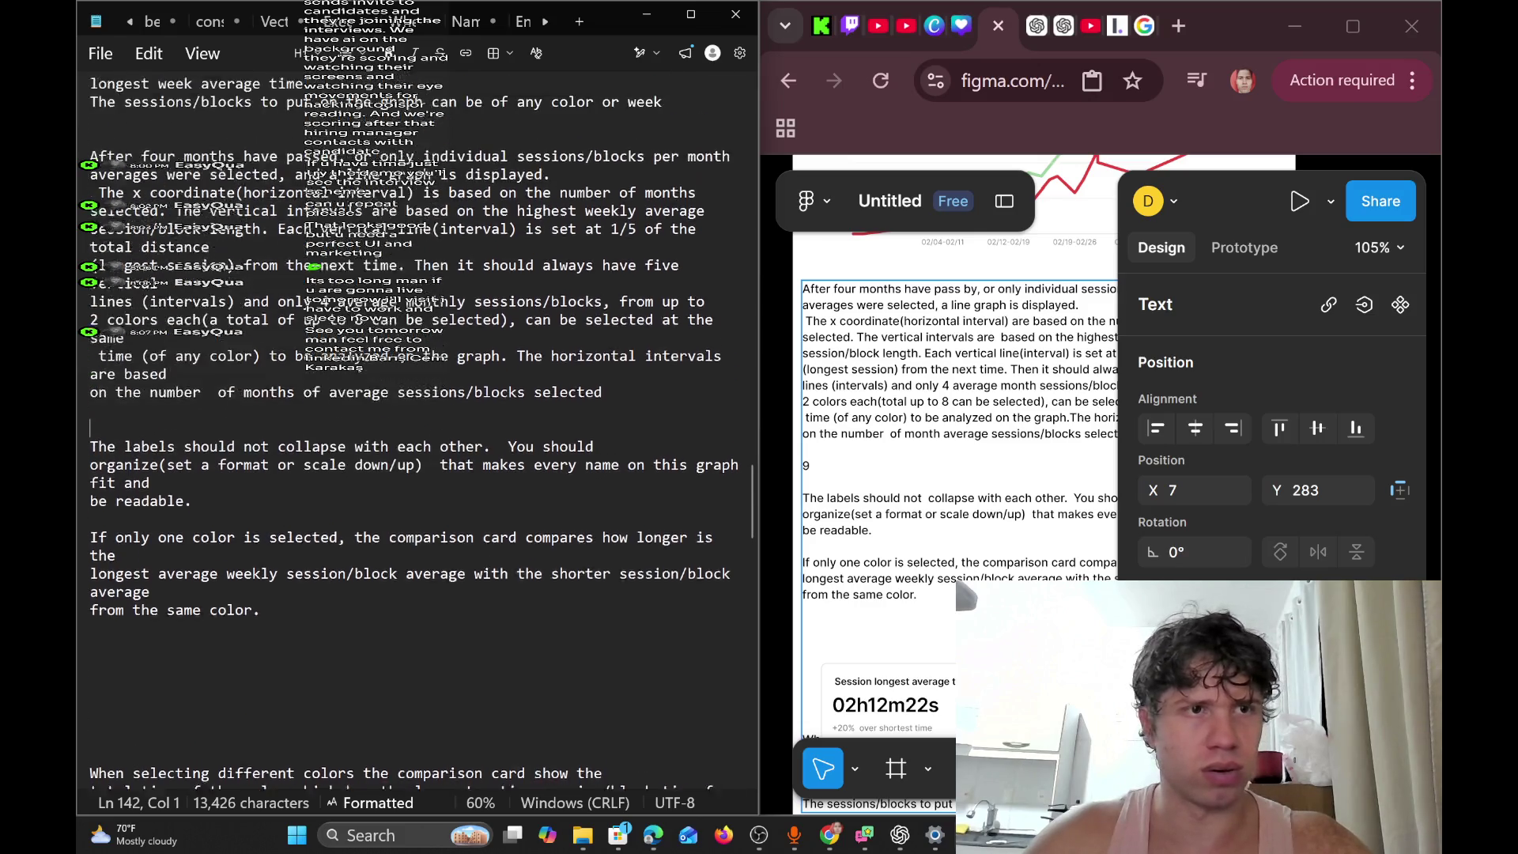
{"action": "scroll", "coordinate": [411, 443], "scroll_direction": "up", "scroll_amount": 2}
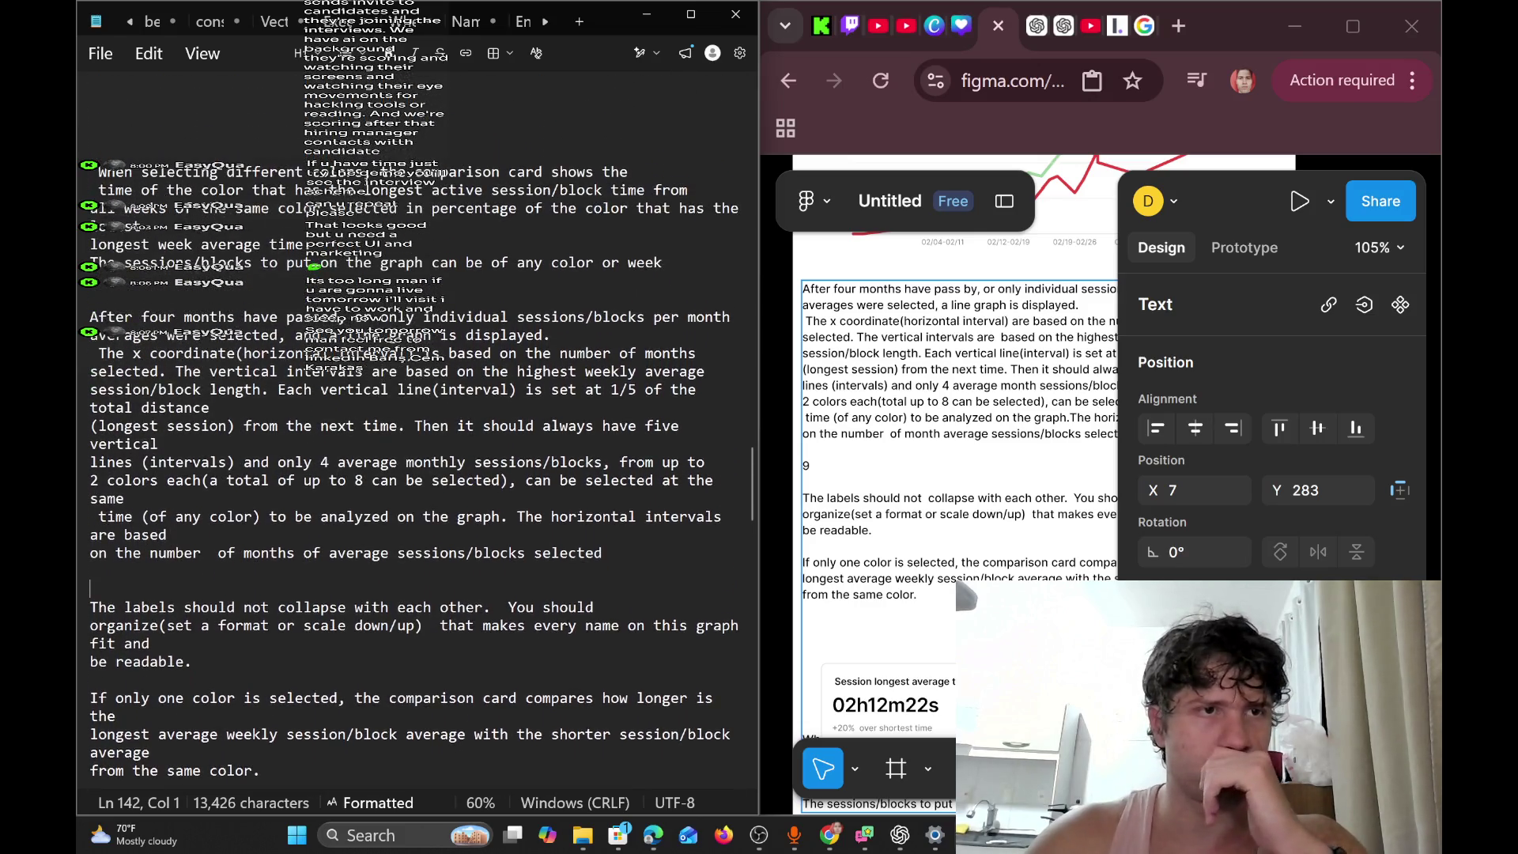
{"action": "scroll", "coordinate": [411, 442], "scroll_direction": "up", "scroll_amount": 5}
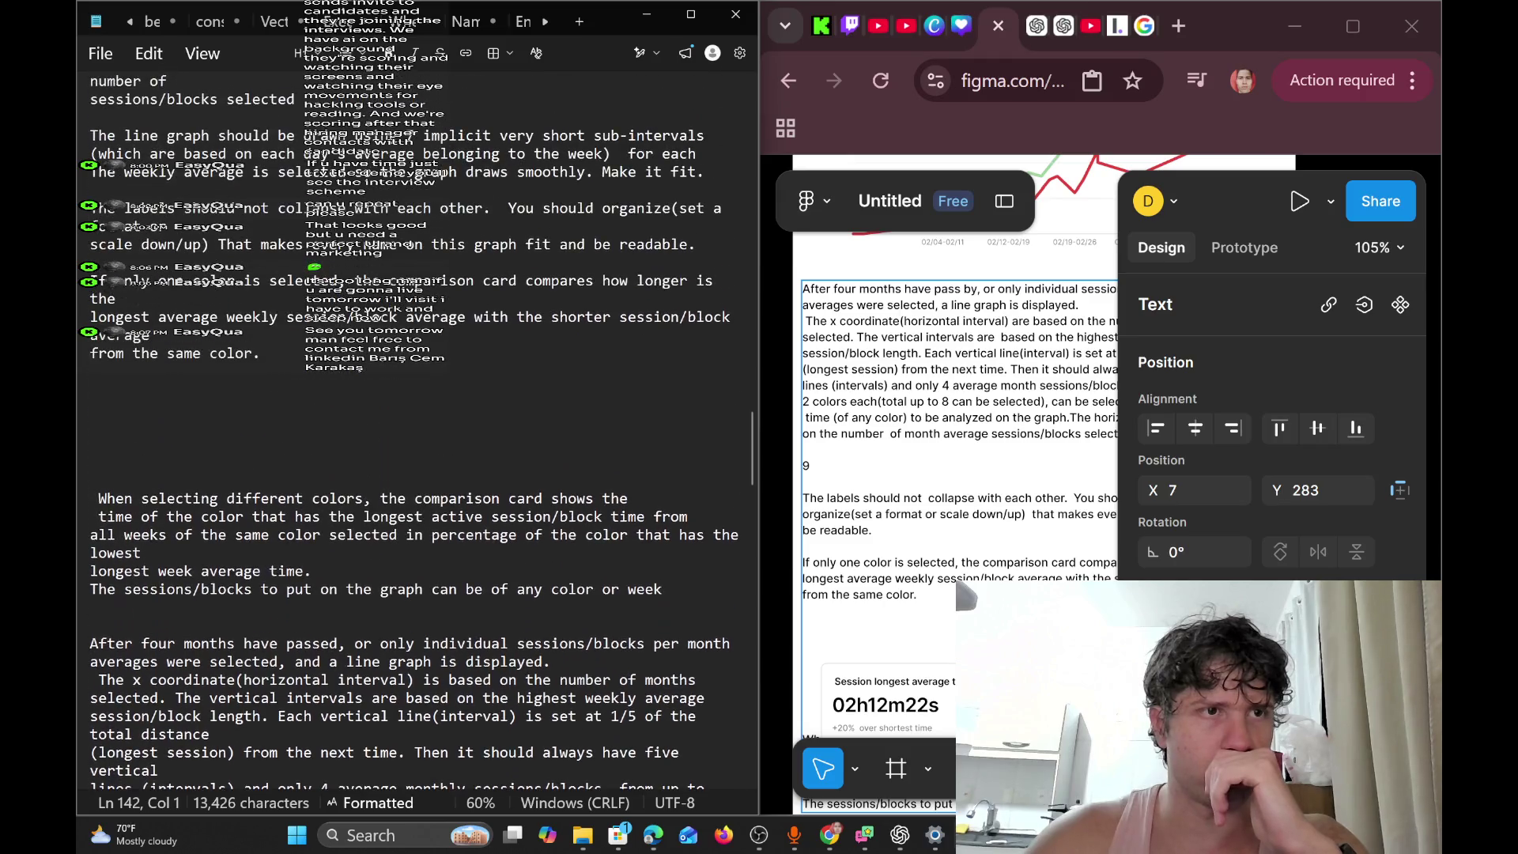
{"action": "scroll", "coordinate": [411, 443], "scroll_direction": "up", "scroll_amount": 1}
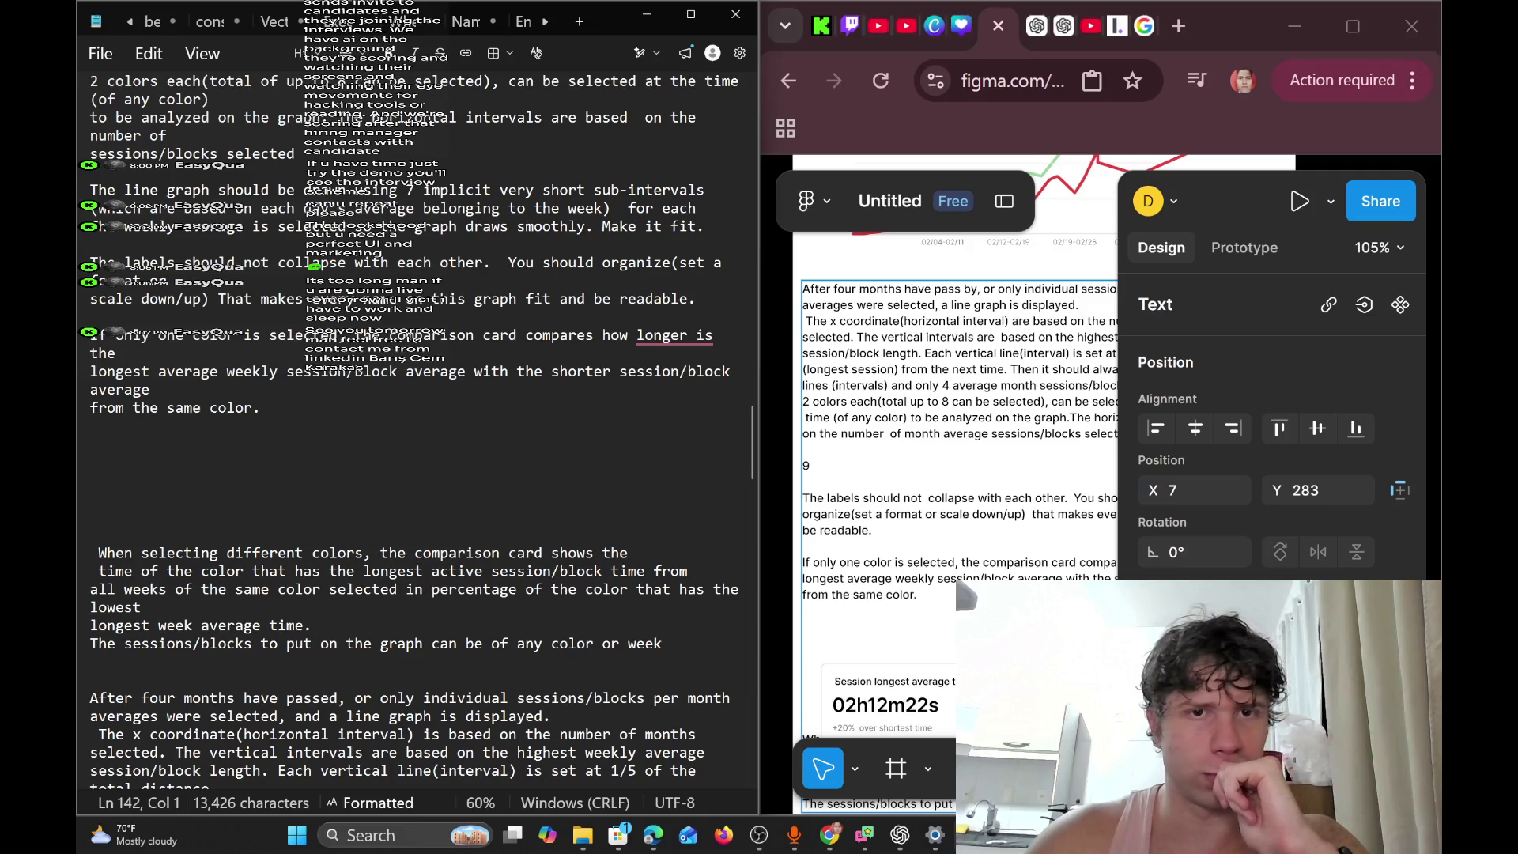
{"action": "mouse_move", "coordinate": [668, 337]}
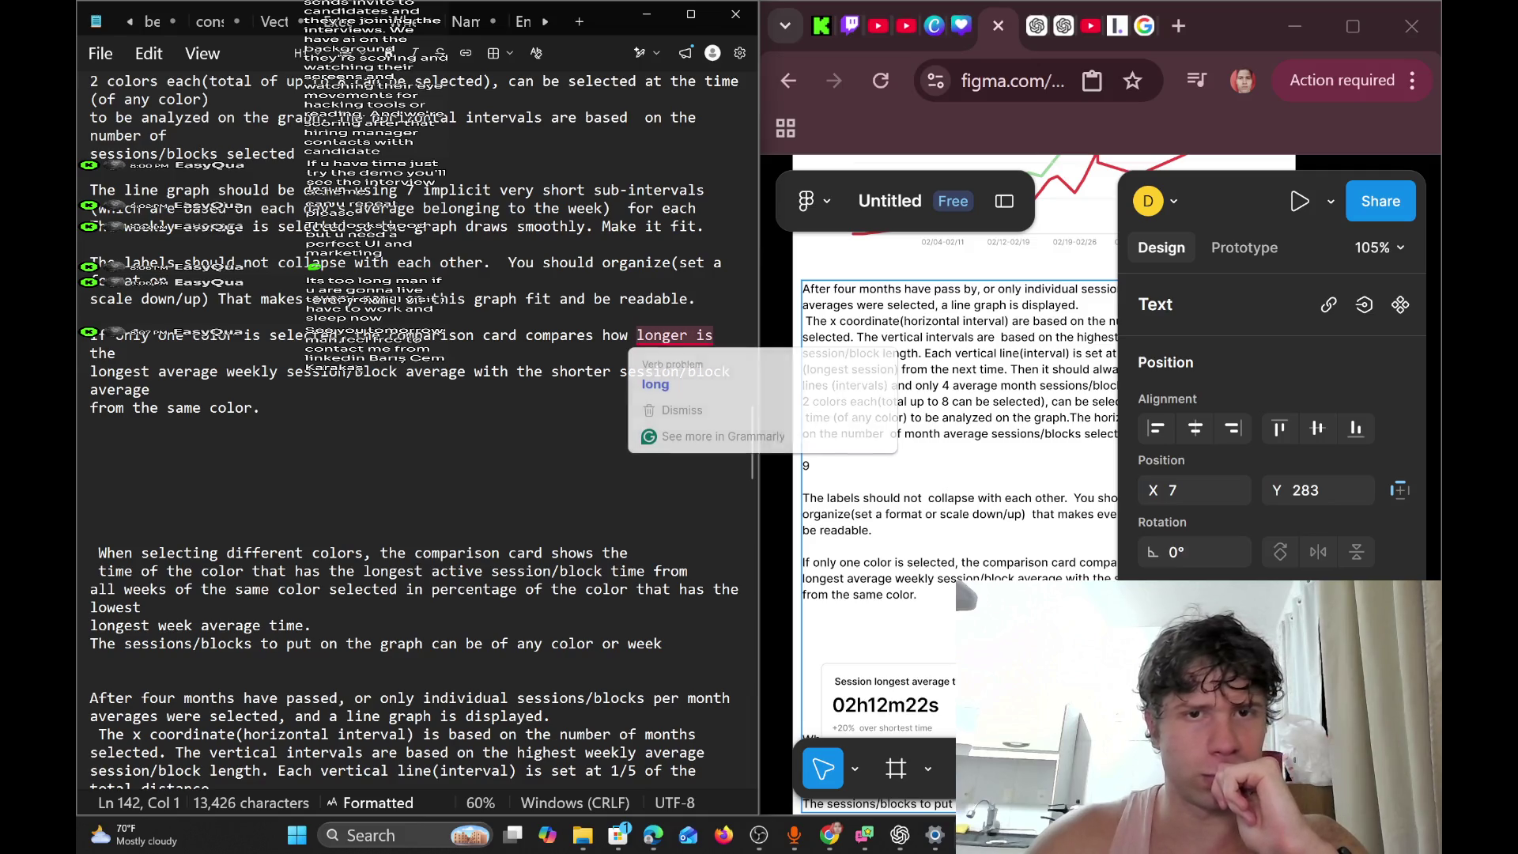
{"action": "left_click", "coordinate": [684, 376]}
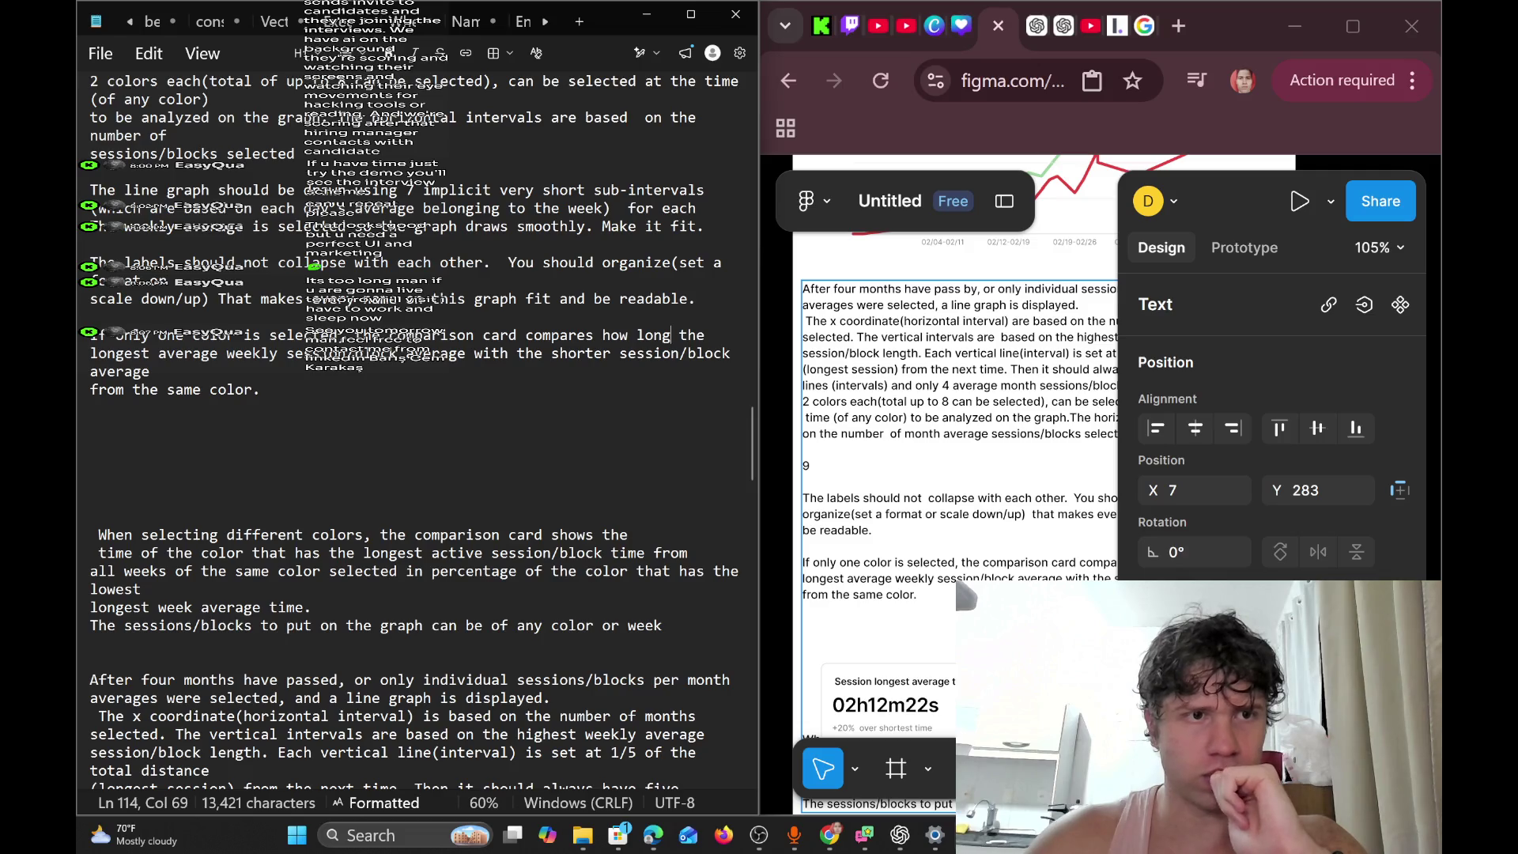
Step: Peek at the desktop with Win+D, then restore the windows
{"action": "scroll", "coordinate": [411, 427], "scroll_direction": "down", "scroll_amount": 2}
{"action": "scroll", "coordinate": [411, 427], "scroll_direction": "up", "scroll_amount": 2}
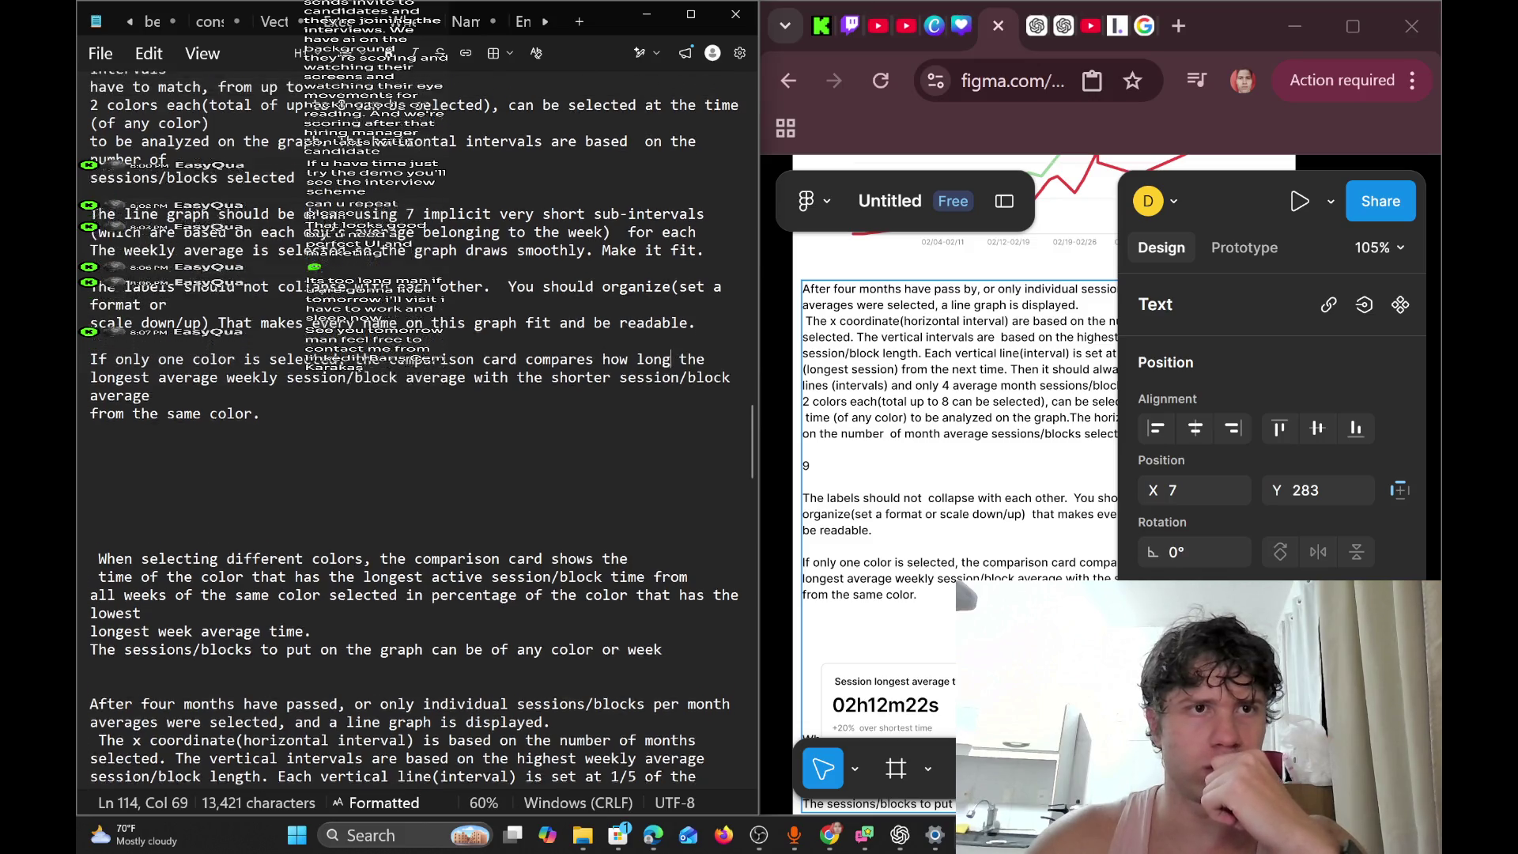
{"action": "scroll", "coordinate": [415, 427], "scroll_direction": "up", "scroll_amount": 1}
{"action": "scroll", "coordinate": [671, 444], "scroll_direction": "up", "scroll_amount": 1}
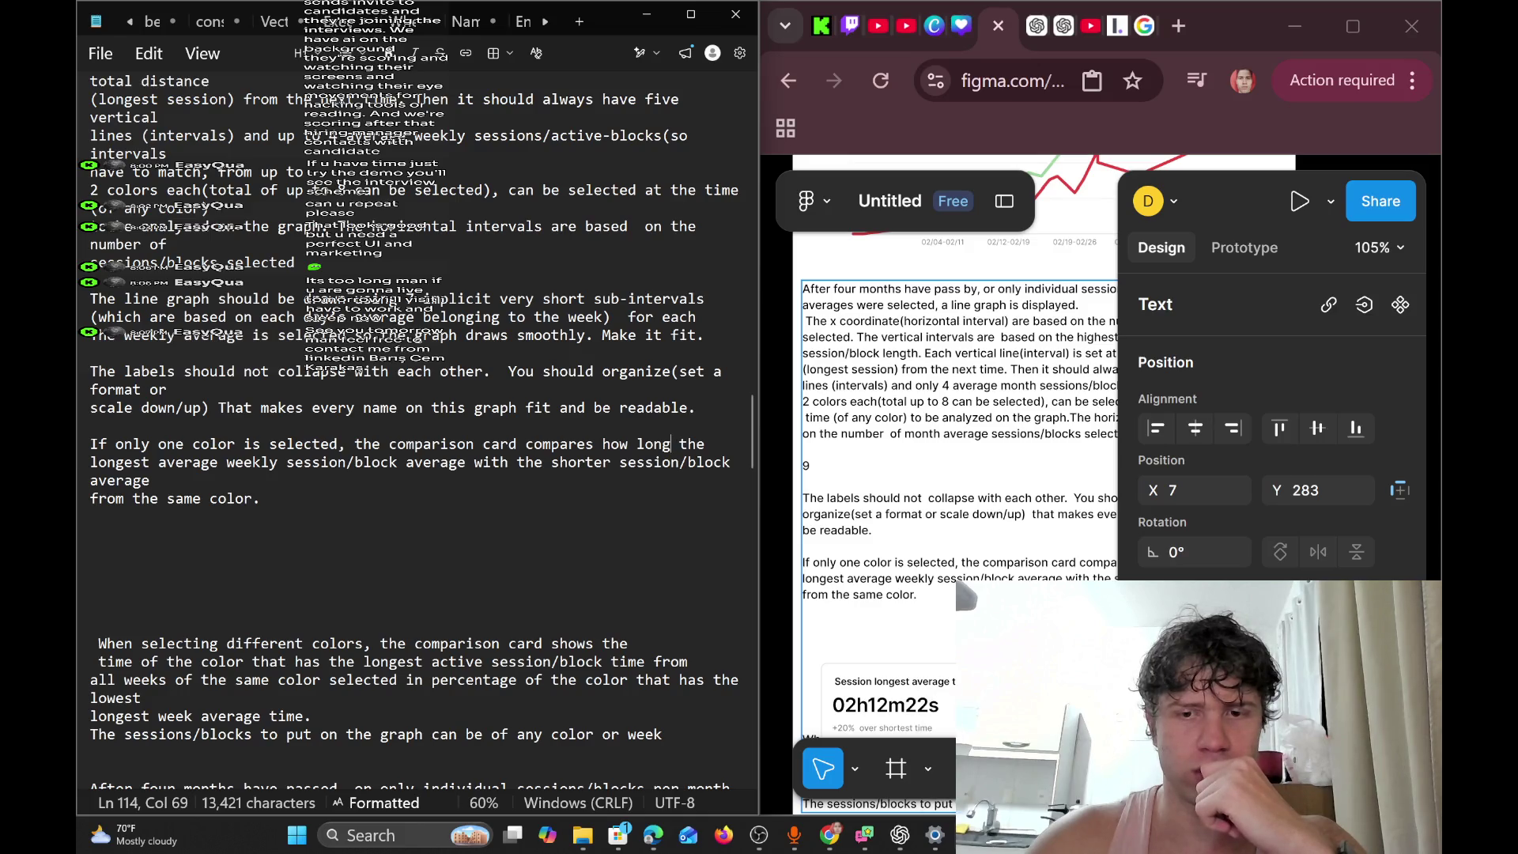
{"action": "key", "text": "super+d"}
{"action": "key", "text": "super+d"}
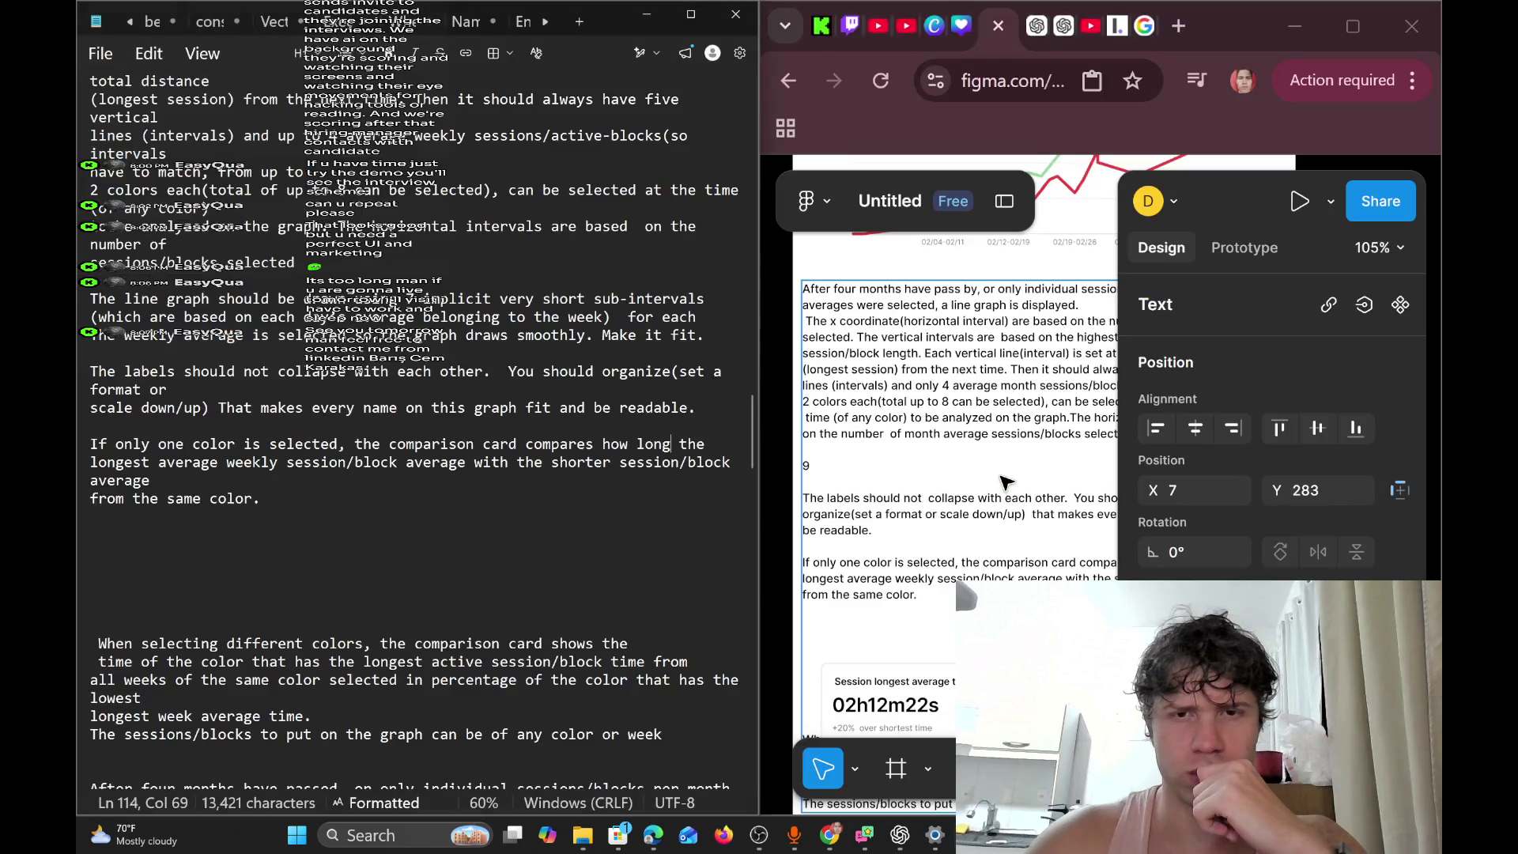
{"action": "key", "text": "super+d"}
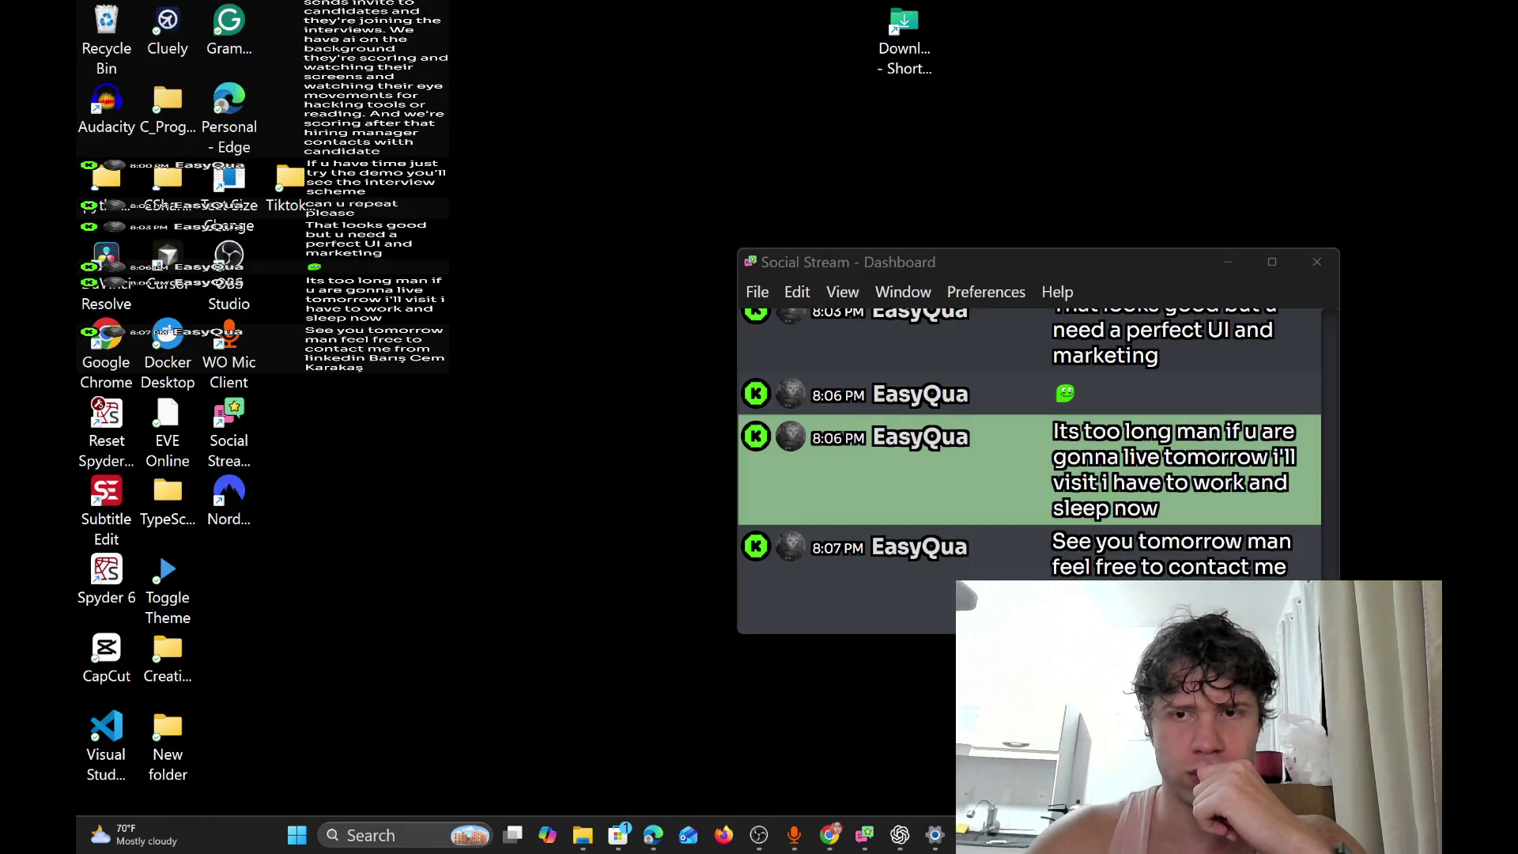
{"action": "key", "text": "super+d"}
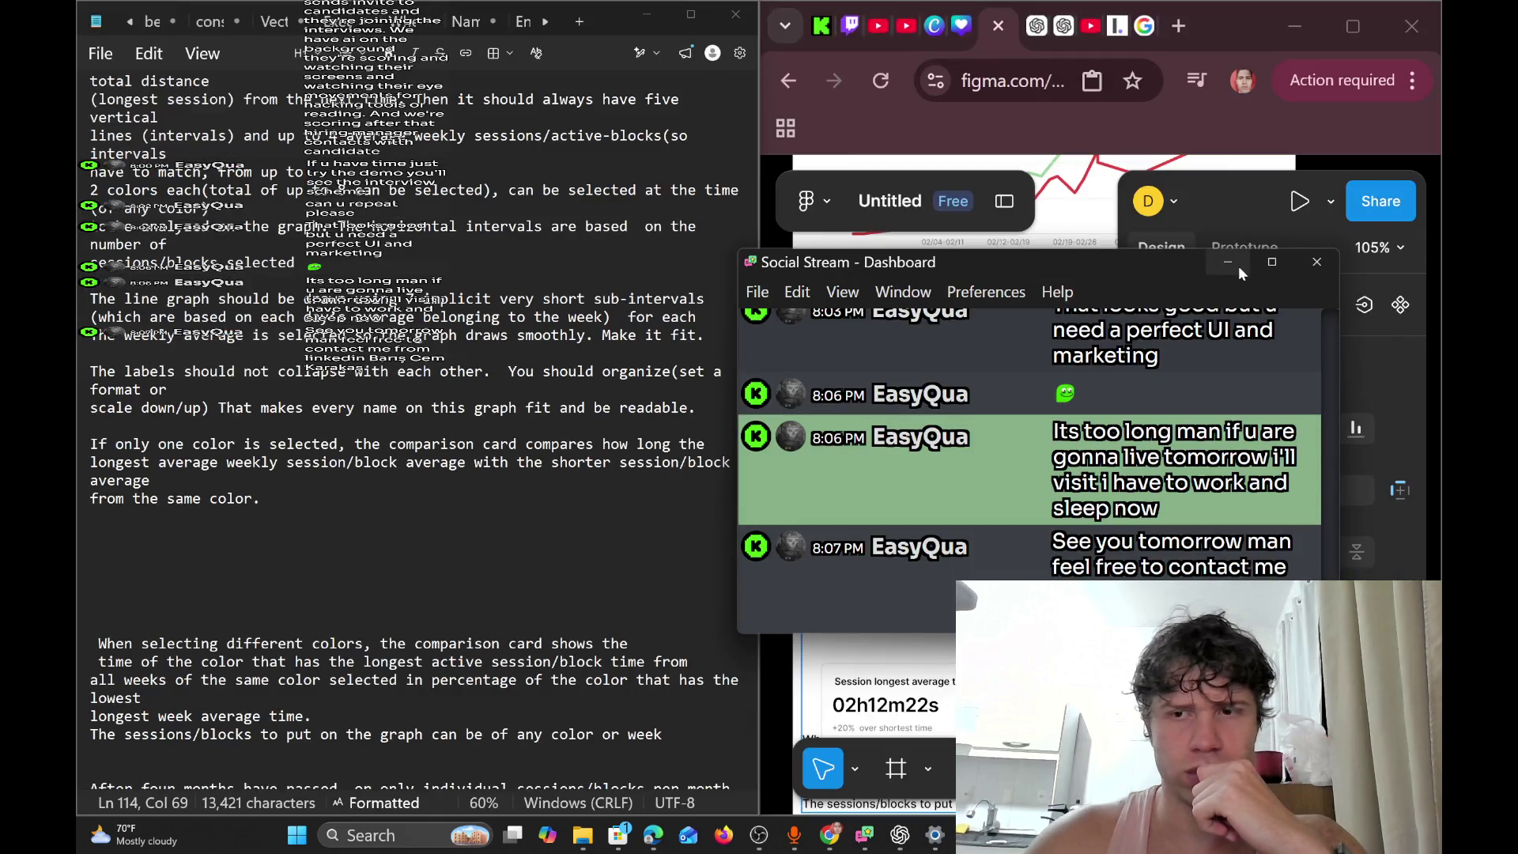
Step: Minimize the Social Stream dashboard and cycle through the Twitch, Kick, YouTube Studio and brown noise tabs
{"action": "left_click", "coordinate": [1239, 271]}
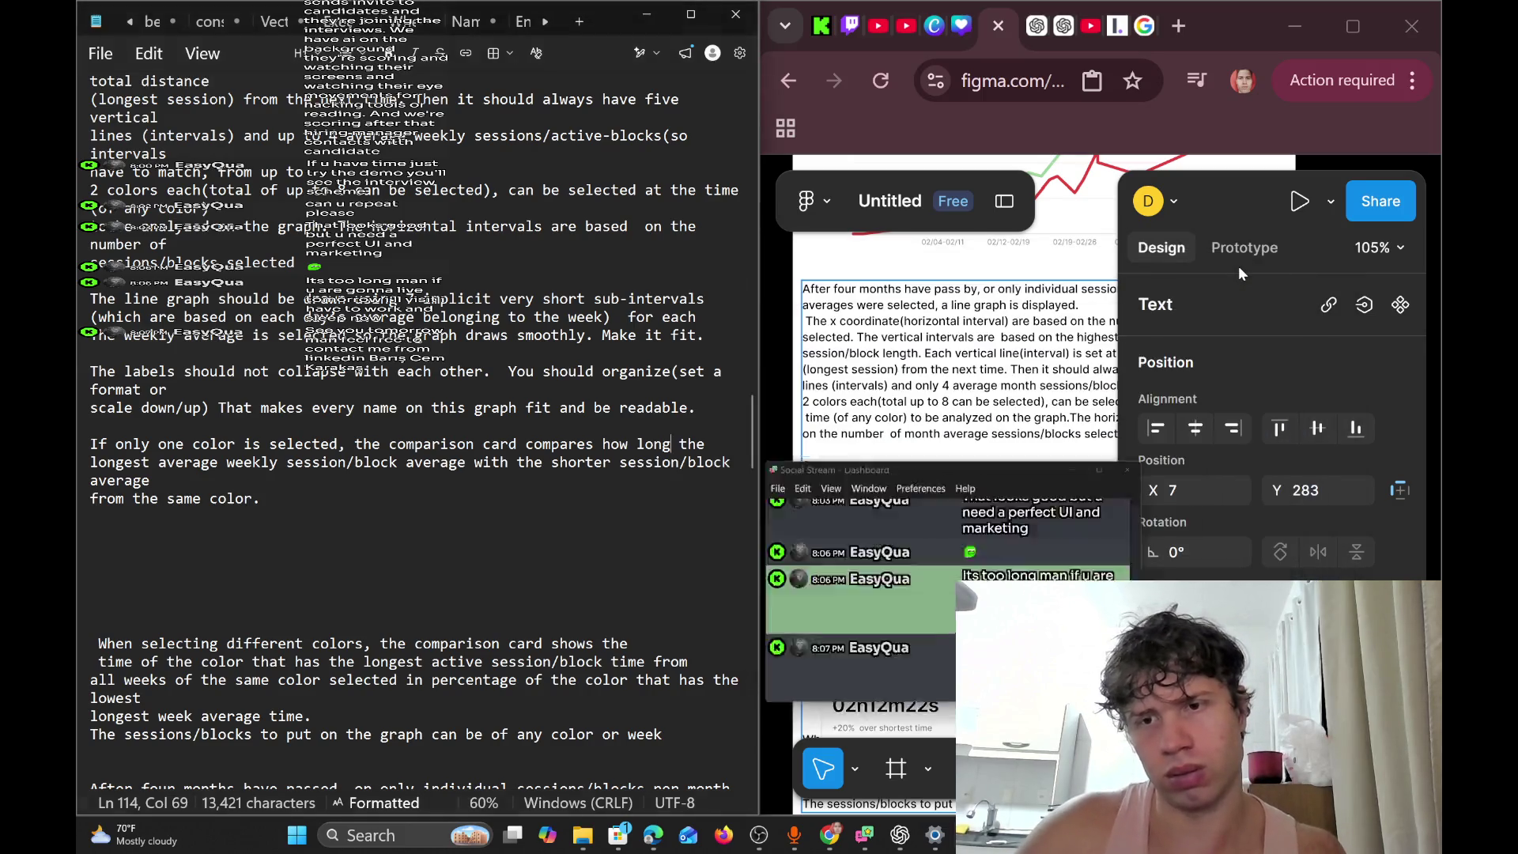
{"action": "left_click", "coordinate": [843, 38]}
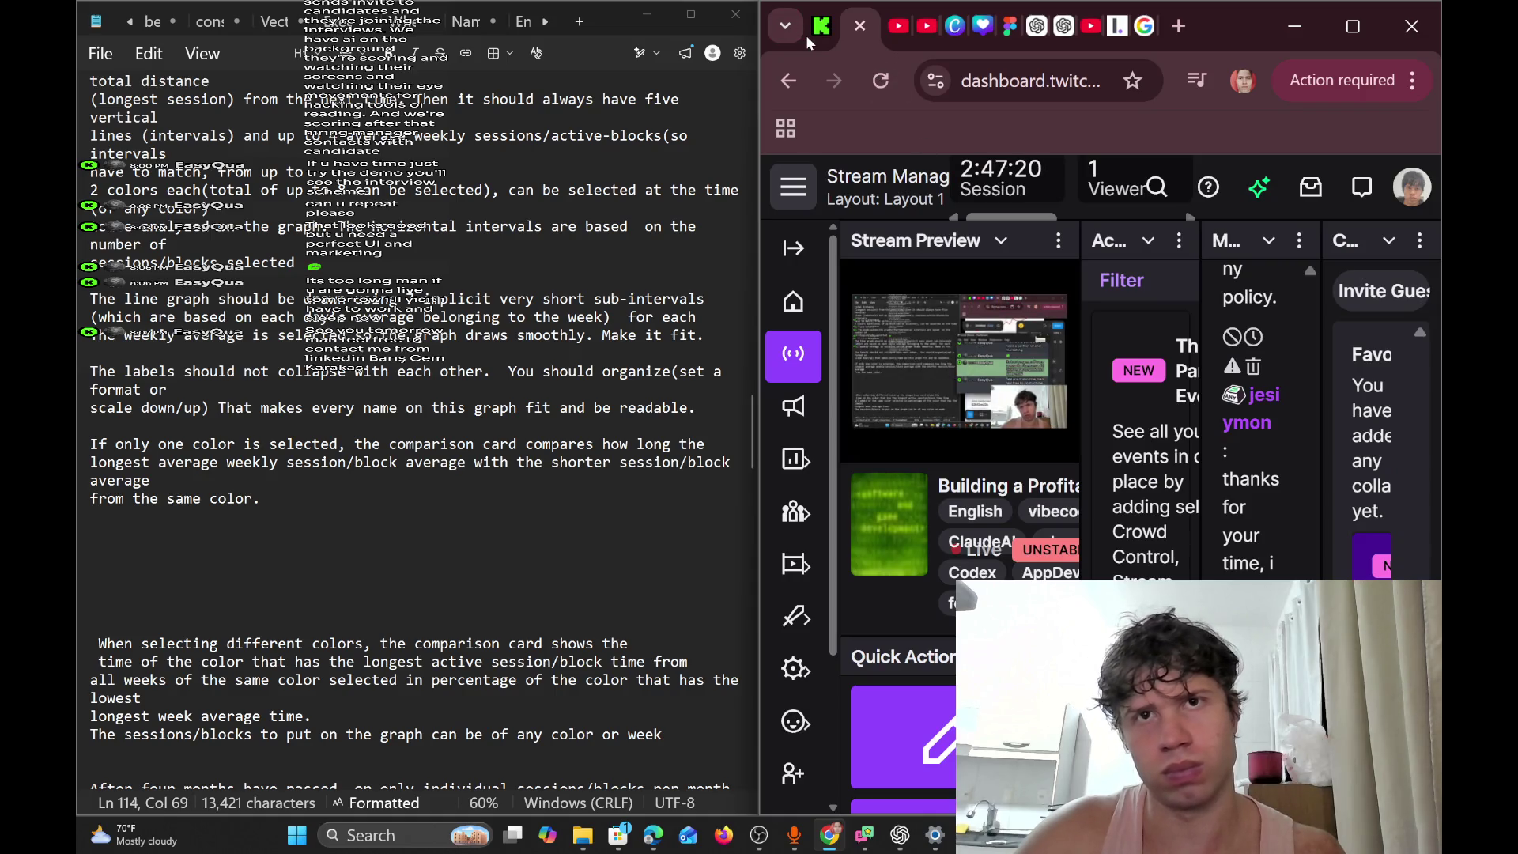
{"action": "left_click", "coordinate": [816, 34]}
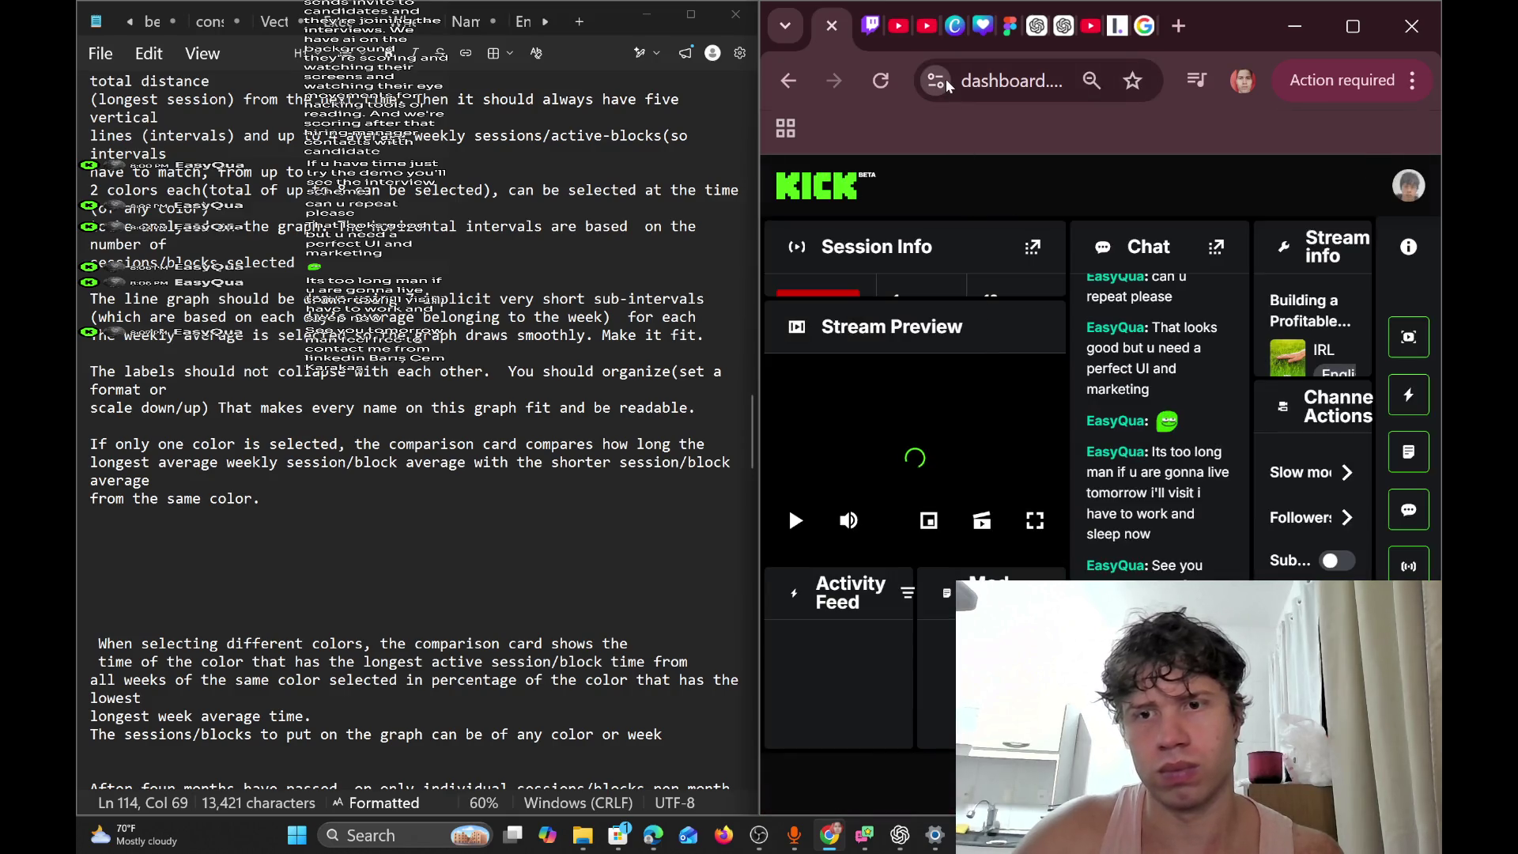
{"action": "left_click", "coordinate": [917, 45]}
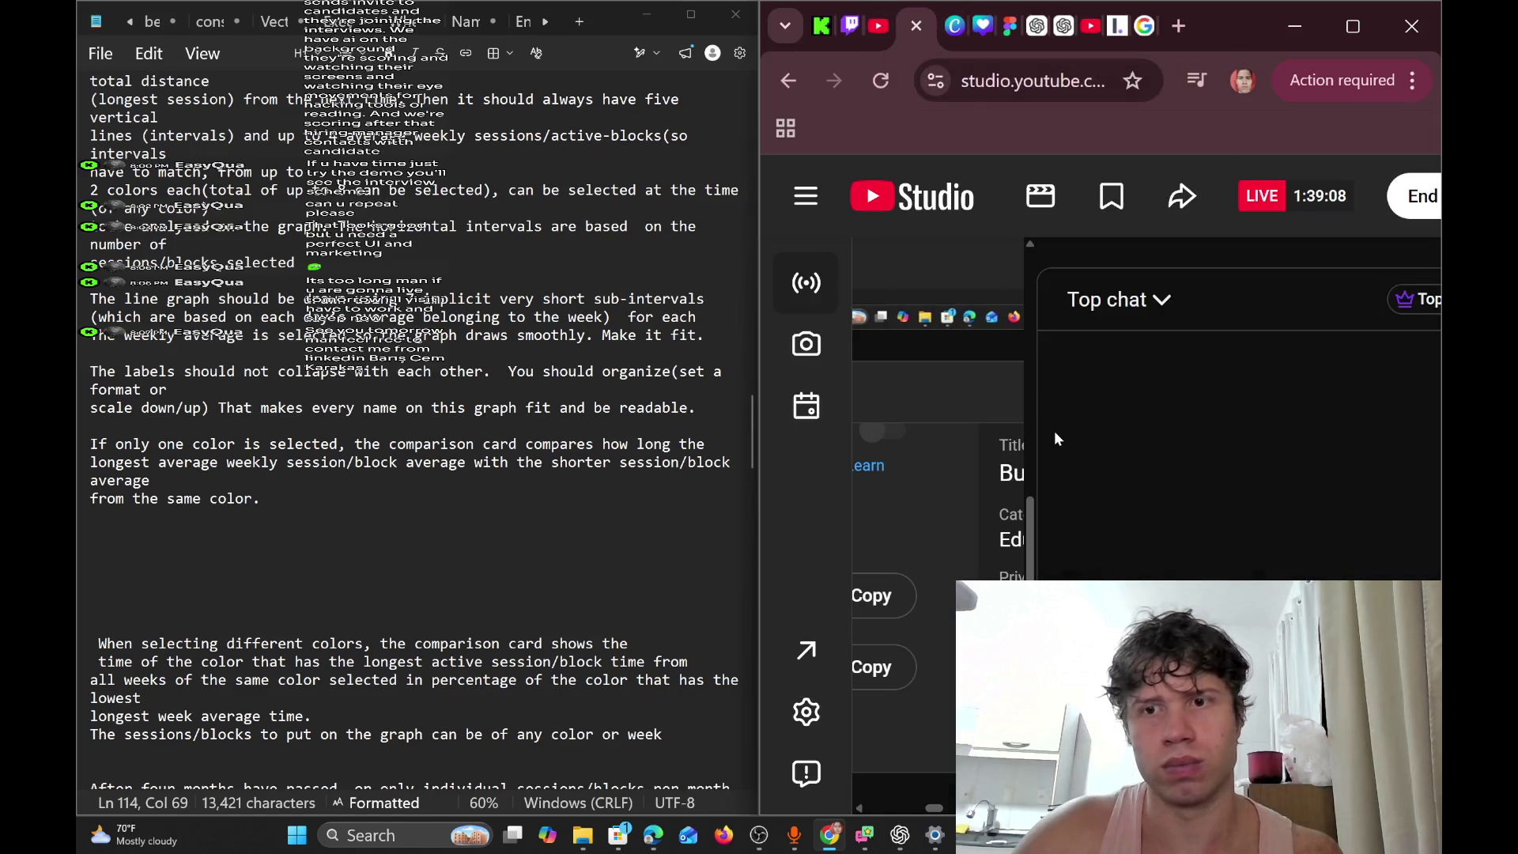
{"action": "left_click", "coordinate": [878, 41]}
{"action": "left_click", "coordinate": [838, 39]}
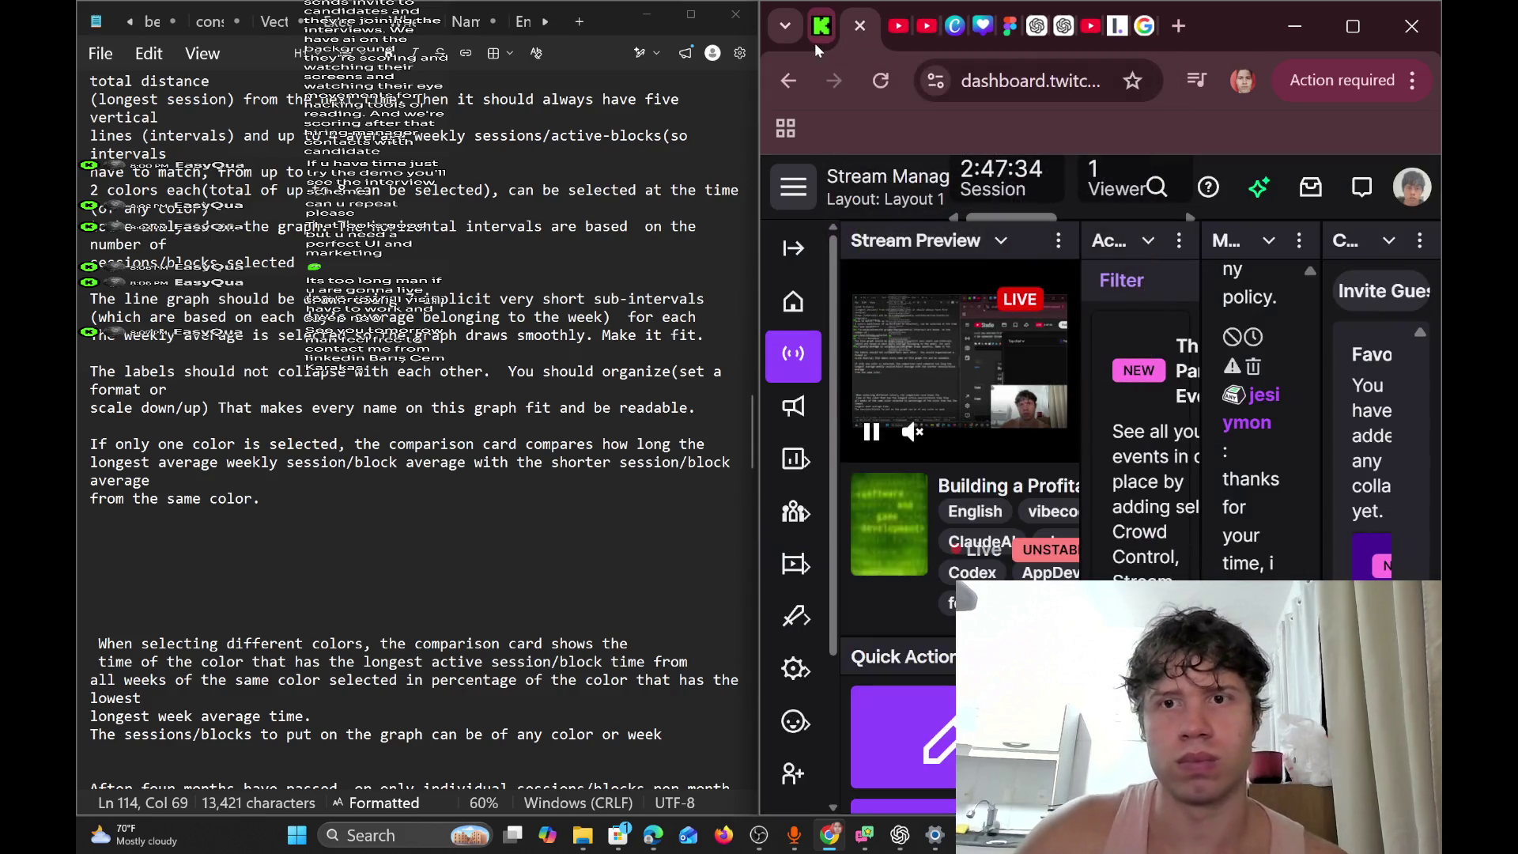
{"action": "left_click", "coordinate": [814, 43]}
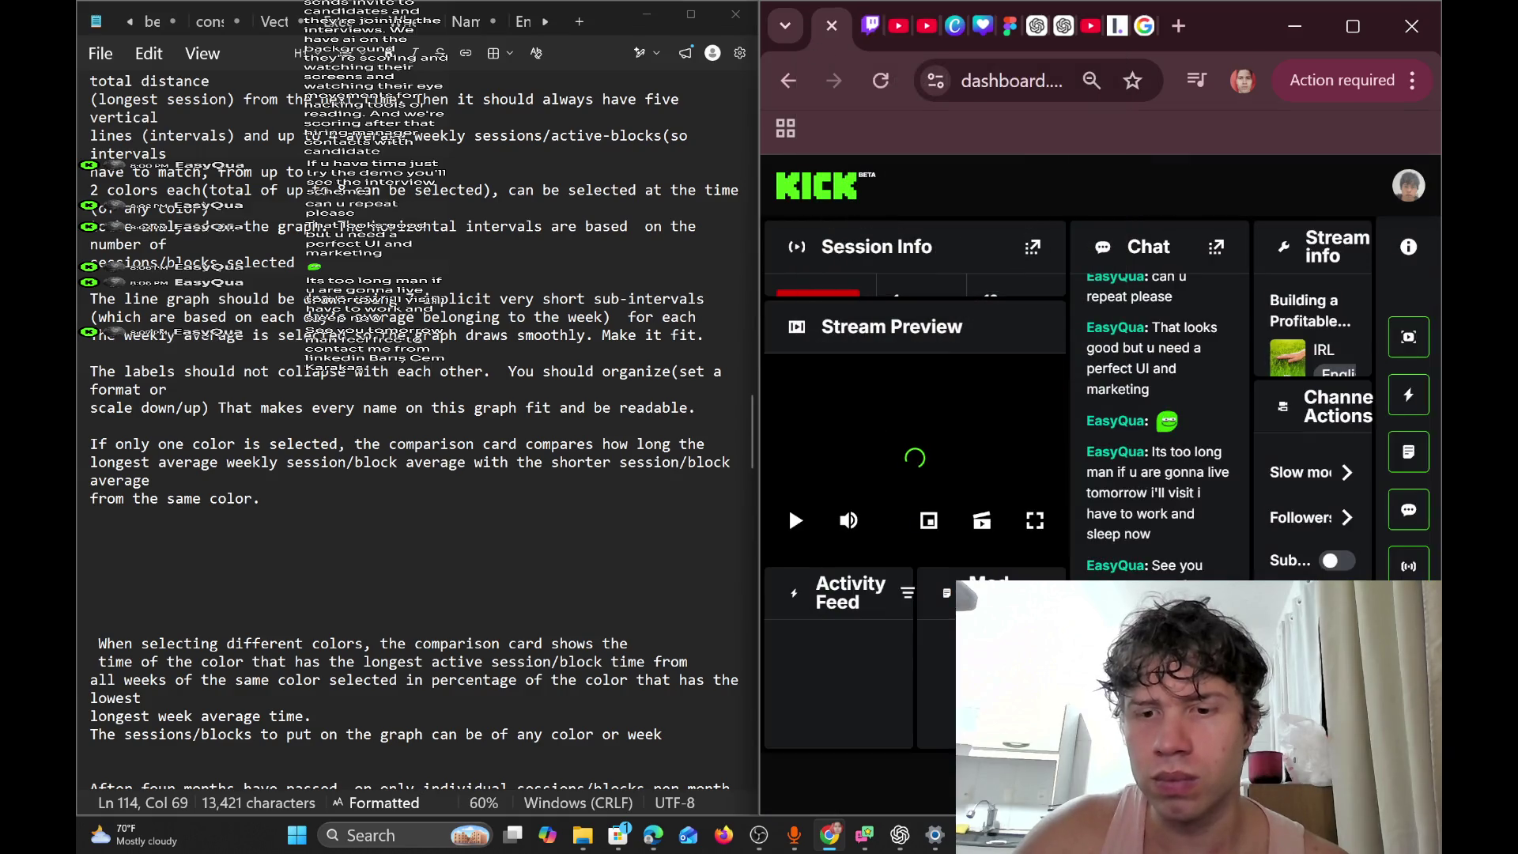
Step: Bring OBS up from the taskbar, minimize it again, and return to the Figma design tab
{"action": "mouse_move", "coordinate": [909, 848]}
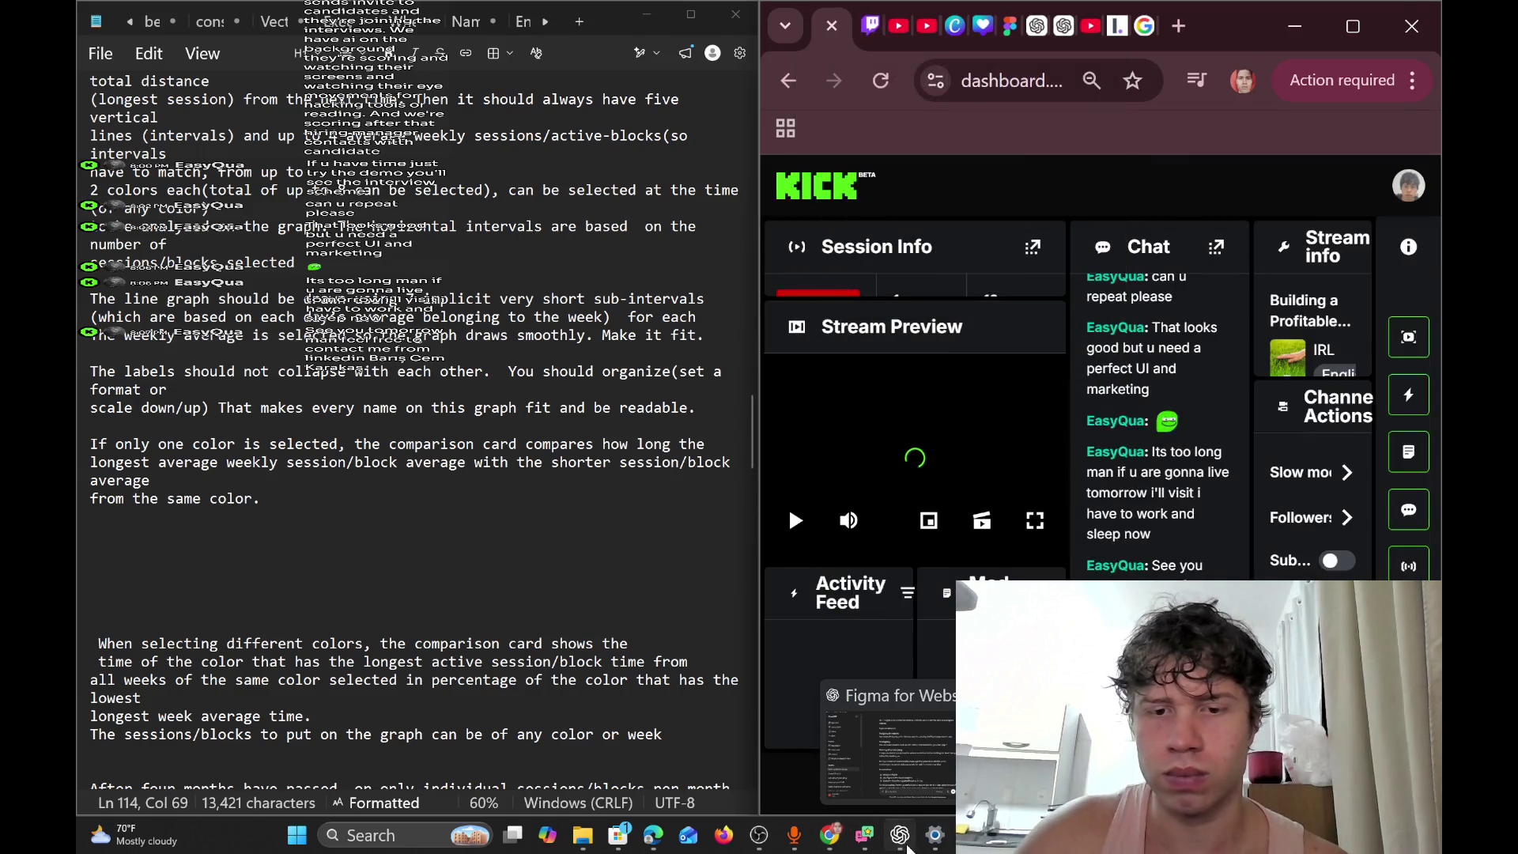
{"action": "mouse_move", "coordinate": [759, 835]}
{"action": "left_click", "coordinate": [786, 780]}
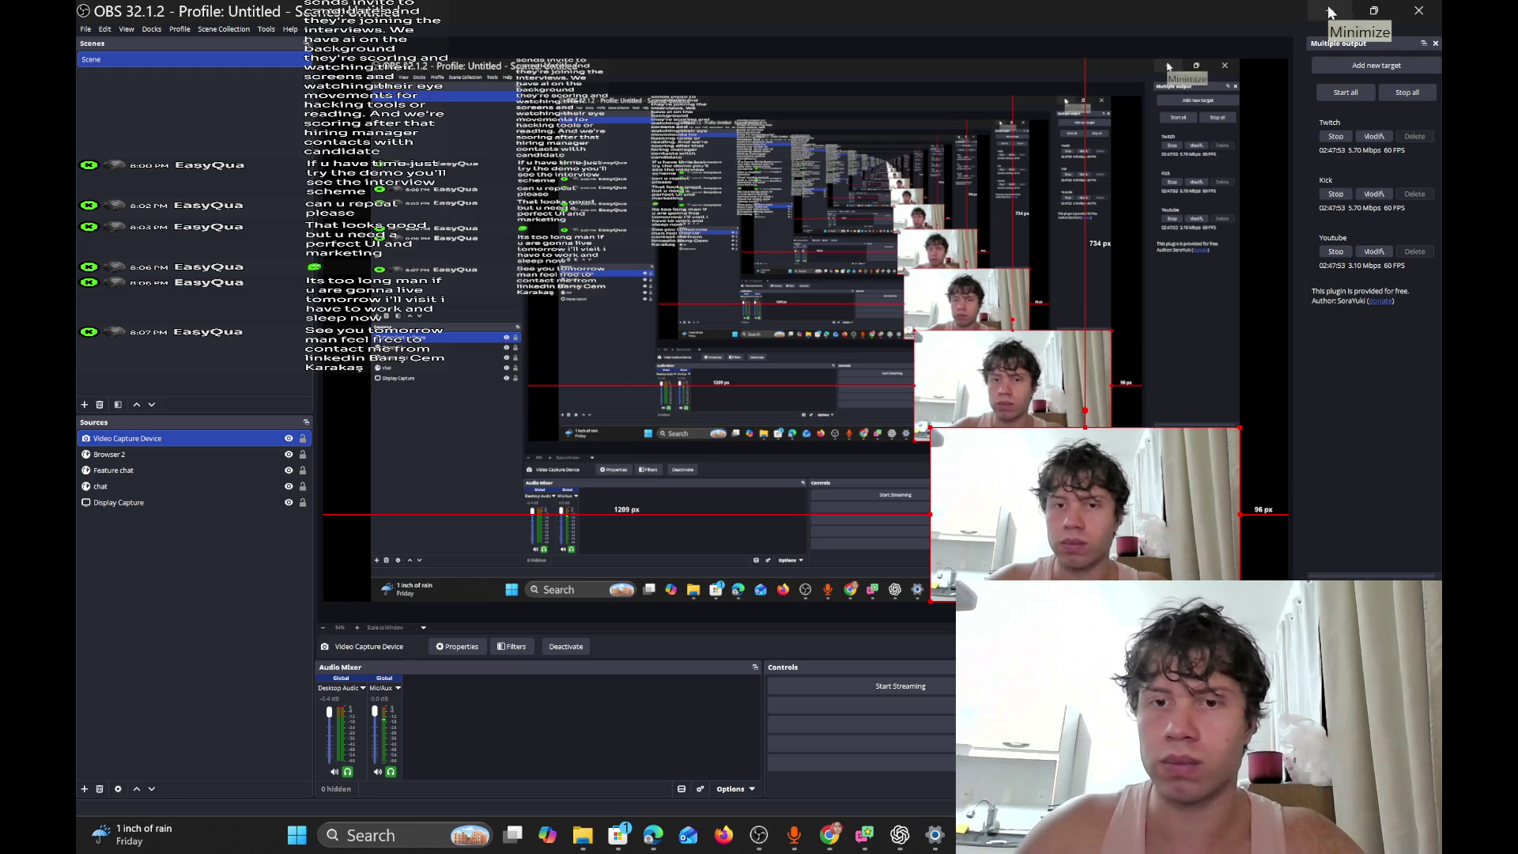
{"action": "left_click", "coordinate": [1327, 11]}
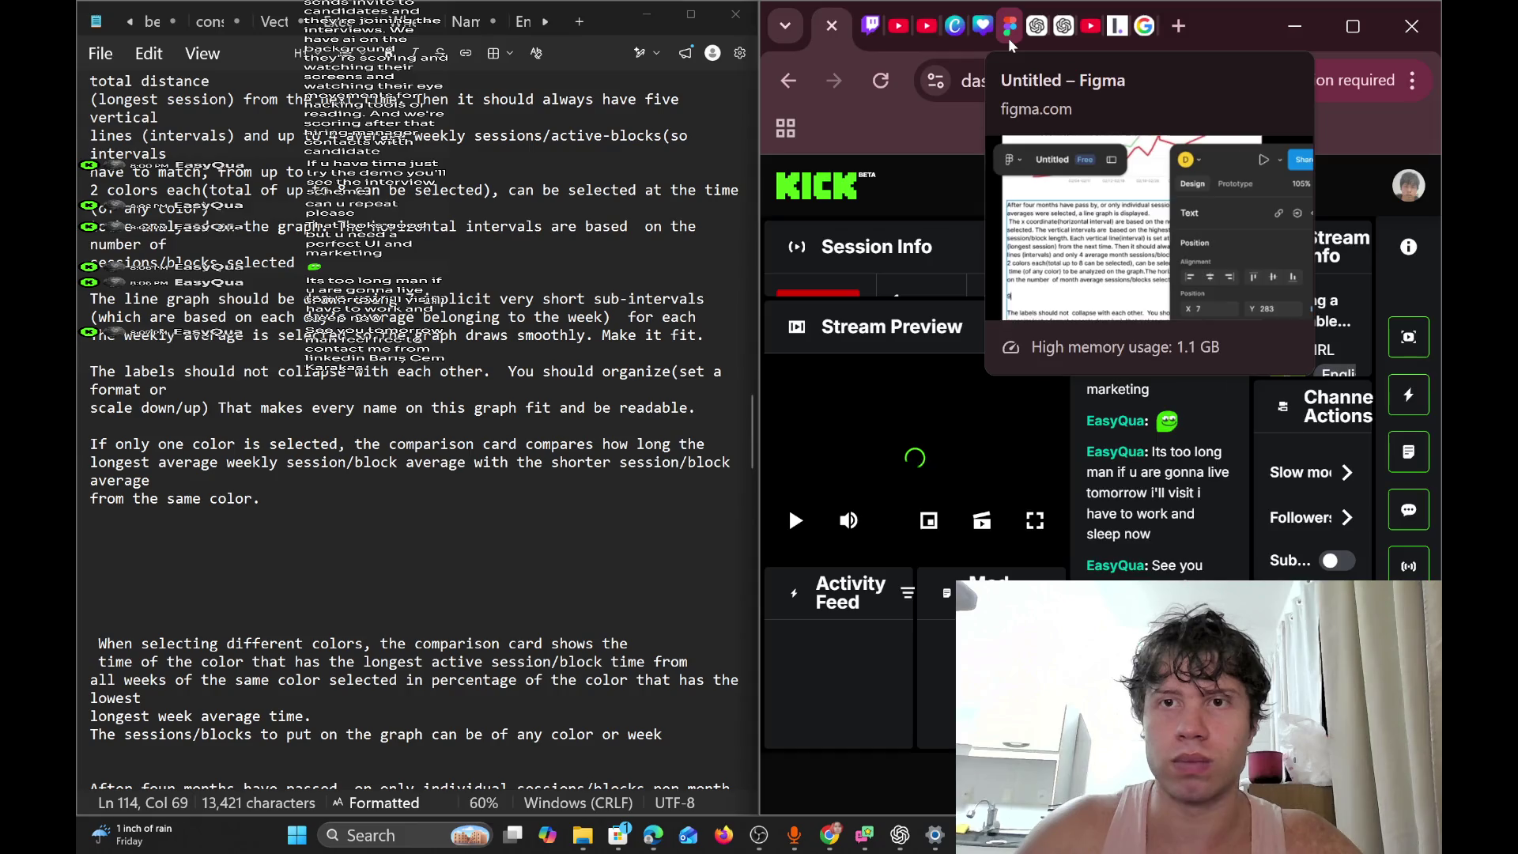
{"action": "left_click", "coordinate": [1008, 38]}
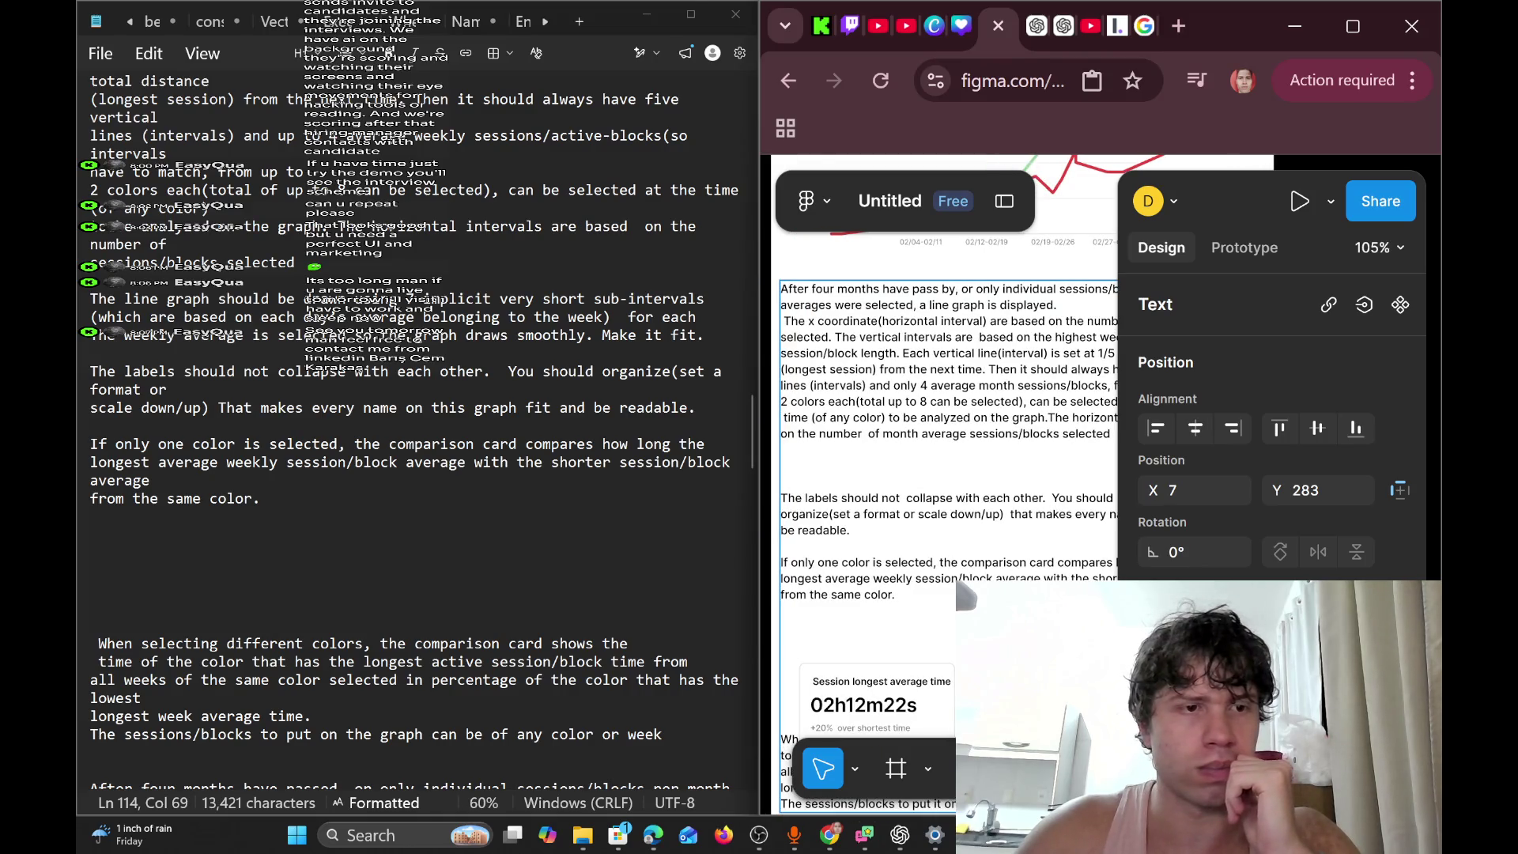
Step: Remove two extra blank lines in the Figma spec text and add line breaks pushing 'When selecting different colors' below the cards
{"action": "mouse_move", "coordinate": [284, 499]}
{"action": "left_mouse_down"}
{"action": "mouse_move", "coordinate": [89, 498]}
{"action": "mouse_move", "coordinate": [76, 437]}
{"action": "left_mouse_up"}
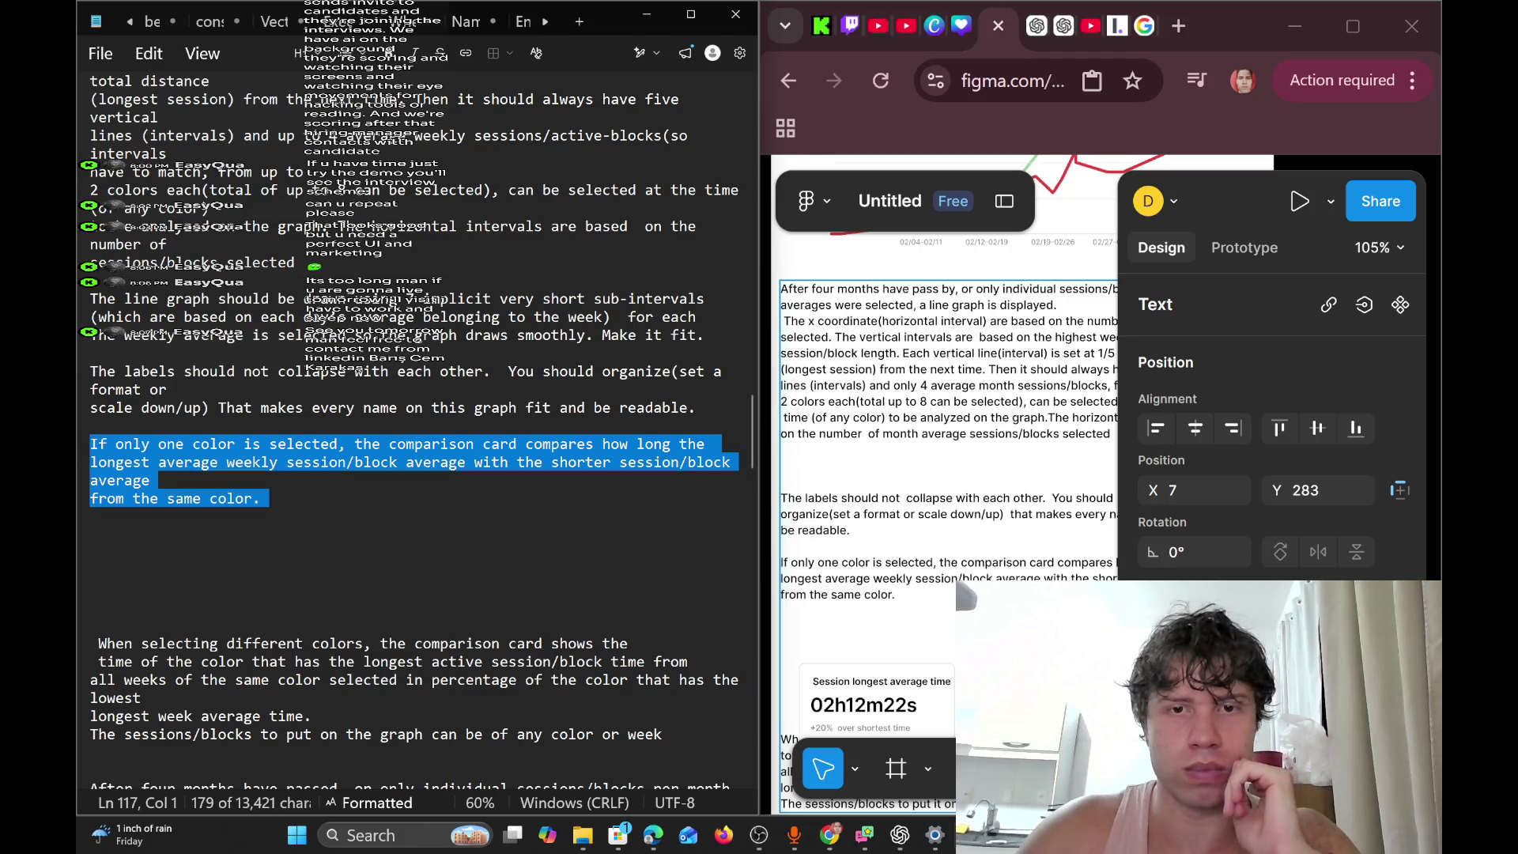
{"action": "left_click", "coordinate": [783, 466]}
{"action": "key", "text": "BackSpace"}
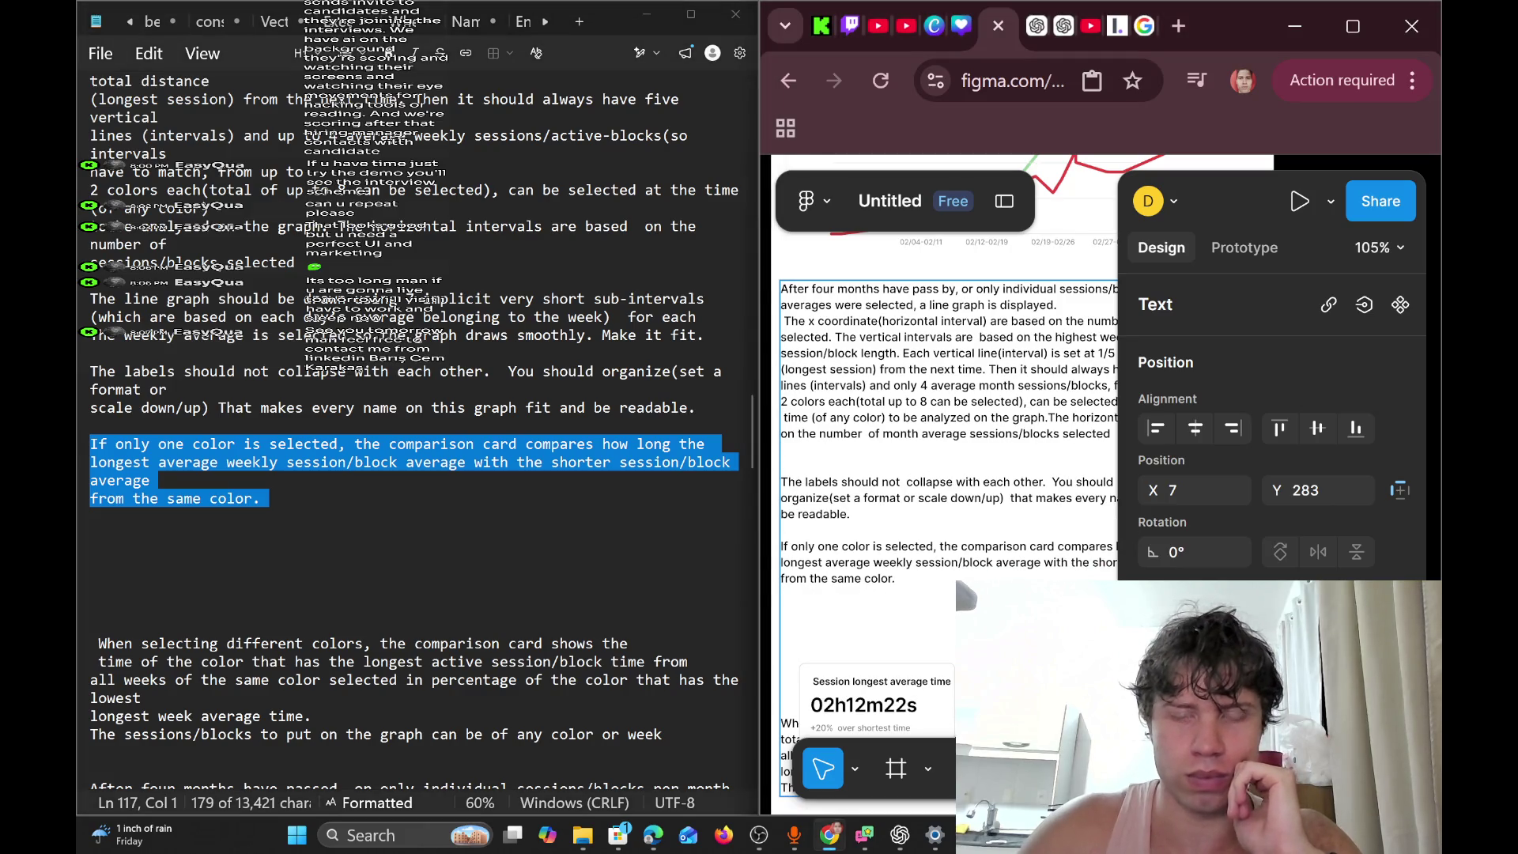
{"action": "key", "text": "BackSpace"}
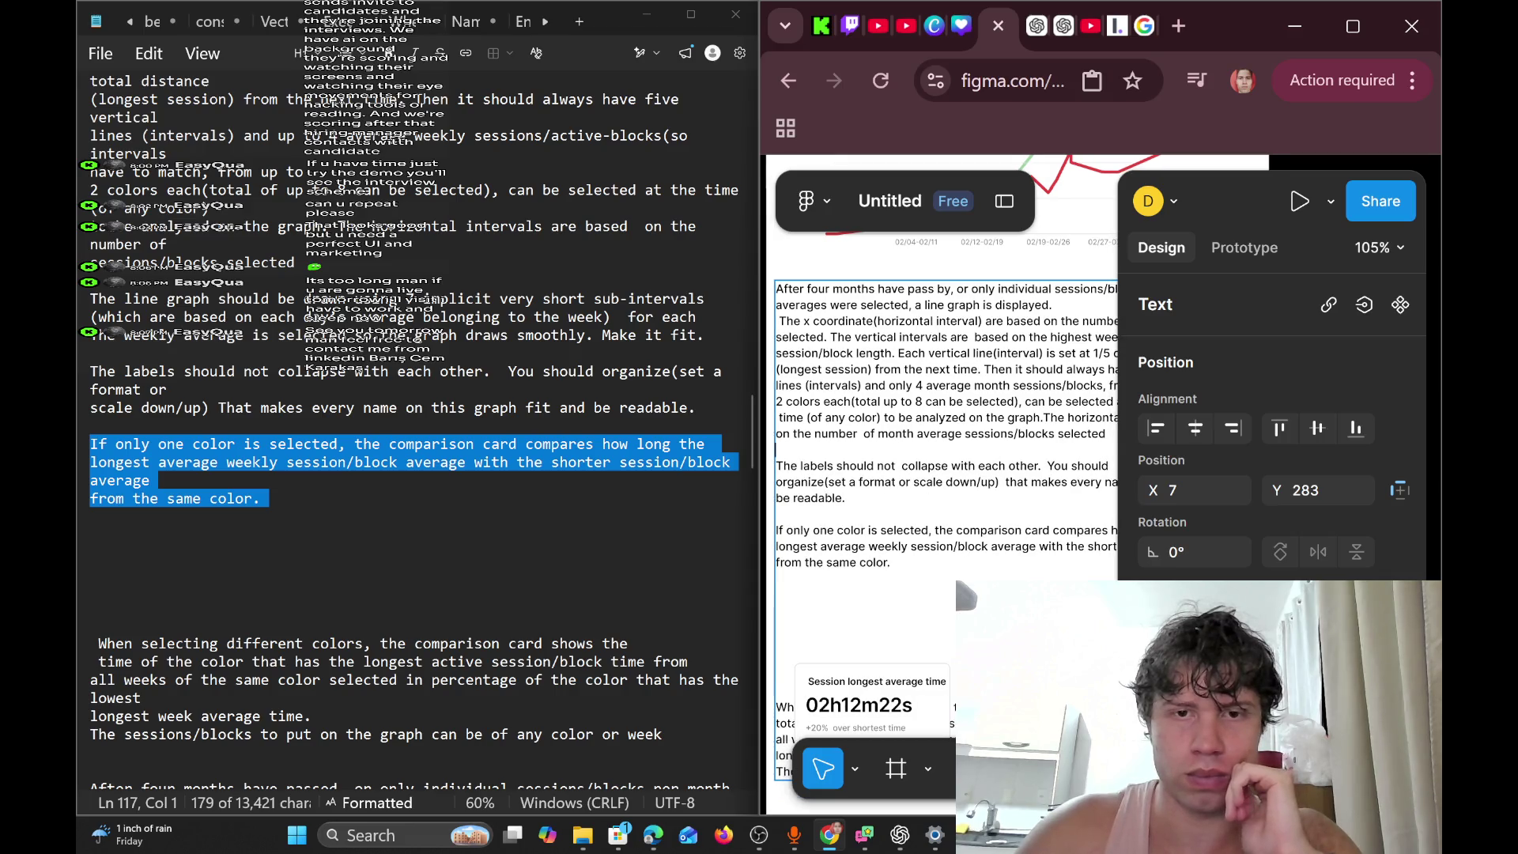
{"action": "scroll", "coordinate": [940, 395], "scroll_direction": "down", "scroll_amount": 3}
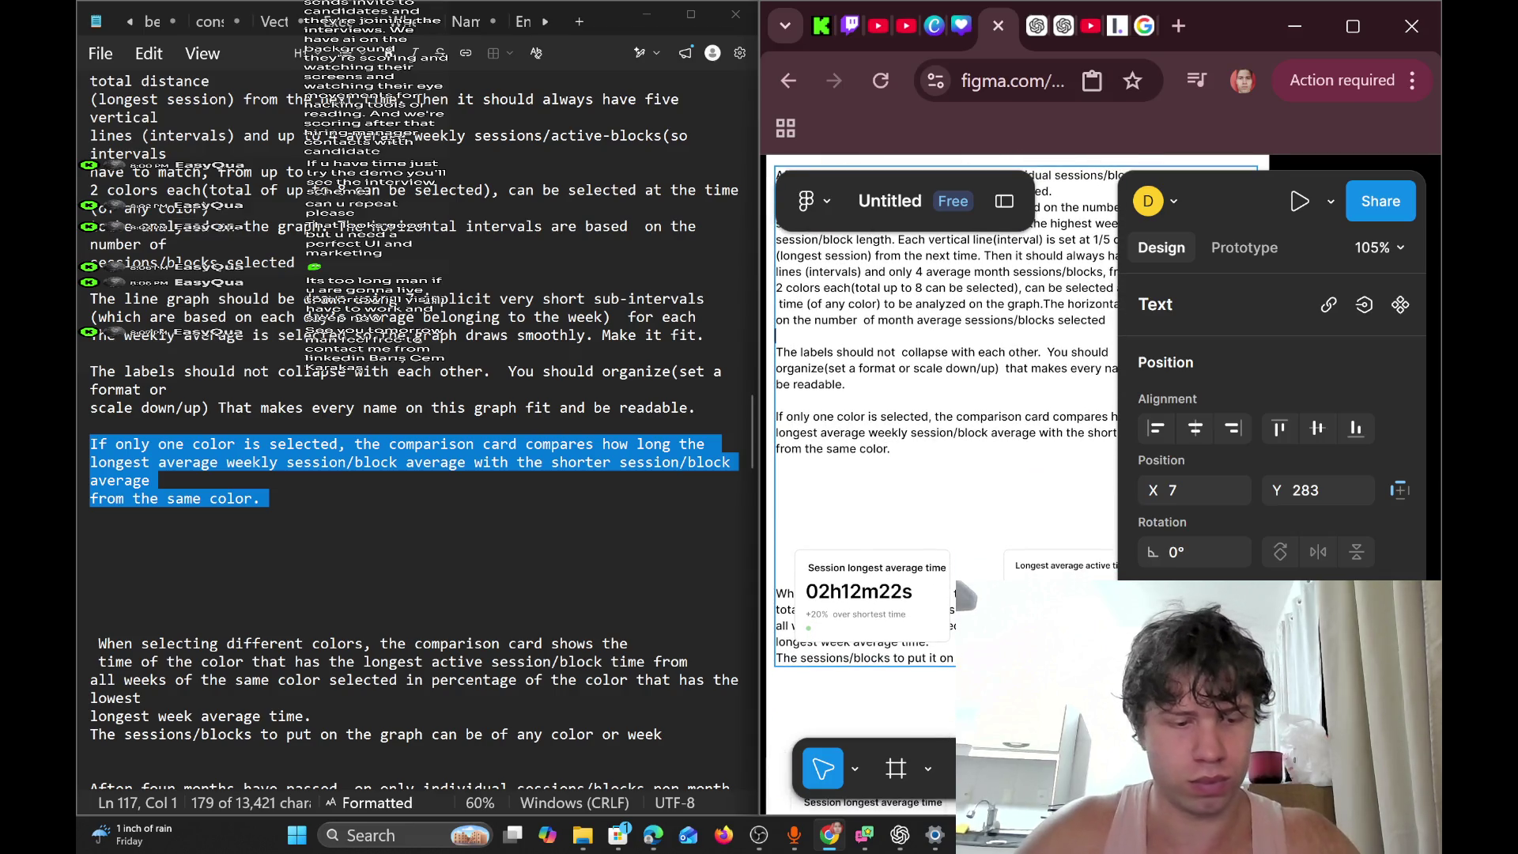
{"action": "key", "text": "Return"}
{"action": "type", "text": "9"}
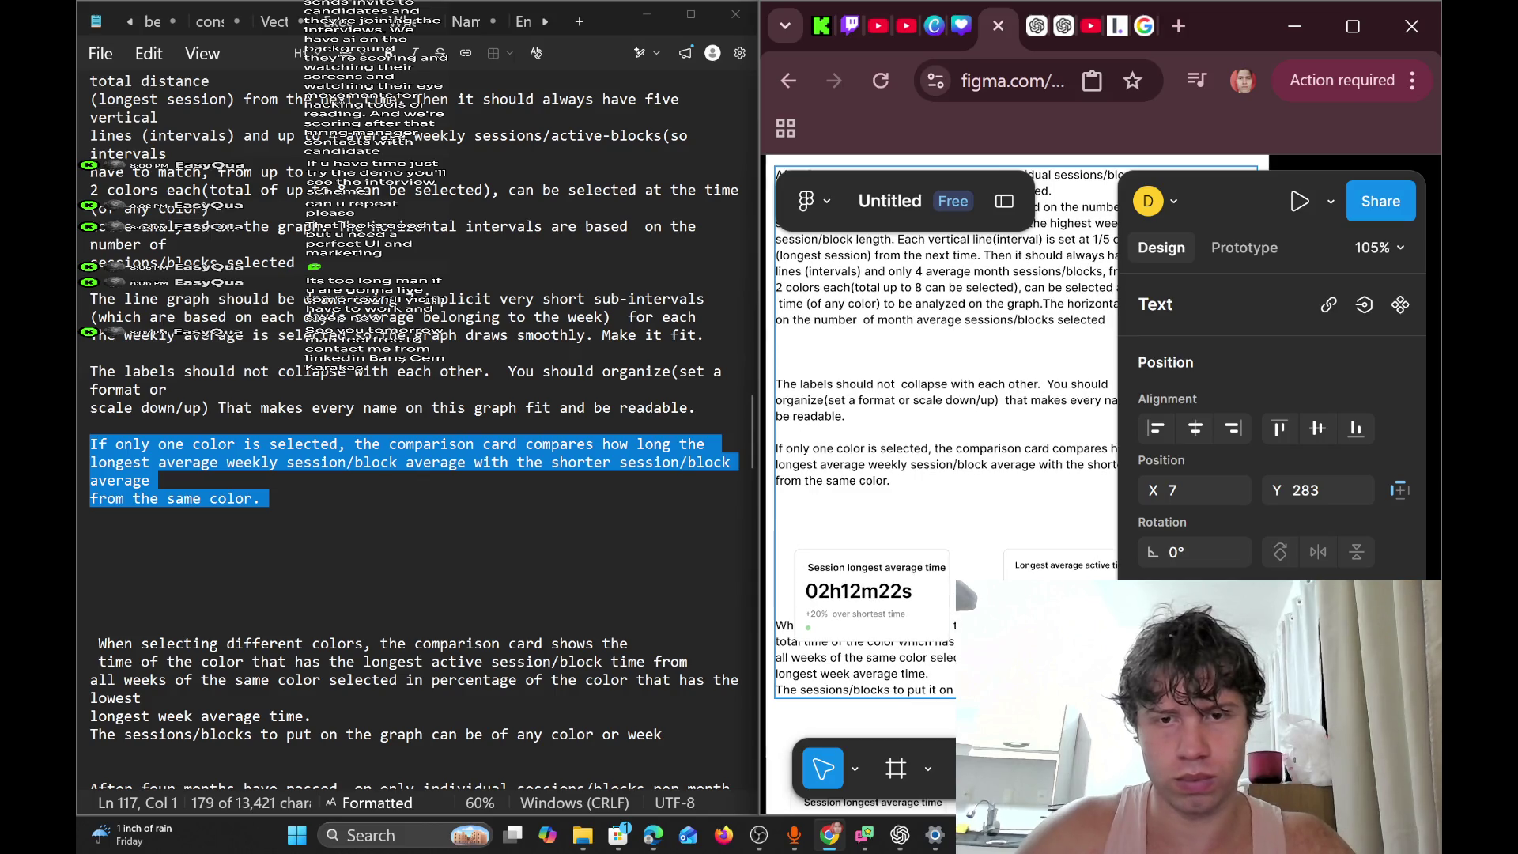
{"action": "key", "text": "Return"}
{"action": "key", "text": "Return"}
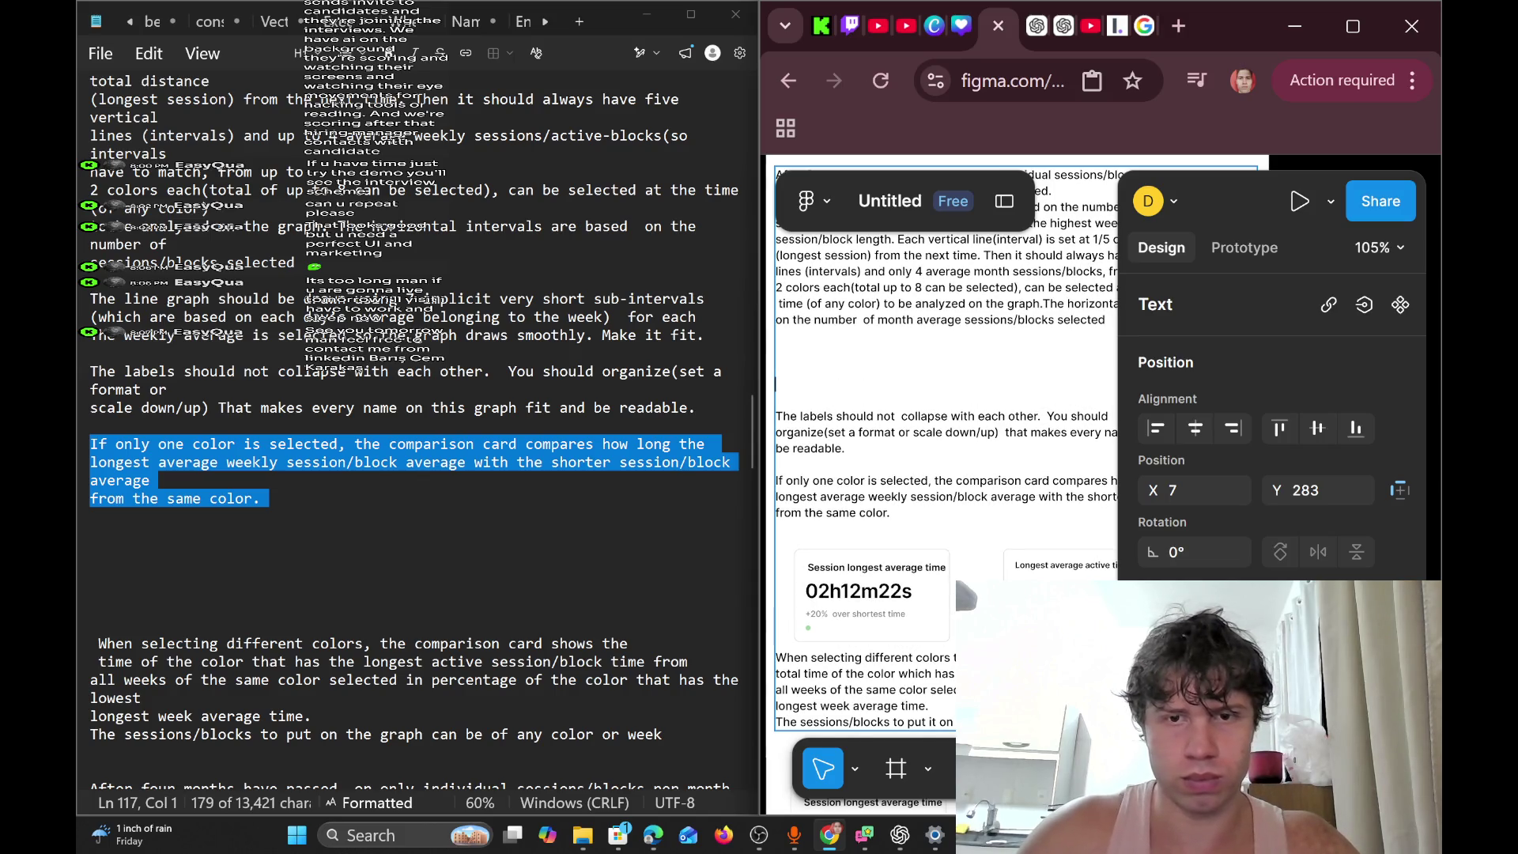
{"action": "scroll", "coordinate": [940, 435], "scroll_direction": "down", "scroll_amount": 8}
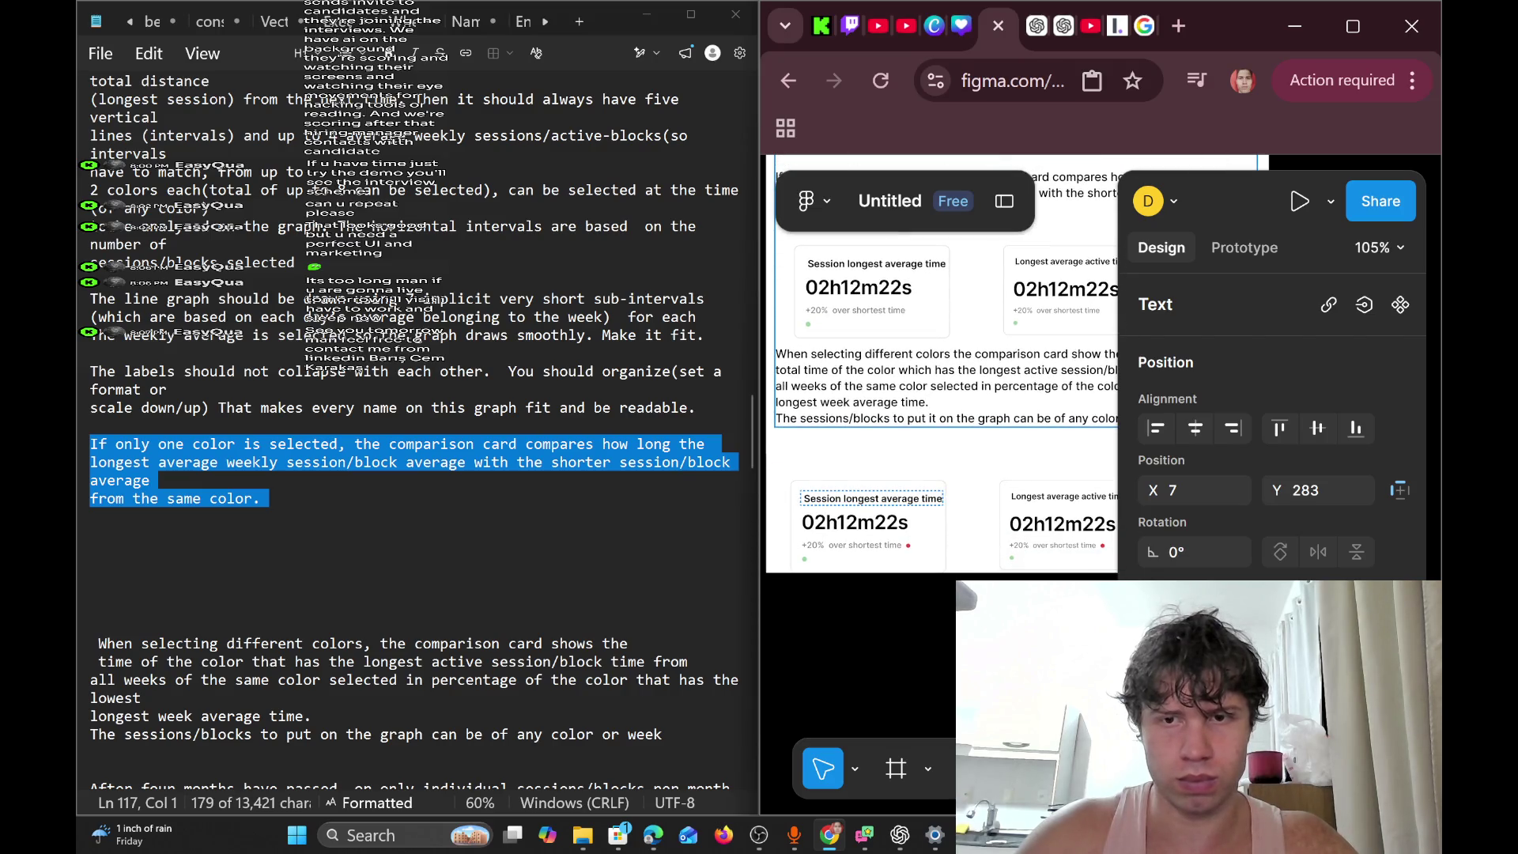
{"action": "scroll", "coordinate": [834, 511], "scroll_direction": "down", "scroll_amount": 5}
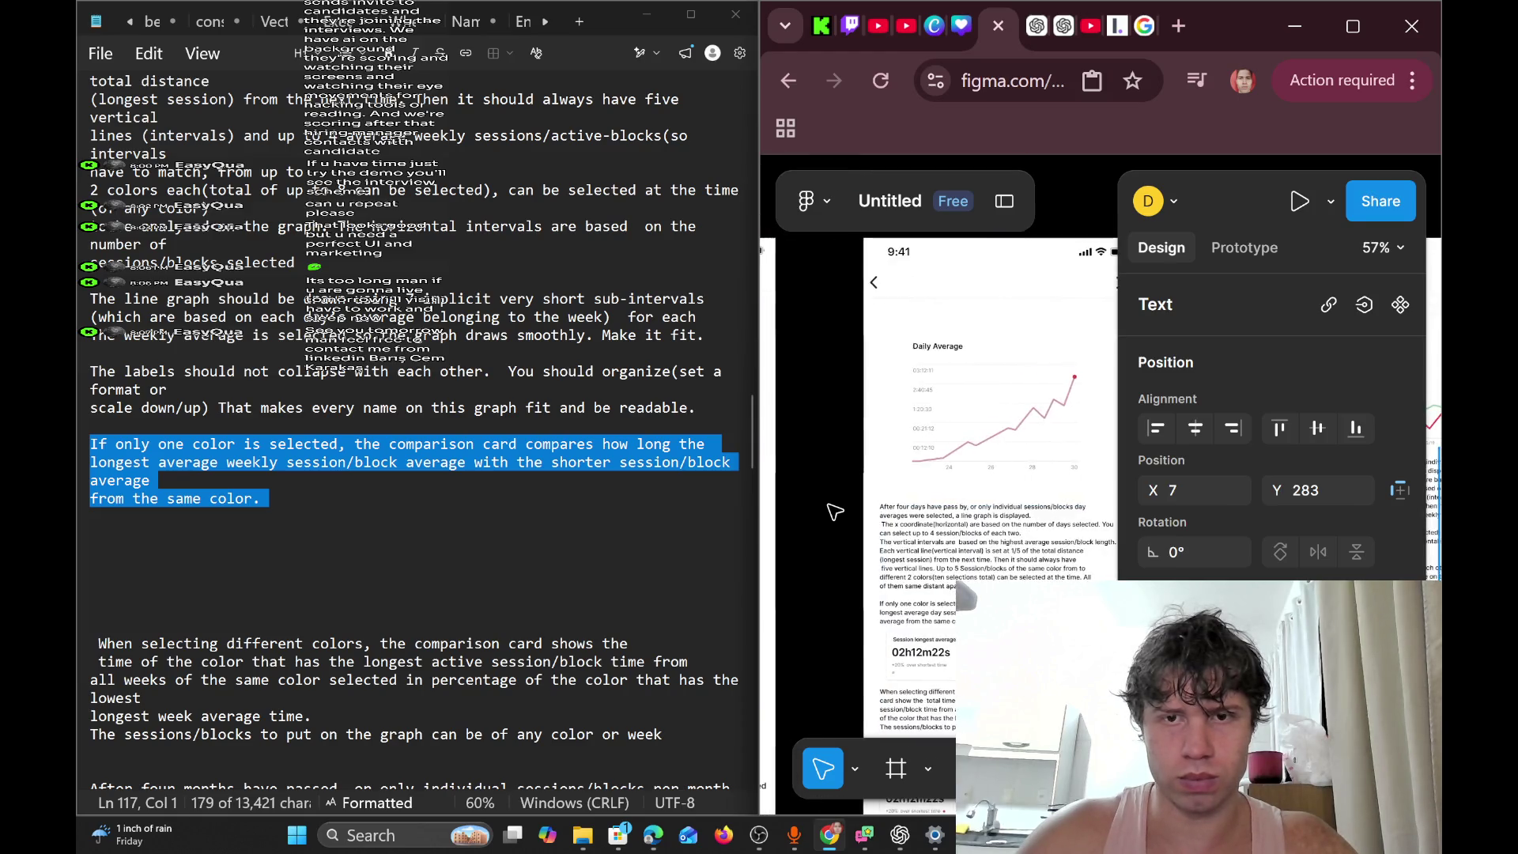
Step: Select the comparison-card text layer and enter it for editing
{"action": "scroll", "coordinate": [834, 512], "scroll_direction": "up", "scroll_amount": 5}
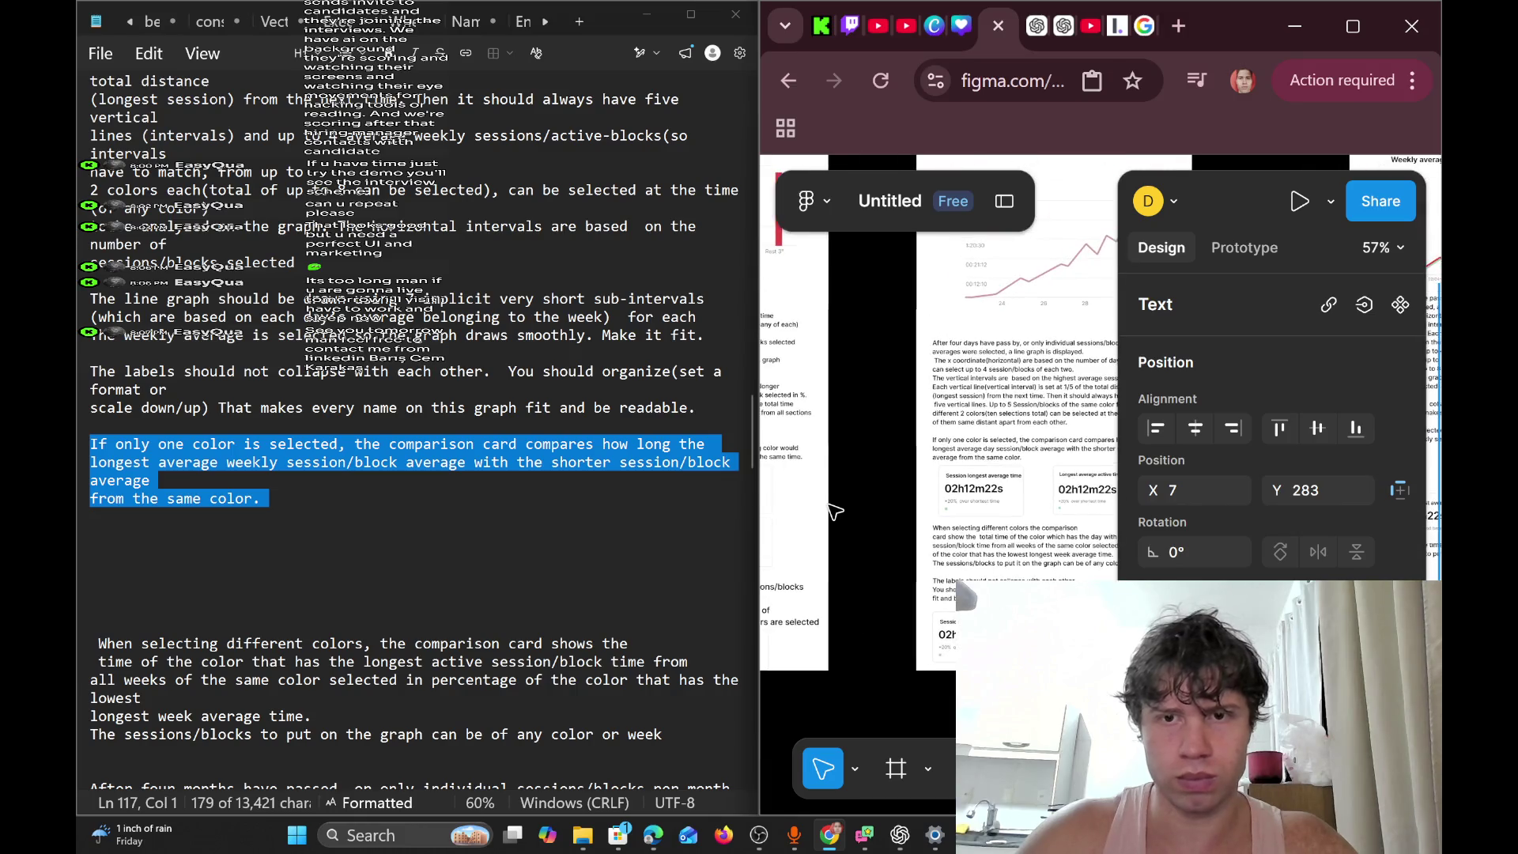
{"action": "scroll", "coordinate": [834, 512], "scroll_direction": "down", "scroll_amount": 3}
{"action": "scroll", "coordinate": [958, 584], "scroll_direction": "up", "scroll_amount": 2}
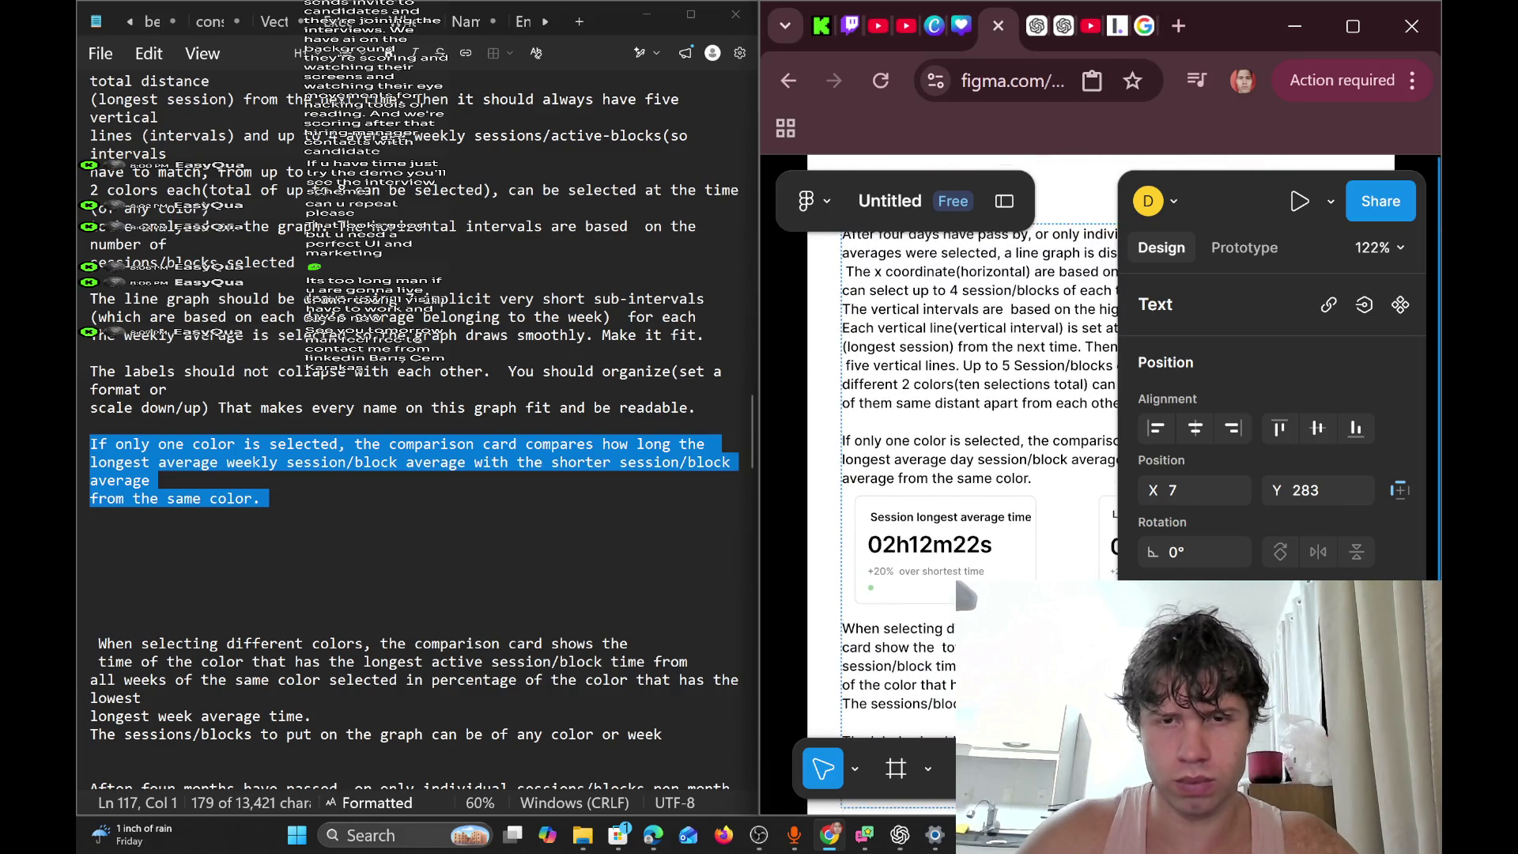
{"action": "key", "text": "Tab"}
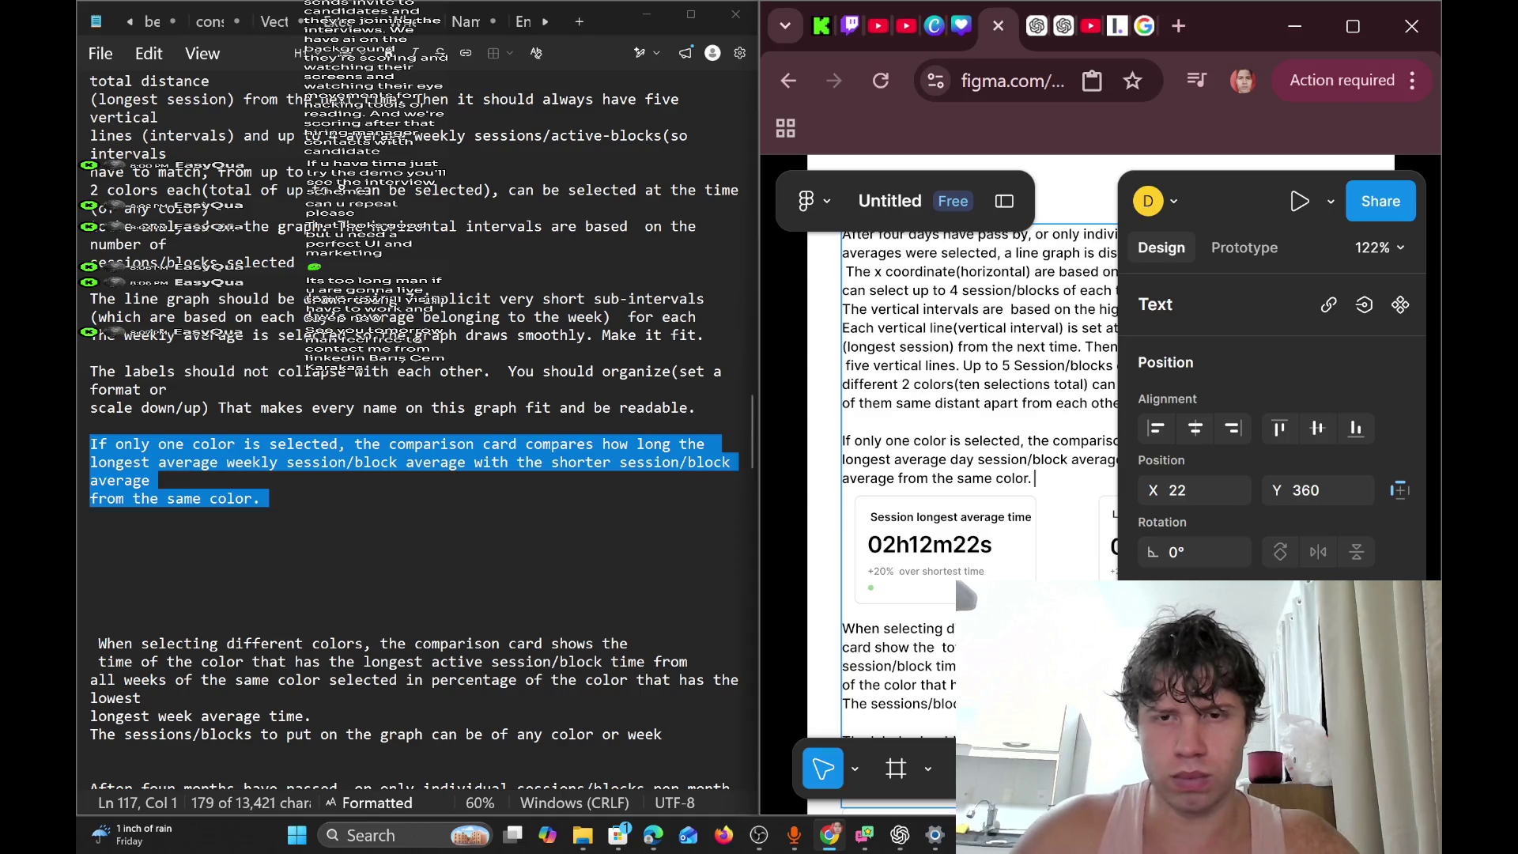
{"action": "key", "text": "Return"}
Step: In the other frame's spec text, add blank lines so 'When selecting different colors' clears the cards
{"action": "scroll", "coordinate": [966, 597], "scroll_direction": "down", "scroll_amount": 2}
{"action": "scroll", "coordinate": [966, 596], "scroll_direction": "right", "scroll_amount": 3}
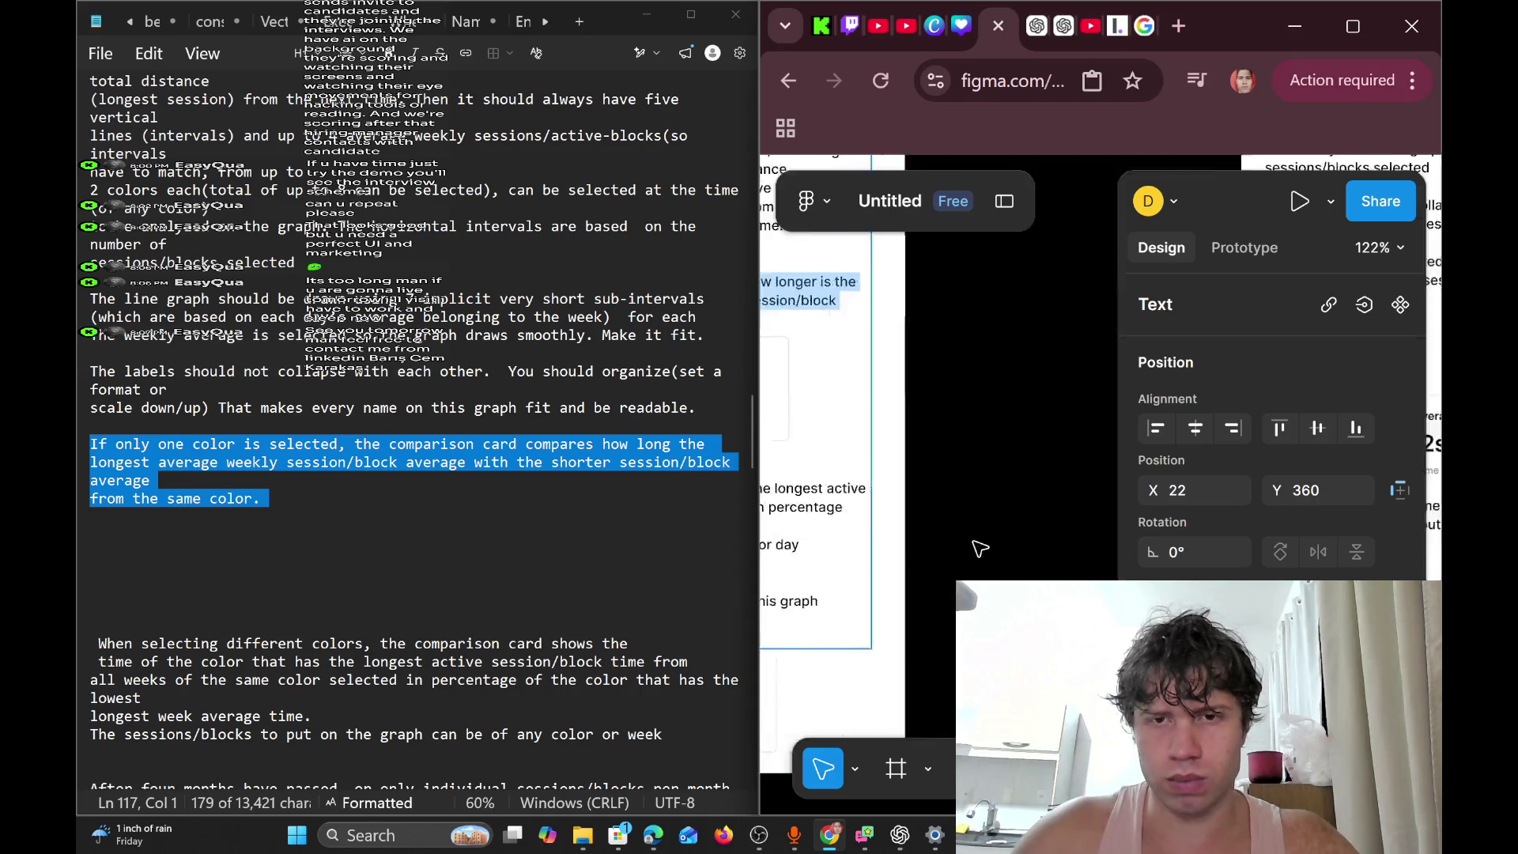
{"action": "scroll", "coordinate": [965, 597], "scroll_direction": "right", "scroll_amount": 2}
{"action": "scroll", "coordinate": [966, 597], "scroll_direction": "down", "scroll_amount": 2}
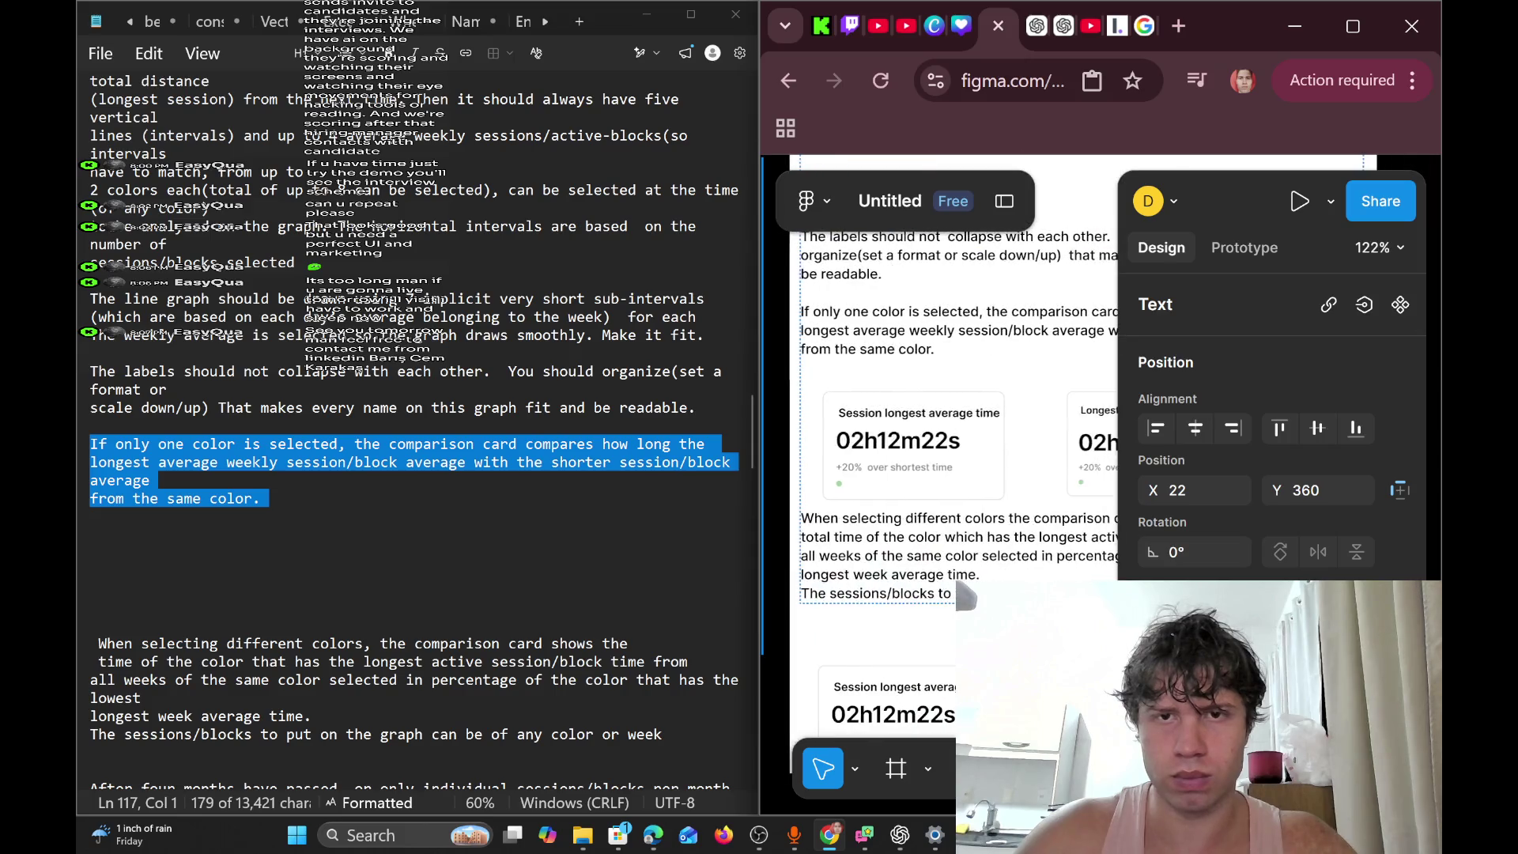
{"action": "scroll", "coordinate": [966, 597], "scroll_direction": "up", "scroll_amount": 2}
{"action": "scroll", "coordinate": [980, 548], "scroll_direction": "down", "scroll_amount": 5, "text": "ctrl"}
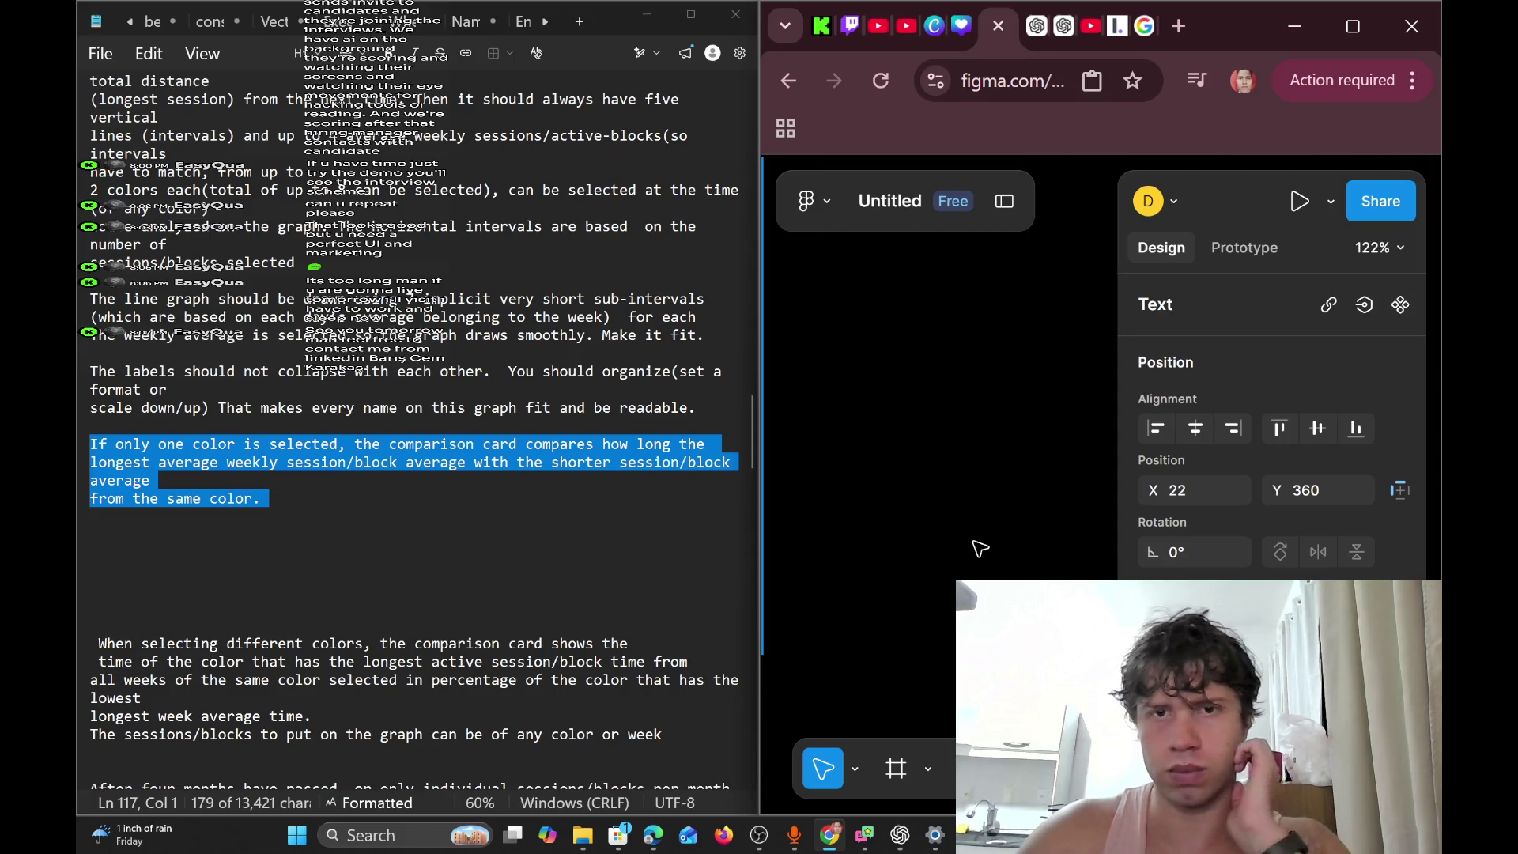
{"action": "scroll", "coordinate": [980, 548], "scroll_direction": "up", "scroll_amount": 5, "text": "ctrl"}
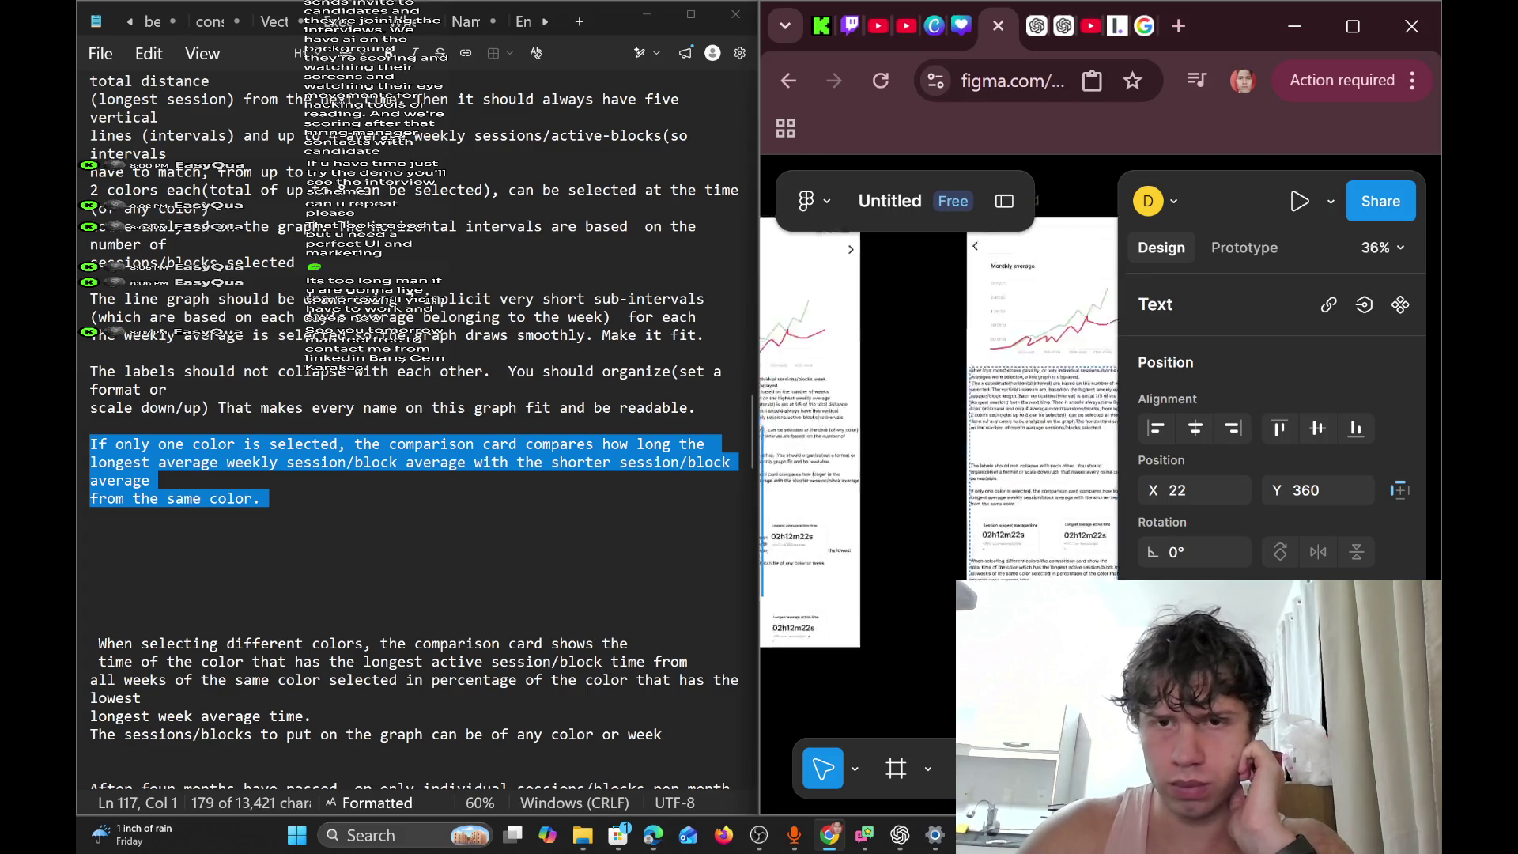
{"action": "scroll", "coordinate": [966, 597], "scroll_direction": "up", "scroll_amount": 3}
{"action": "scroll", "coordinate": [966, 597], "scroll_direction": "right", "scroll_amount": 2}
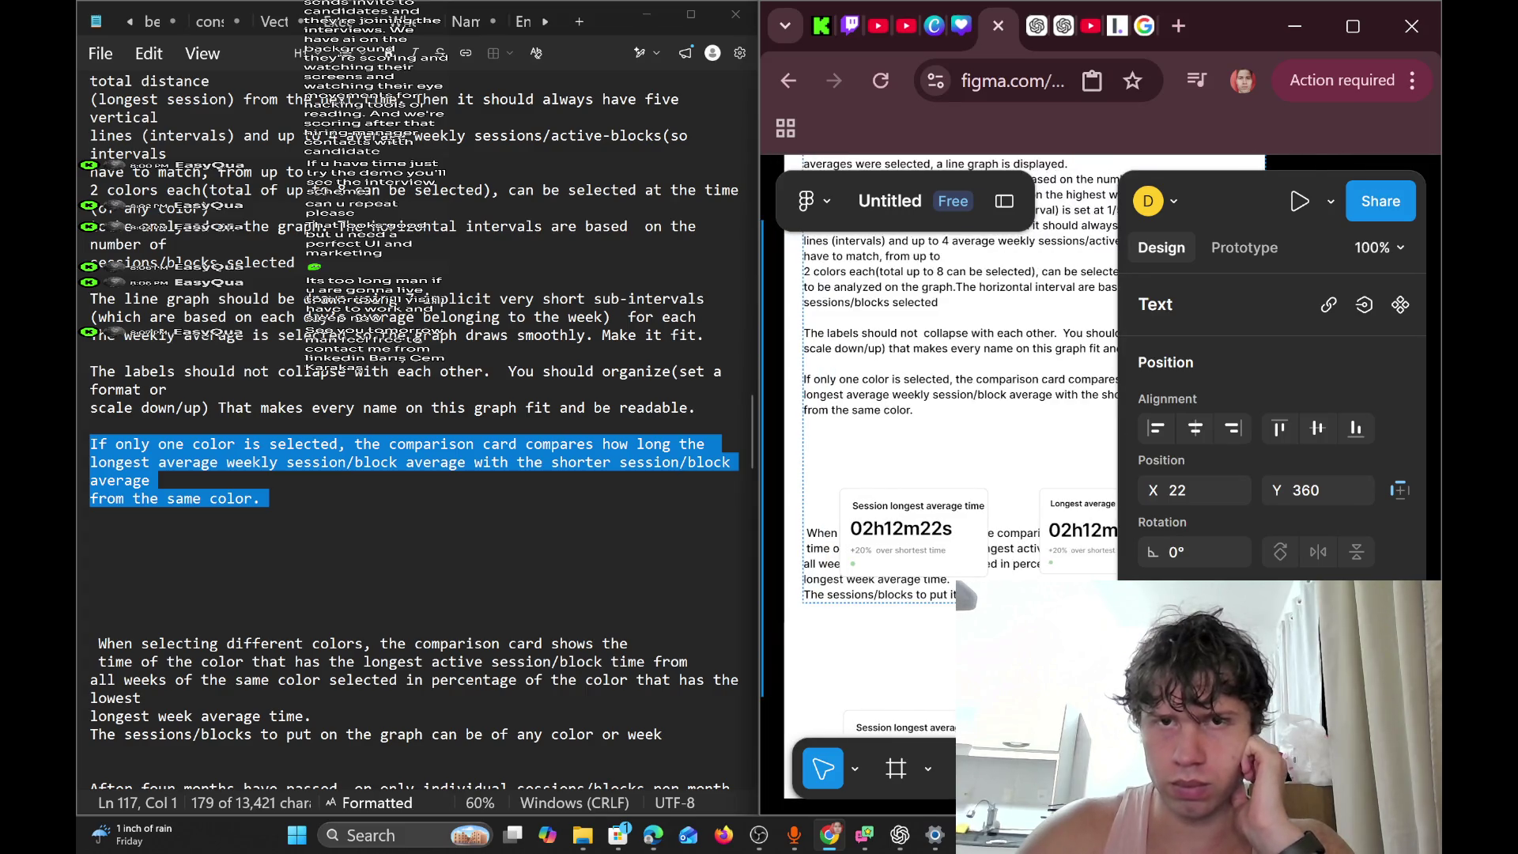
{"action": "scroll", "coordinate": [949, 475], "scroll_direction": "up", "scroll_amount": 3}
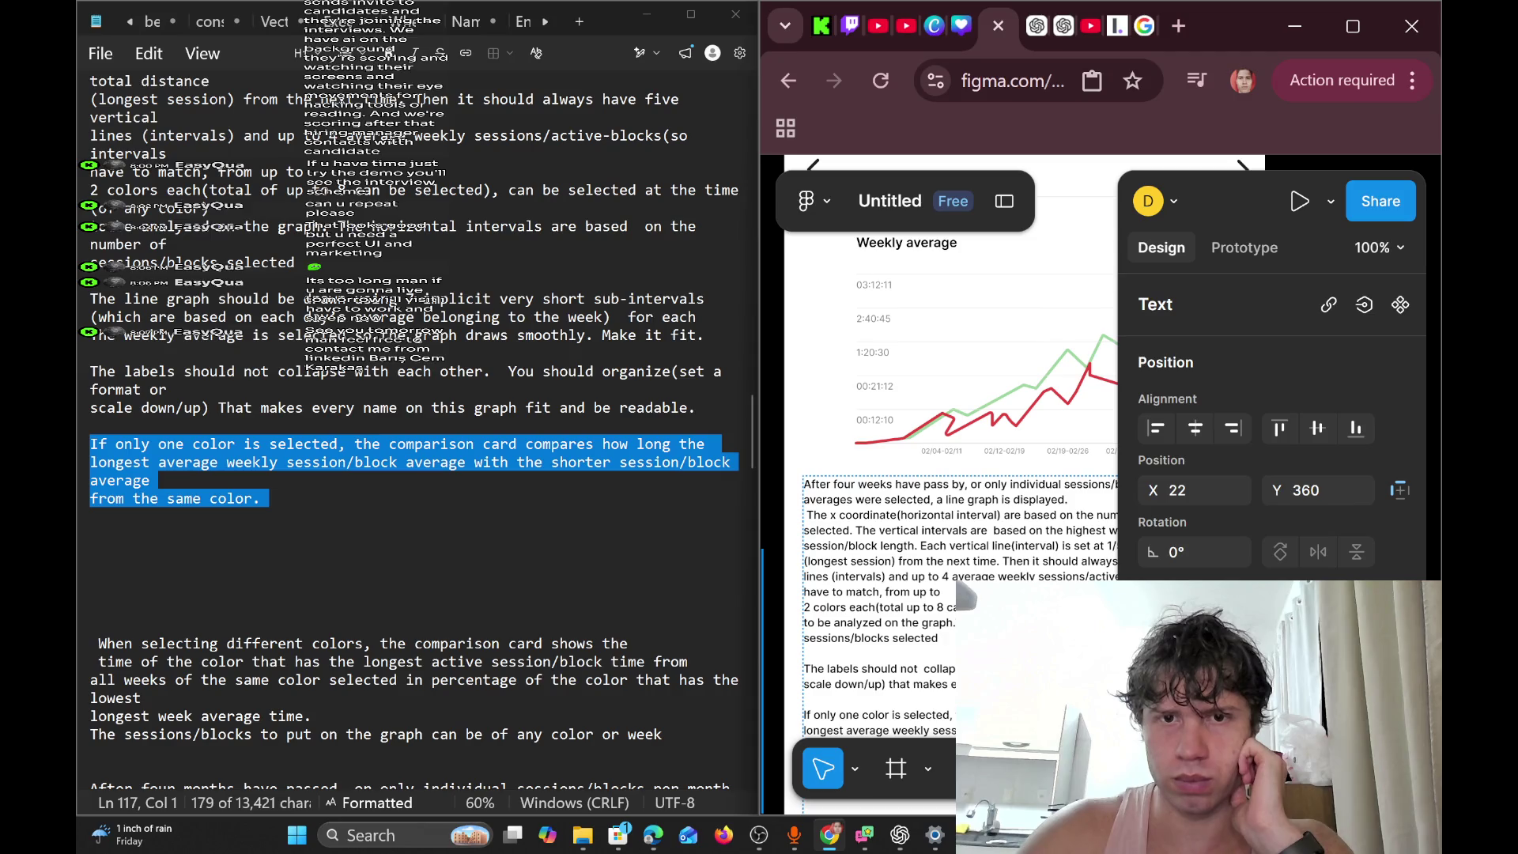
{"action": "scroll", "coordinate": [949, 475], "scroll_direction": "down", "scroll_amount": 3}
{"action": "scroll", "coordinate": [972, 545], "scroll_direction": "up", "scroll_amount": 2, "text": "ctrl"}
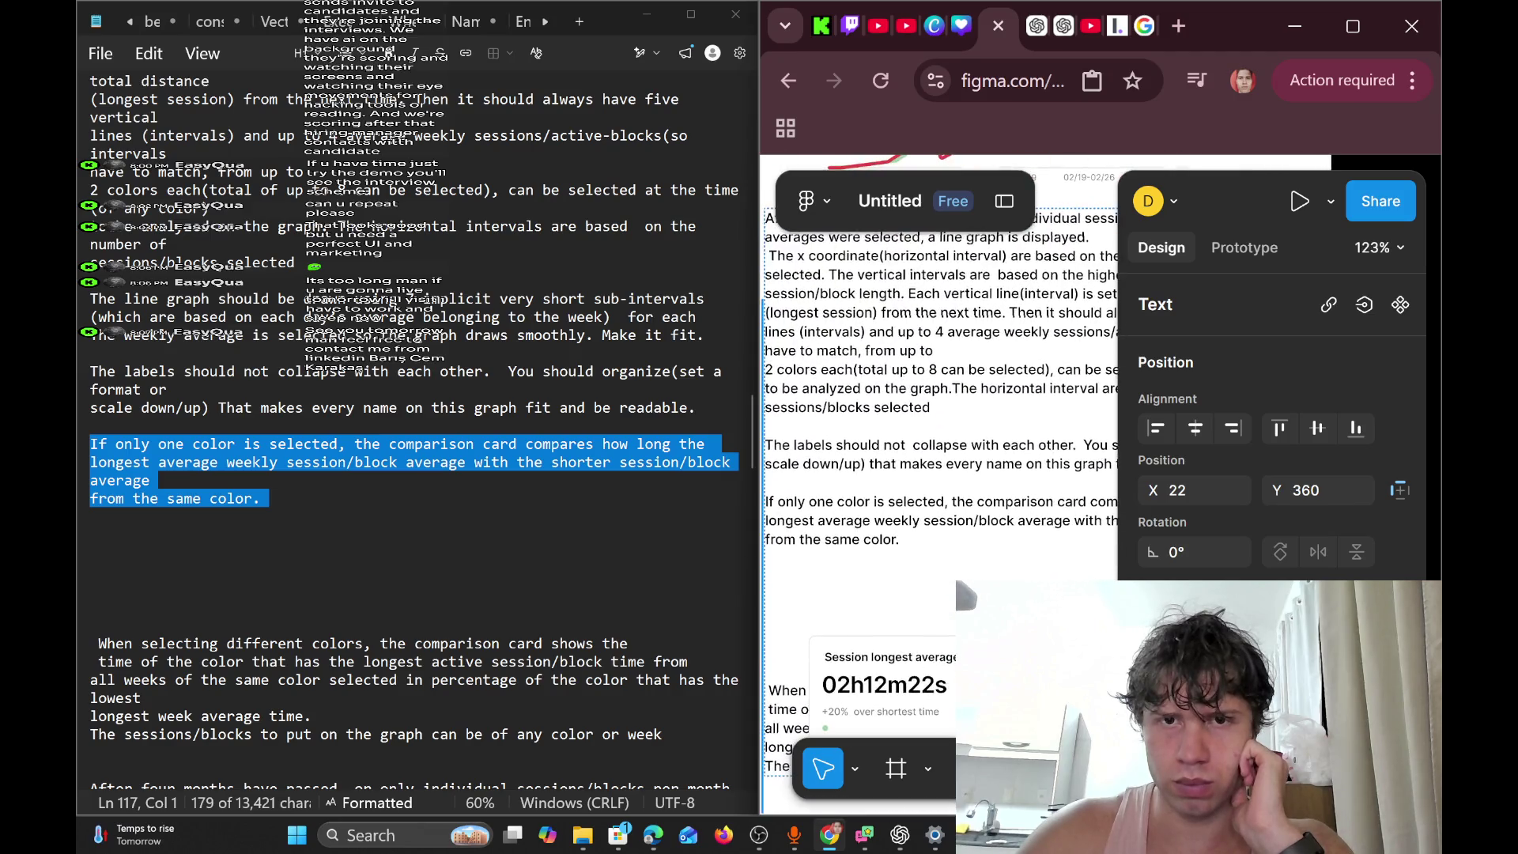
{"action": "scroll", "coordinate": [941, 474], "scroll_direction": "down", "scroll_amount": 4}
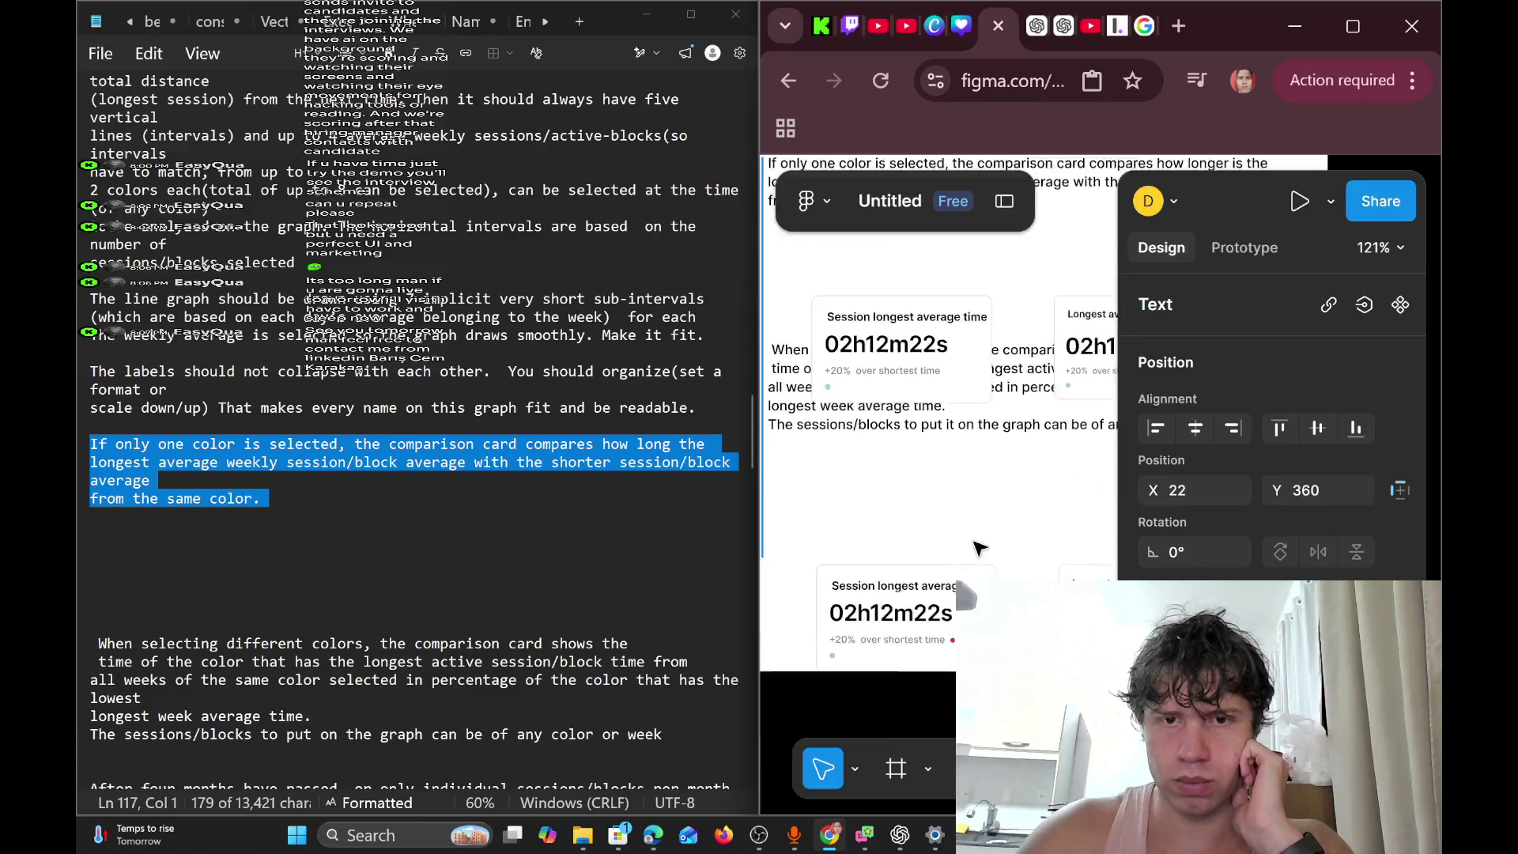
{"action": "scroll", "coordinate": [941, 474], "scroll_direction": "up", "scroll_amount": 2}
{"action": "left_click", "coordinate": [768, 372]}
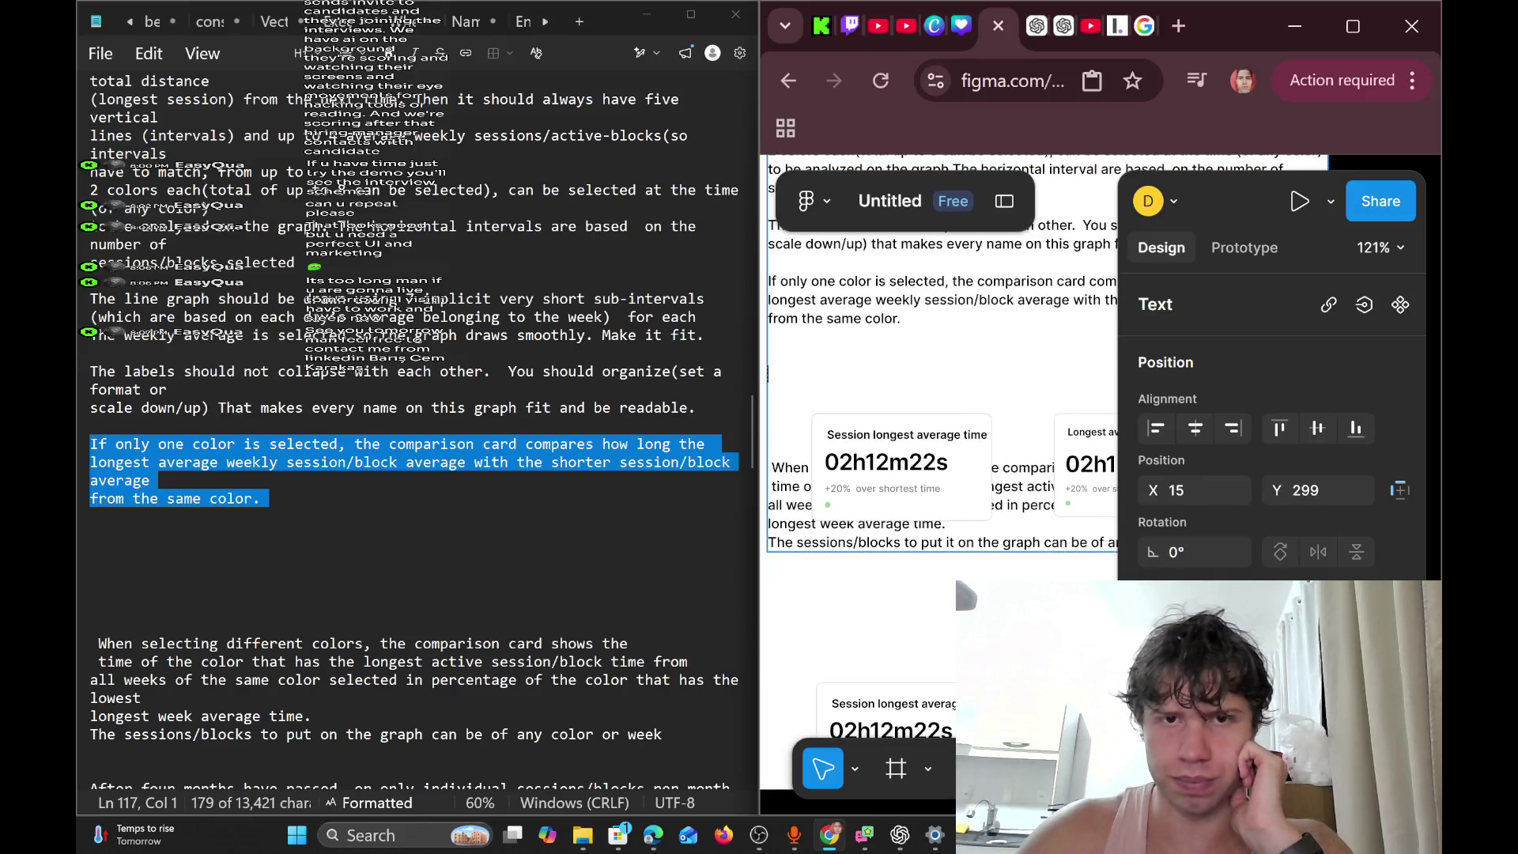
{"action": "key", "text": "Return"}
{"action": "key", "text": "Return"}
{"action": "key", "text": "Return"}
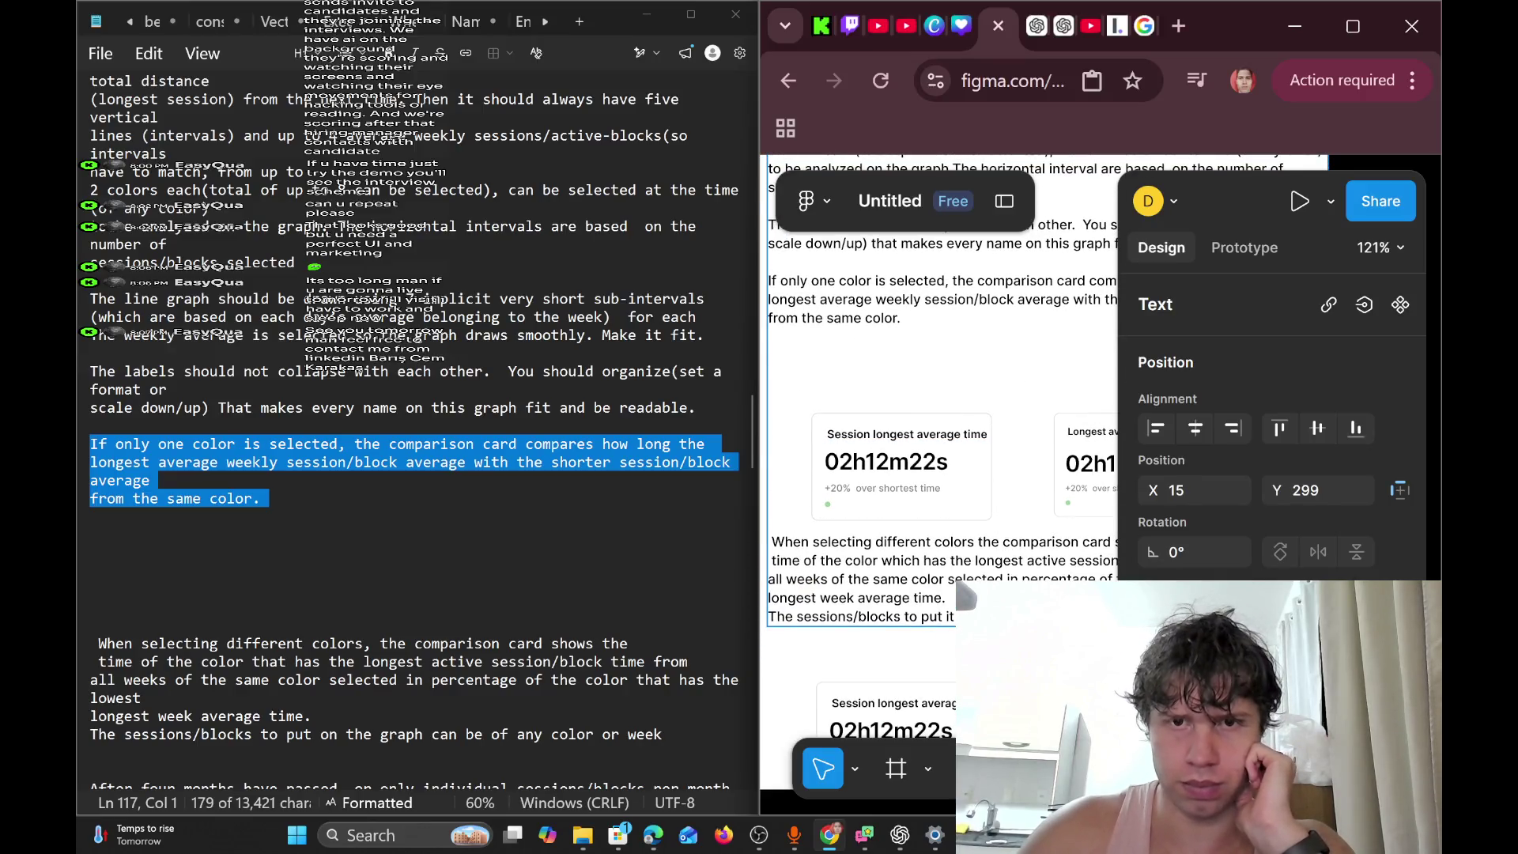
{"action": "scroll", "coordinate": [910, 411], "scroll_direction": "down", "scroll_amount": 2, "text": "ctrl"}
{"action": "scroll", "coordinate": [948, 364], "scroll_direction": "down", "scroll_amount": 3, "text": "ctrl"}
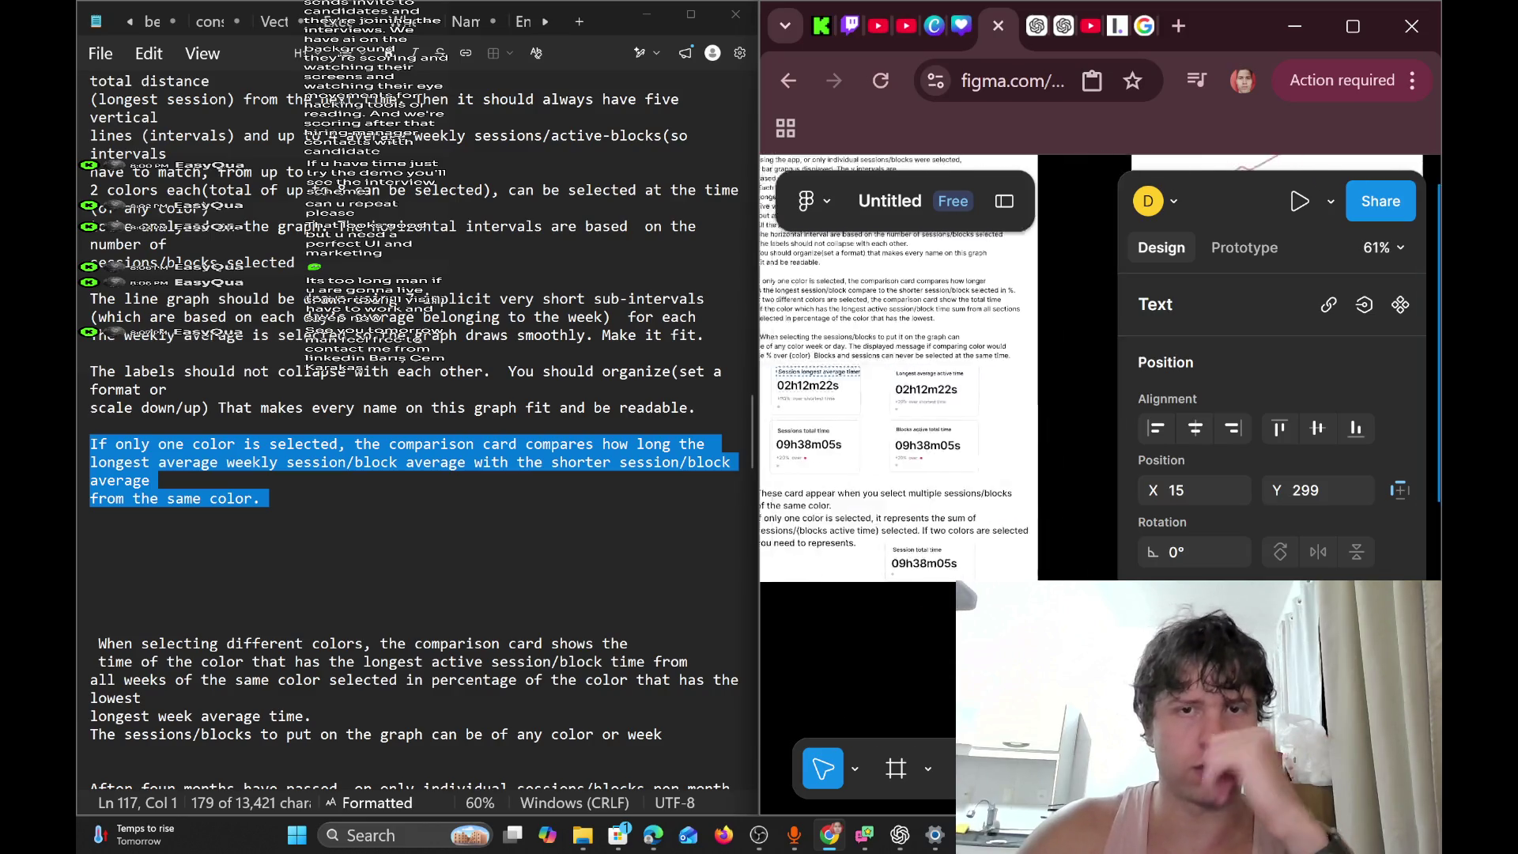
{"action": "scroll", "coordinate": [867, 379], "scroll_direction": "left", "scroll_amount": 5}
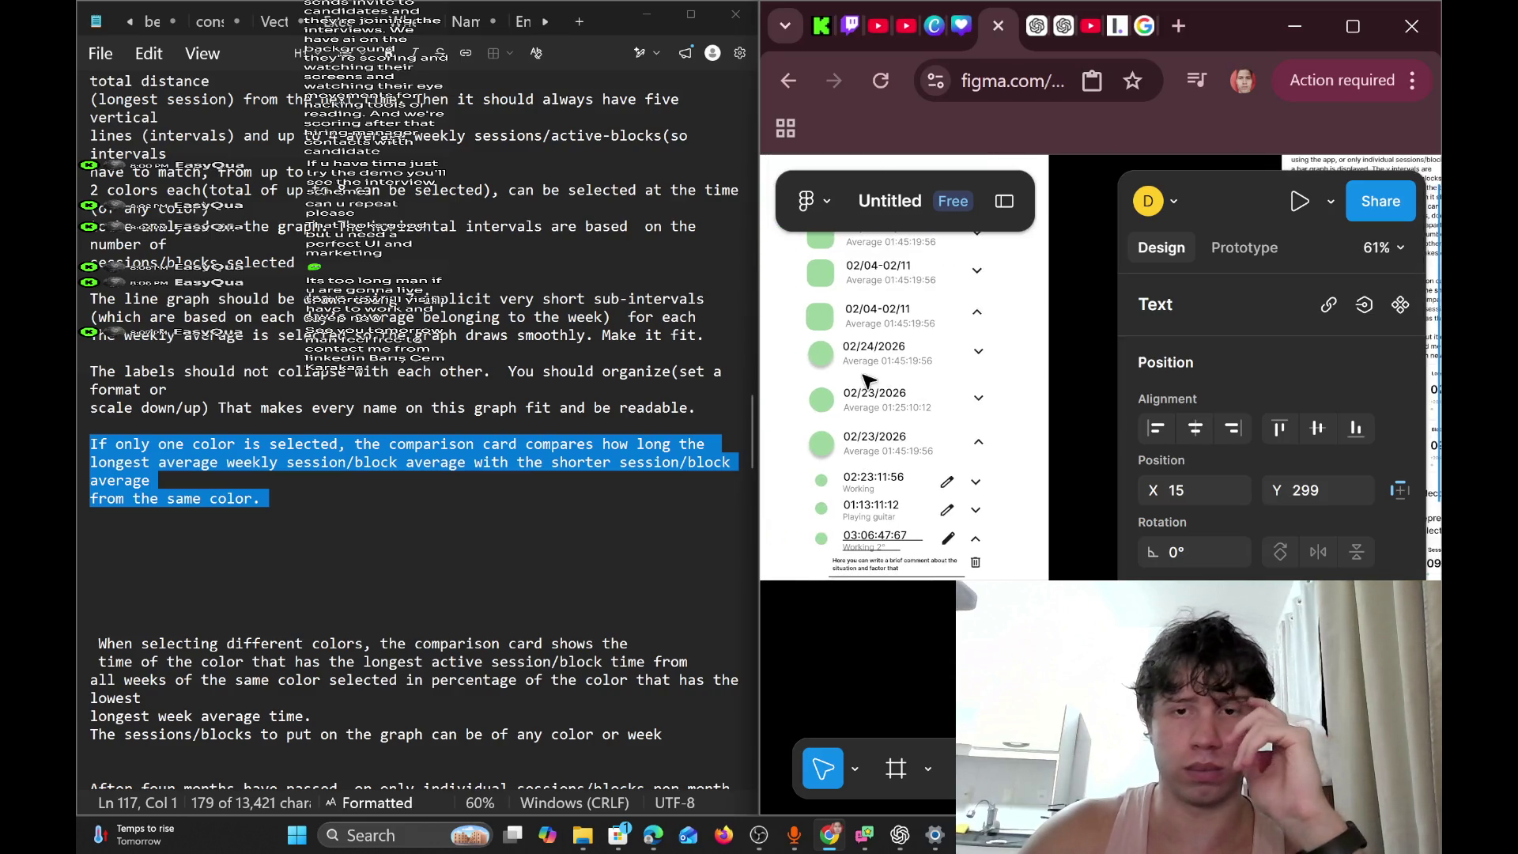
{"action": "scroll", "coordinate": [867, 380], "scroll_direction": "left", "scroll_amount": 2}
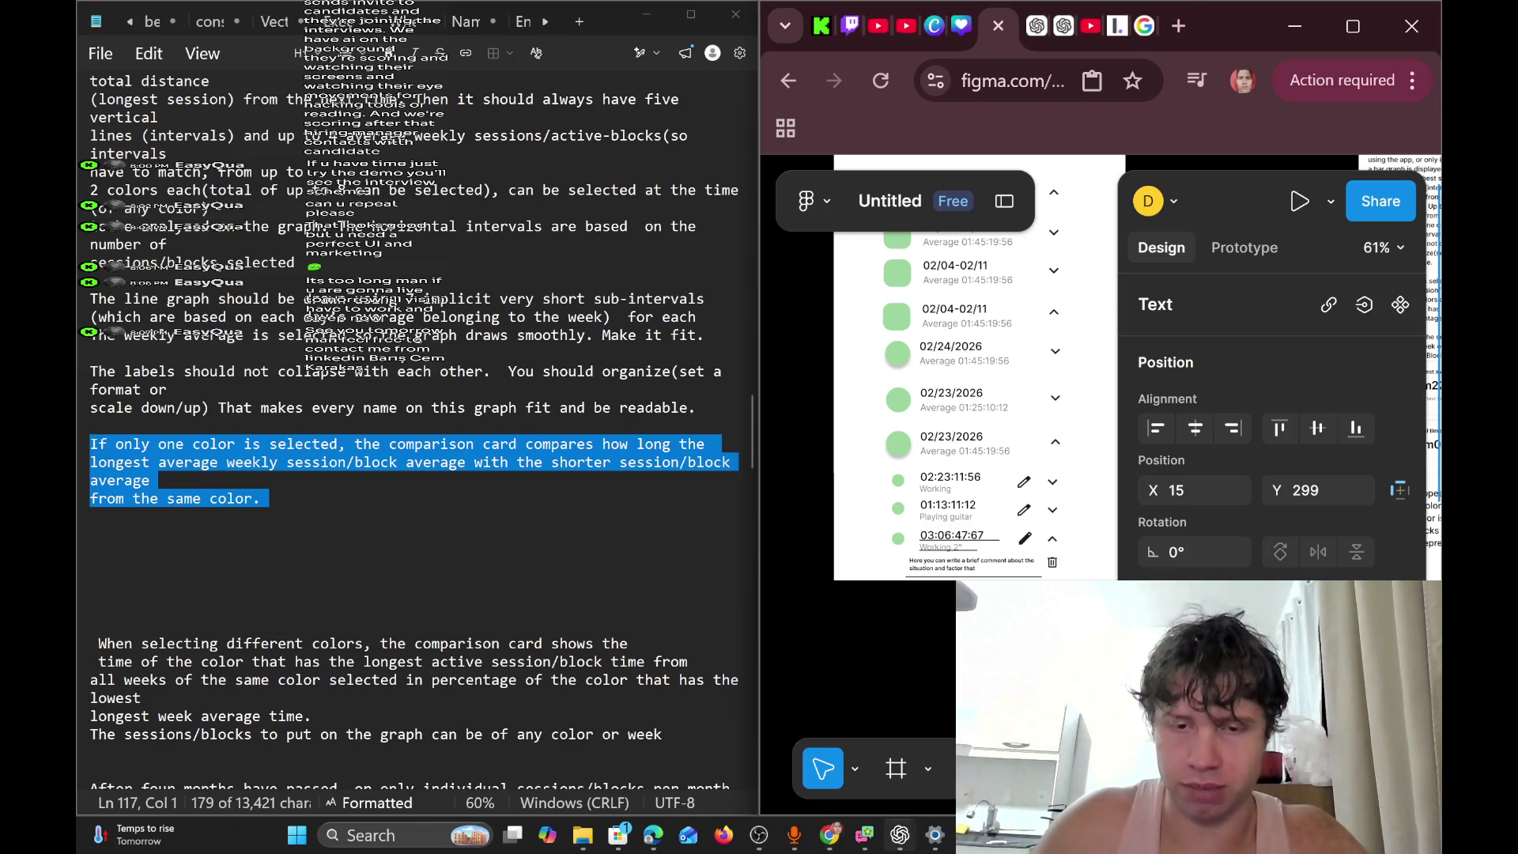
{"action": "mouse_move", "coordinate": [971, 835]}
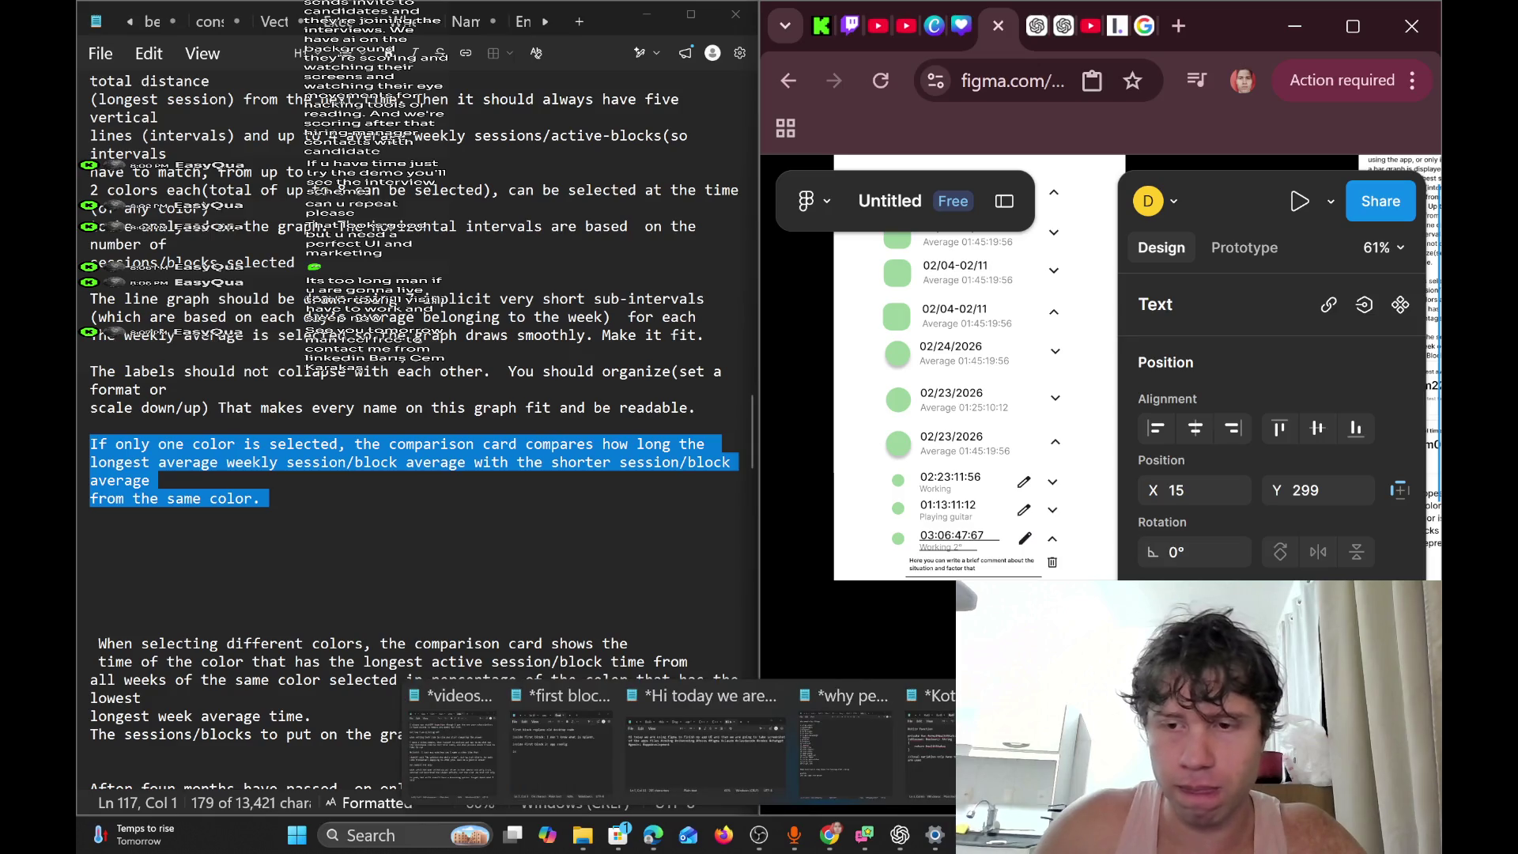
{"action": "mouse_move", "coordinate": [1028, 743]}
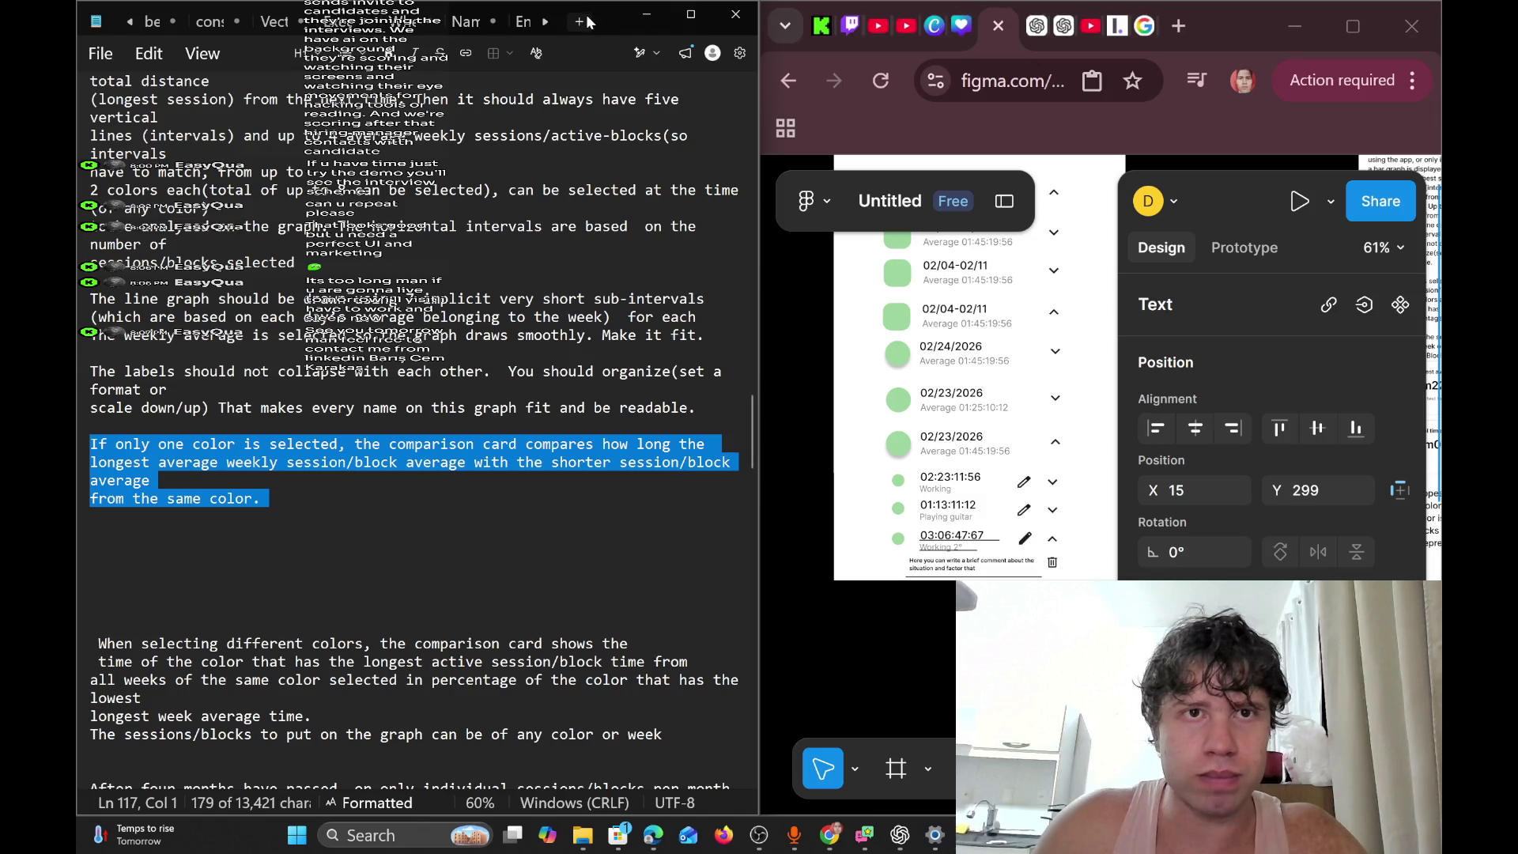
Step: Erase the 'I am back in 20 min' note and close its empty tab
{"action": "type", "text": "I am bac"}
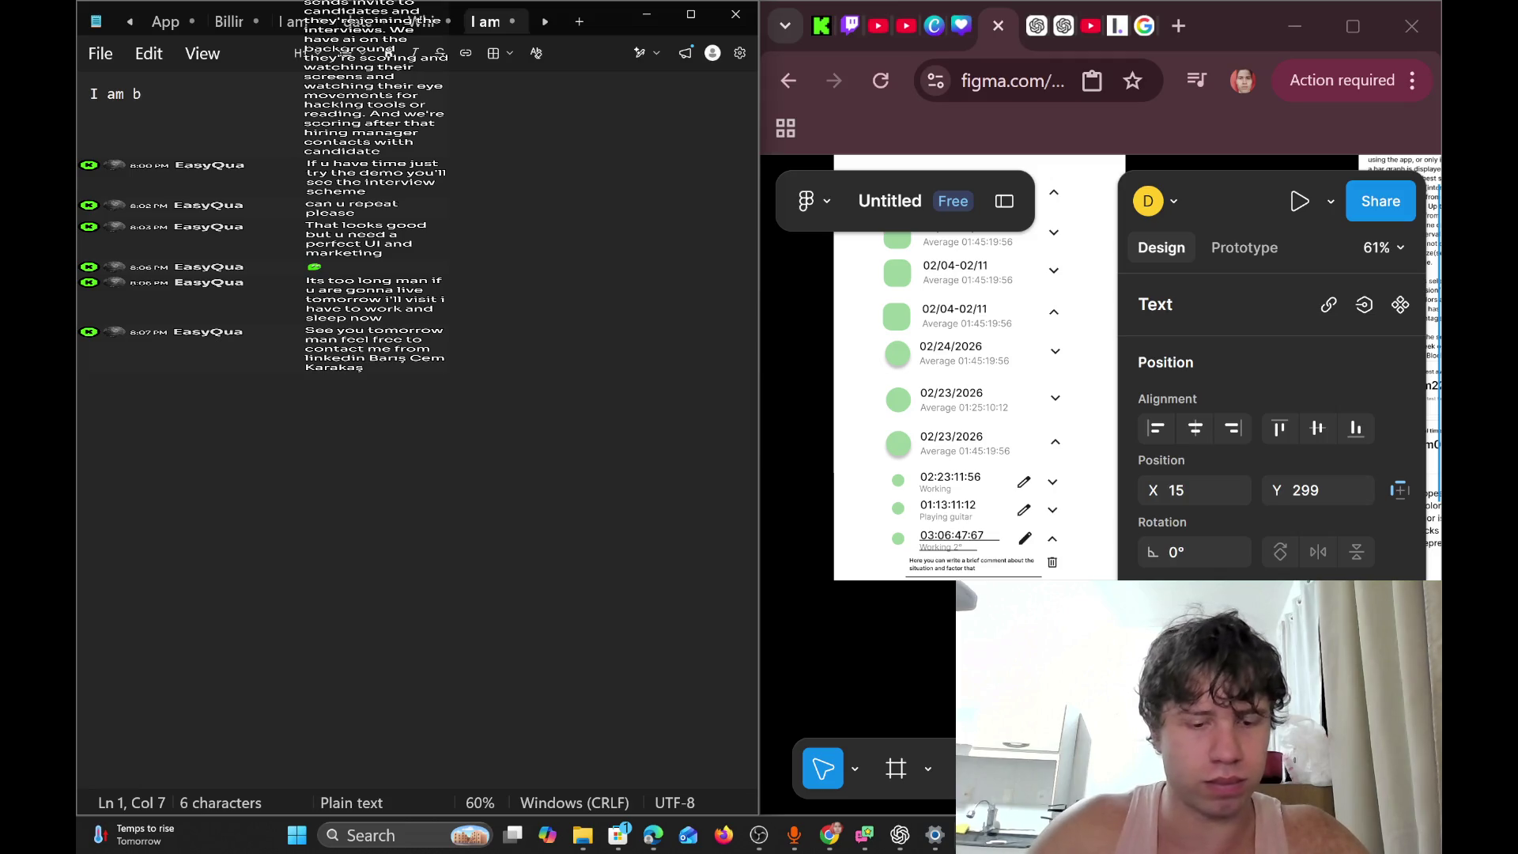
{"action": "type", "text": "k in 20 "}
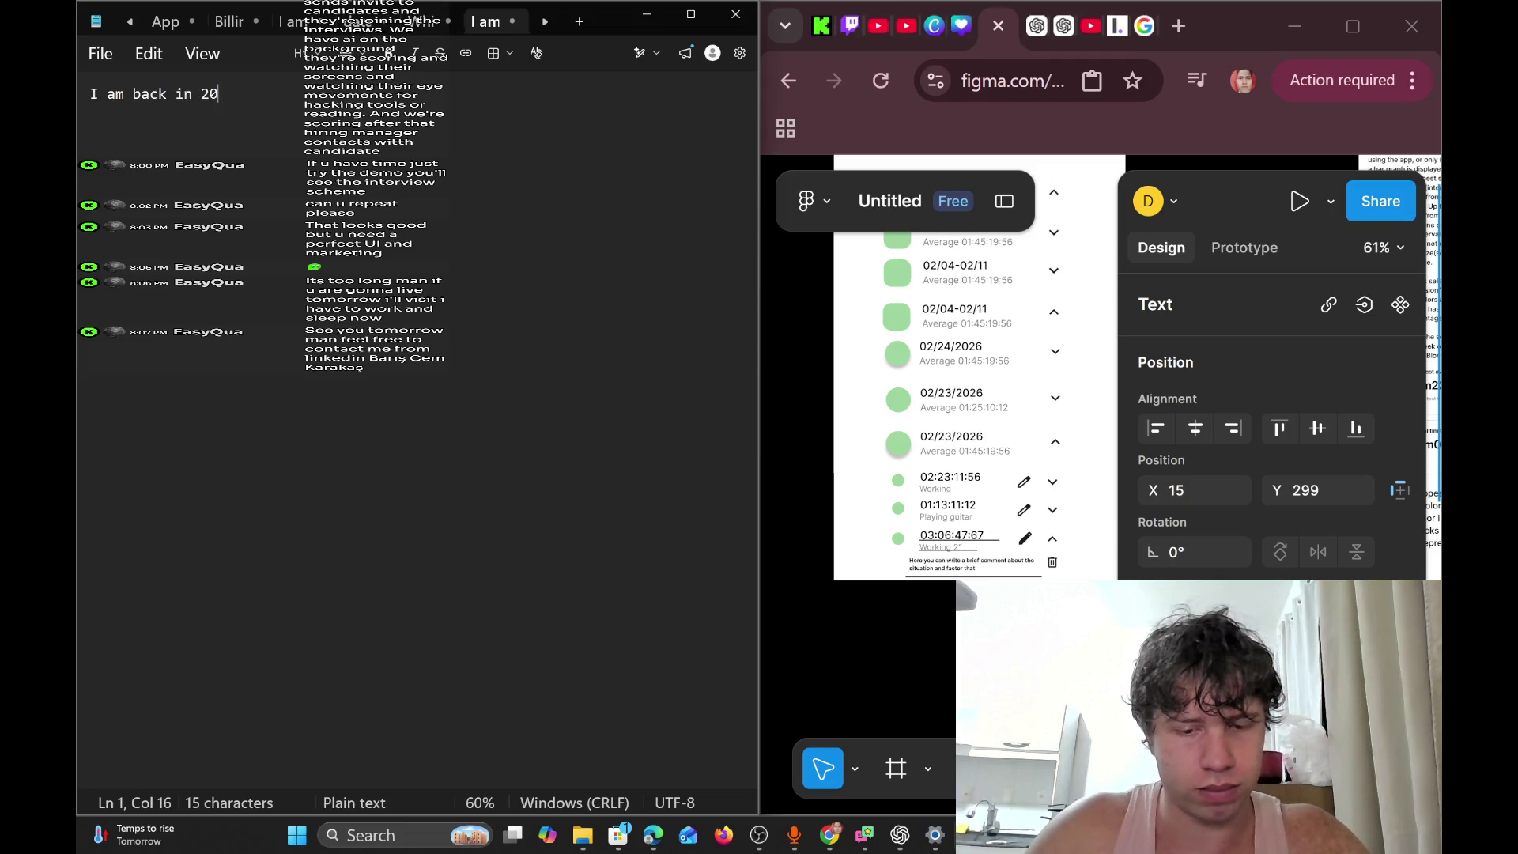
{"action": "type", "text": "min"}
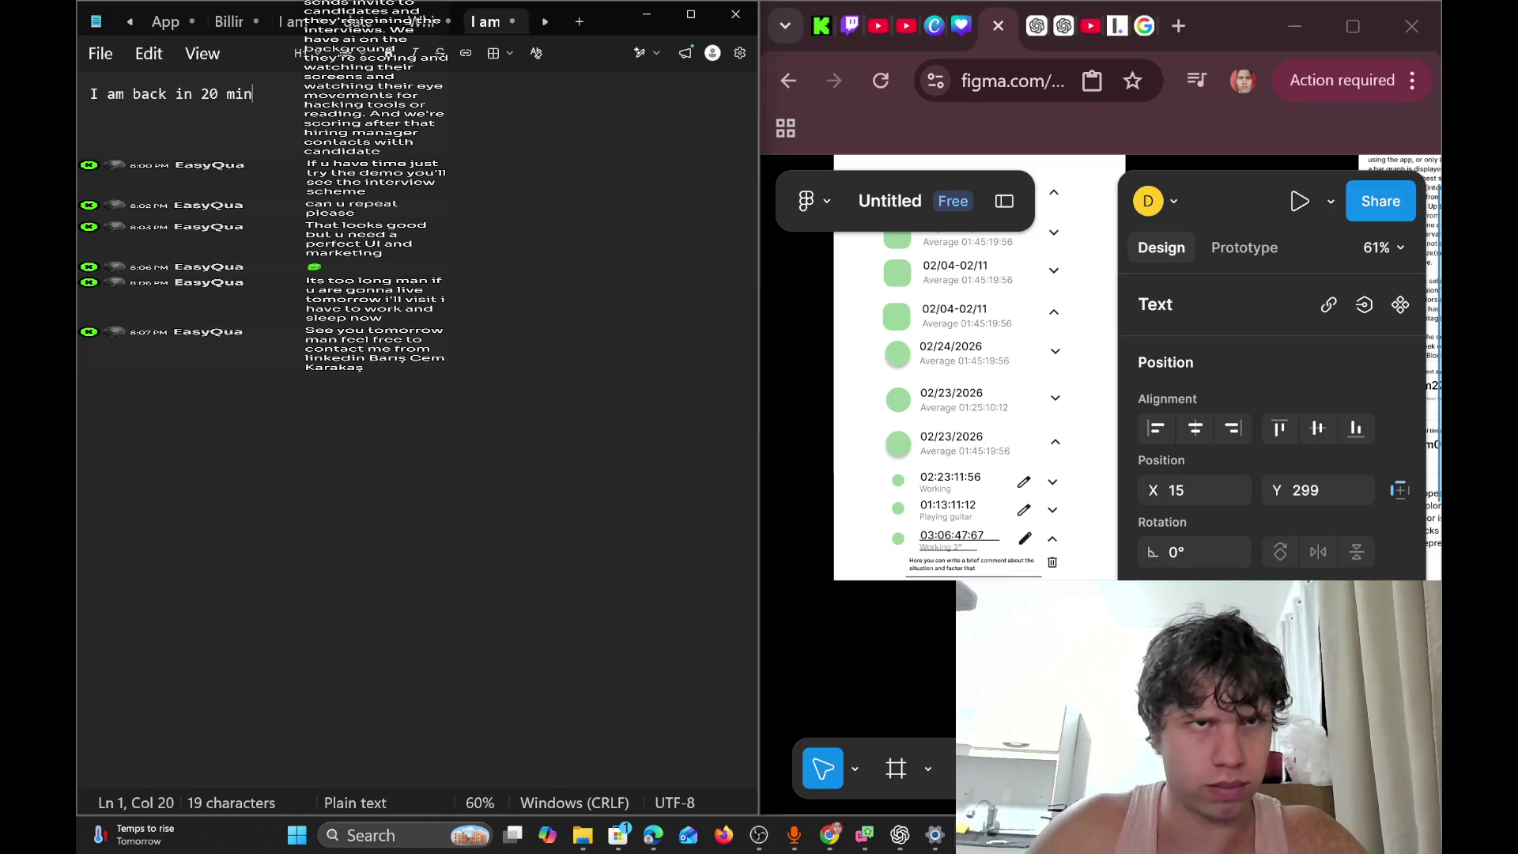
{"action": "key", "text": "BackSpace"}
{"action": "key", "text": "BackSpace"}
{"action": "key", "text": "BackSpace"}
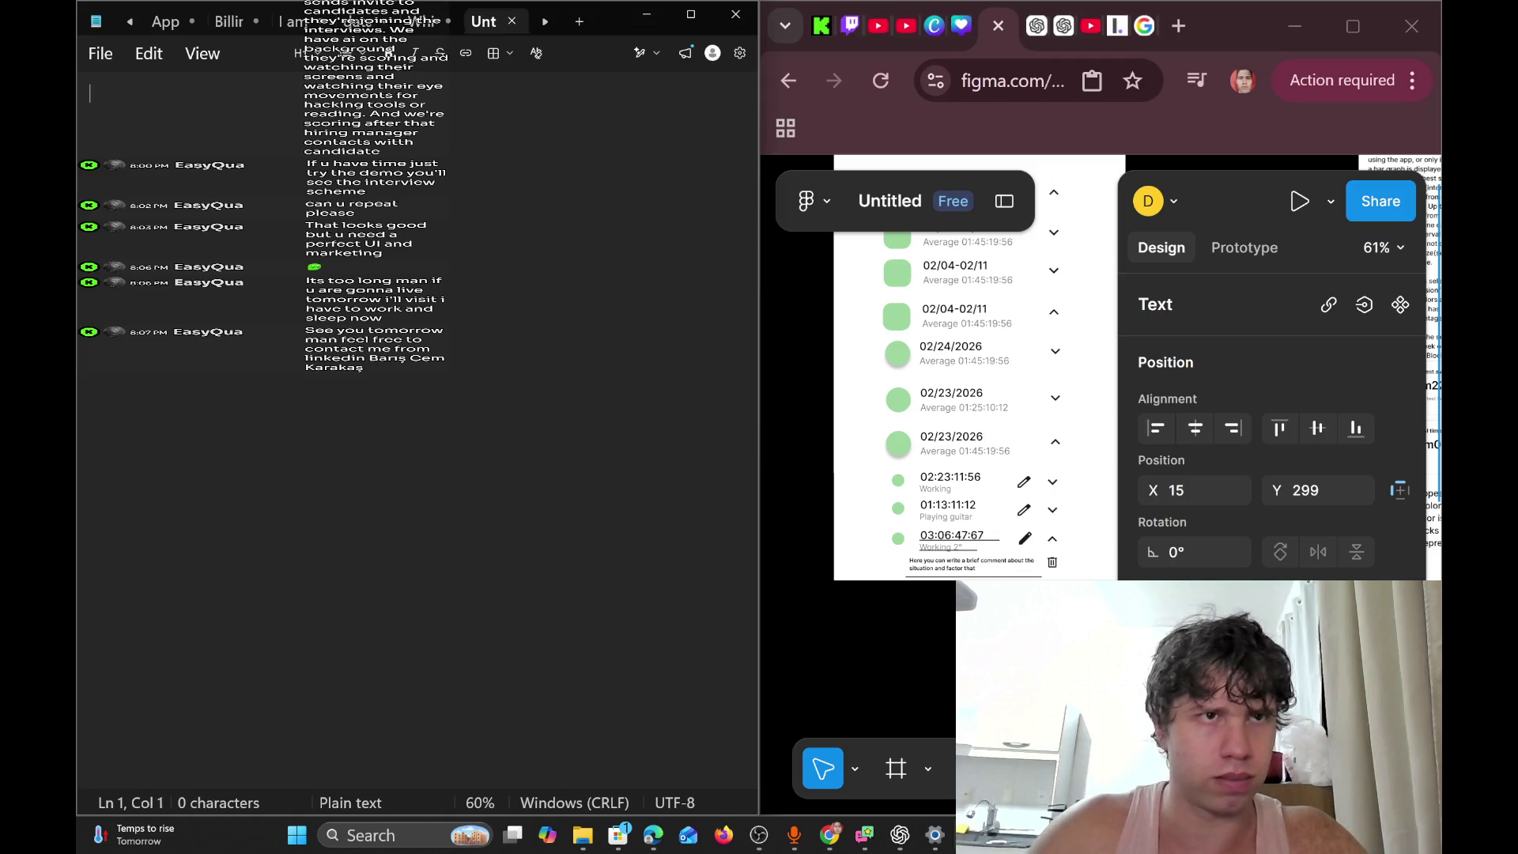
{"action": "key", "text": "ctrl+w"}
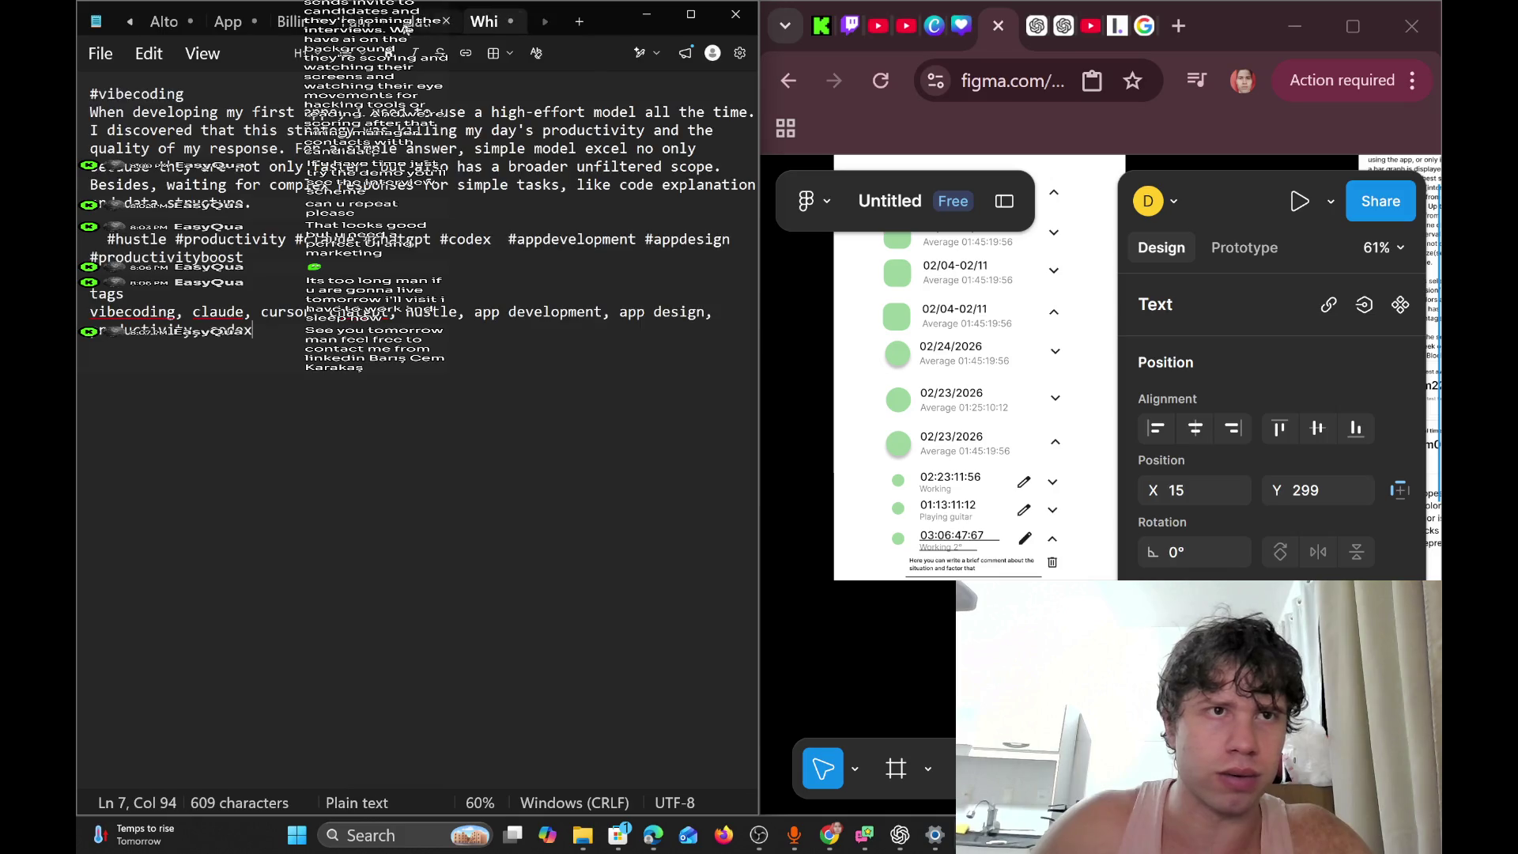
Step: Show the 'coming back in 10 minutes' note enlarged to 140% in a wider window
{"action": "left_click", "coordinate": [359, 21]}
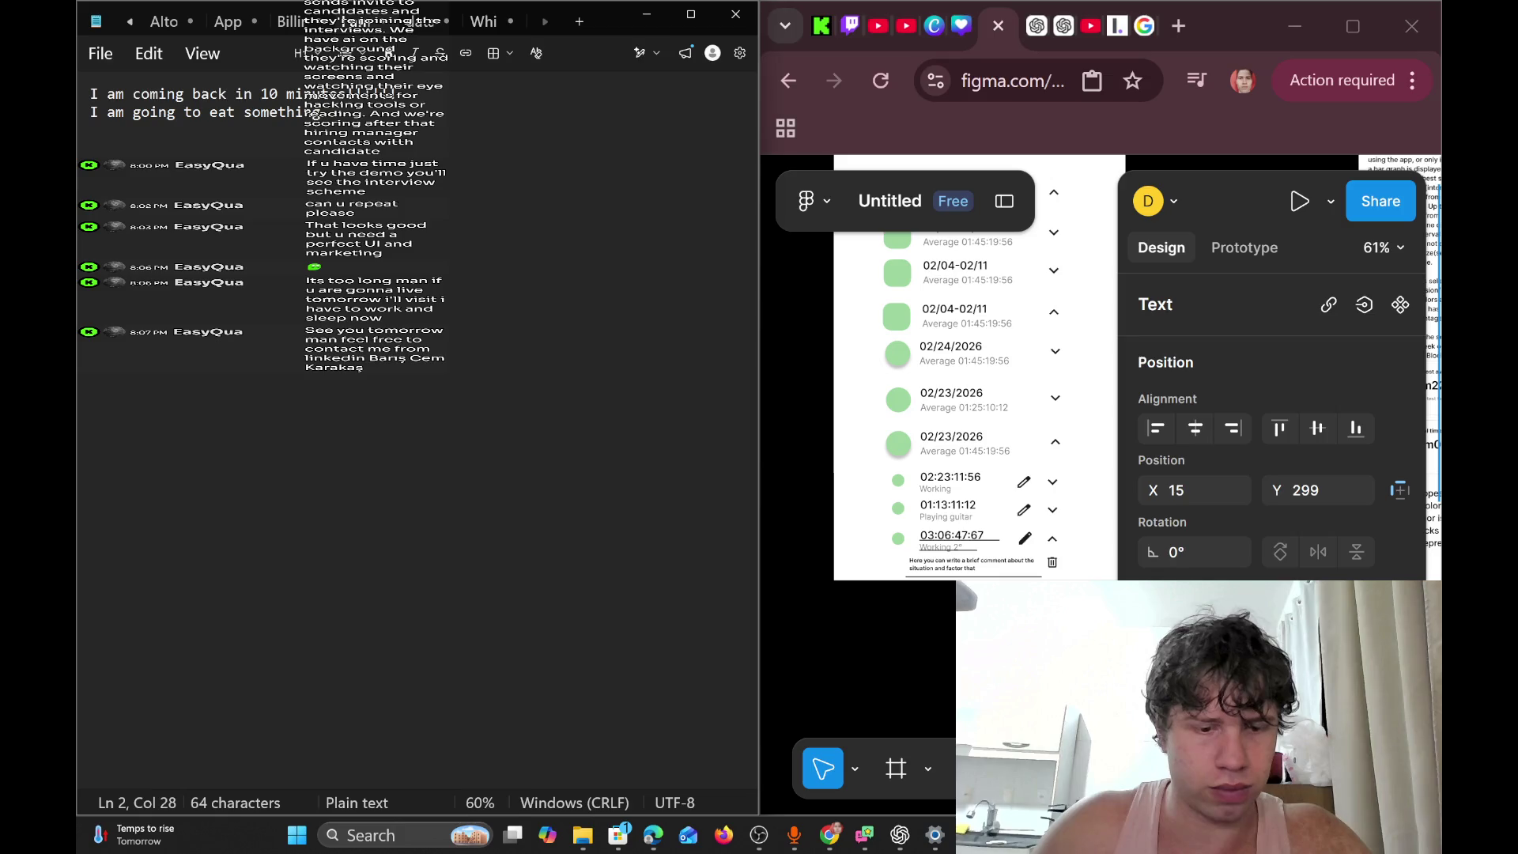
{"action": "left_click", "coordinate": [319, 112]}
{"action": "key", "text": "ctrl+plus"}
{"action": "key", "text": "ctrl+plus"}
{"action": "key", "text": "ctrl+plus"}
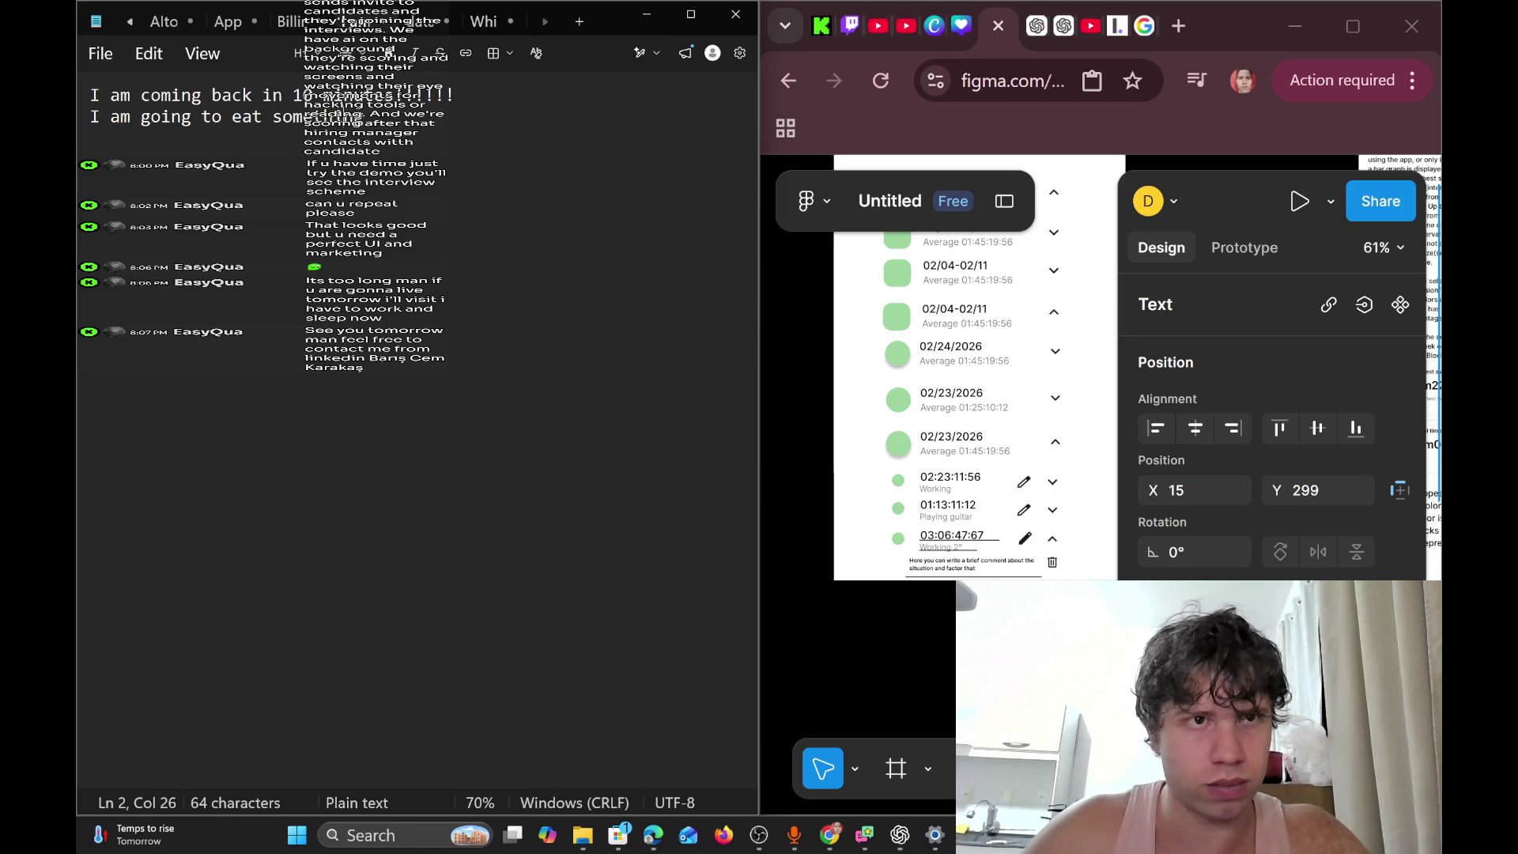
{"action": "key", "text": "ctrl+plus"}
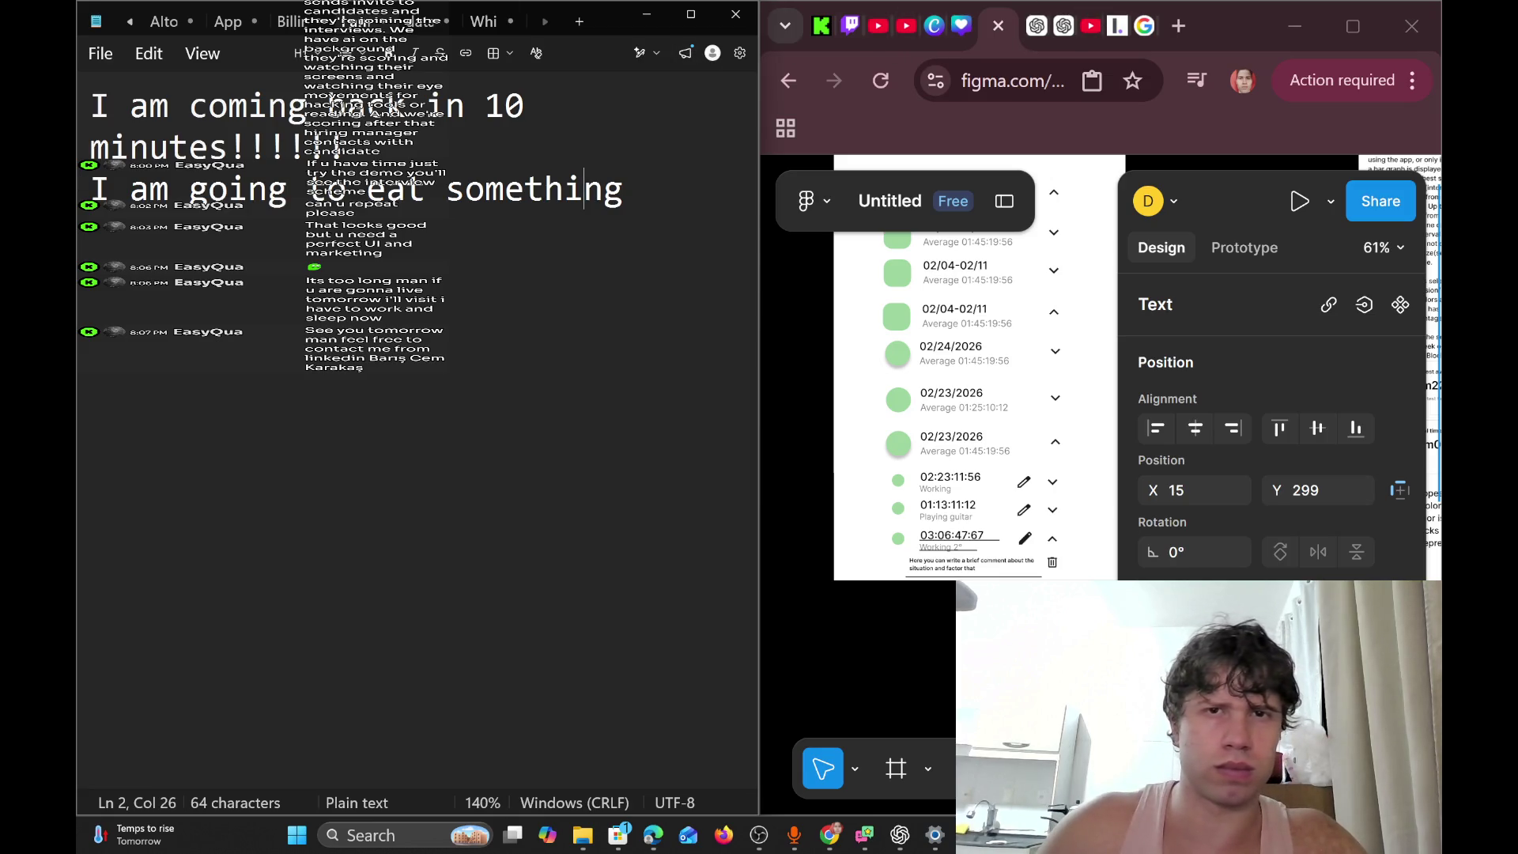
{"action": "key", "text": "Up"}
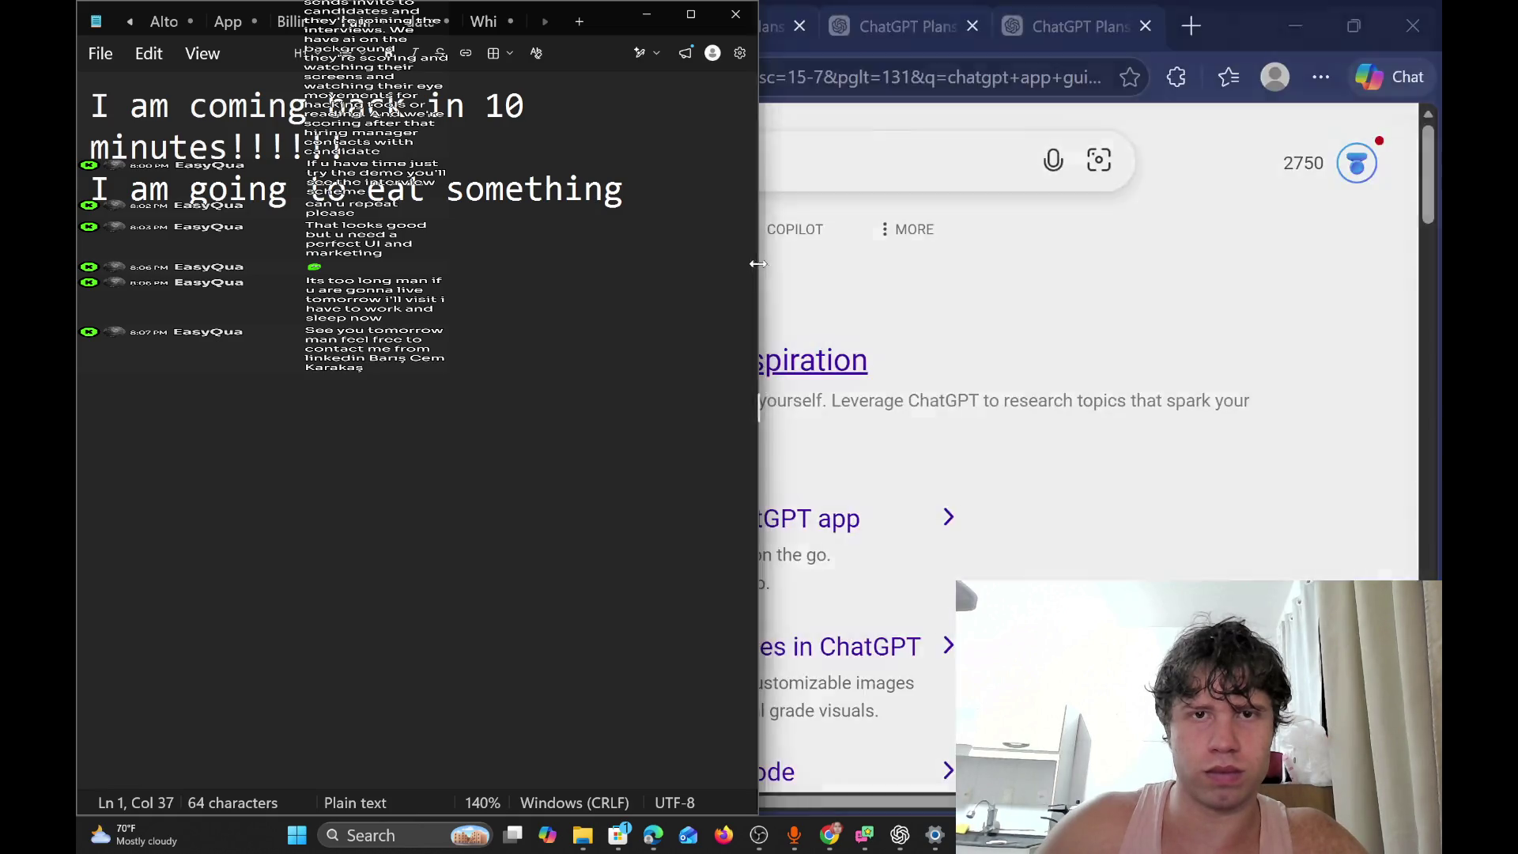
{"action": "left_click_drag", "start_coordinate": [760, 270], "coordinate": [785, 270]}
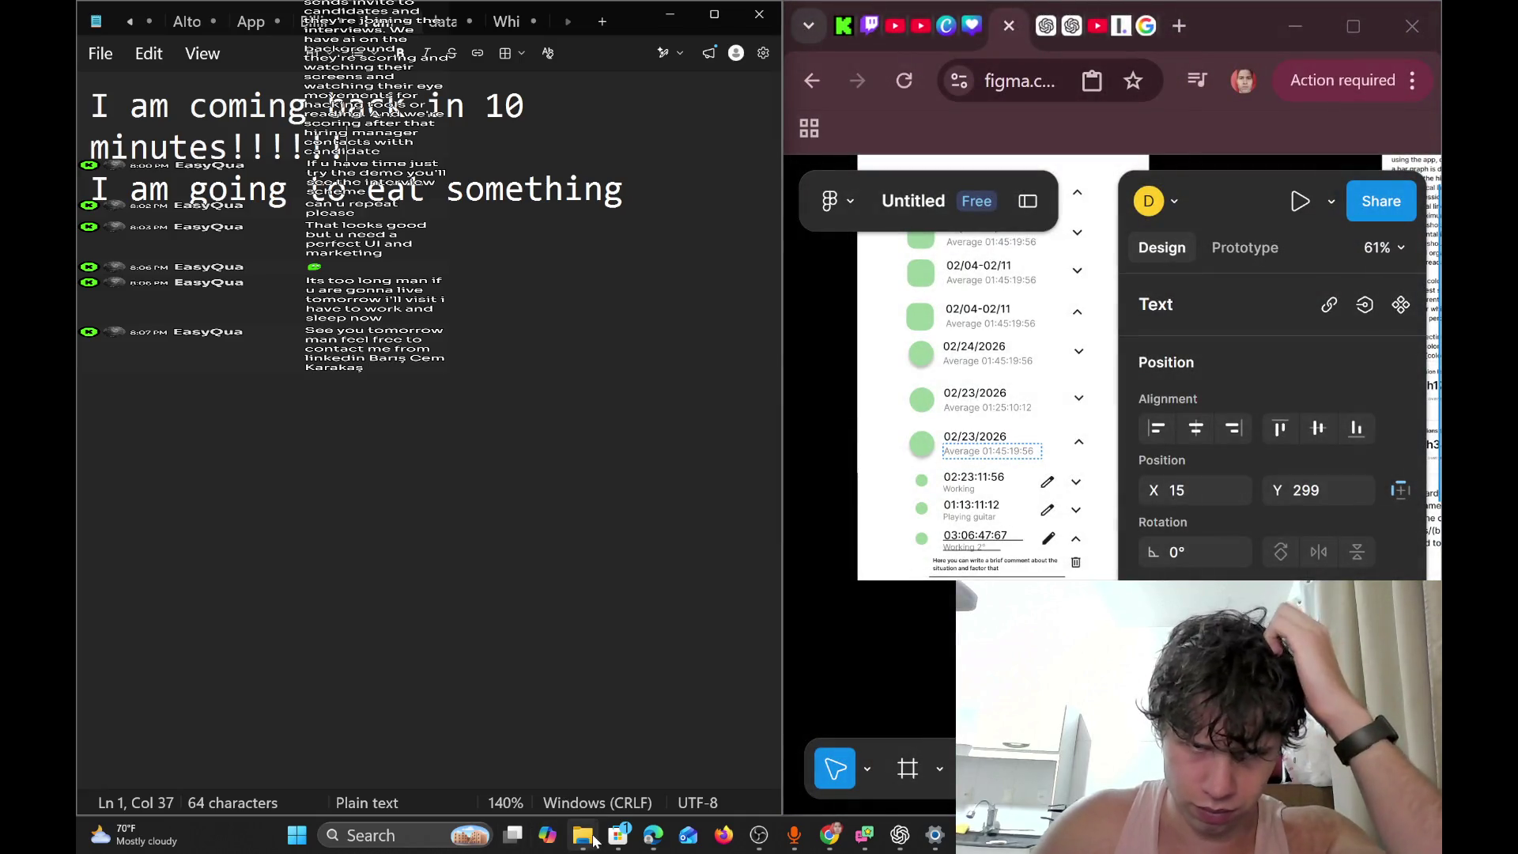
Step: Bring the publish folder Explorer window forward and open the phone's Internal storage
{"action": "mouse_move", "coordinate": [584, 840]}
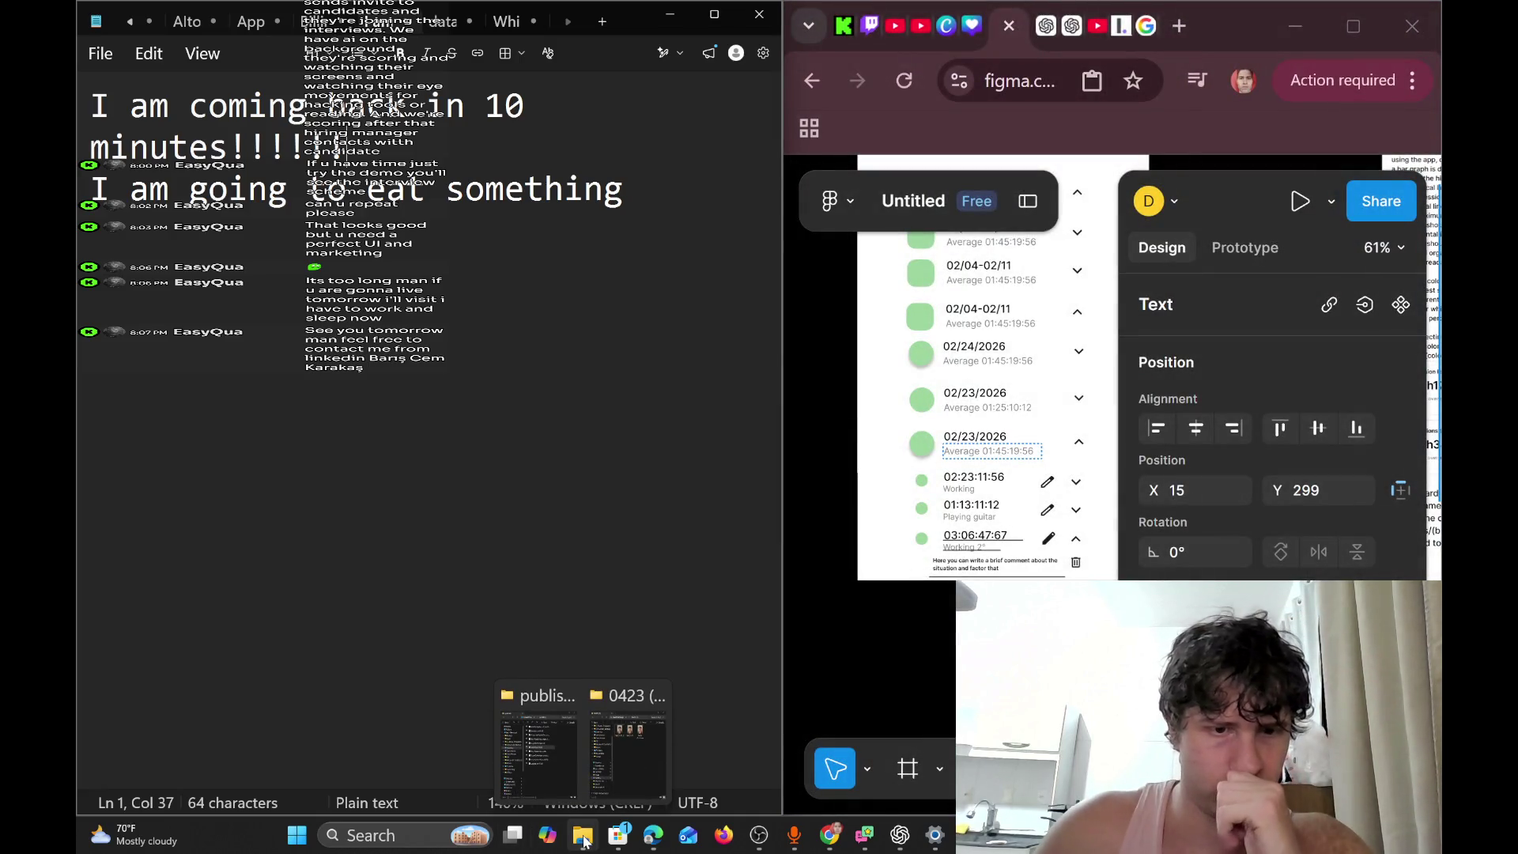
{"action": "mouse_move", "coordinate": [555, 732]}
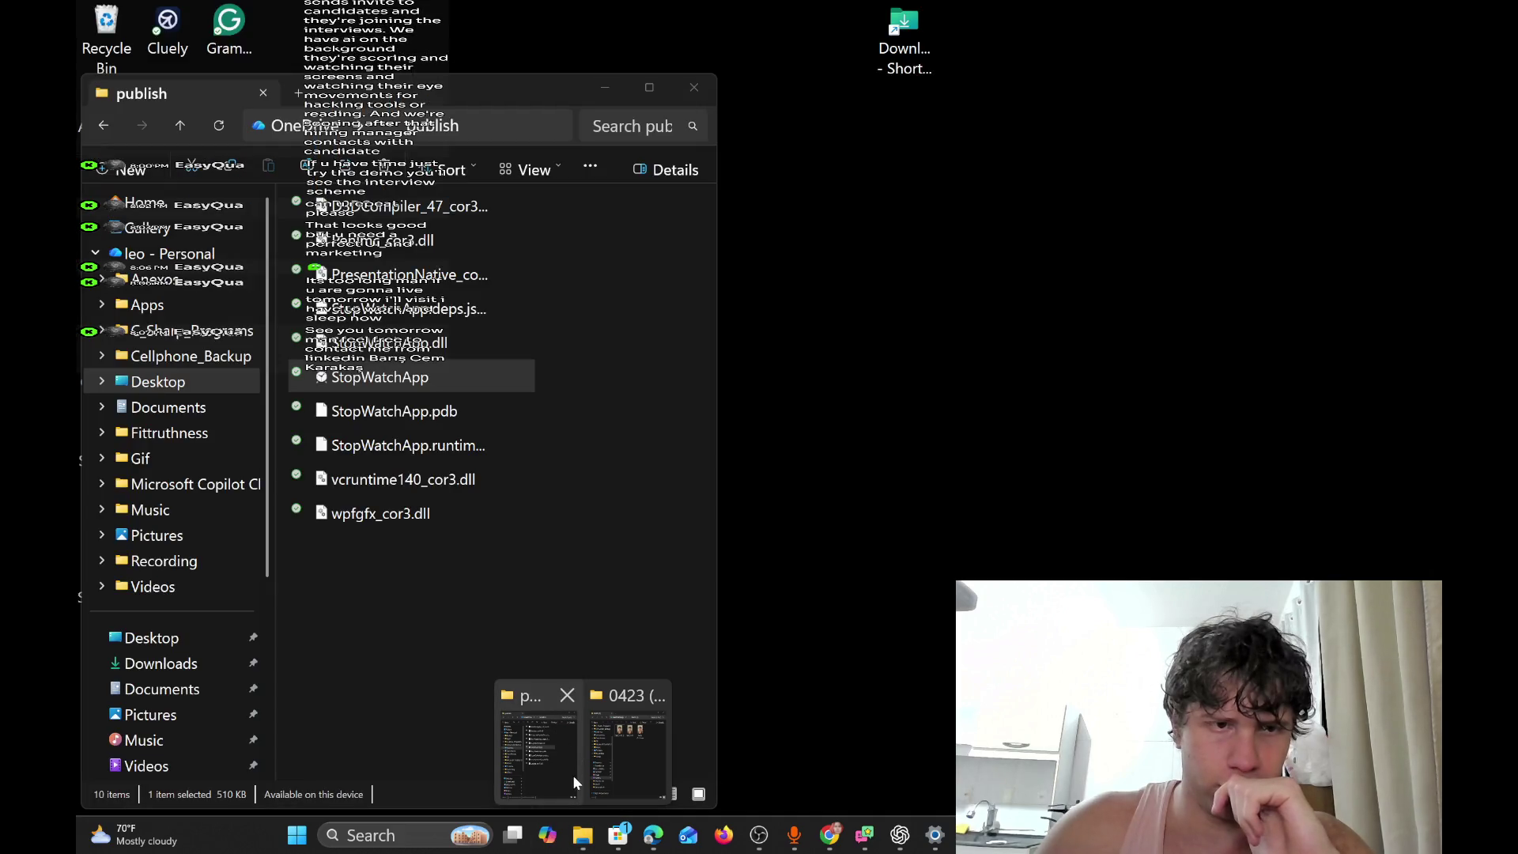
{"action": "left_click", "coordinate": [572, 779]}
{"action": "scroll", "coordinate": [172, 722], "scroll_direction": "down", "scroll_amount": 1}
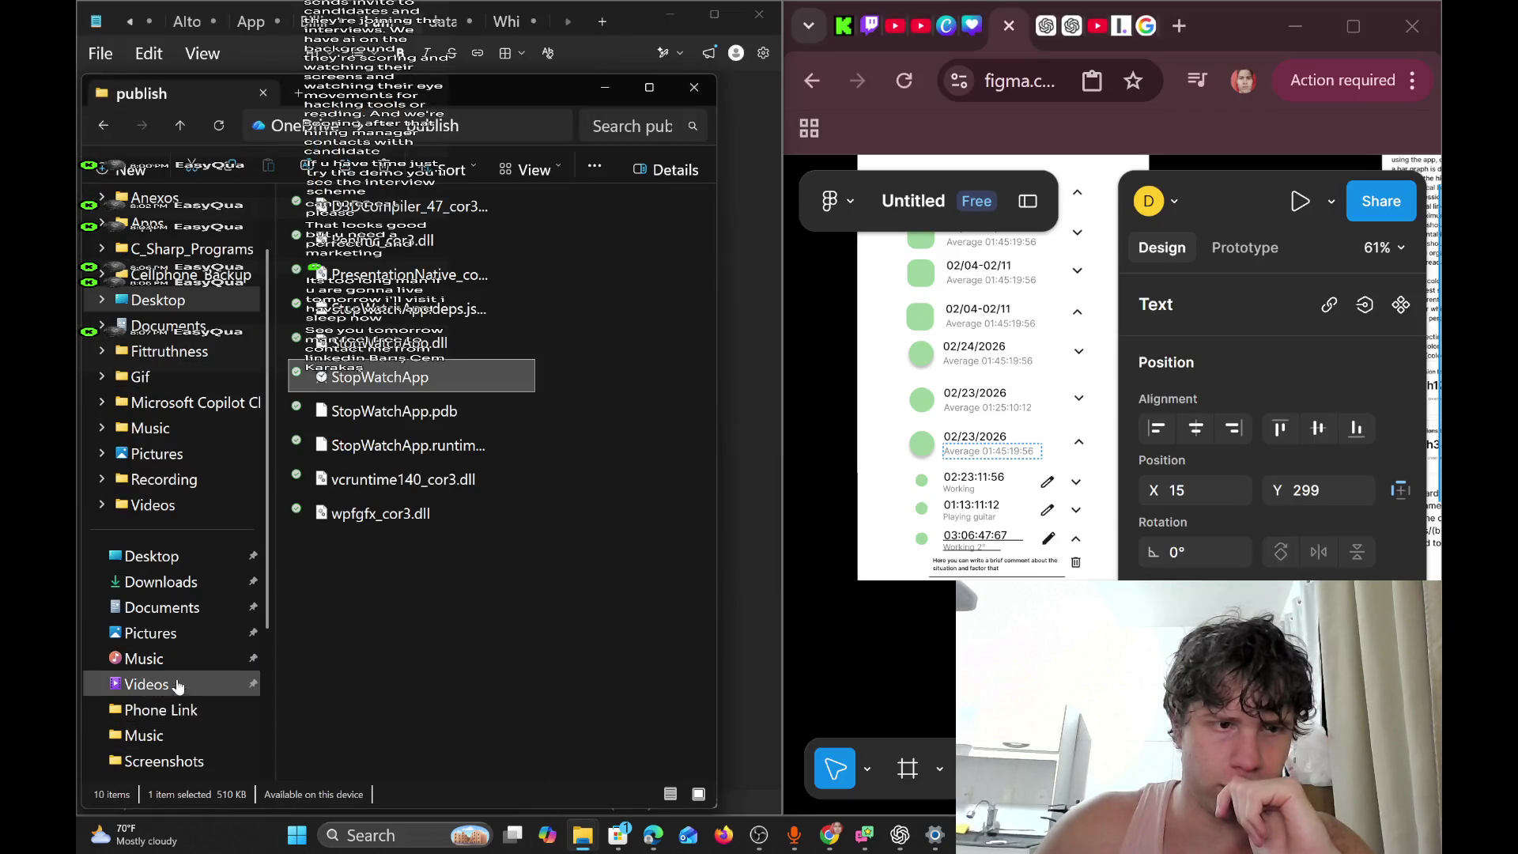
{"action": "scroll", "coordinate": [162, 553], "scroll_direction": "up", "scroll_amount": 1}
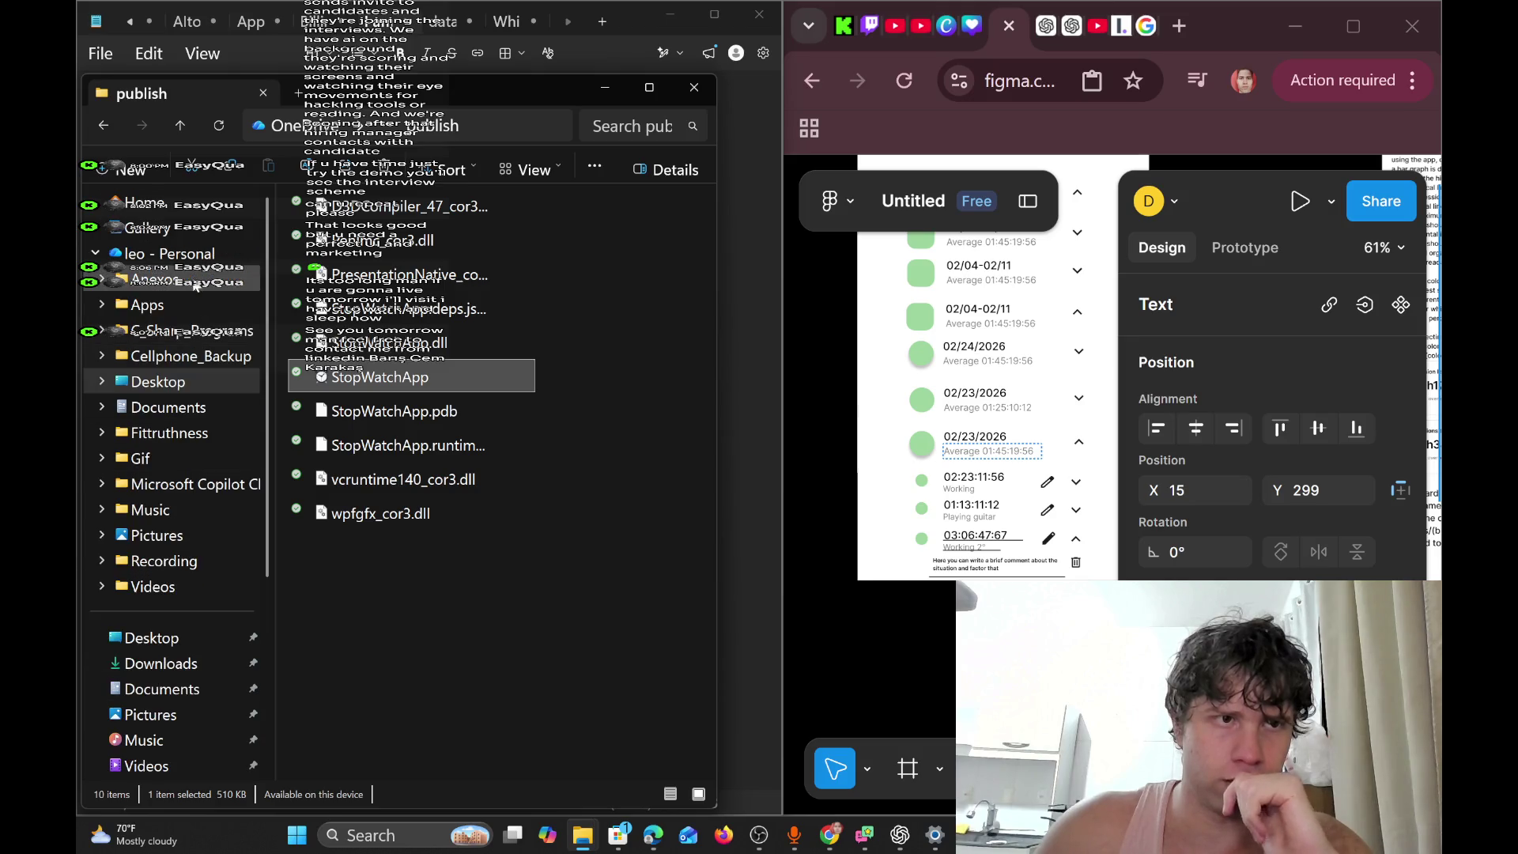
{"action": "scroll", "coordinate": [195, 286], "scroll_direction": "down", "scroll_amount": 4}
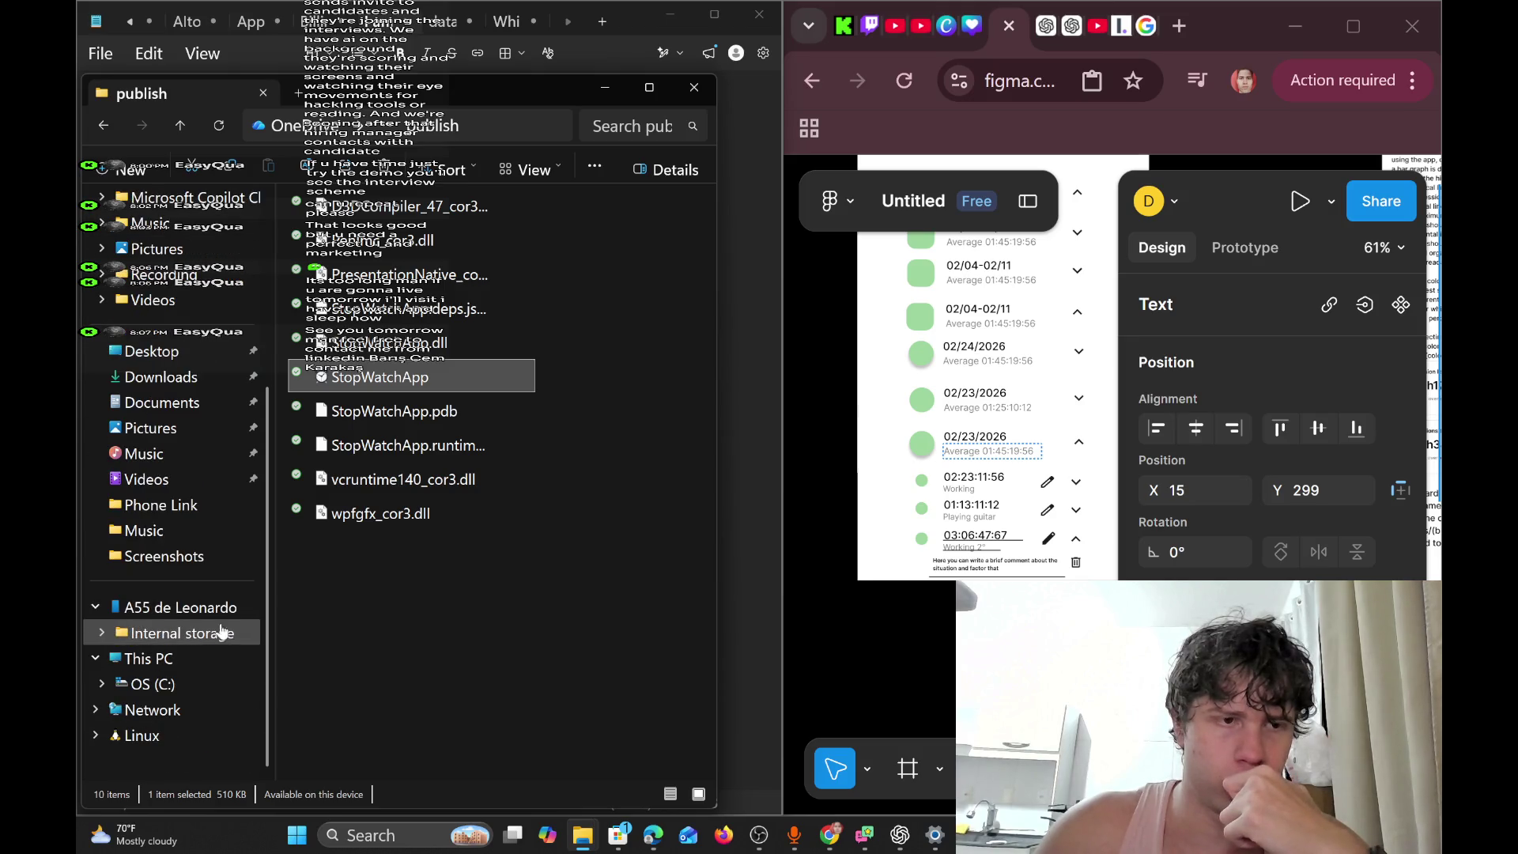
{"action": "left_click", "coordinate": [211, 643]}
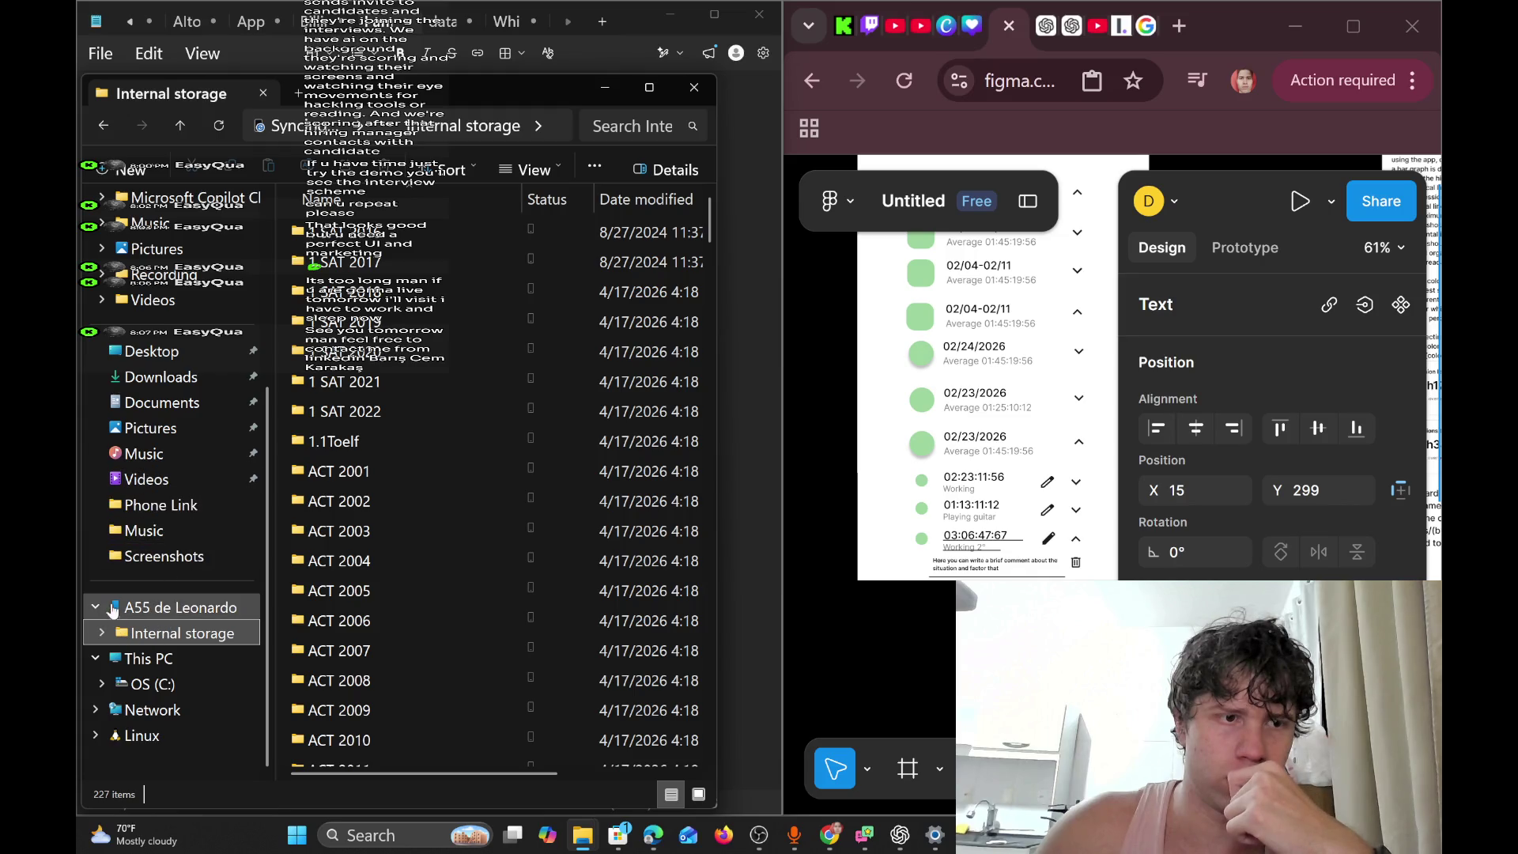
{"action": "scroll", "coordinate": [111, 599], "scroll_direction": "up", "scroll_amount": 1}
{"action": "scroll", "coordinate": [111, 599], "scroll_direction": "up", "scroll_amount": 1}
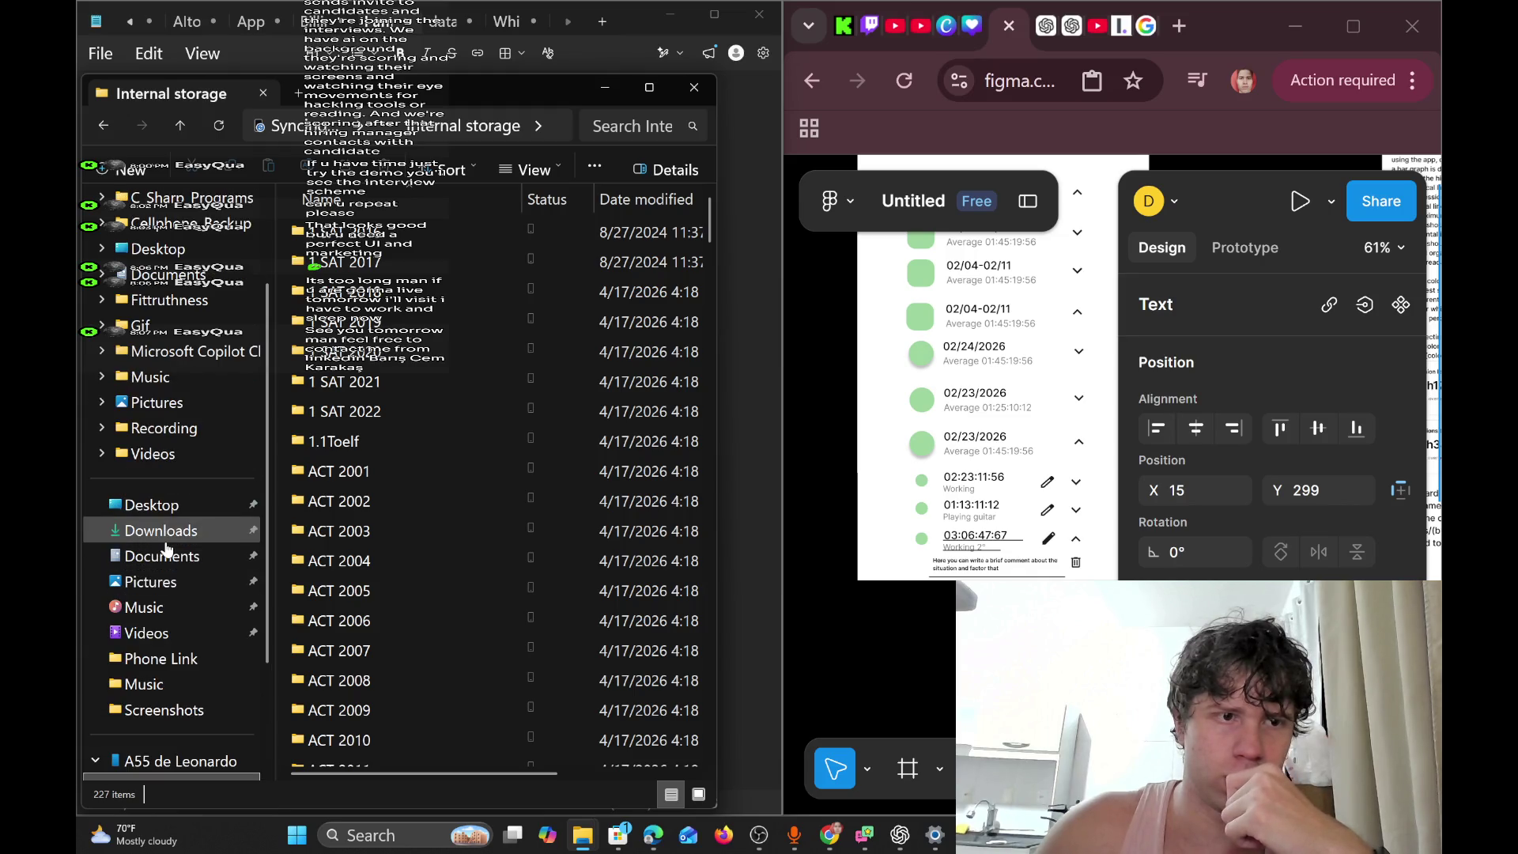
Step: Play the Paper Chase track from Downloads, then minimize the Media Player and Notepad windows
{"action": "left_click", "coordinate": [161, 530]}
{"action": "scroll", "coordinate": [395, 530], "scroll_direction": "down", "scroll_amount": 5}
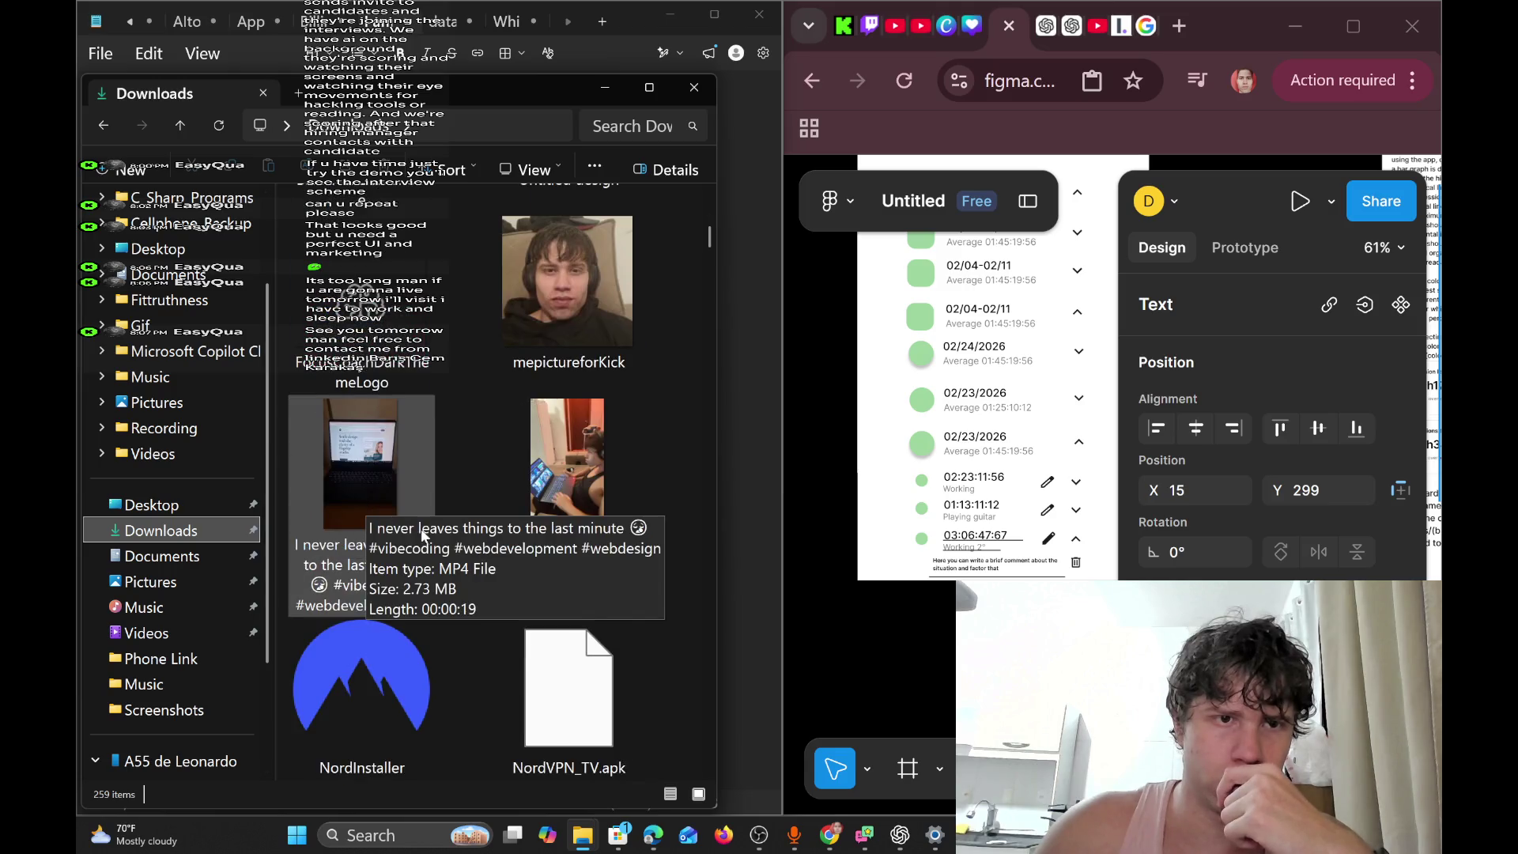
{"action": "scroll", "coordinate": [421, 536], "scroll_direction": "up", "scroll_amount": 3}
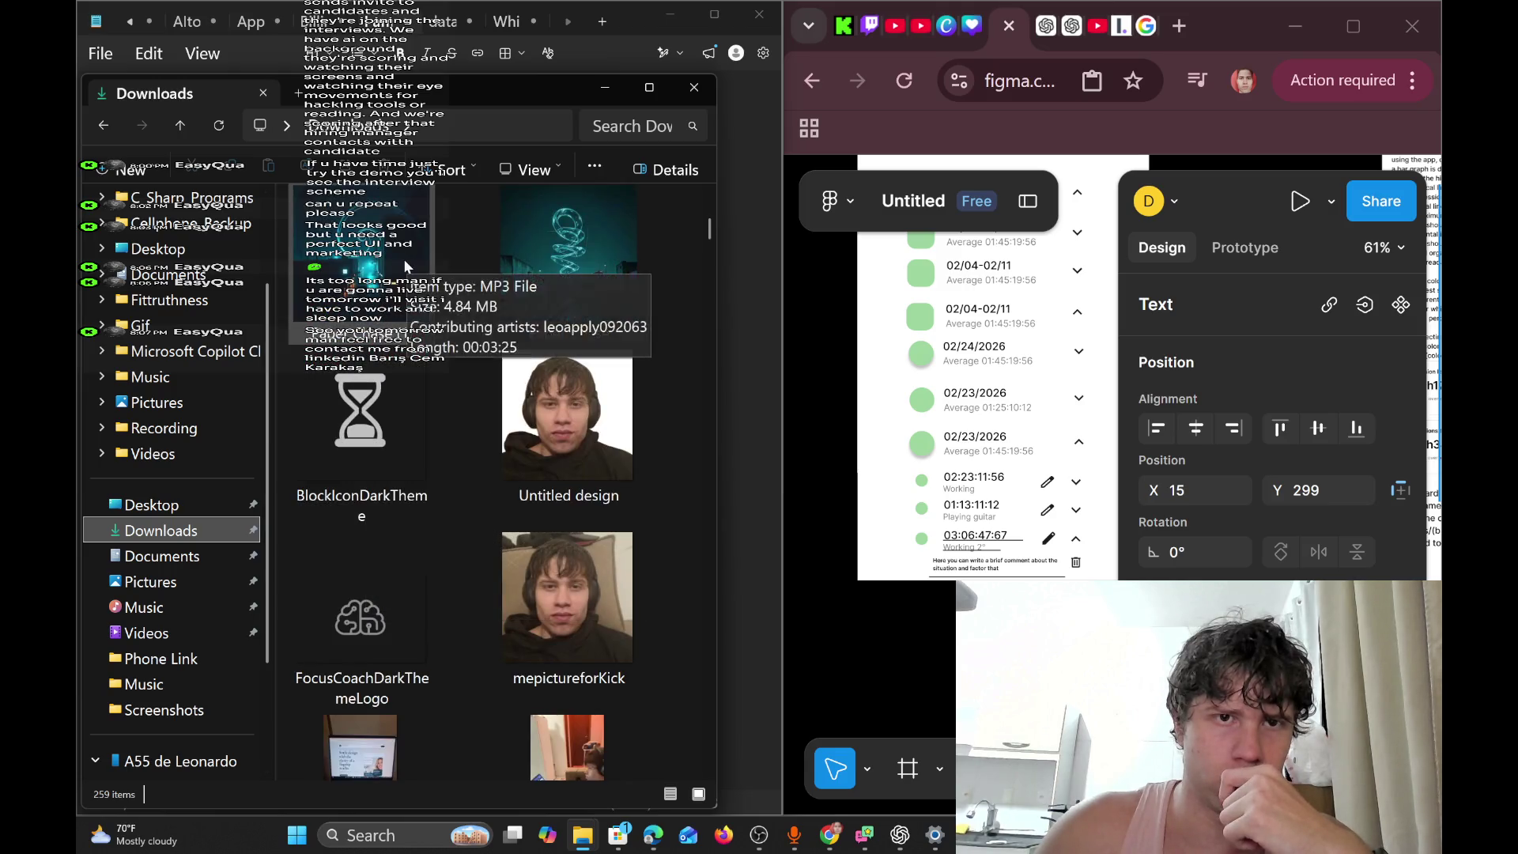
{"action": "double_click", "coordinate": [403, 258]}
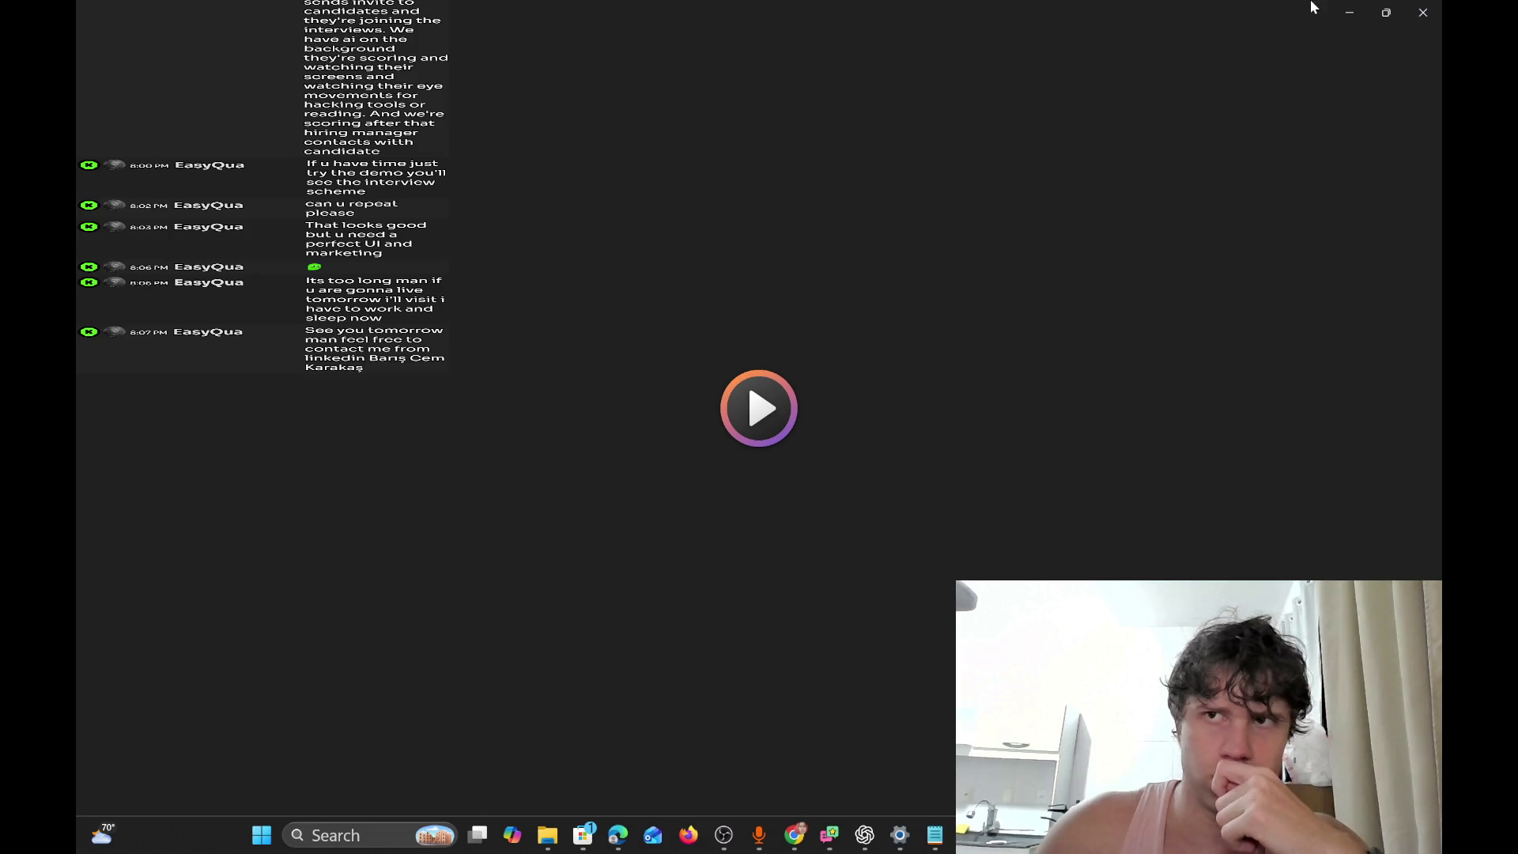
{"action": "left_click", "coordinate": [1351, 9]}
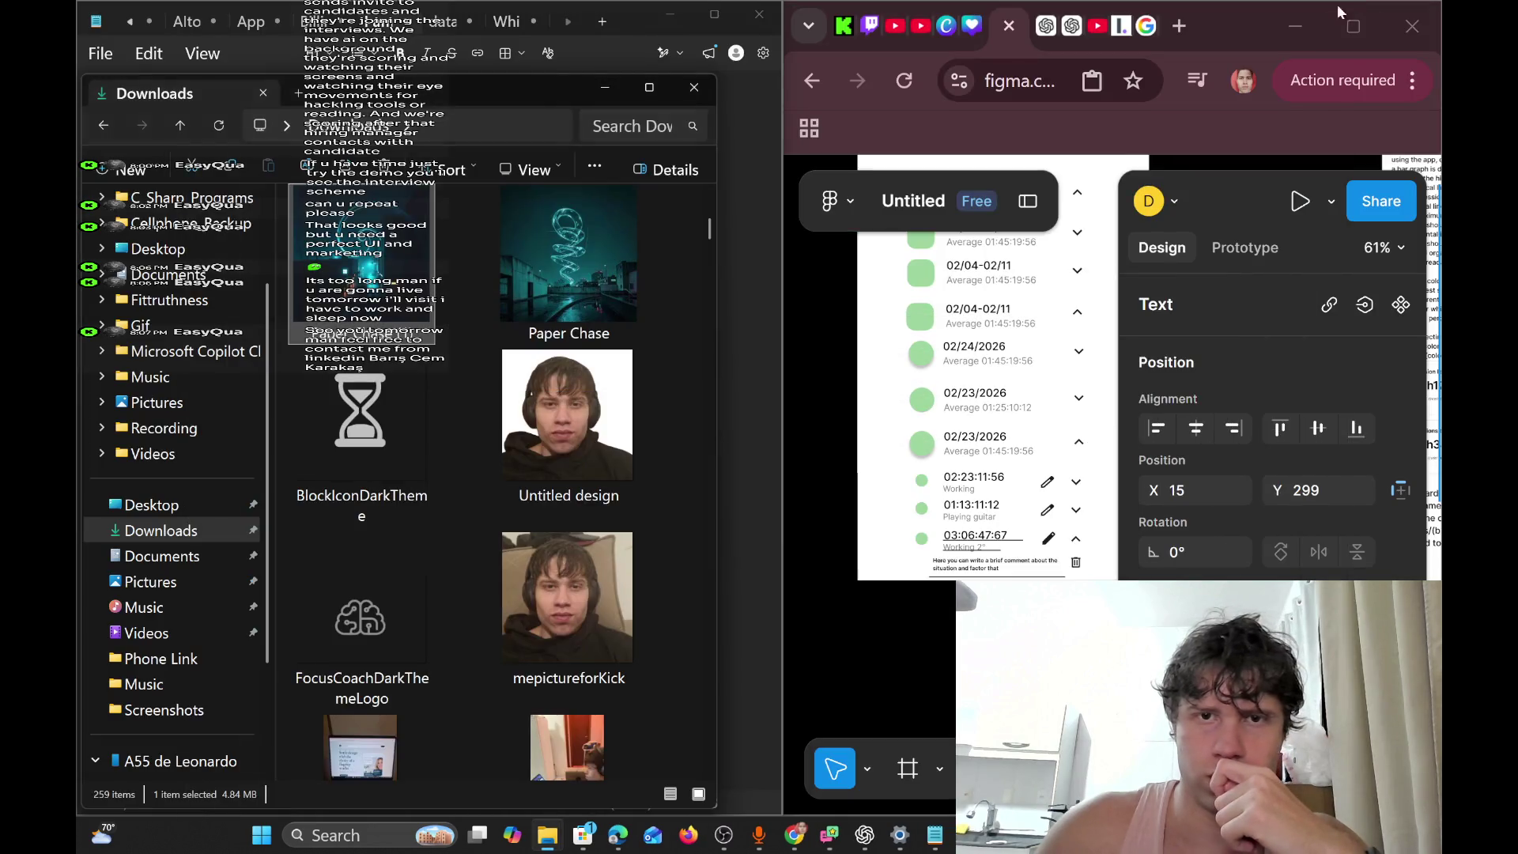
{"action": "left_click", "coordinate": [669, 16]}
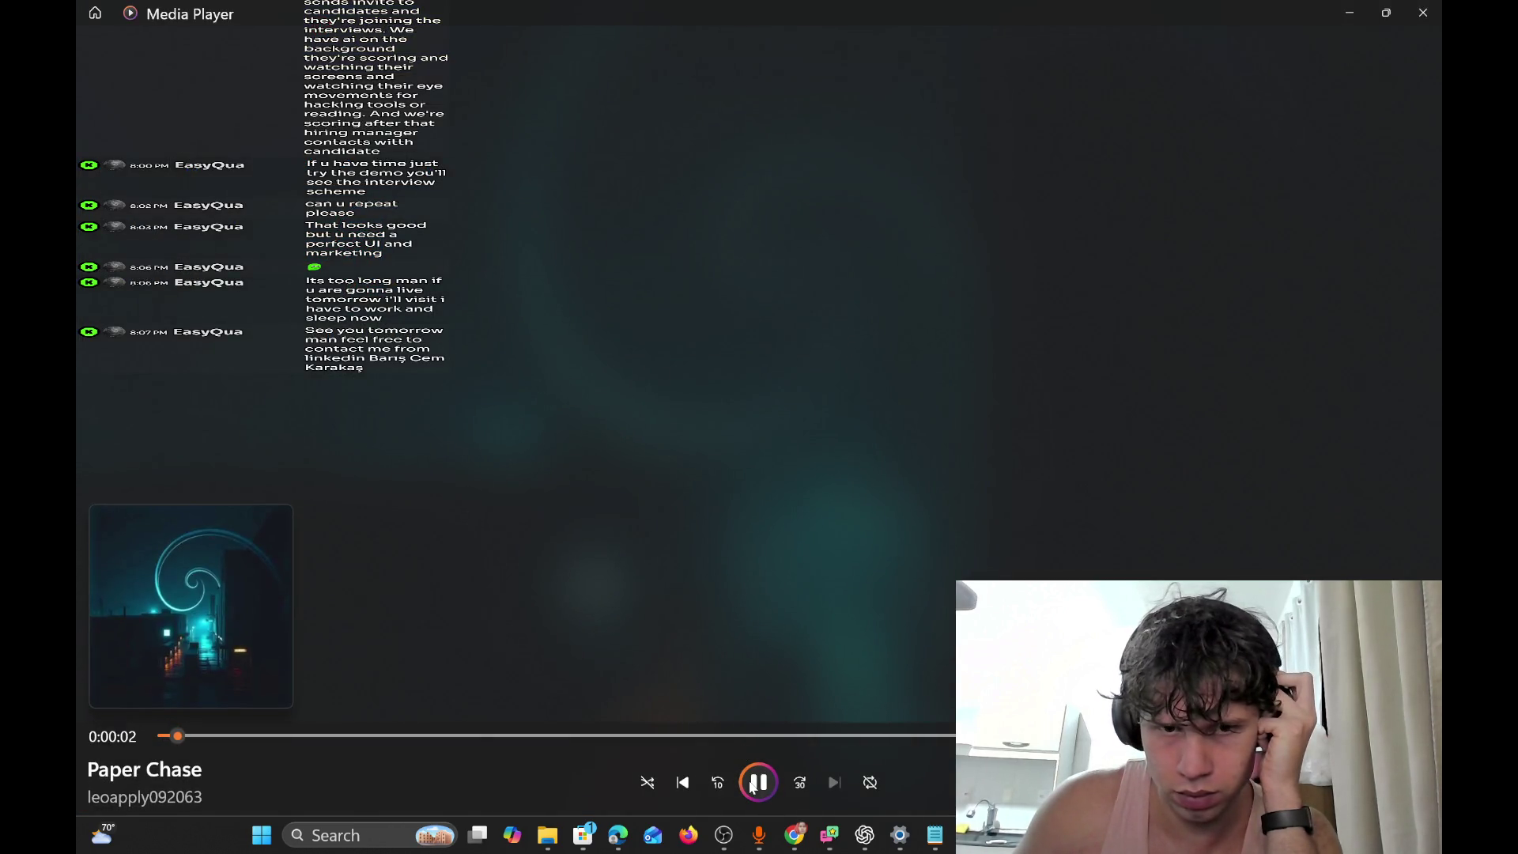
Step: Minimize the Media Player while Paper Chase keeps playing, leaving Downloads in view
{"action": "left_click", "coordinate": [1350, 13]}
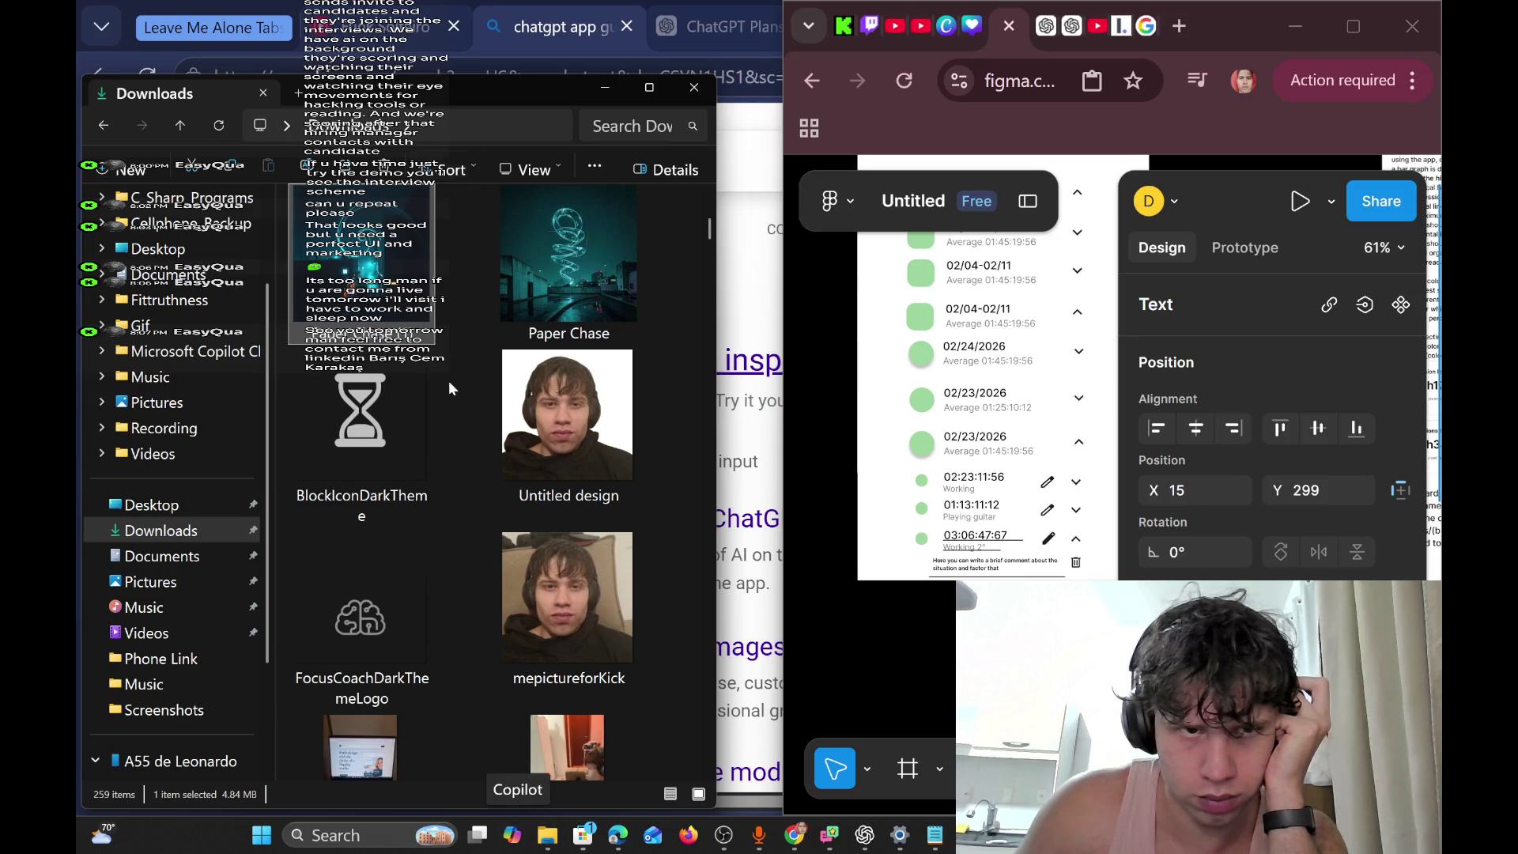
{"action": "scroll", "coordinate": [447, 395], "scroll_direction": "down", "scroll_amount": 2}
{"action": "scroll", "coordinate": [448, 412], "scroll_direction": "up", "scroll_amount": 5}
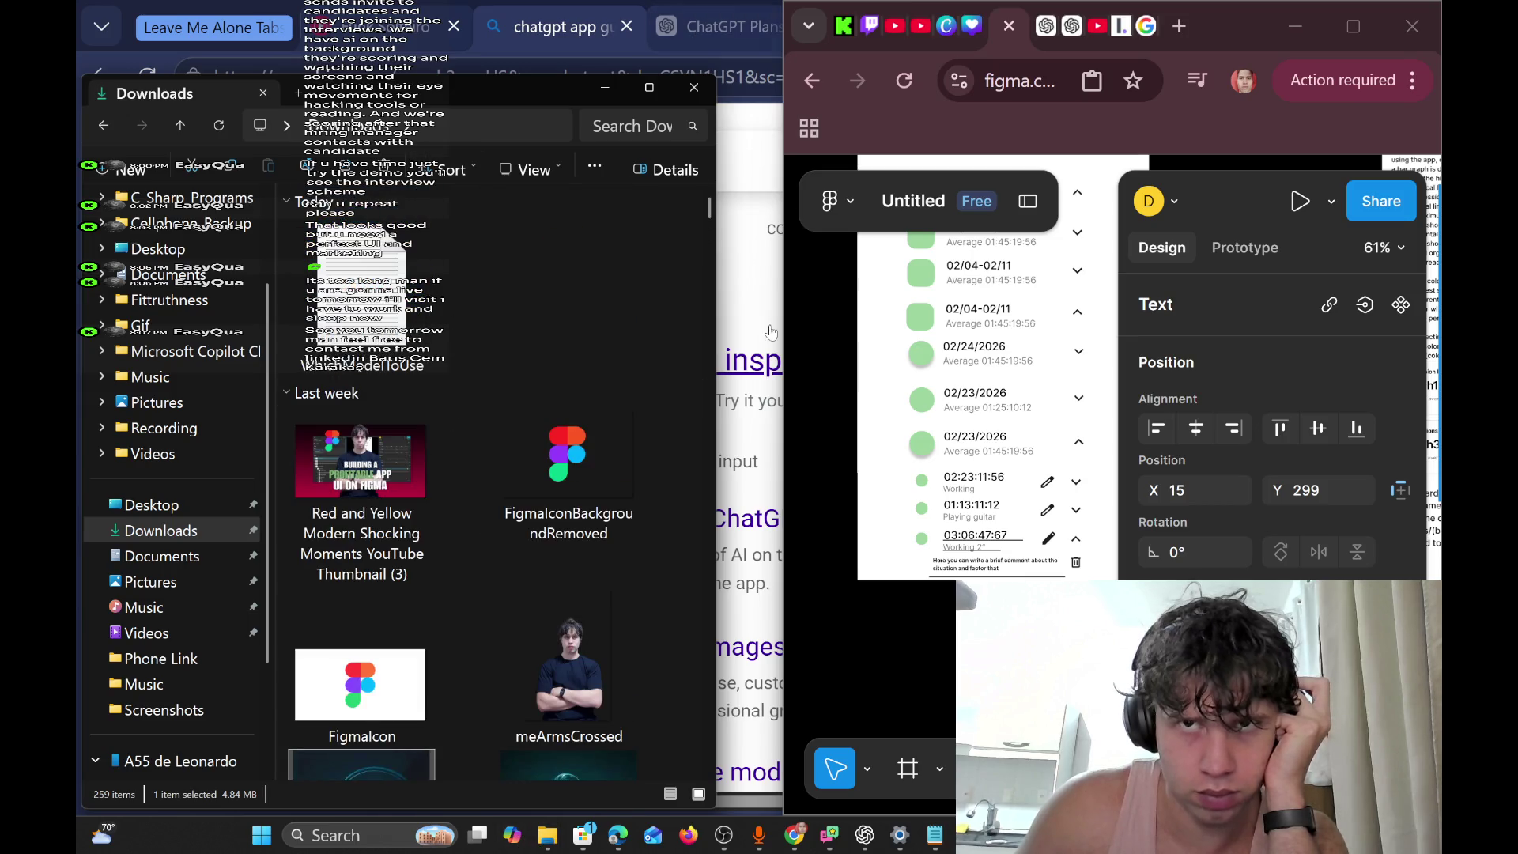
Step: Open the Suno site in a new browser tab
{"action": "left_click", "coordinate": [1179, 26]}
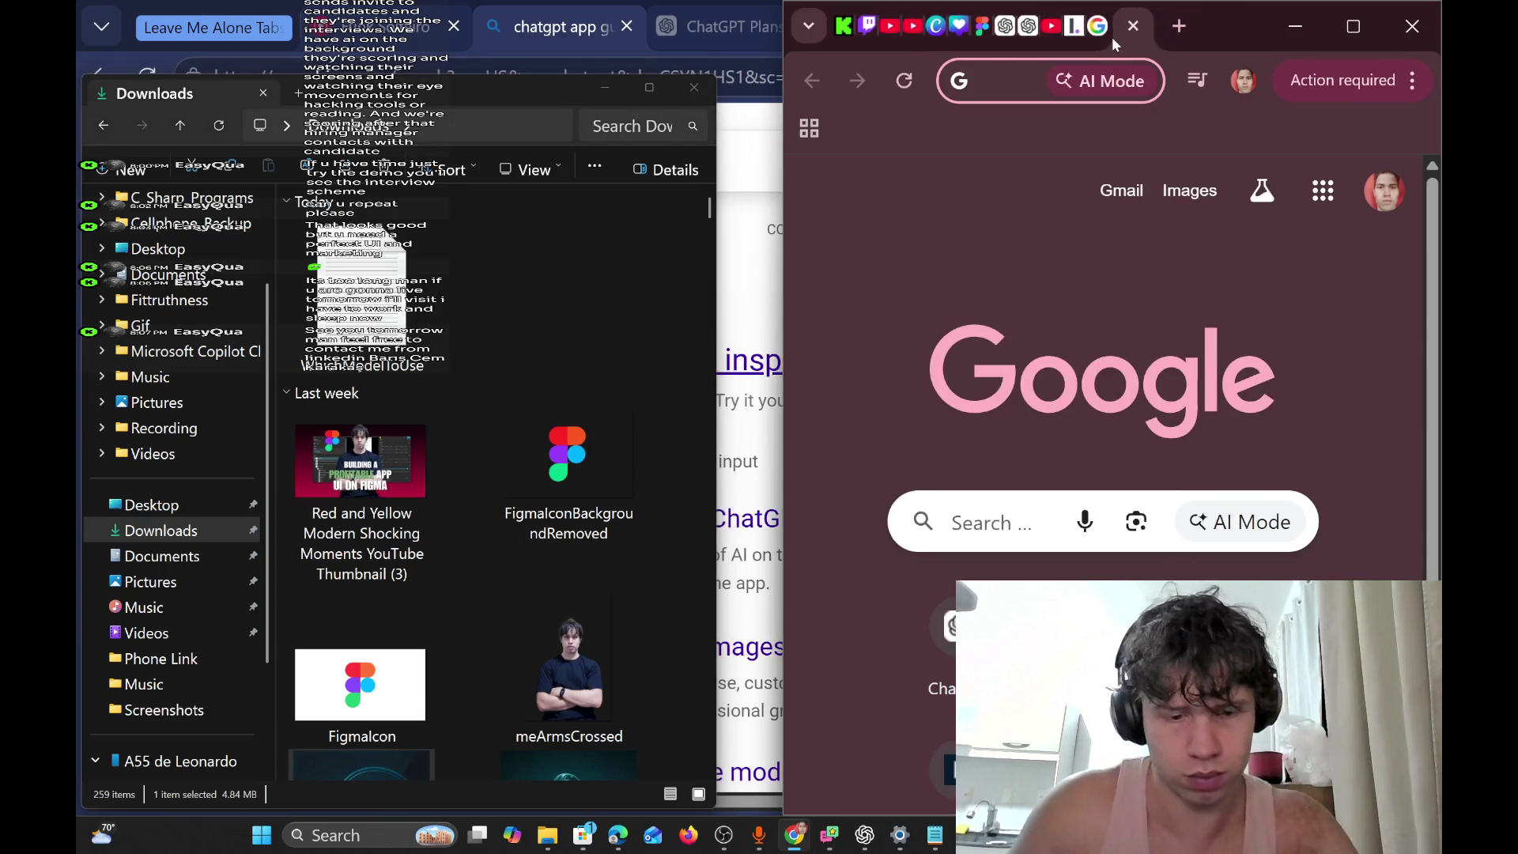
{"action": "type", "text": "suno.com/me"}
{"action": "key", "text": "Return"}
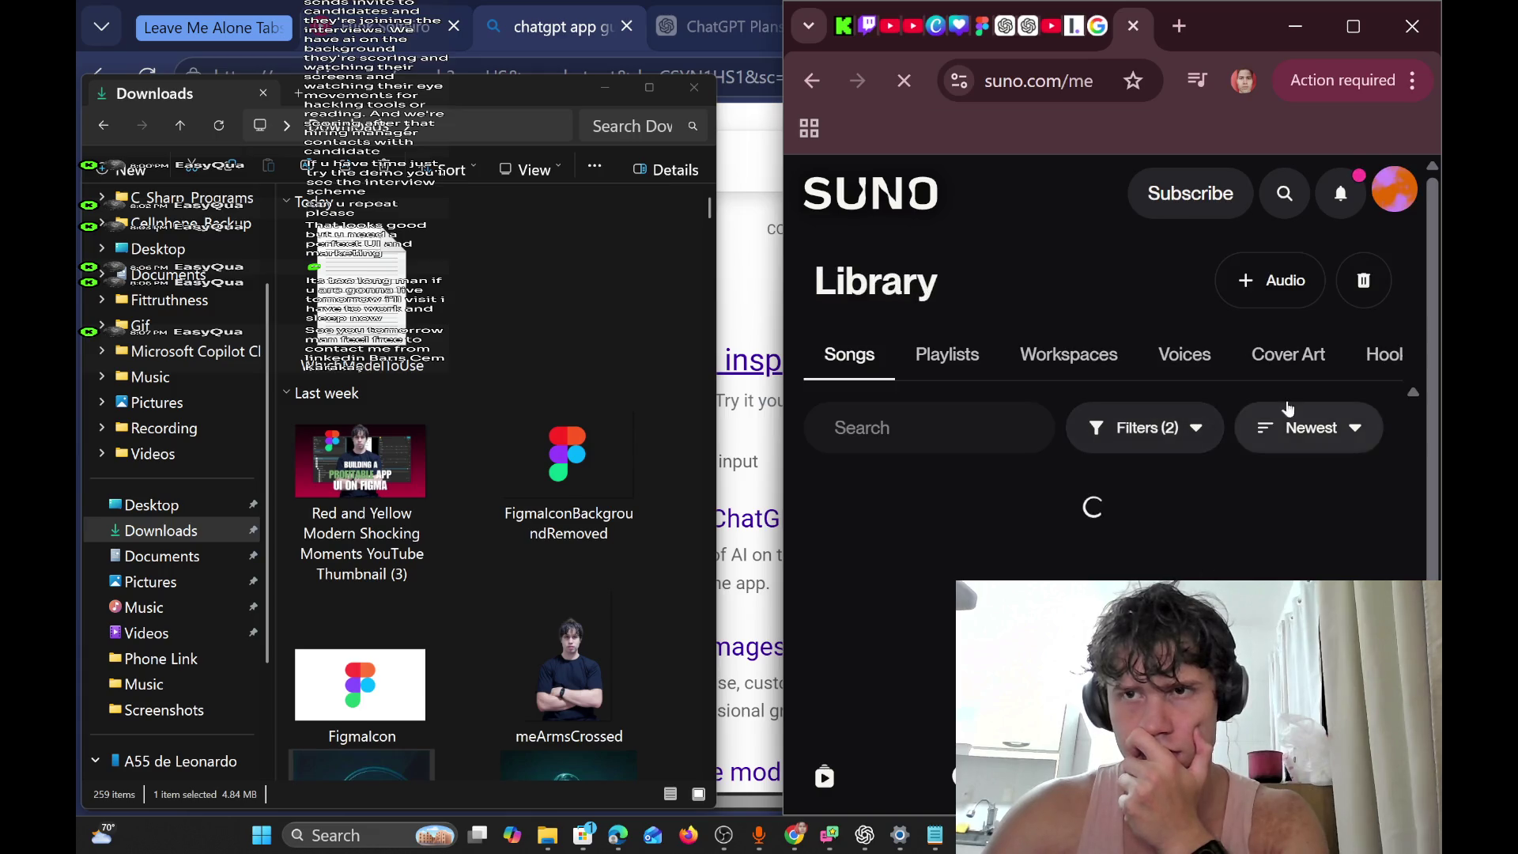
{"action": "scroll", "coordinate": [1176, 489], "scroll_direction": "down", "scroll_amount": 1}
{"action": "scroll", "coordinate": [1177, 490], "scroll_direction": "up", "scroll_amount": 1}
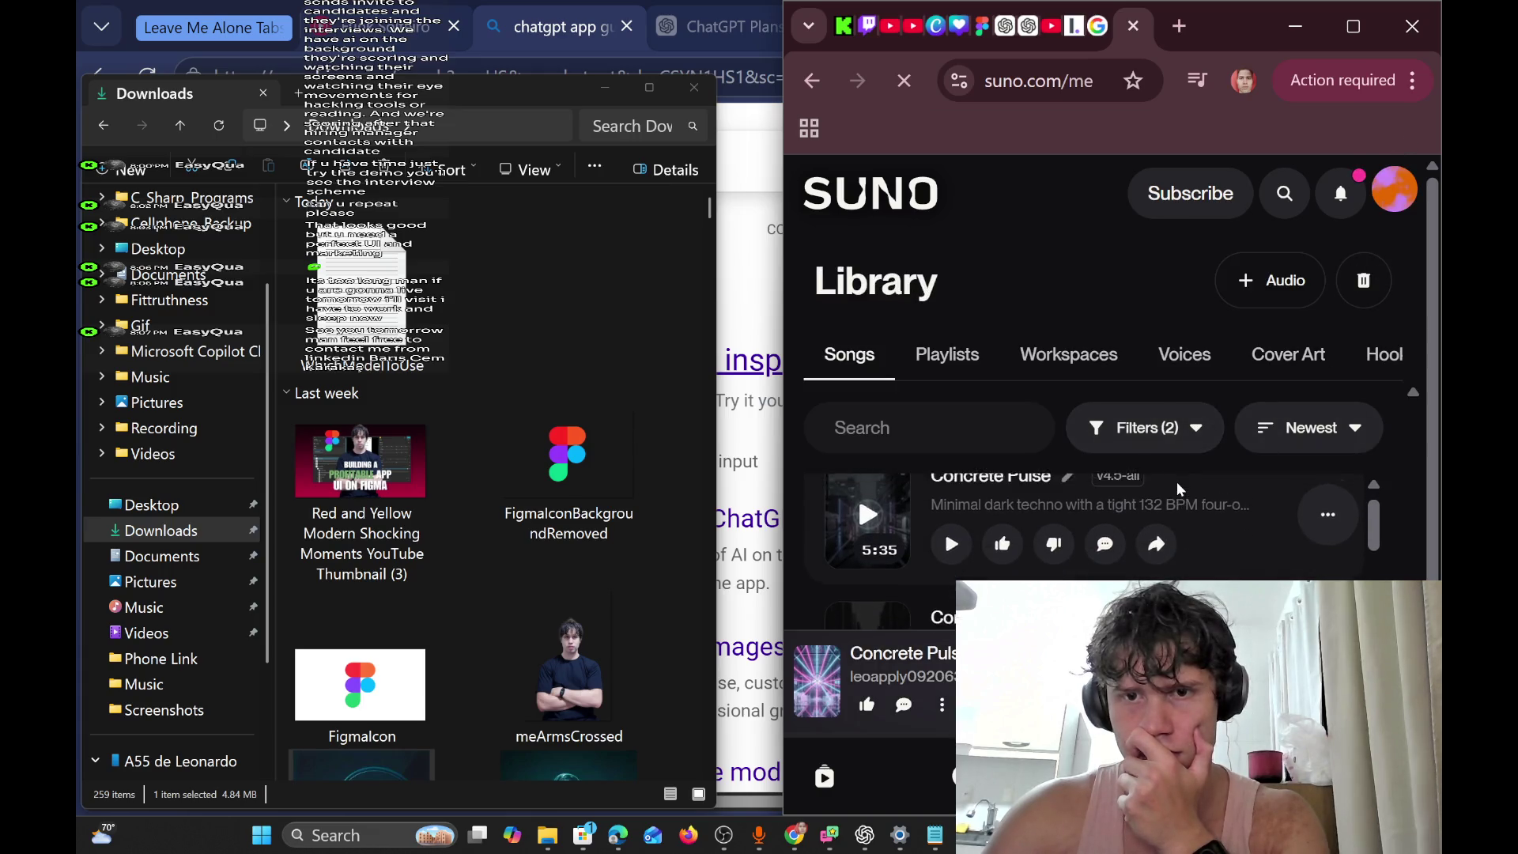
{"action": "scroll", "coordinate": [1176, 489], "scroll_direction": "down", "scroll_amount": 1}
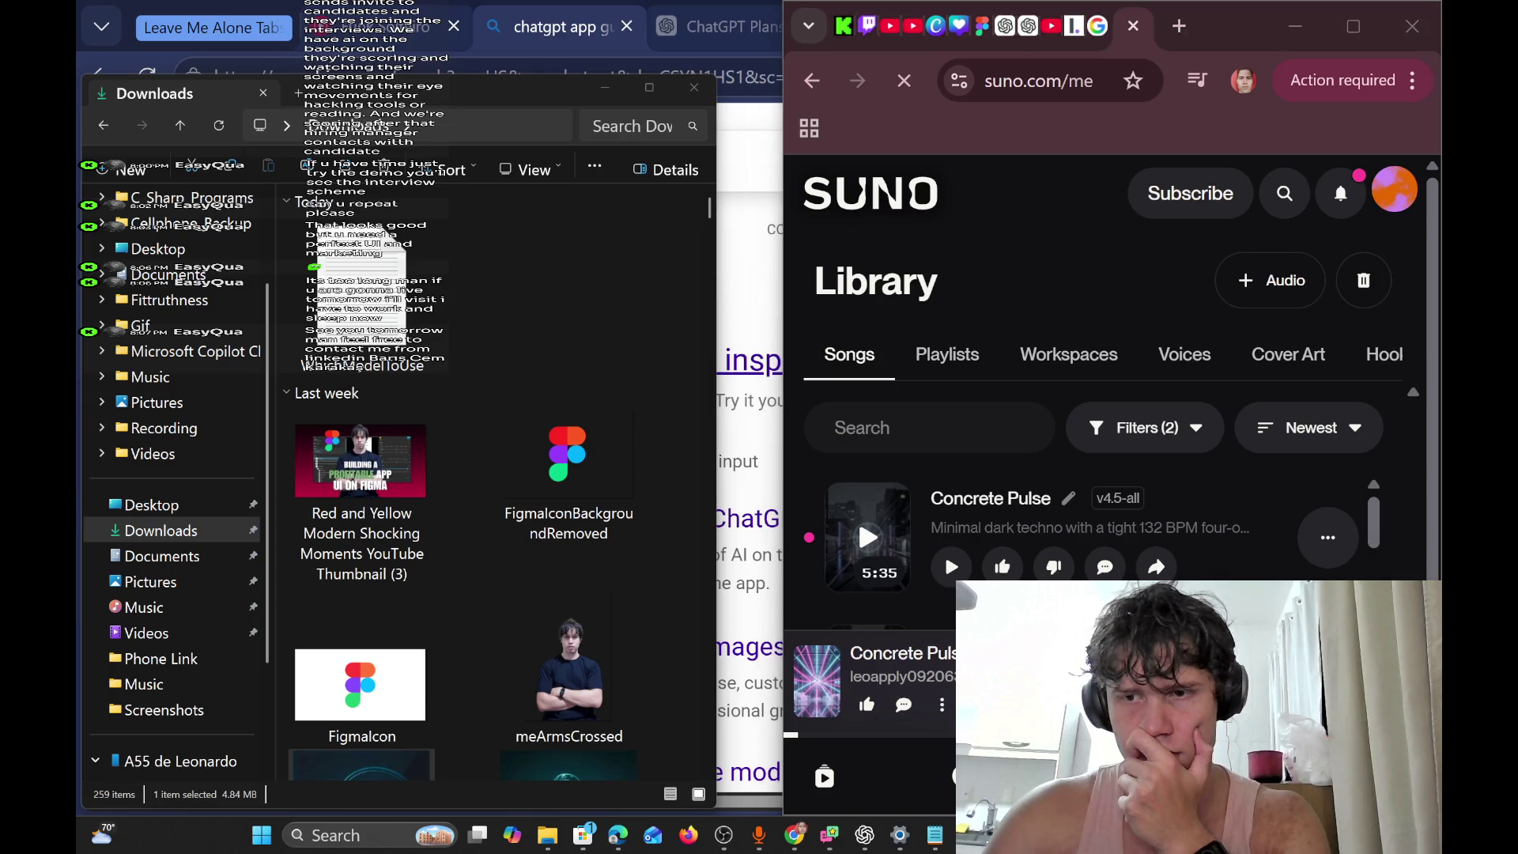
Step: Lower the system volume to 19 from Quick Settings while Concrete Pulse keeps playing
{"action": "key", "text": "super+a"}
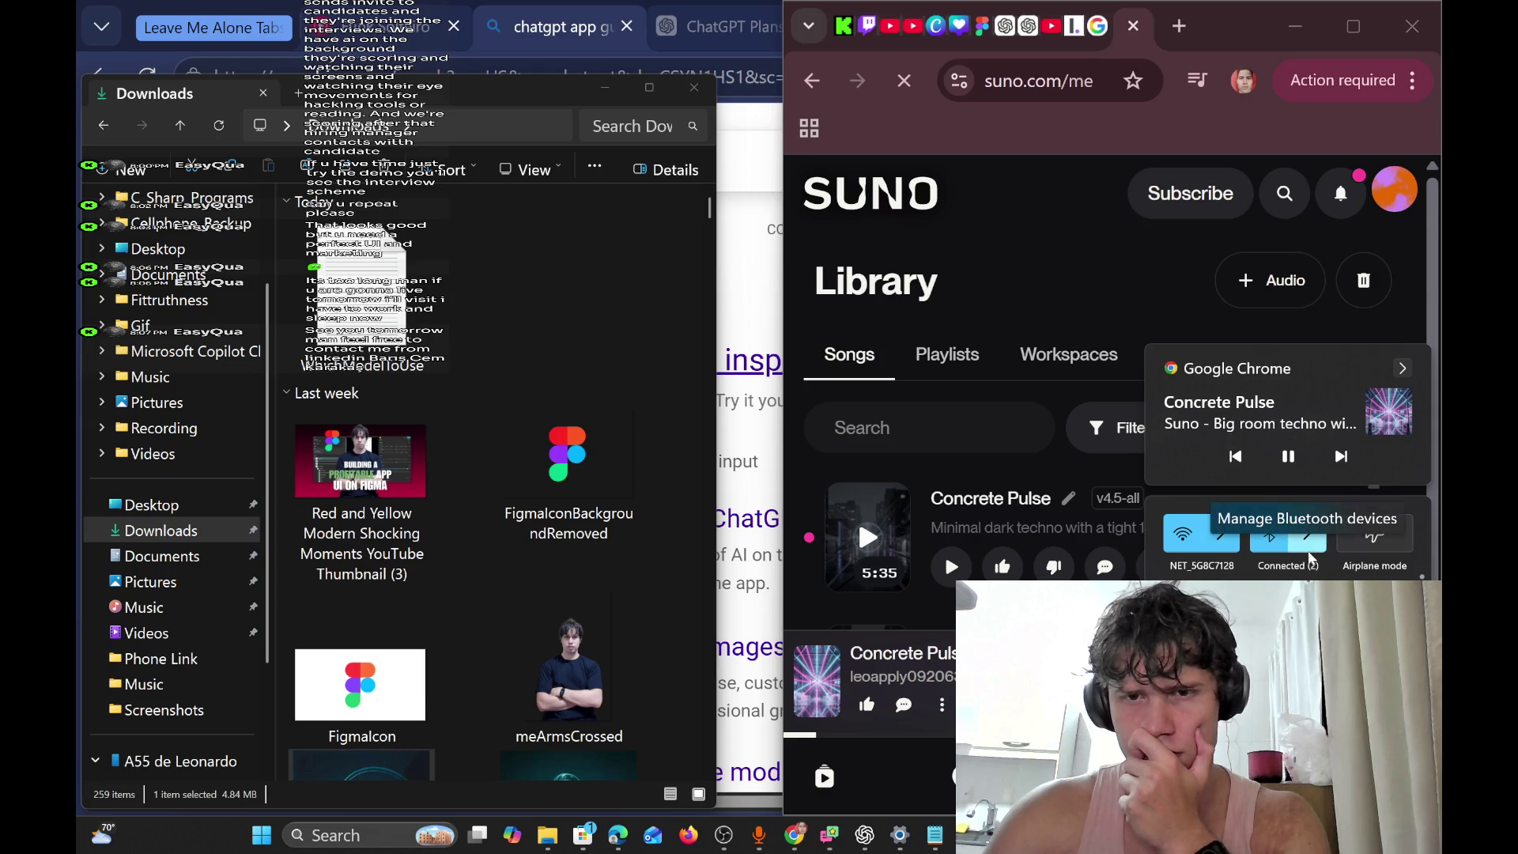
{"action": "scroll", "coordinate": [1077, 561], "scroll_direction": "down", "scroll_amount": 1}
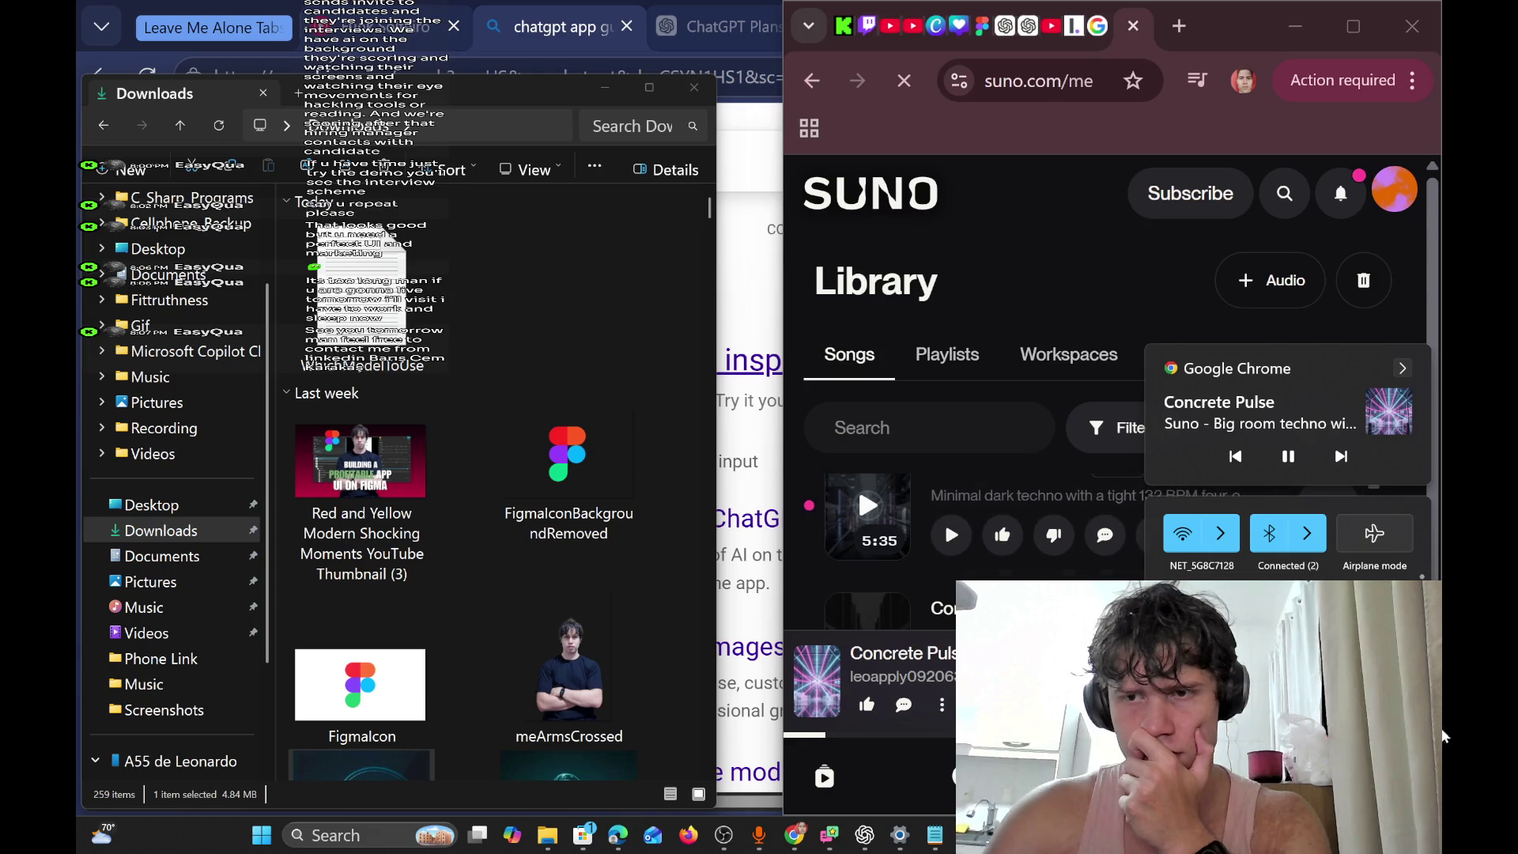
{"action": "key", "text": "XF86AudioLowerVolume"}
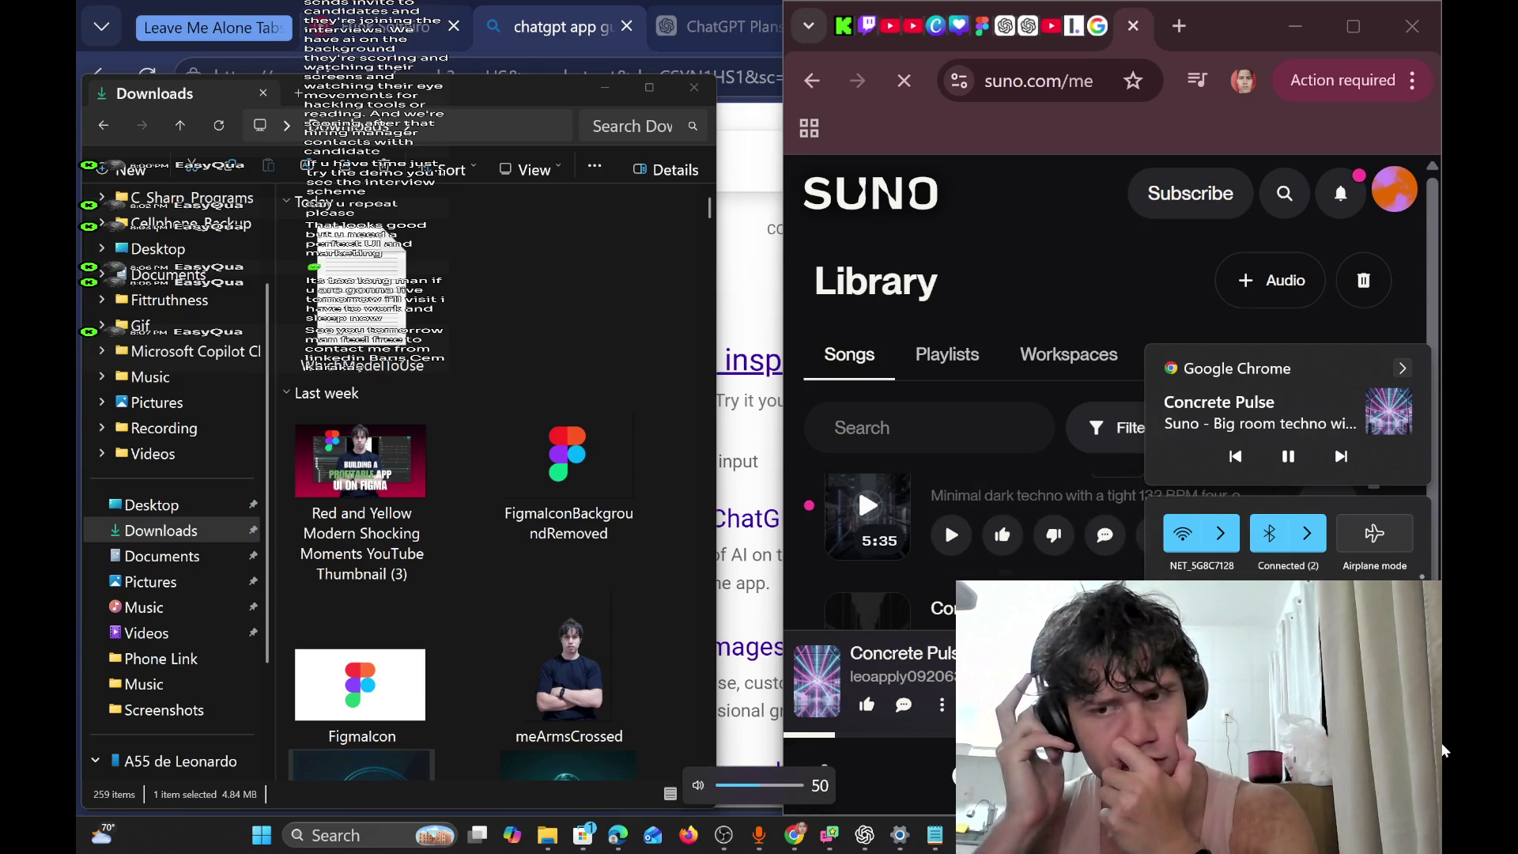
{"action": "key", "text": "XF86AudioLowerVolume"}
{"action": "key", "text": "XF86AudioLowerVolume"}
{"action": "key", "text": "XF86AudioLowerVolume"}
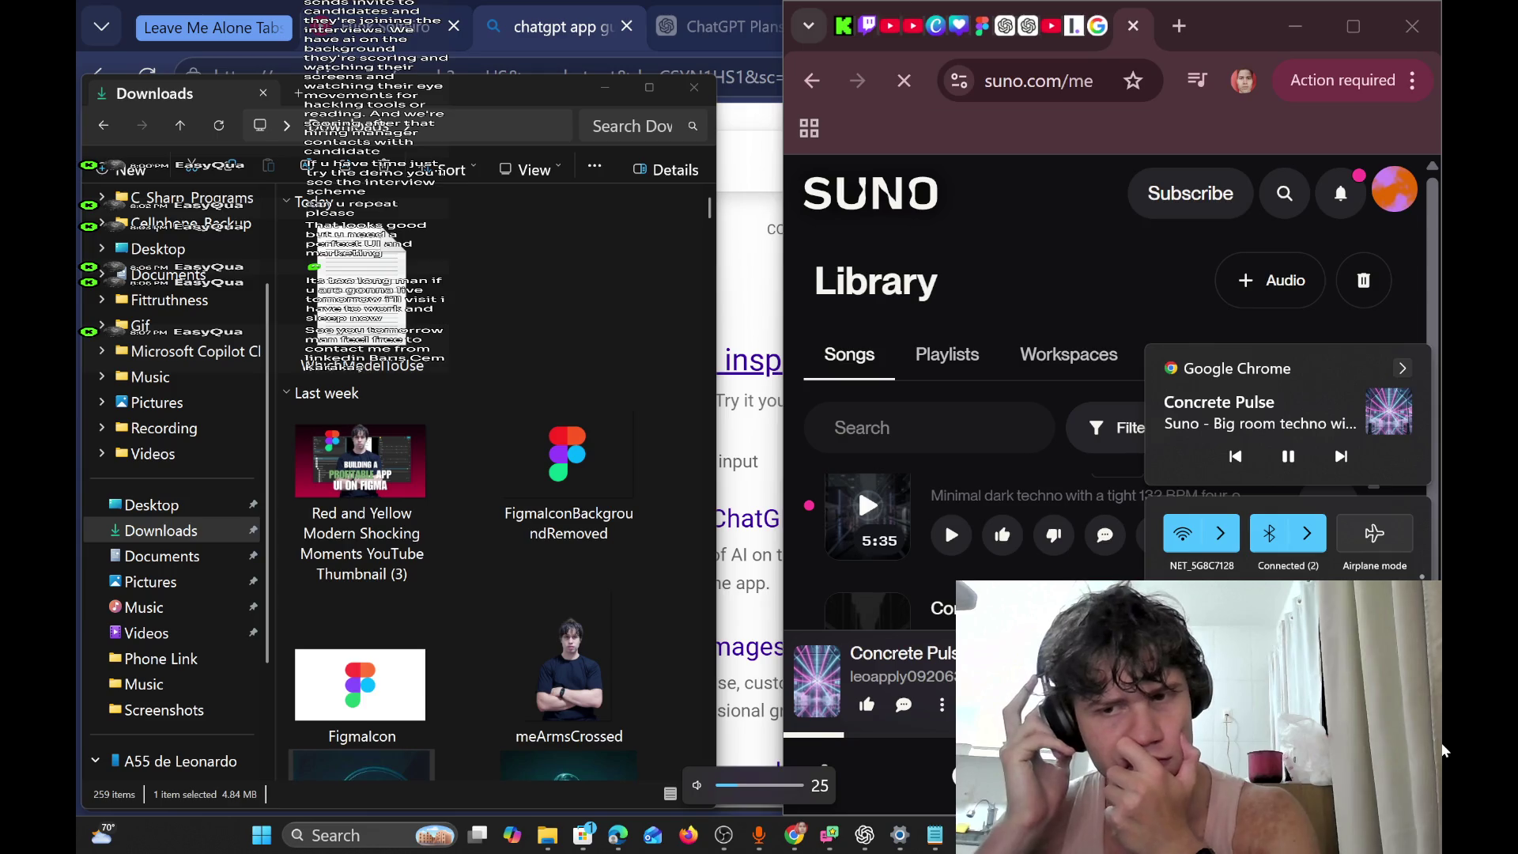
{"action": "key", "text": "XF86AudioLowerVolume"}
{"action": "key", "text": "XF86AudioLowerVolume"}
{"action": "key", "text": "XF86AudioLowerVolume"}
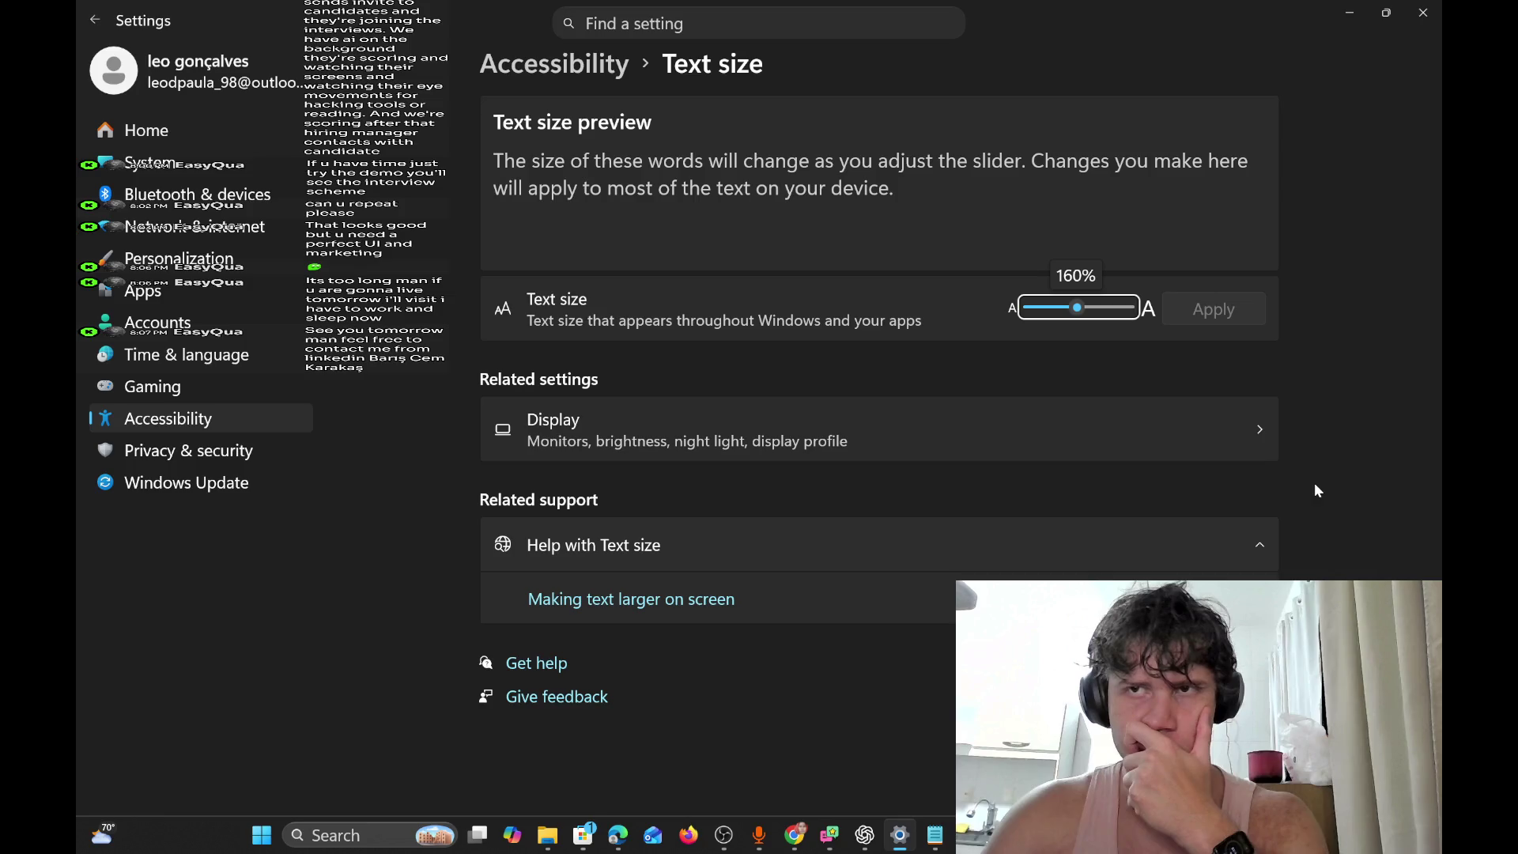
Step: Minimize the text size Settings window and the Downloads File Explorer window
{"action": "left_click", "coordinate": [1350, 11]}
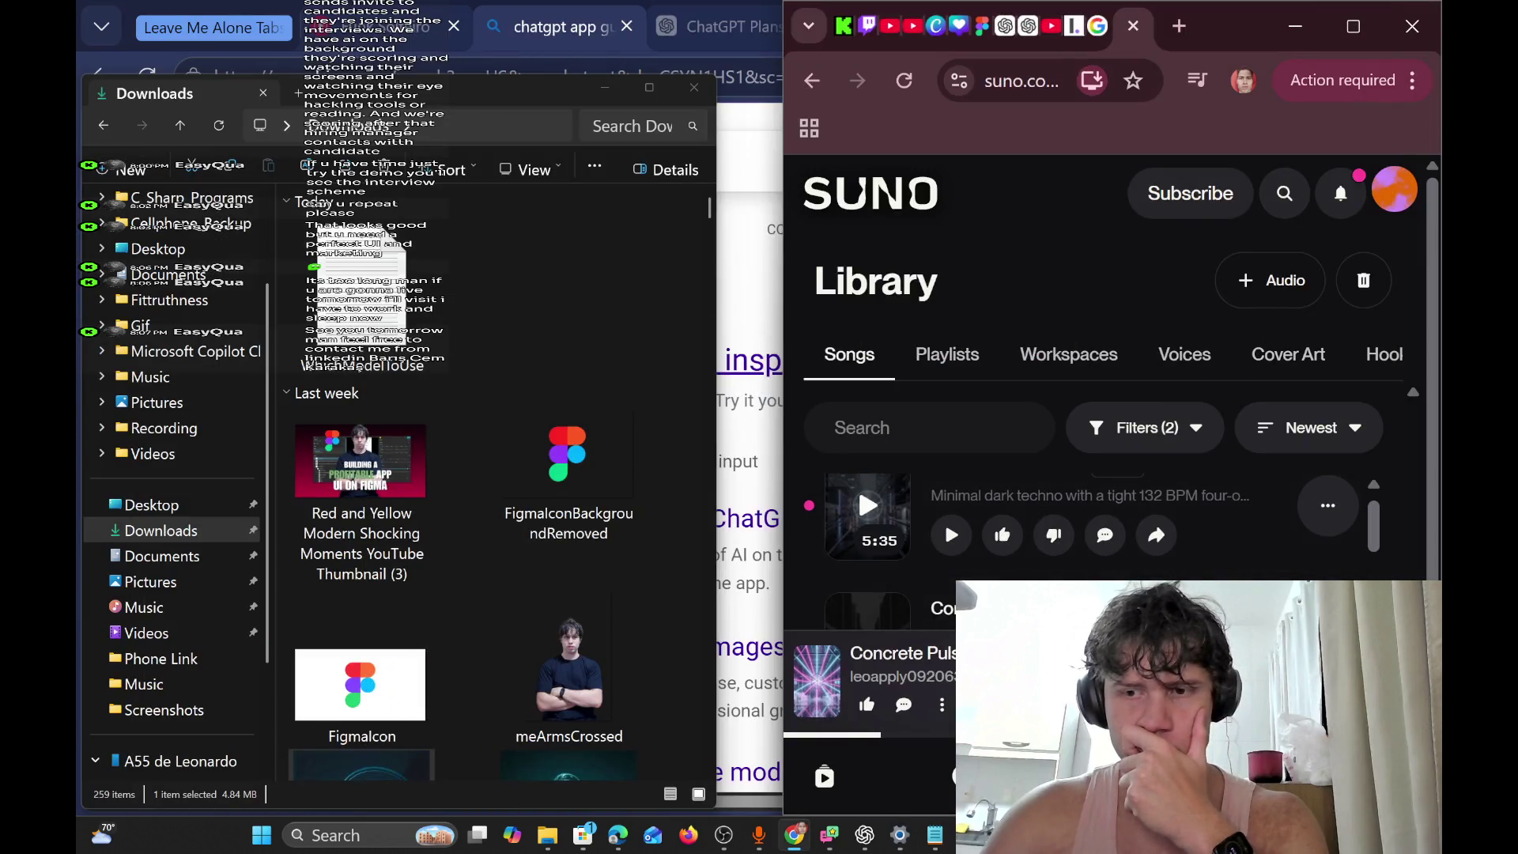
{"action": "left_click", "coordinate": [1380, 835]}
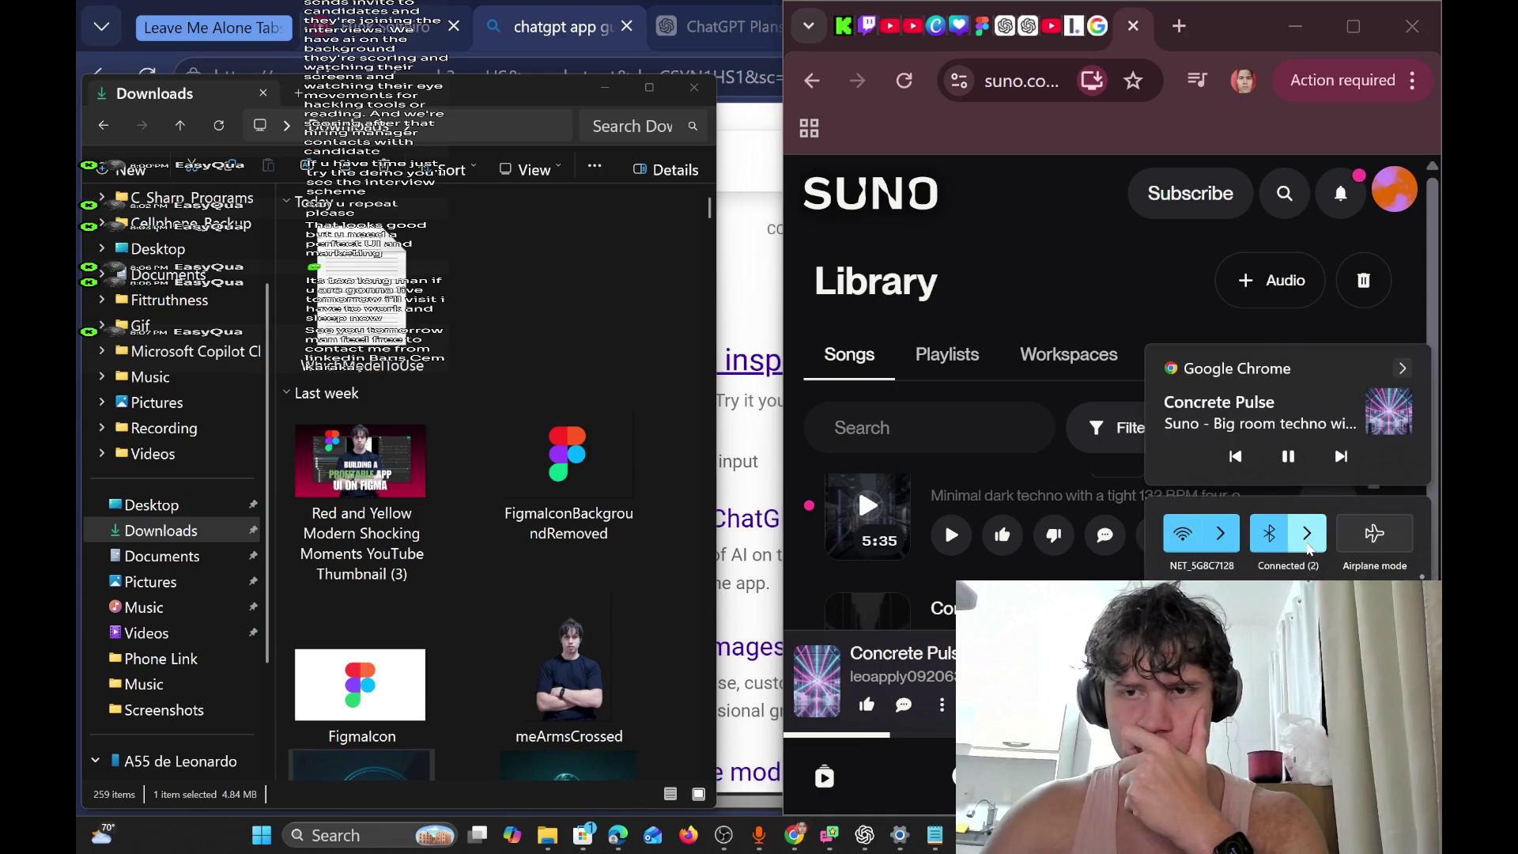
{"action": "mouse_move", "coordinate": [937, 838]}
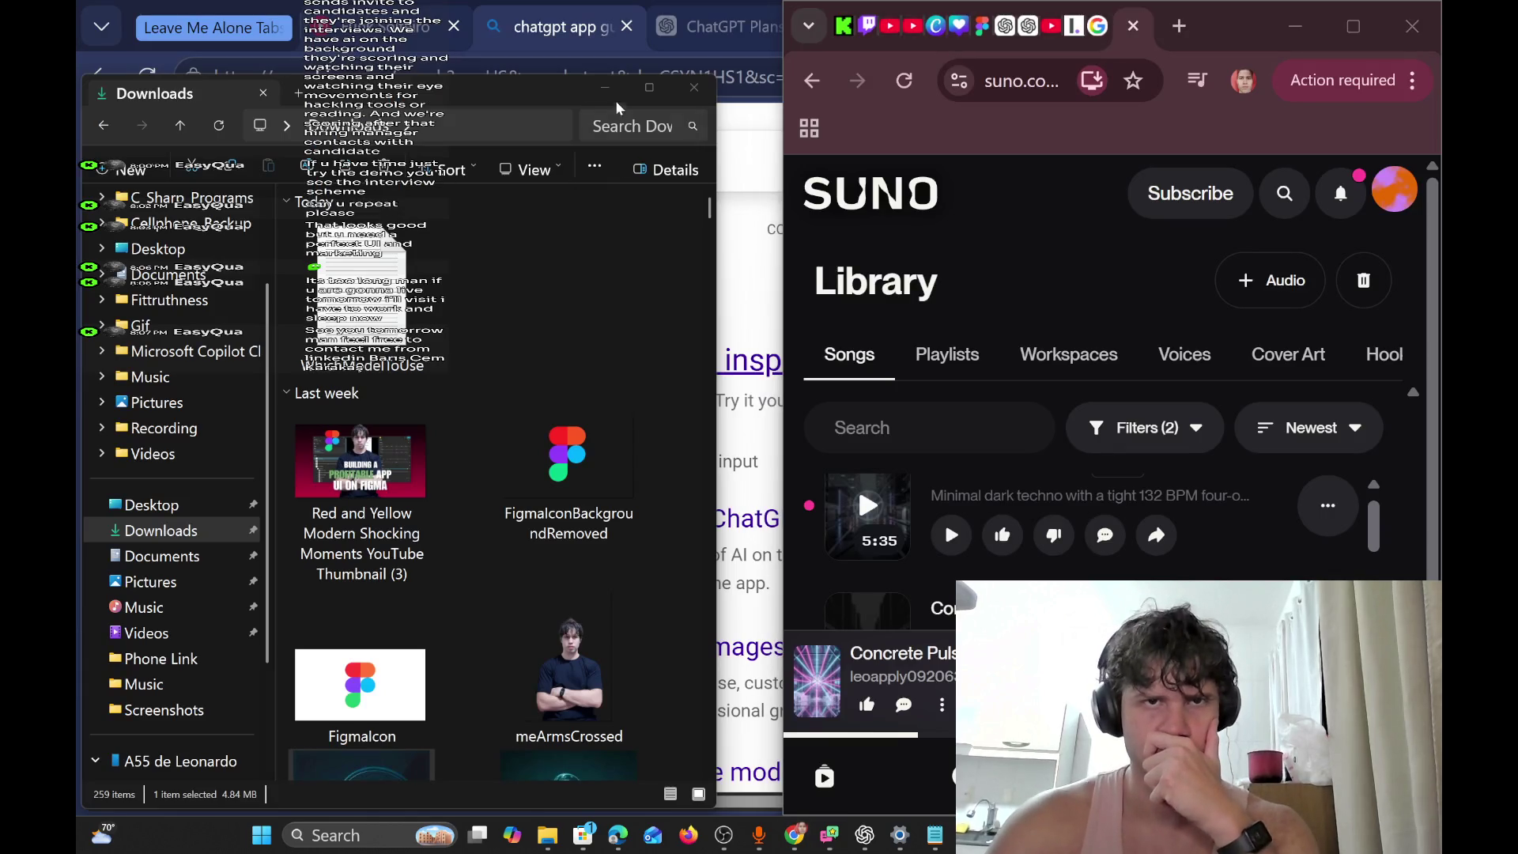
{"action": "left_click", "coordinate": [604, 87]}
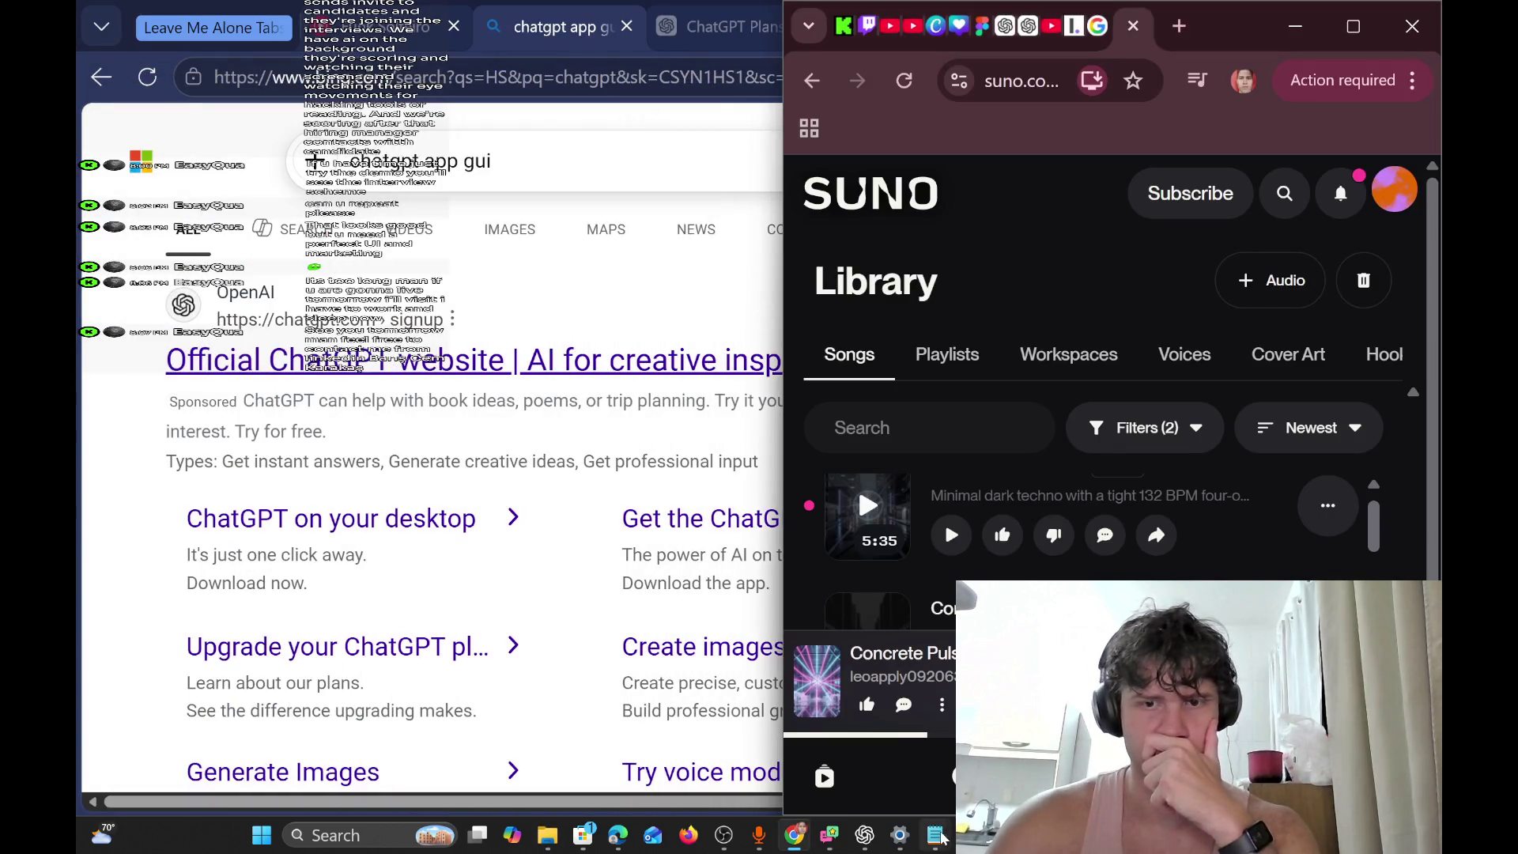
{"action": "mouse_move", "coordinate": [934, 835]}
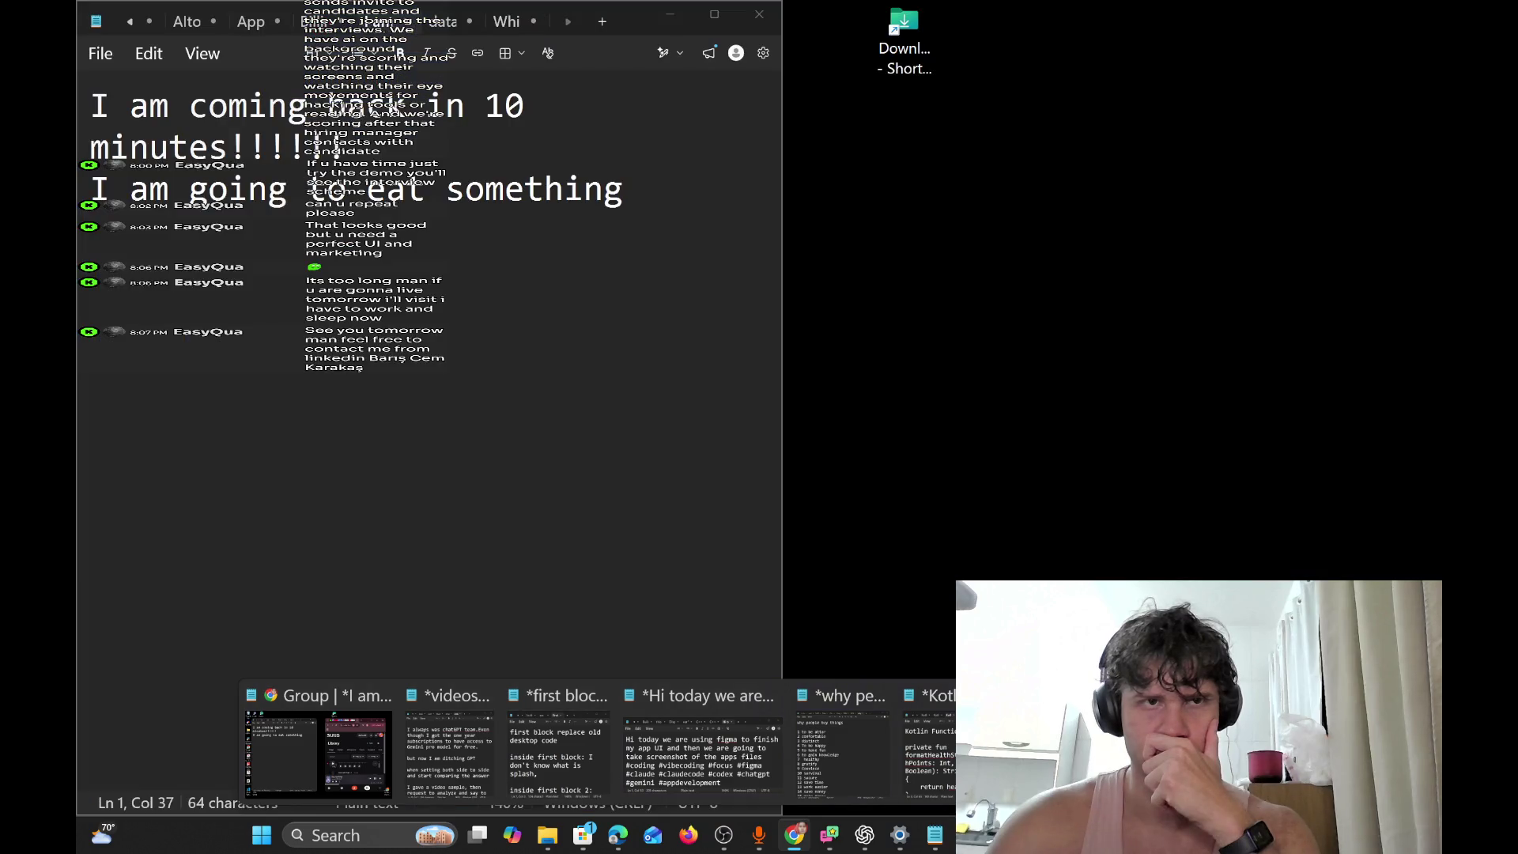
Step: Restore the Notepad and Chrome snap group and switch Chrome to the Figma tab
{"action": "left_click", "coordinate": [280, 751]}
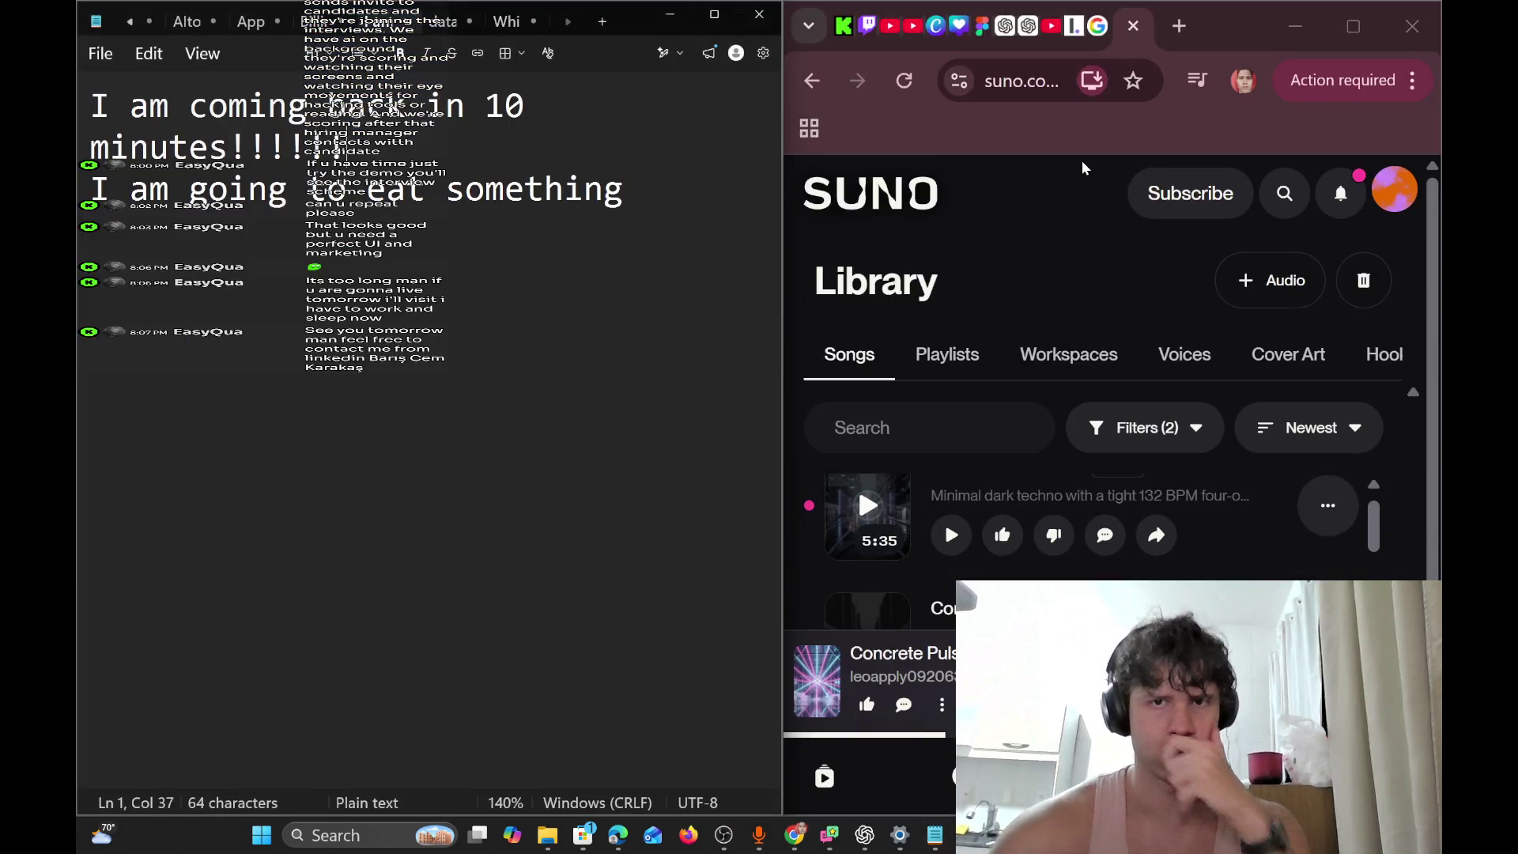
{"action": "left_click", "coordinate": [1295, 26]}
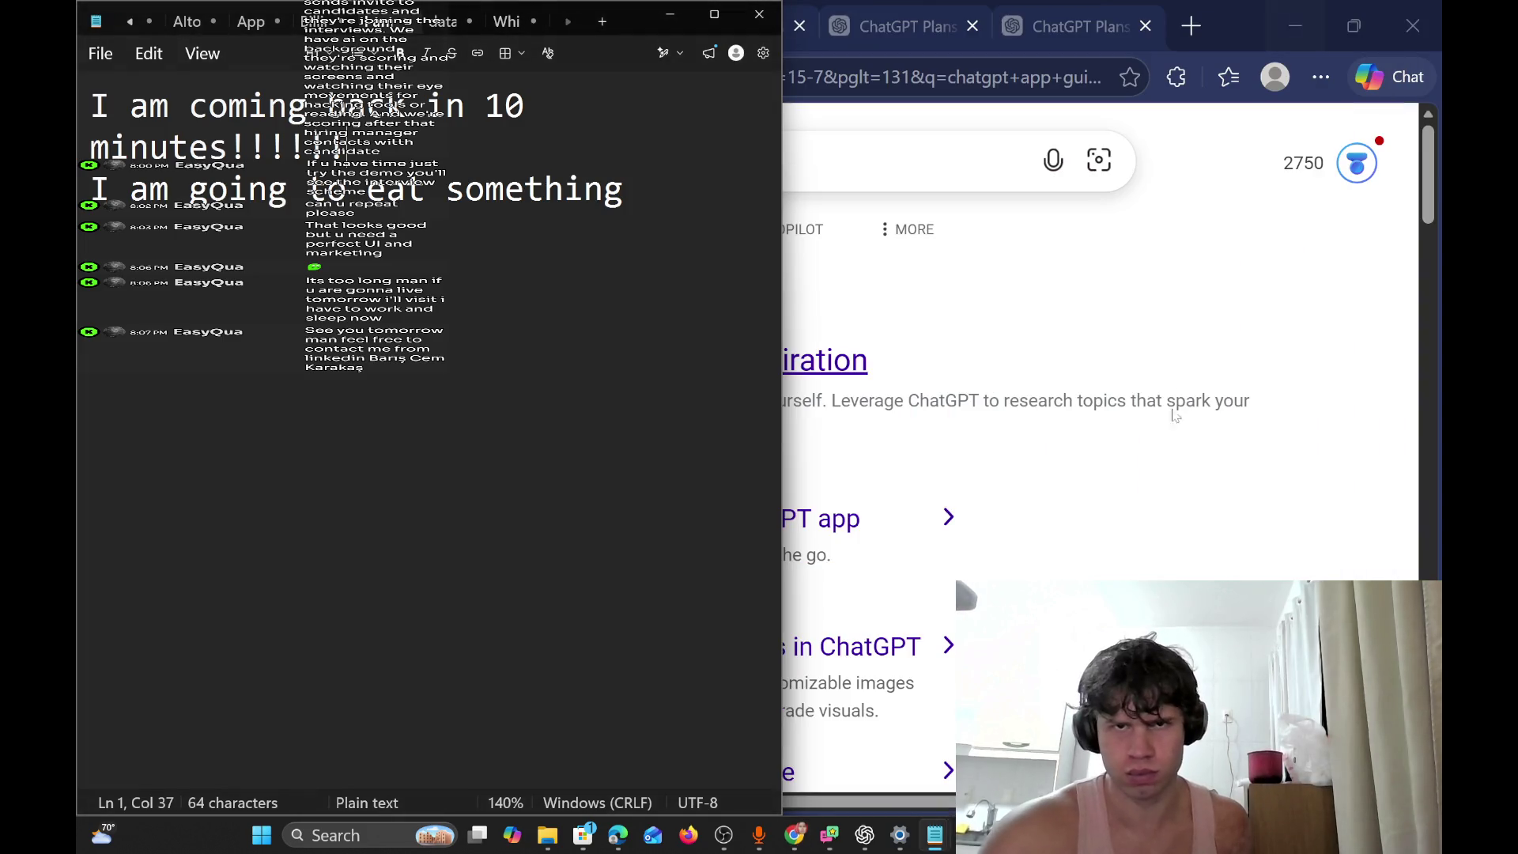
{"action": "mouse_move", "coordinate": [969, 835]}
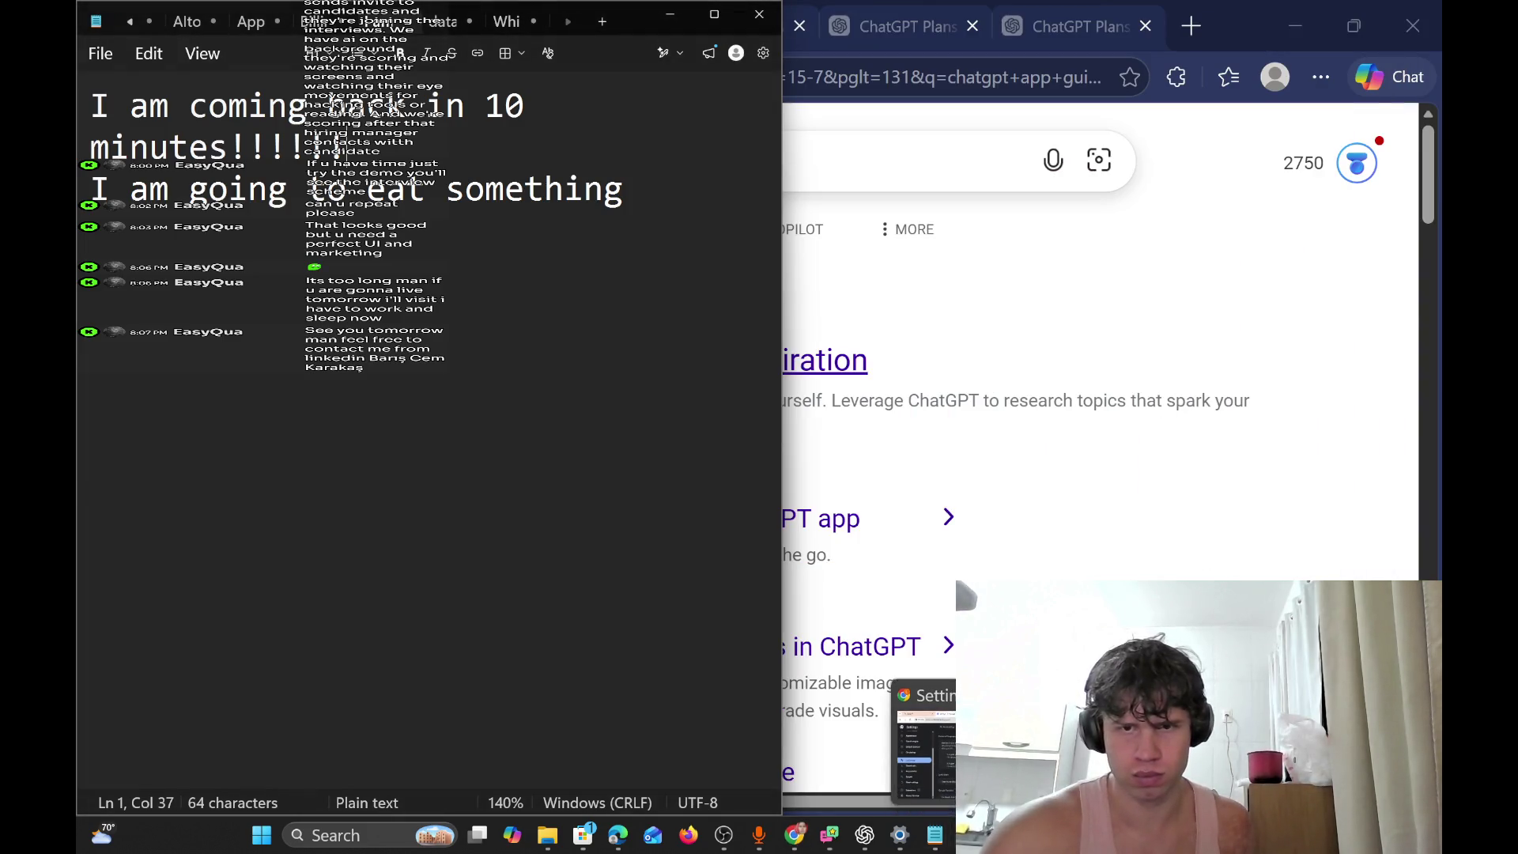
{"action": "mouse_move", "coordinate": [988, 751]}
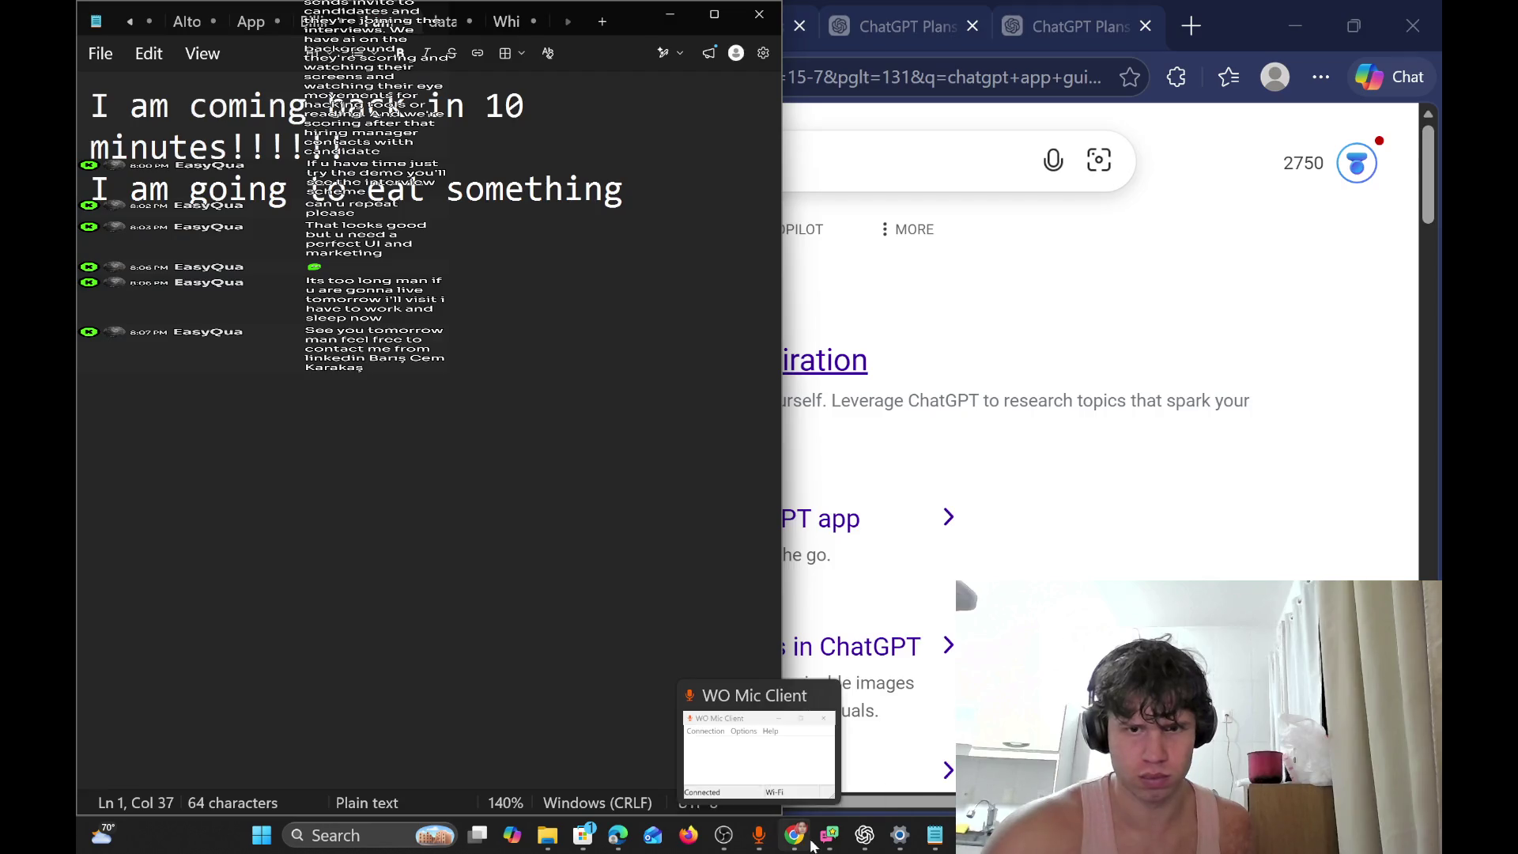
{"action": "mouse_move", "coordinate": [794, 834]}
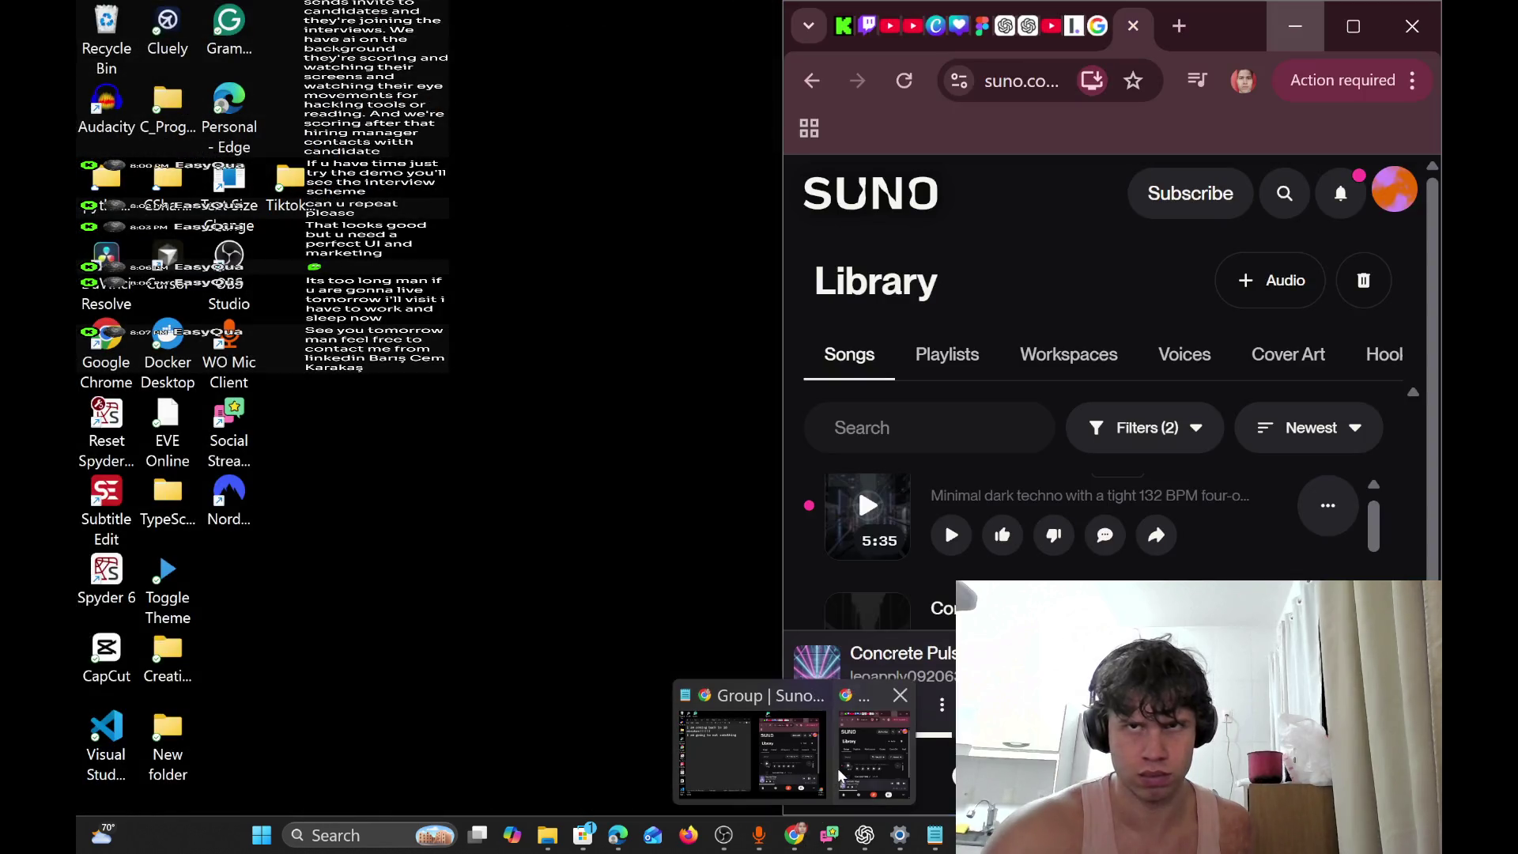
{"action": "left_click", "coordinate": [836, 781]}
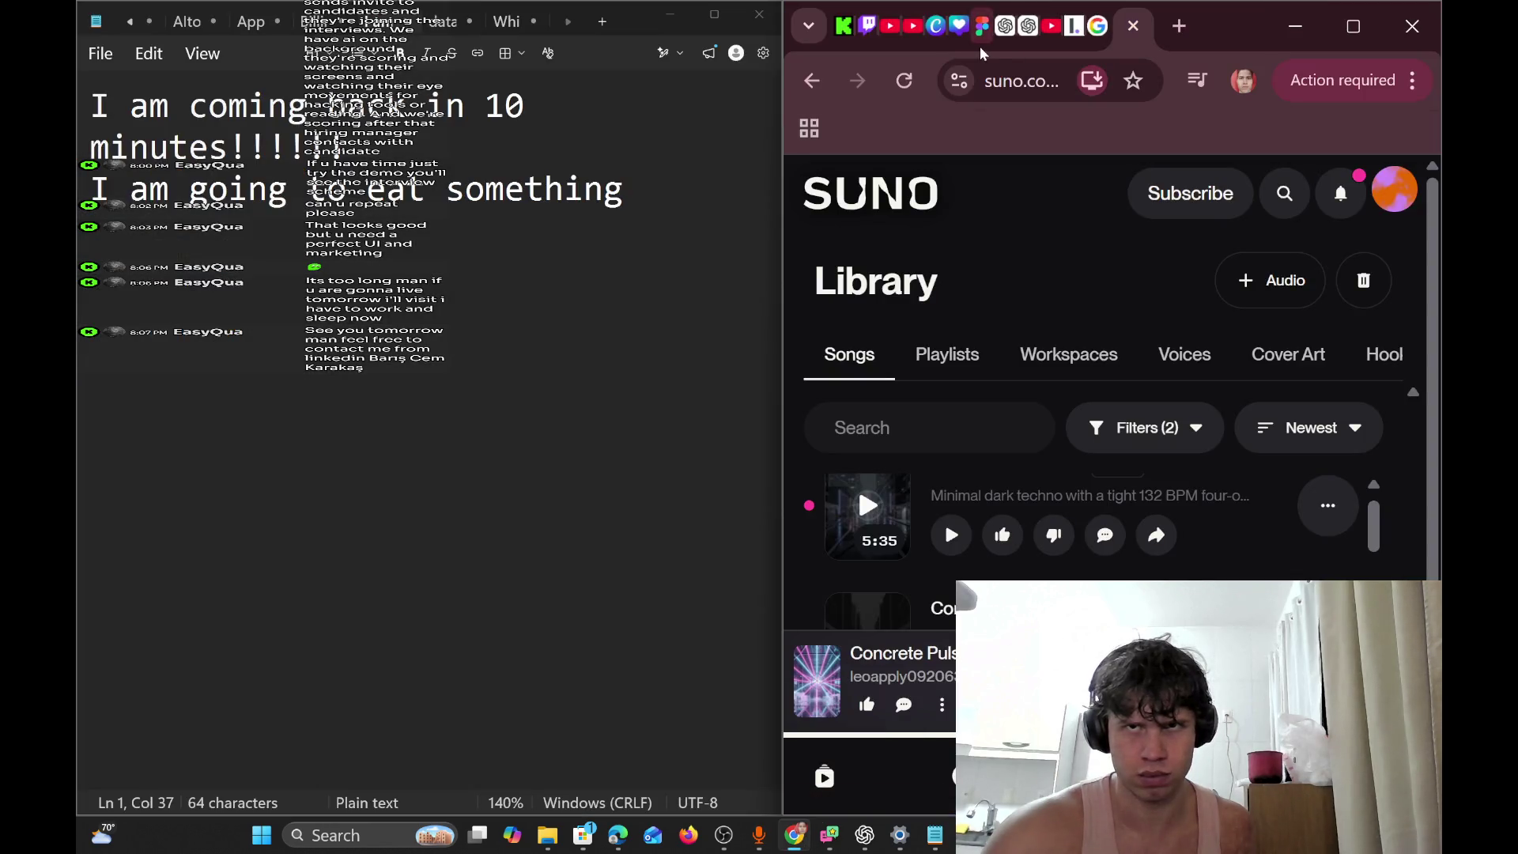
{"action": "left_click", "coordinate": [979, 34]}
{"action": "scroll", "coordinate": [1071, 353], "scroll_direction": "up", "scroll_amount": 3}
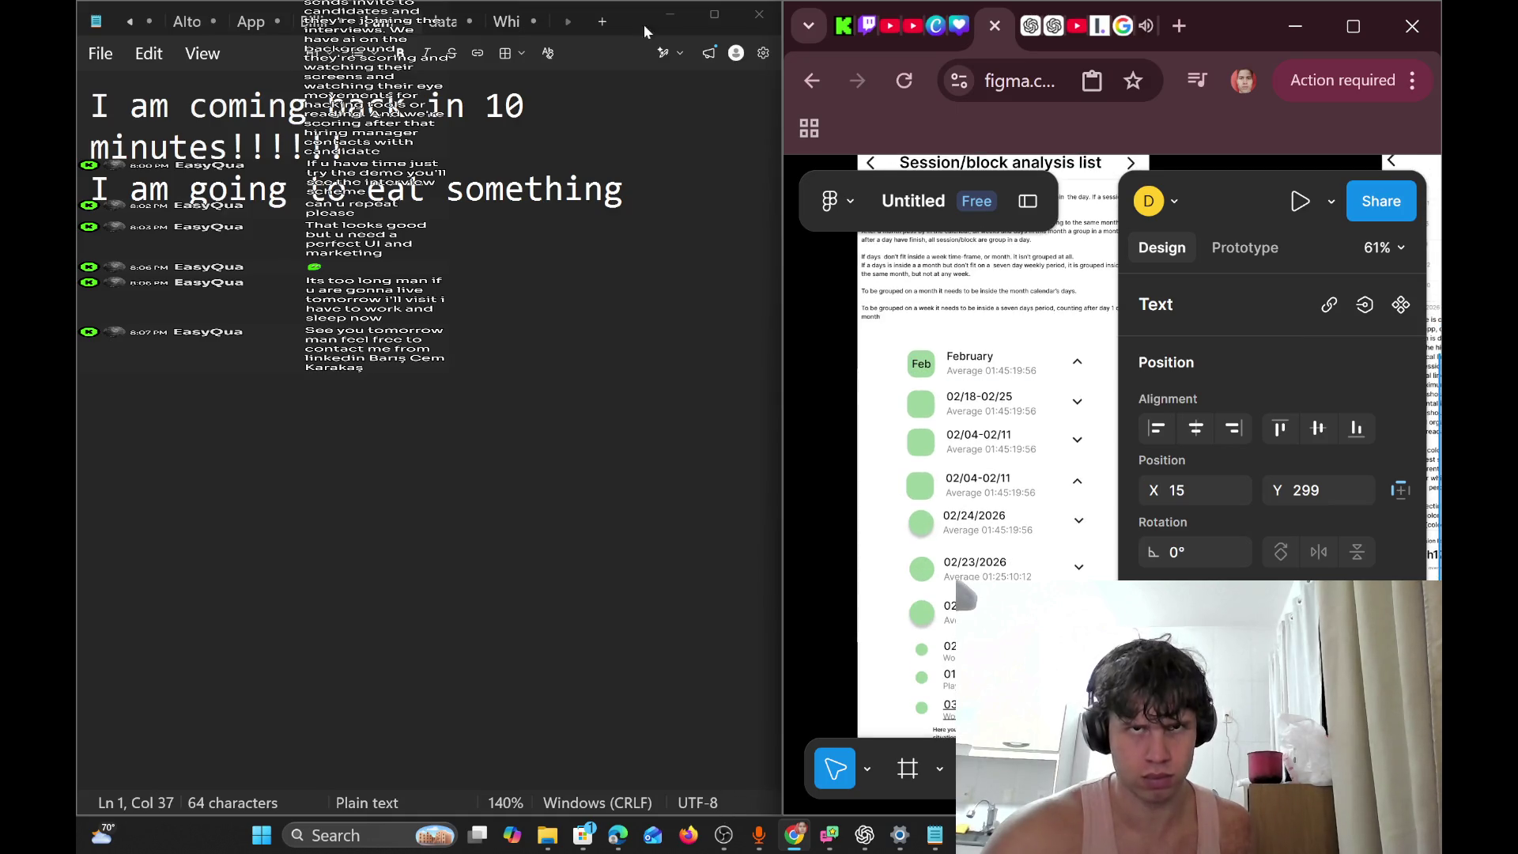
Step: Float Notepad as a small window, maximize Chrome, and bring the note in front
{"action": "mouse_move", "coordinate": [644, 26]}
{"action": "left_mouse_down"}
{"action": "mouse_move", "coordinate": [768, 21]}
{"action": "mouse_move", "coordinate": [941, 163]}
{"action": "left_mouse_up"}
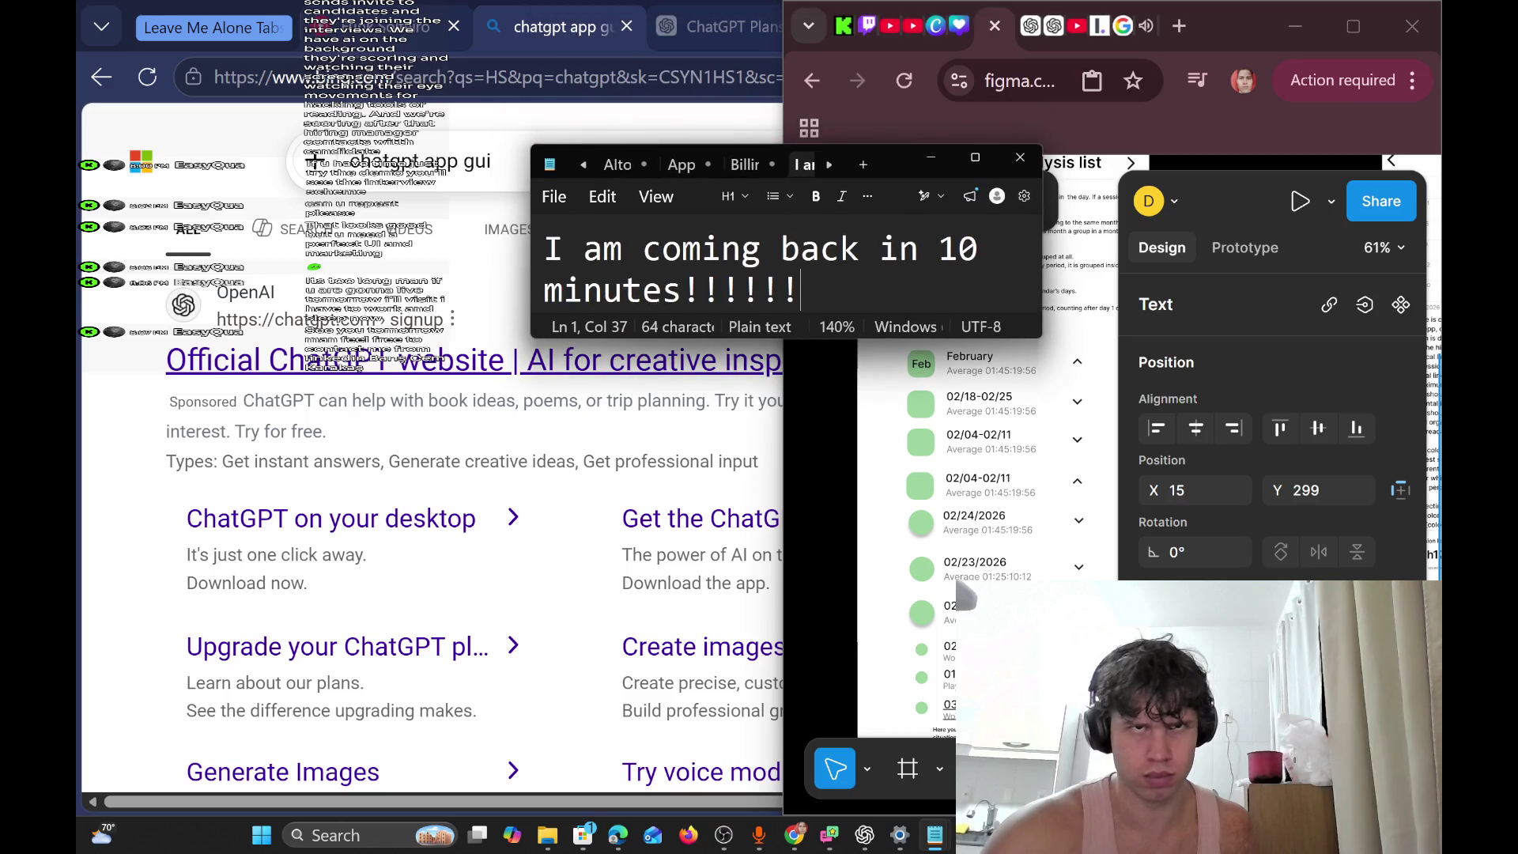
{"action": "mouse_move", "coordinate": [946, 846]}
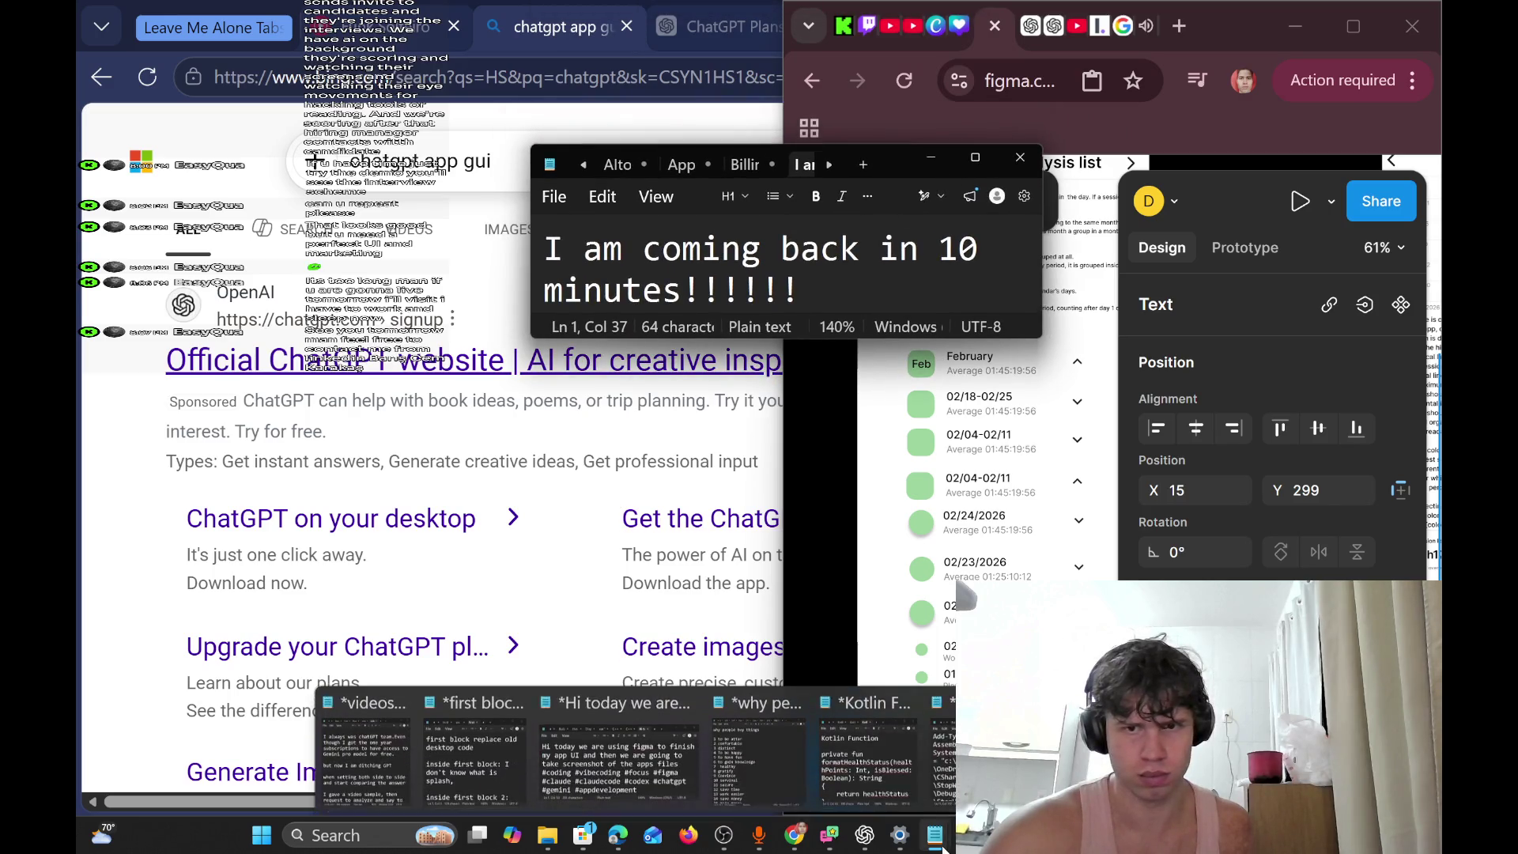
{"action": "mouse_move", "coordinate": [949, 764]}
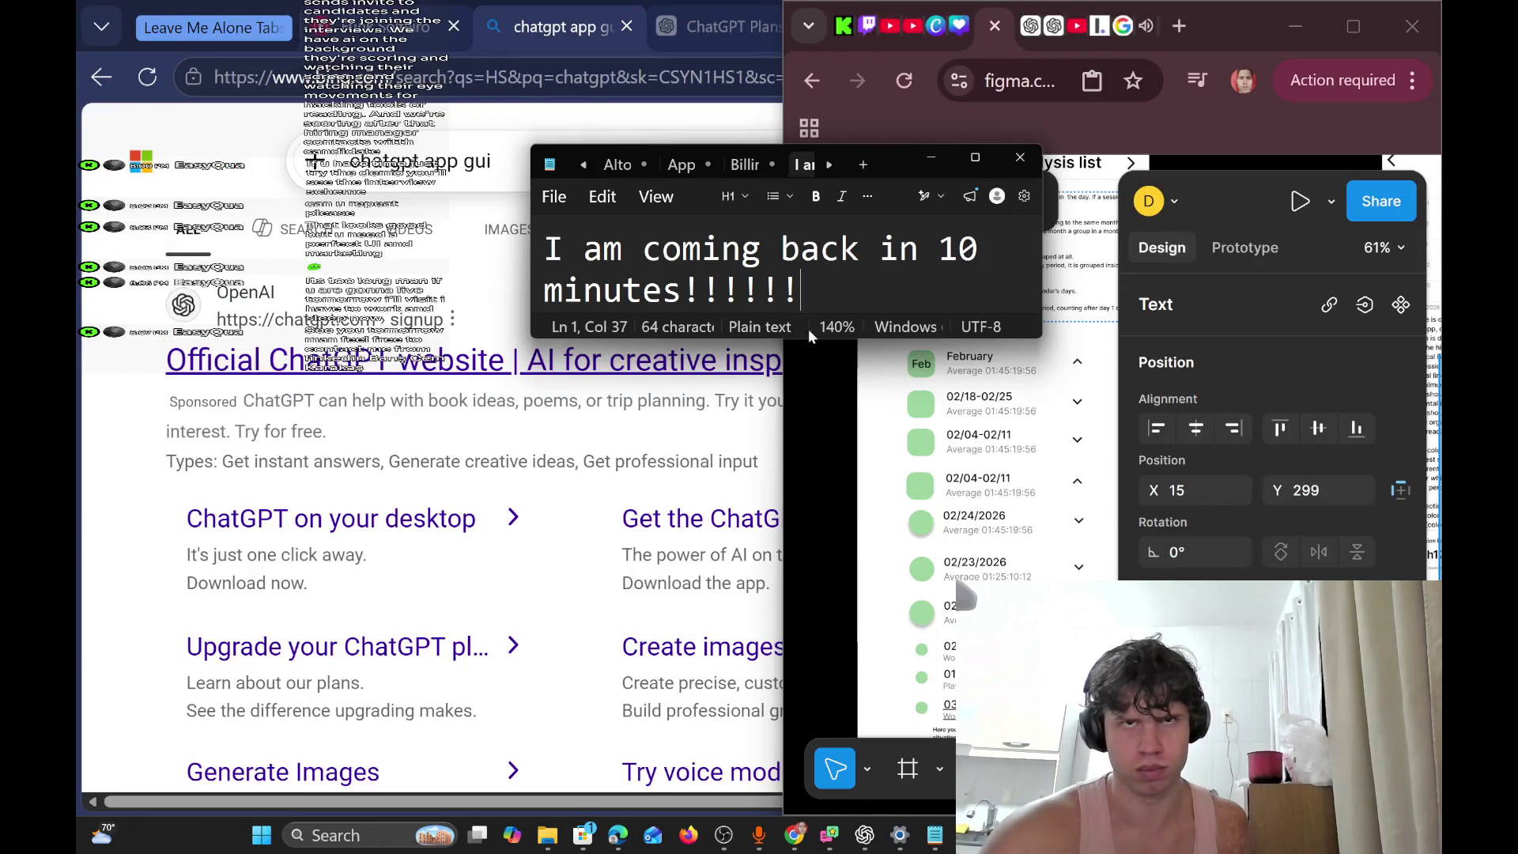
{"action": "left_click", "coordinate": [1354, 26]}
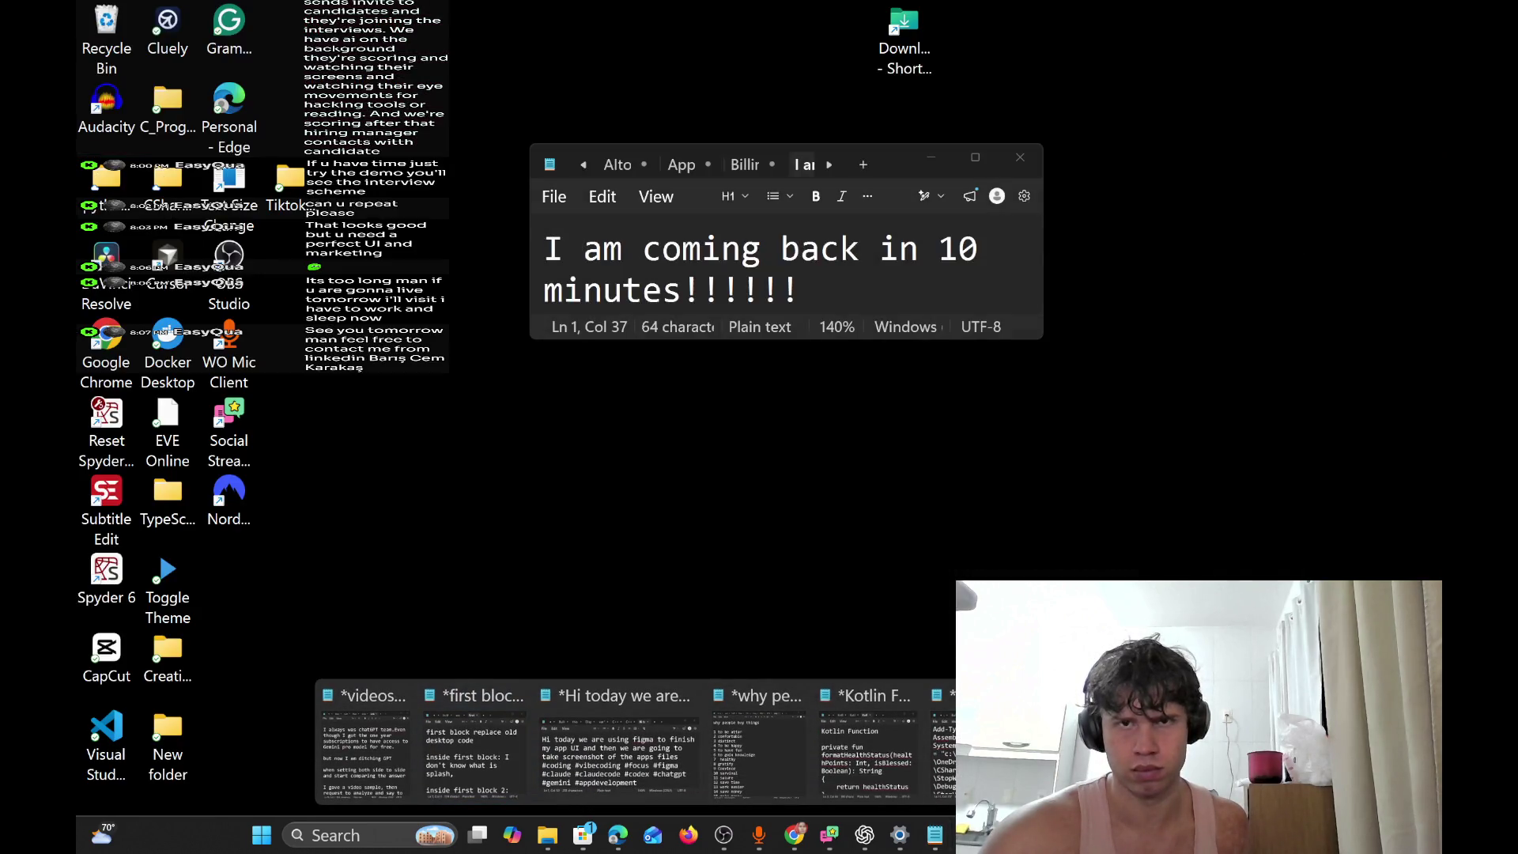
{"action": "left_click", "coordinate": [1107, 743]}
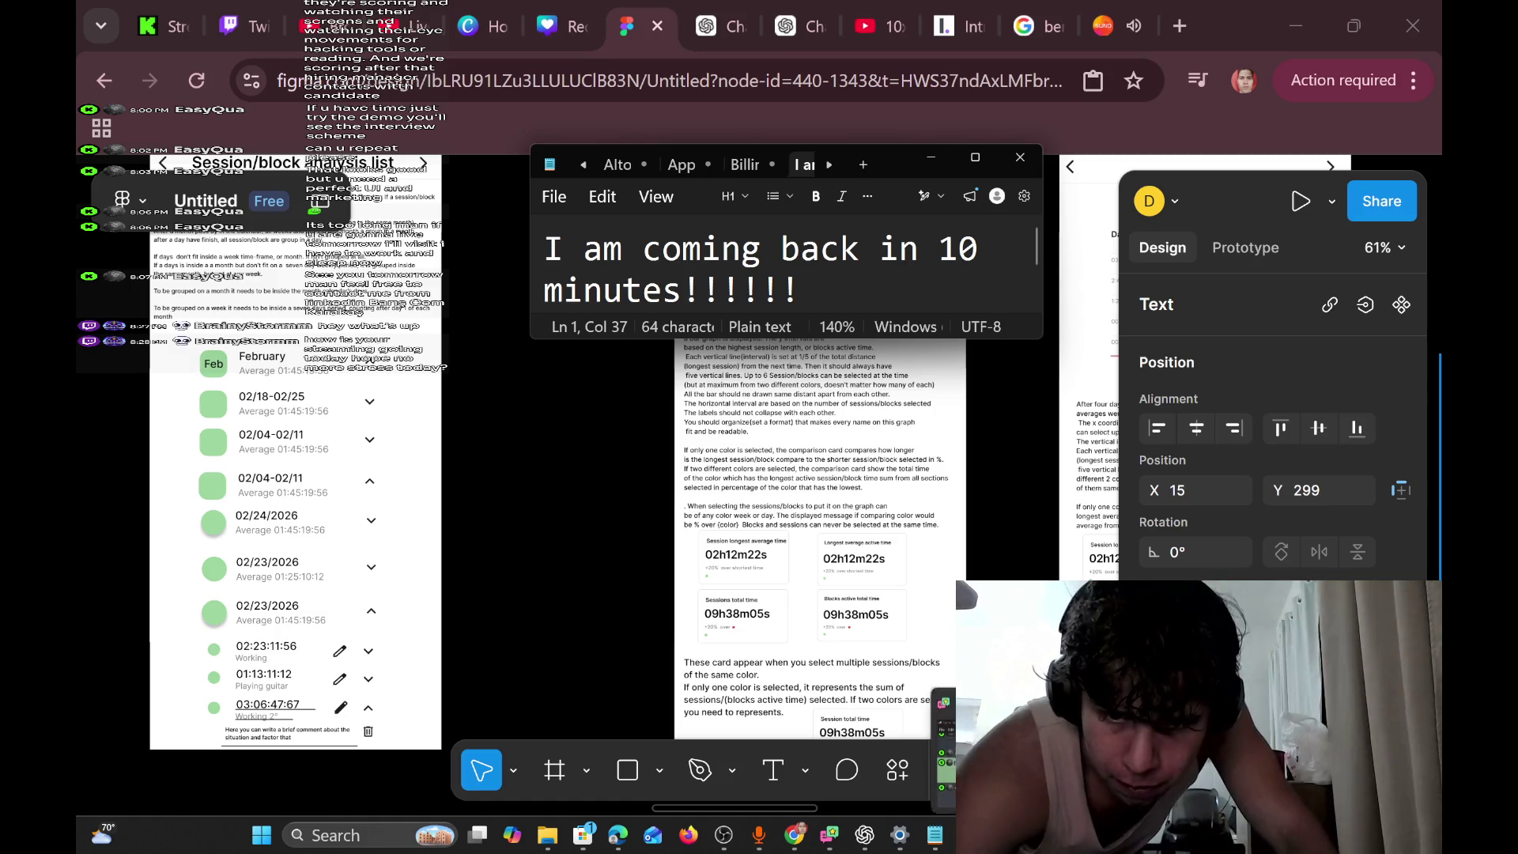
Step: Check the Social Stream dashboard and OBS, then minimize OBS and return to Figma
{"action": "key", "text": "alt+Tab"}
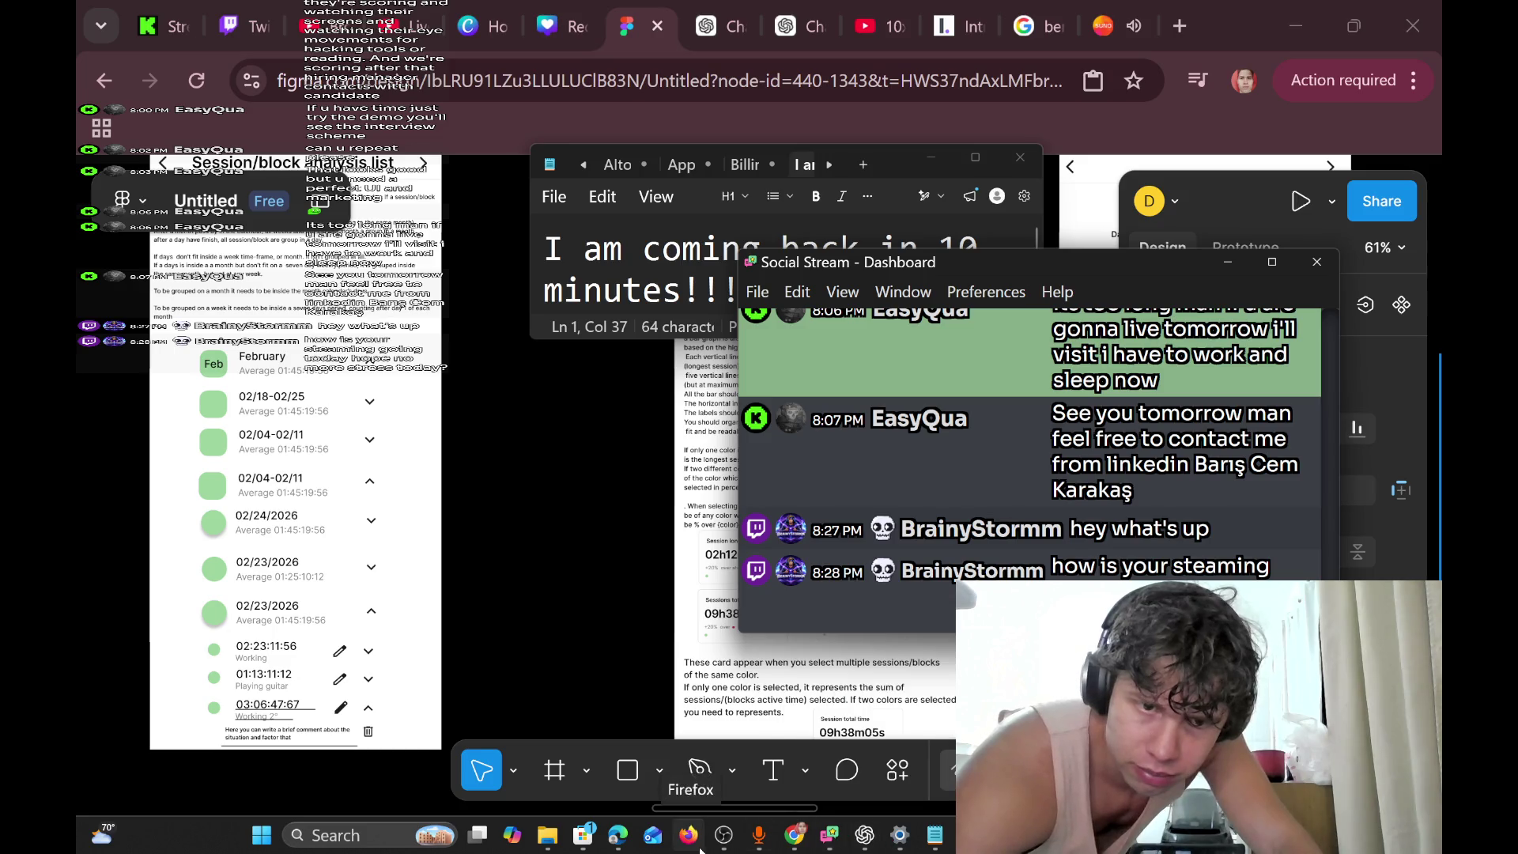
{"action": "mouse_move", "coordinate": [725, 837]}
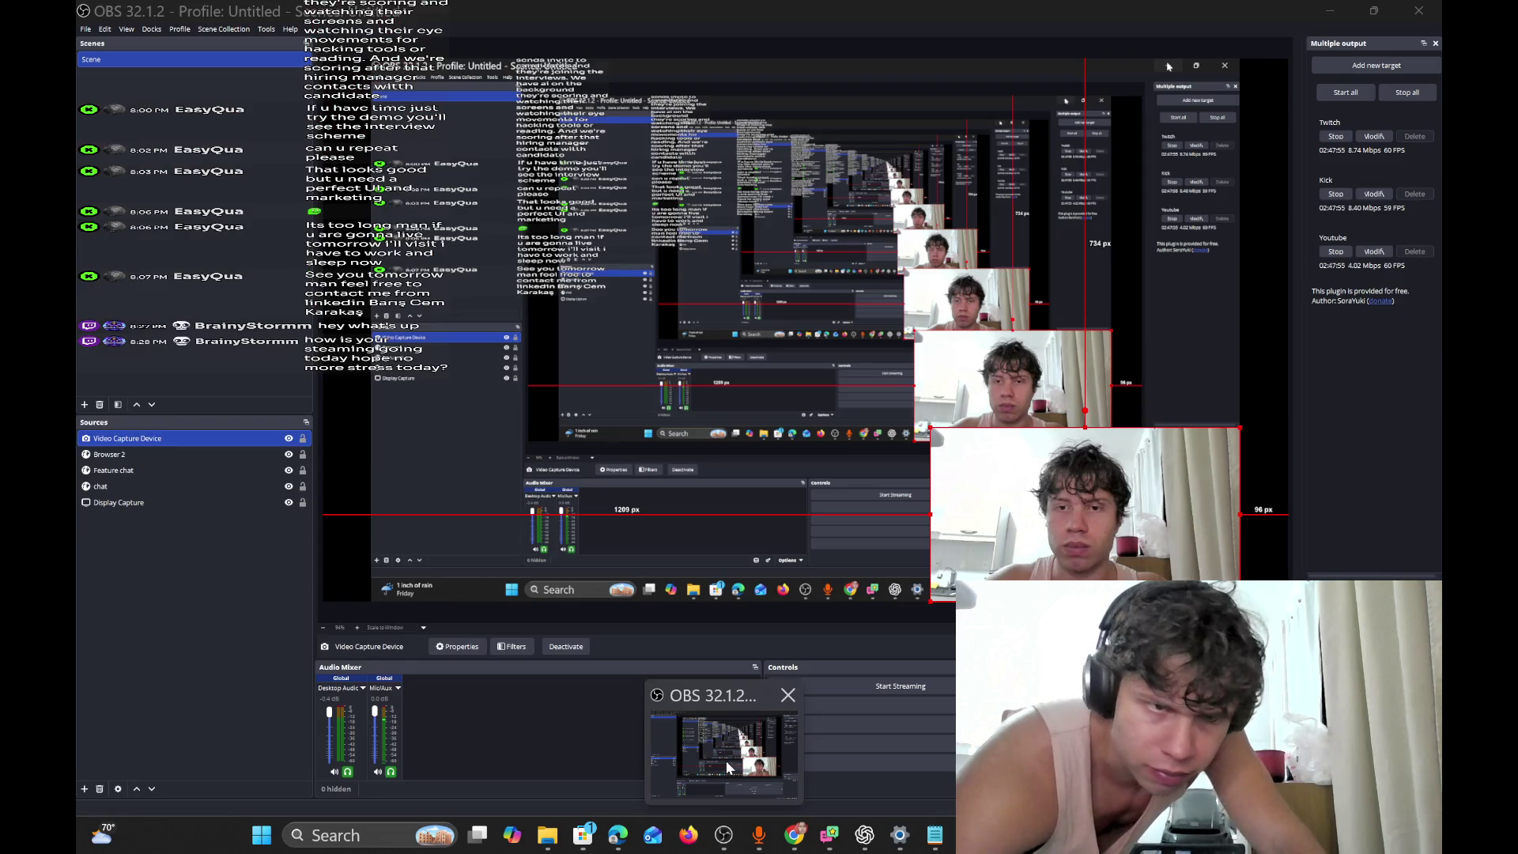
{"action": "left_click", "coordinate": [725, 761]}
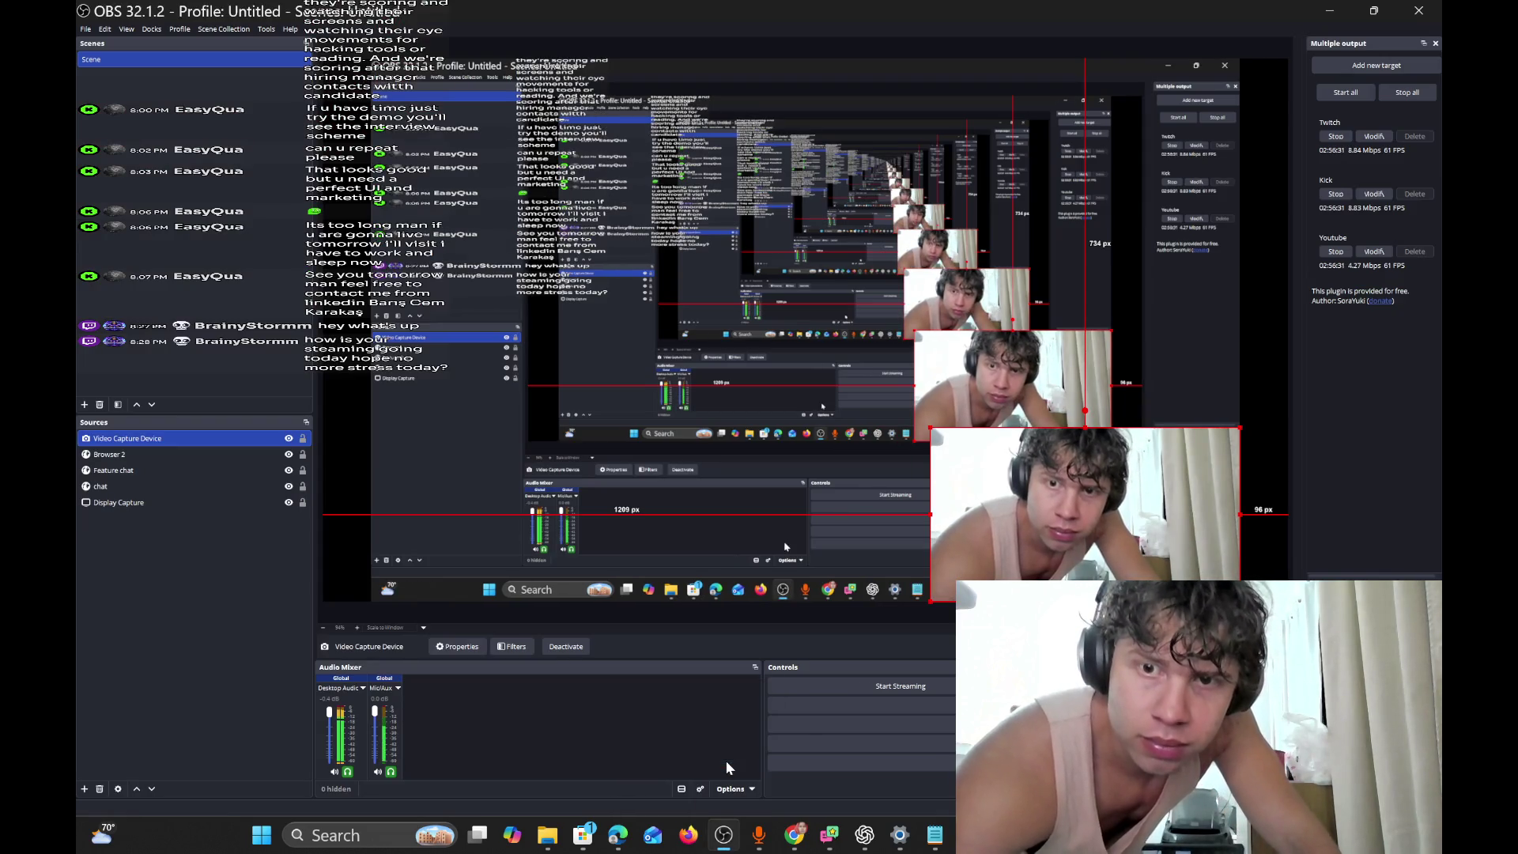
{"action": "left_click", "coordinate": [1317, 14]}
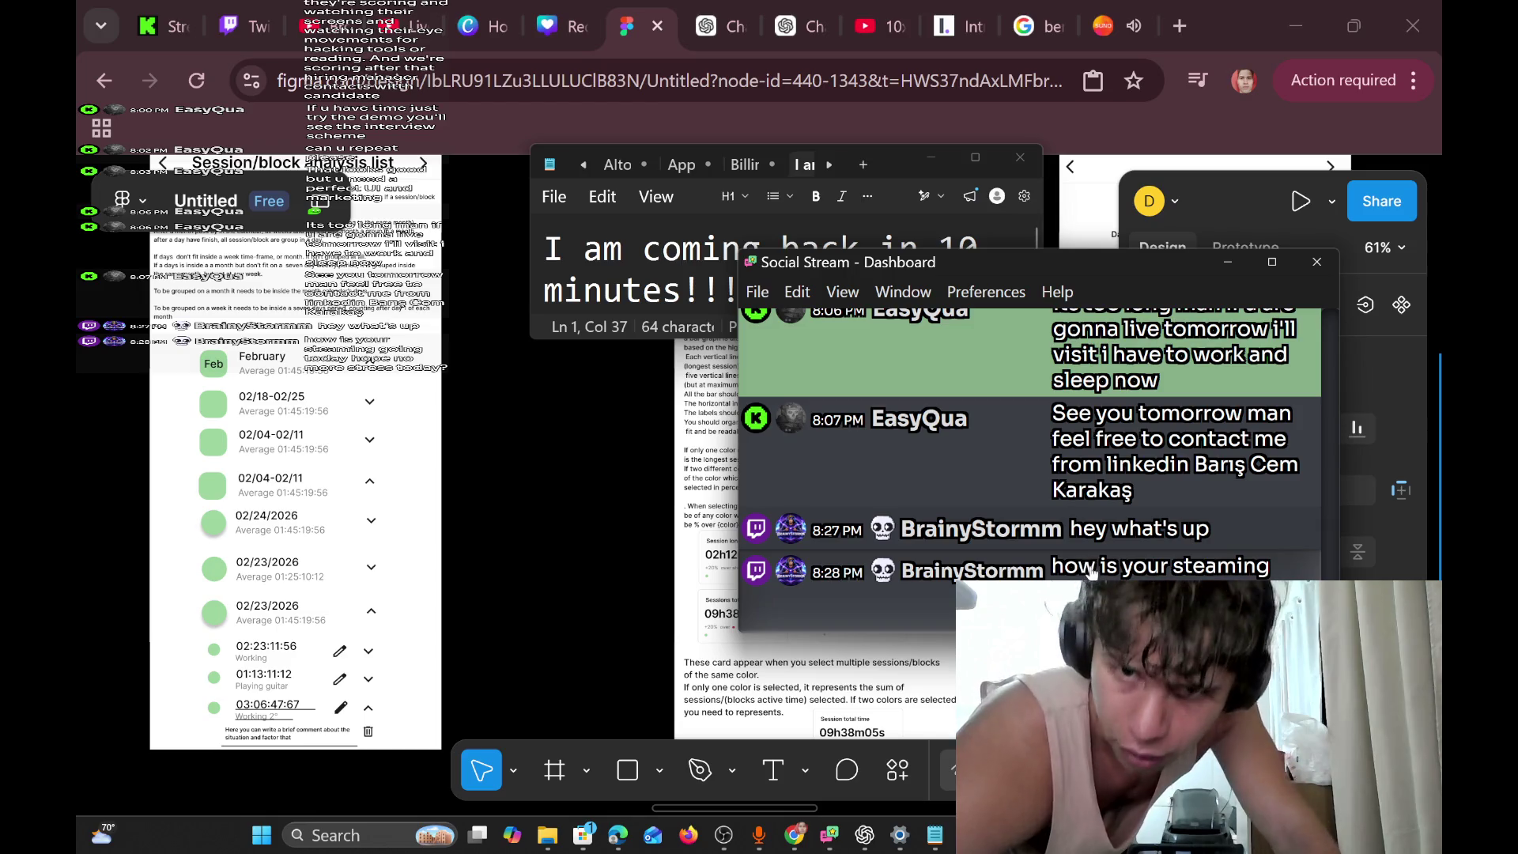
{"action": "left_click", "coordinate": [1220, 239]}
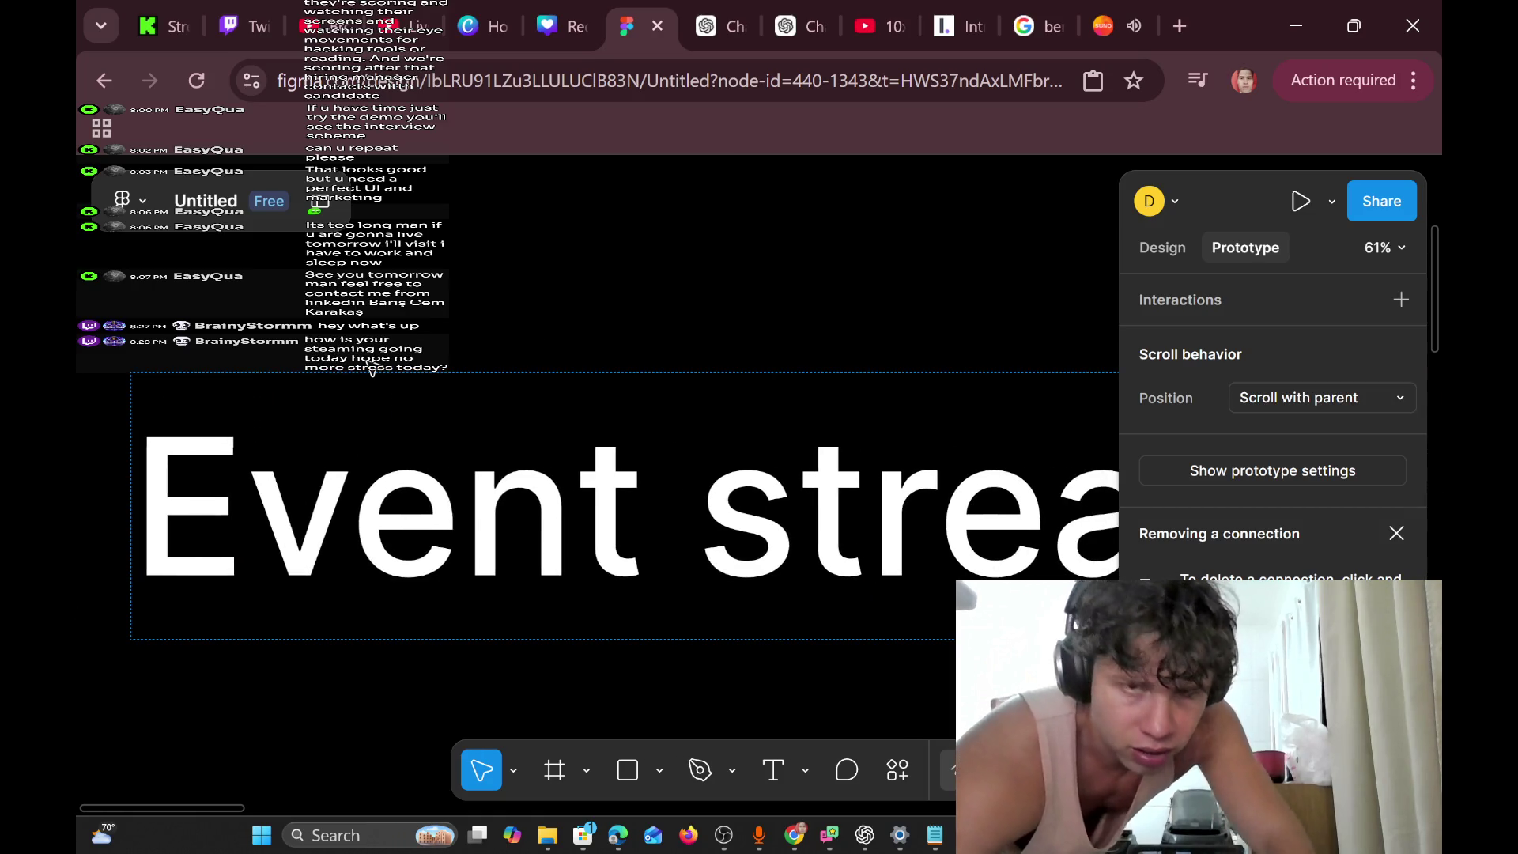
Step: Scroll the Figma canvas down toward the mobile timer-block frames
{"action": "scroll", "coordinate": [370, 363], "scroll_direction": "down", "scroll_amount": 5}
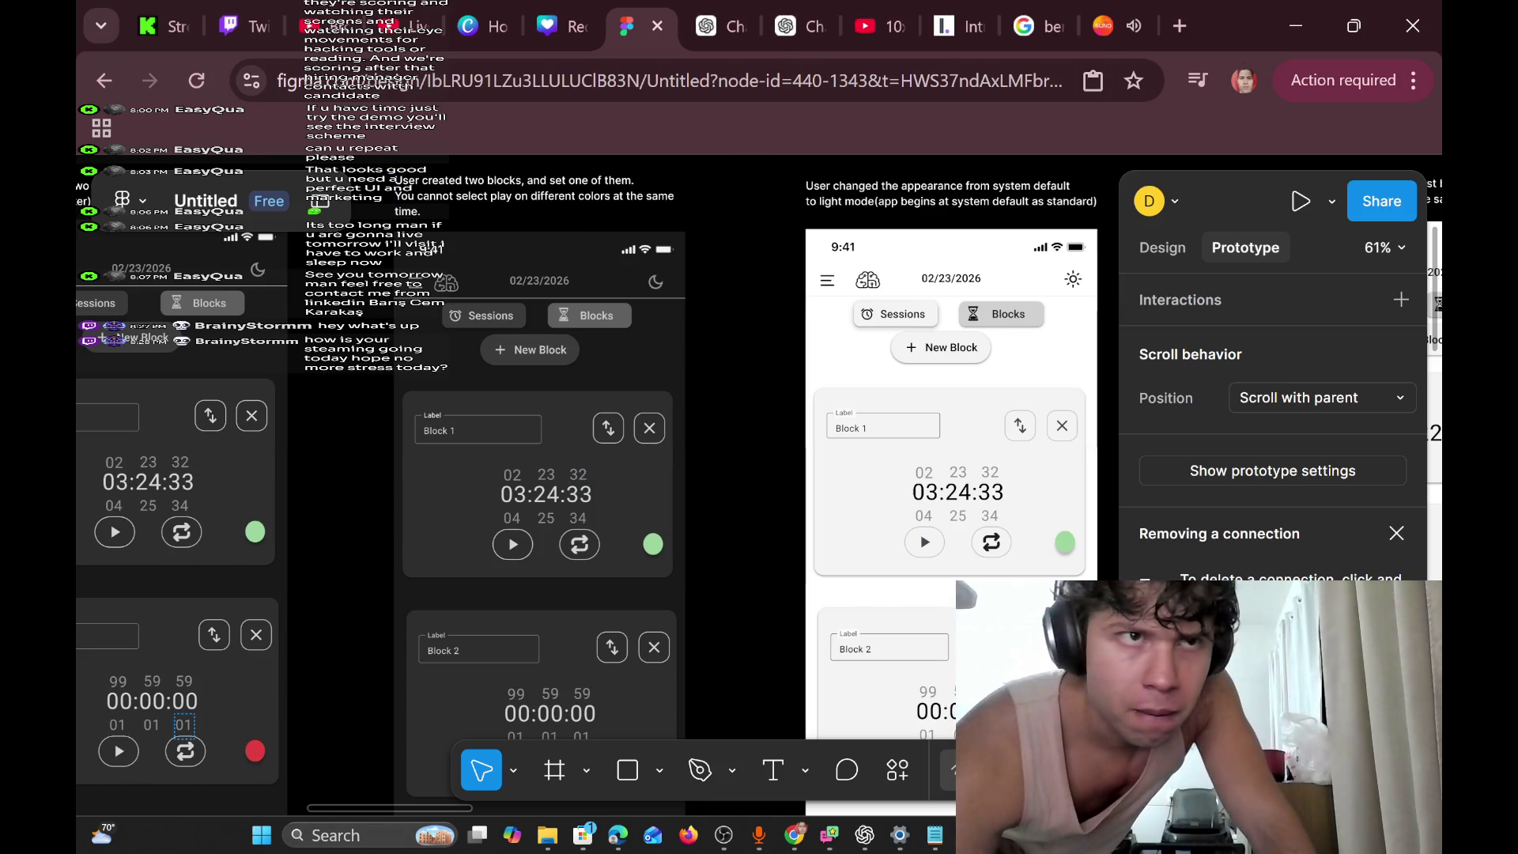
Step: Check the YouTube, Twitch and Kick stream pages and mute the Kick preview audio
{"action": "left_click", "coordinate": [422, 8]}
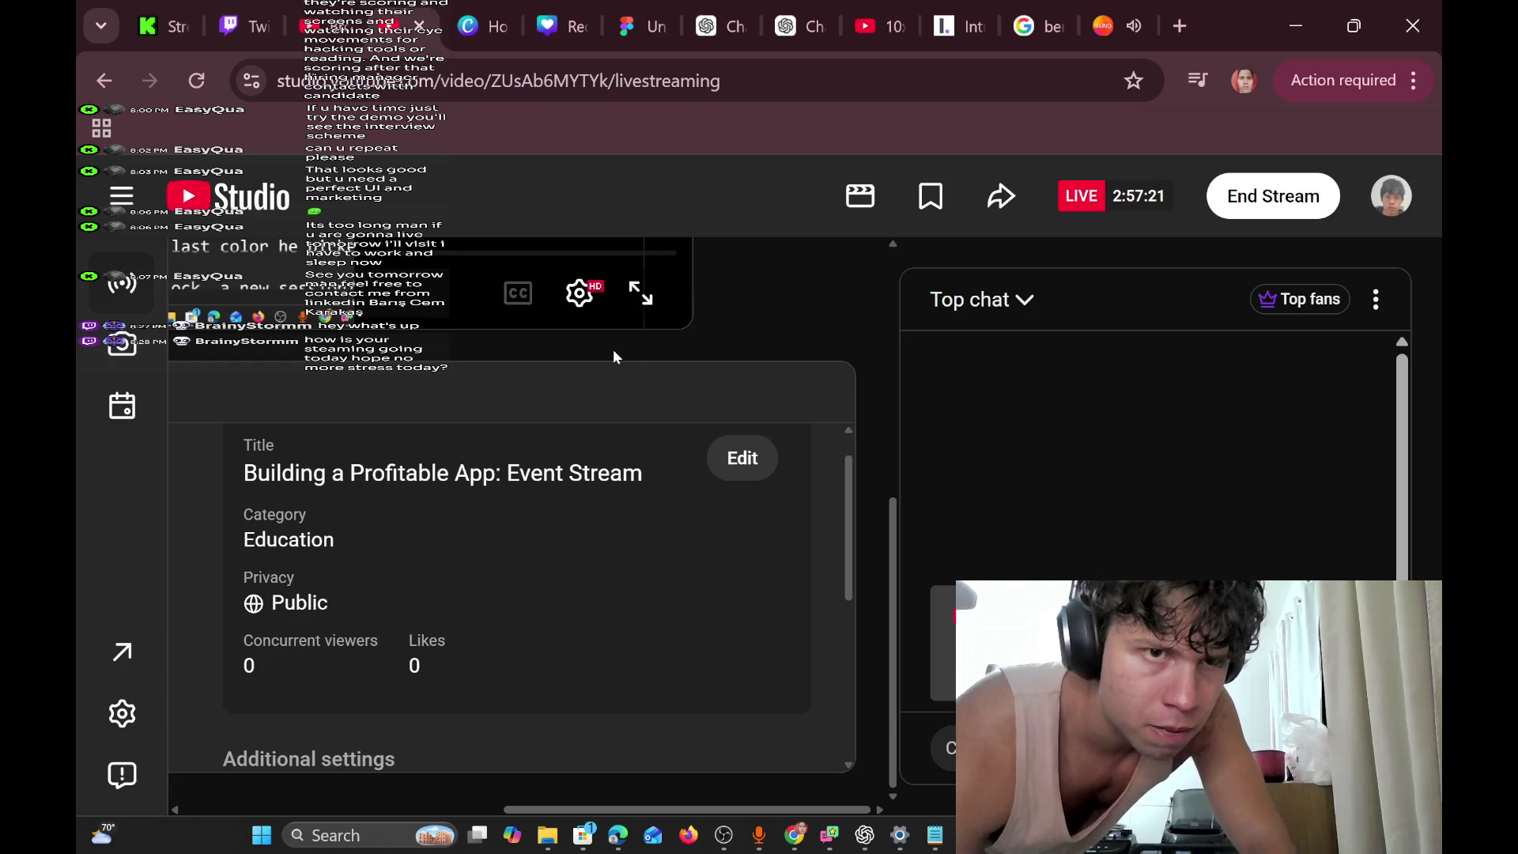
{"action": "left_click", "coordinate": [254, 26]}
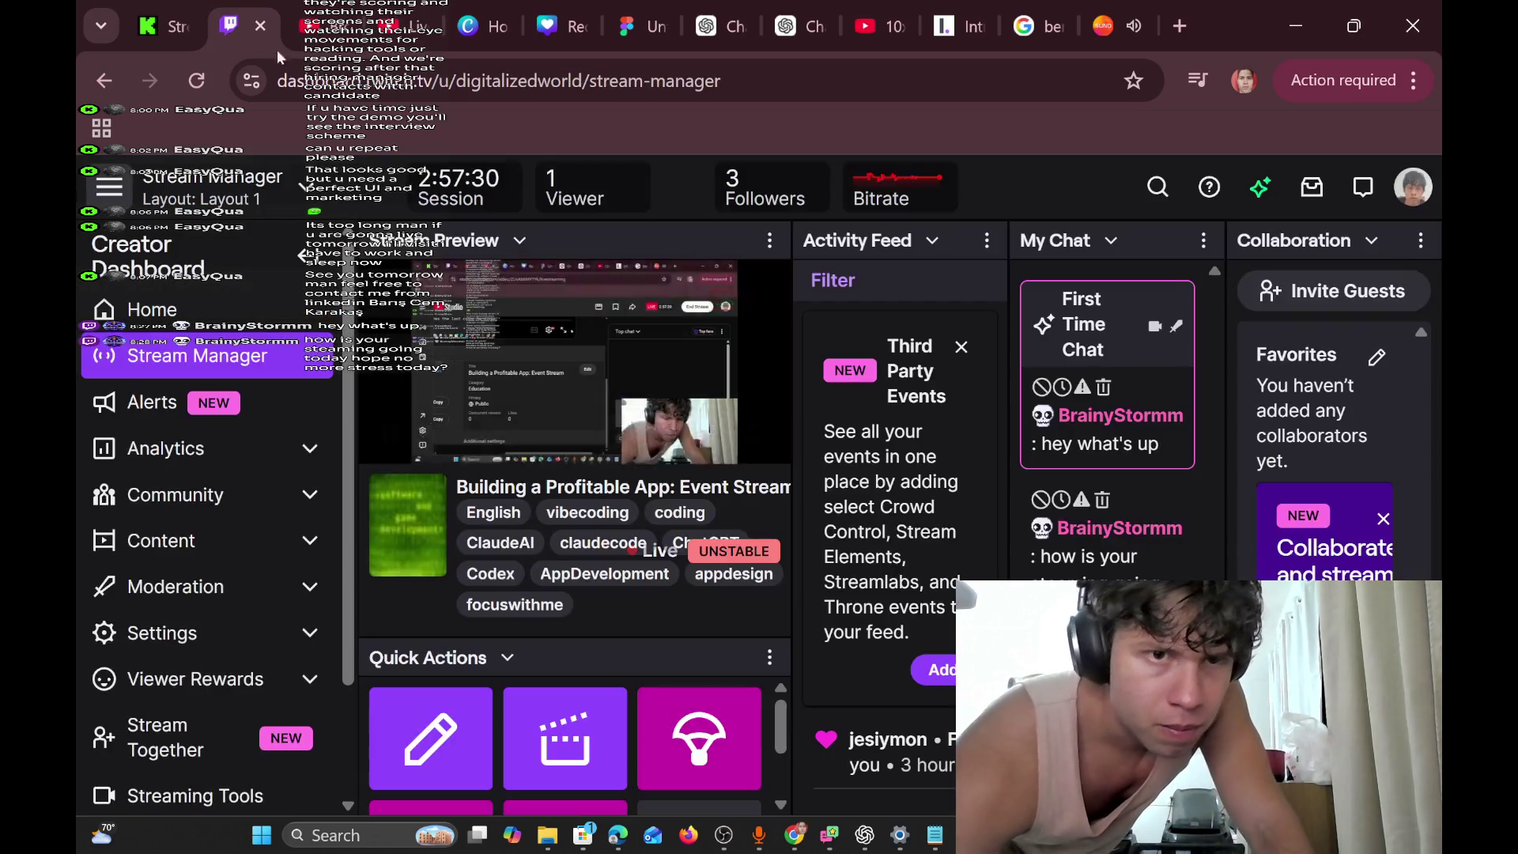
{"action": "left_click", "coordinate": [160, 12]}
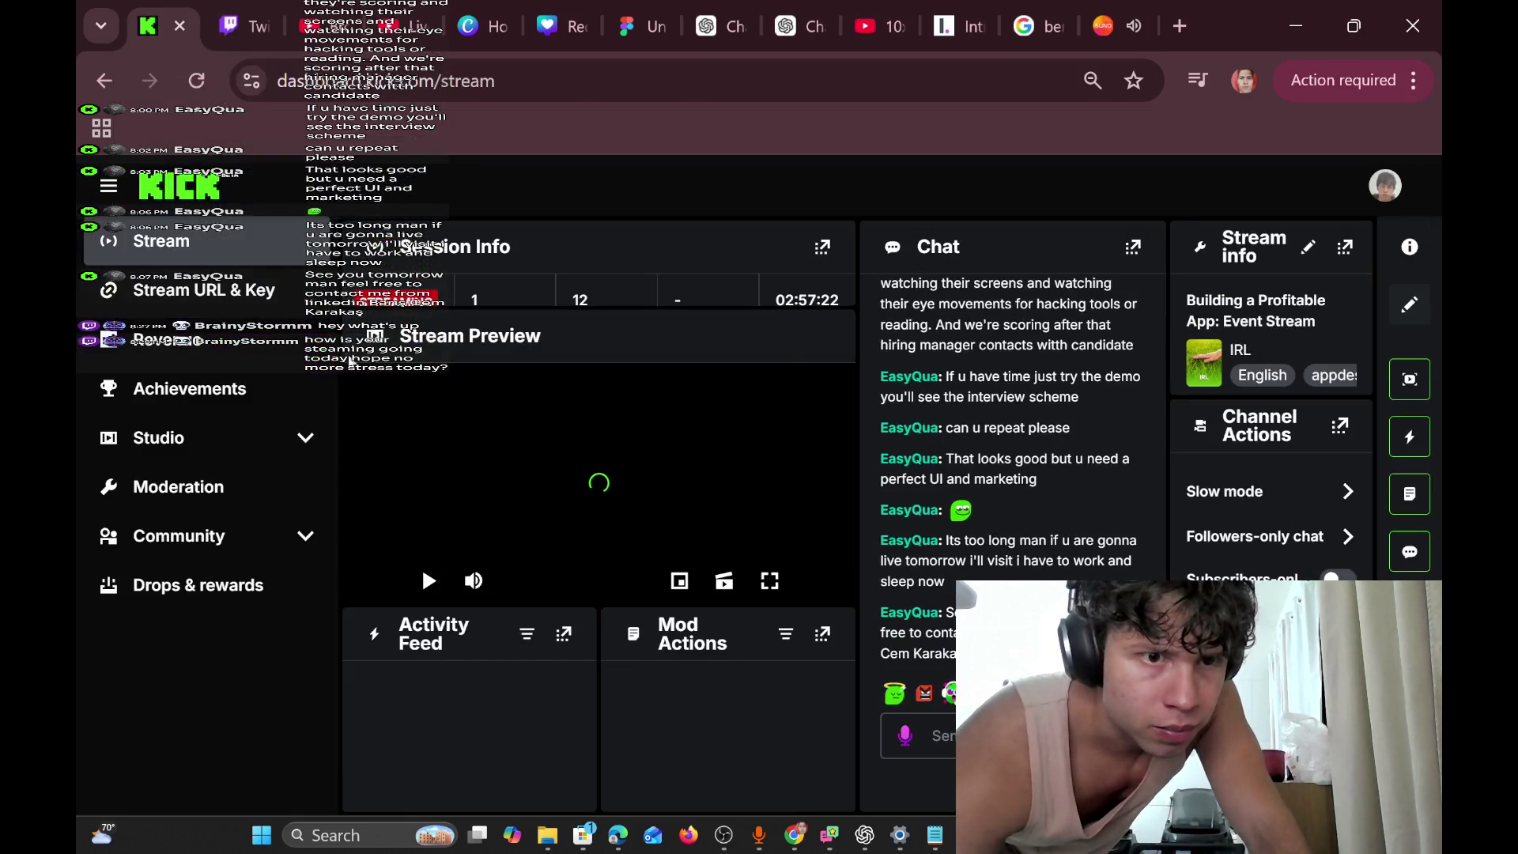
{"action": "left_click", "coordinate": [473, 581]}
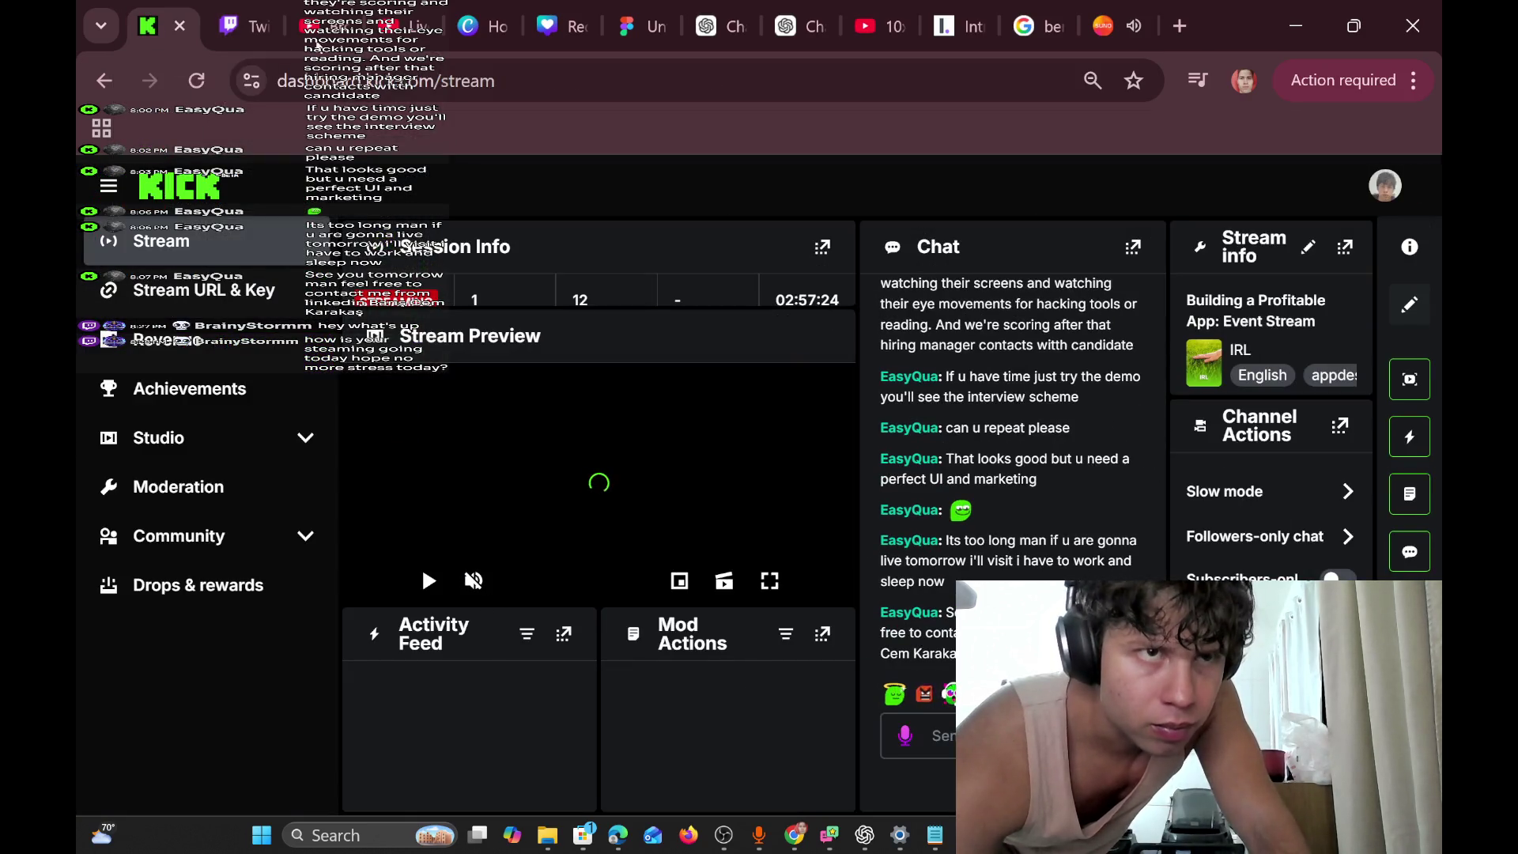
{"action": "left_click", "coordinate": [325, 11]}
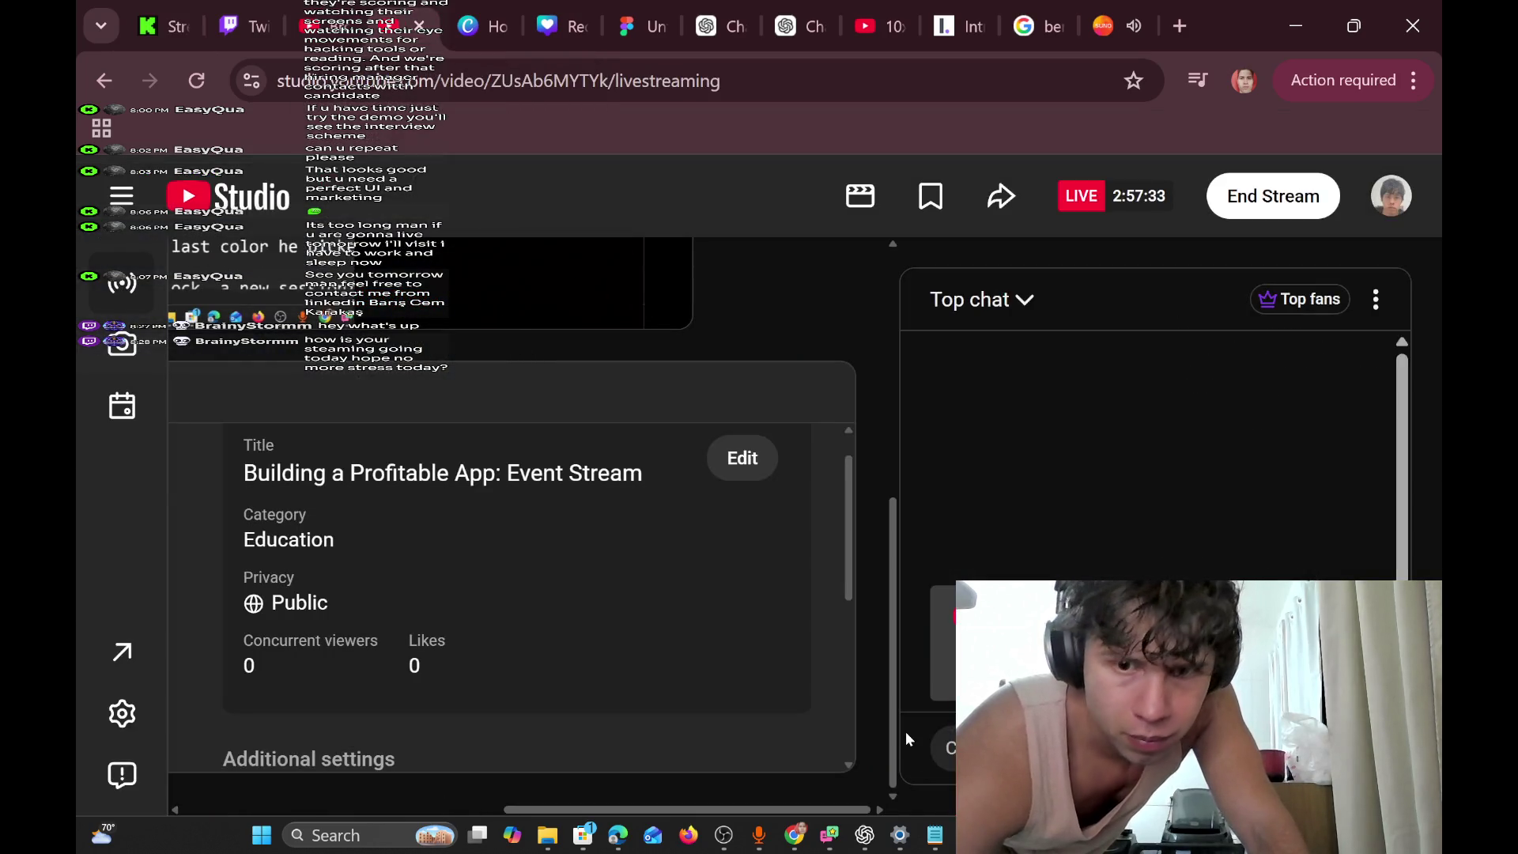
Step: Turn off OBS Desktop Audio monitoring, minimize OBS, and return to the Figma tab
{"action": "mouse_move", "coordinate": [724, 835]}
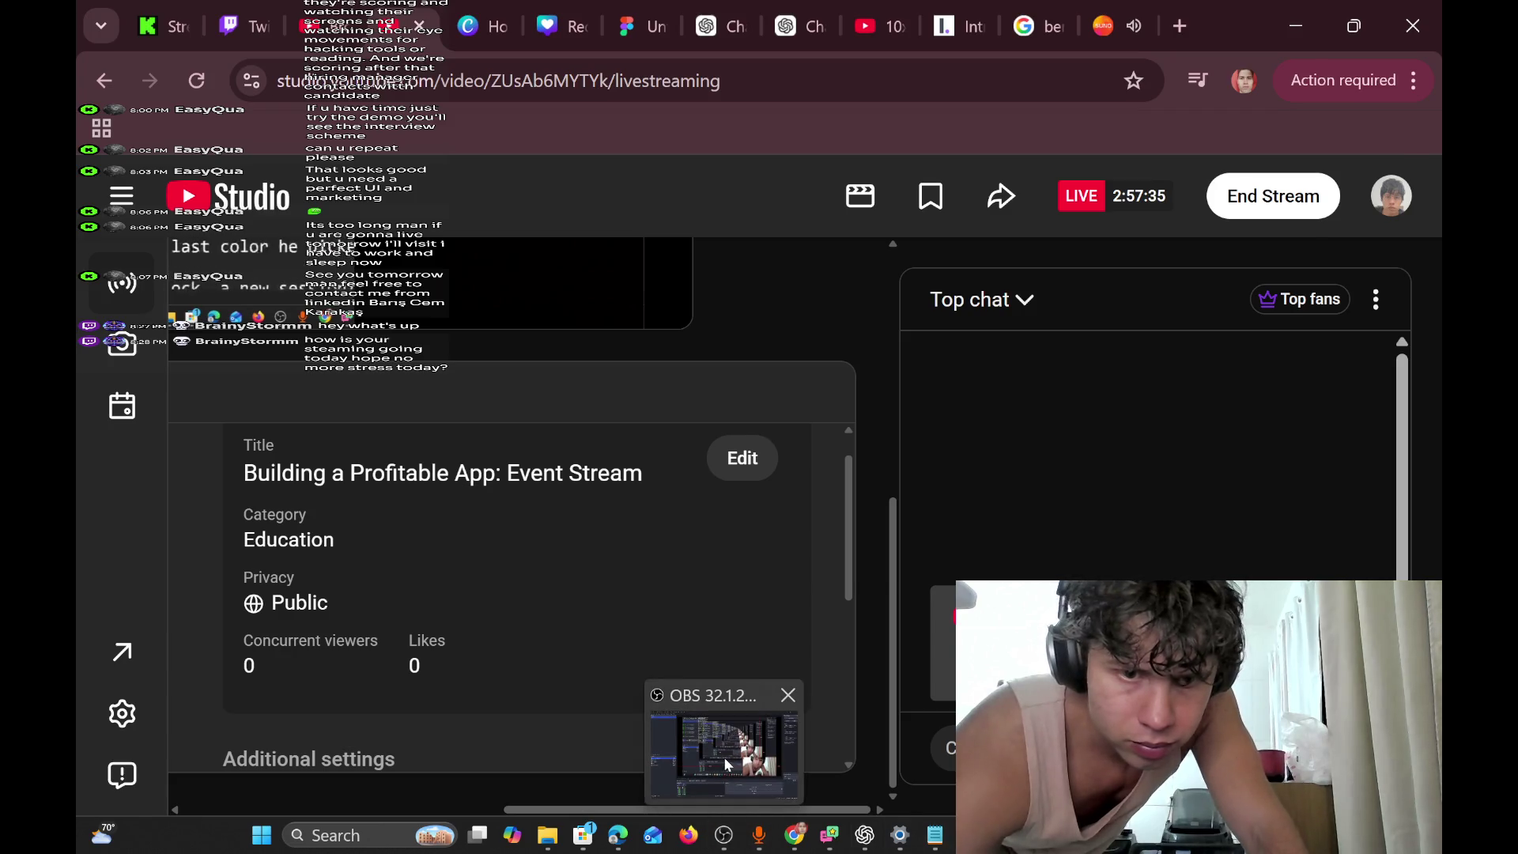
{"action": "left_click", "coordinate": [727, 764]}
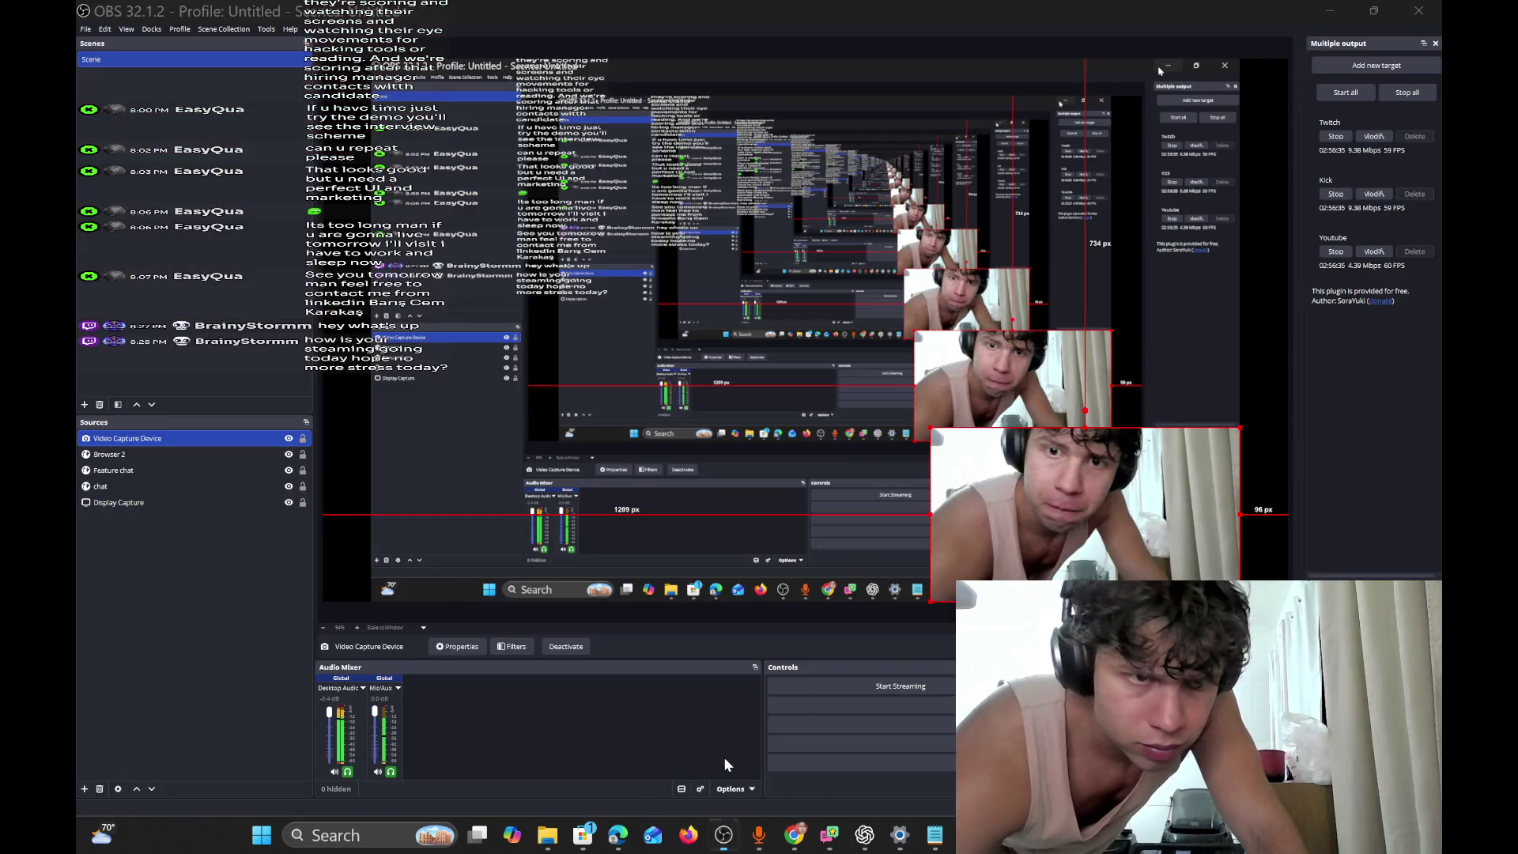
{"action": "left_click", "coordinate": [353, 777]}
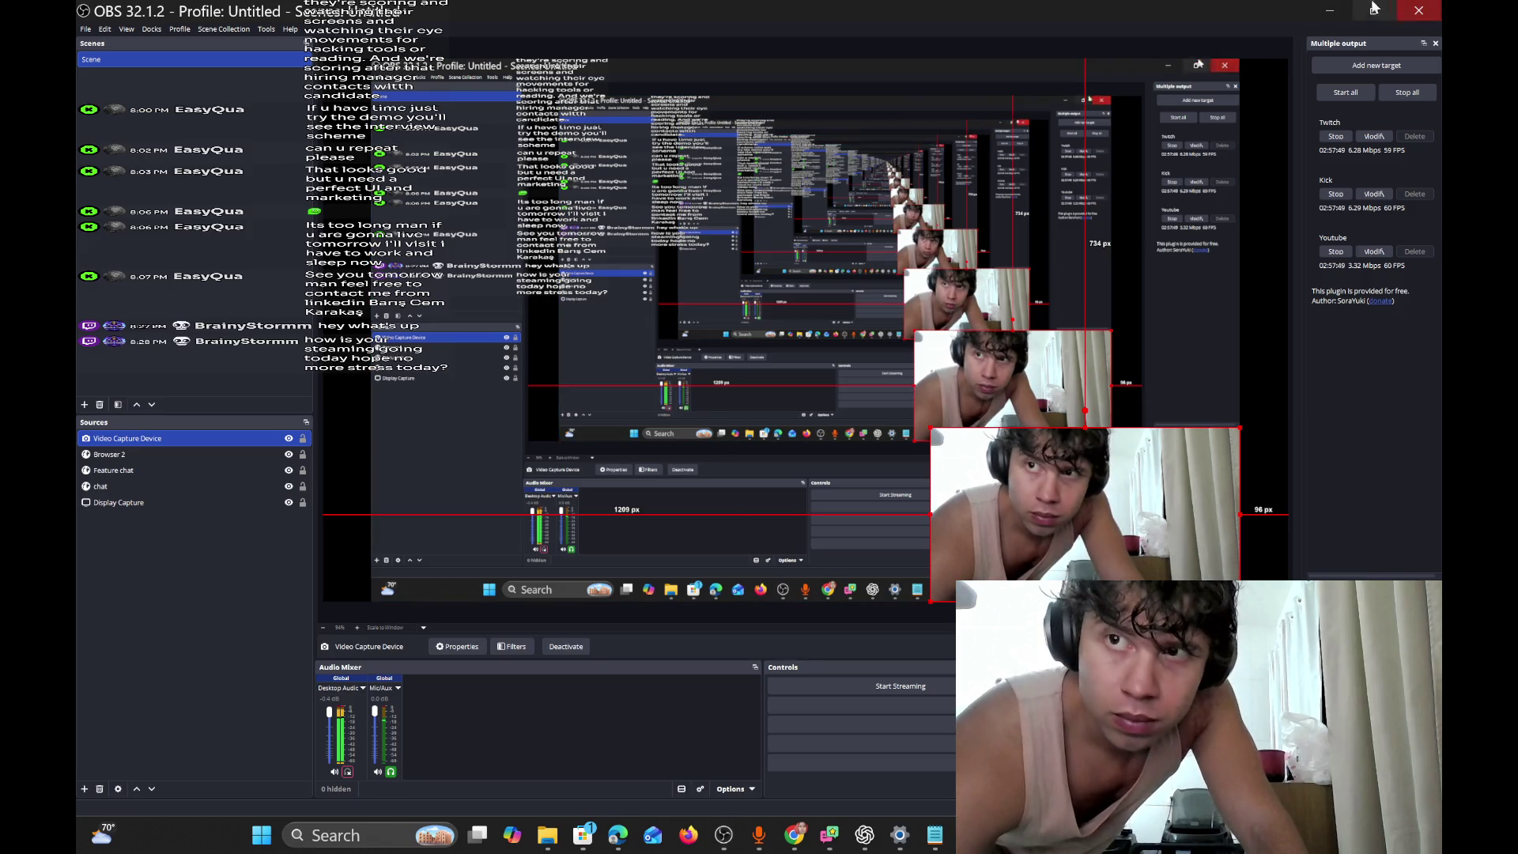
{"action": "left_click", "coordinate": [1331, 9]}
{"action": "mouse_move", "coordinate": [1338, 7]}
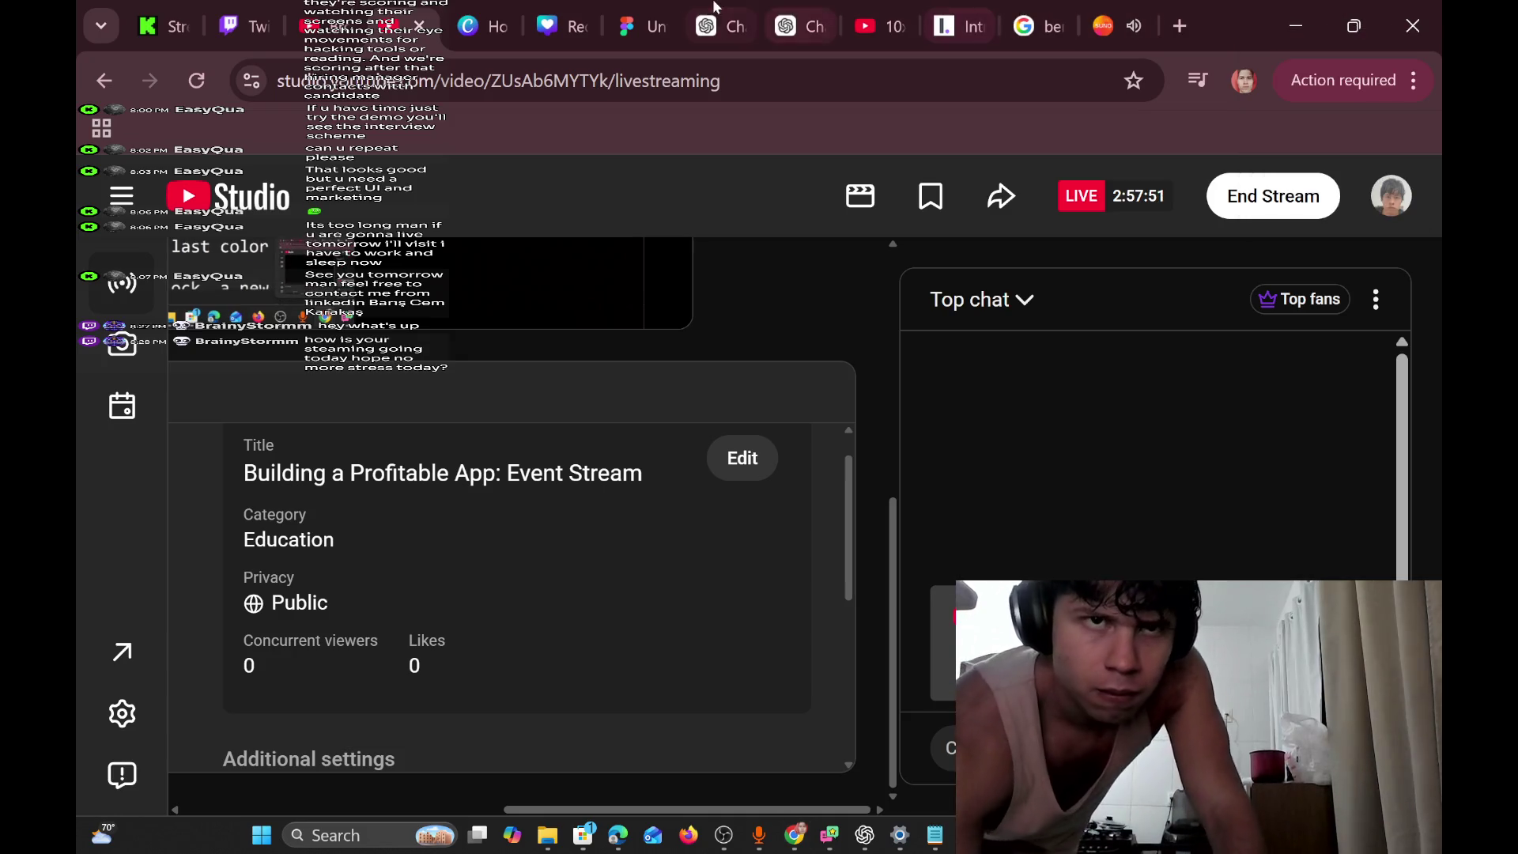
{"action": "left_click", "coordinate": [637, 26]}
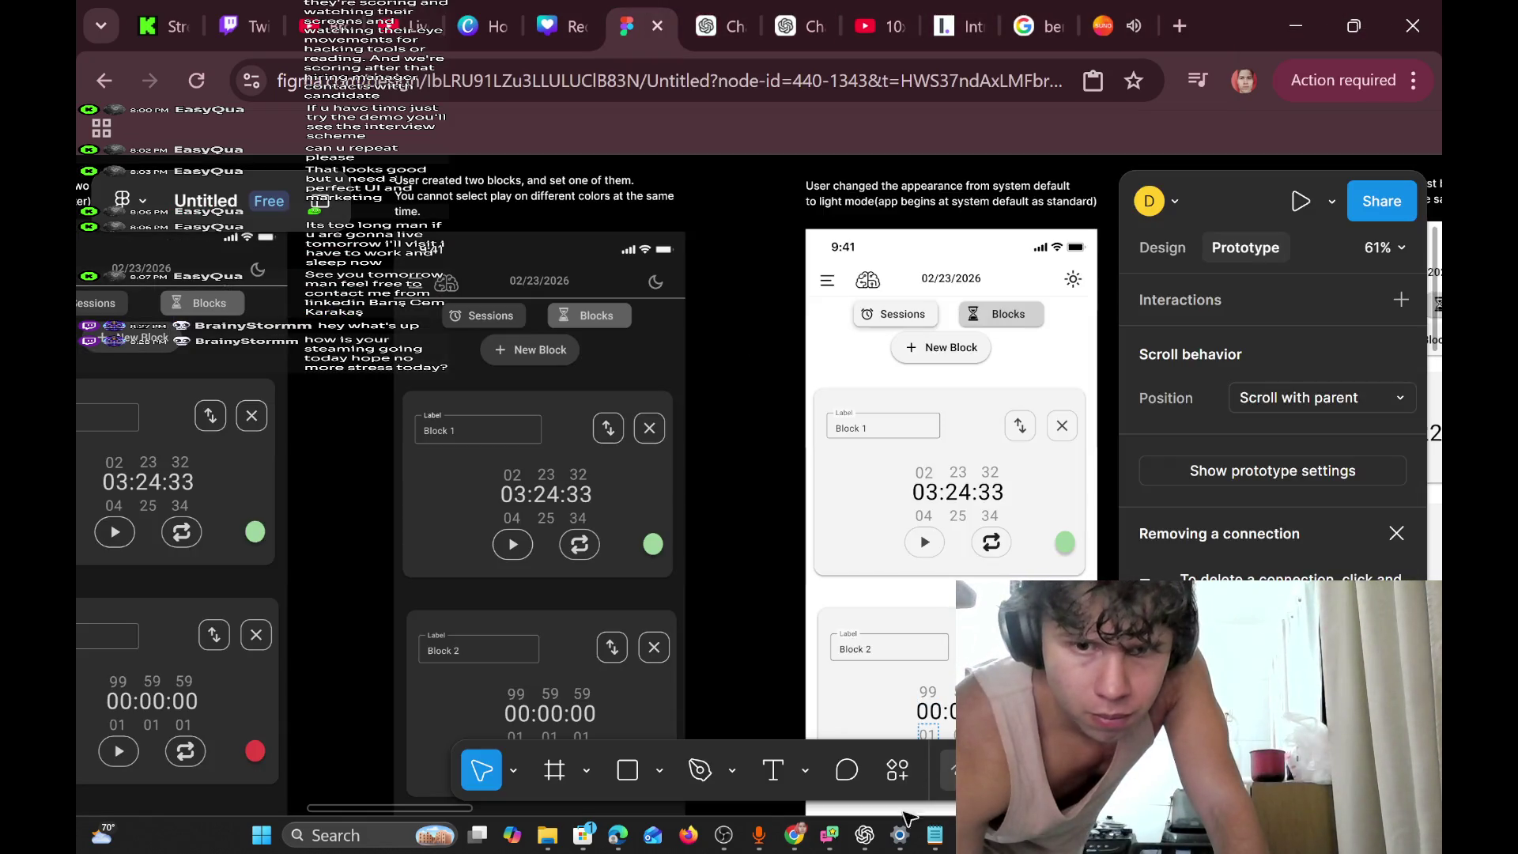
Step: Bring the 'I am coming back in 10 minutes' Notepad window to the front
{"action": "mouse_move", "coordinate": [934, 836]}
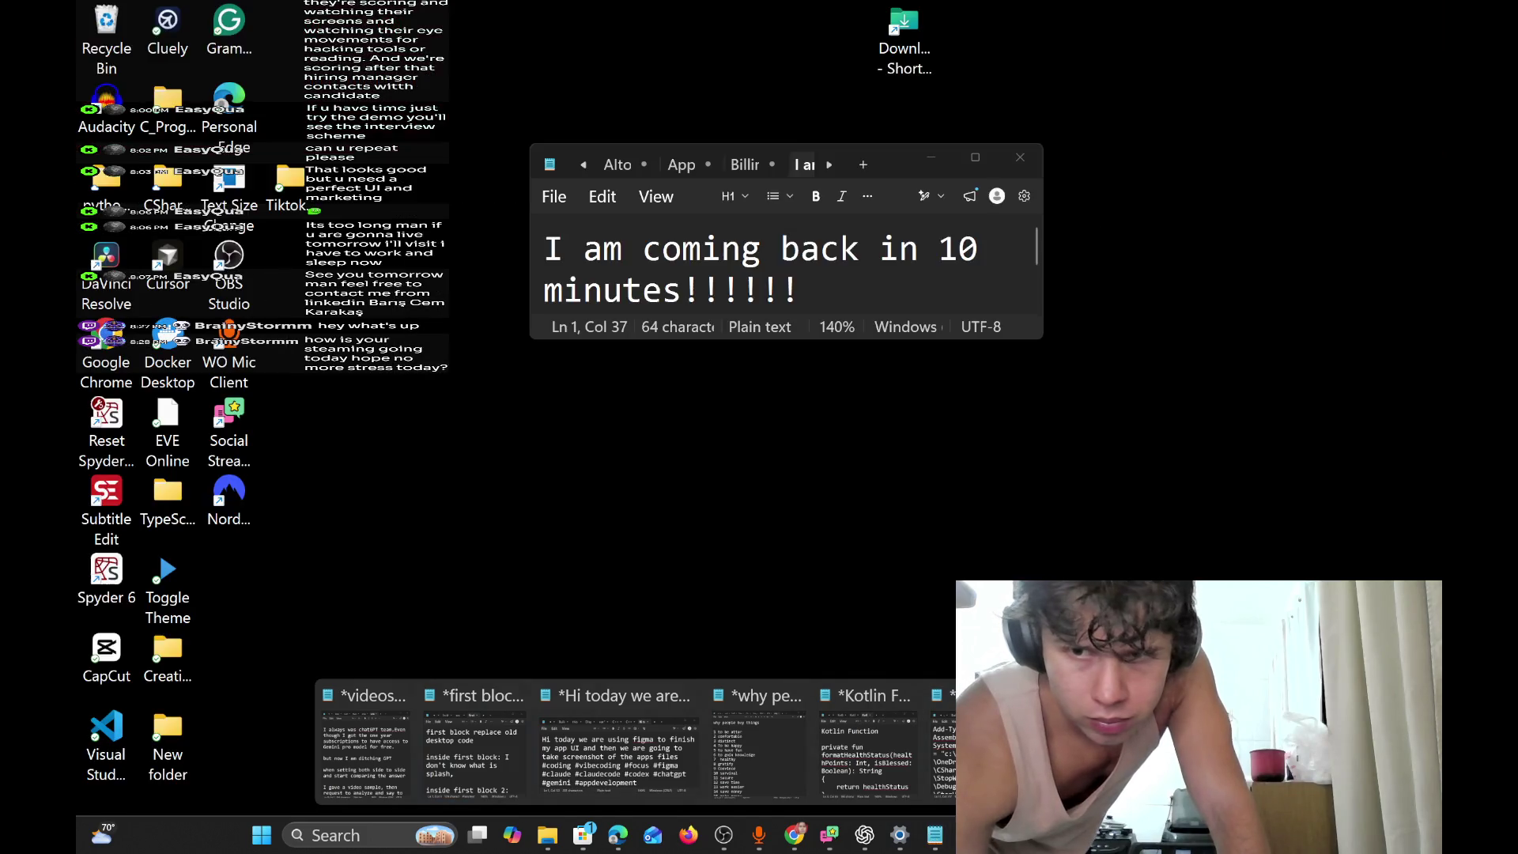
{"action": "left_click", "coordinate": [996, 743]}
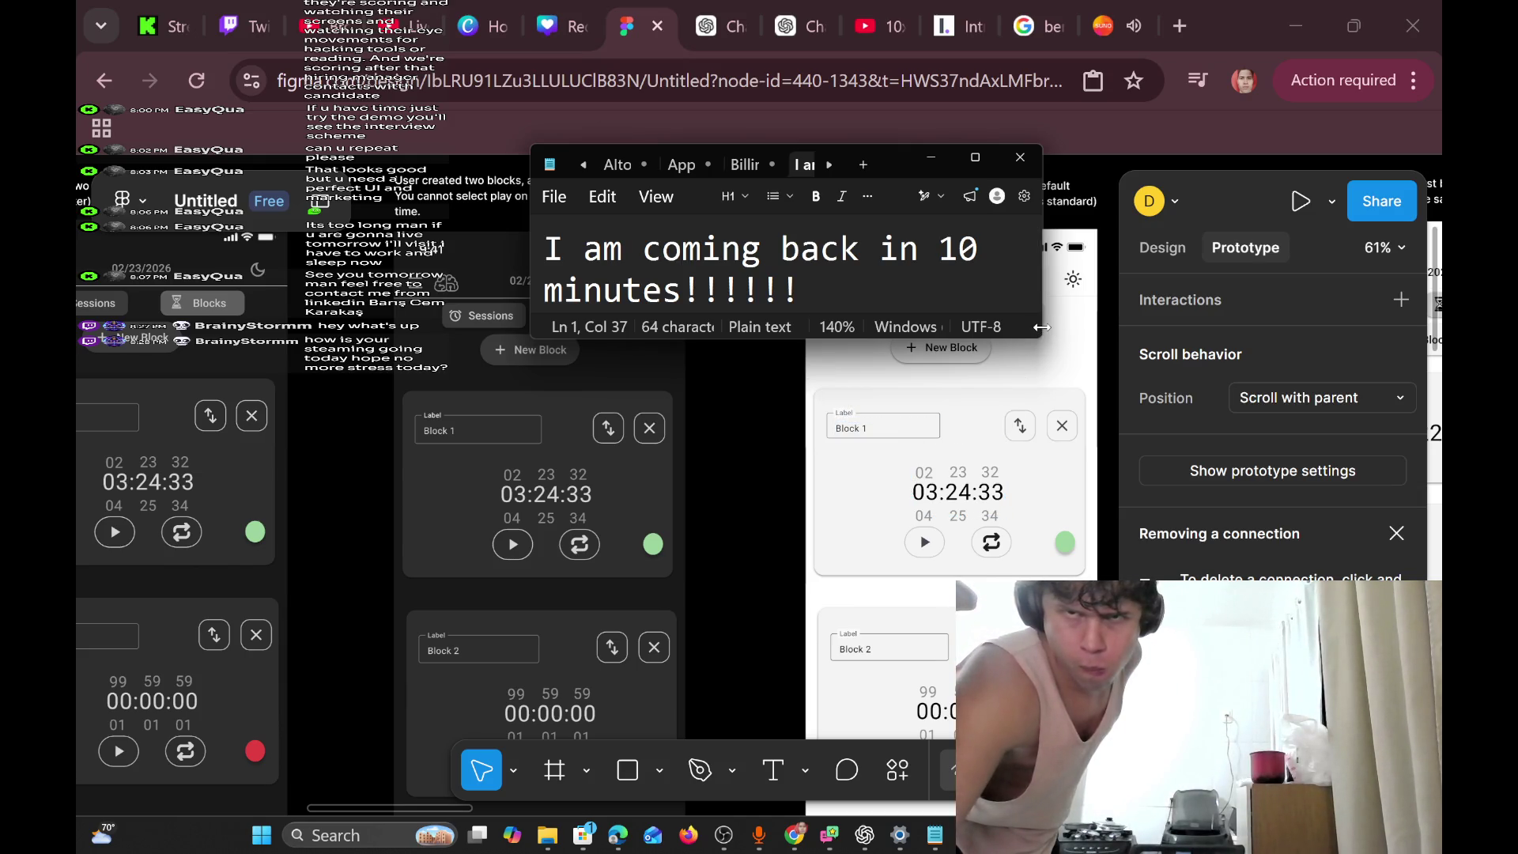
Step: Enlarge the Notepad window and zoom the note text to 170% so both lines show
{"action": "mouse_move", "coordinate": [1041, 335]}
{"action": "left_mouse_down"}
{"action": "mouse_move", "coordinate": [1098, 405]}
{"action": "mouse_move", "coordinate": [1096, 372]}
{"action": "mouse_move", "coordinate": [1094, 485]}
{"action": "mouse_move", "coordinate": [1095, 441]}
{"action": "left_mouse_up"}
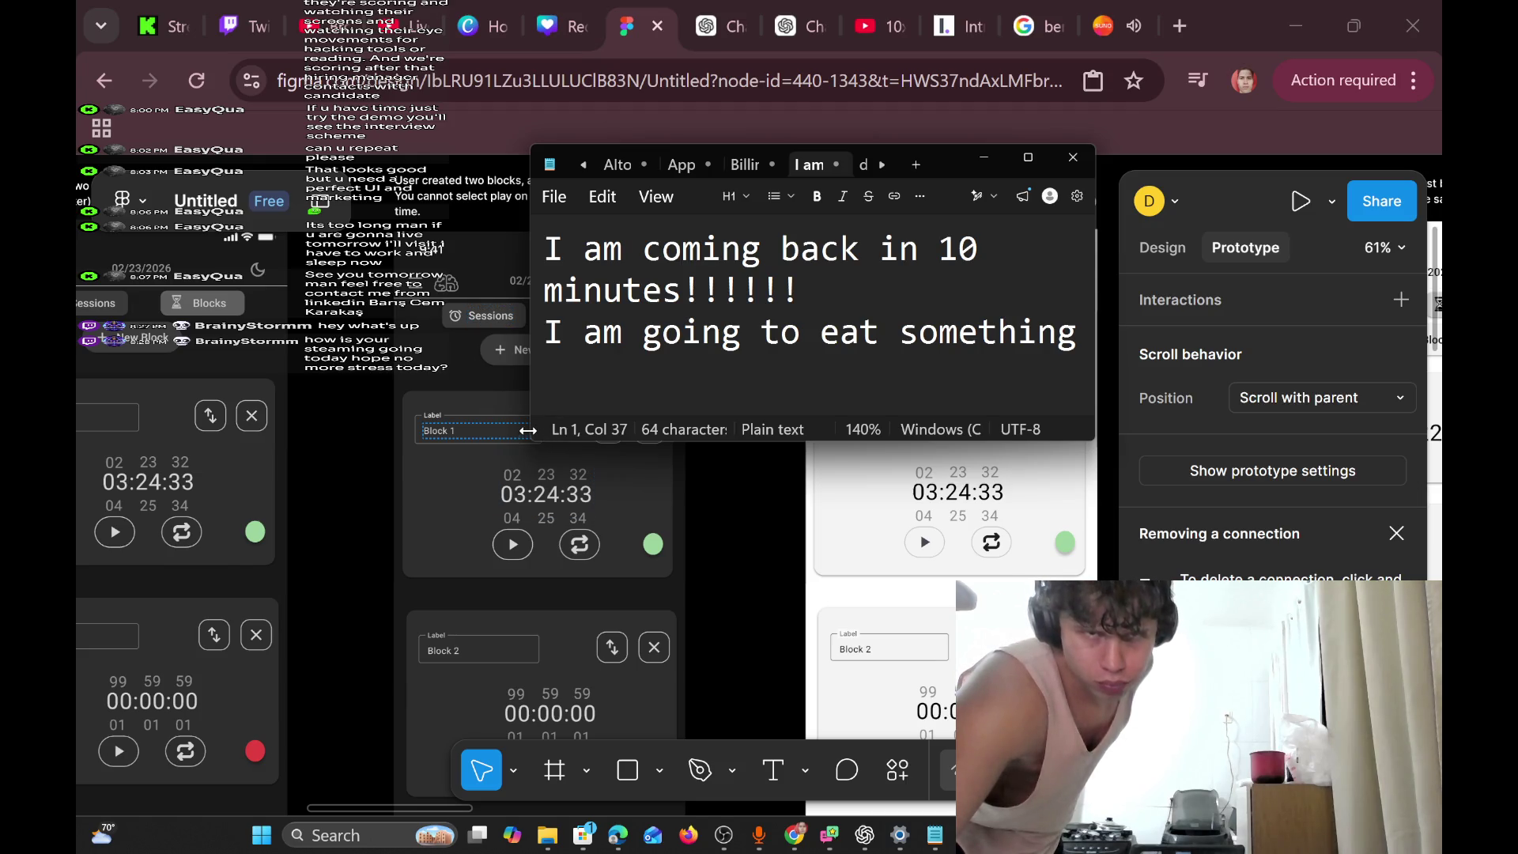
{"action": "mouse_move", "coordinate": [530, 440]}
{"action": "left_mouse_down"}
{"action": "mouse_move", "coordinate": [490, 465]}
{"action": "mouse_move", "coordinate": [511, 455]}
{"action": "left_mouse_up"}
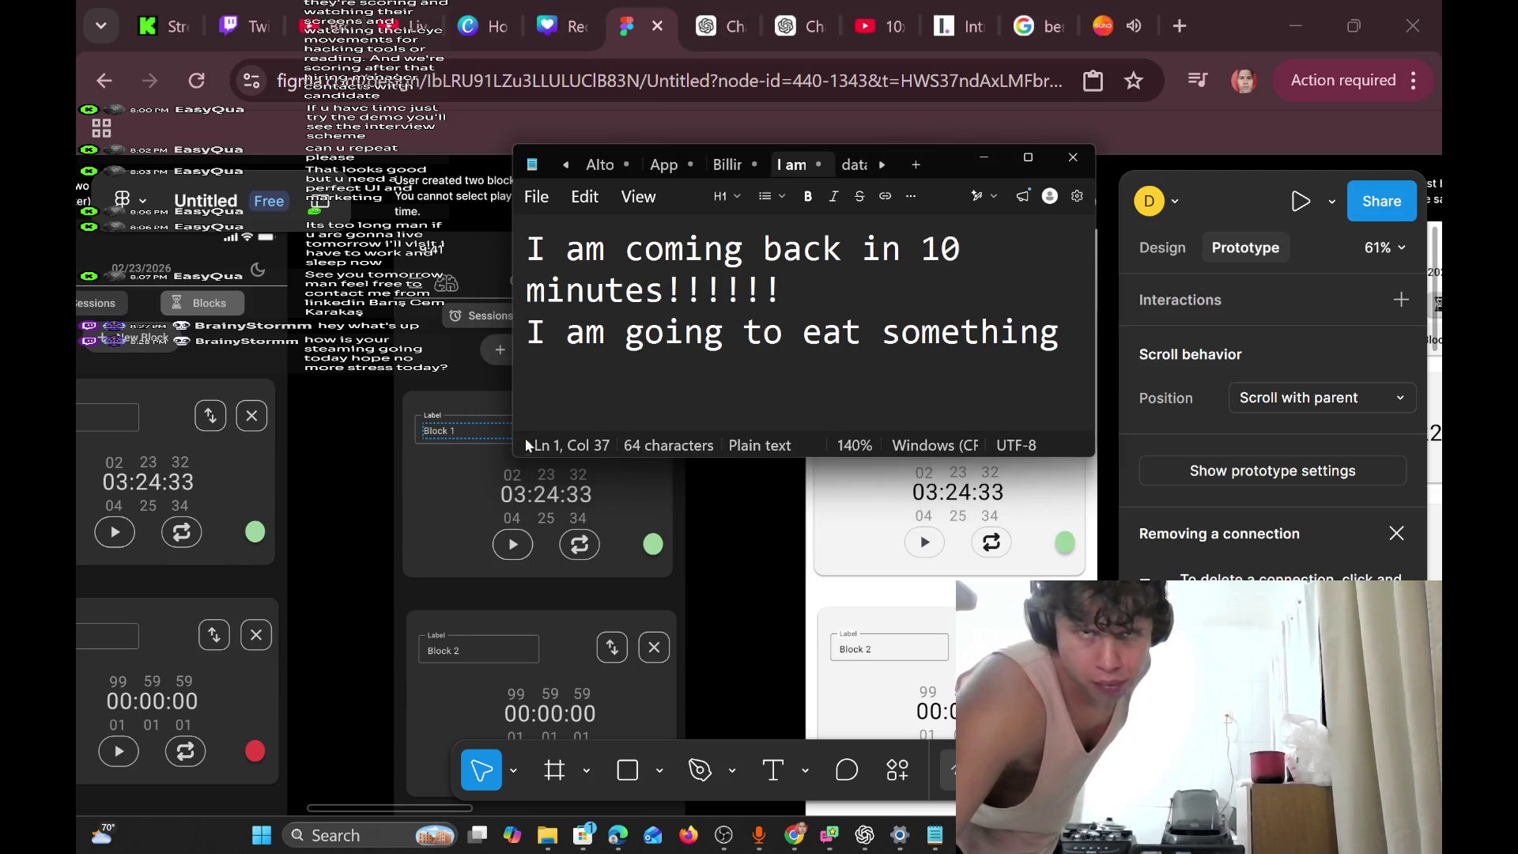
{"action": "left_click", "coordinate": [723, 332]}
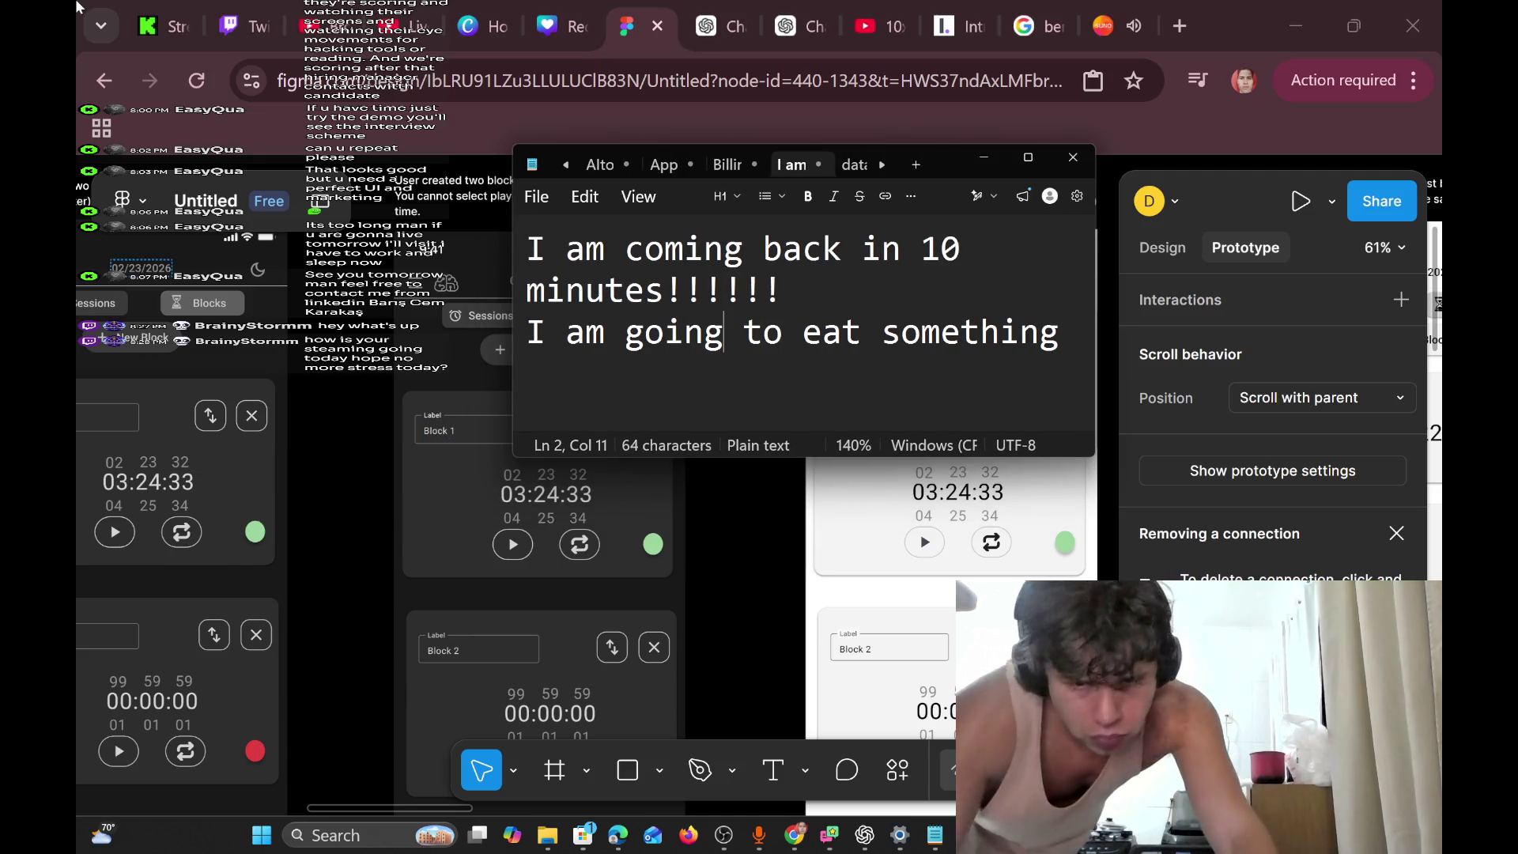
{"action": "key", "text": "ctrl+plus"}
{"action": "key", "text": "ctrl+plus"}
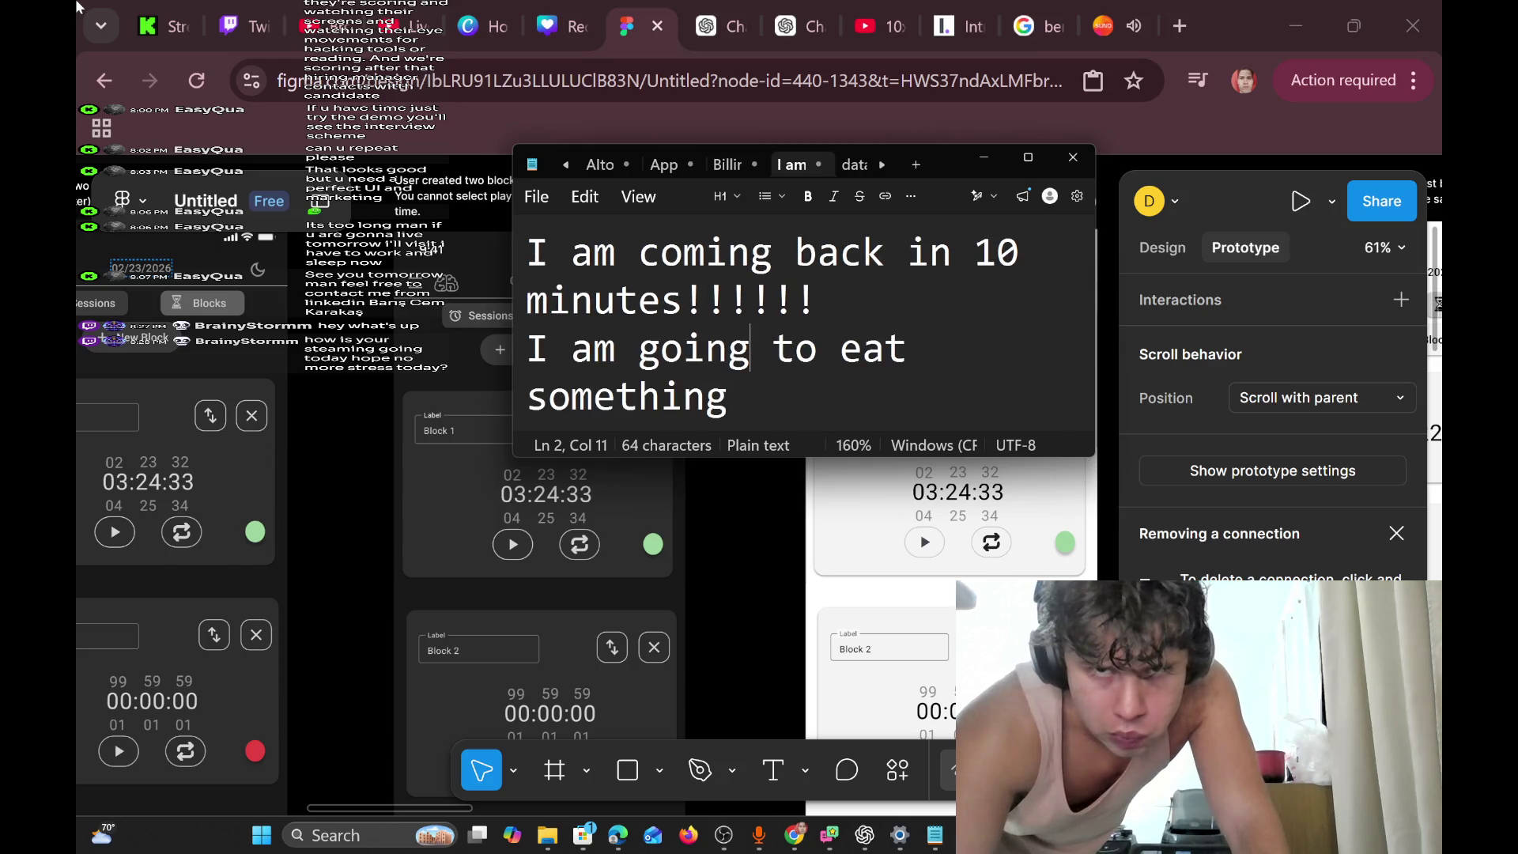
{"action": "key", "text": "ctrl+plus"}
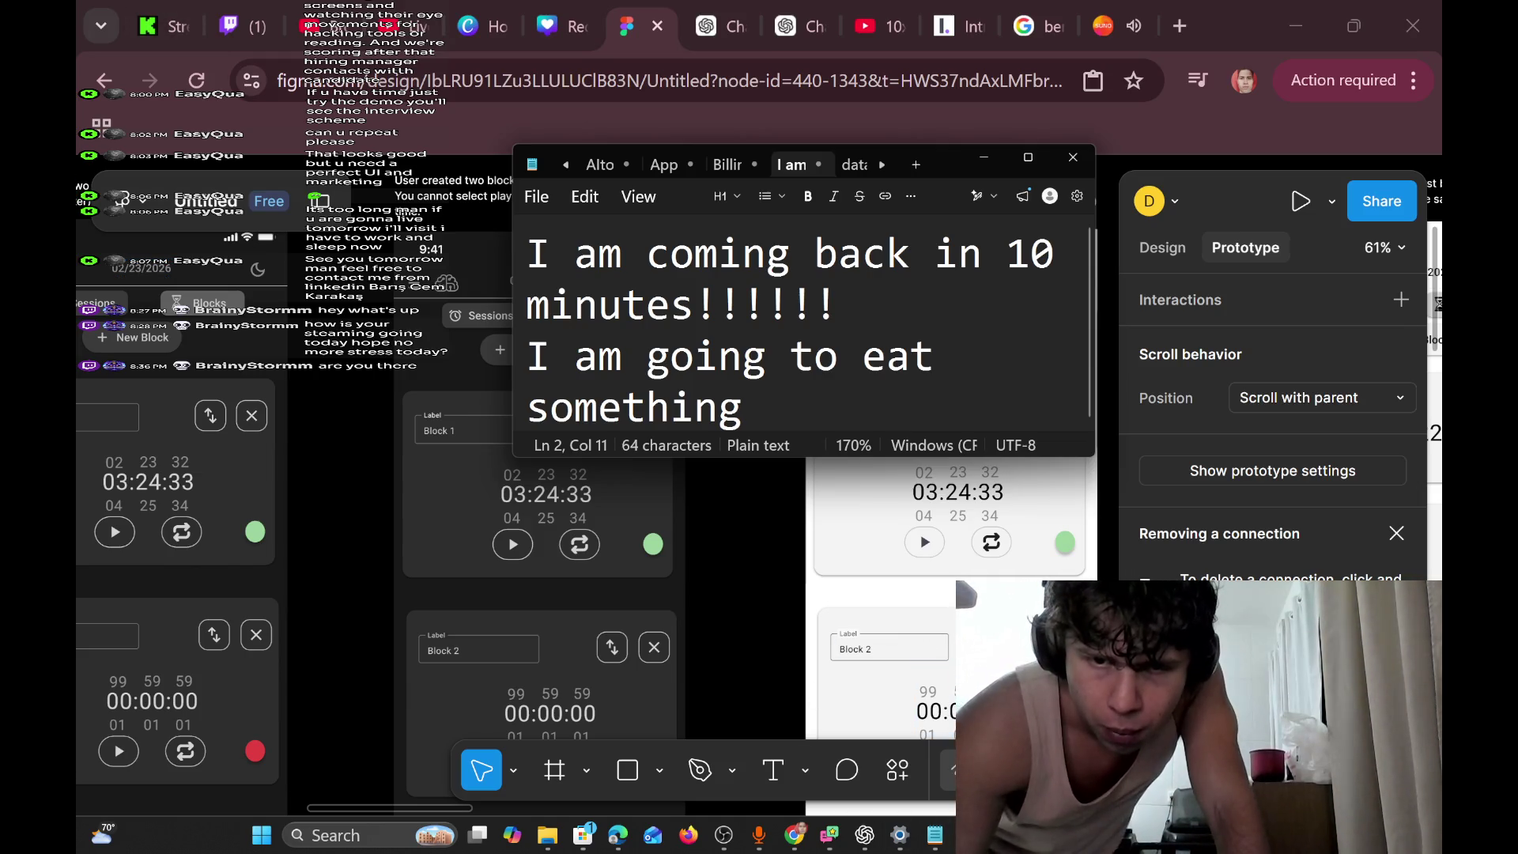
Step: Bring the Social Stream - Dashboard window in front of the away note
{"action": "key", "text": "alt+Tab"}
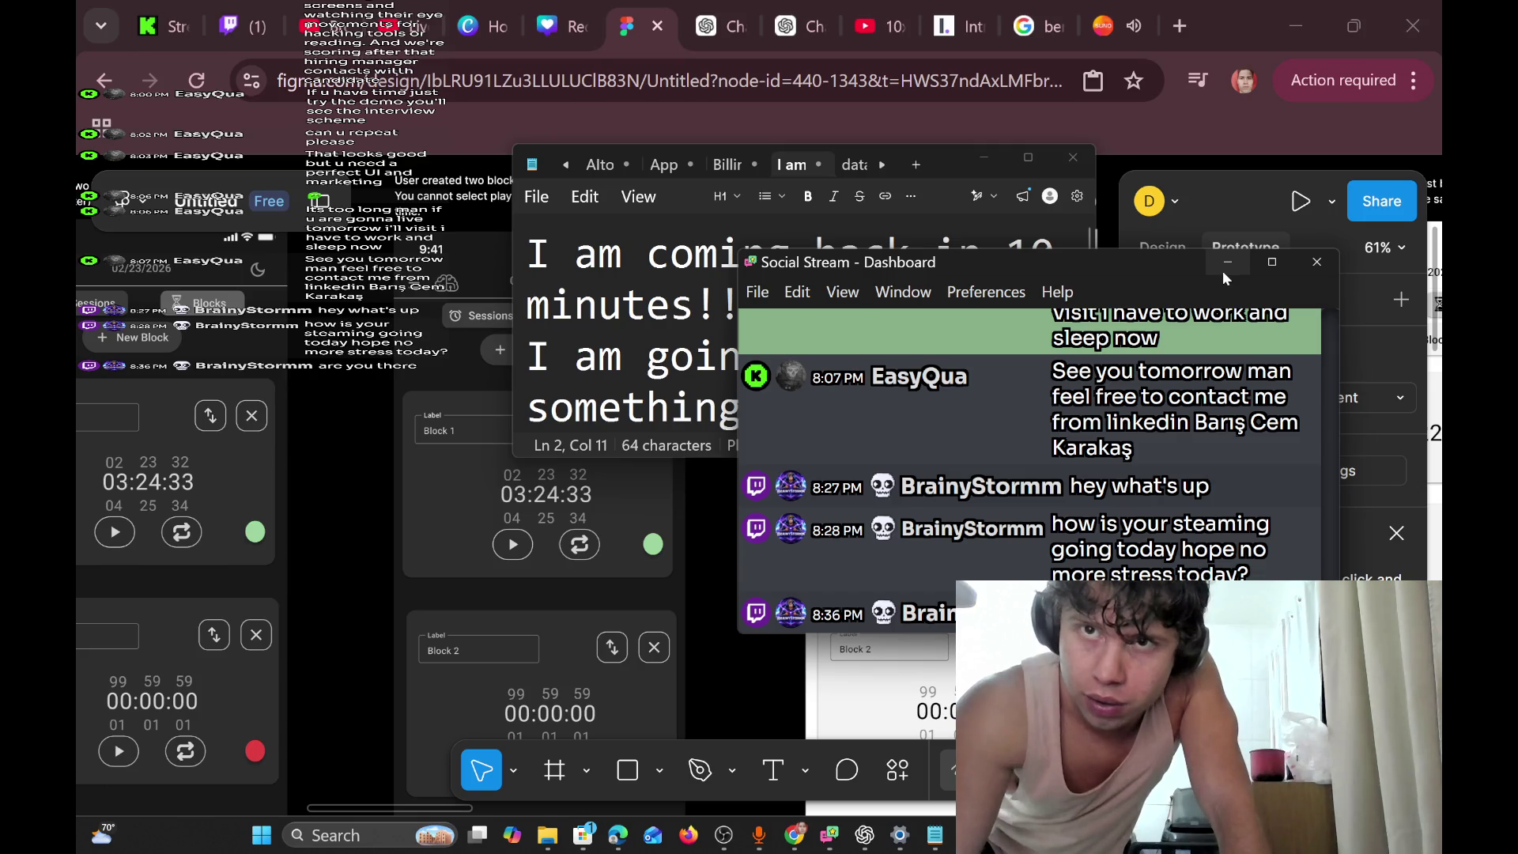
Step: Play the 5:35 Concrete Pulse track from the Suno library, then go back to Figma
{"action": "left_click", "coordinate": [1118, 45]}
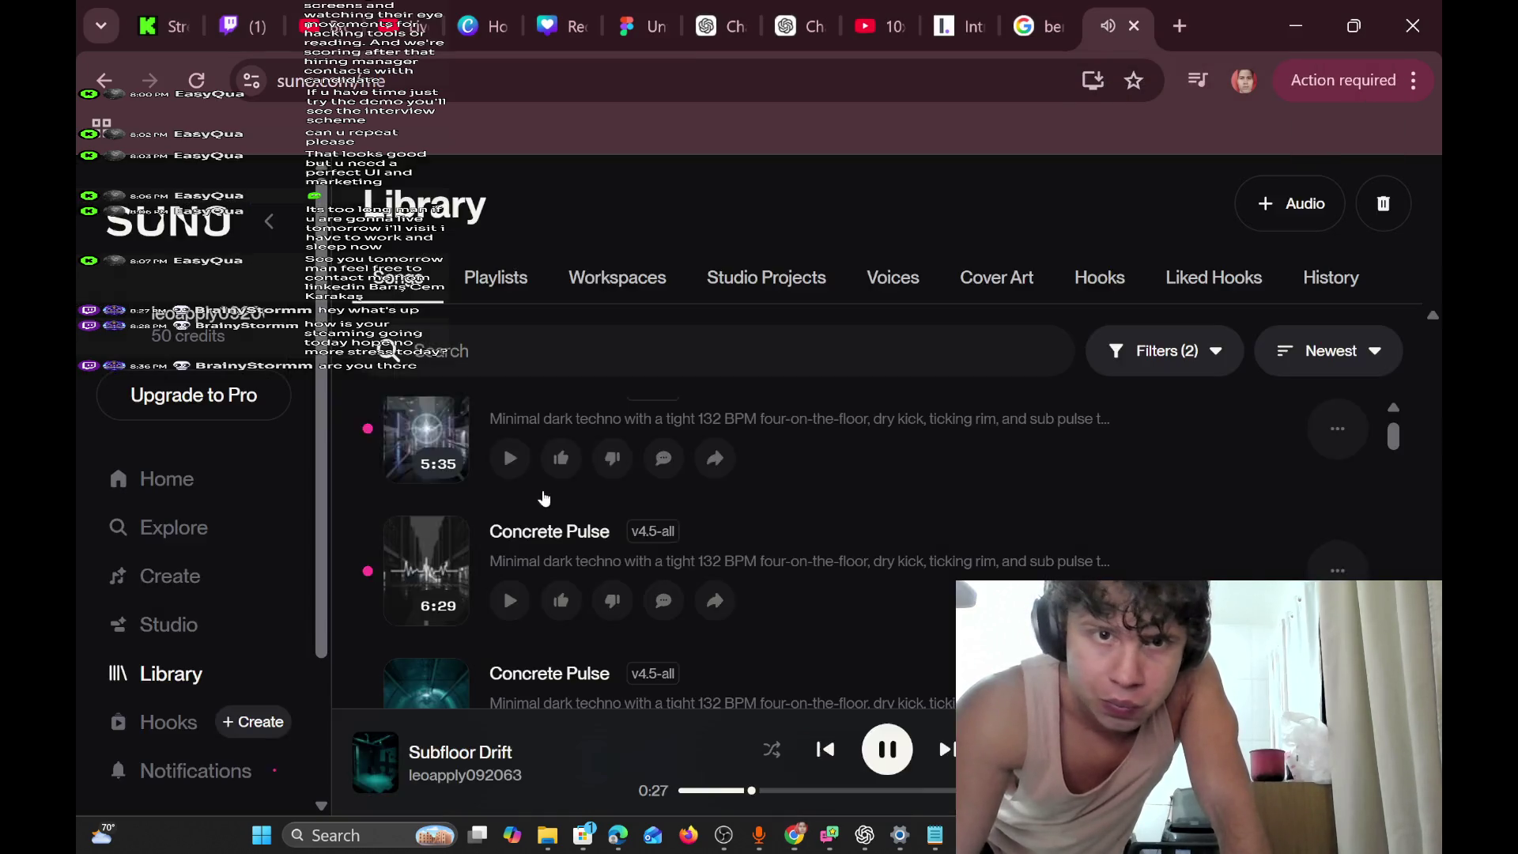
{"action": "left_click", "coordinate": [509, 465]}
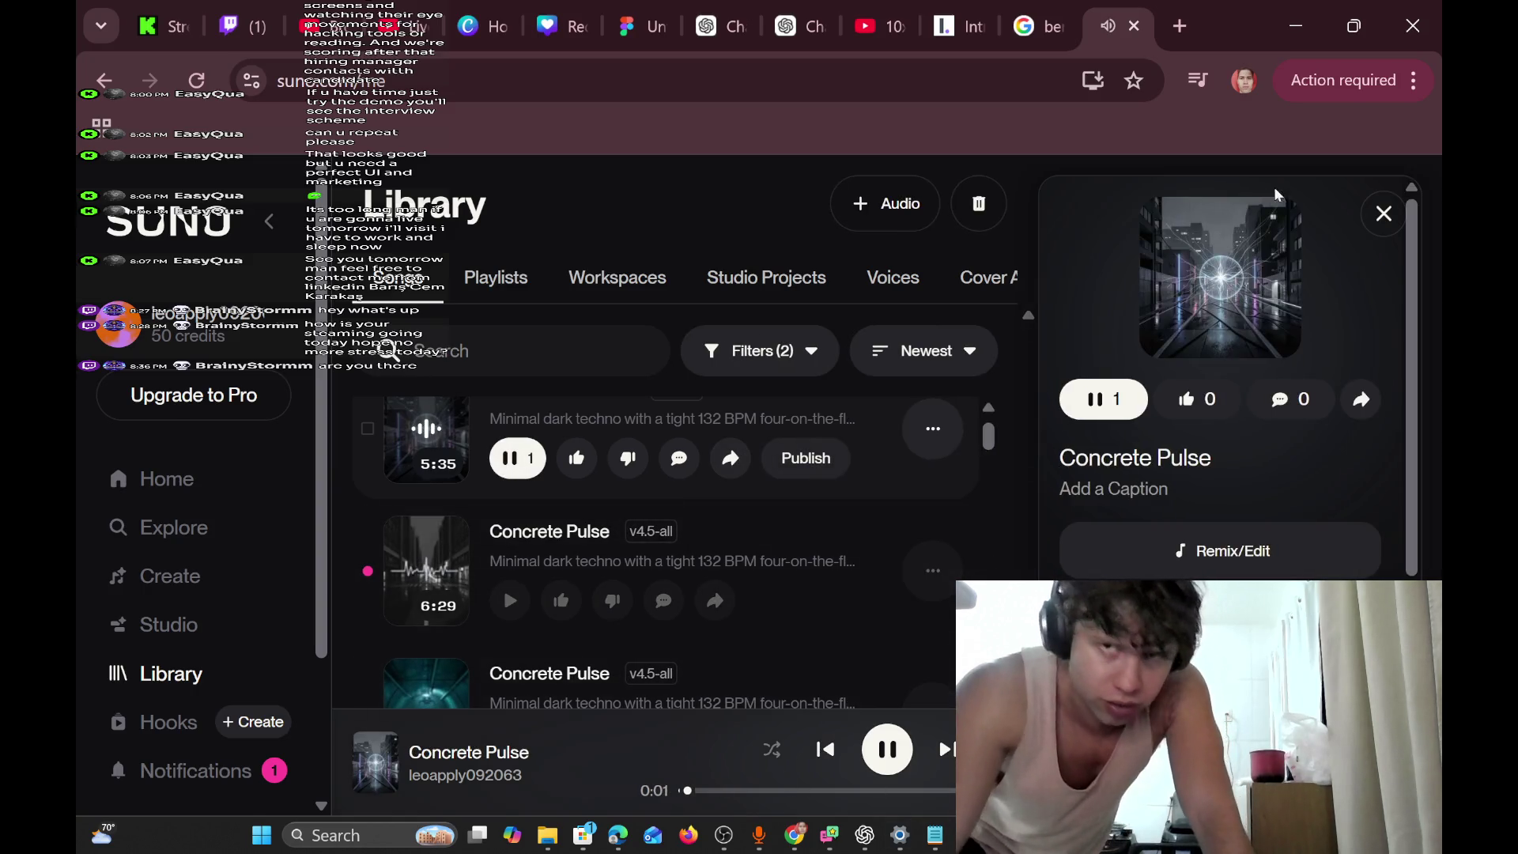
{"action": "left_click", "coordinate": [632, 28]}
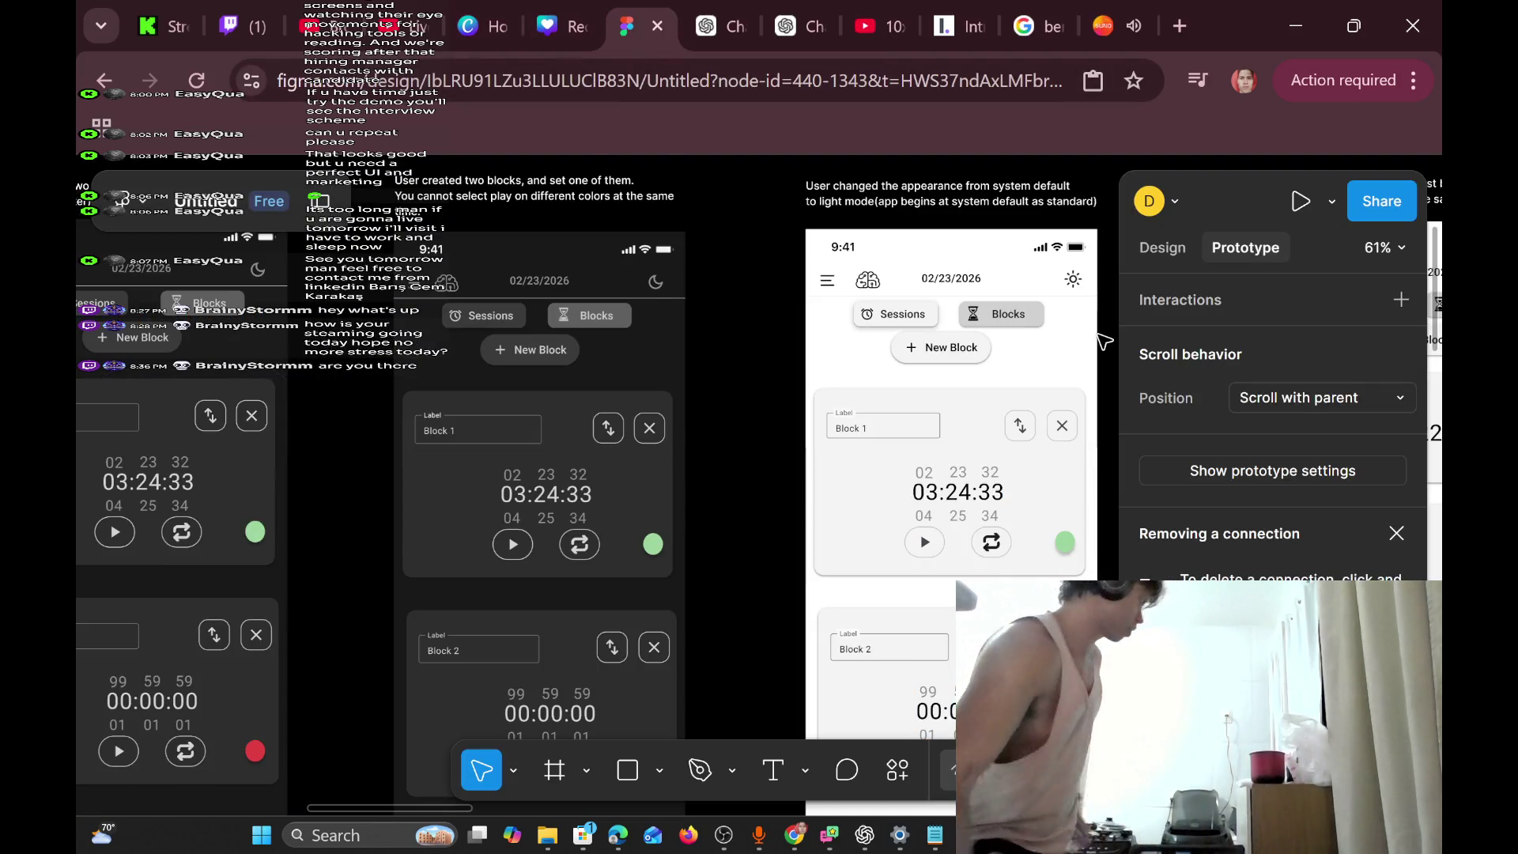
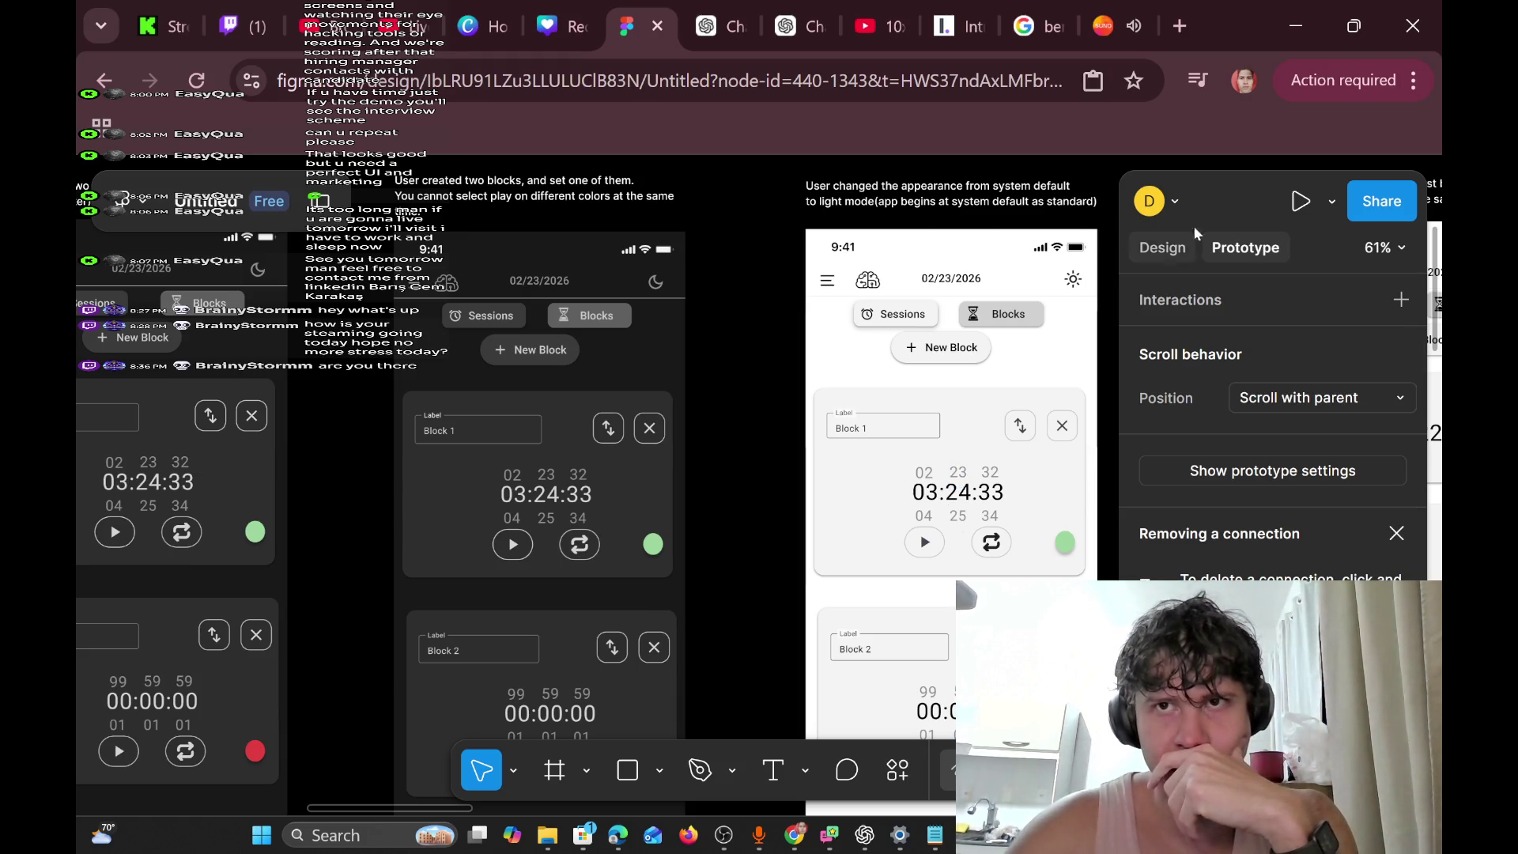
Step: Check the Suno library, then return to Figma and pan the mockups sideways
{"action": "left_click", "coordinate": [1093, 29]}
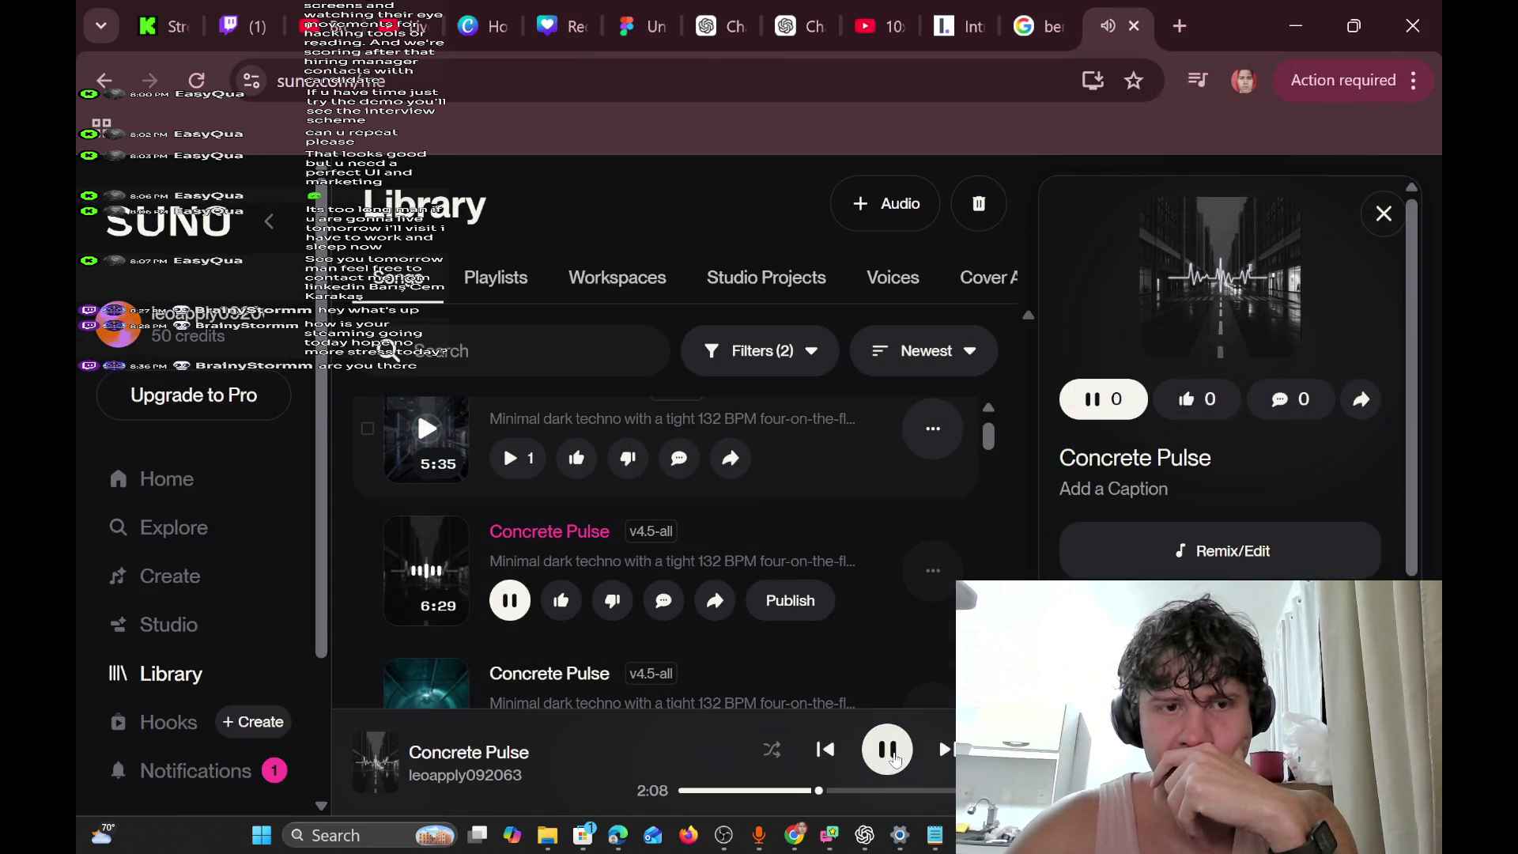
{"action": "left_click", "coordinate": [630, 36]}
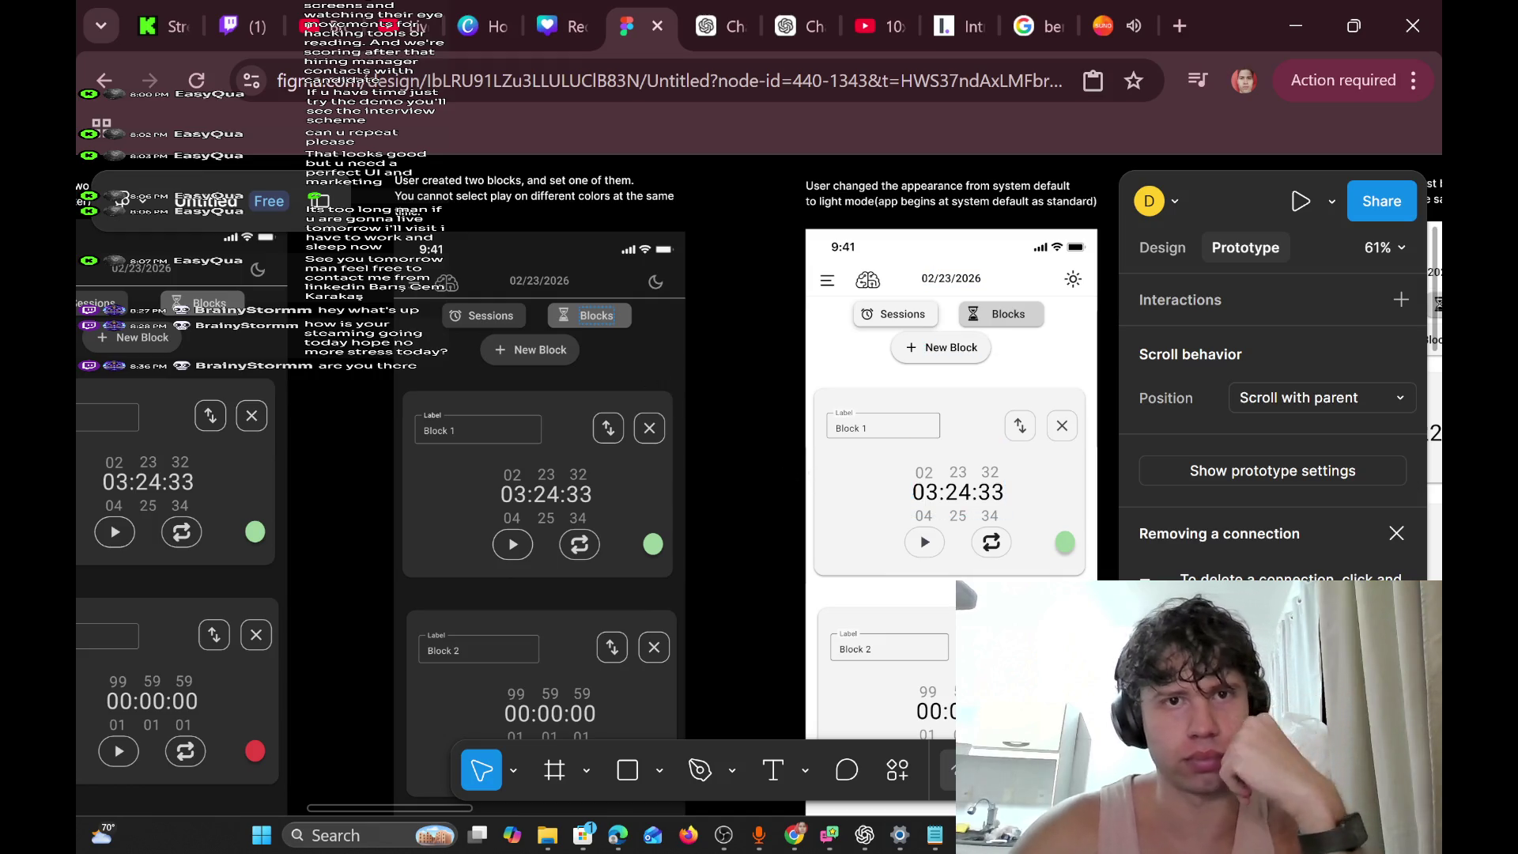
{"action": "scroll", "coordinate": [760, 472], "scroll_direction": "left", "scroll_amount": 5}
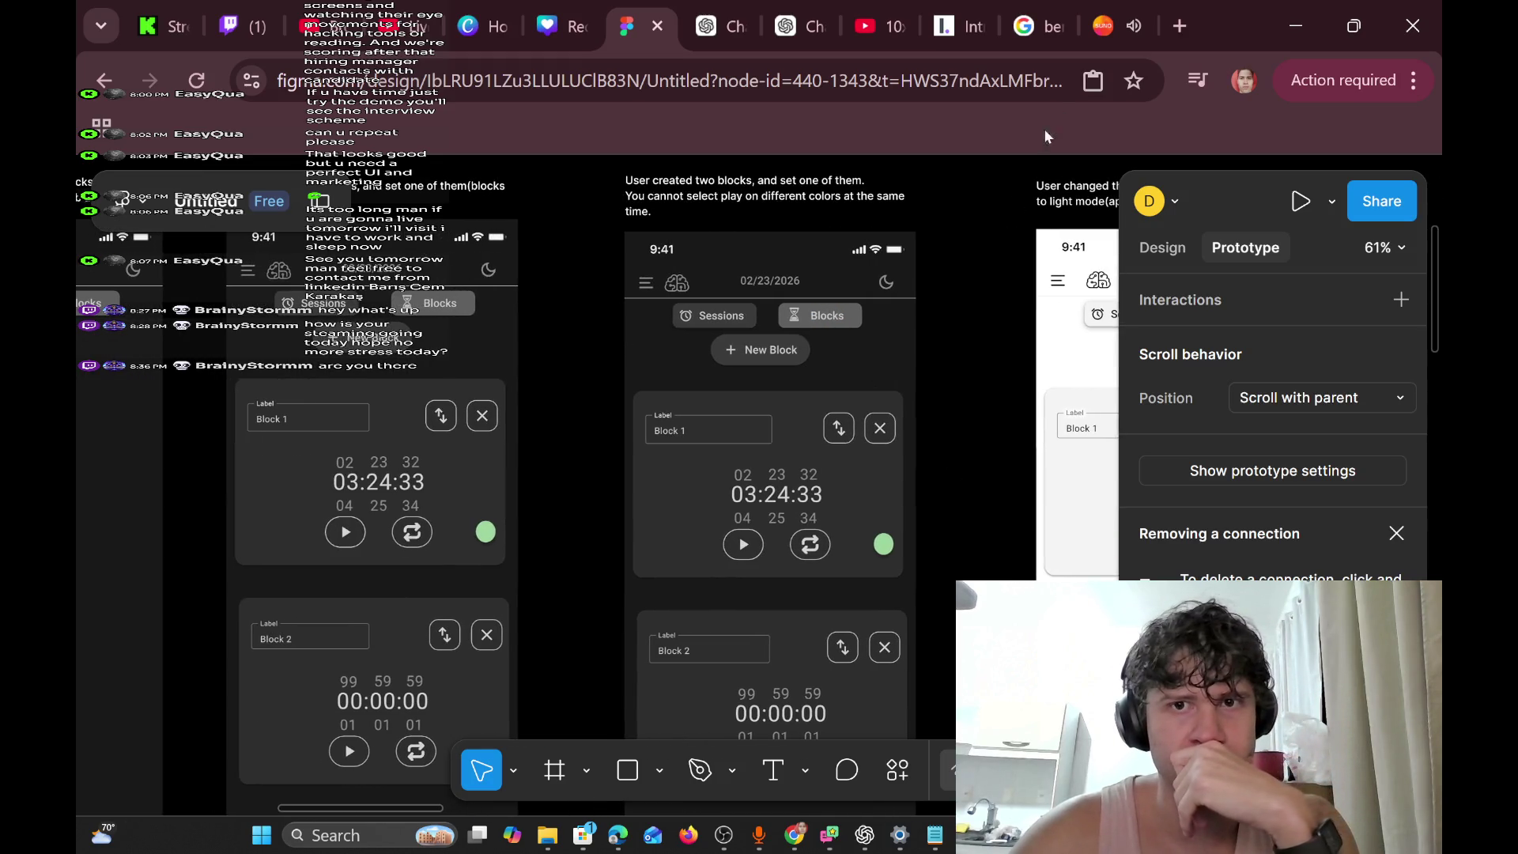
Step: Go back to the Suno library, scroll it up, and minimize the browser window
{"action": "left_click", "coordinate": [1101, 33]}
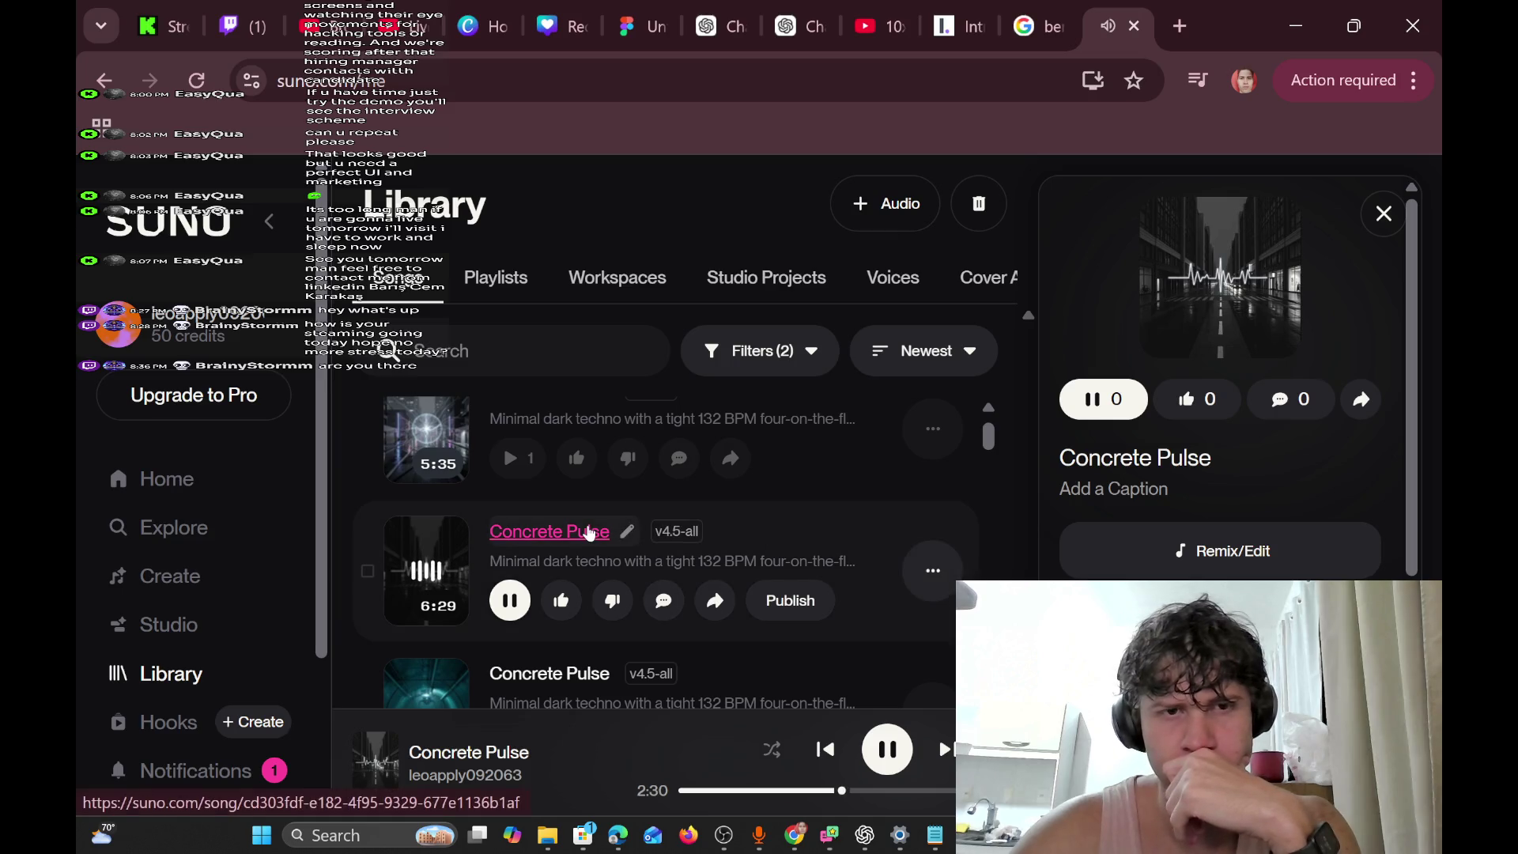
{"action": "scroll", "coordinate": [601, 553], "scroll_direction": "up", "scroll_amount": 1}
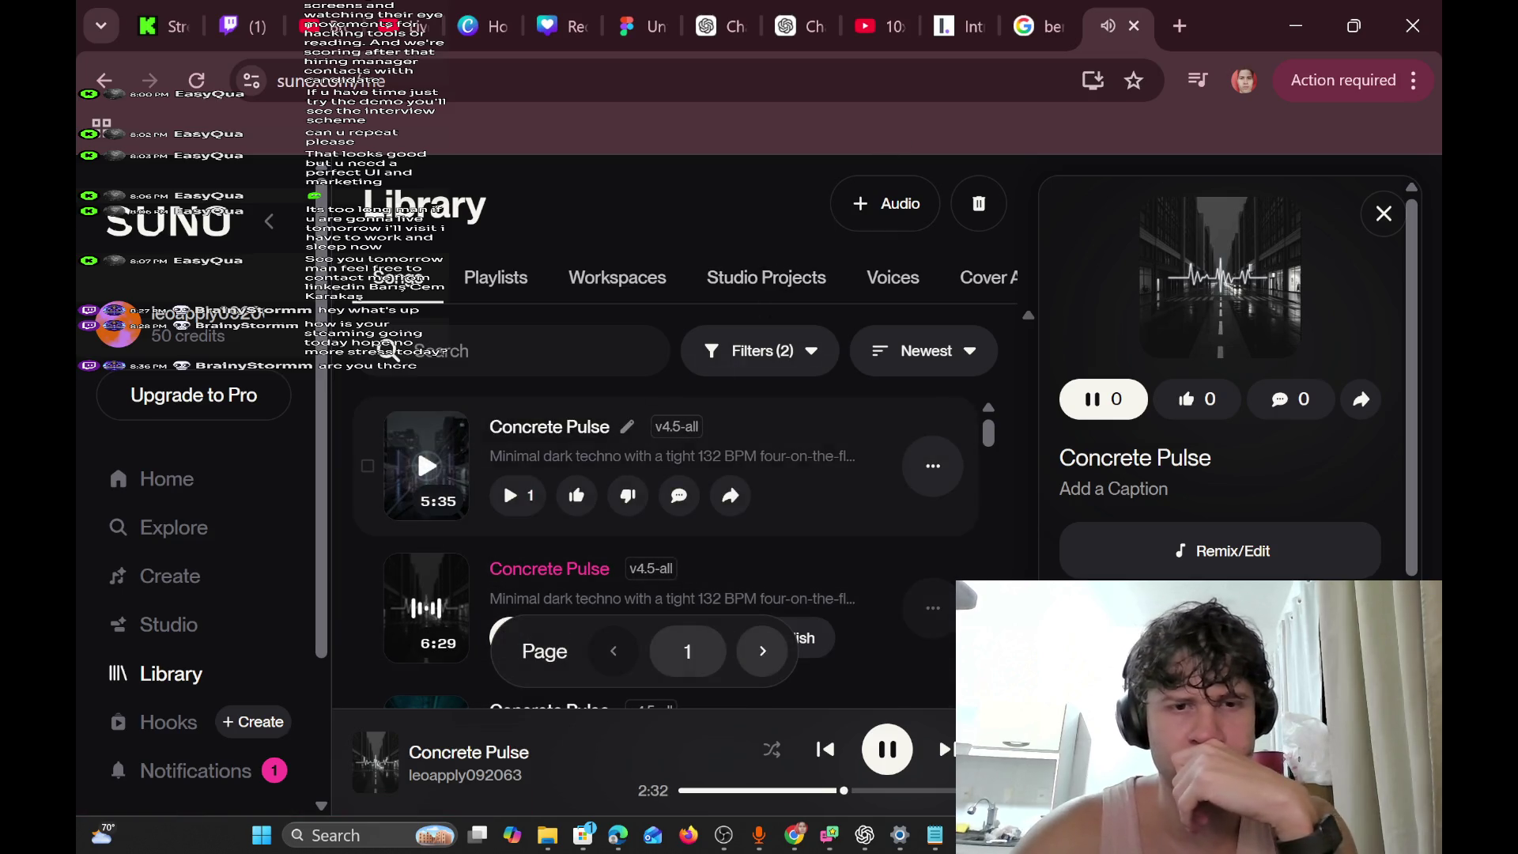
{"action": "left_click", "coordinate": [1295, 25]}
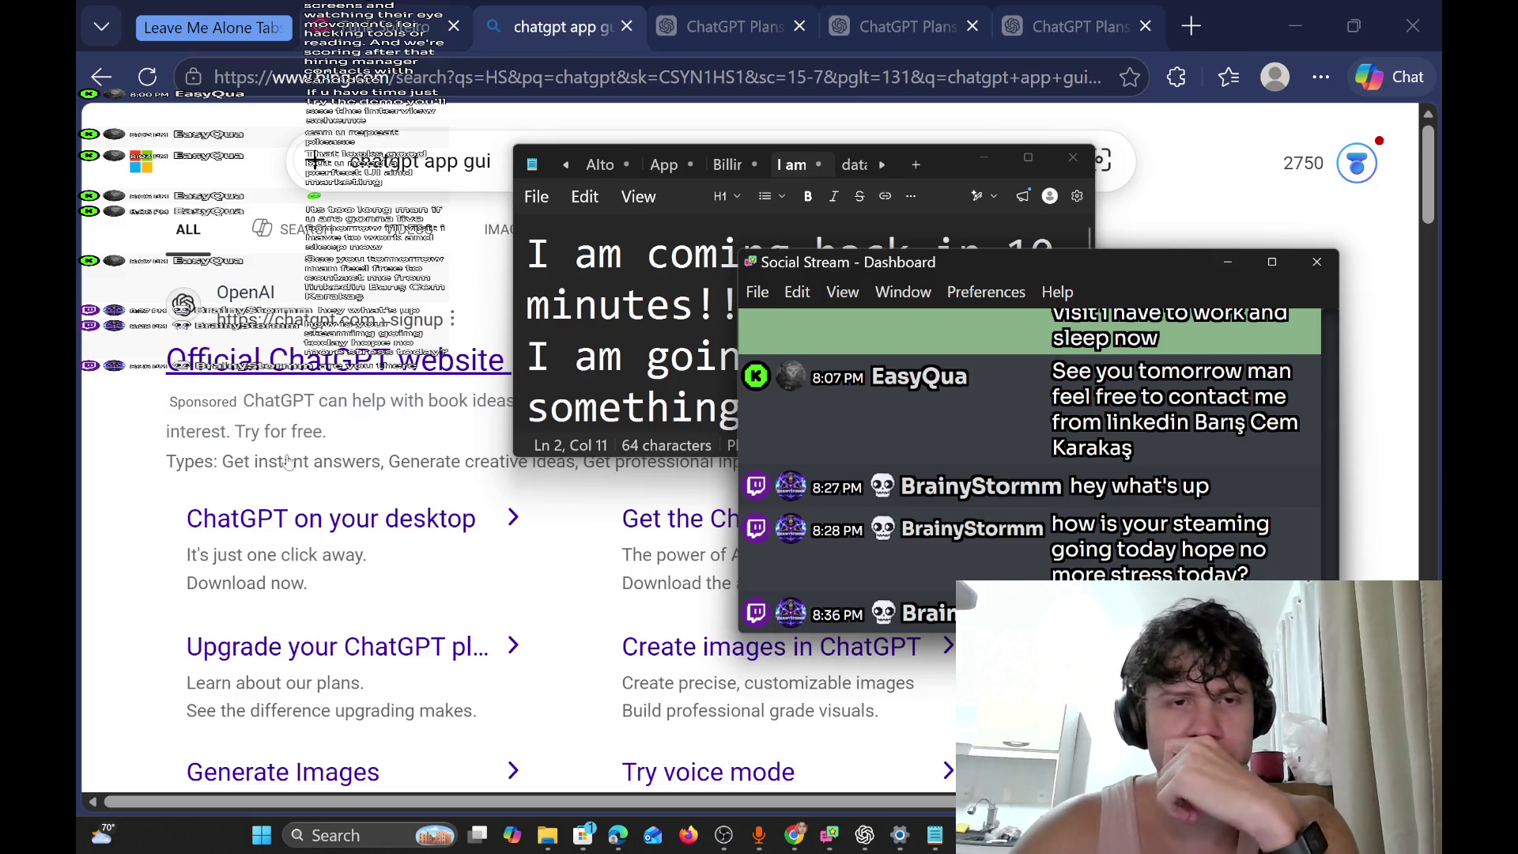
Step: Minimize the Notepad note, peek at the desktop with Win+D, and bring the Suno browser back
{"action": "left_click", "coordinate": [980, 157]}
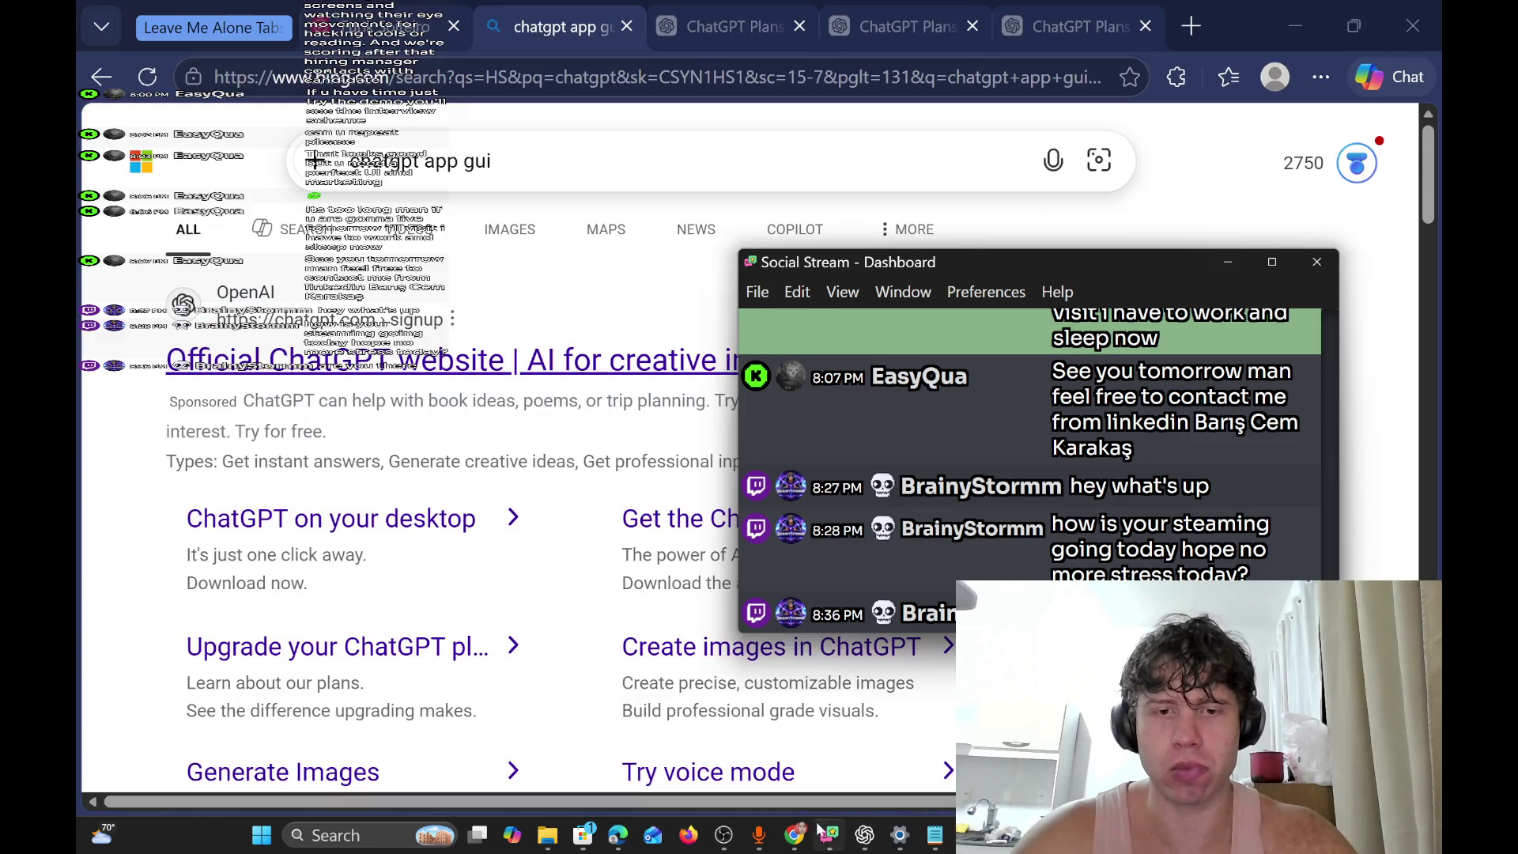
{"action": "mouse_move", "coordinate": [827, 834]}
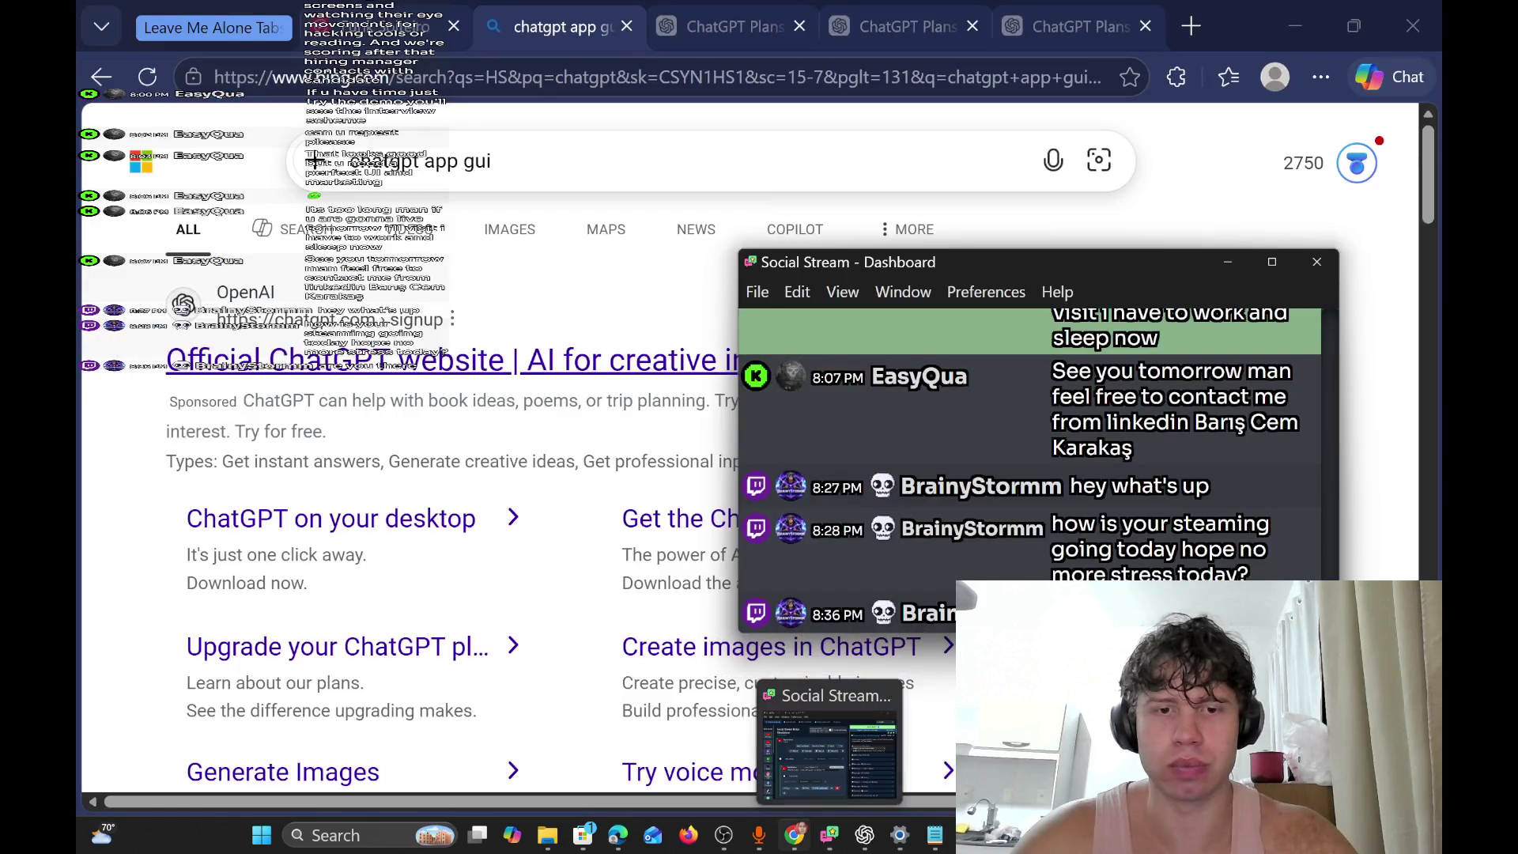
{"action": "mouse_move", "coordinate": [712, 849]}
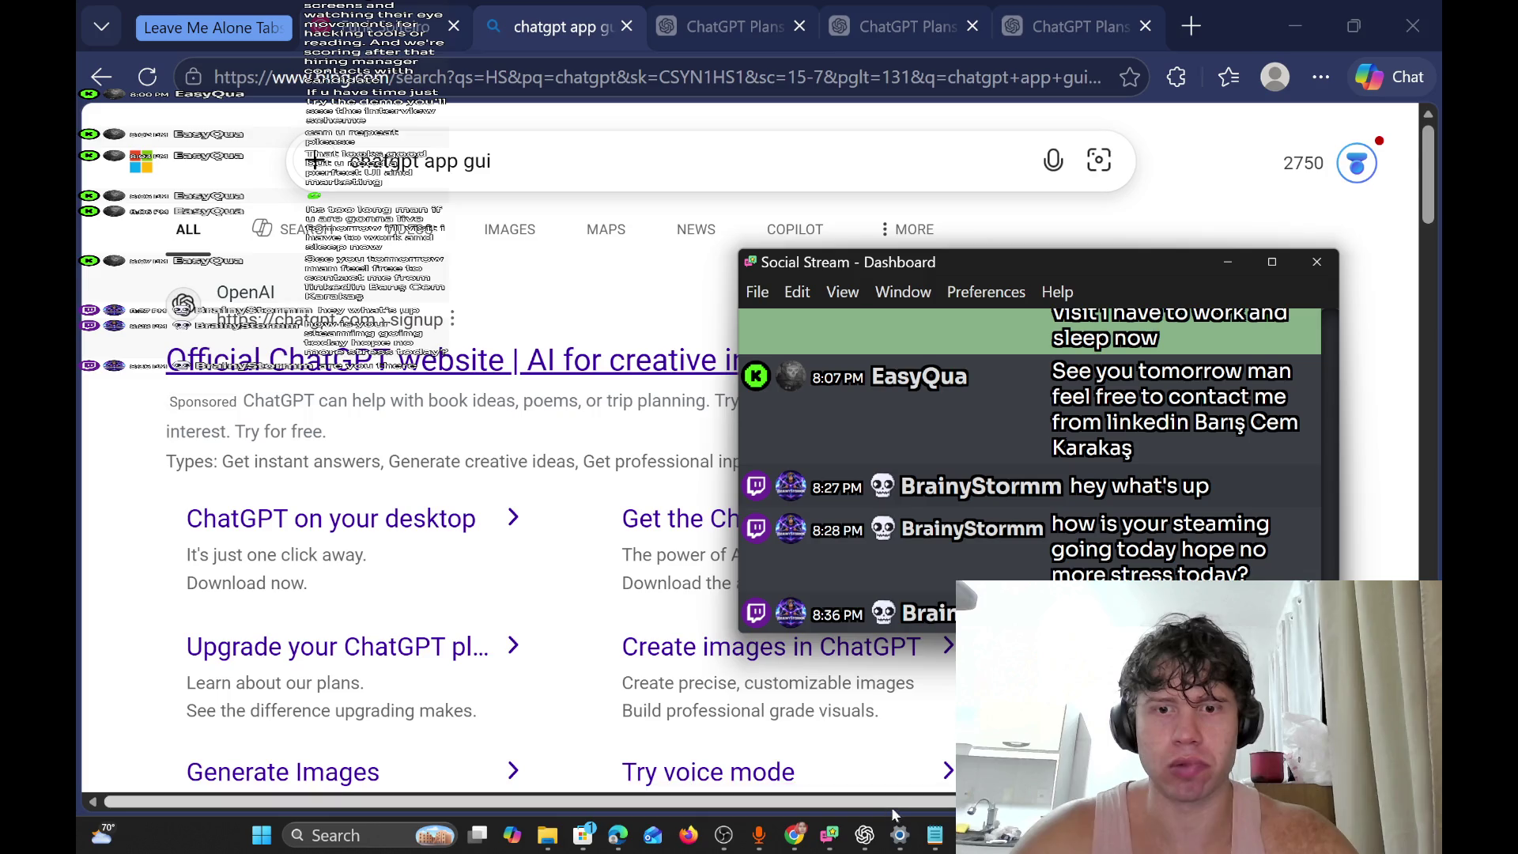
{"action": "mouse_move", "coordinate": [970, 835]}
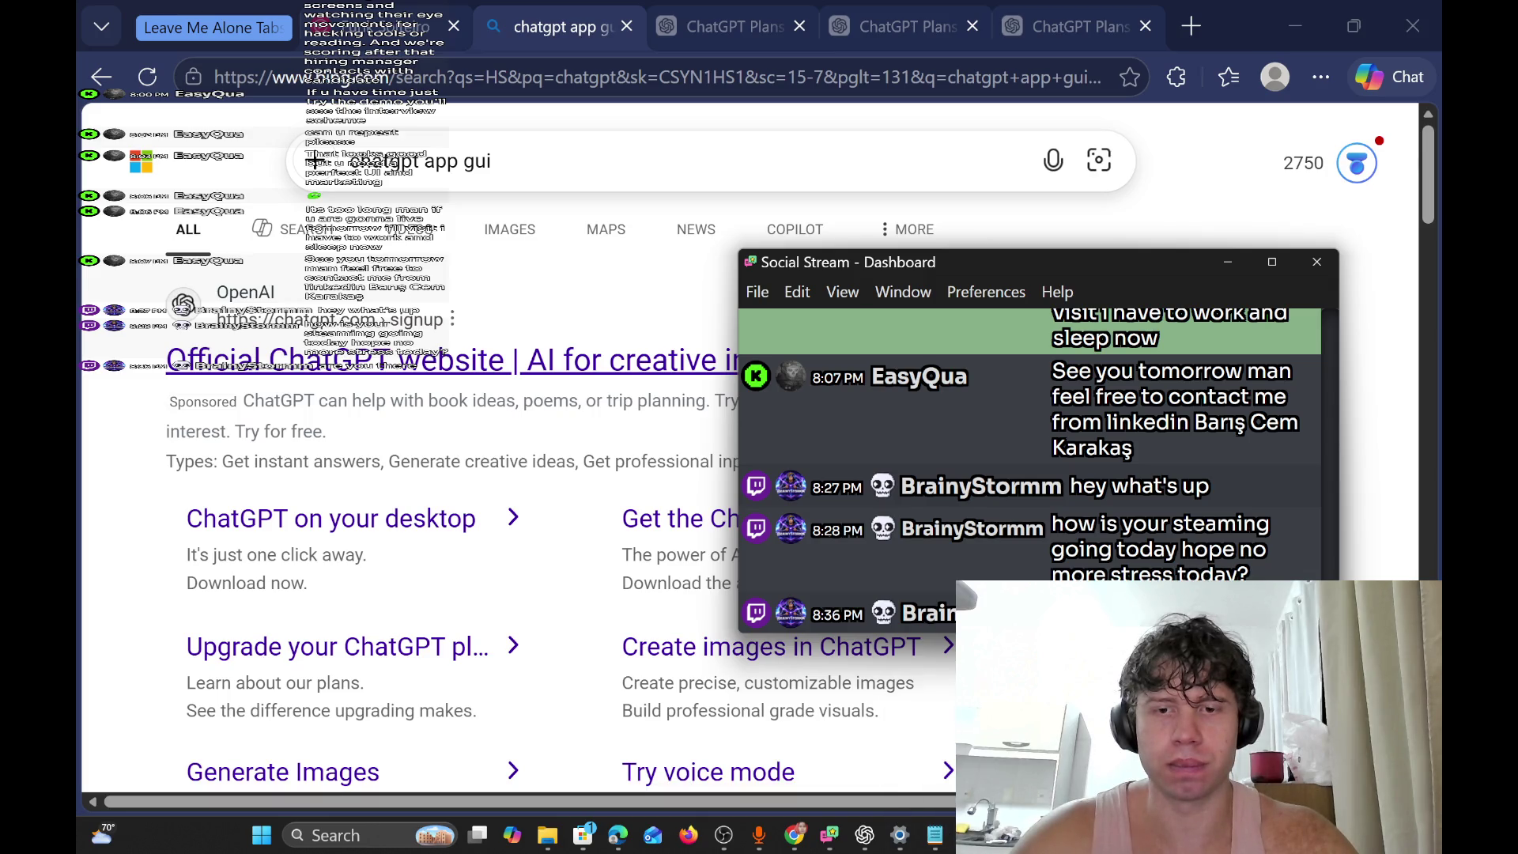
{"action": "key", "text": "super+d"}
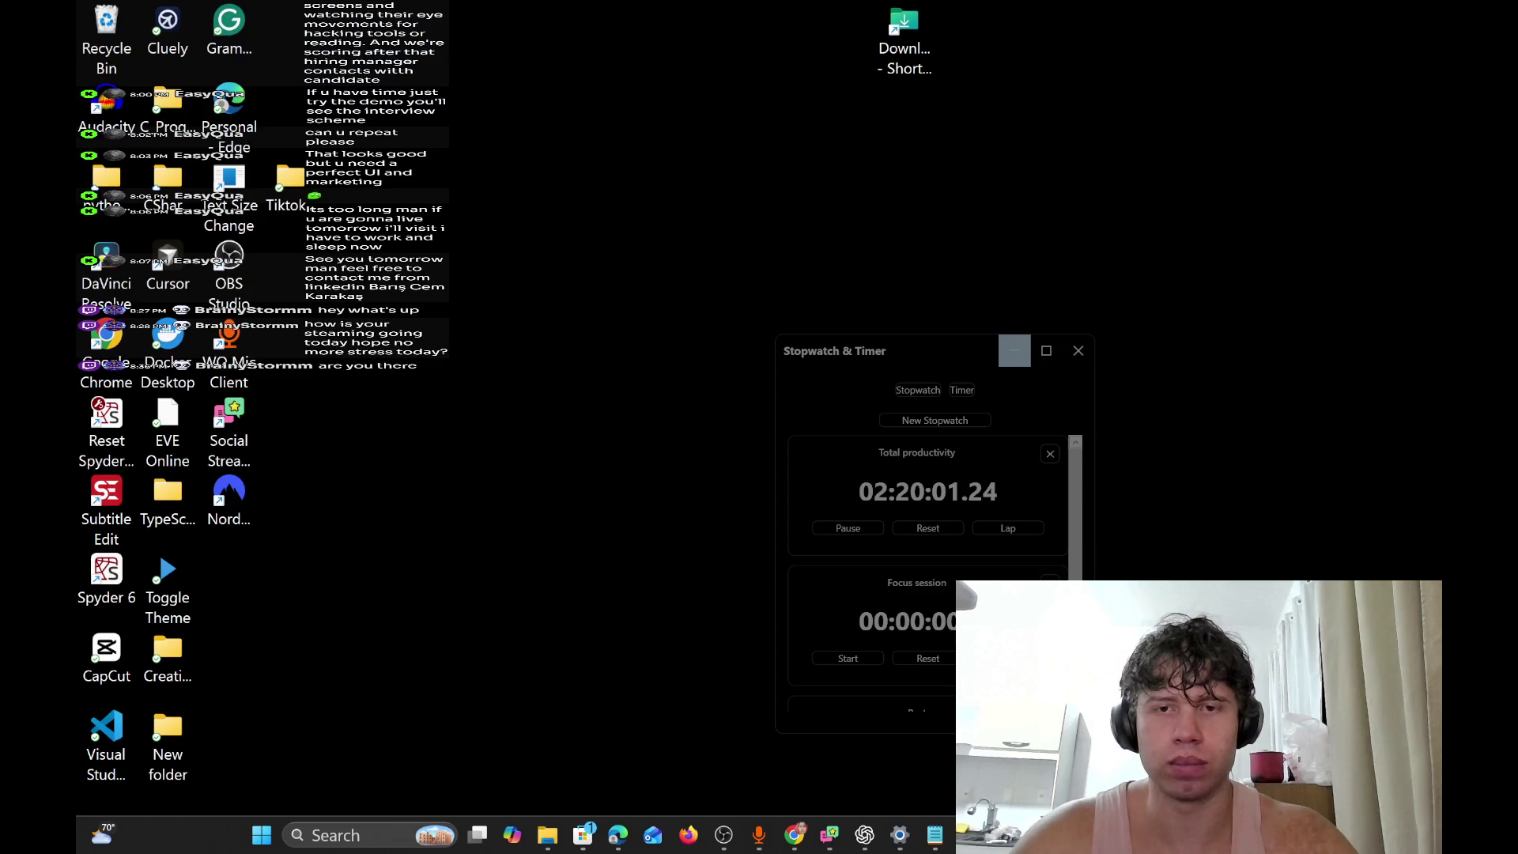
{"action": "key", "text": "super+d"}
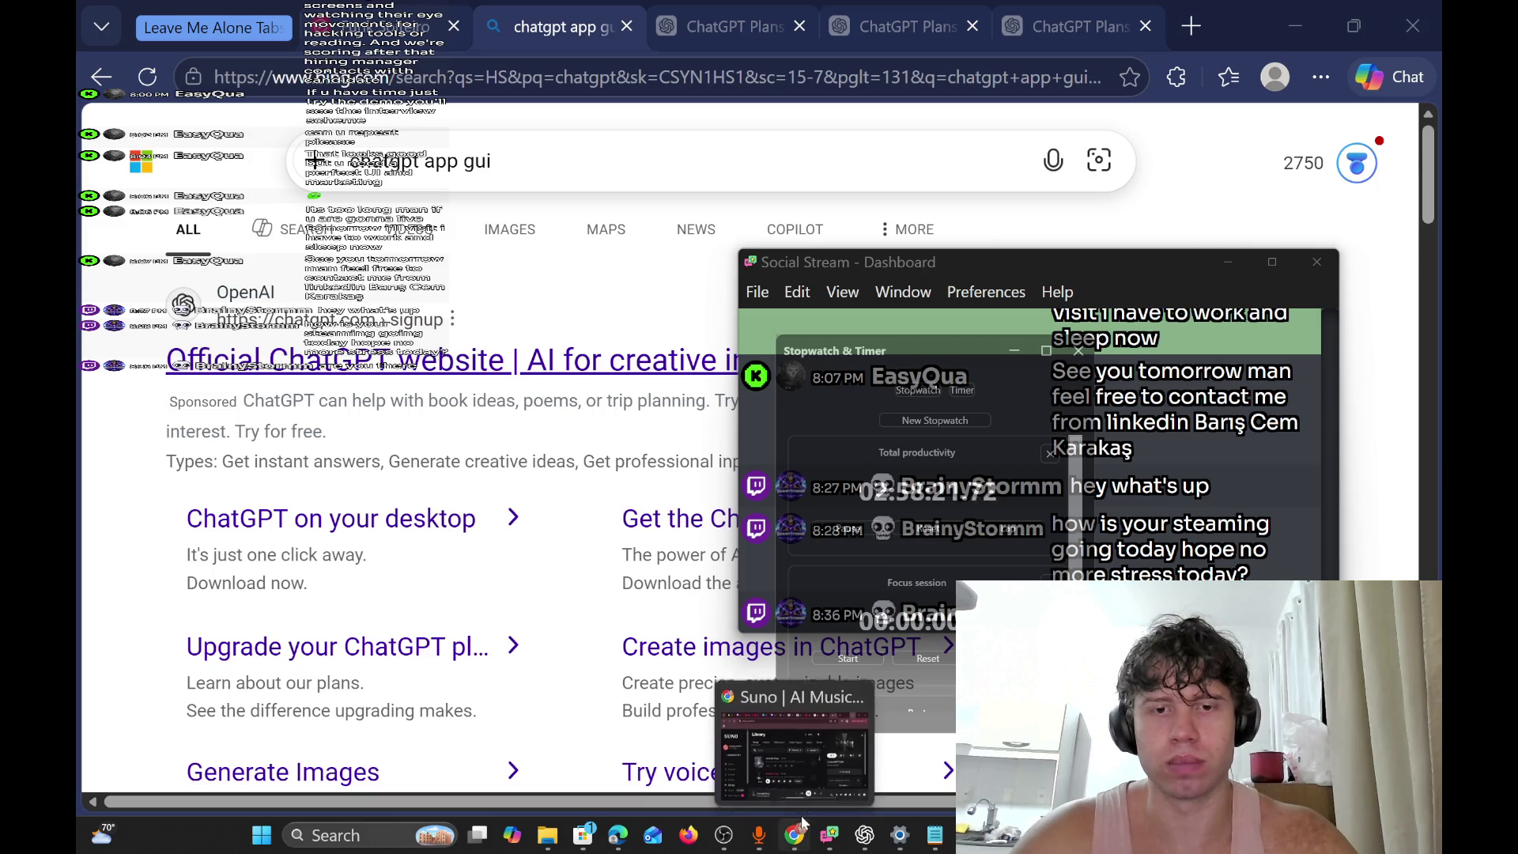
{"action": "left_click", "coordinate": [799, 770]}
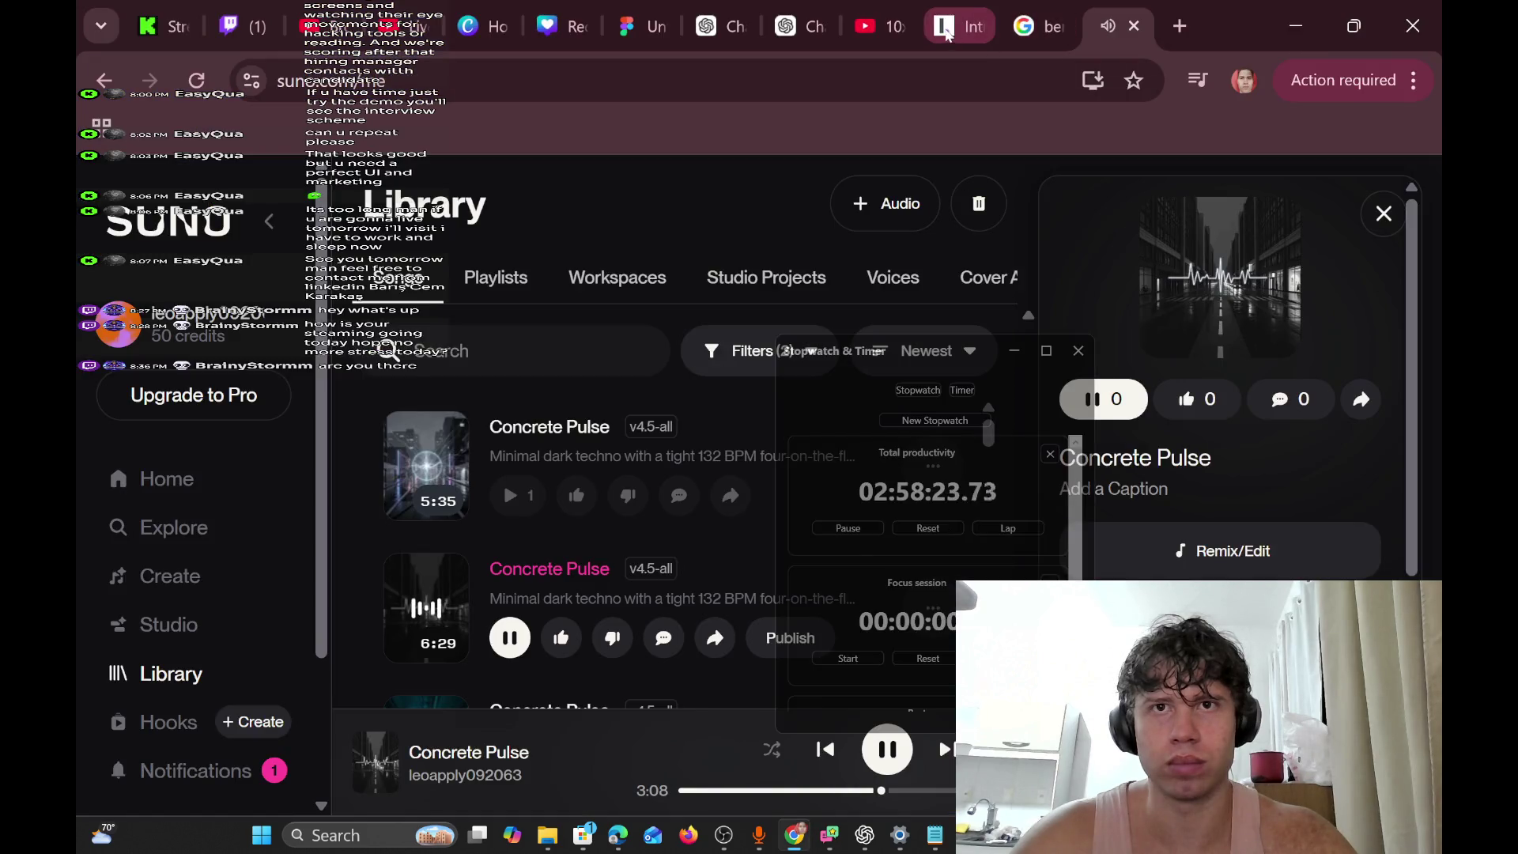
Step: Dismiss Intrvio's save-password prompt and move the Stopwatch & Timer window up and right
{"action": "left_click", "coordinate": [944, 38]}
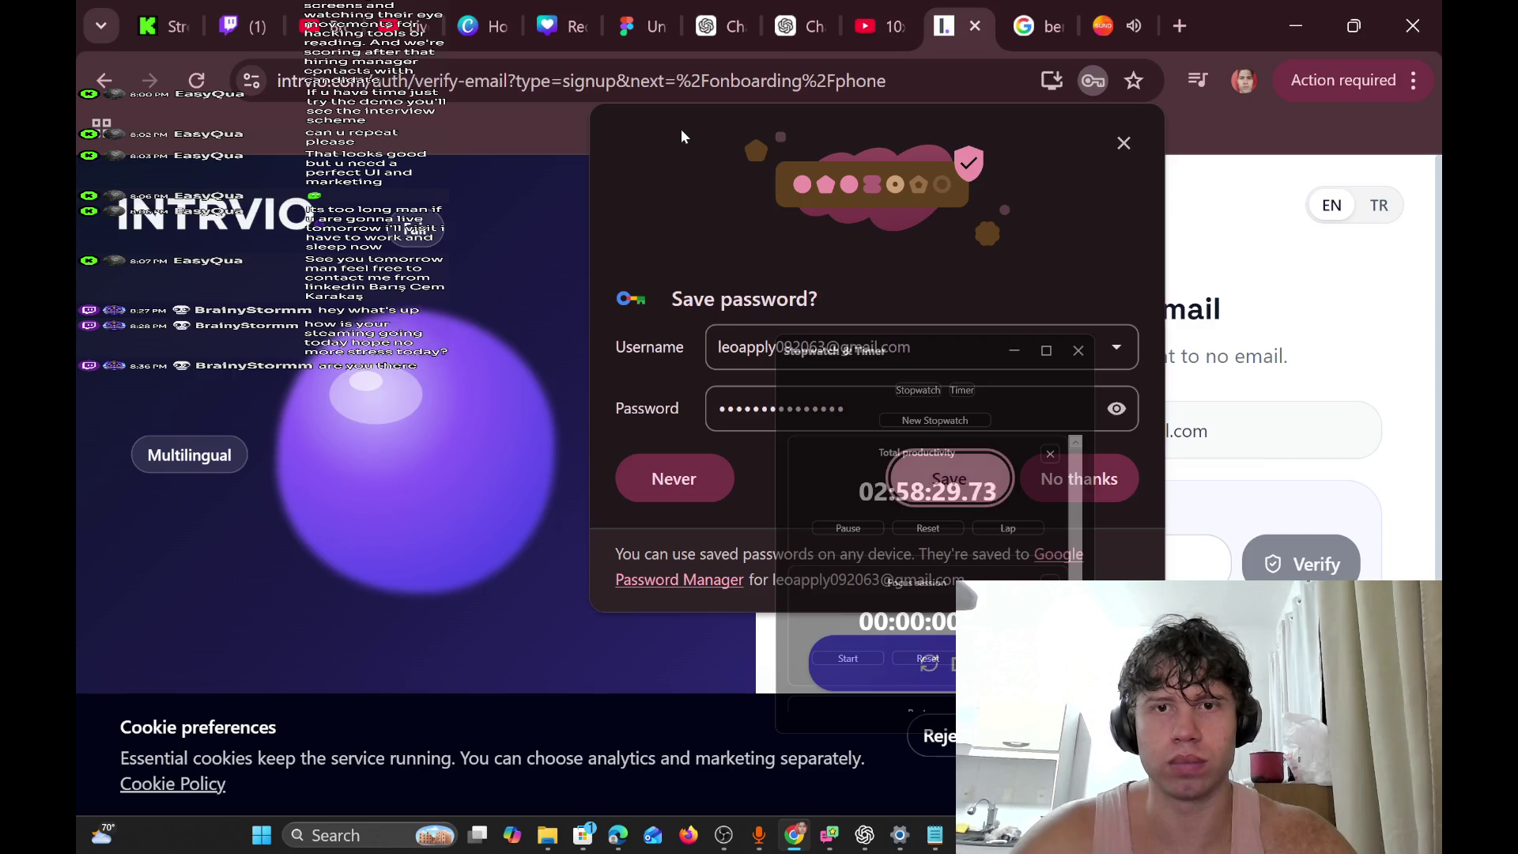
{"action": "left_click", "coordinate": [1123, 142]}
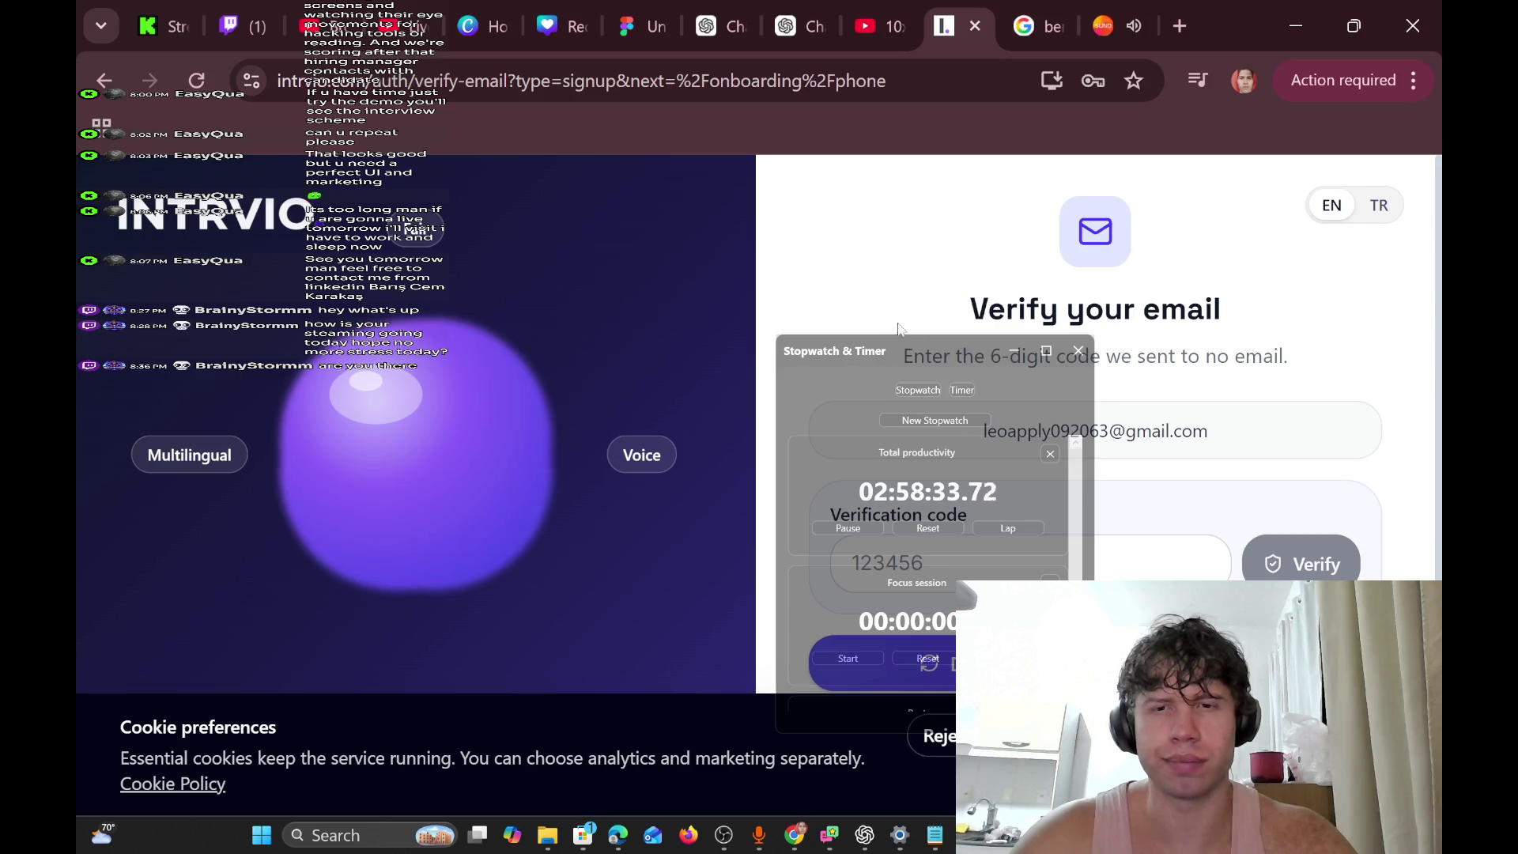
{"action": "mouse_move", "coordinate": [938, 349]}
{"action": "left_mouse_down"}
{"action": "mouse_move", "coordinate": [1009, 275]}
{"action": "mouse_move", "coordinate": [1178, 264]}
{"action": "mouse_move", "coordinate": [1330, 438]}
{"action": "mouse_move", "coordinate": [955, 100]}
{"action": "mouse_move", "coordinate": [934, 28]}
{"action": "mouse_move", "coordinate": [830, 210]}
{"action": "mouse_move", "coordinate": [643, 262]}
{"action": "left_mouse_up"}
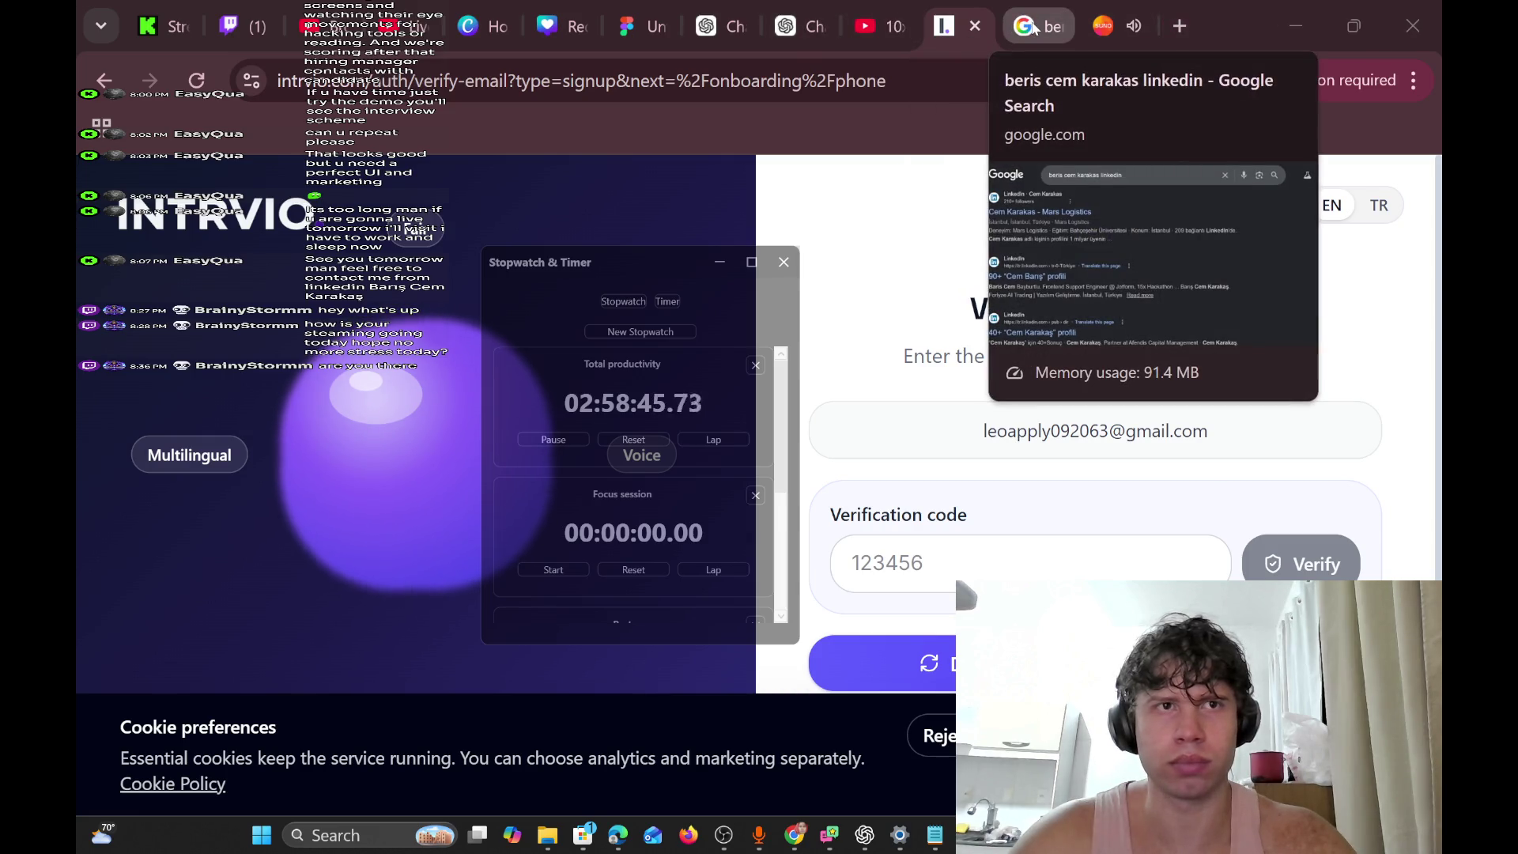
{"action": "left_click", "coordinate": [241, 24]}
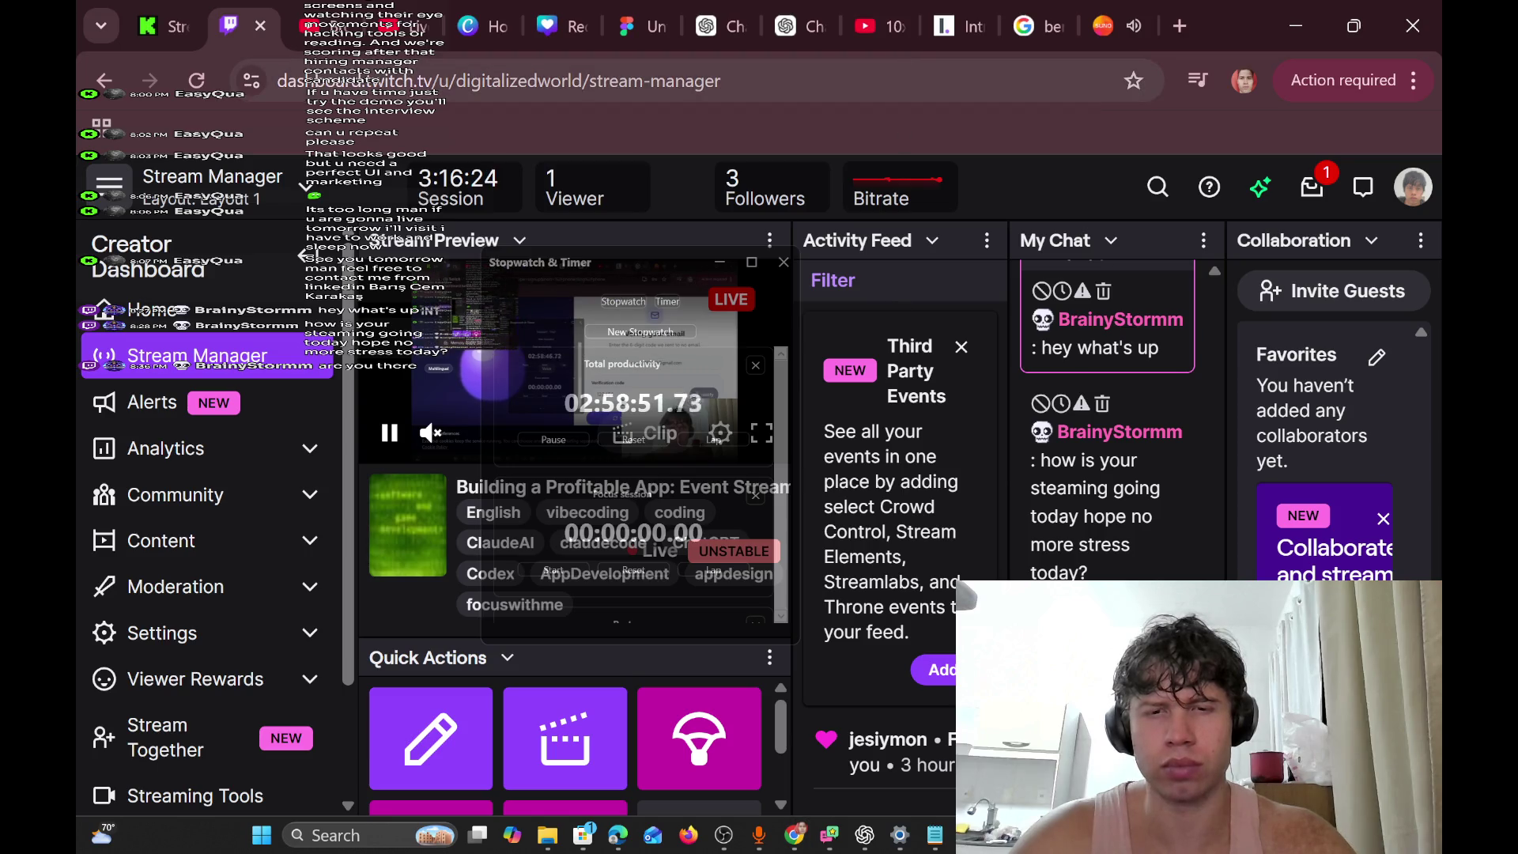
Step: Minimize the Stopwatch & Timer window and go to gmlail.com to reach the Gmail inbox
{"action": "left_click", "coordinate": [1016, 40]}
{"action": "left_click", "coordinate": [719, 261]}
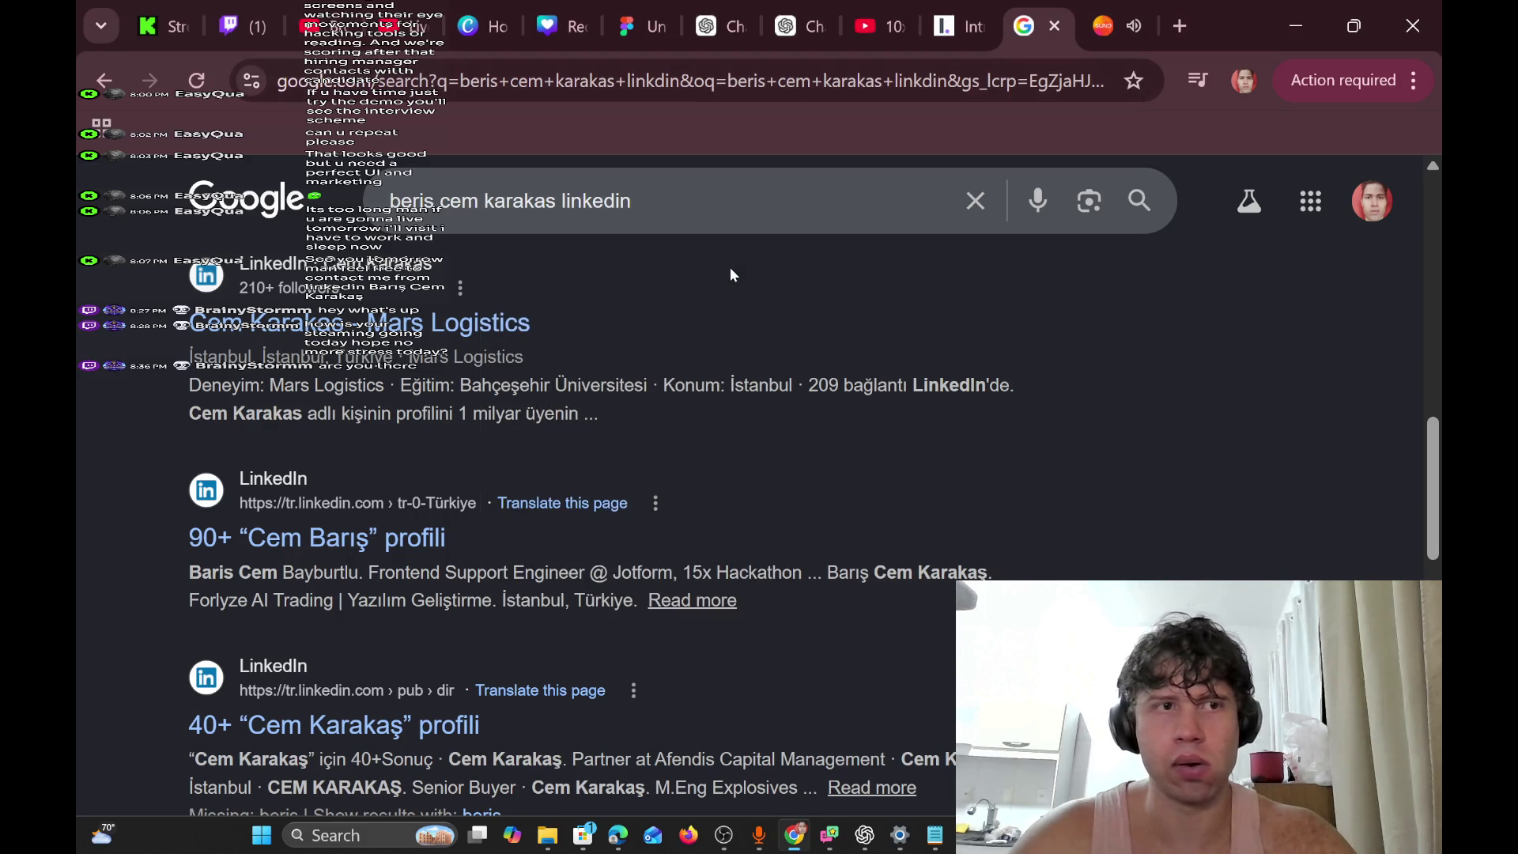
{"action": "left_click", "coordinate": [933, 75]}
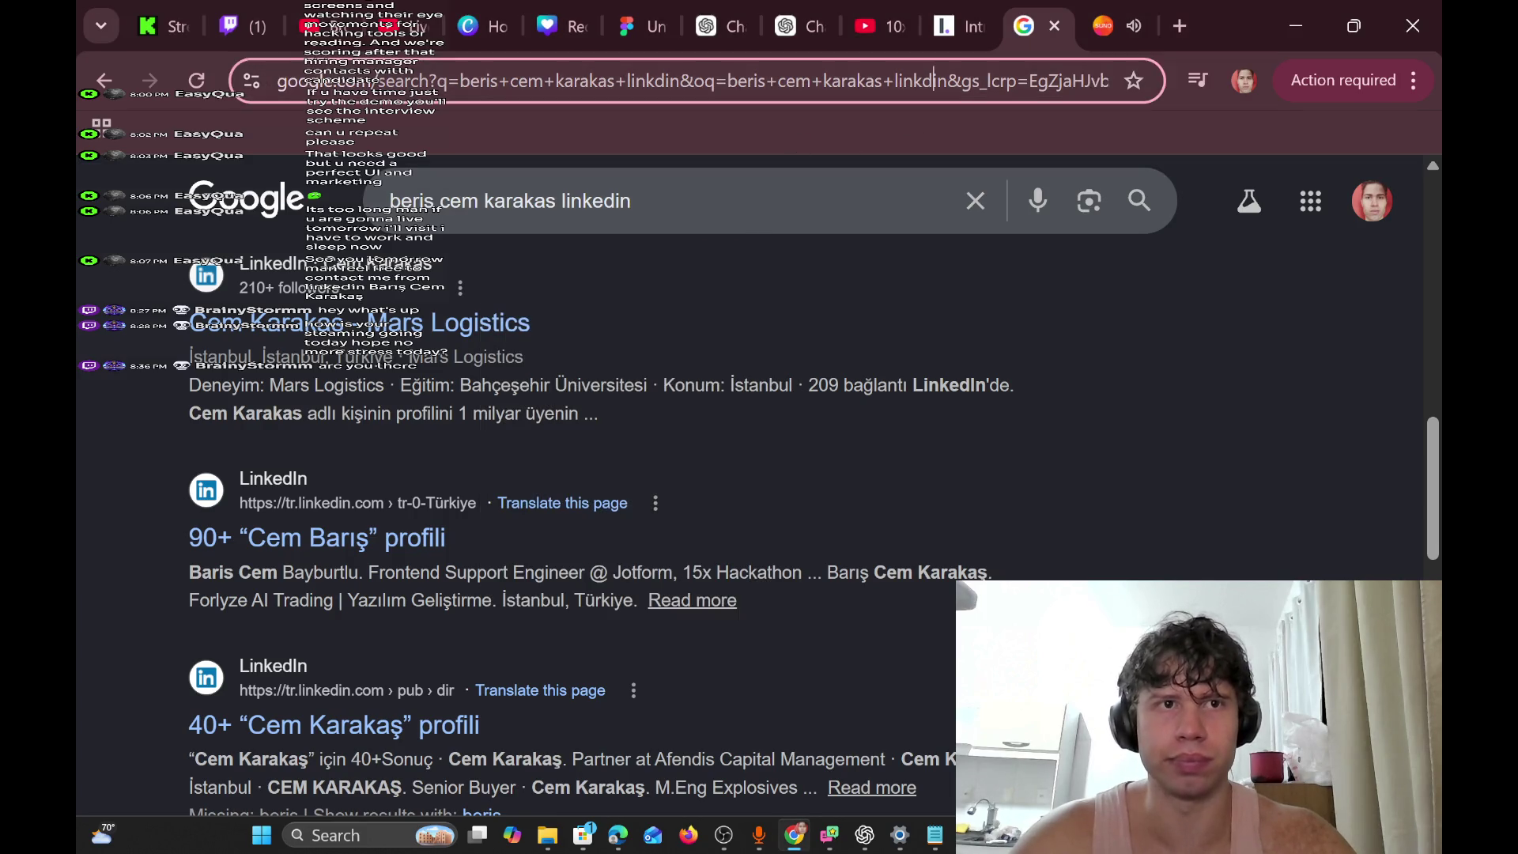
{"action": "type", "text": "gmlail.com"}
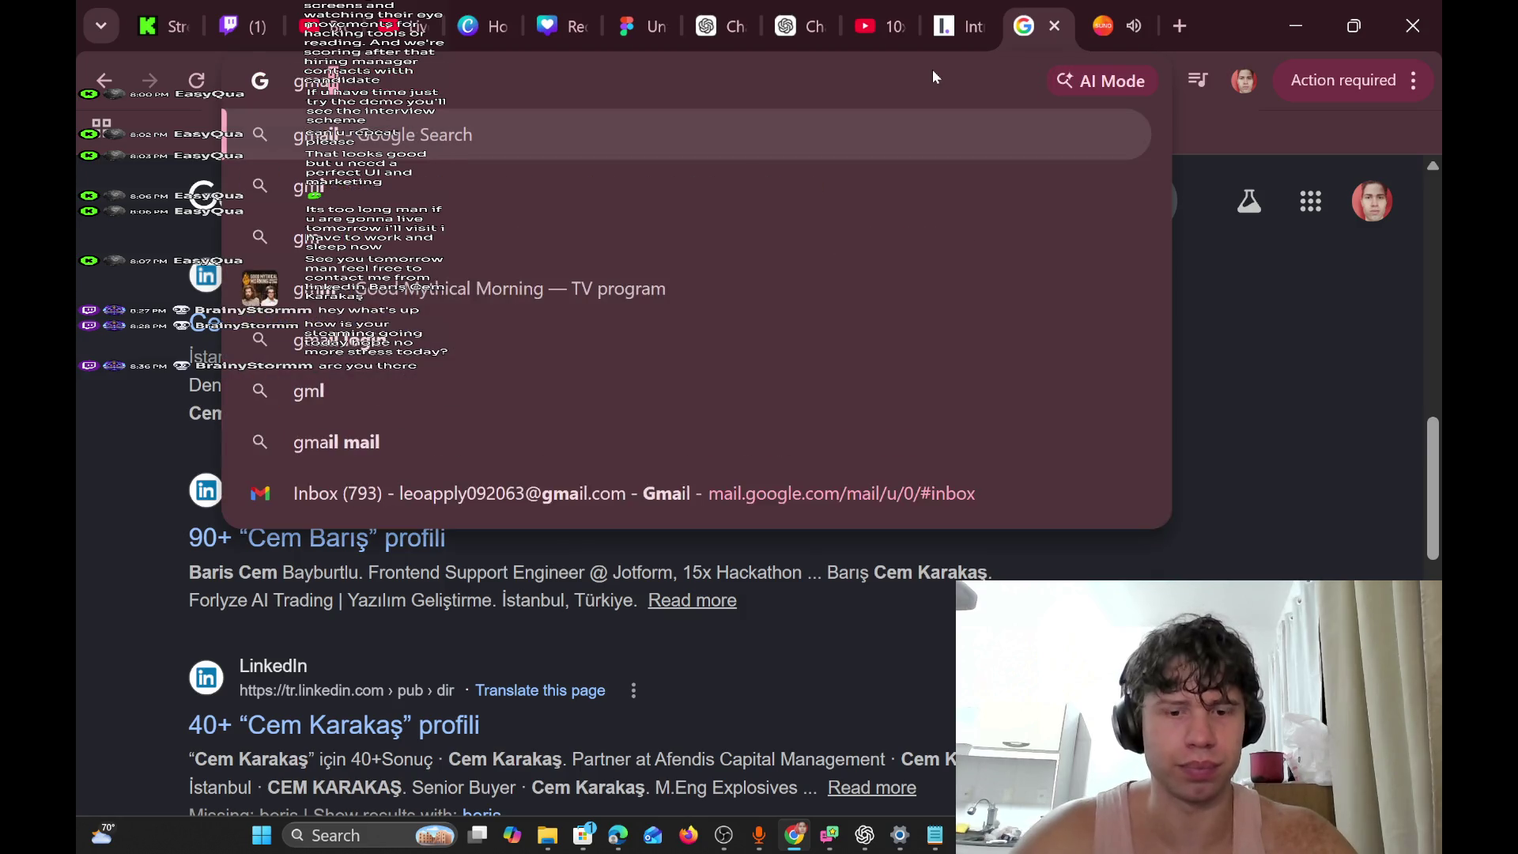
{"action": "key", "text": "Return"}
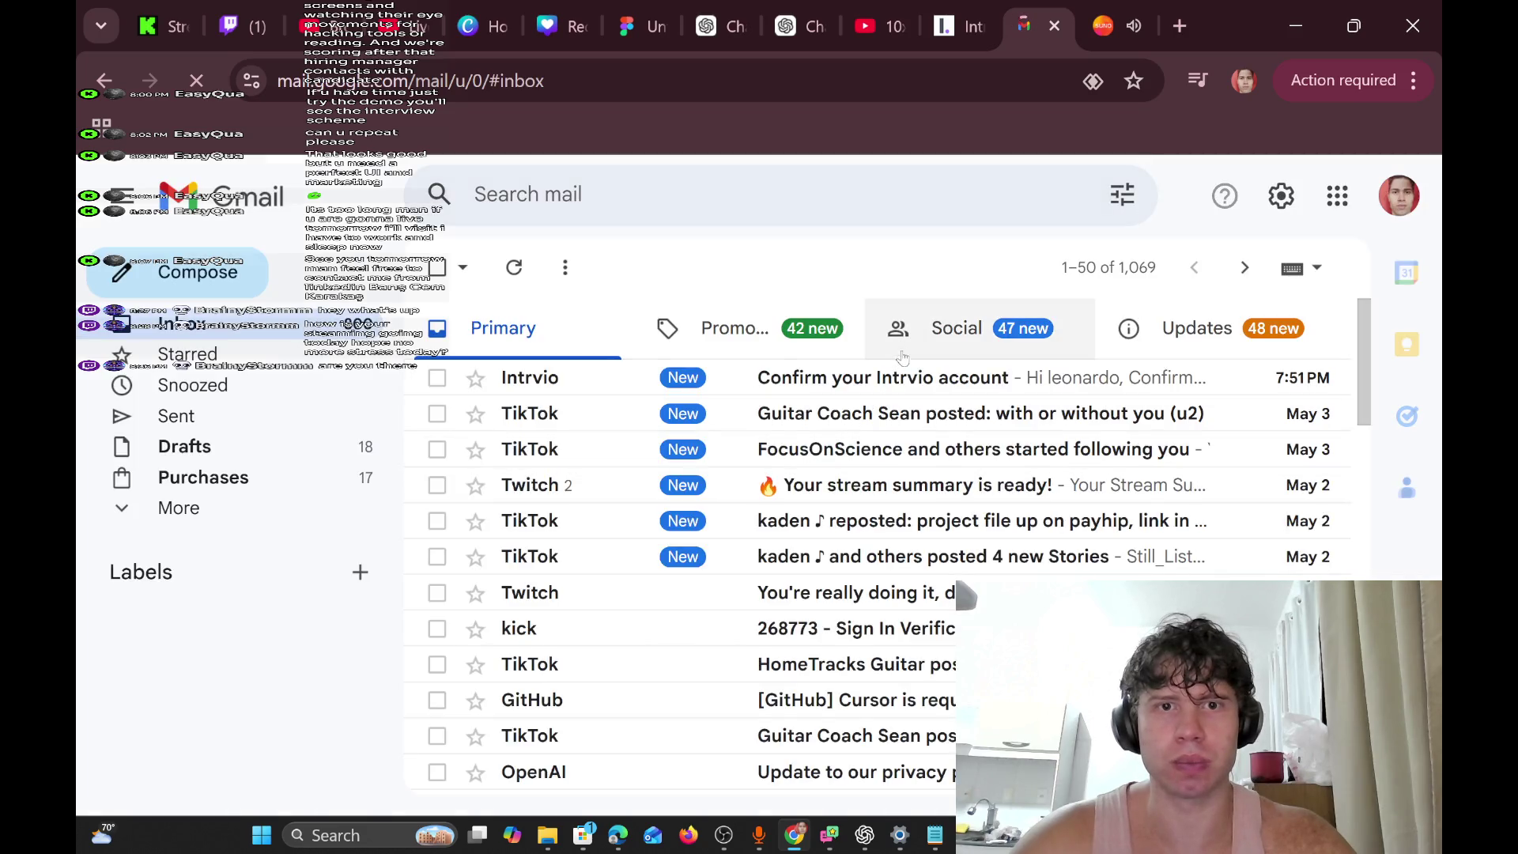
Step: Open the 'Confirm your Intrvio account' email and select its verification code
{"action": "left_click", "coordinate": [970, 385]}
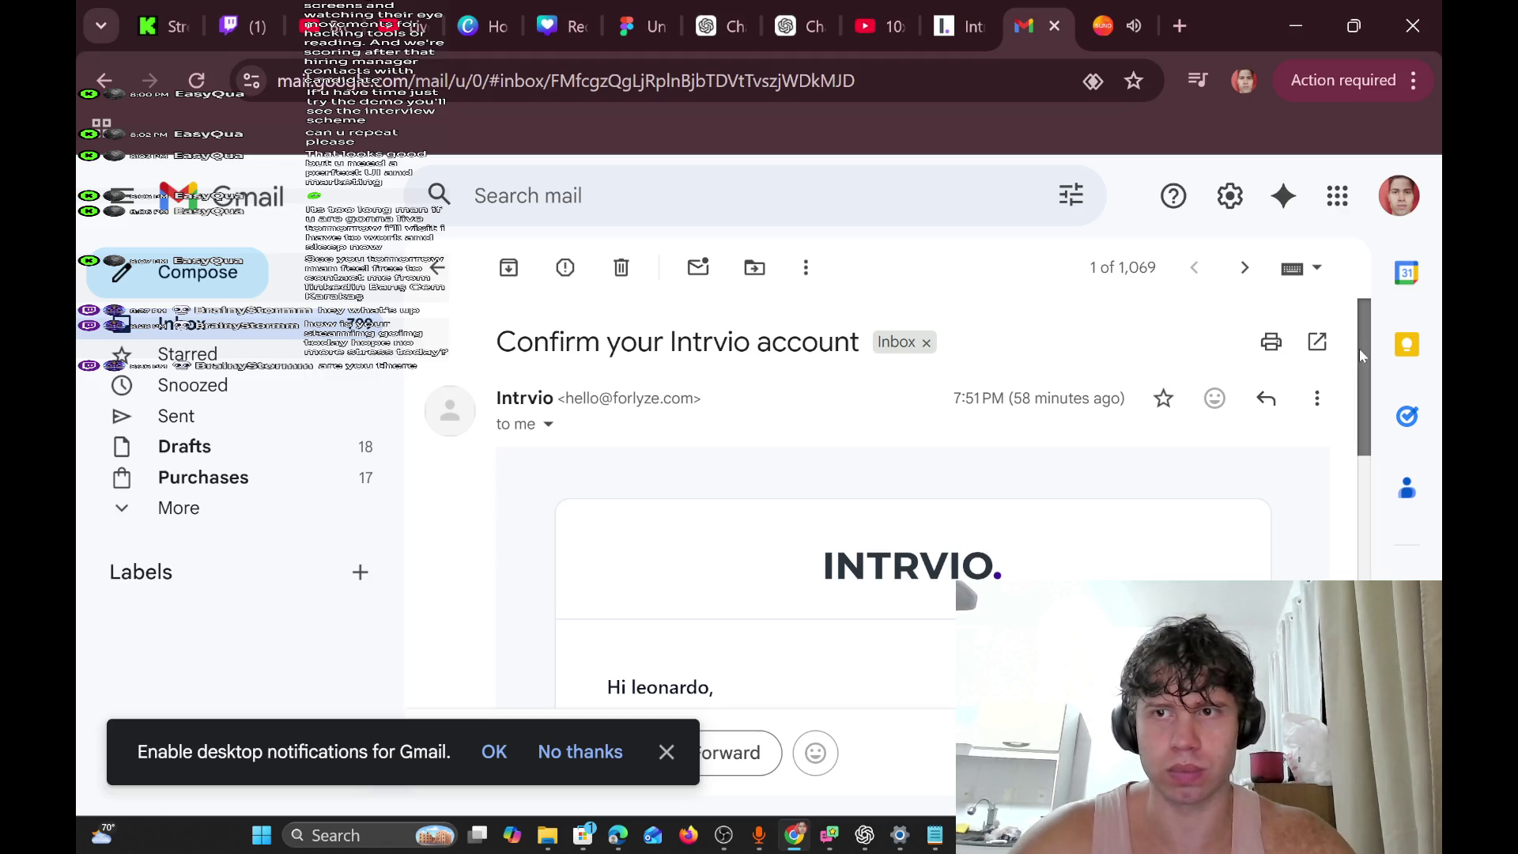
{"action": "left_click", "coordinate": [643, 81]}
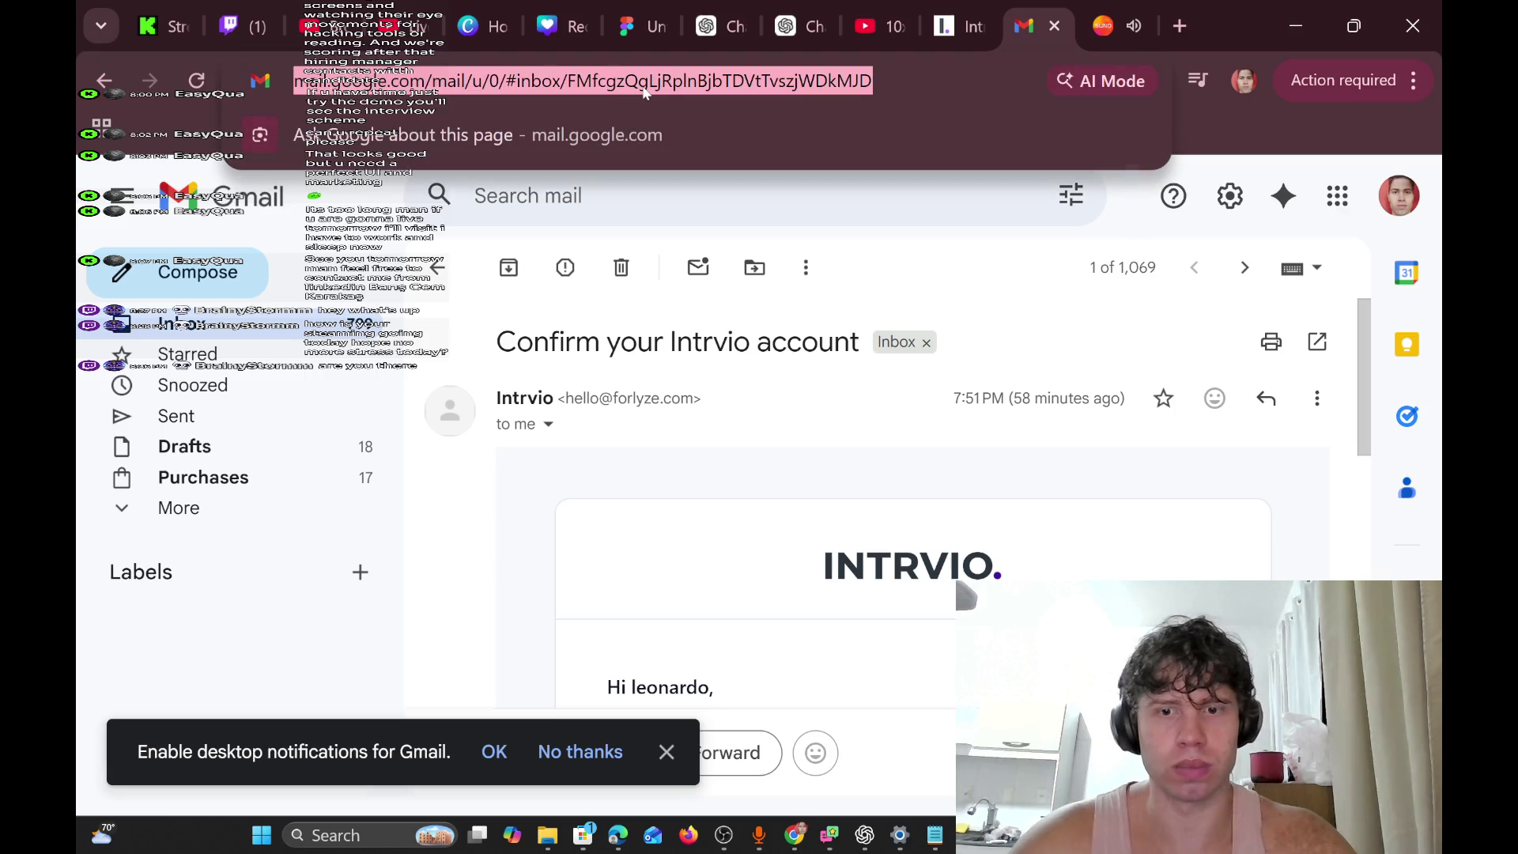
{"action": "key", "text": "Escape"}
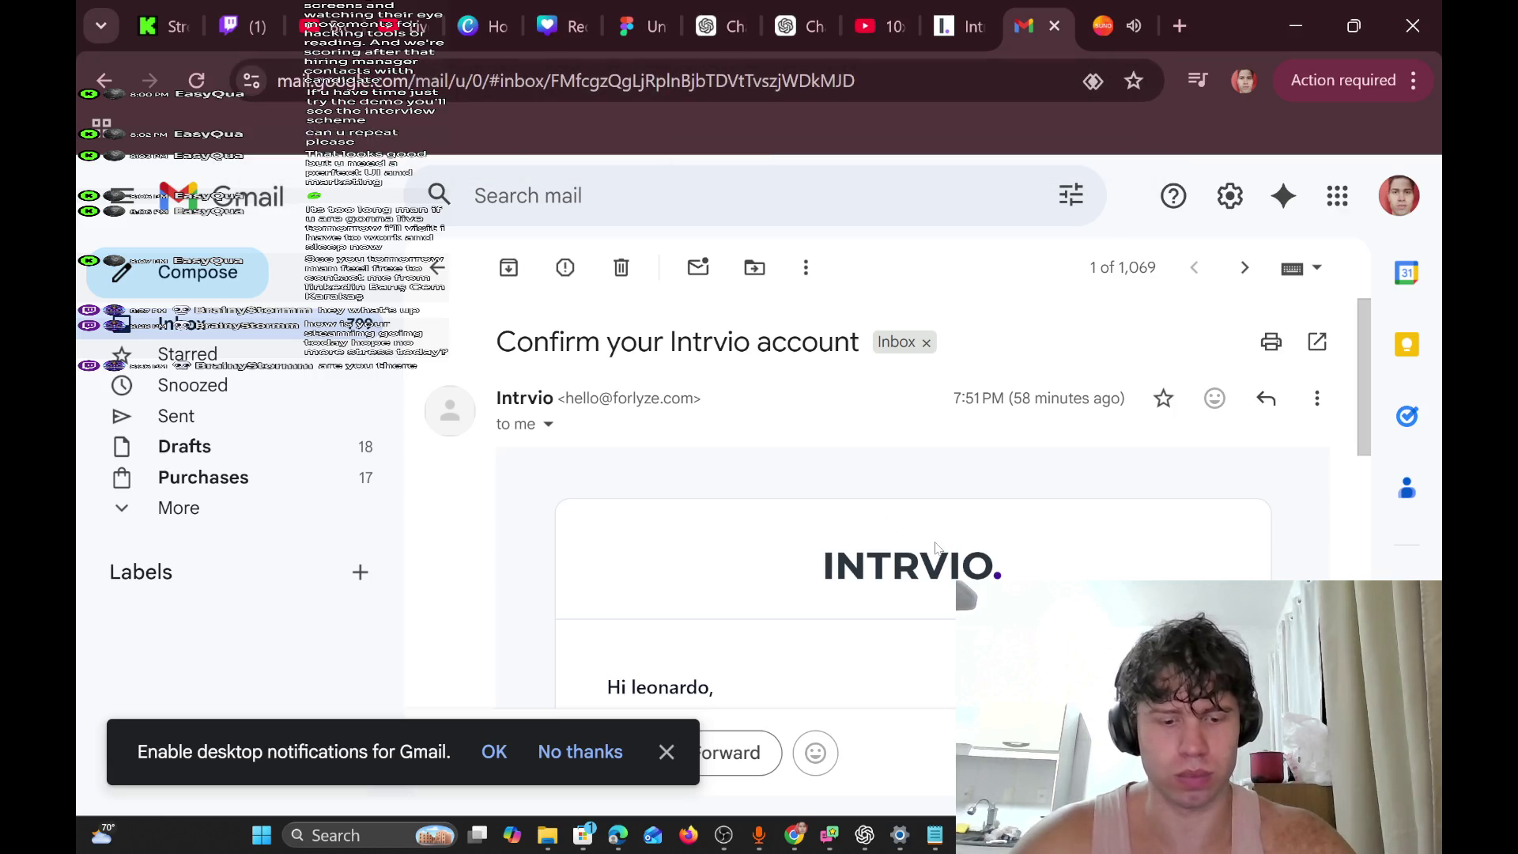
{"action": "scroll", "coordinate": [907, 374], "scroll_direction": "down", "scroll_amount": 3}
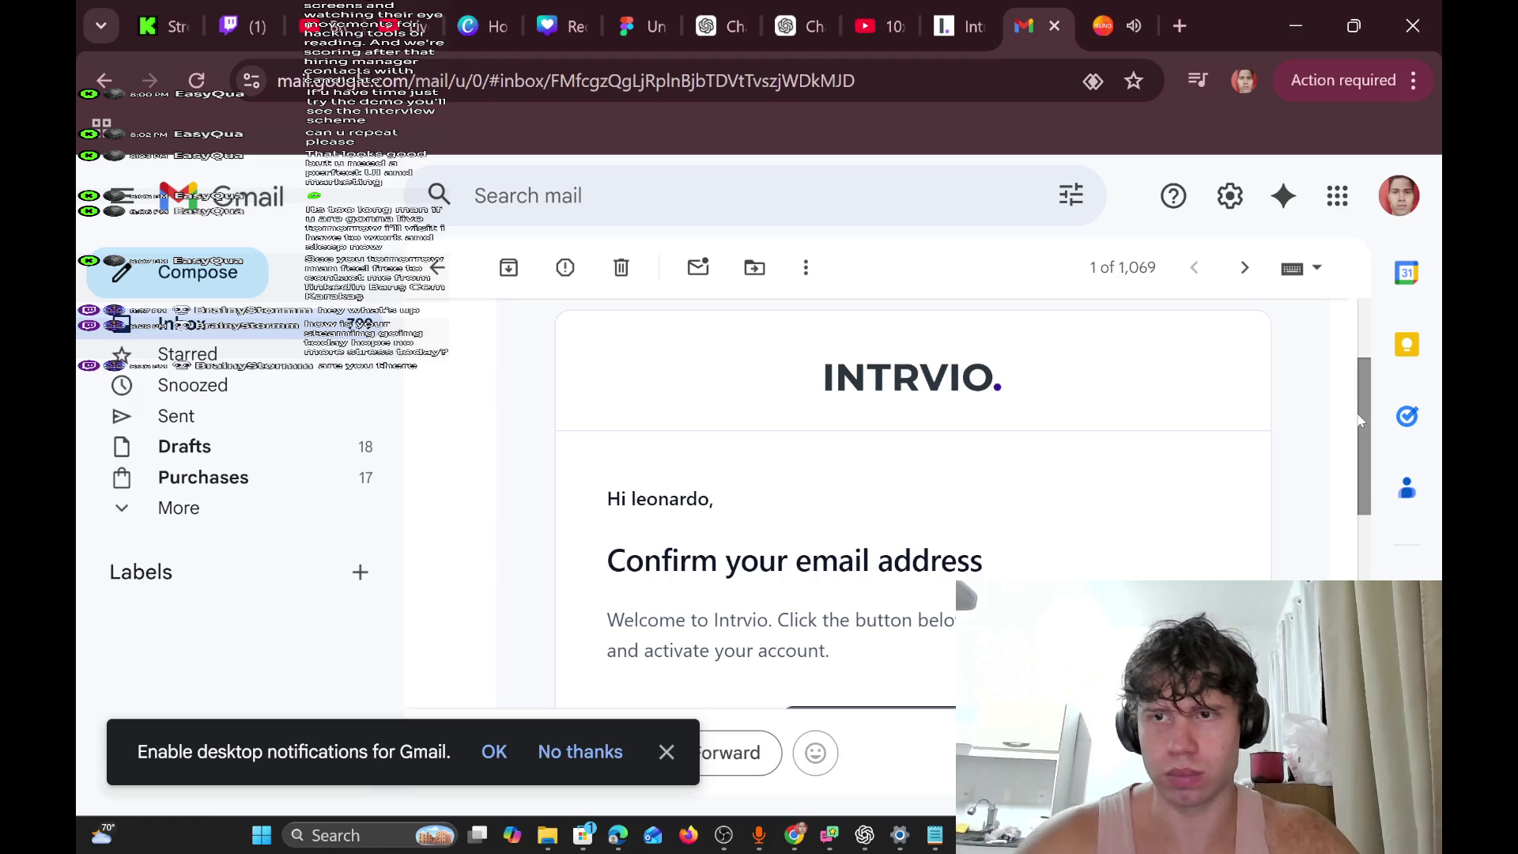
{"action": "scroll", "coordinate": [1382, 418], "scroll_direction": "up", "scroll_amount": 1}
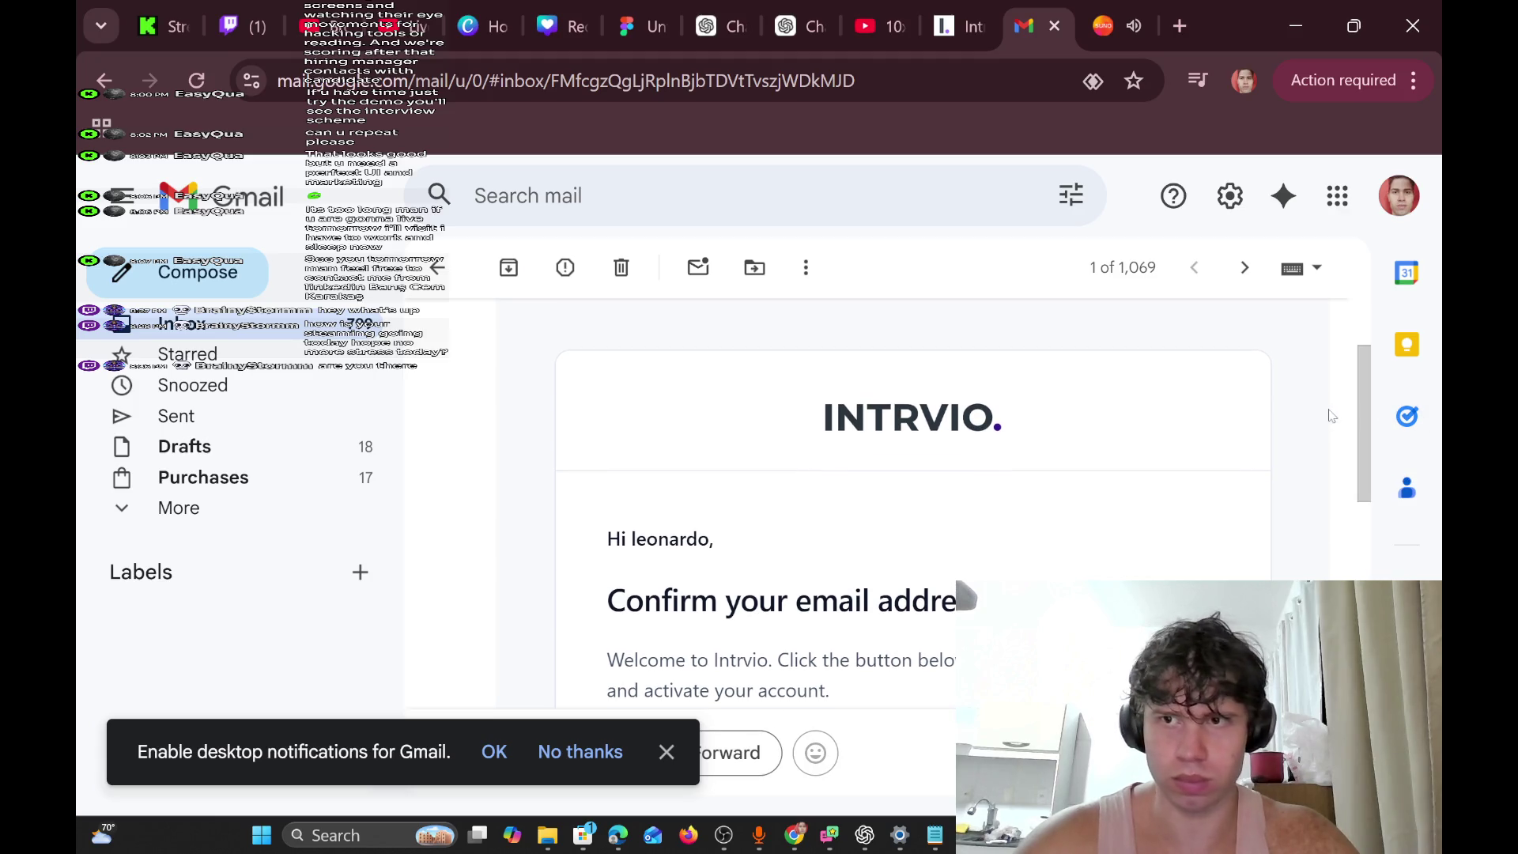
{"action": "scroll", "coordinate": [1351, 491], "scroll_direction": "down", "scroll_amount": 3}
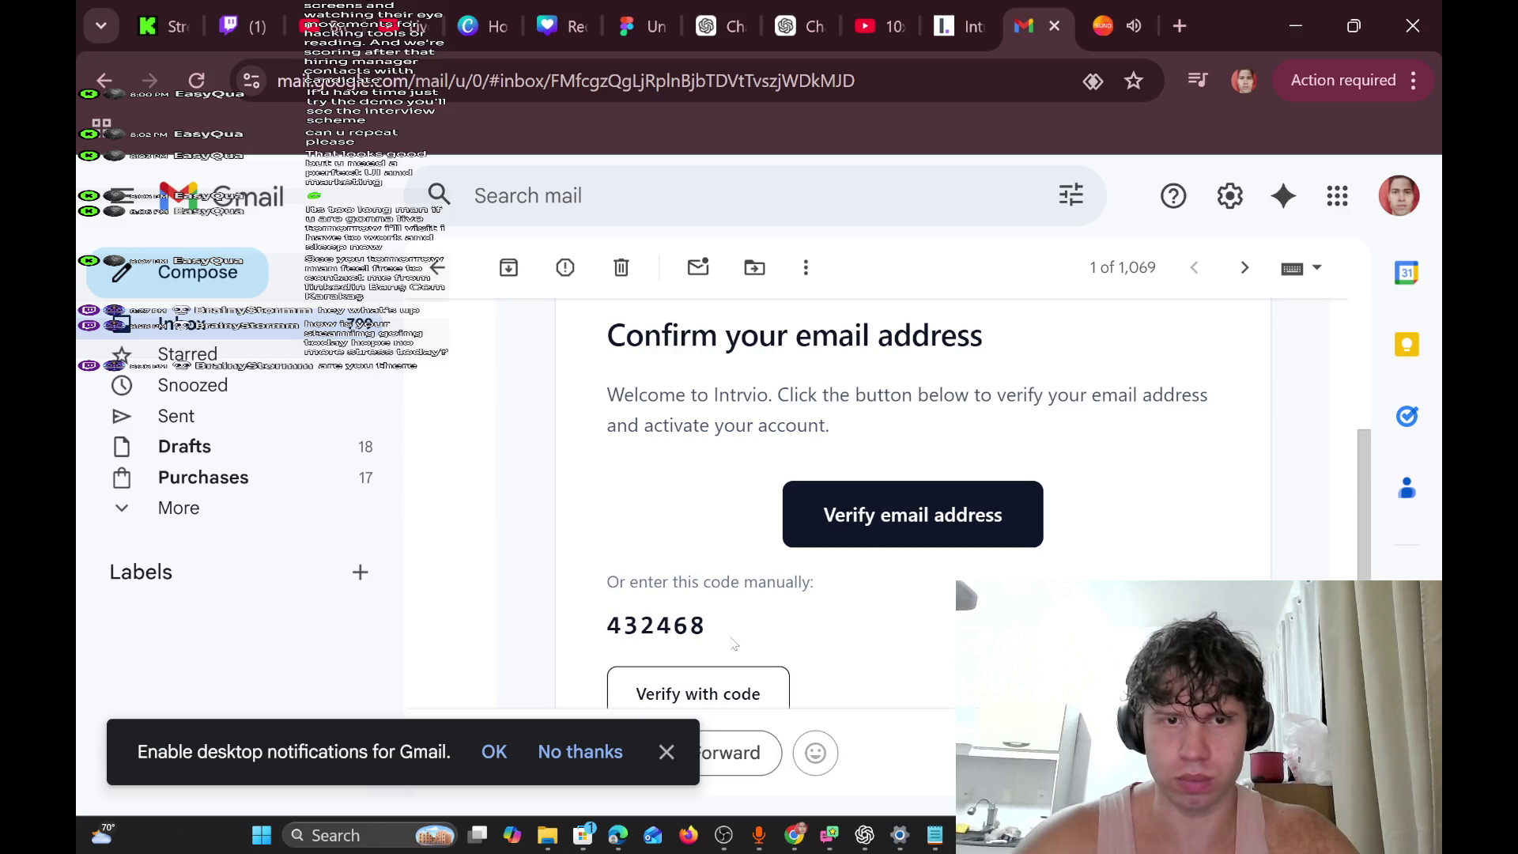
{"action": "left_click_drag", "start_coordinate": [716, 630], "coordinate": [595, 622]}
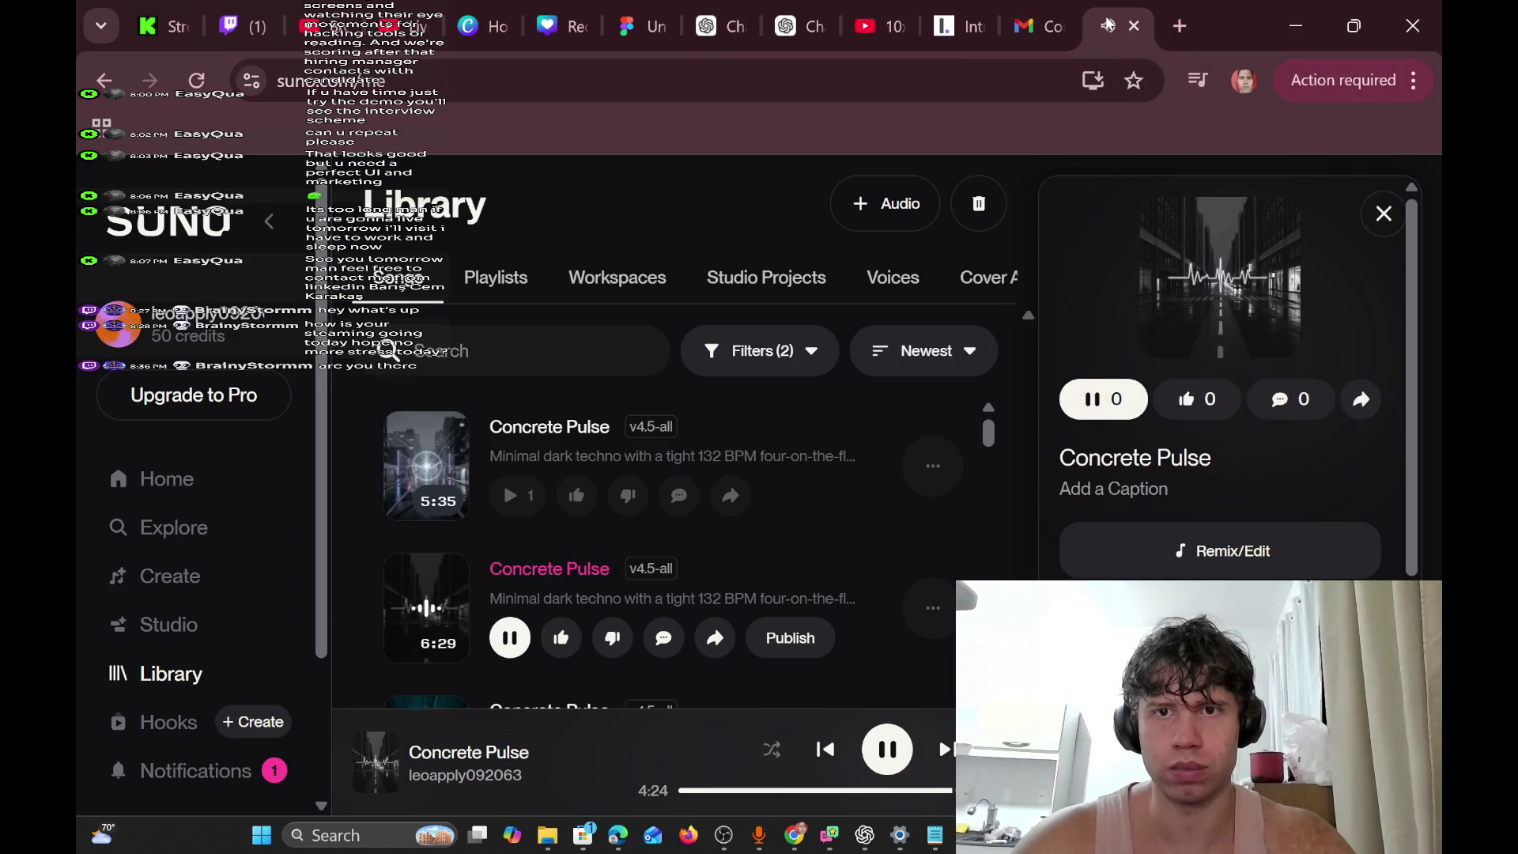
Step: Enter the emailed verification code in Intrvio's Verification code field and submit it
{"action": "left_click", "coordinate": [1115, 26]}
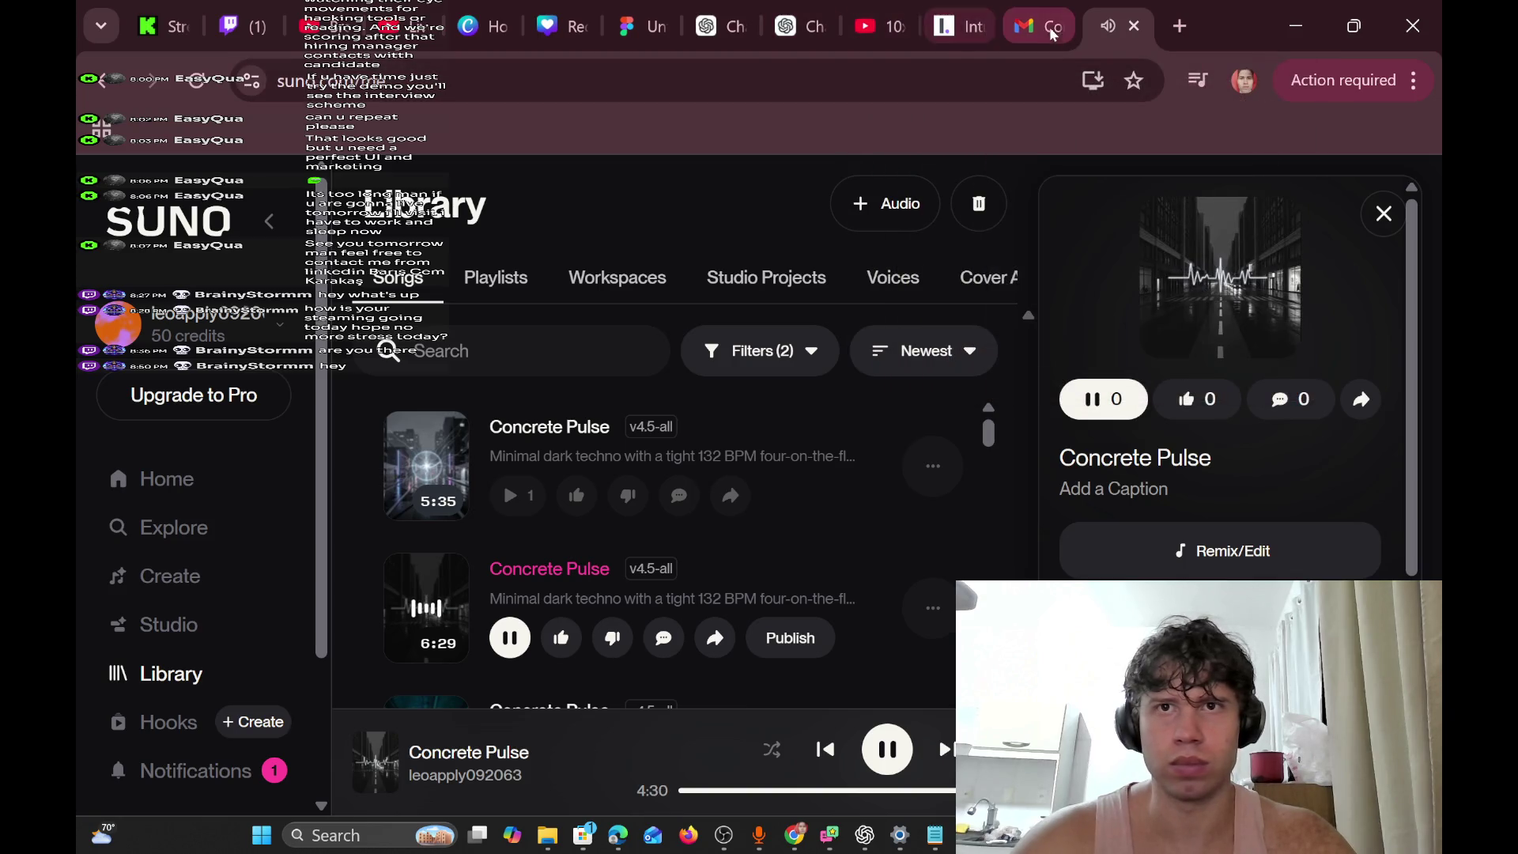
{"action": "left_click", "coordinate": [959, 39]}
{"action": "left_click", "coordinate": [962, 589]}
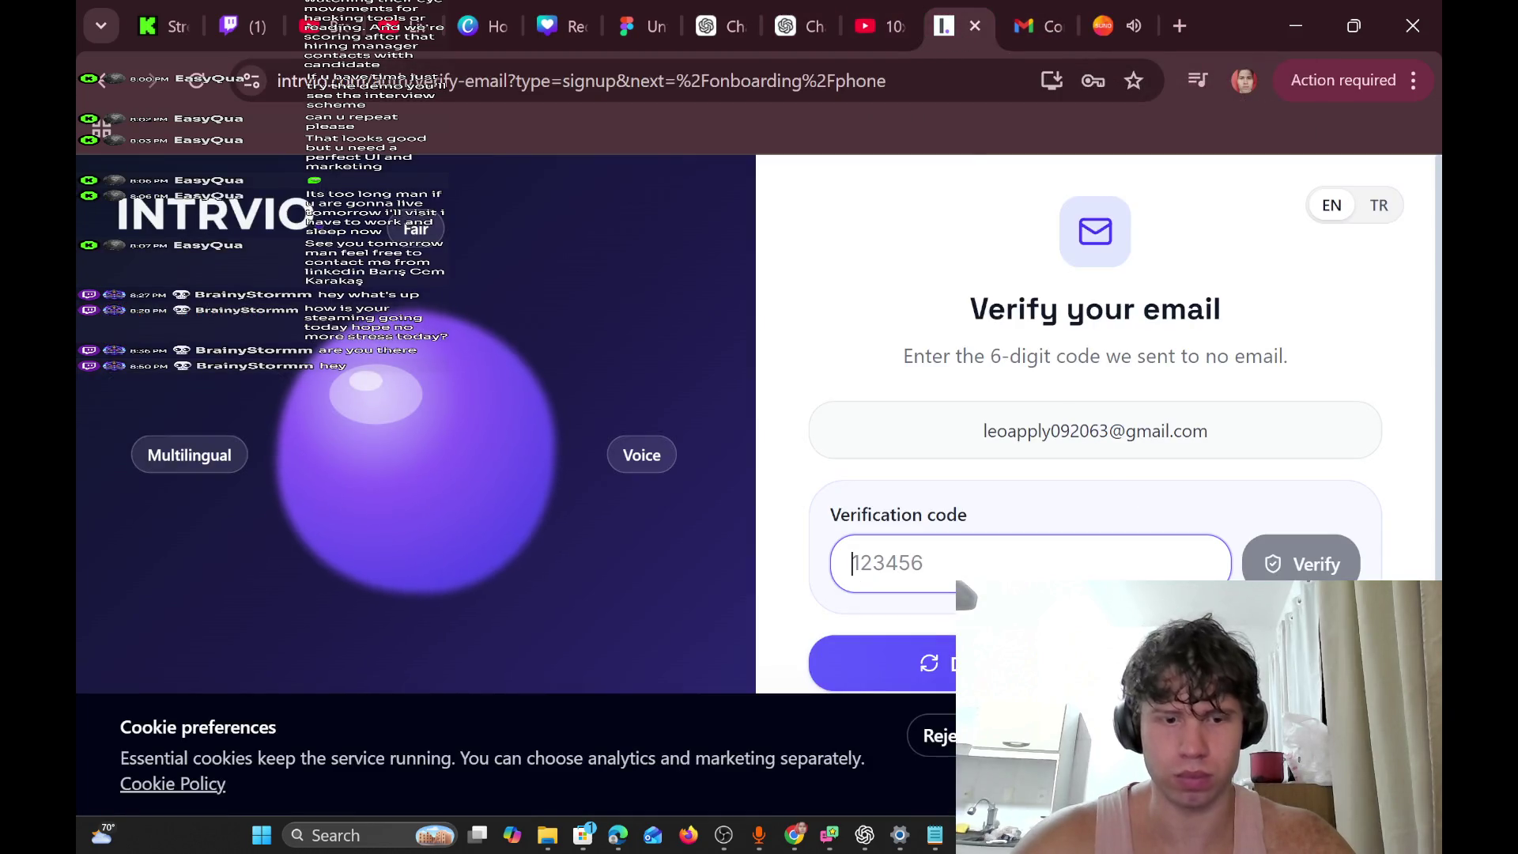
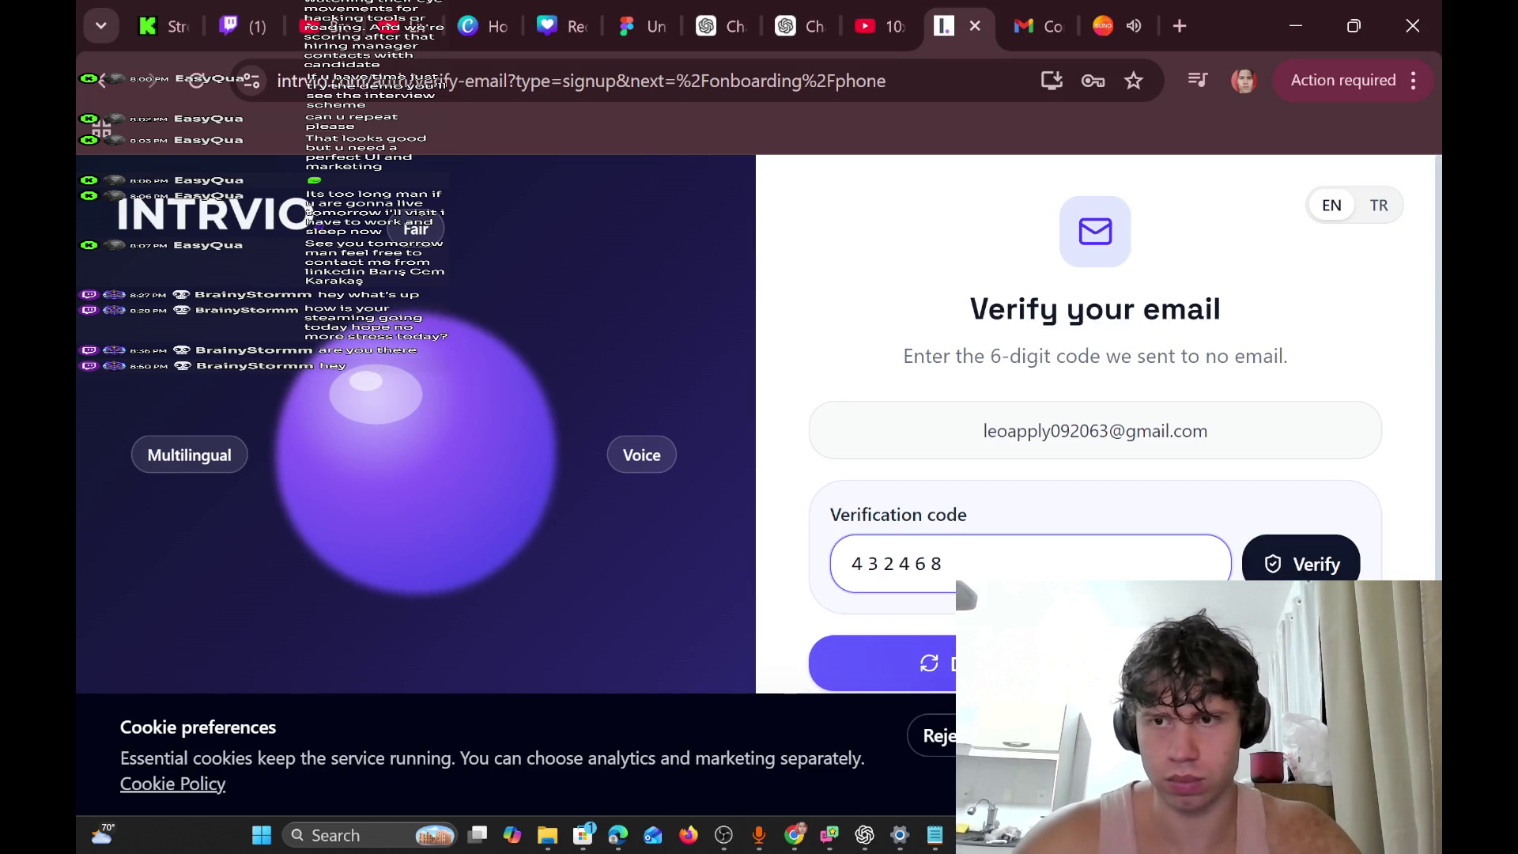
{"action": "key", "text": "Return"}
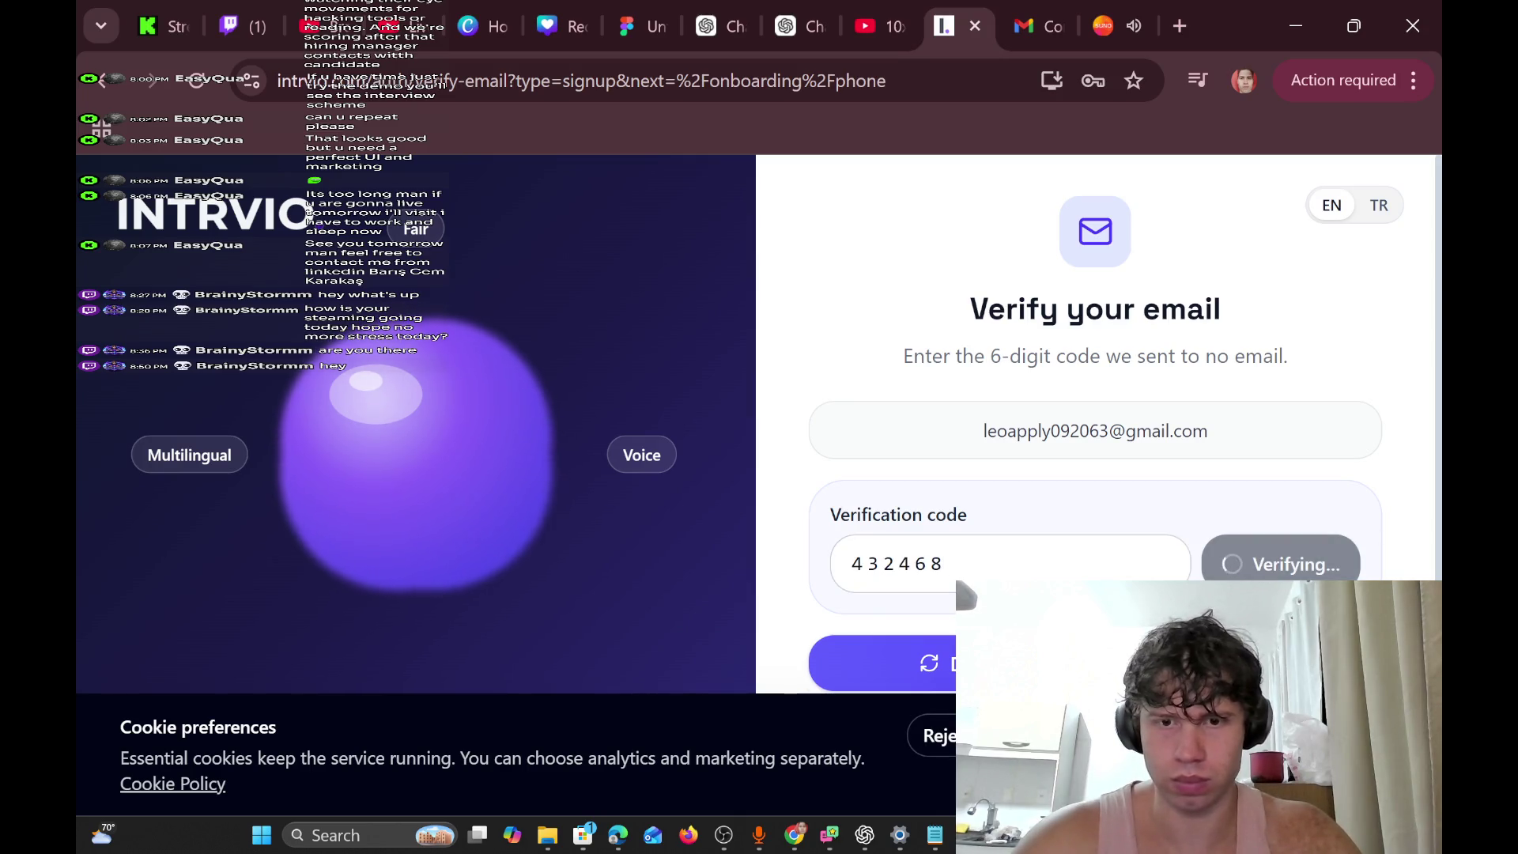
Step: Minimize the Social Stream dashboard and keep United States as the phone number country
{"action": "key", "text": "alt+Tab"}
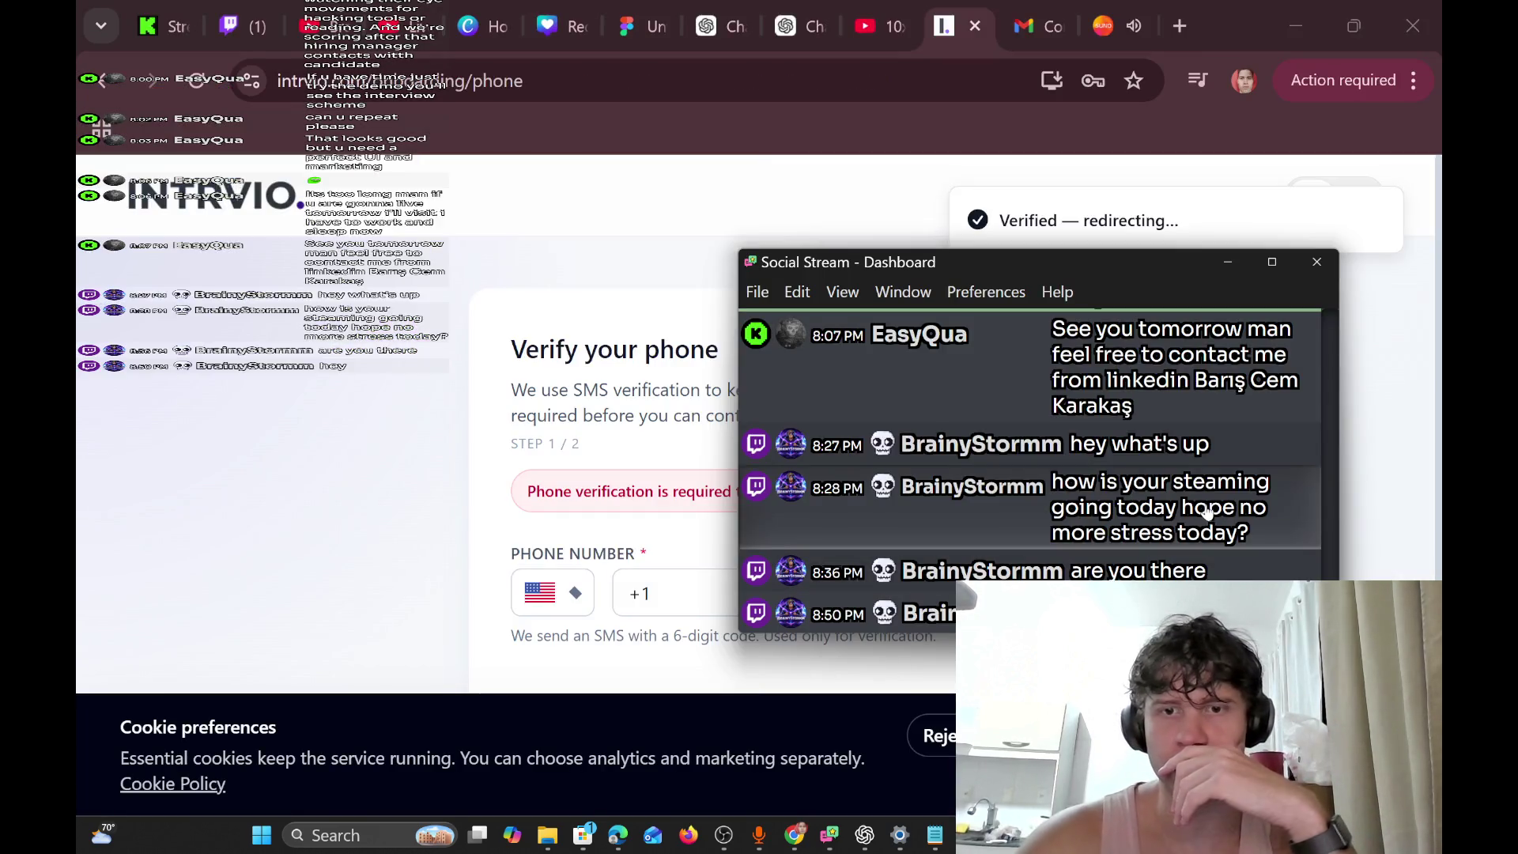
{"action": "left_click", "coordinate": [1221, 267]}
{"action": "left_click", "coordinate": [580, 598]}
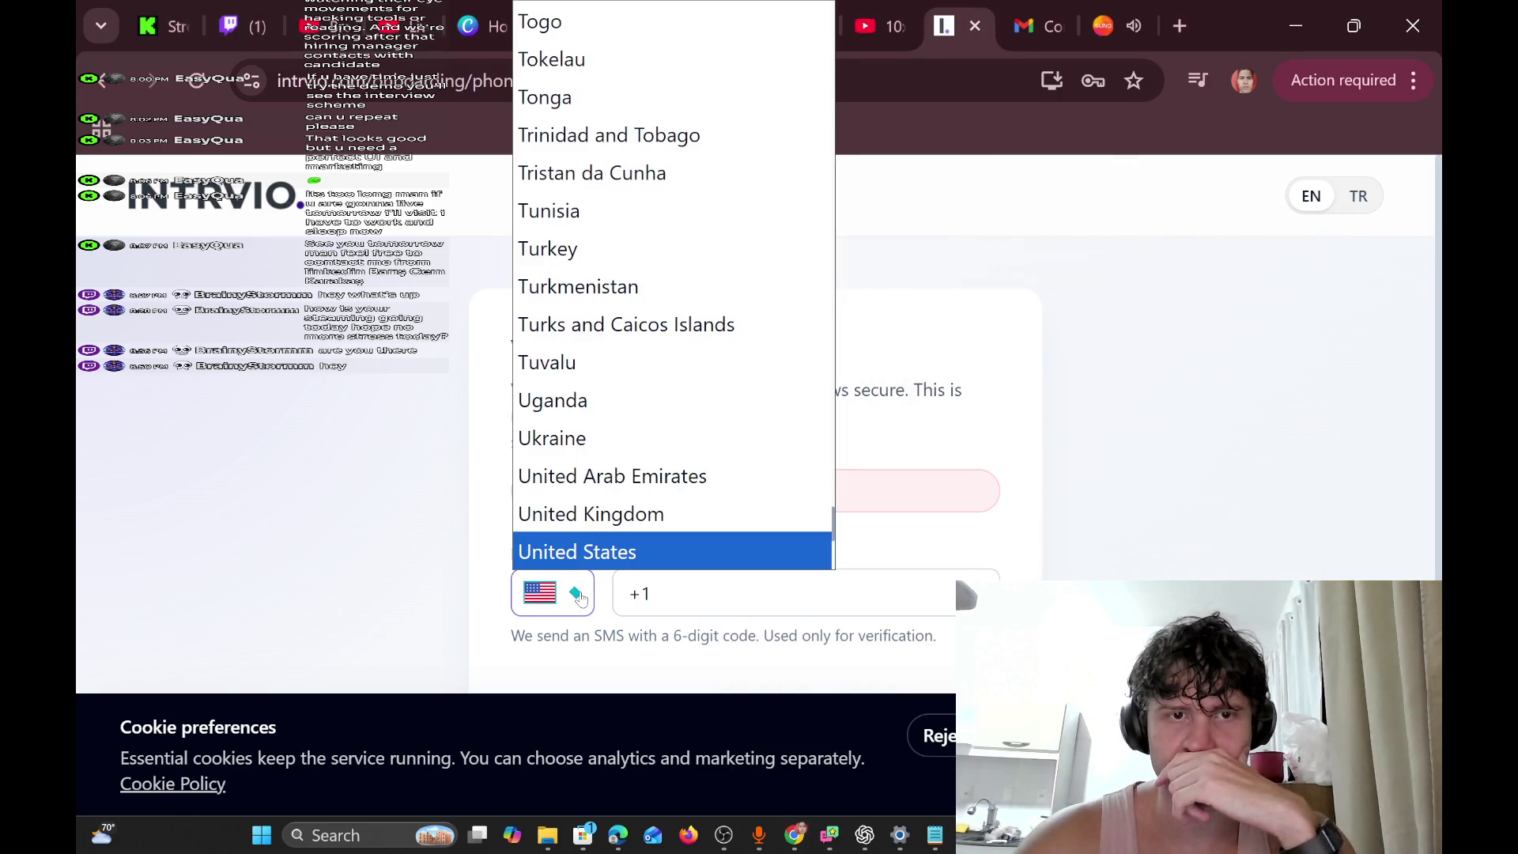
{"action": "left_click", "coordinate": [395, 453]}
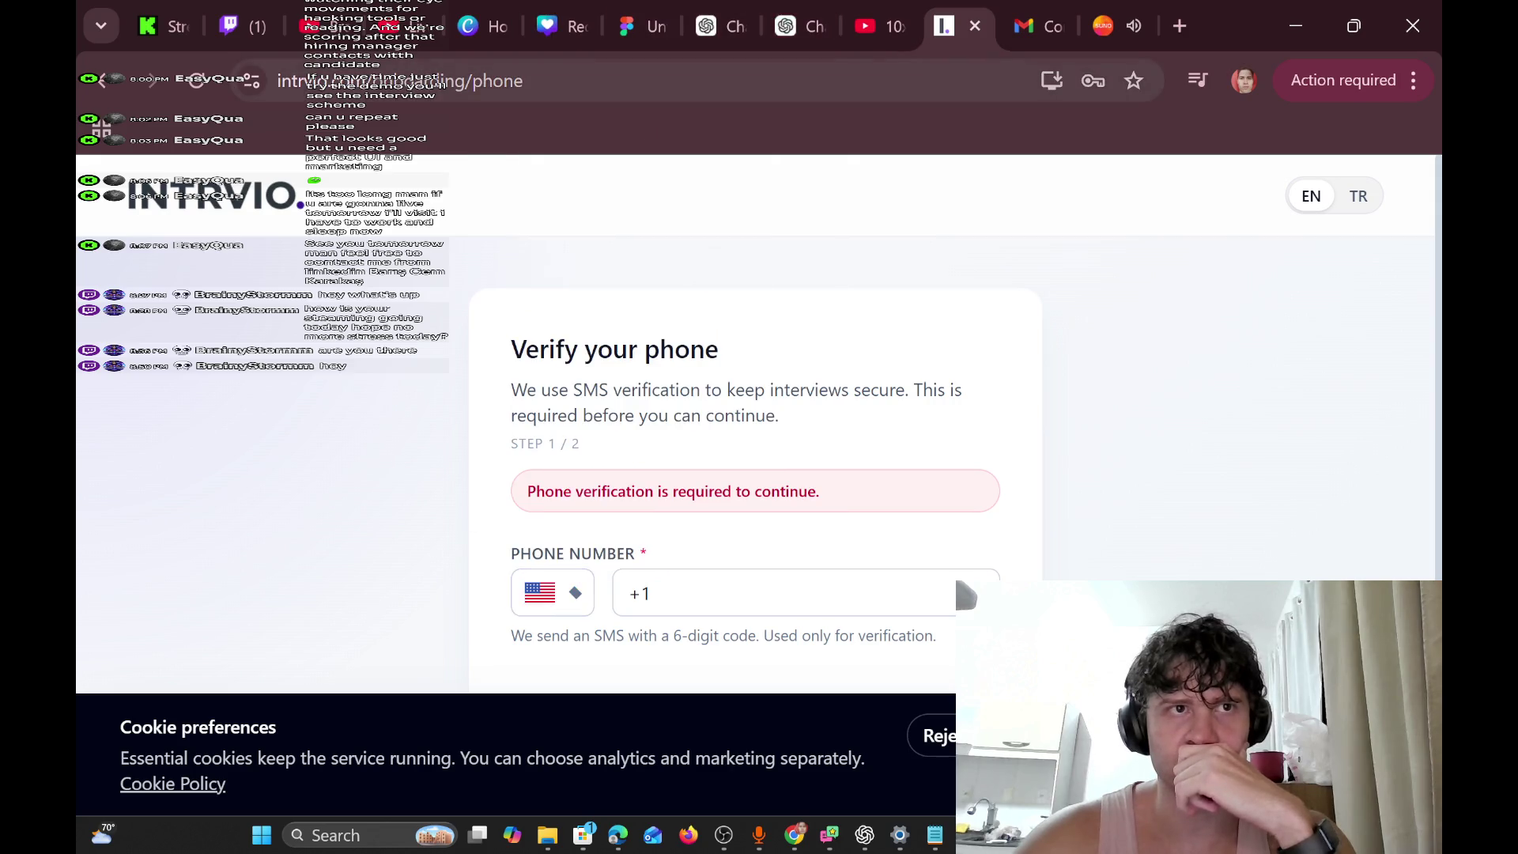
{"action": "left_click", "coordinate": [155, 17]}
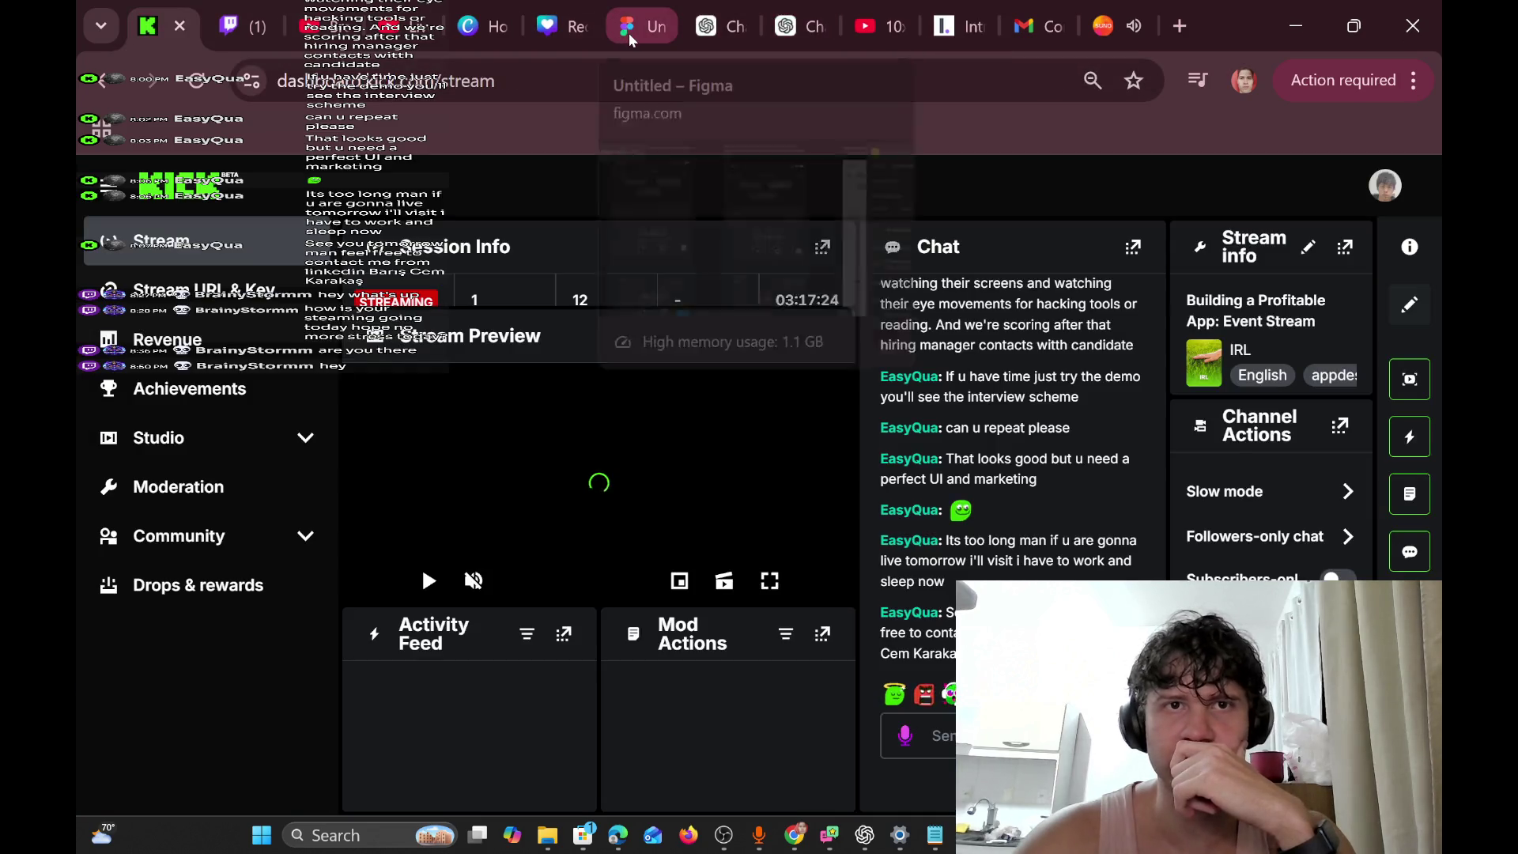
Step: Return to Figma and scroll the canvas right to the 'User selected play' stopwatch frame
{"action": "left_click", "coordinate": [637, 26]}
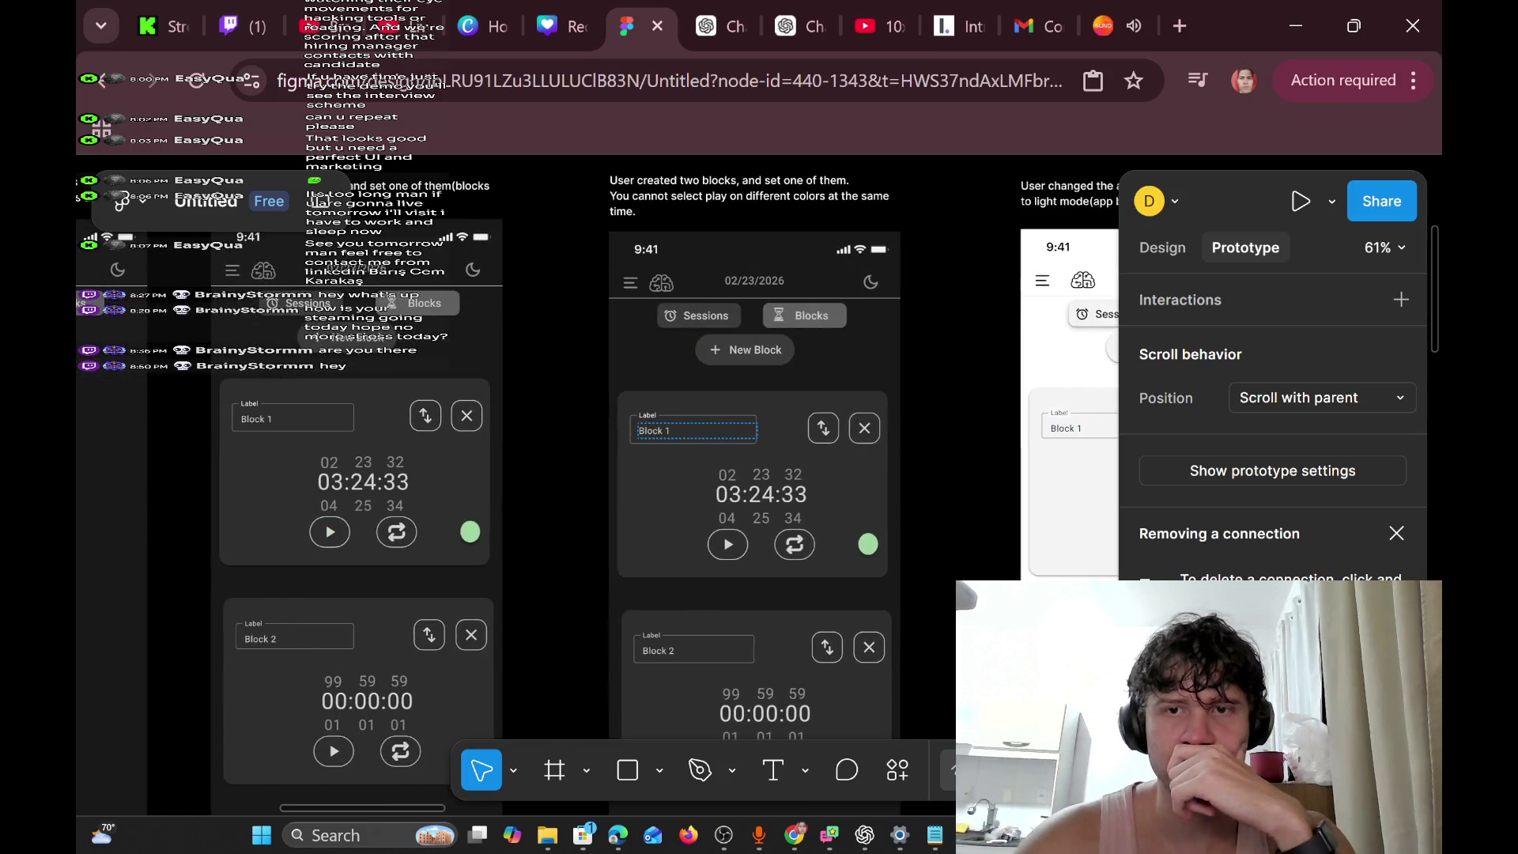
{"action": "scroll", "coordinate": [968, 358], "scroll_direction": "right", "scroll_amount": 10}
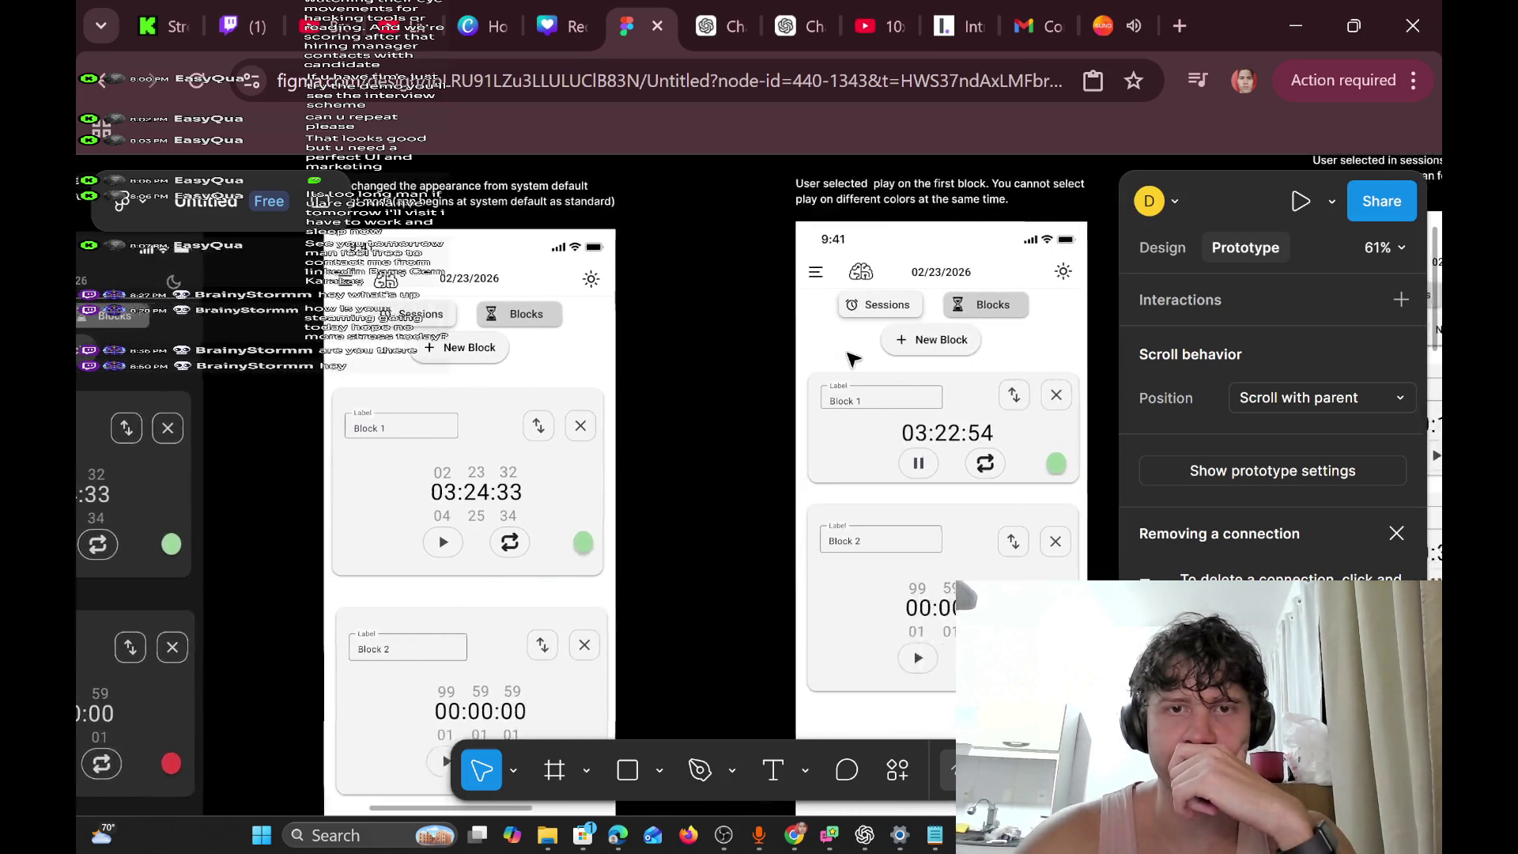
{"action": "scroll", "coordinate": [676, 393], "scroll_direction": "right", "scroll_amount": 1}
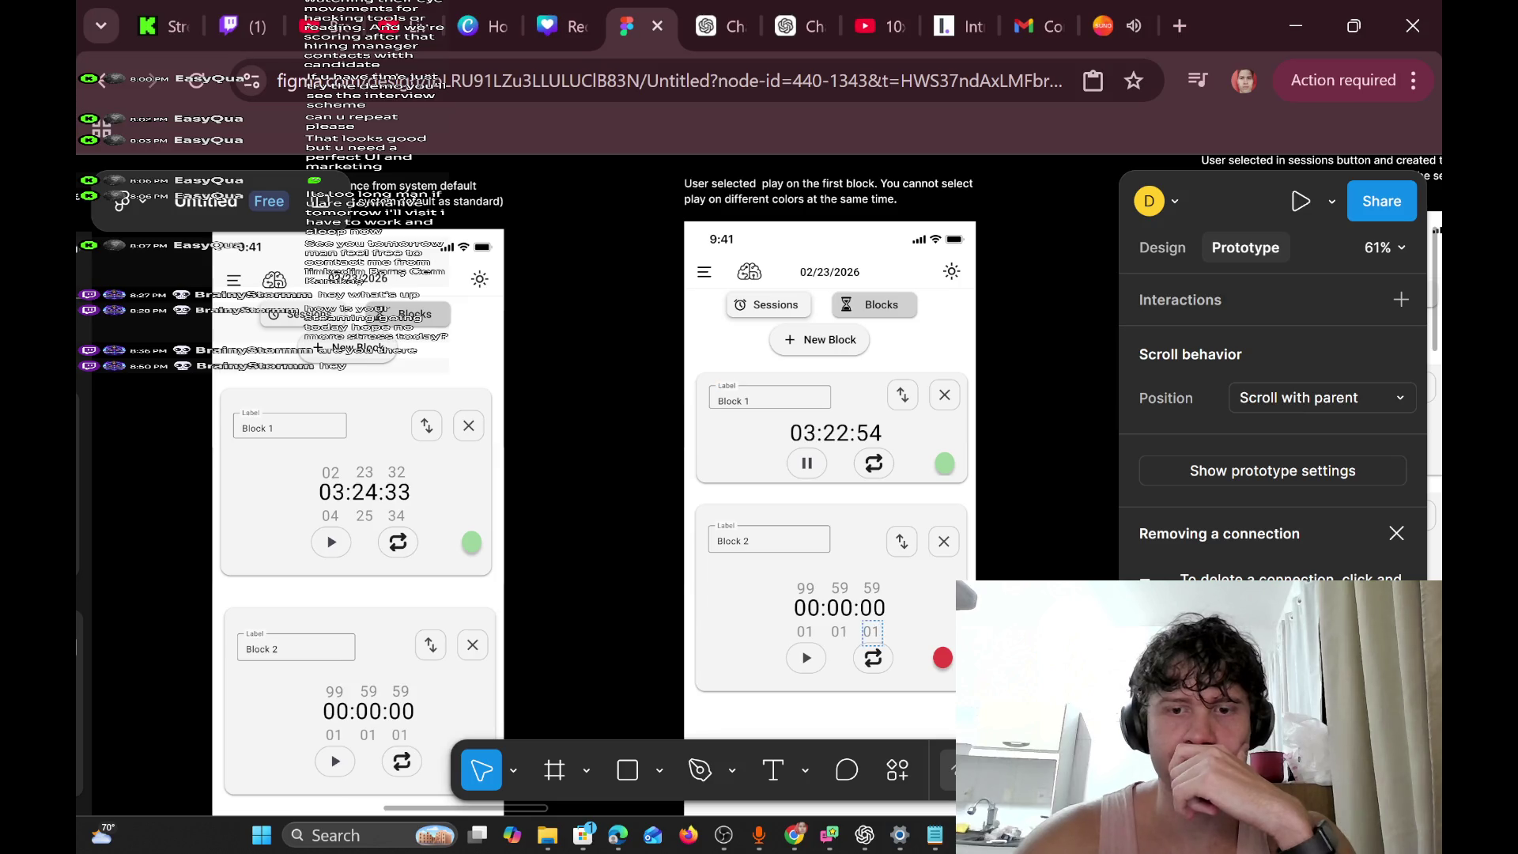
{"action": "mouse_move", "coordinate": [934, 834]}
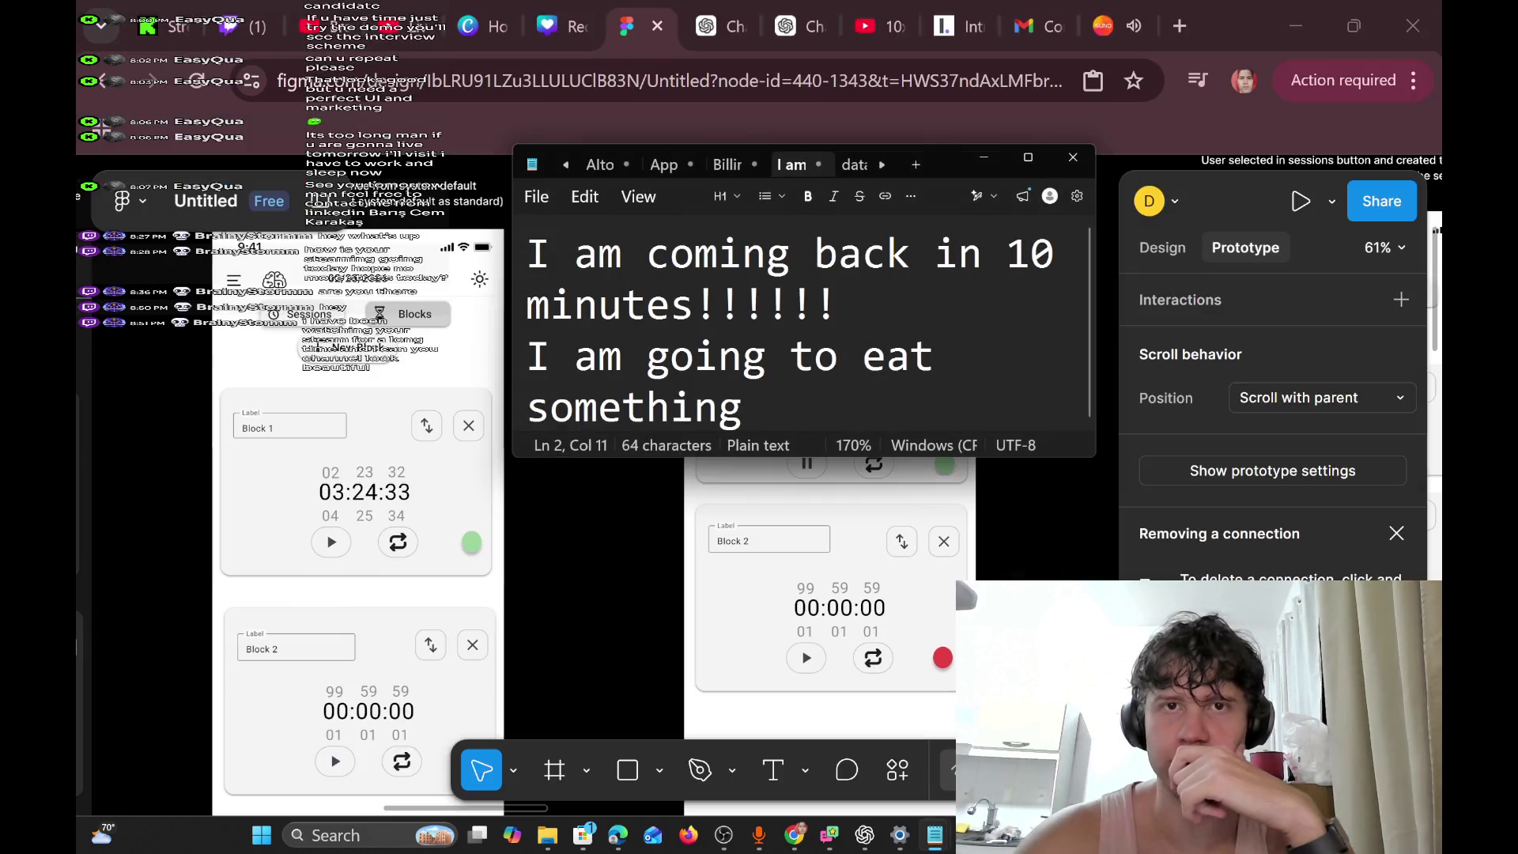
Step: Raise Notepad showing the data warehouse note, then bring the Social Stream chat dashboard forward
{"action": "left_click", "coordinate": [1170, 743]}
{"action": "left_click", "coordinate": [847, 166]}
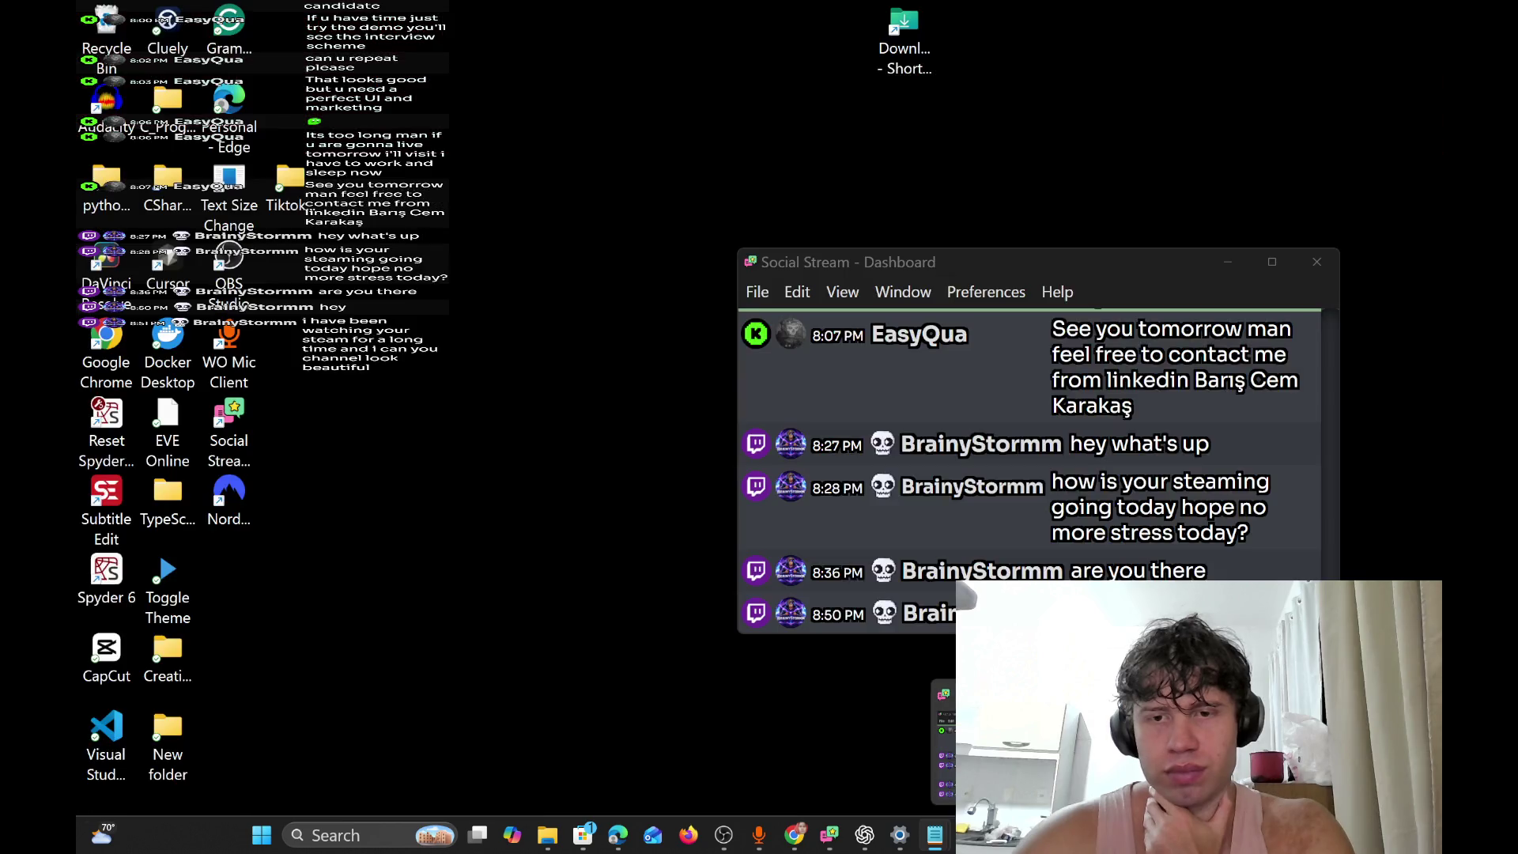
{"action": "left_click", "coordinate": [828, 751]}
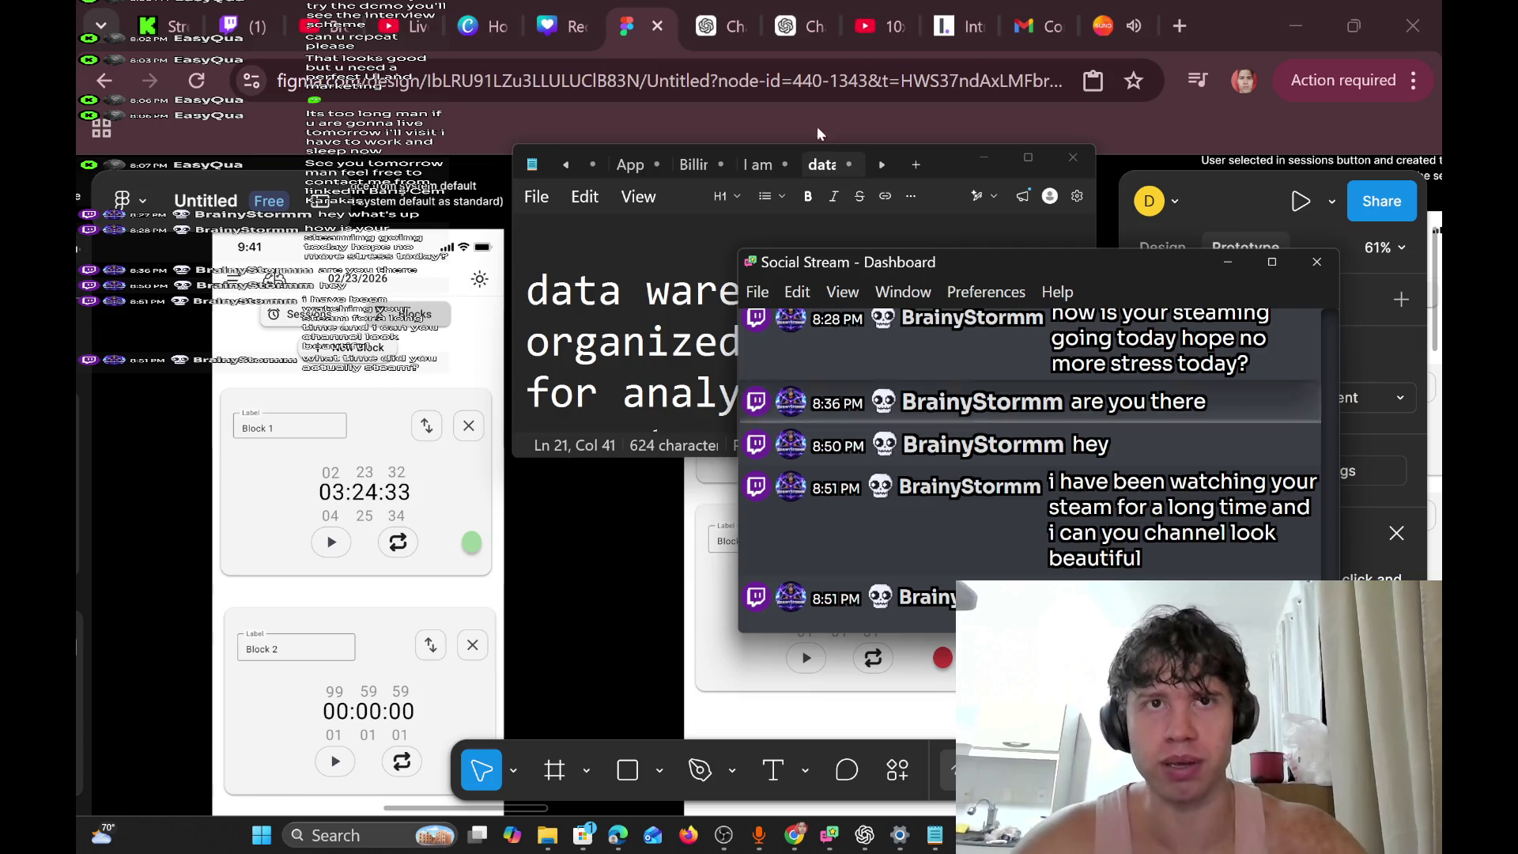
Step: Reload the YouTube Studio livestream page, then glance at the Twitch and Kick dashboards
{"action": "left_click", "coordinate": [404, 29]}
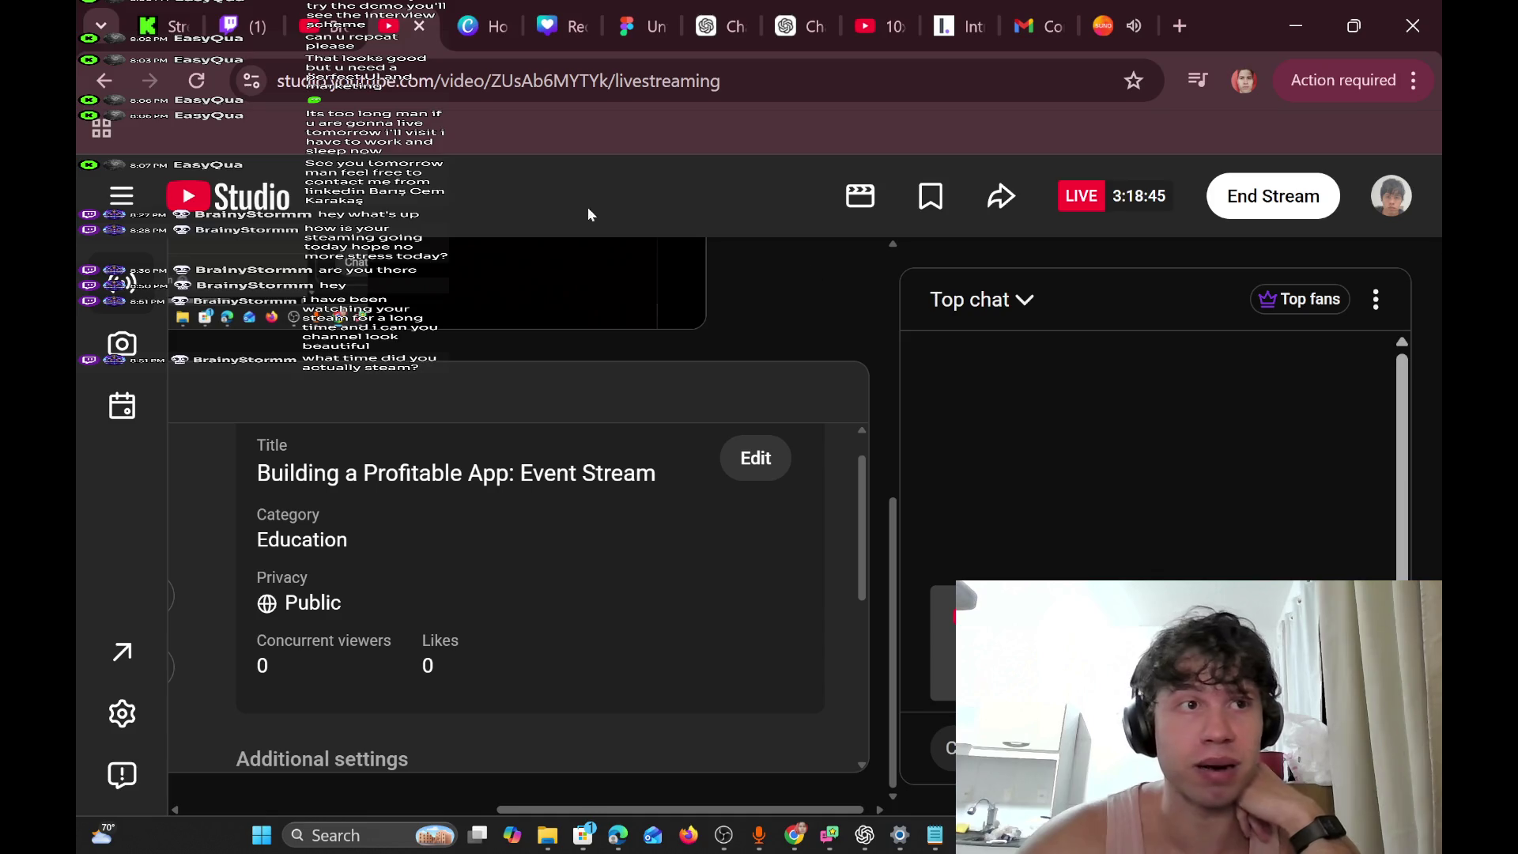
{"action": "left_click", "coordinate": [196, 80]}
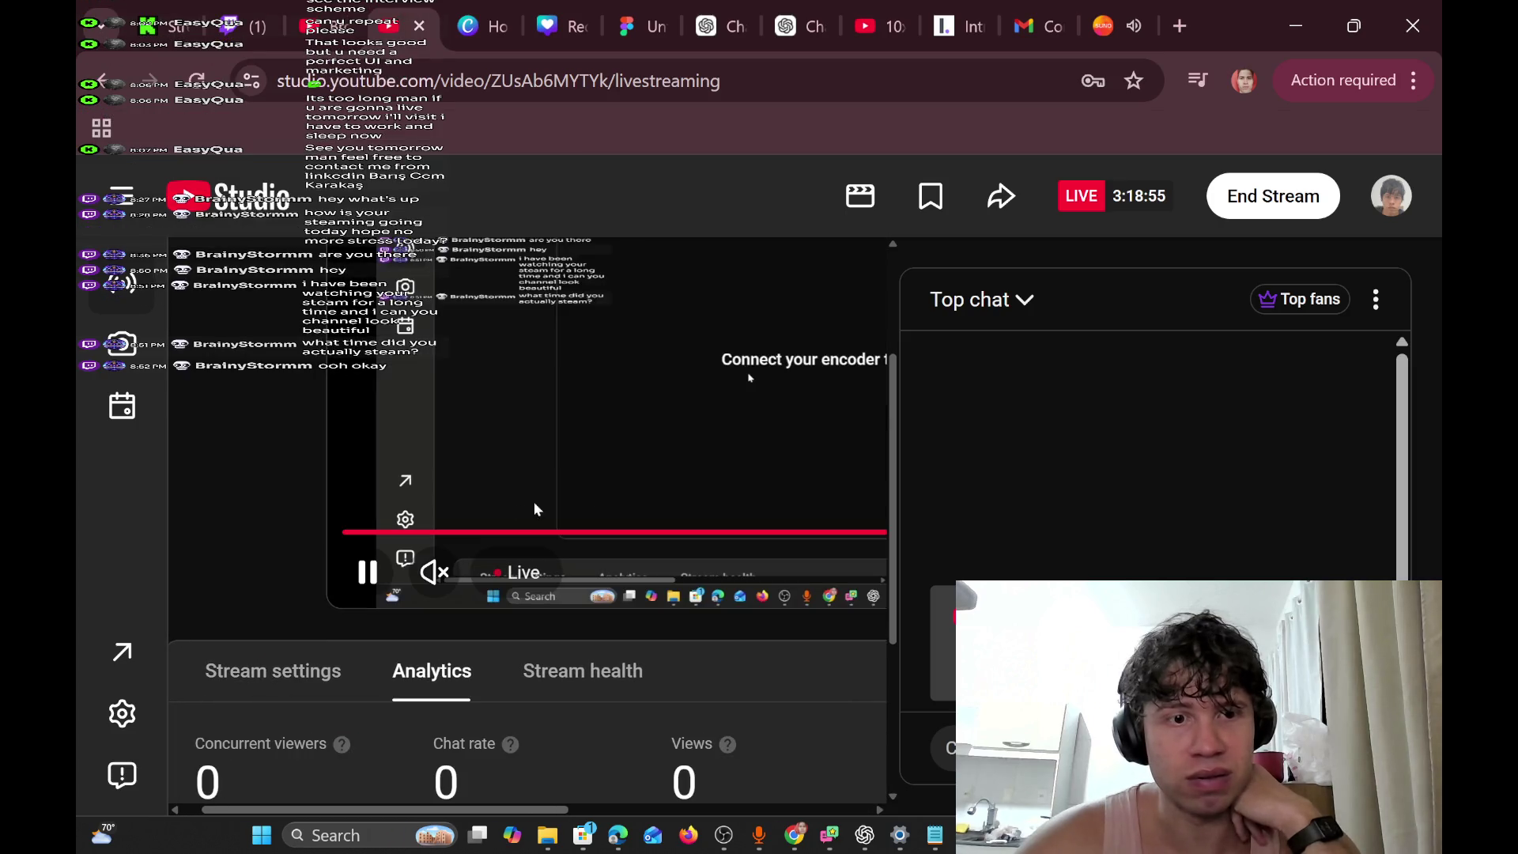
{"action": "left_click", "coordinate": [230, 33]}
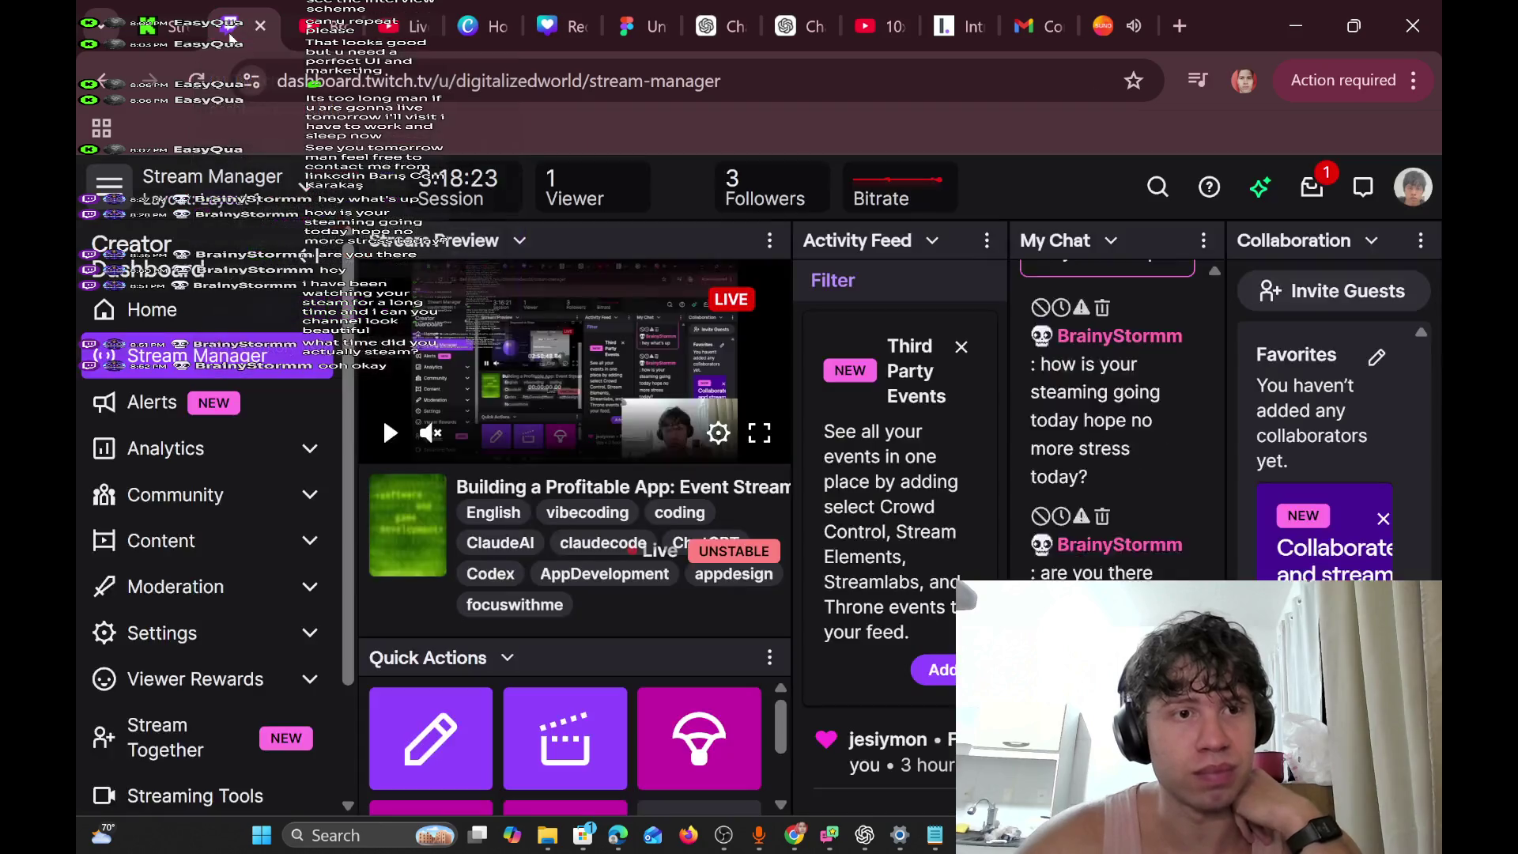
{"action": "left_click", "coordinate": [140, 19]}
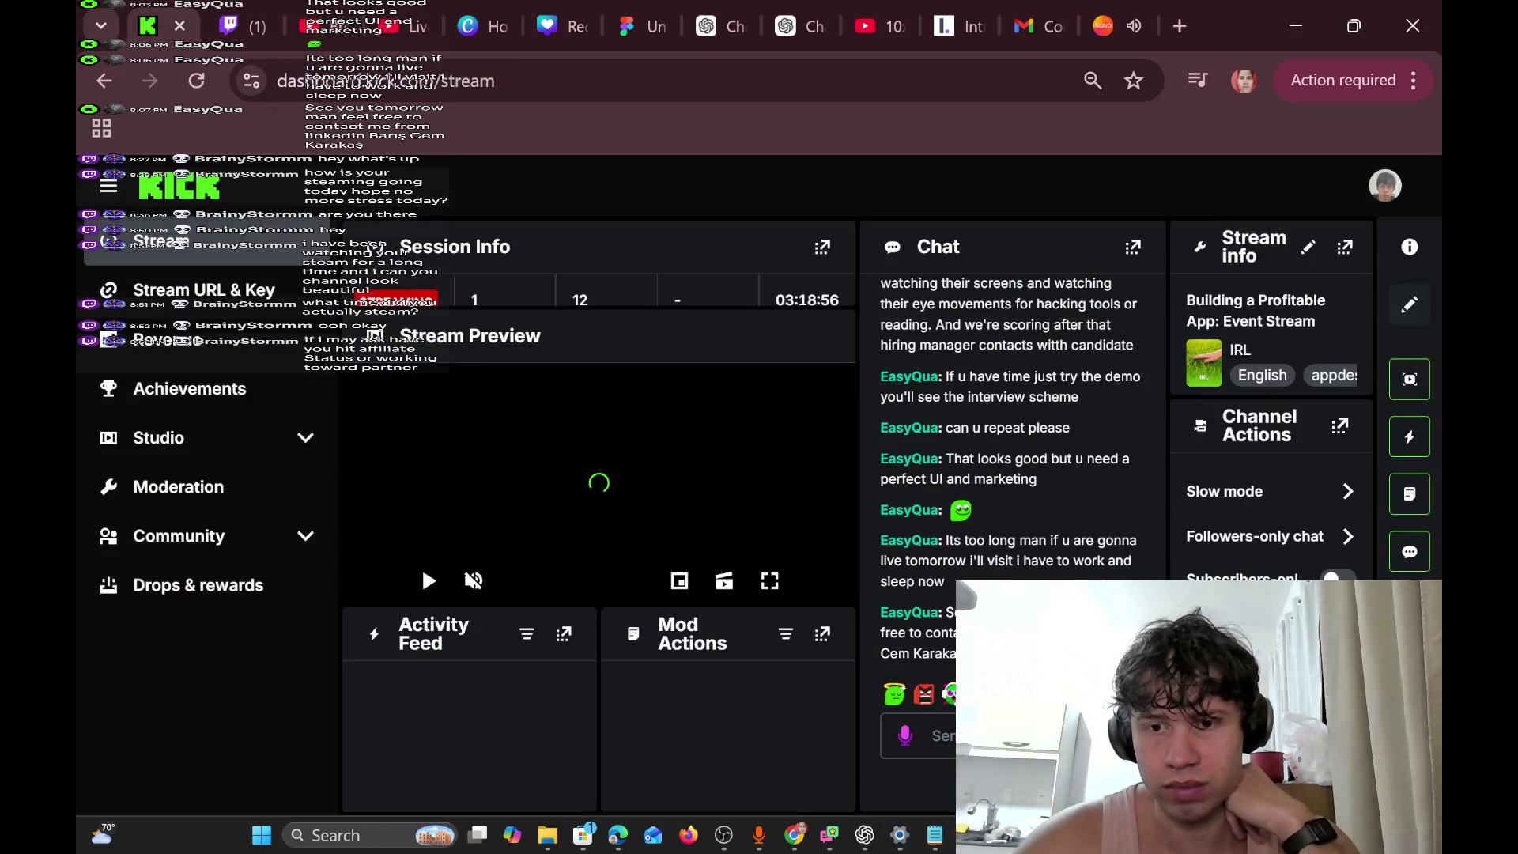
Step: Check the OBS multiple outputs window, then minimize OBS and return to the browser
{"action": "mouse_move", "coordinate": [724, 835]}
{"action": "left_click", "coordinate": [724, 738]}
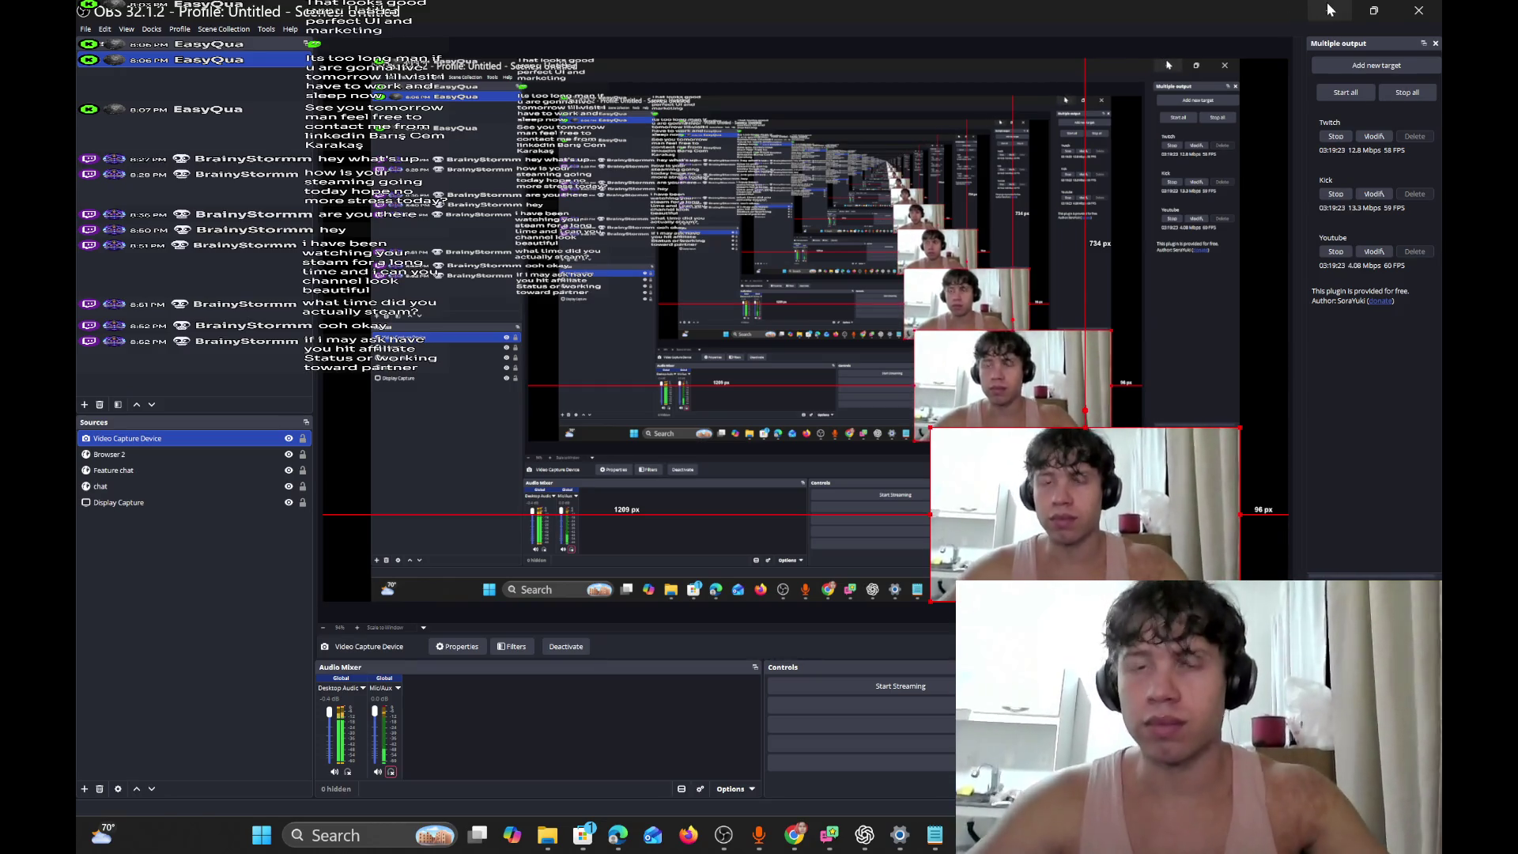
{"action": "left_click", "coordinate": [1330, 11]}
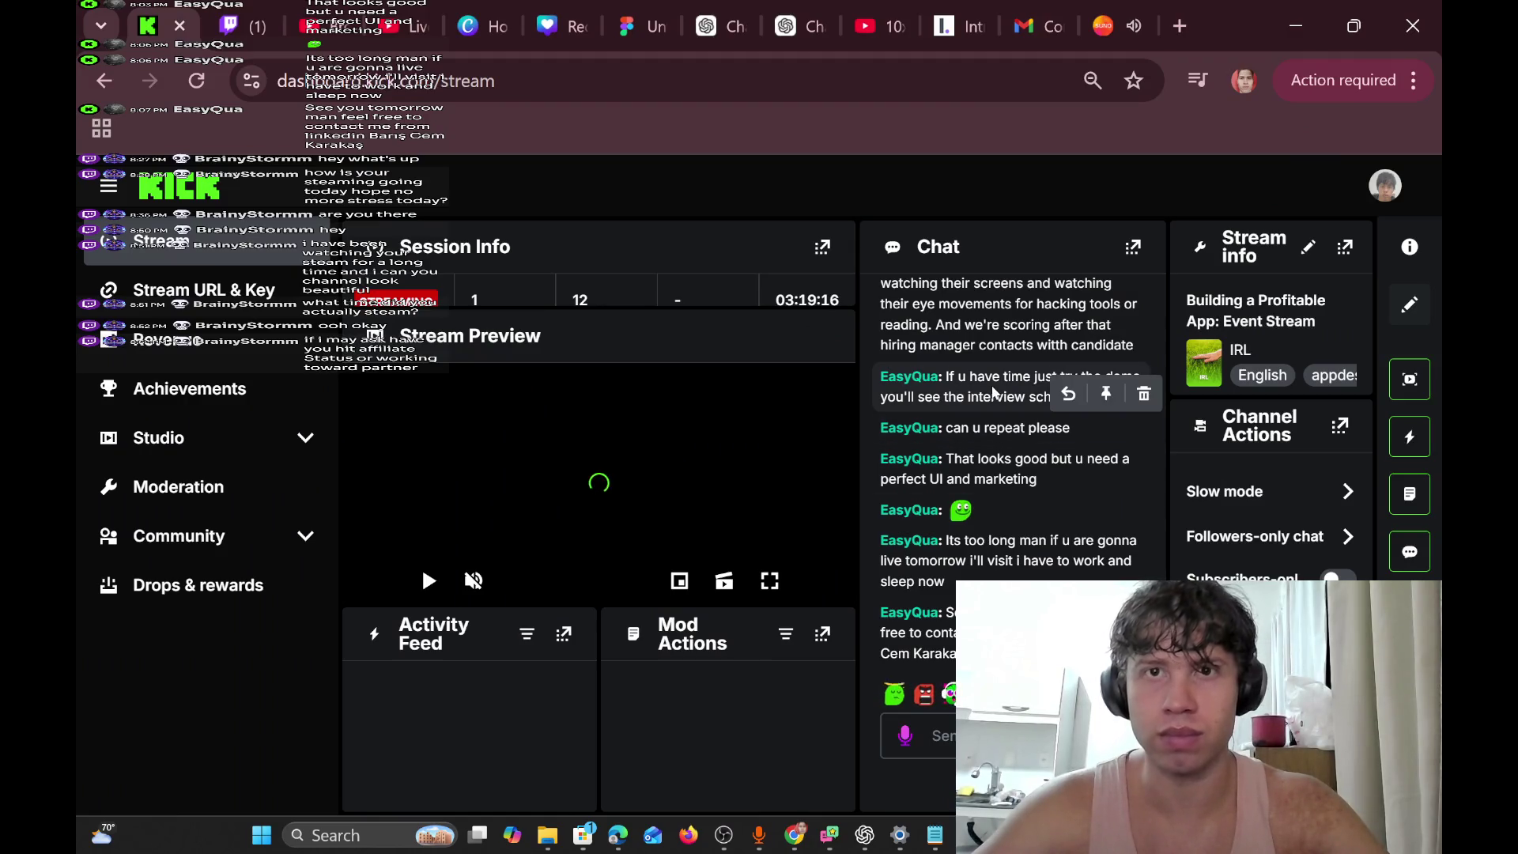
{"action": "left_click", "coordinate": [238, 14]}
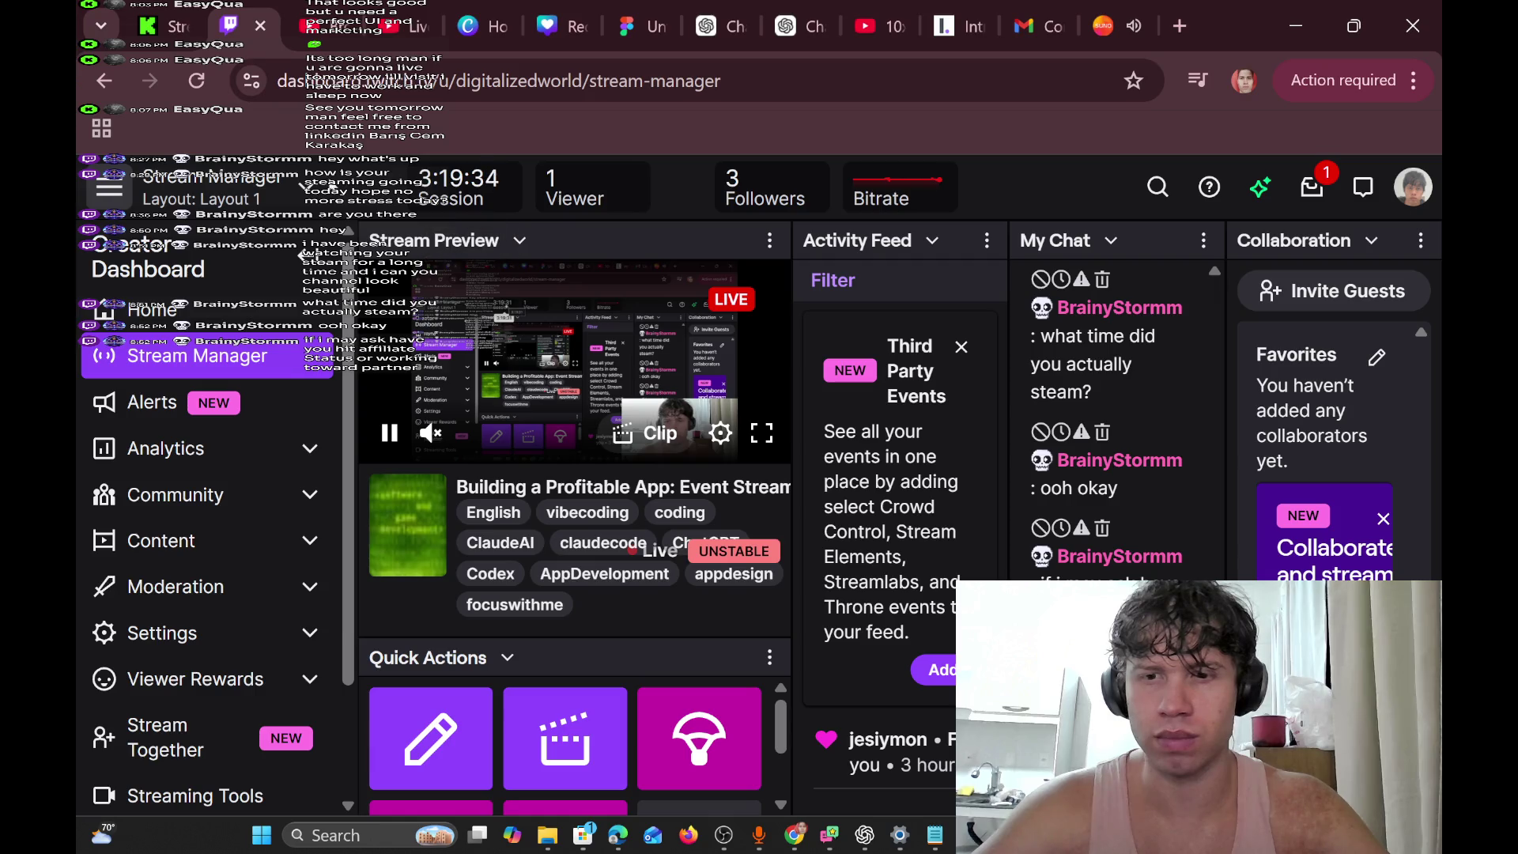
{"action": "mouse_move", "coordinate": [733, 382]}
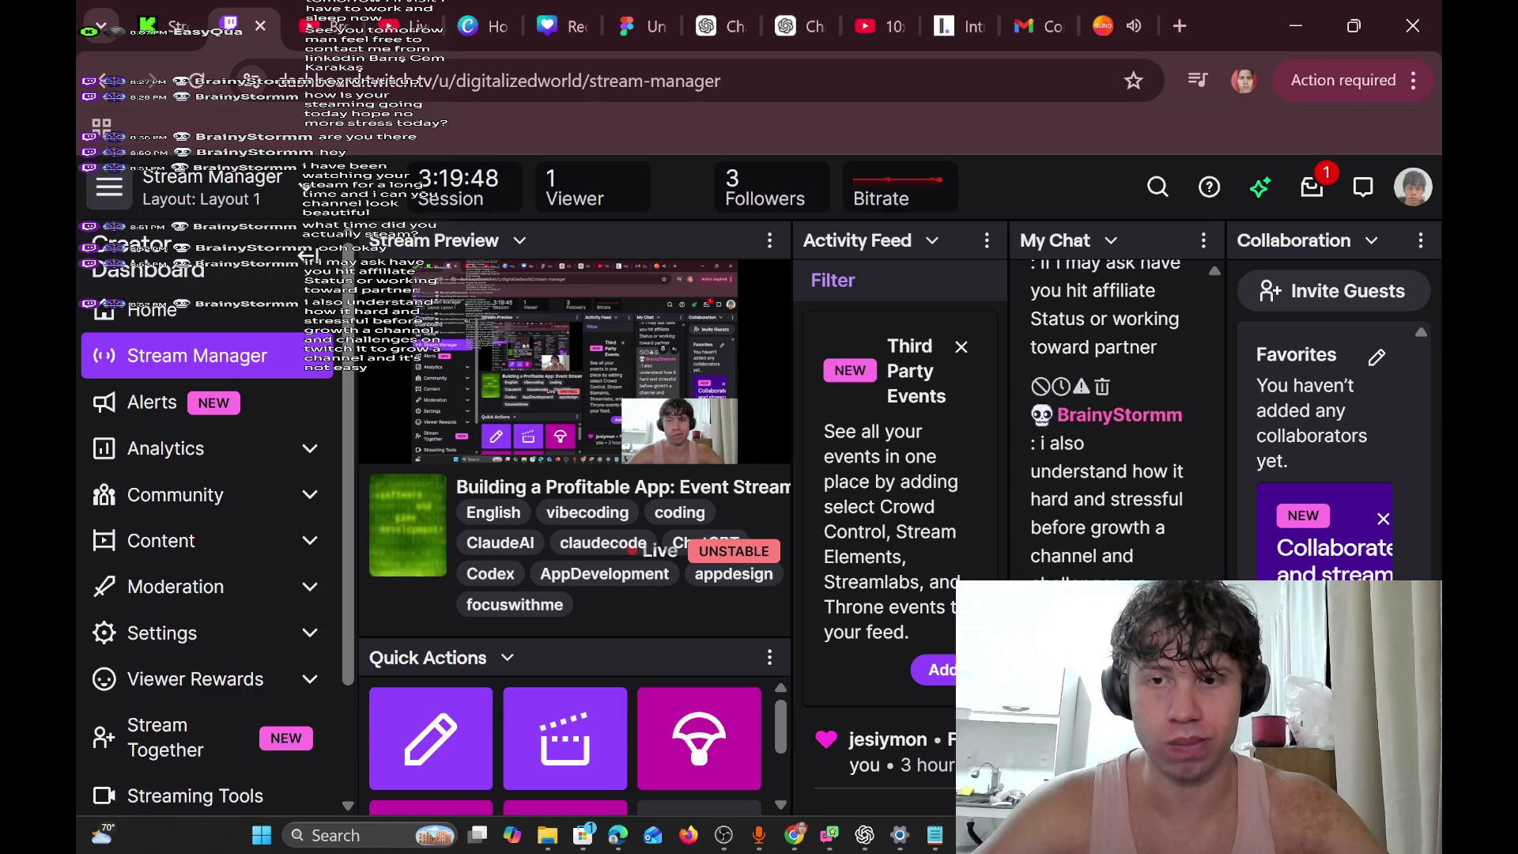
{"action": "mouse_move", "coordinate": [972, 835]}
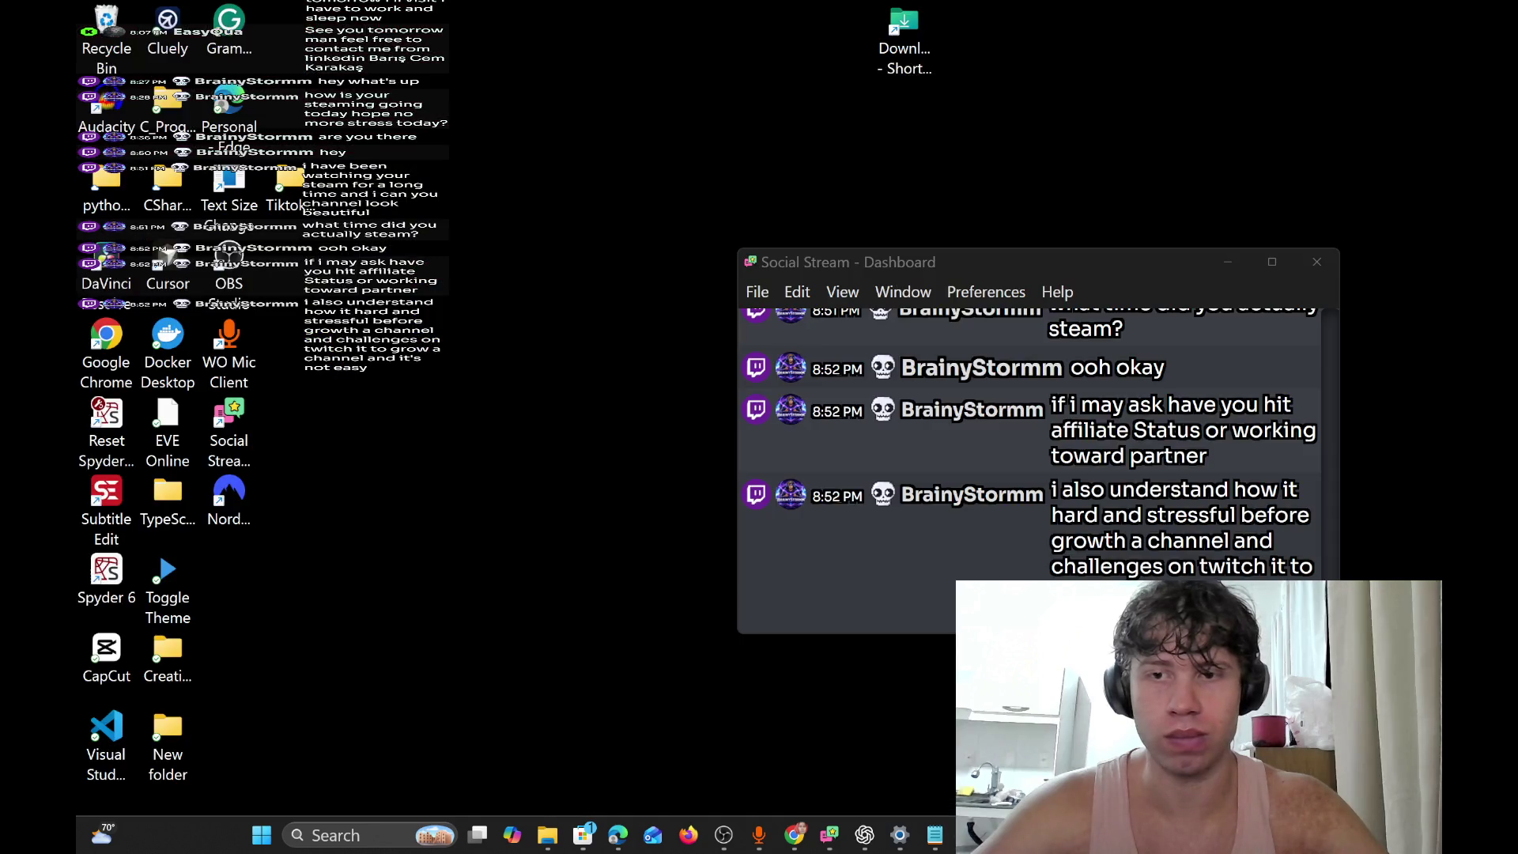
{"action": "left_click", "coordinate": [996, 744]}
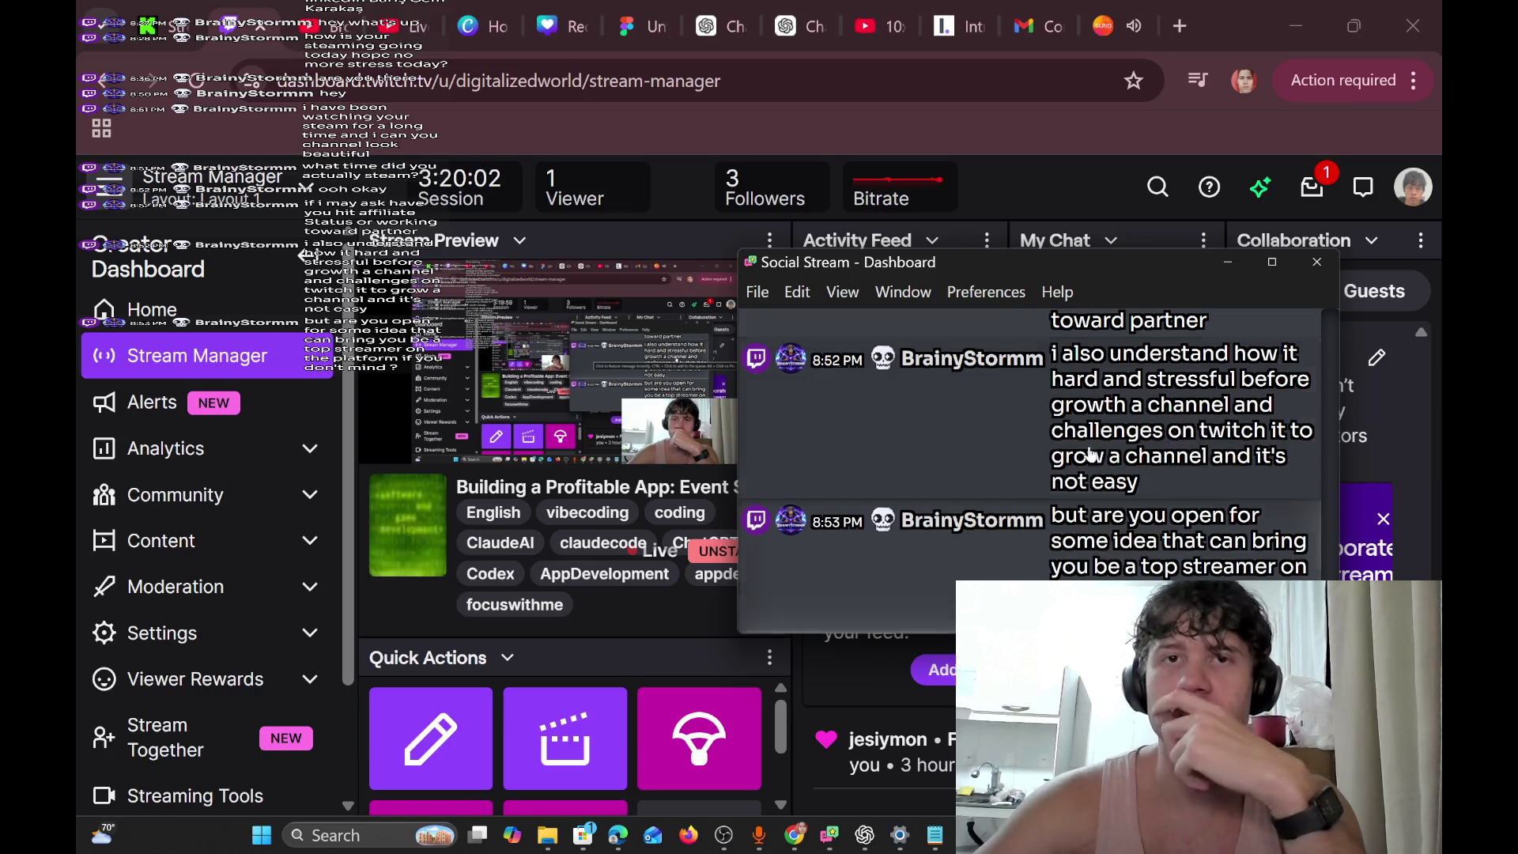
{"action": "mouse_move", "coordinate": [619, 50]}
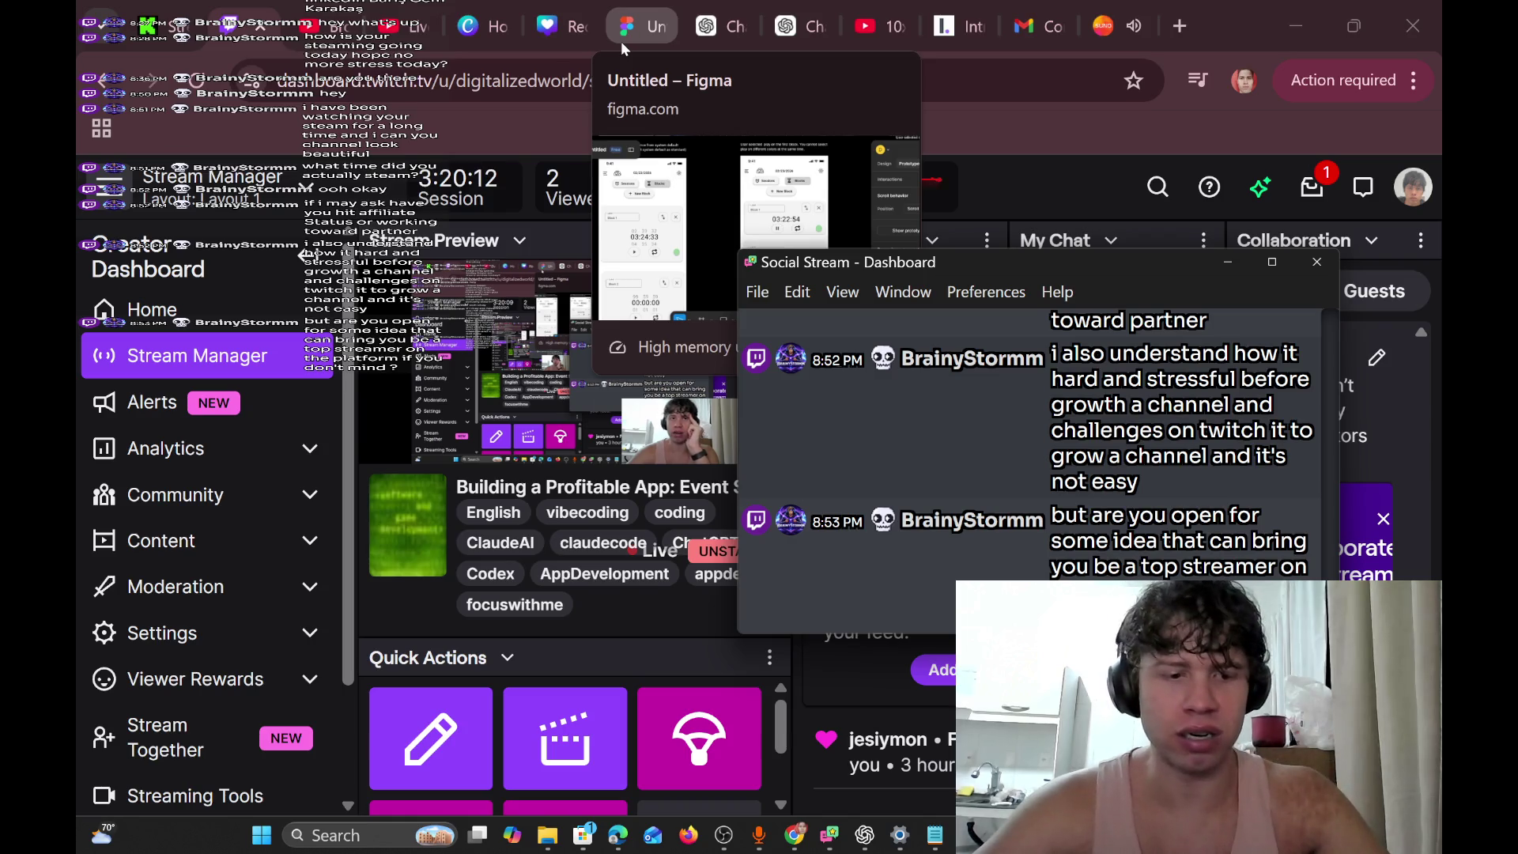
Step: Show Figma's Block 1 and Block 2 timer mockups and drag the Social Stream chat off the prototype settings
{"action": "left_click", "coordinate": [621, 46]}
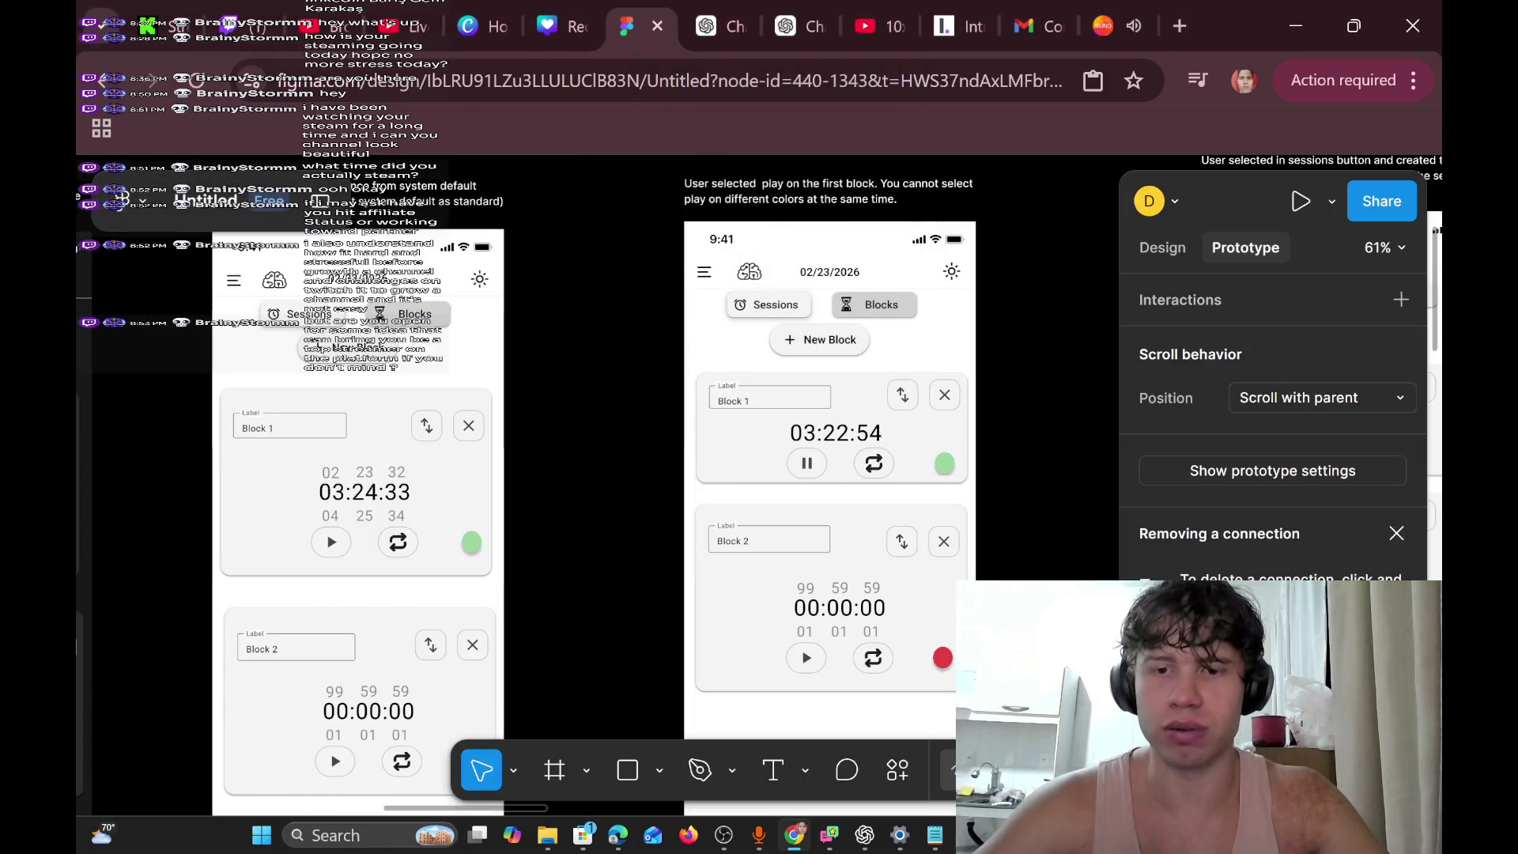
{"action": "left_click", "coordinate": [794, 834]}
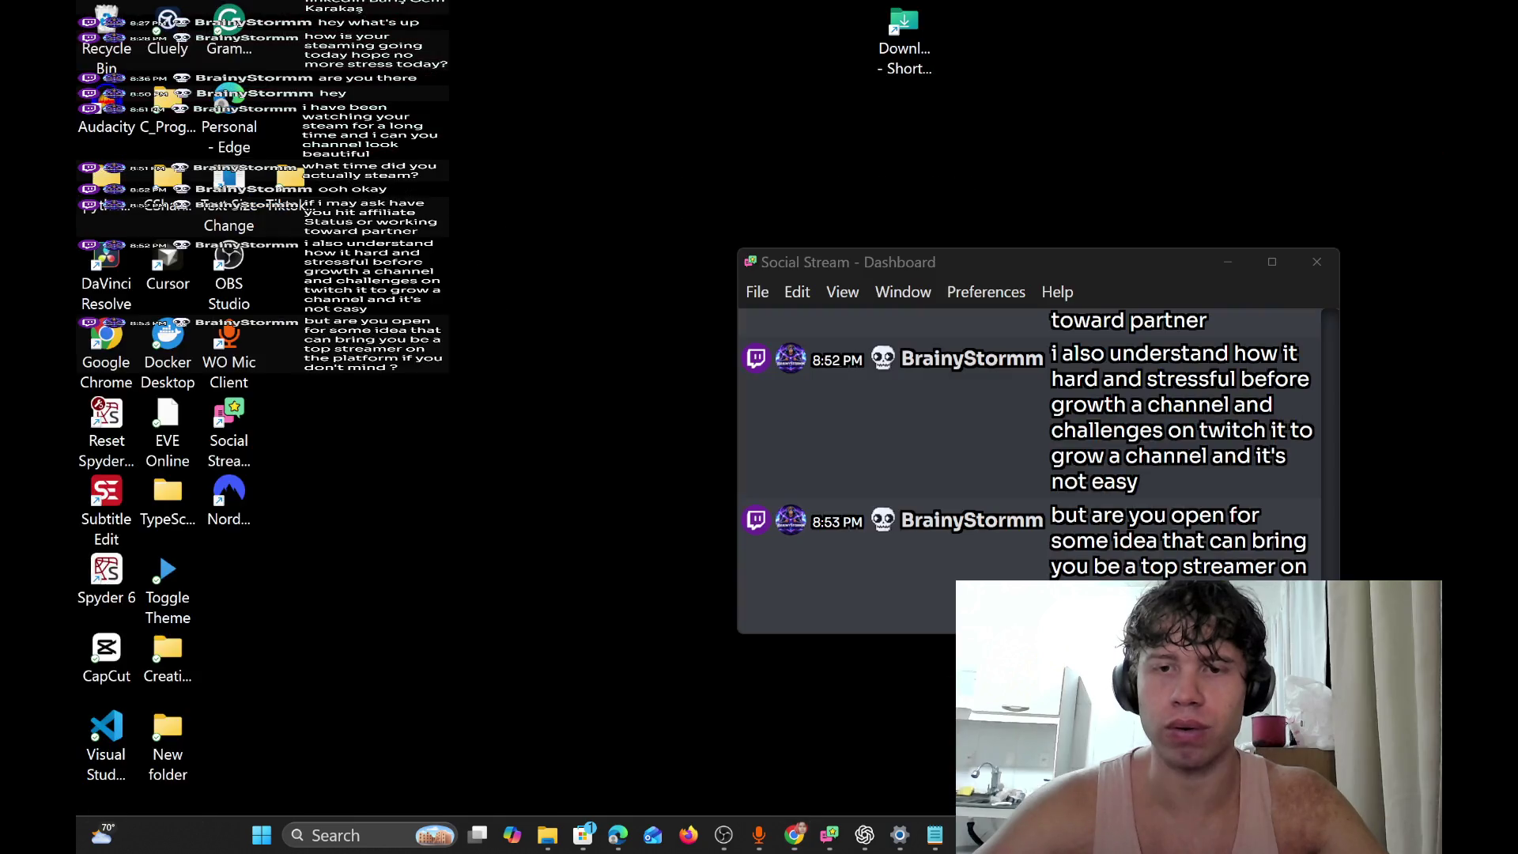
{"action": "left_click", "coordinate": [795, 835]}
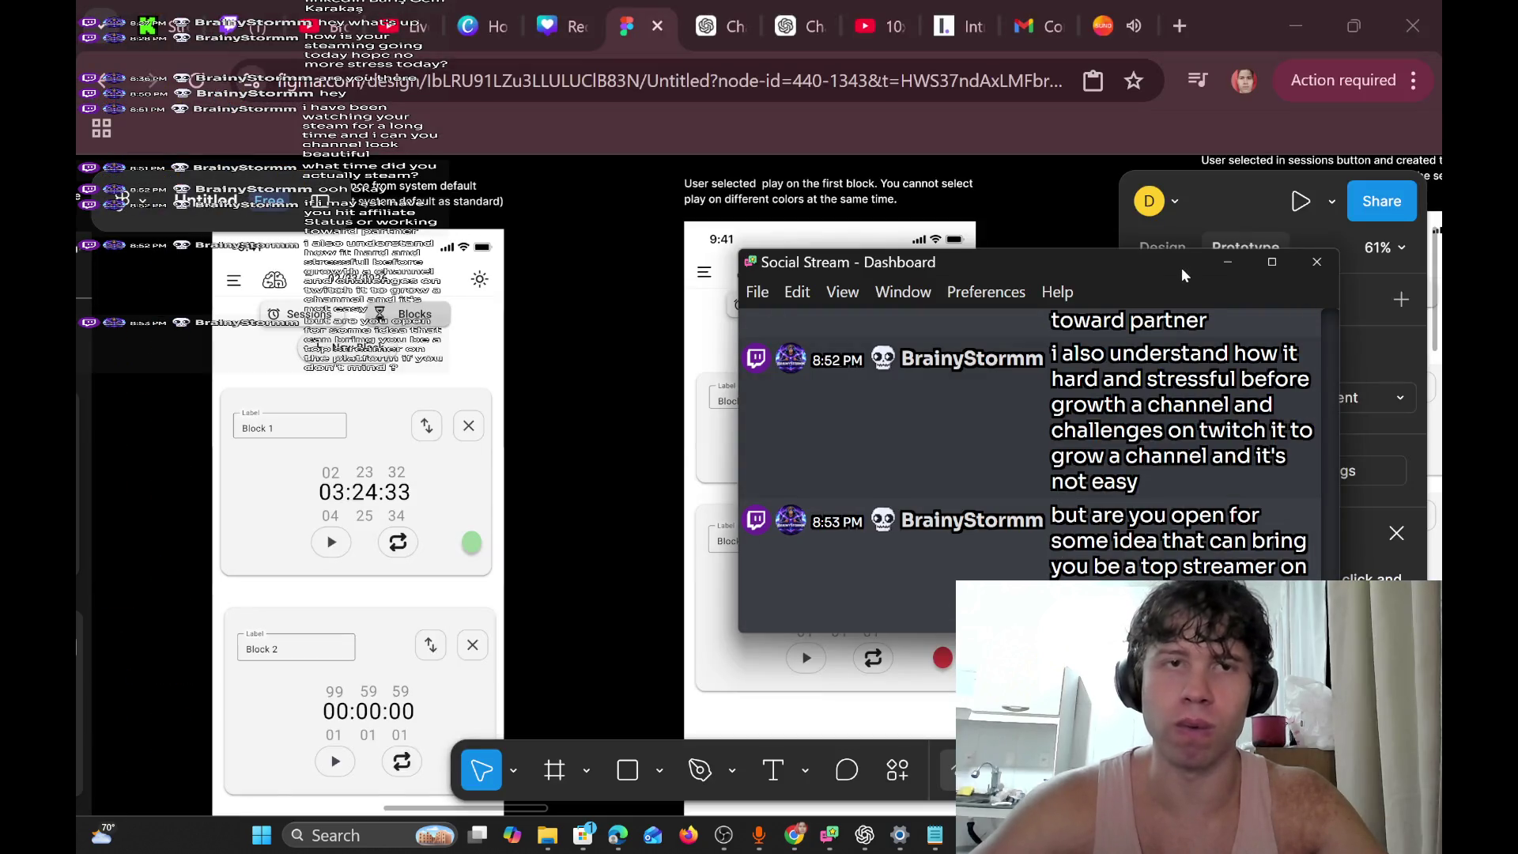
{"action": "mouse_move", "coordinate": [1181, 267]}
{"action": "left_mouse_down"}
{"action": "mouse_move", "coordinate": [947, 207]}
{"action": "mouse_move", "coordinate": [841, 226]}
{"action": "mouse_move", "coordinate": [879, 242]}
{"action": "left_mouse_up"}
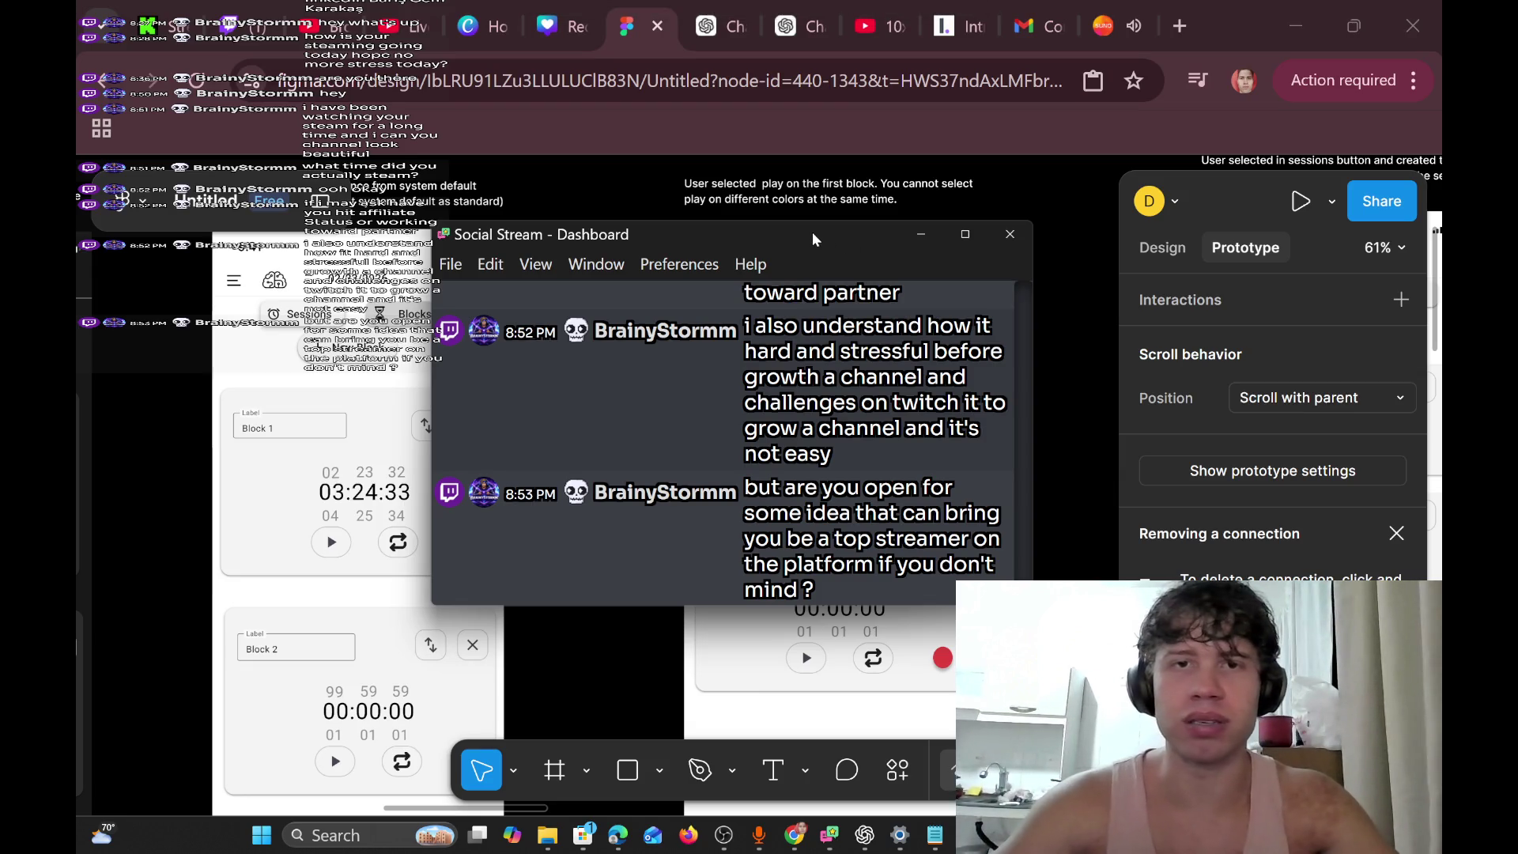
{"action": "mouse_move", "coordinate": [812, 236]}
{"action": "left_mouse_down"}
{"action": "mouse_move", "coordinate": [841, 279]}
{"action": "mouse_move", "coordinate": [771, 283]}
{"action": "mouse_move", "coordinate": [789, 289]}
{"action": "left_mouse_up"}
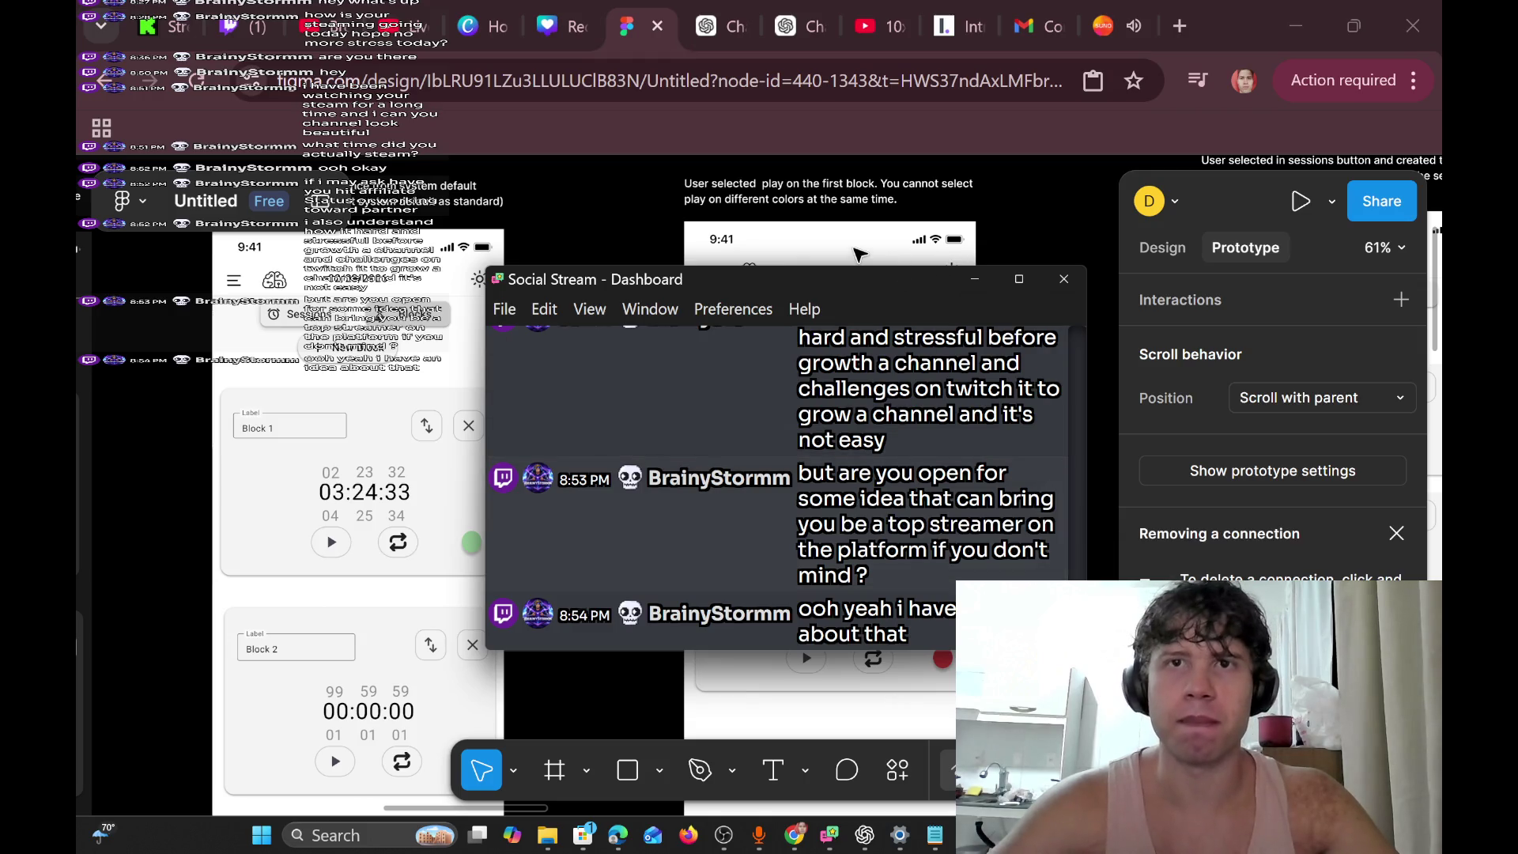
{"action": "scroll", "coordinate": [656, 206], "scroll_direction": "left", "scroll_amount": 5}
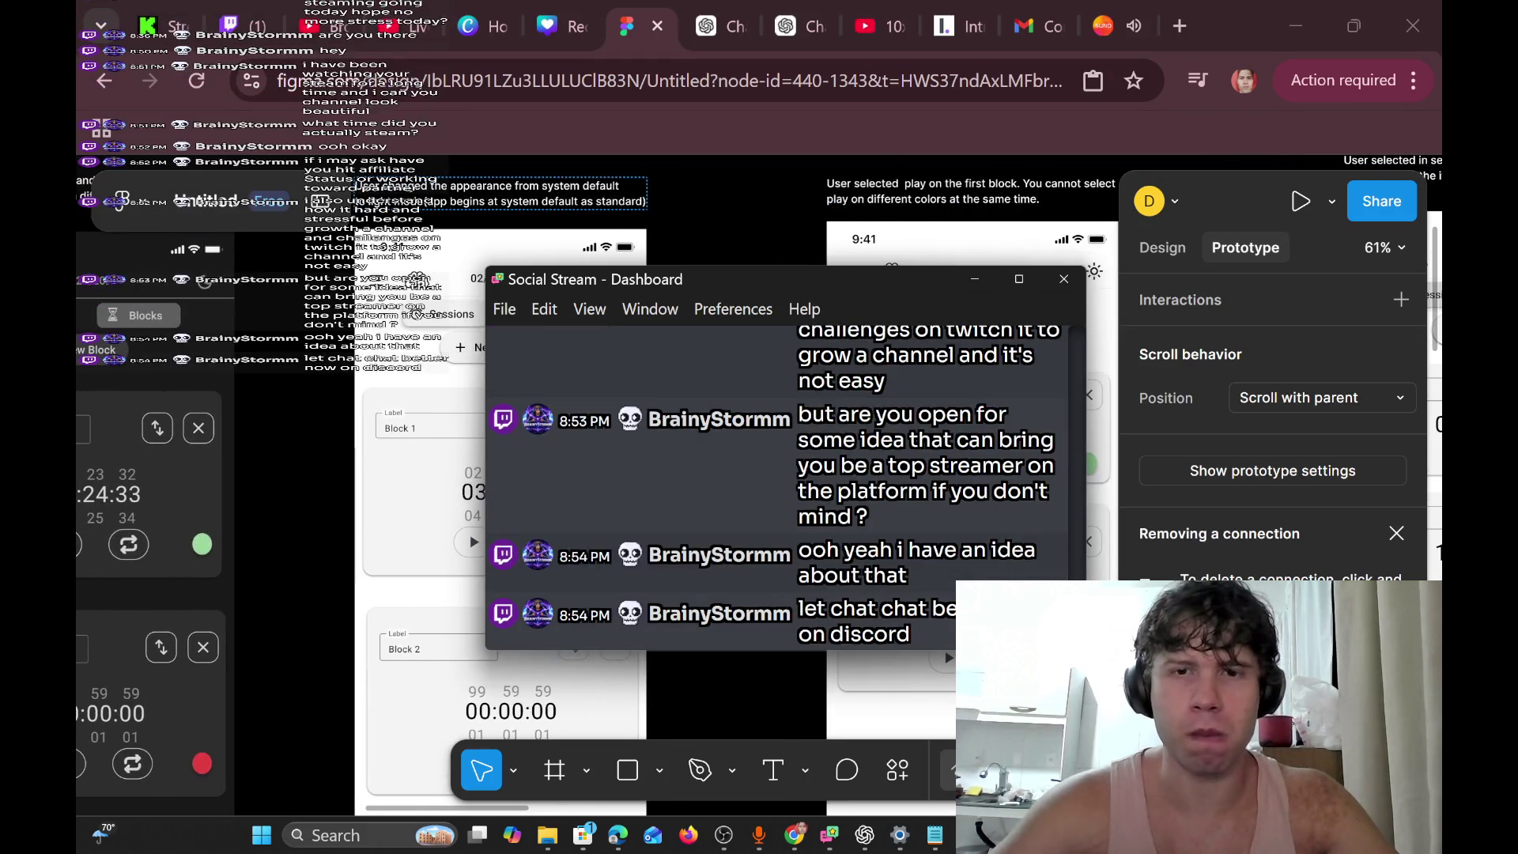
{"action": "scroll", "coordinate": [657, 205], "scroll_direction": "right", "scroll_amount": 1}
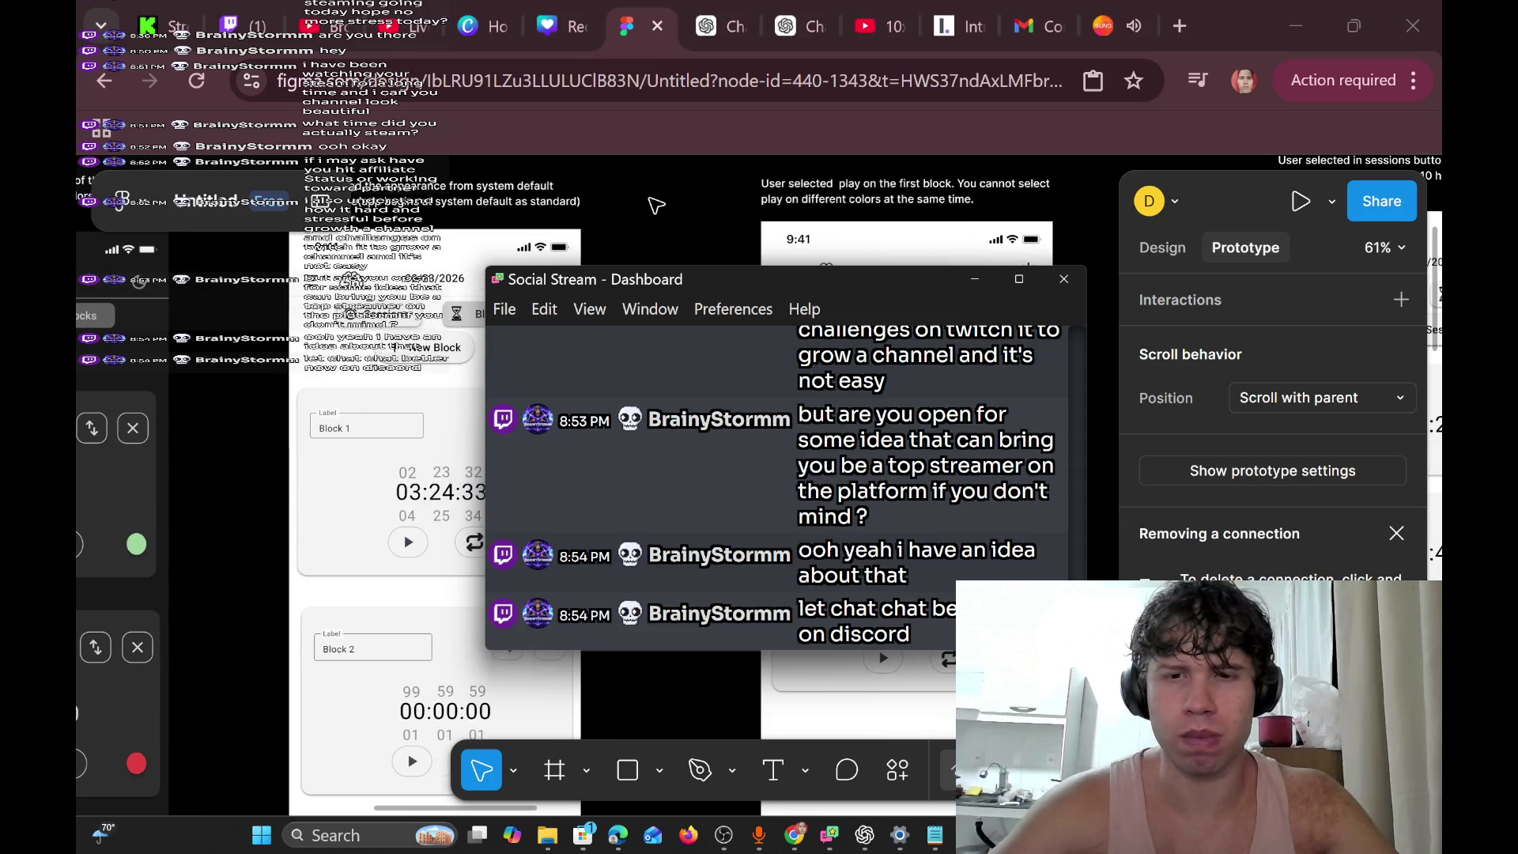
{"action": "scroll", "coordinate": [656, 206], "scroll_direction": "right", "scroll_amount": 1}
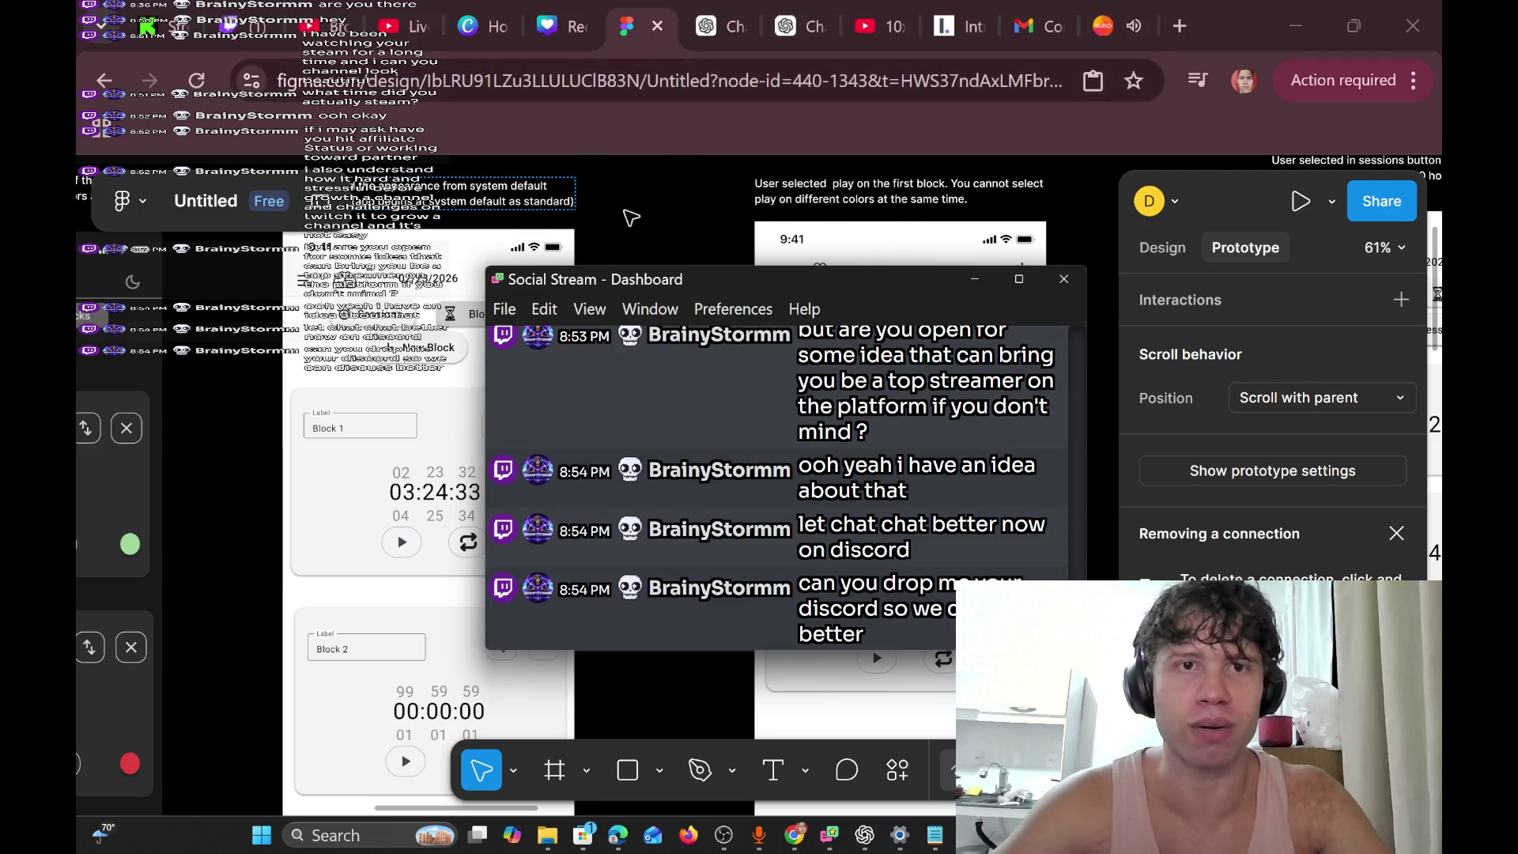
{"action": "scroll", "coordinate": [703, 263], "scroll_direction": "down", "scroll_amount": 3}
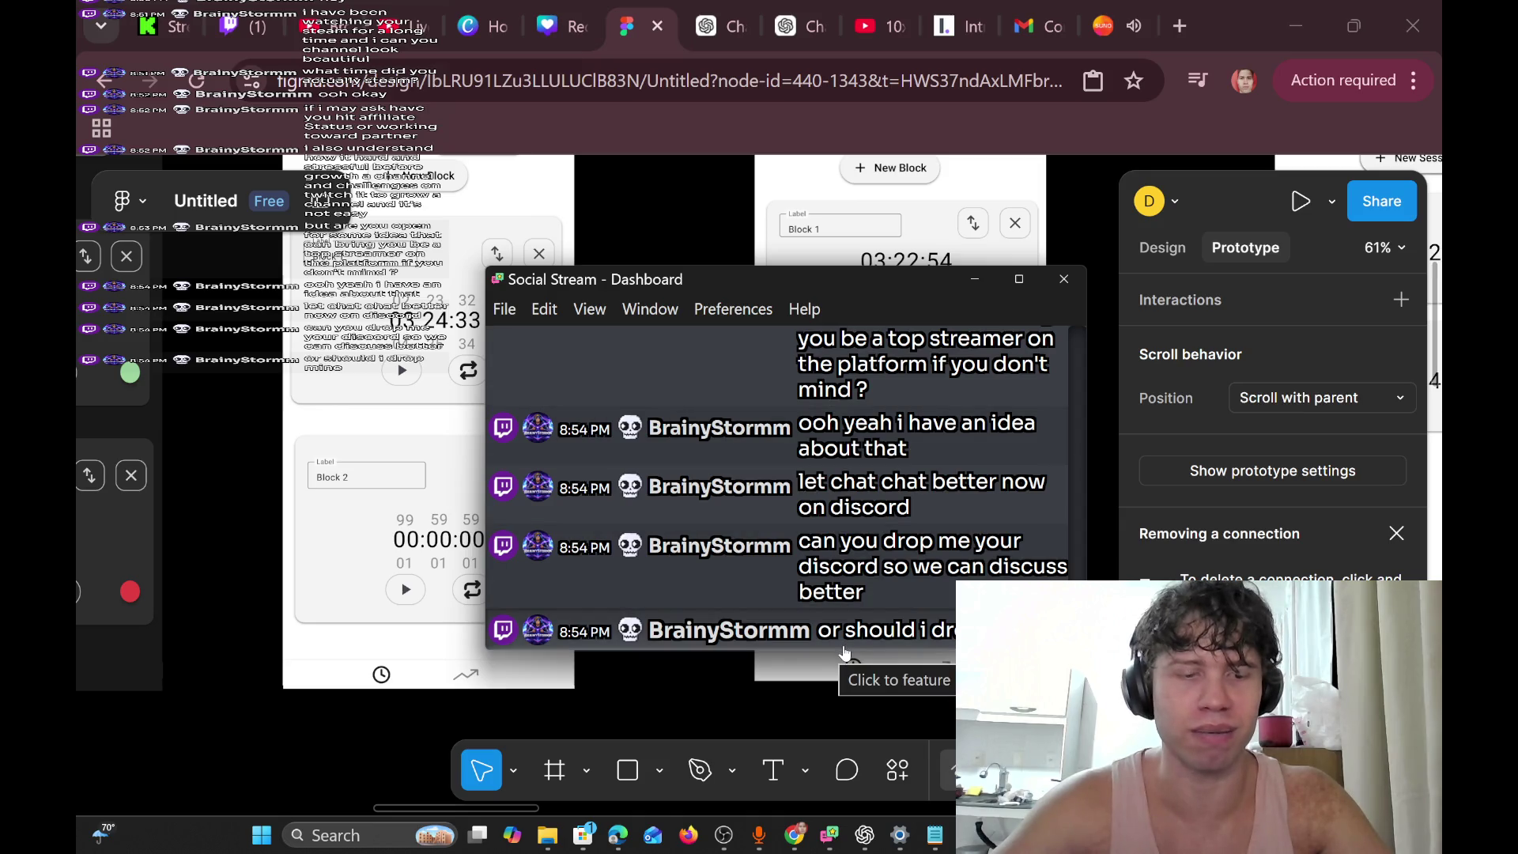
{"action": "mouse_move", "coordinate": [829, 834]}
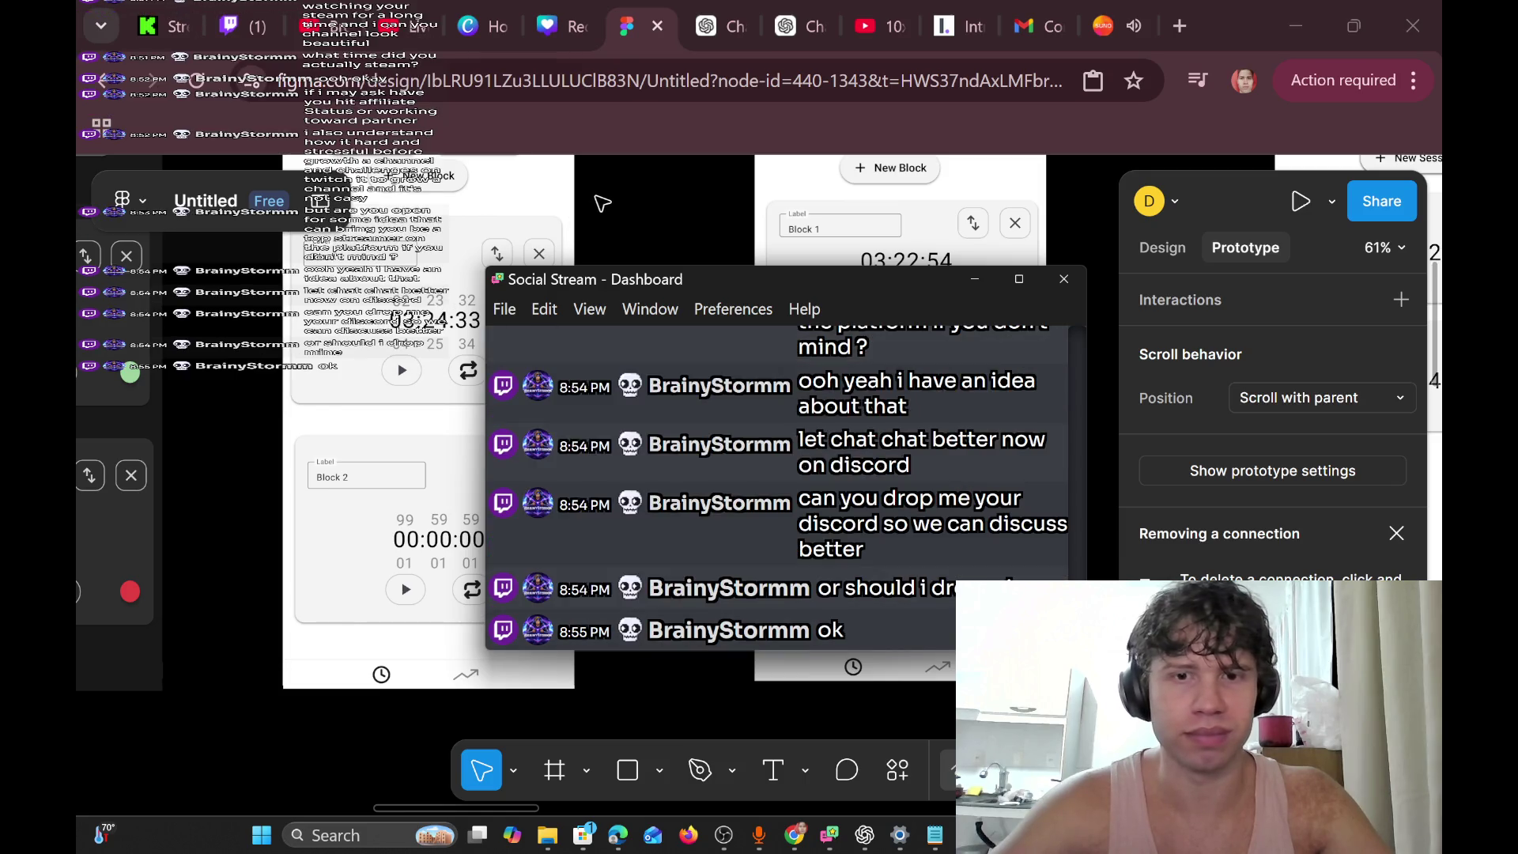
{"action": "scroll", "coordinate": [629, 207], "scroll_direction": "down", "scroll_amount": 3, "text": "ctrl"}
Step: Minimize the Social Stream chat window and scroll the canvas right to the session and daily-statistics mockups
{"action": "scroll", "coordinate": [712, 221], "scroll_direction": "right", "scroll_amount": 3}
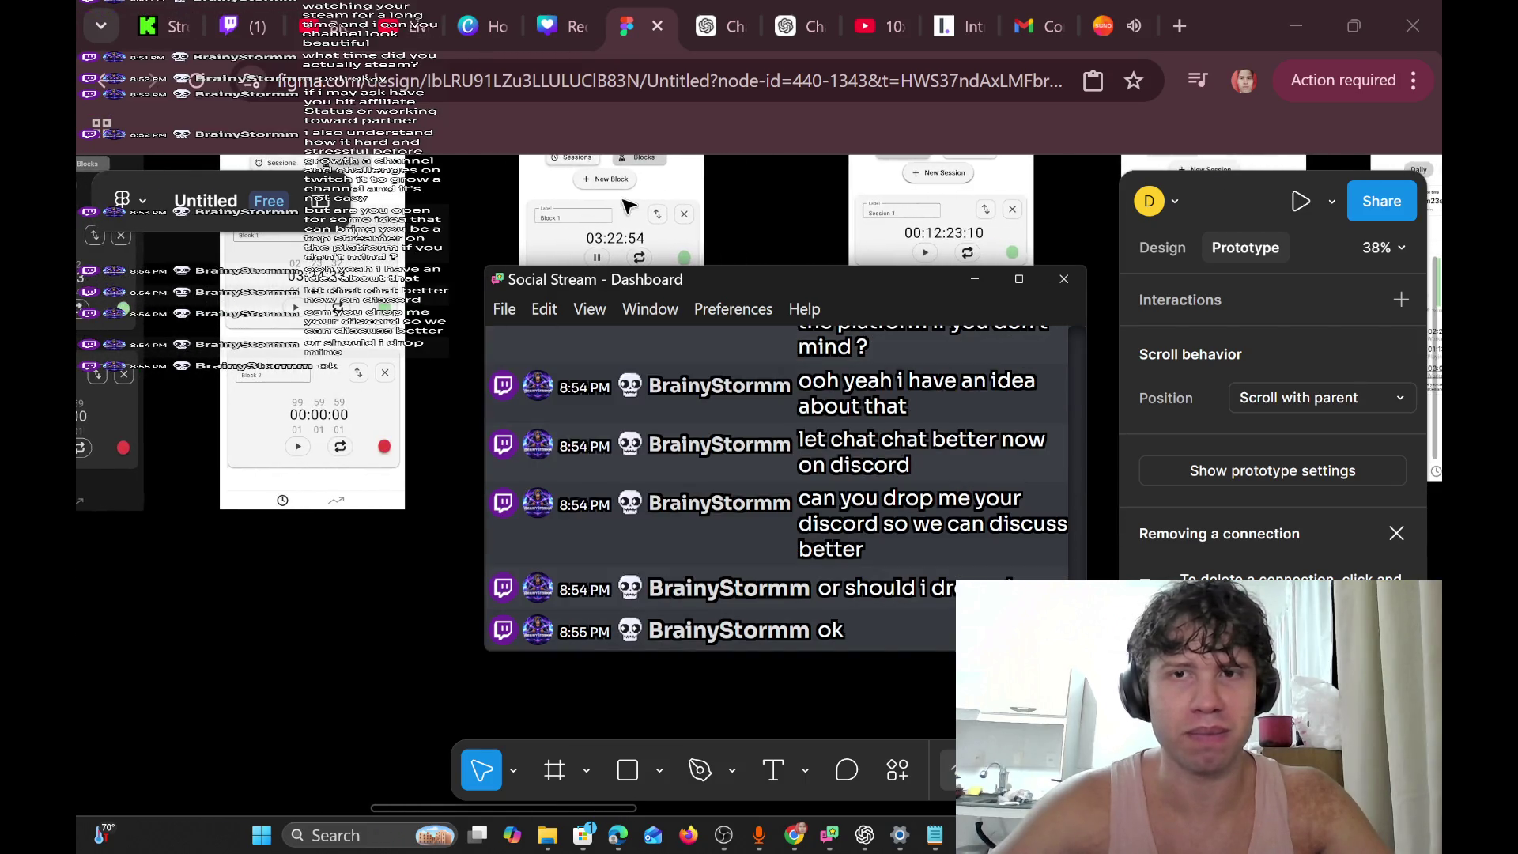
{"action": "left_click", "coordinate": [974, 279]}
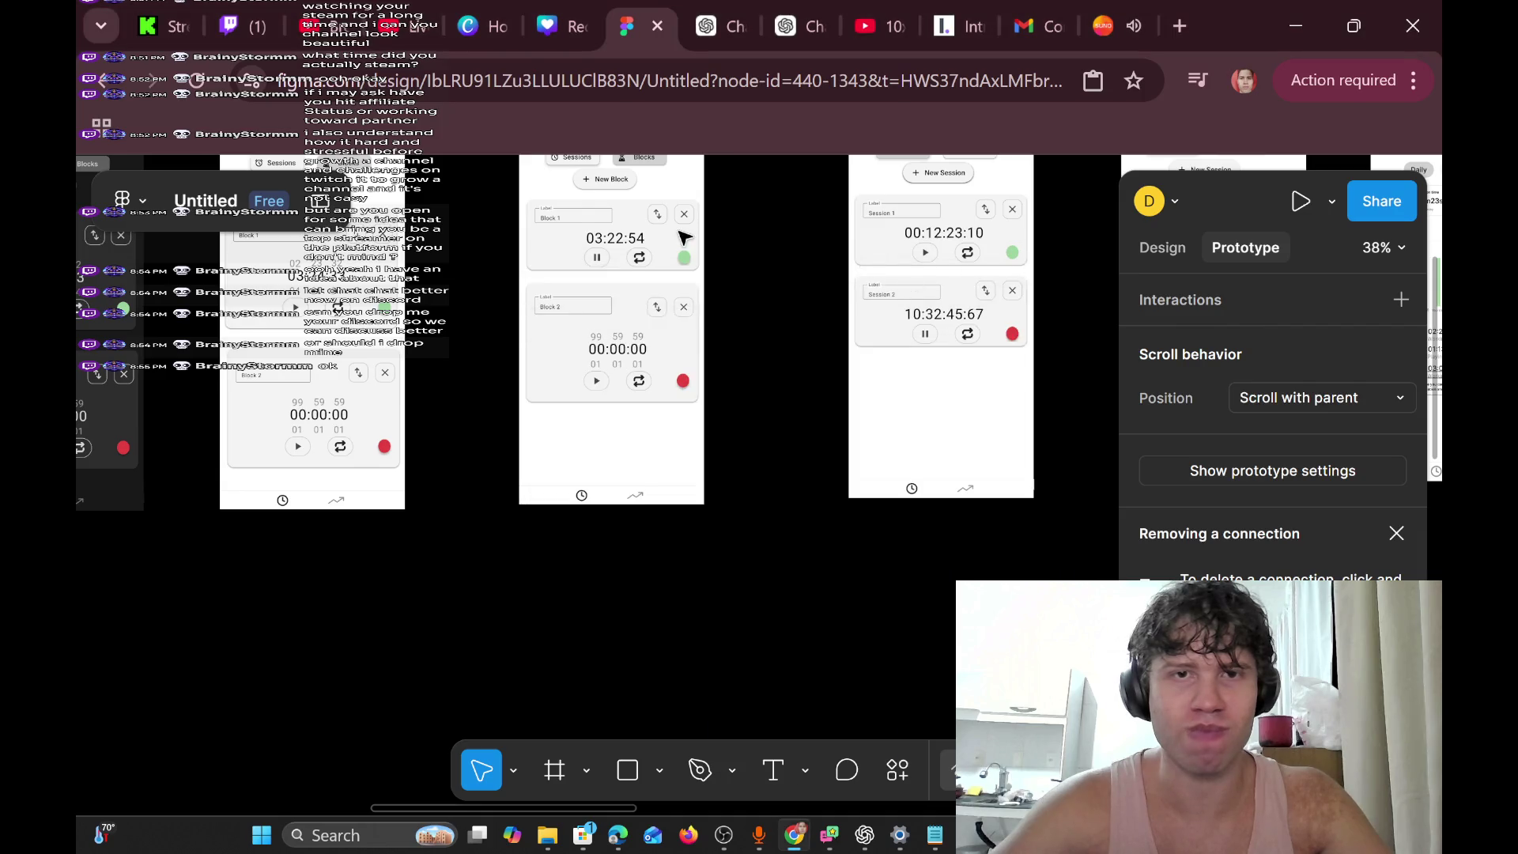
{"action": "scroll", "coordinate": [679, 231], "scroll_direction": "right", "scroll_amount": 10}
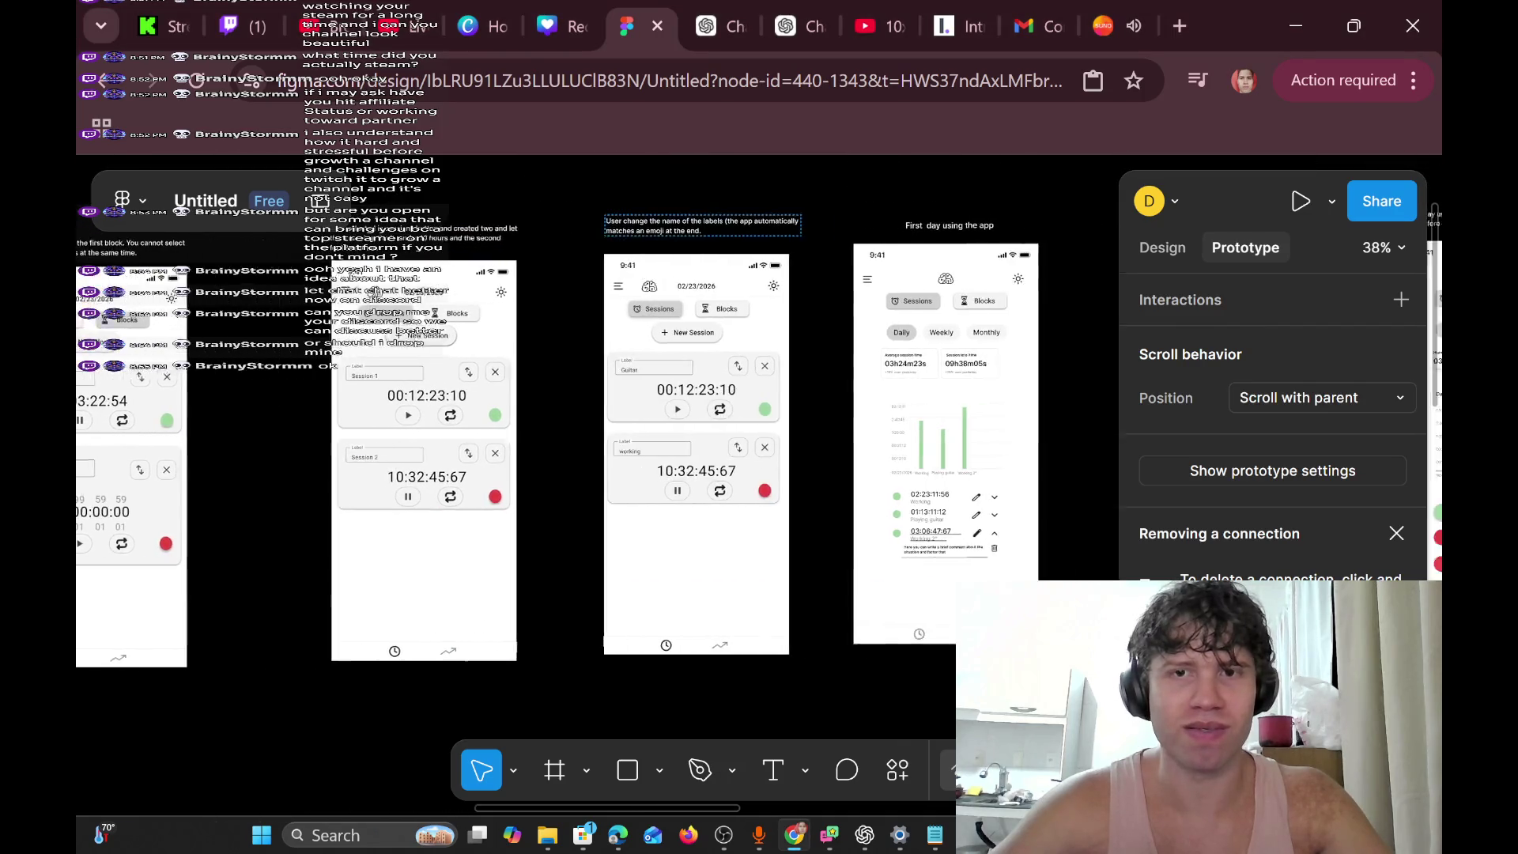
{"action": "scroll", "coordinate": [684, 237], "scroll_direction": "right", "scroll_amount": 1}
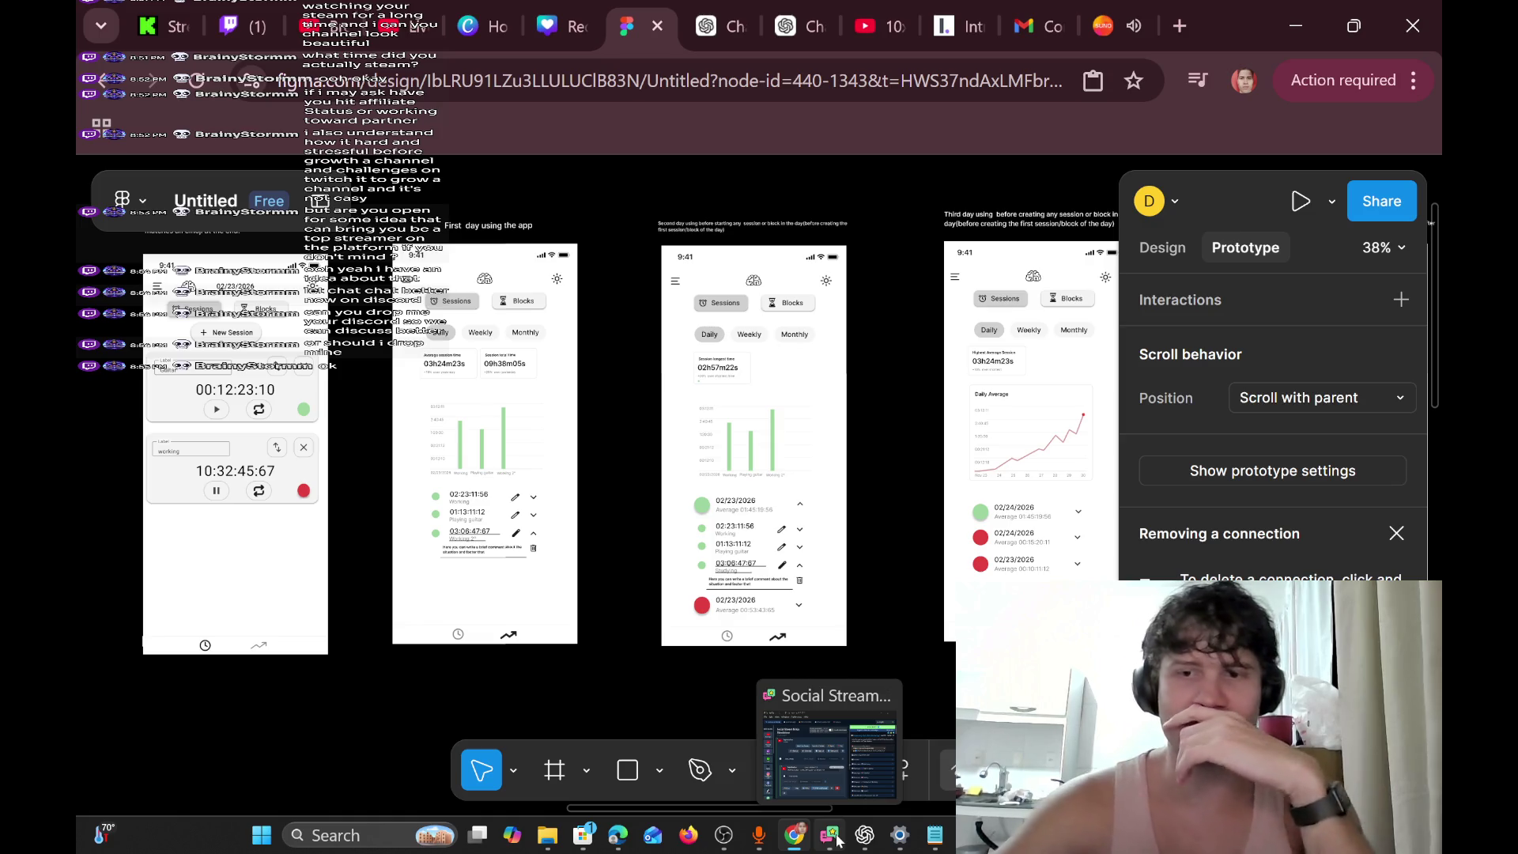
{"action": "mouse_move", "coordinate": [900, 835]}
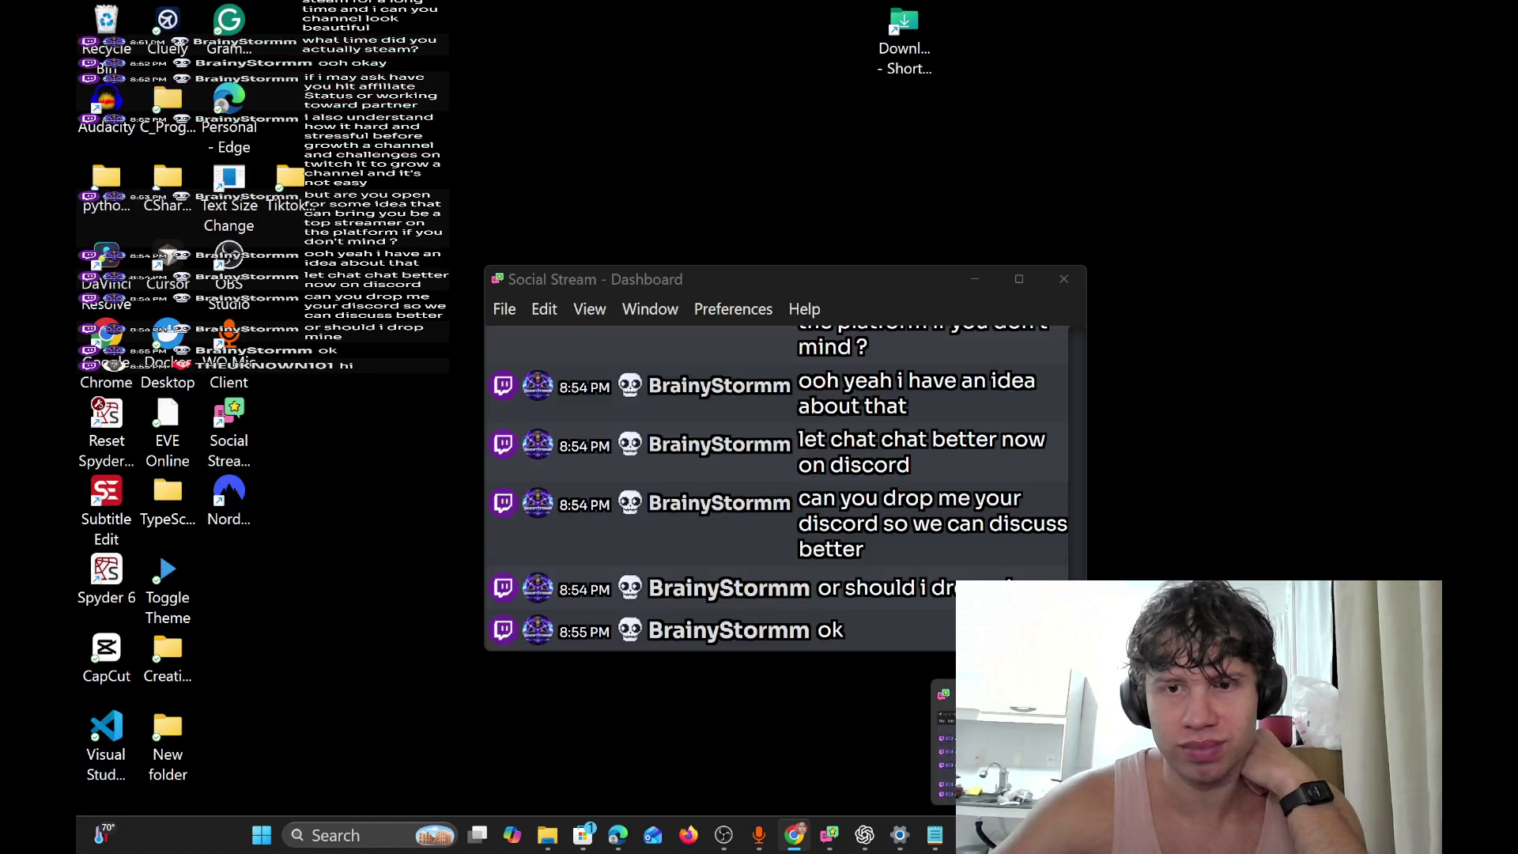
{"action": "left_click", "coordinate": [945, 743]}
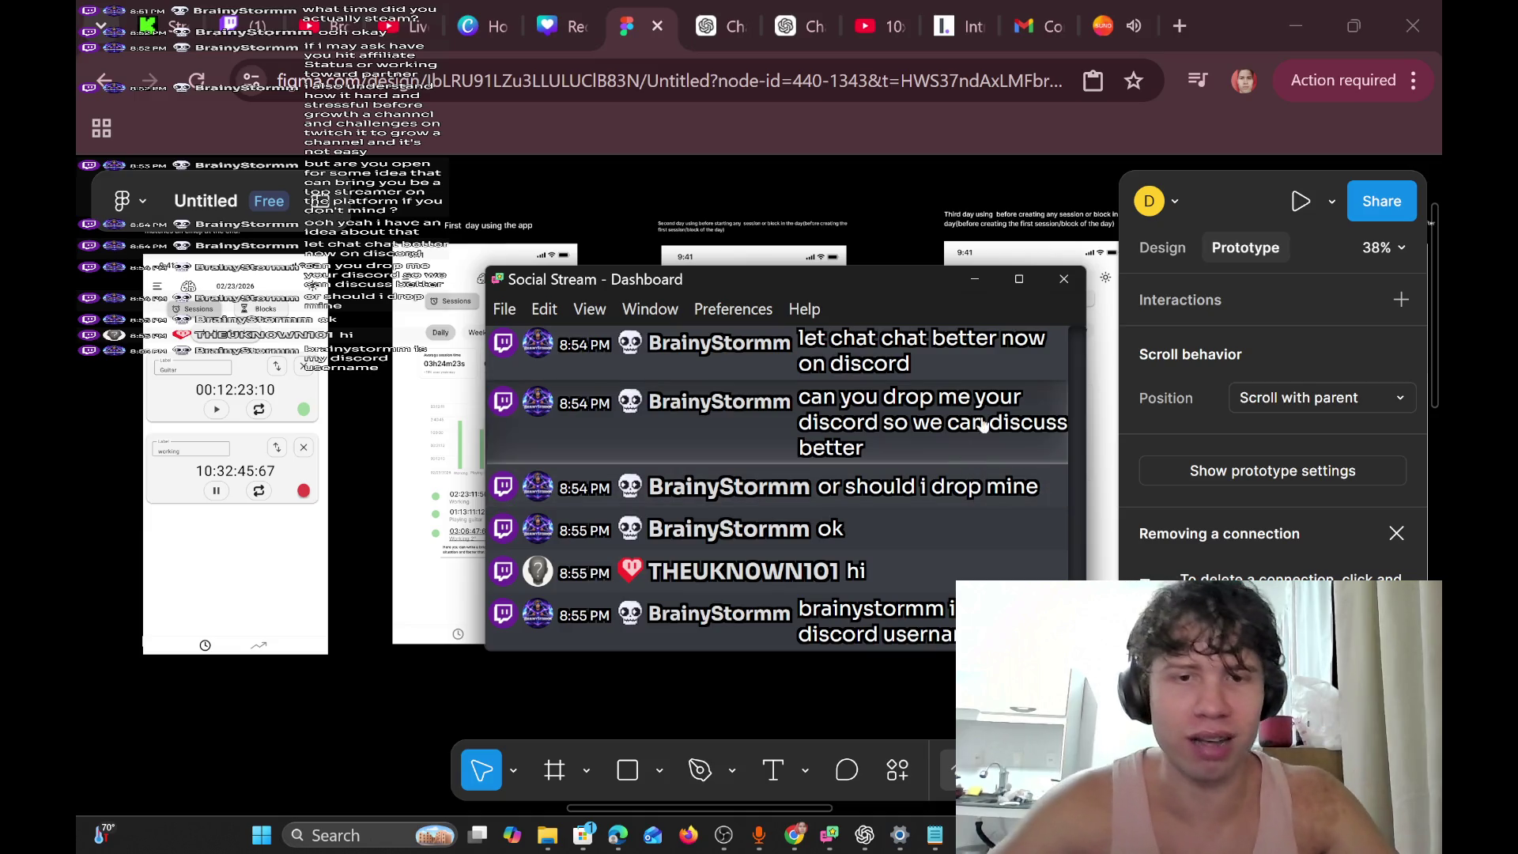
{"action": "left_click", "coordinate": [982, 287]}
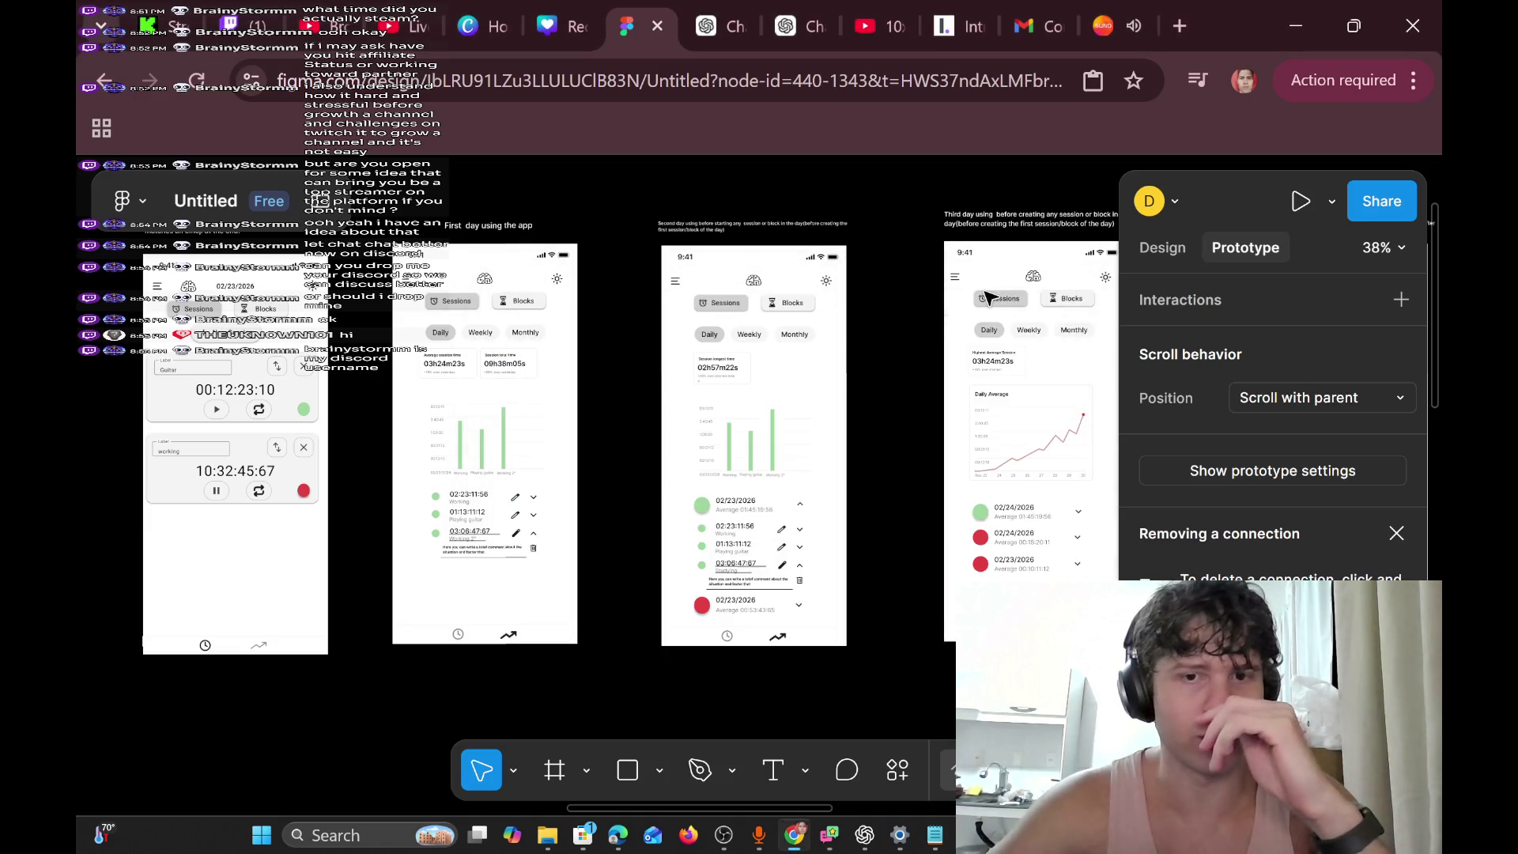
Step: Scroll past the dark-mode frames, then bring the Notepad 'data' note over Figma
{"action": "scroll", "coordinate": [893, 367], "scroll_direction": "right", "scroll_amount": 8}
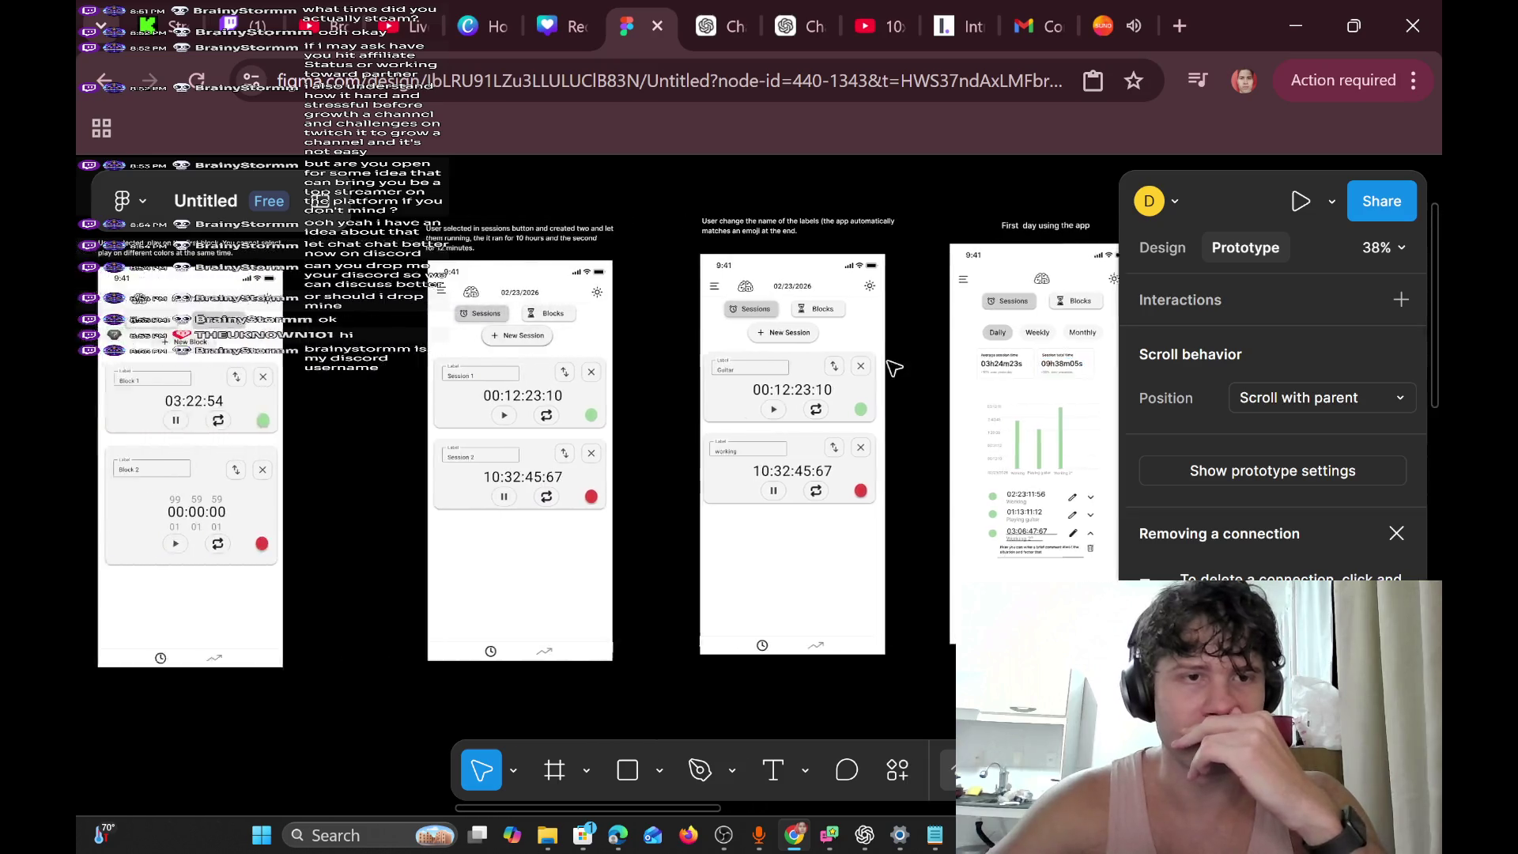
{"action": "scroll", "coordinate": [894, 367], "scroll_direction": "left", "scroll_amount": 15}
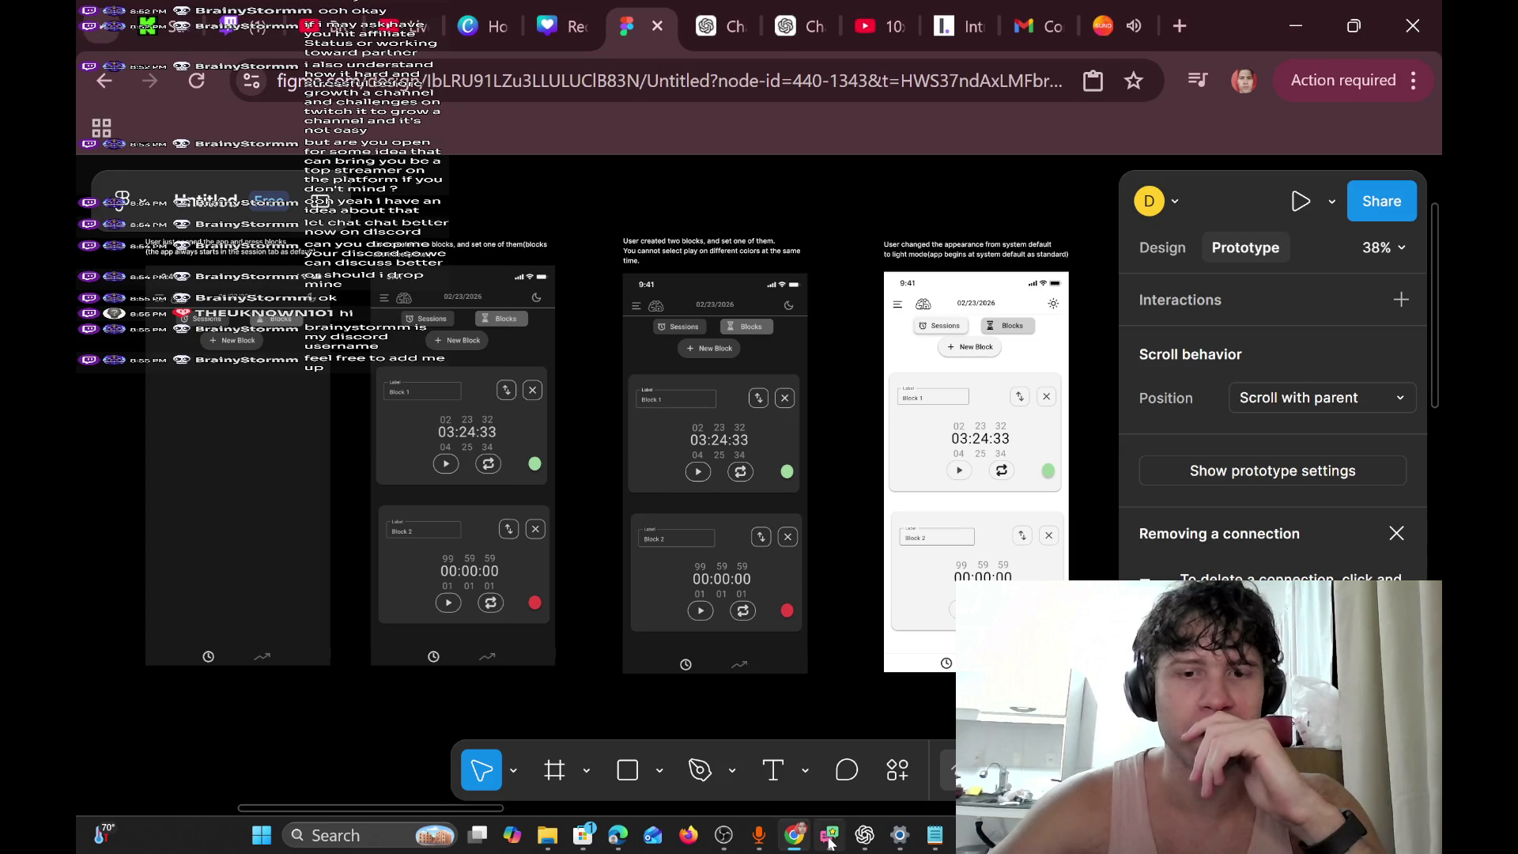
{"action": "mouse_move", "coordinate": [830, 836]}
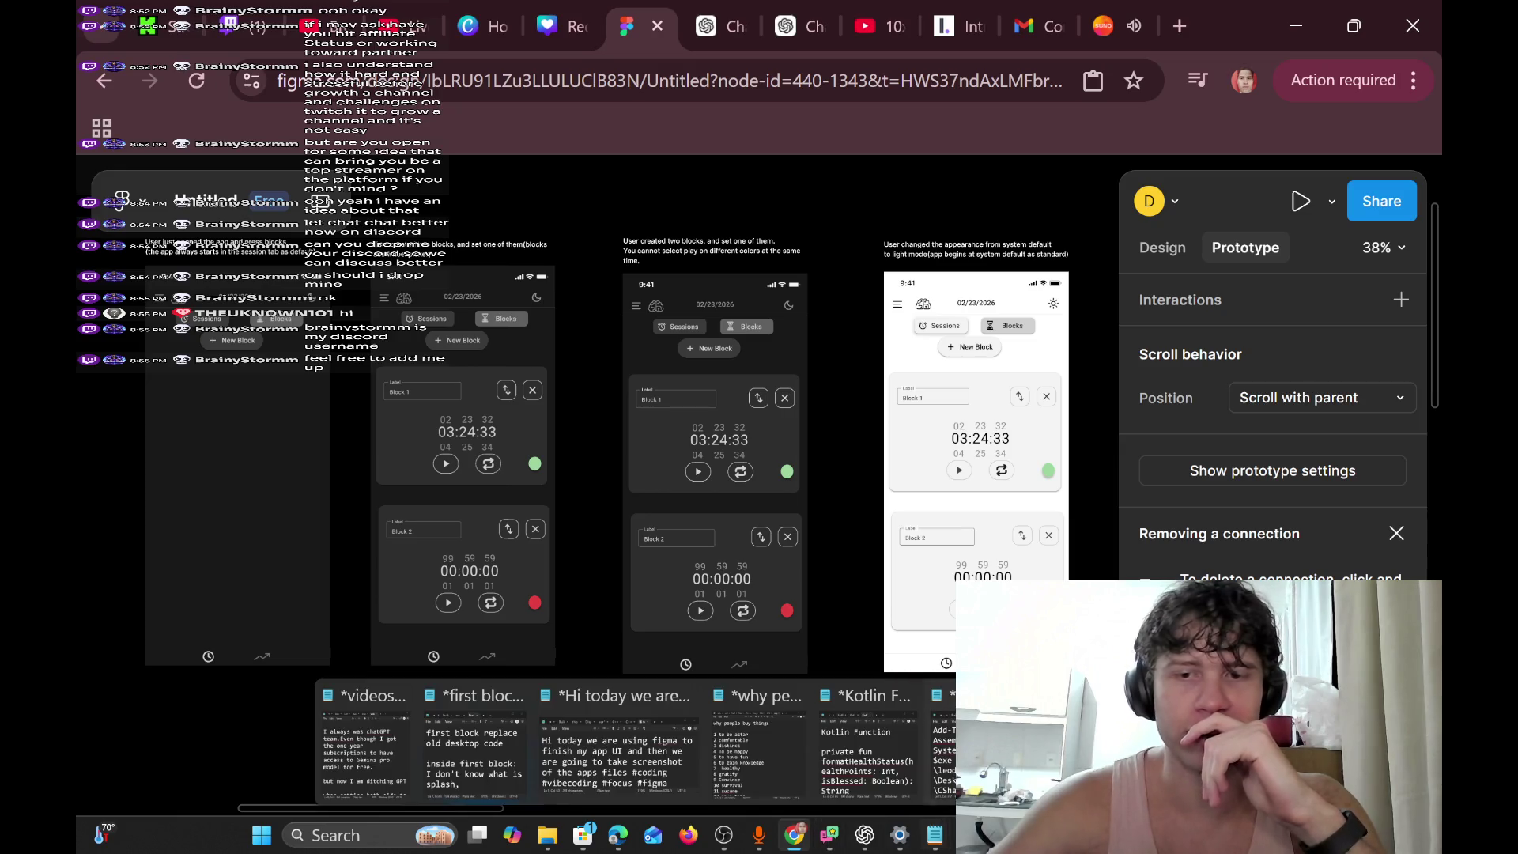
{"action": "mouse_move", "coordinate": [996, 743]}
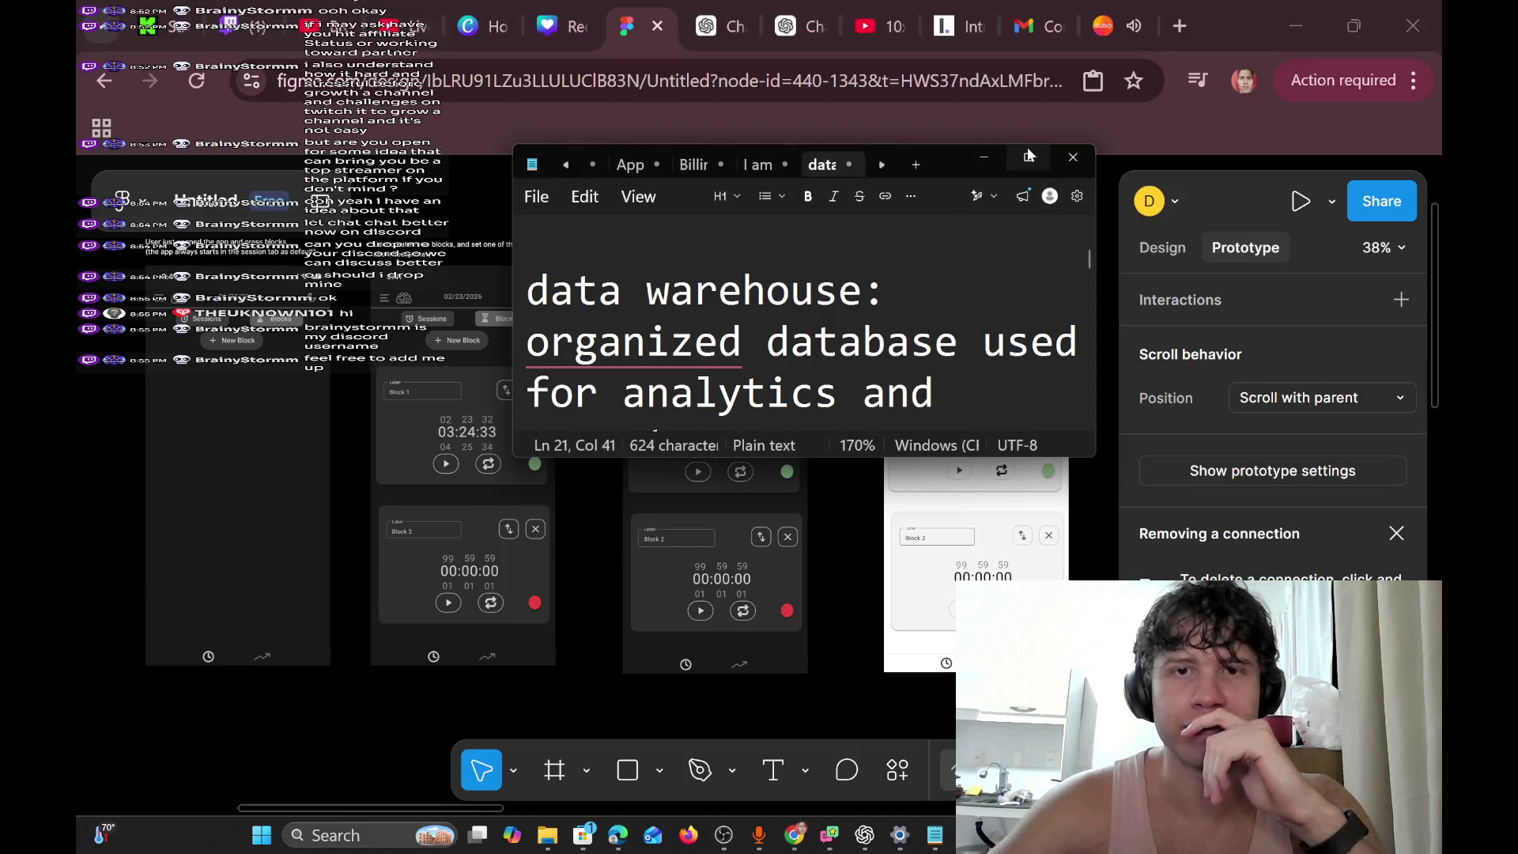
{"action": "left_click", "coordinate": [1028, 158]}
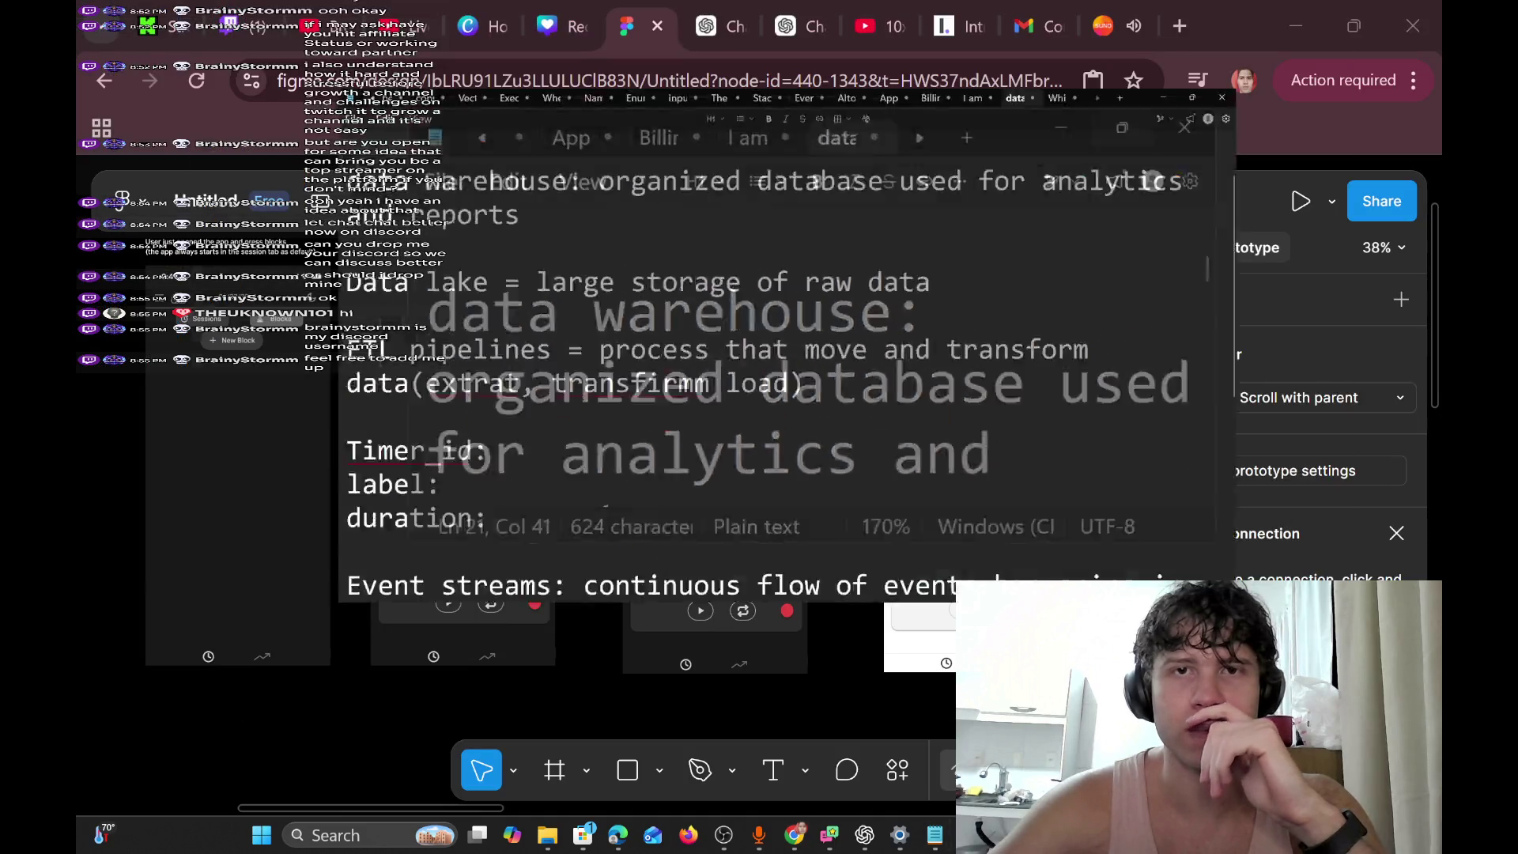
Step: Zoom the Notepad text out and cycle through tabs to the 'App' graph and comparison-card spec
{"action": "left_click", "coordinate": [1040, 14]}
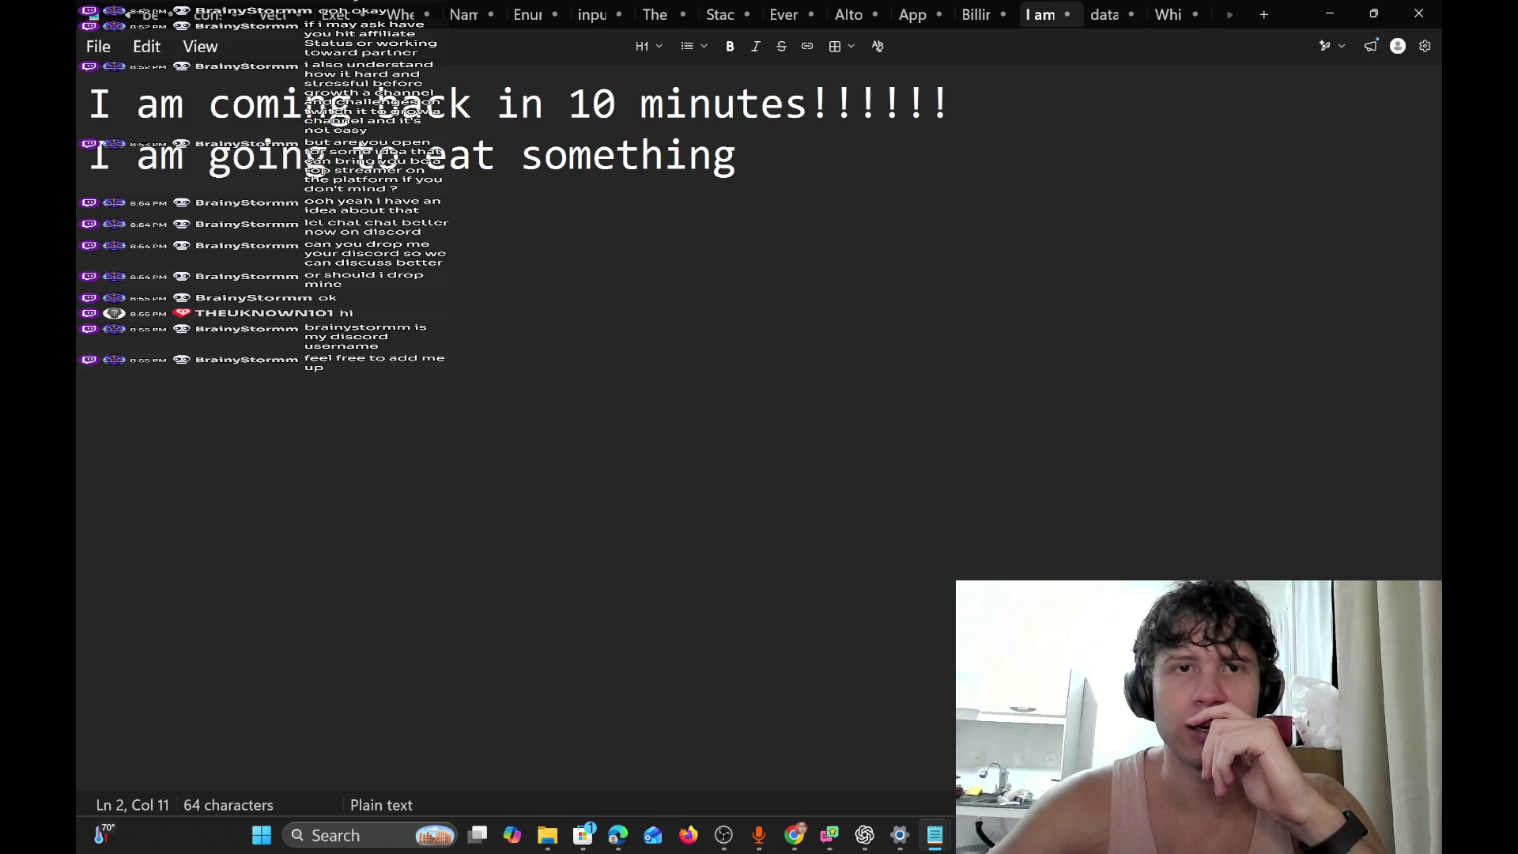
{"action": "left_click", "coordinate": [968, 9]}
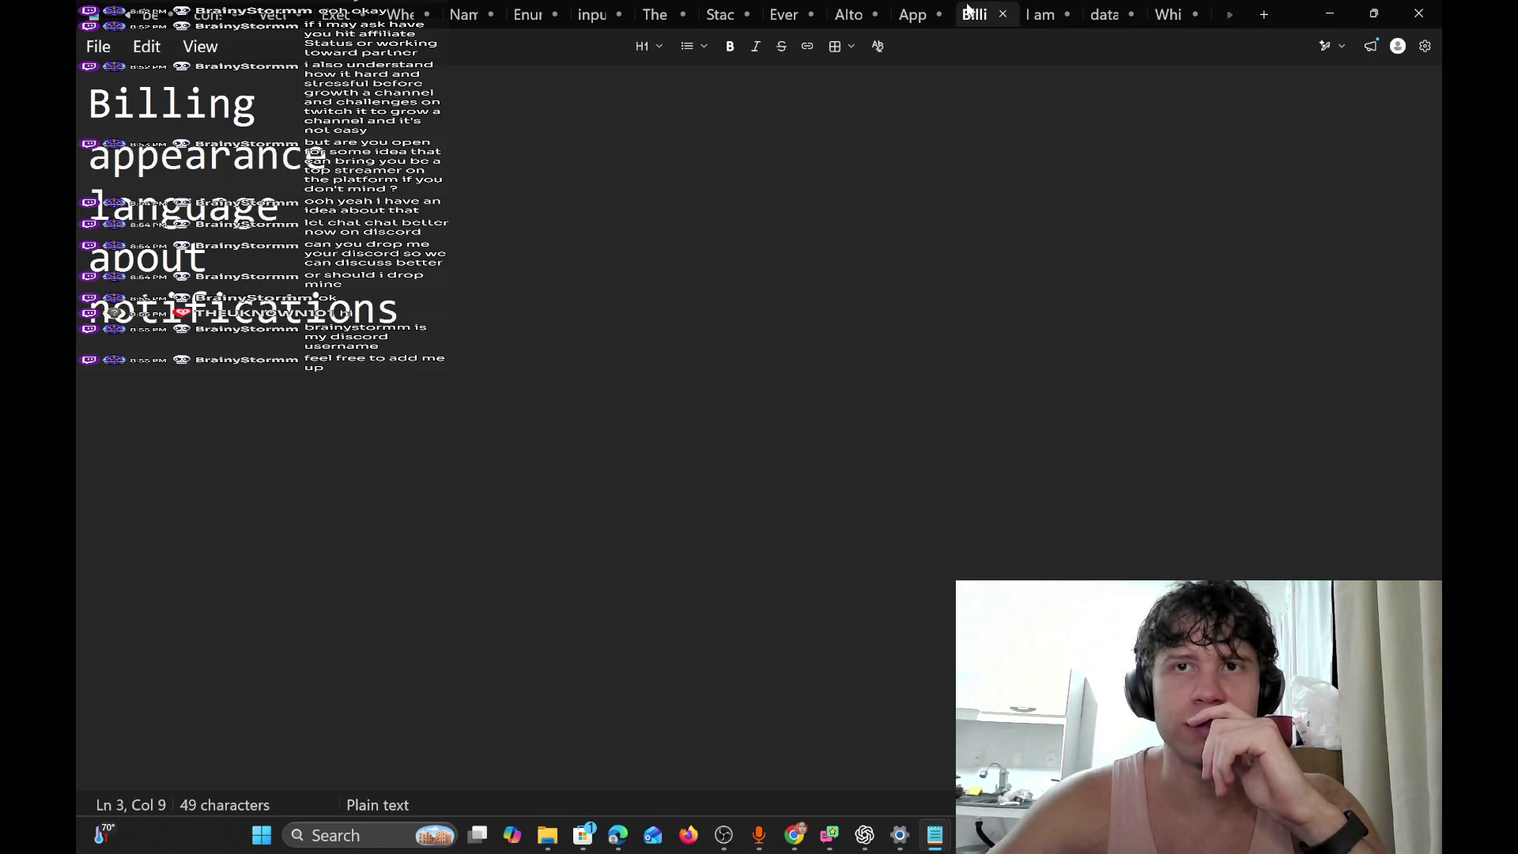
{"action": "left_click", "coordinate": [1103, 14]}
{"action": "key", "text": "ctrl+minus"}
{"action": "key", "text": "ctrl+minus"}
{"action": "key", "text": "ctrl+minus"}
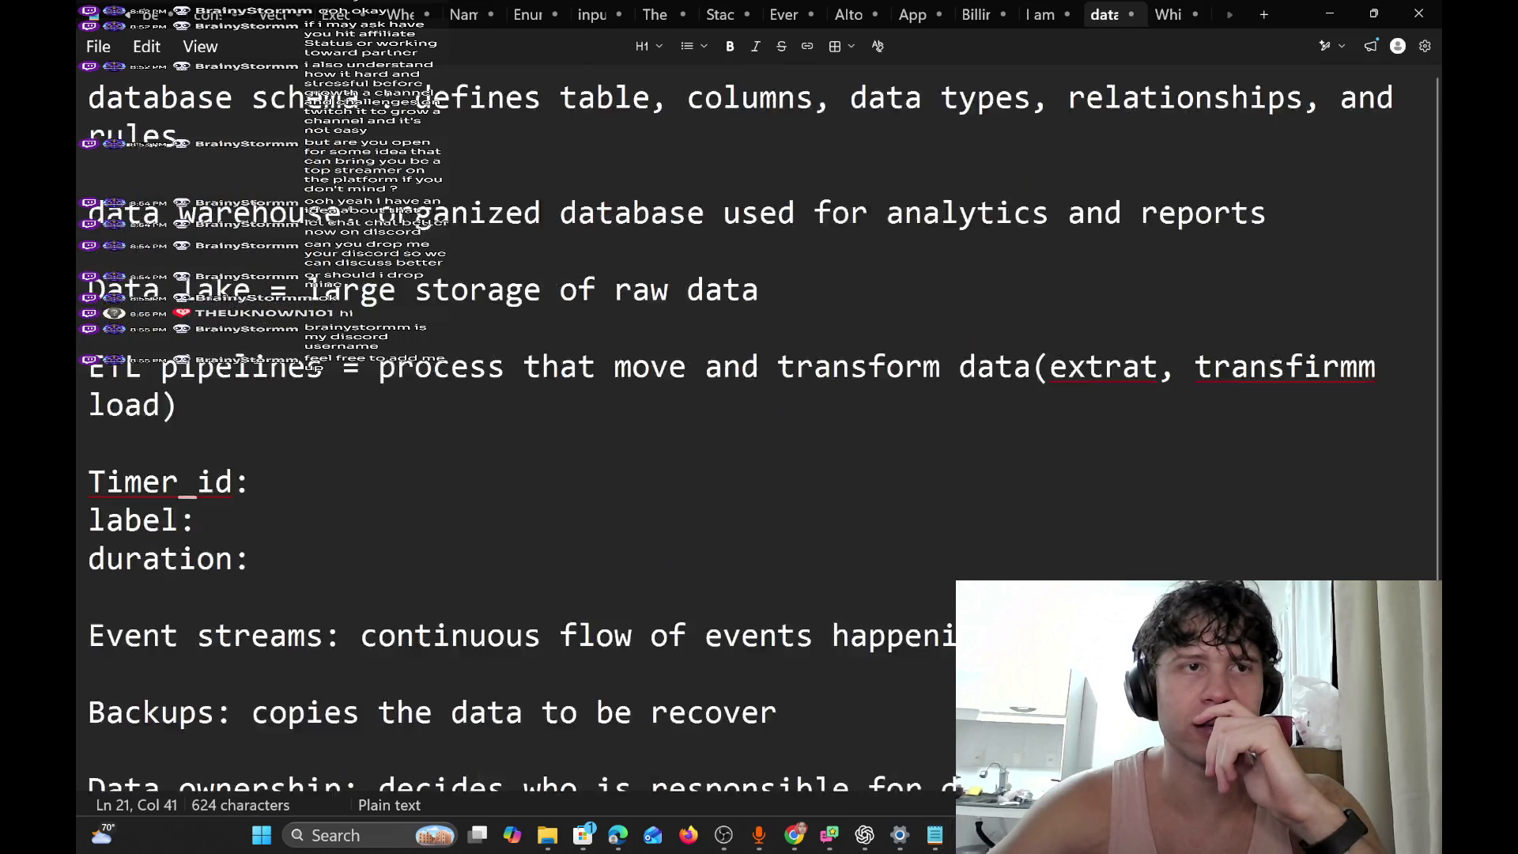
{"action": "left_click", "coordinate": [1155, 21]}
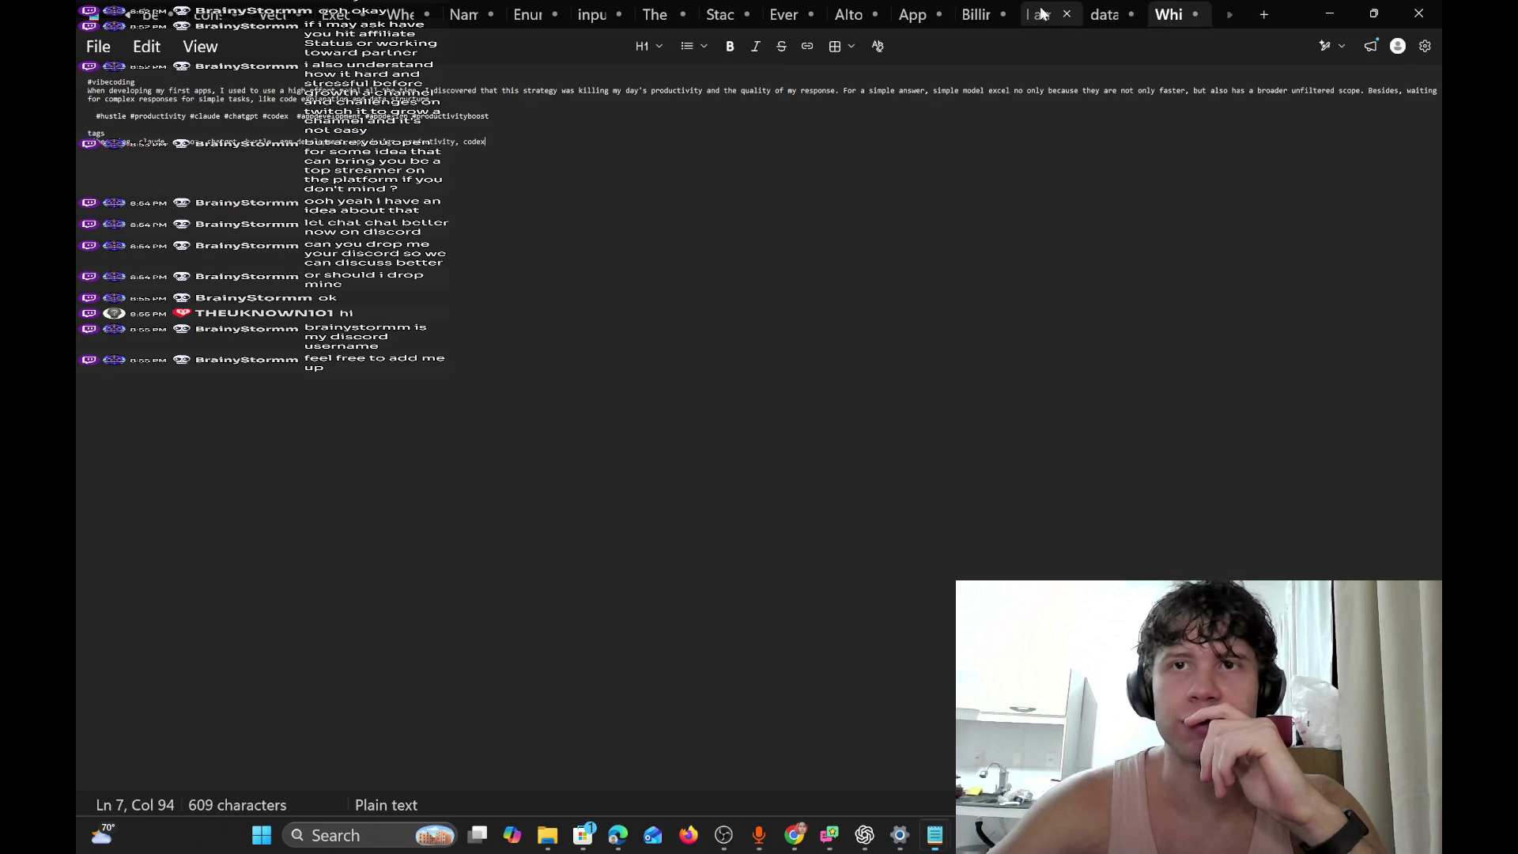
{"action": "left_click", "coordinate": [1051, 11]}
{"action": "left_click", "coordinate": [968, 9]}
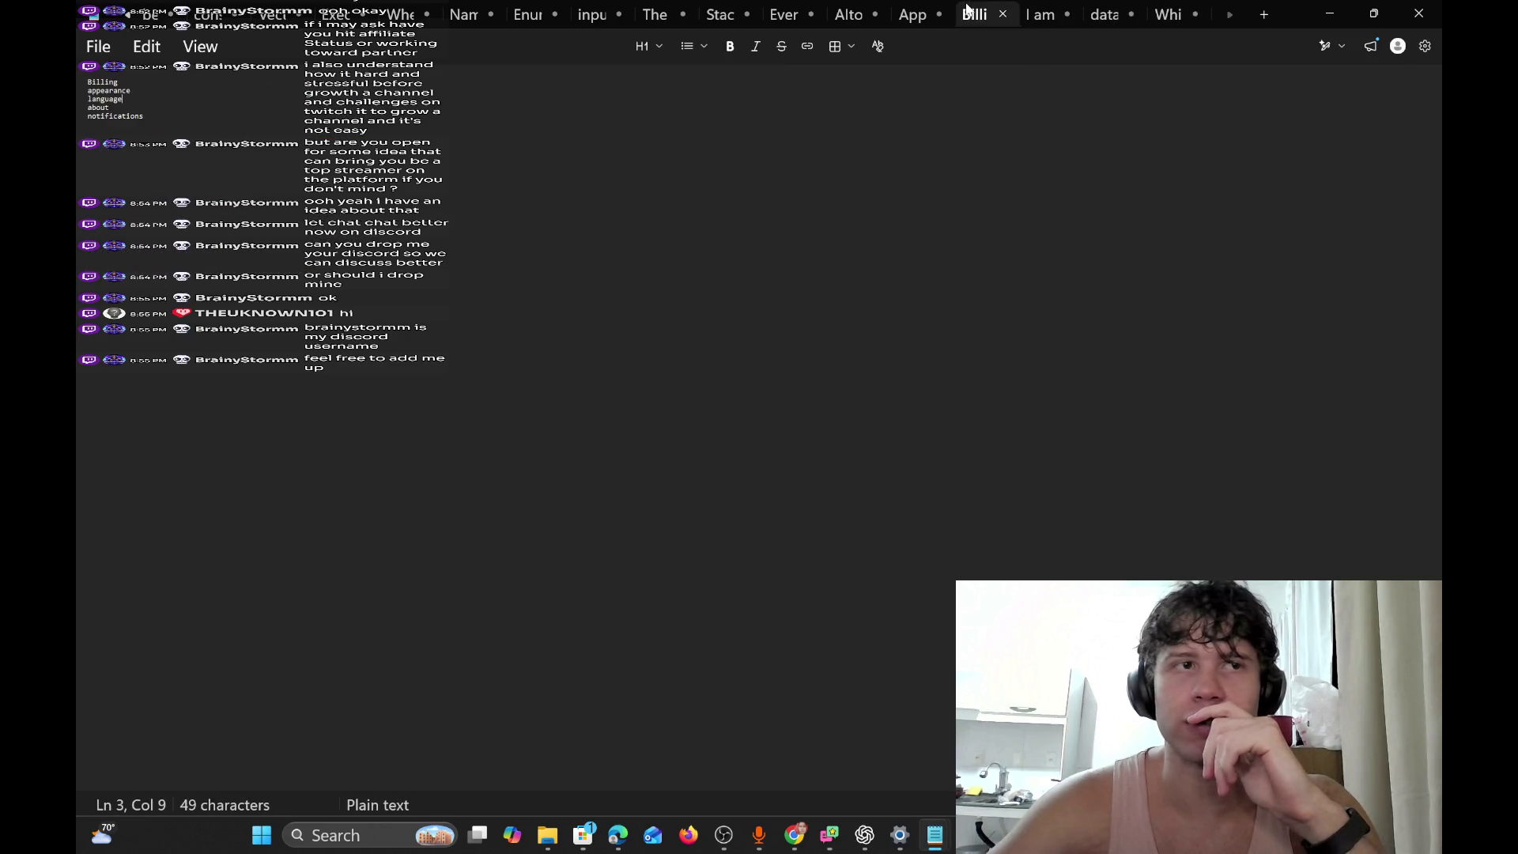
{"action": "left_click", "coordinate": [909, 14]}
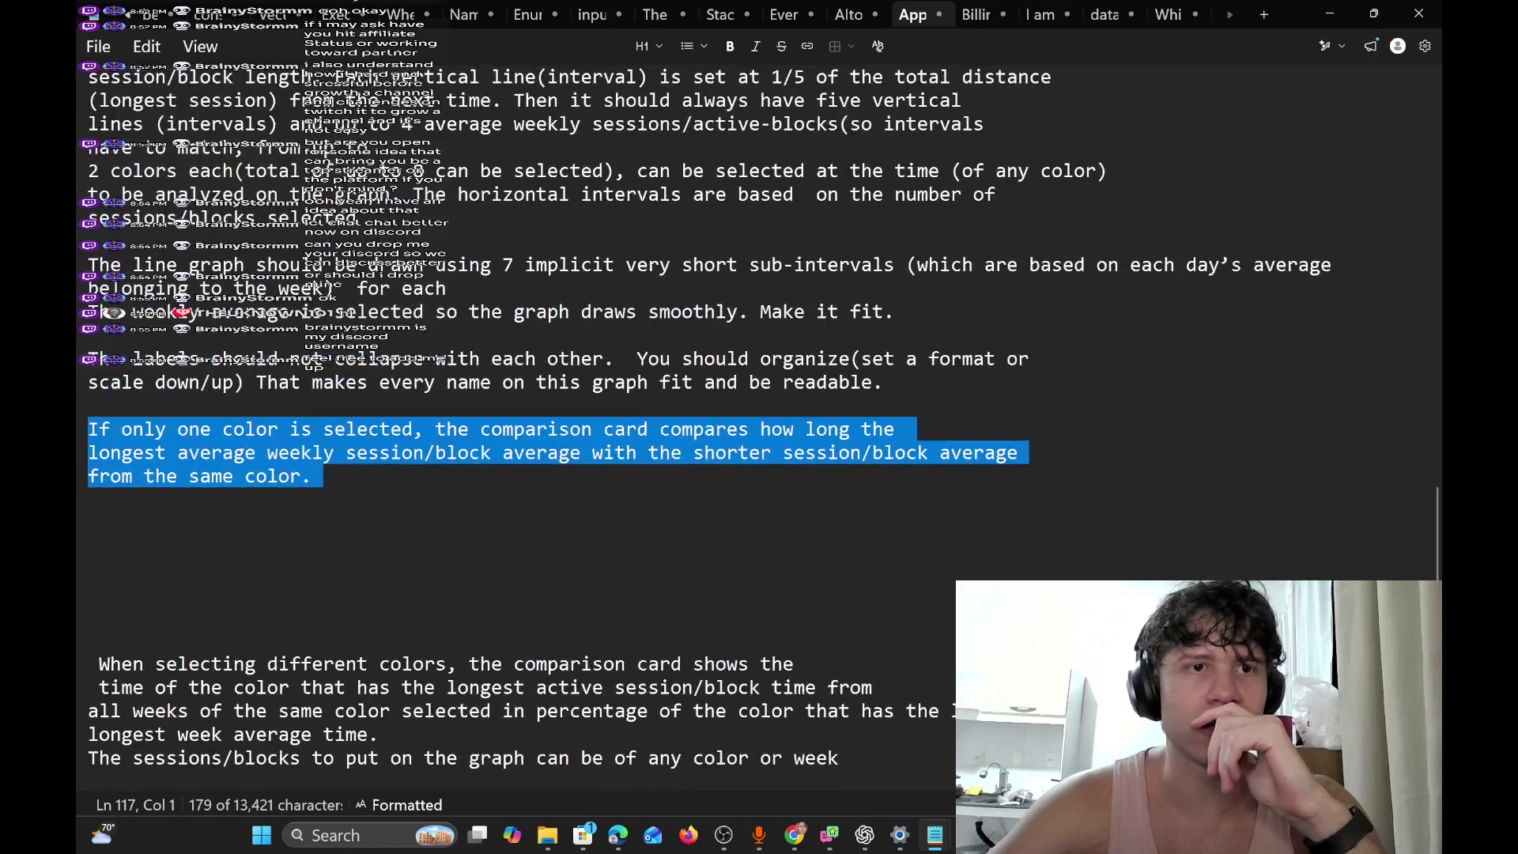
Step: Scroll through the App note and hide the Social Stream chat dashboard
{"action": "scroll", "coordinate": [514, 427], "scroll_direction": "down", "scroll_amount": 15}
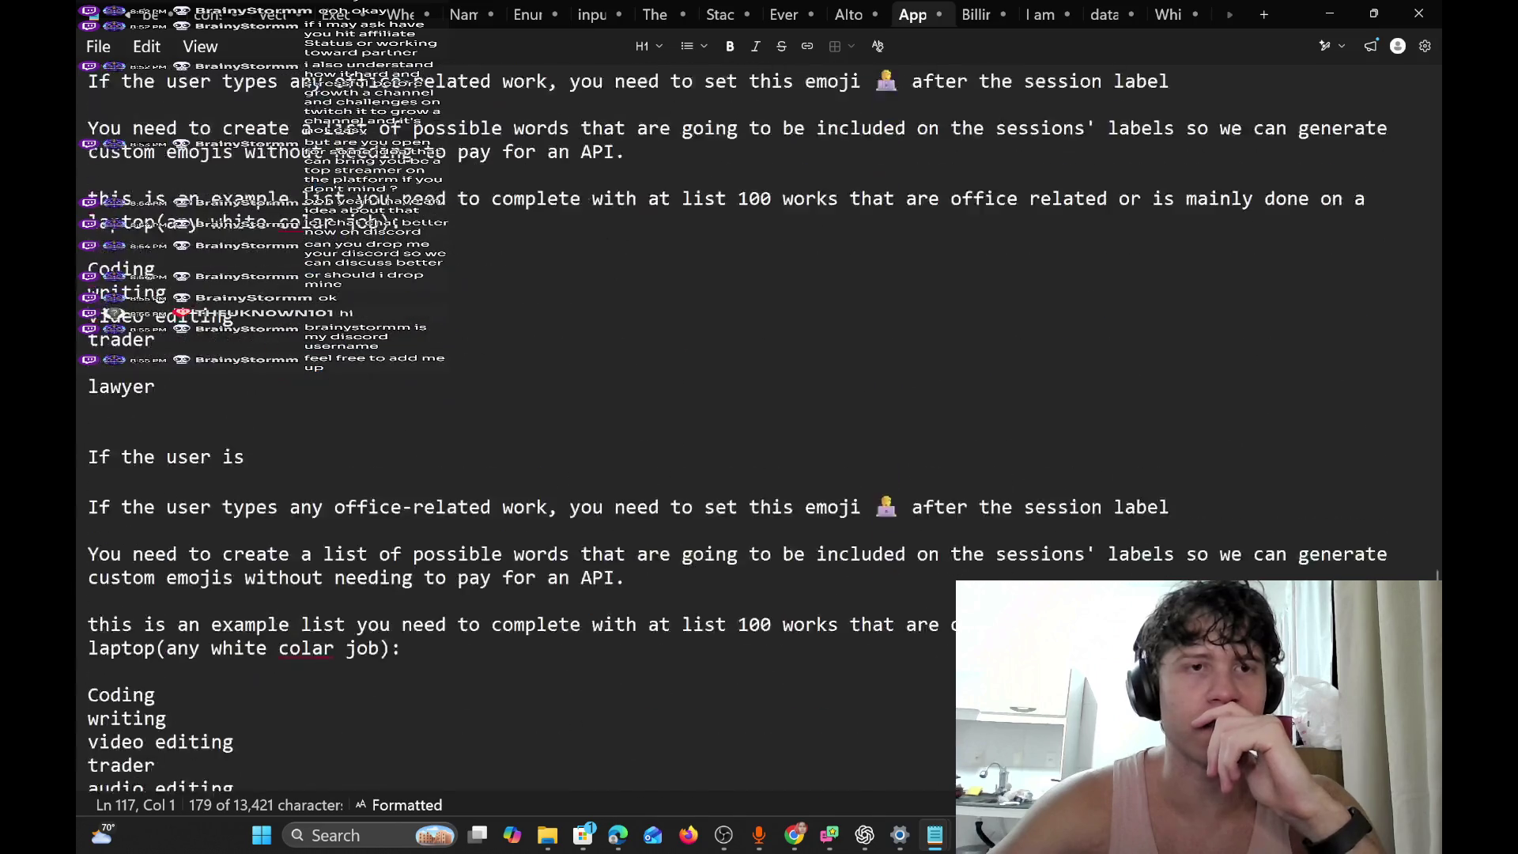
{"action": "scroll", "coordinate": [513, 427], "scroll_direction": "up", "scroll_amount": 10}
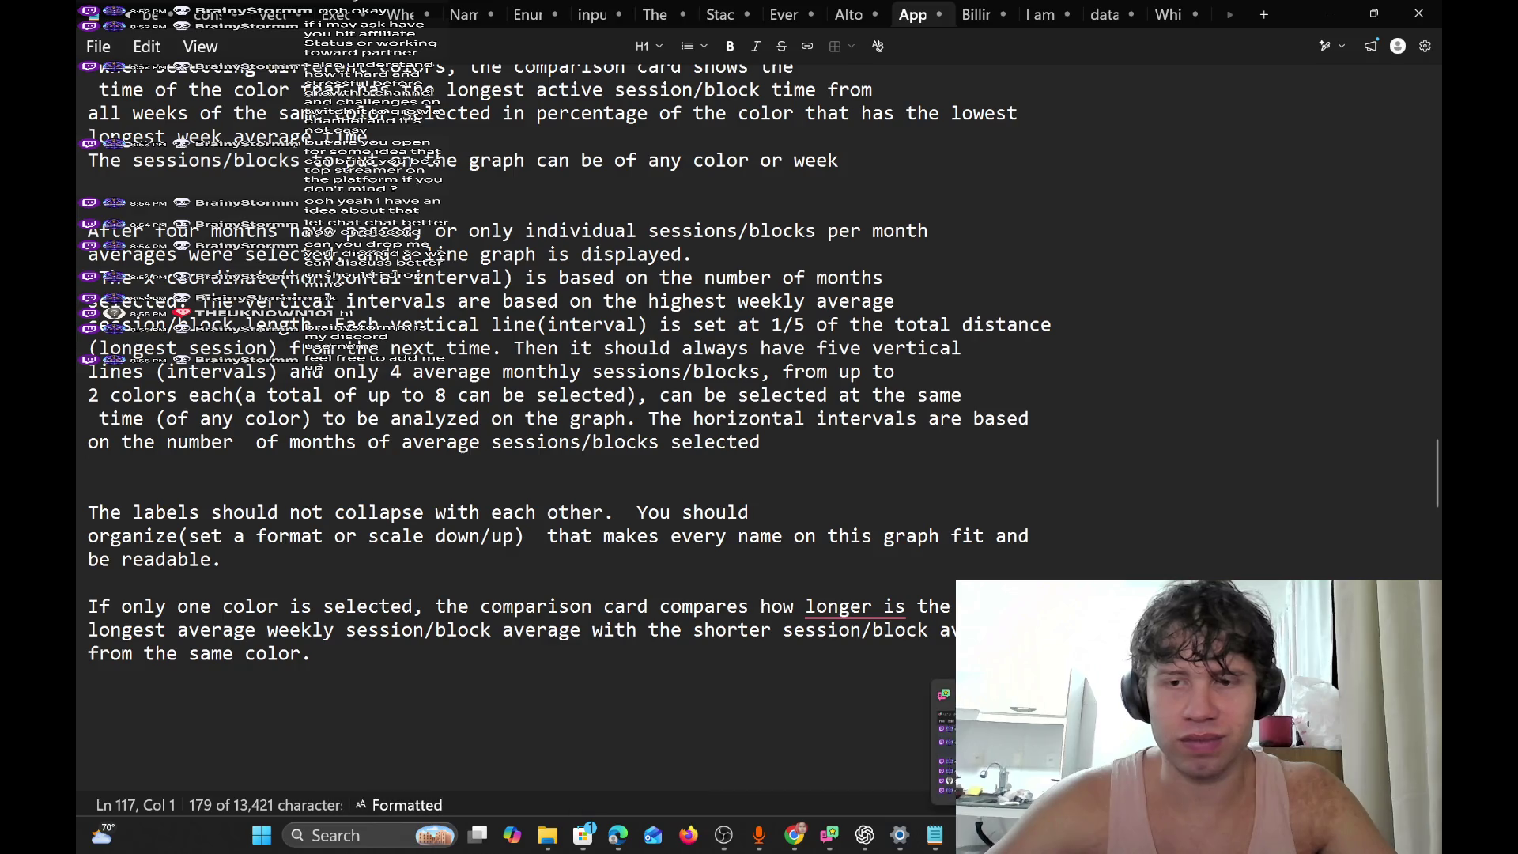
{"action": "mouse_move", "coordinate": [1004, 751]}
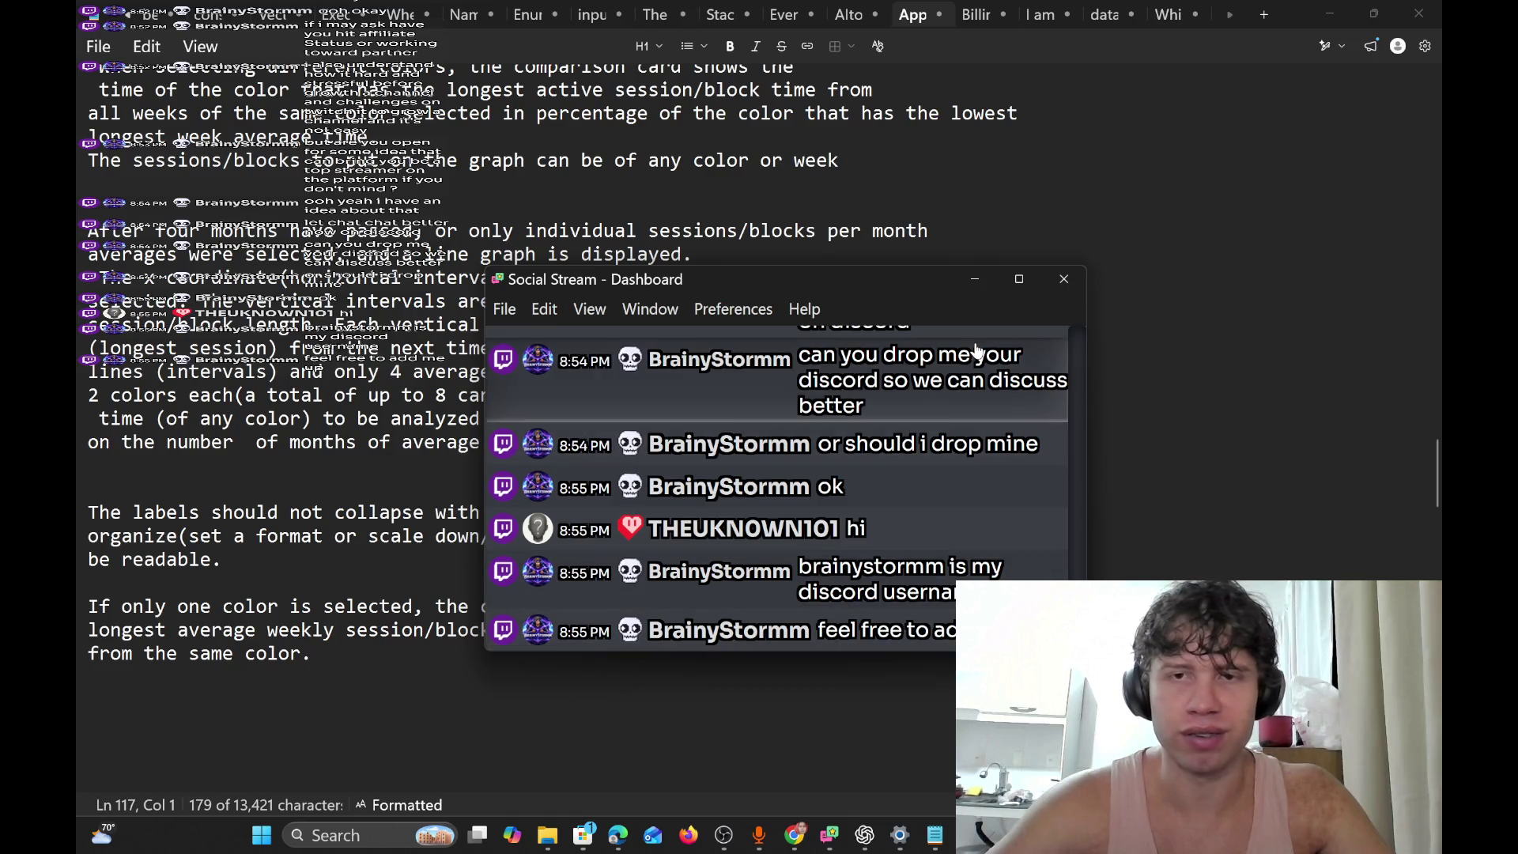
{"action": "left_click", "coordinate": [973, 280]}
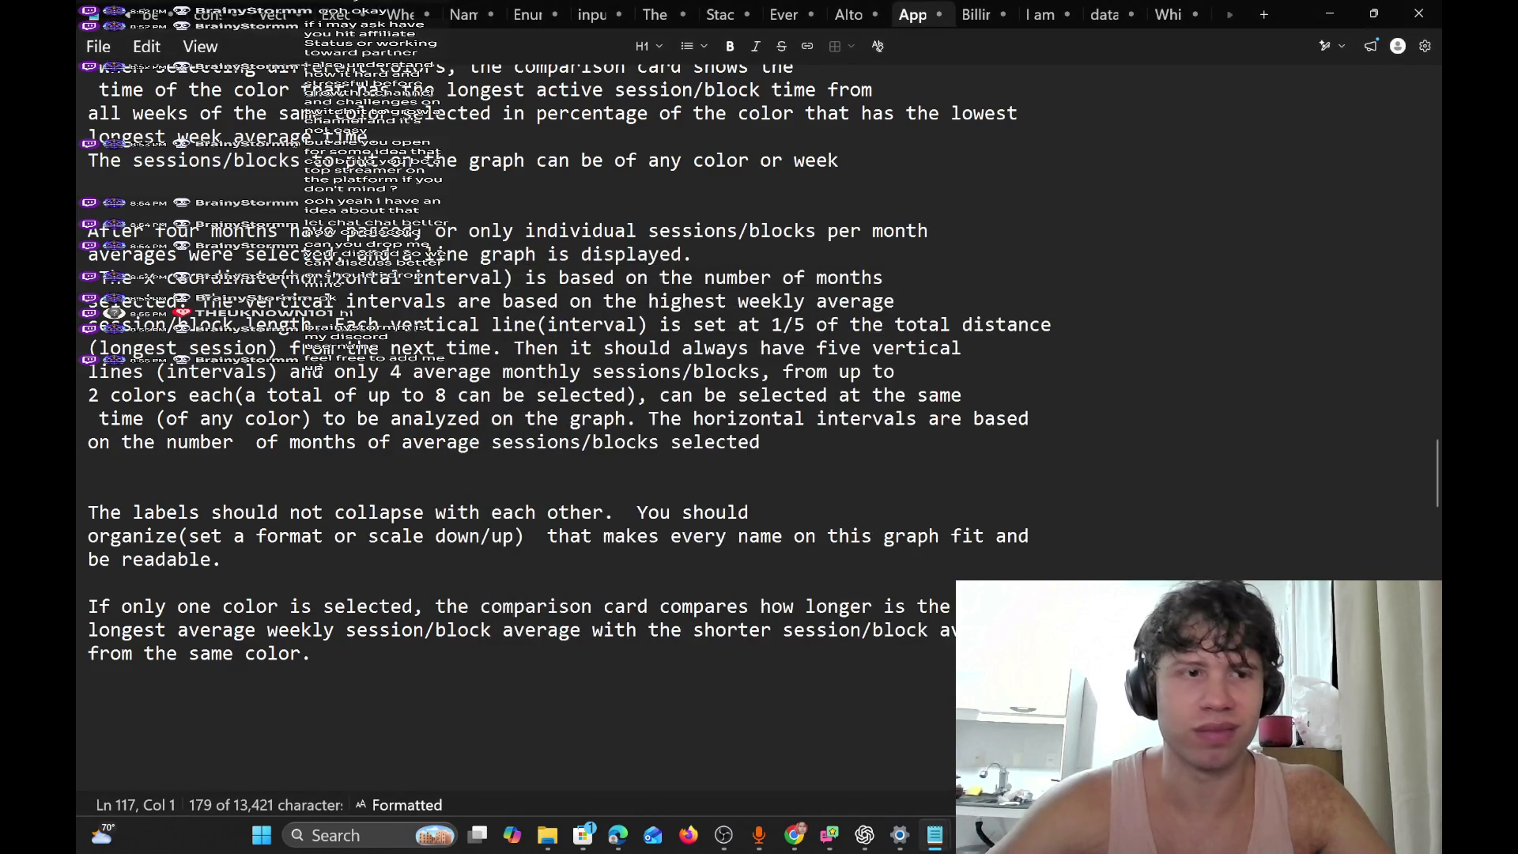
Step: Highlight the 'When selecting different colors…' paragraph, then bring Social Stream back to front
{"action": "scroll", "coordinate": [973, 282], "scroll_direction": "down", "scroll_amount": 5}
{"action": "scroll", "coordinate": [553, 367], "scroll_direction": "up", "scroll_amount": 2}
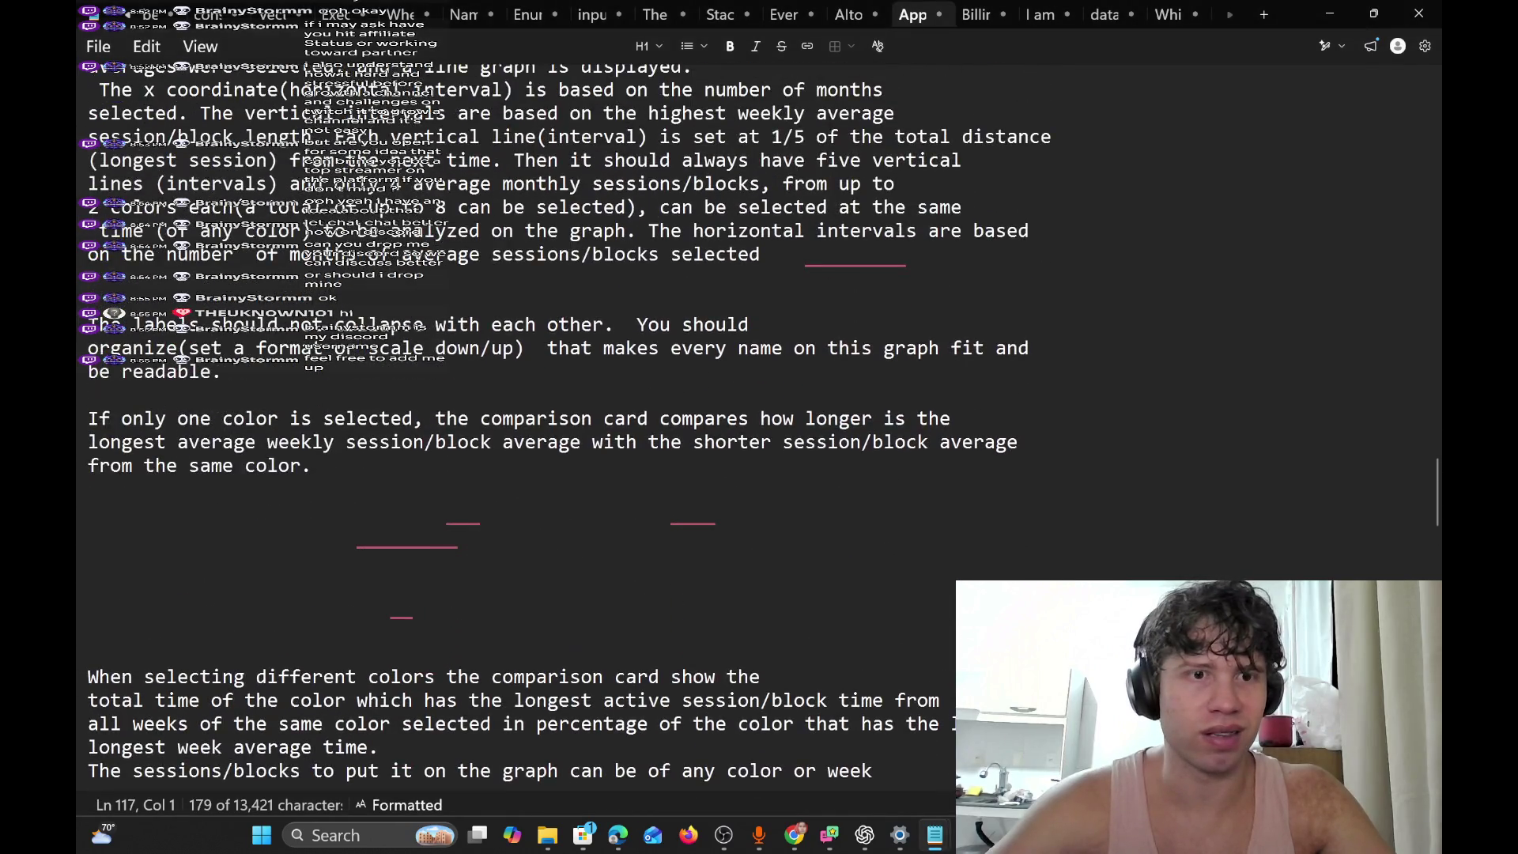
{"action": "scroll", "coordinate": [553, 368], "scroll_direction": "down", "scroll_amount": 5}
{"action": "scroll", "coordinate": [553, 456], "scroll_direction": "down", "scroll_amount": 3}
{"action": "scroll", "coordinate": [553, 455], "scroll_direction": "up", "scroll_amount": 2}
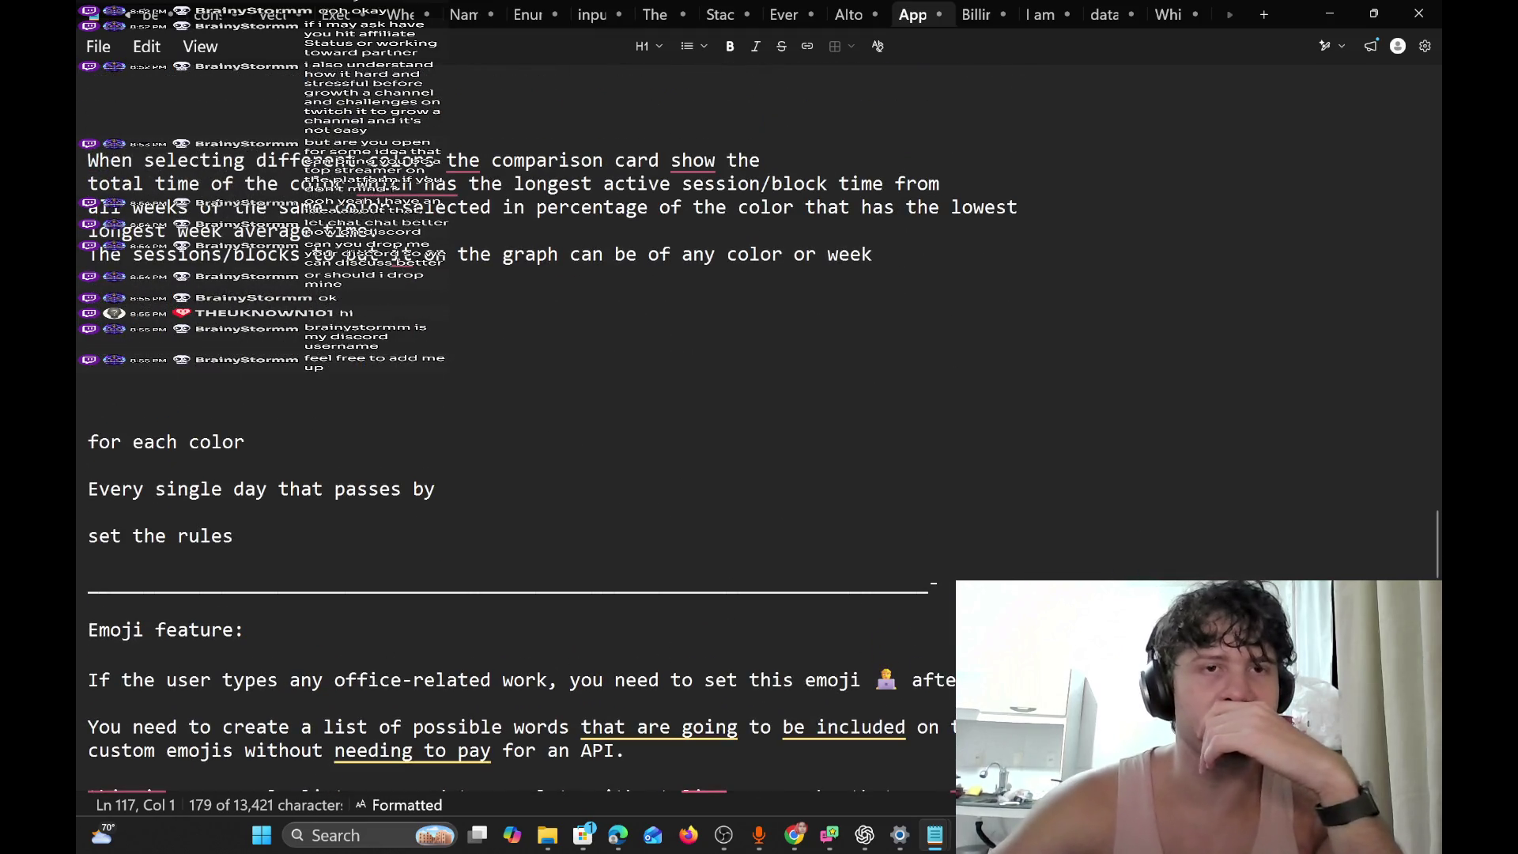
{"action": "scroll", "coordinate": [514, 426], "scroll_direction": "up", "scroll_amount": 1}
{"action": "scroll", "coordinate": [514, 427], "scroll_direction": "up", "scroll_amount": 1}
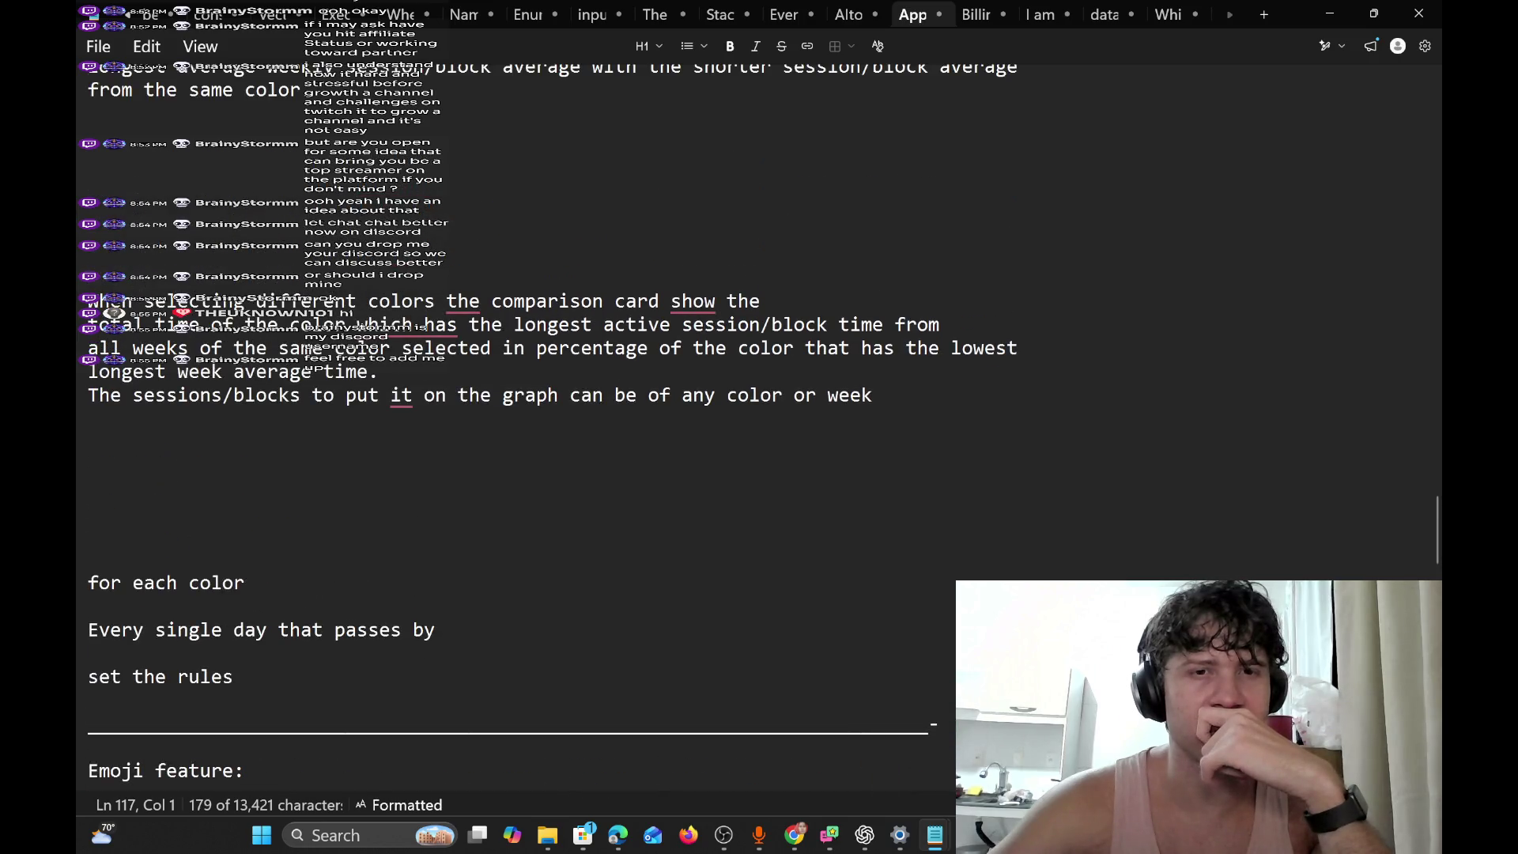
{"action": "mouse_move", "coordinate": [88, 301]}
{"action": "left_mouse_down"}
{"action": "mouse_move", "coordinate": [514, 395]}
{"action": "mouse_move", "coordinate": [897, 399]}
{"action": "mouse_move", "coordinate": [906, 434]}
{"action": "left_mouse_up"}
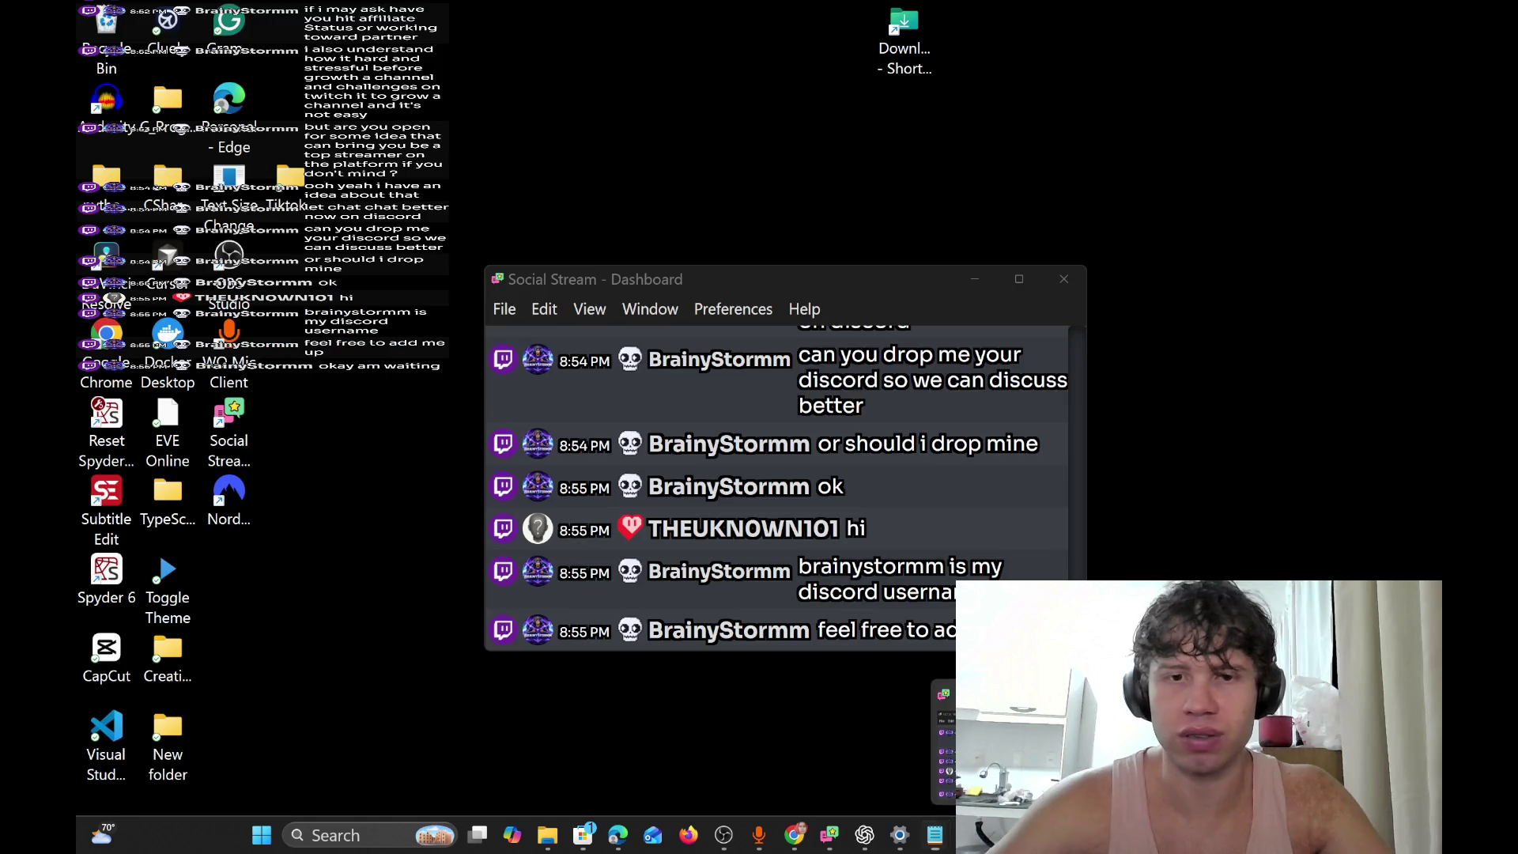
{"action": "left_click", "coordinate": [1028, 743]}
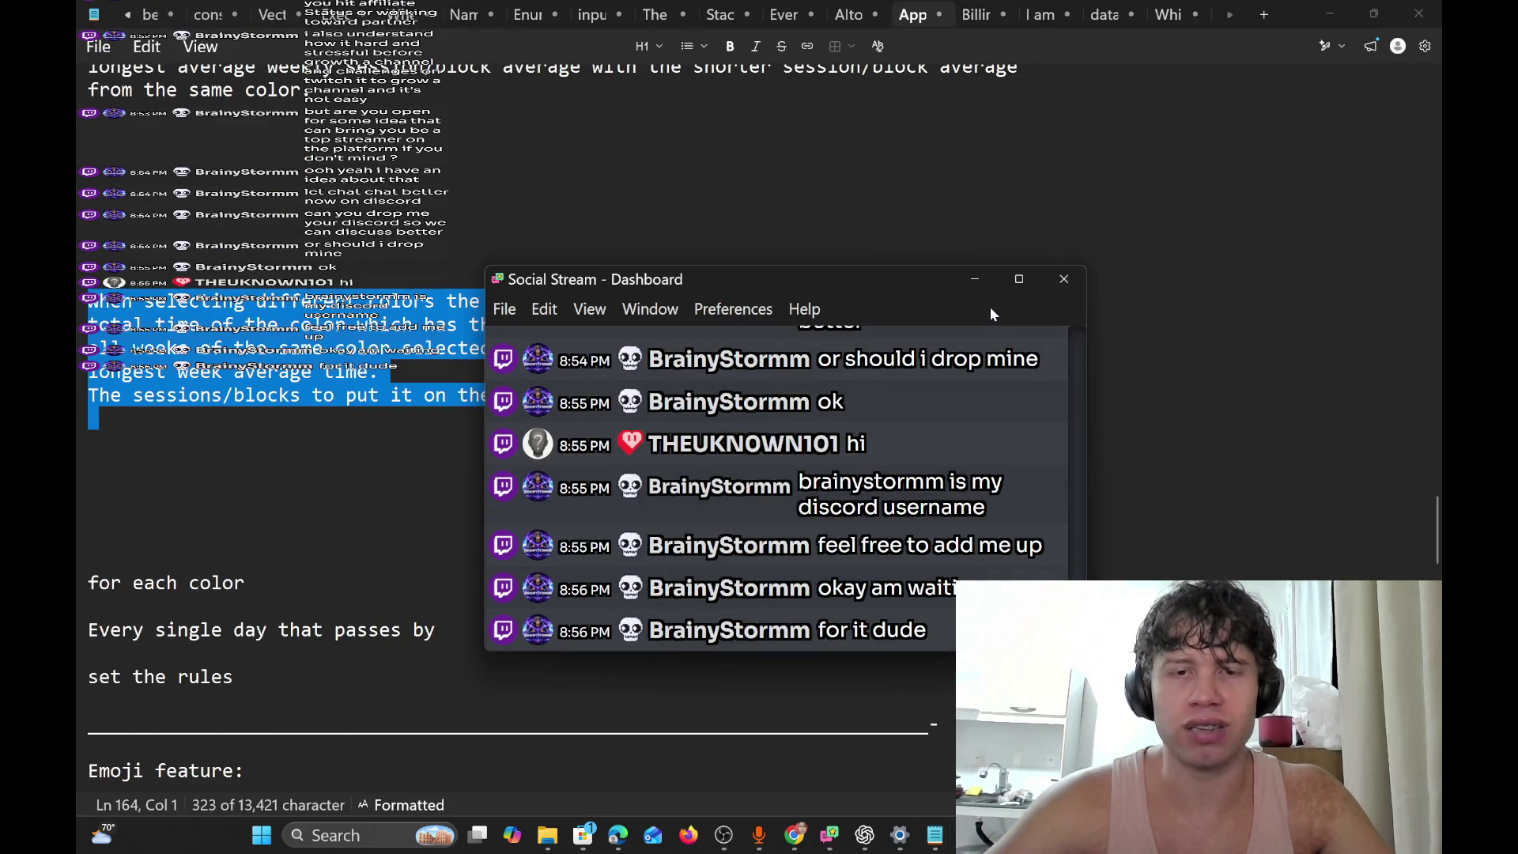
{"action": "left_click", "coordinate": [974, 289]}
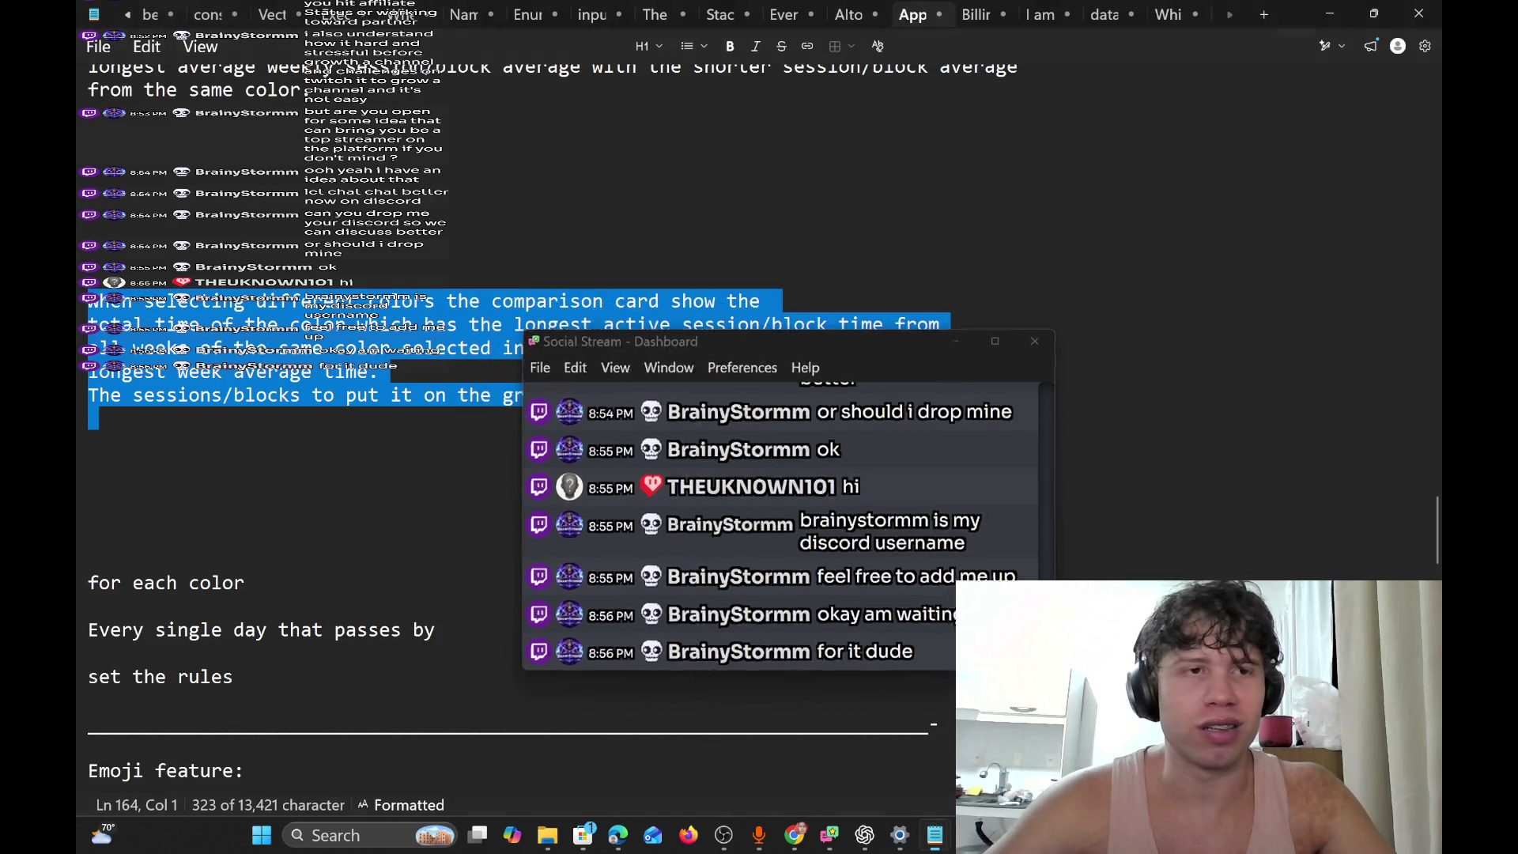
{"action": "scroll", "coordinate": [826, 326], "scroll_direction": "up", "scroll_amount": 9}
{"action": "scroll", "coordinate": [824, 319], "scroll_direction": "up", "scroll_amount": 10}
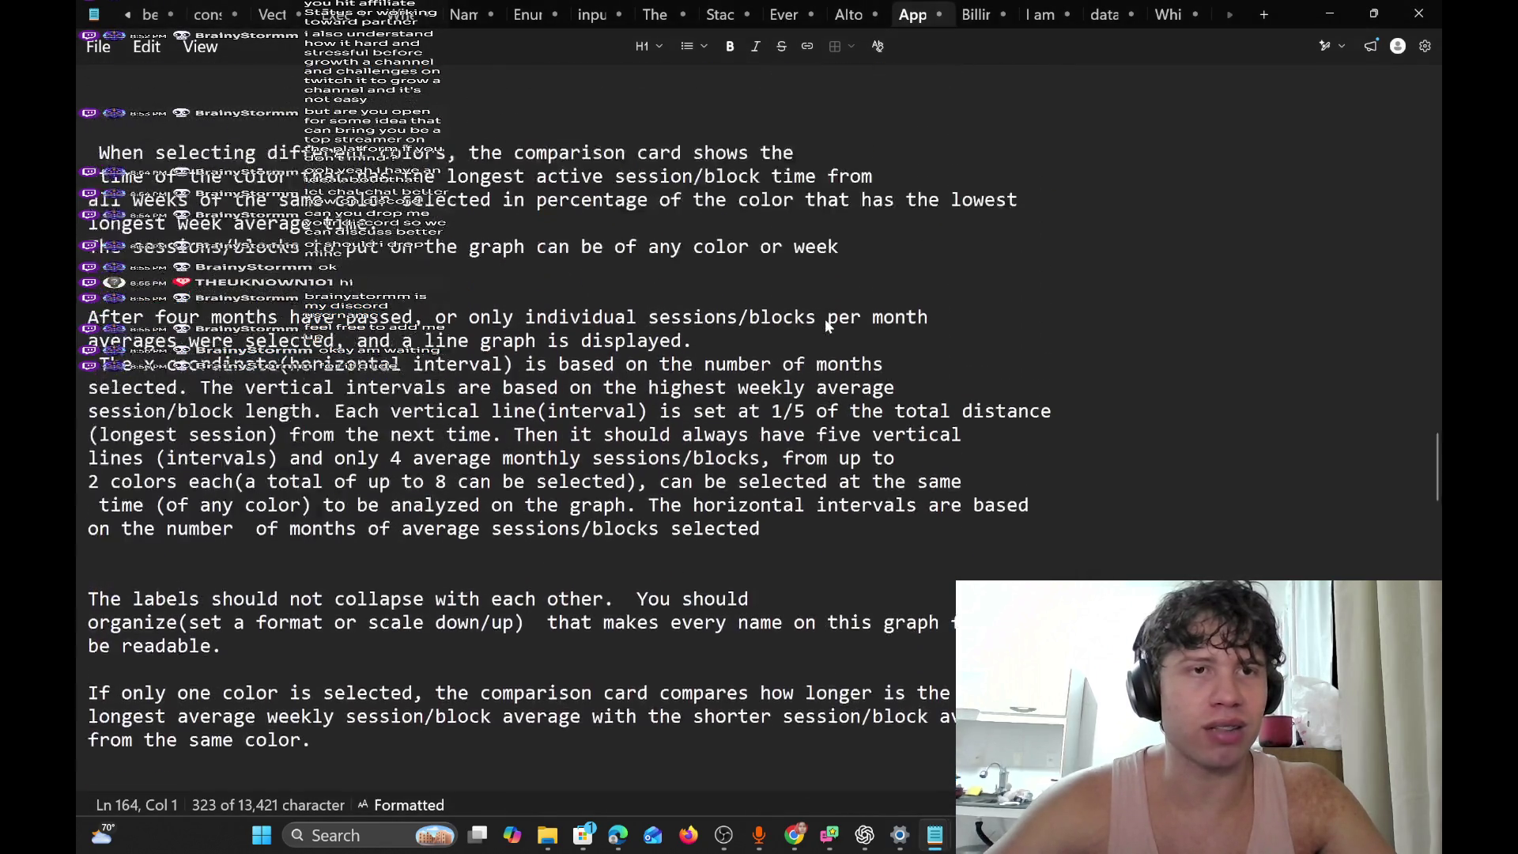
{"action": "scroll", "coordinate": [826, 322], "scroll_direction": "up", "scroll_amount": 10}
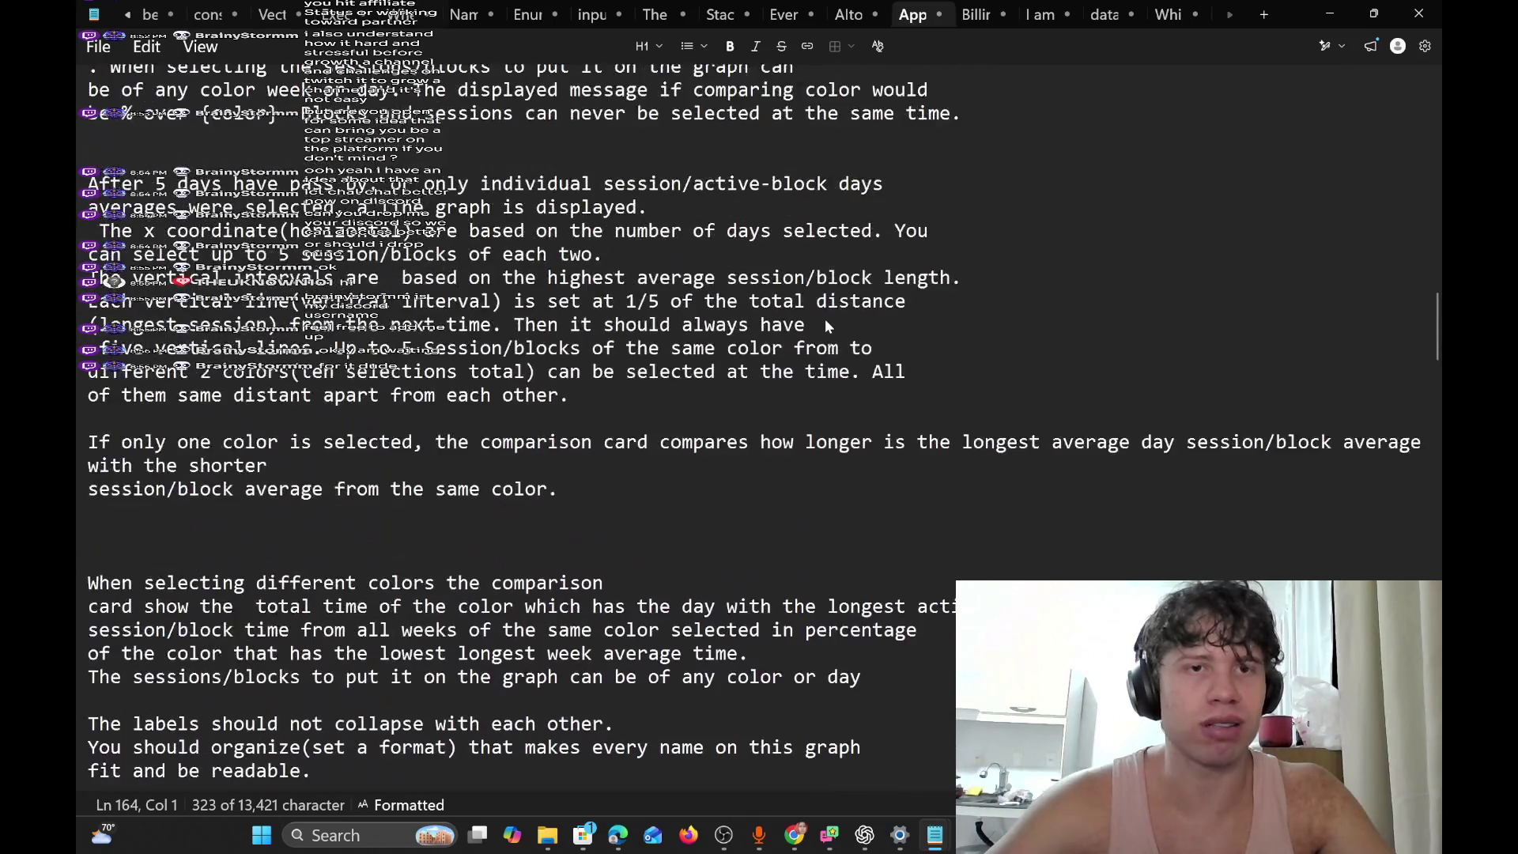
{"action": "scroll", "coordinate": [825, 325], "scroll_direction": "up", "scroll_amount": 8}
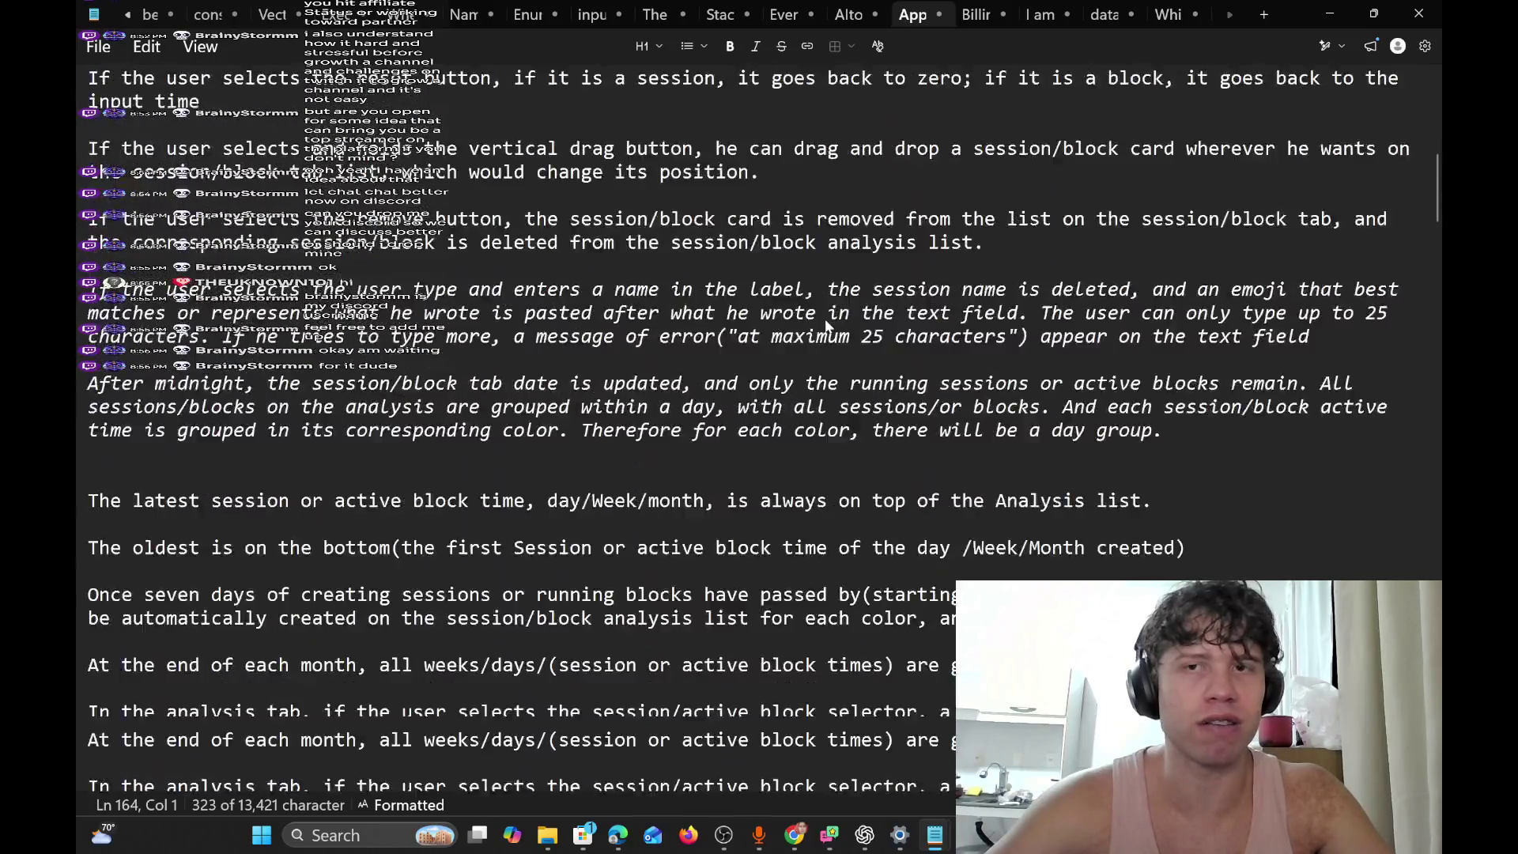
{"action": "scroll", "coordinate": [825, 325], "scroll_direction": "down", "scroll_amount": 20}
{"action": "scroll", "coordinate": [824, 319], "scroll_direction": "down", "scroll_amount": 12}
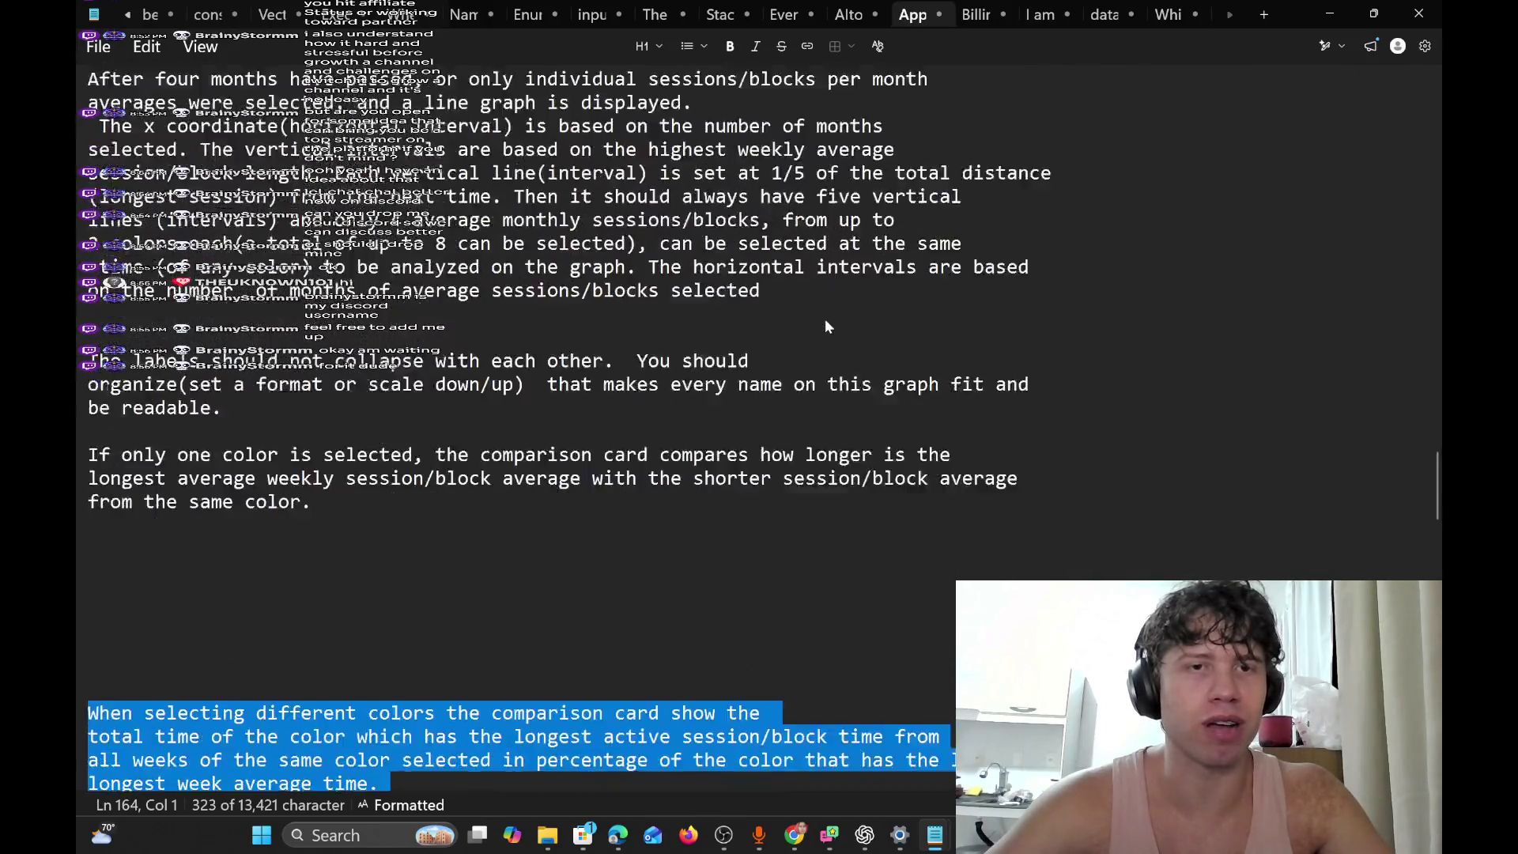
{"action": "scroll", "coordinate": [825, 325], "scroll_direction": "up", "scroll_amount": 7}
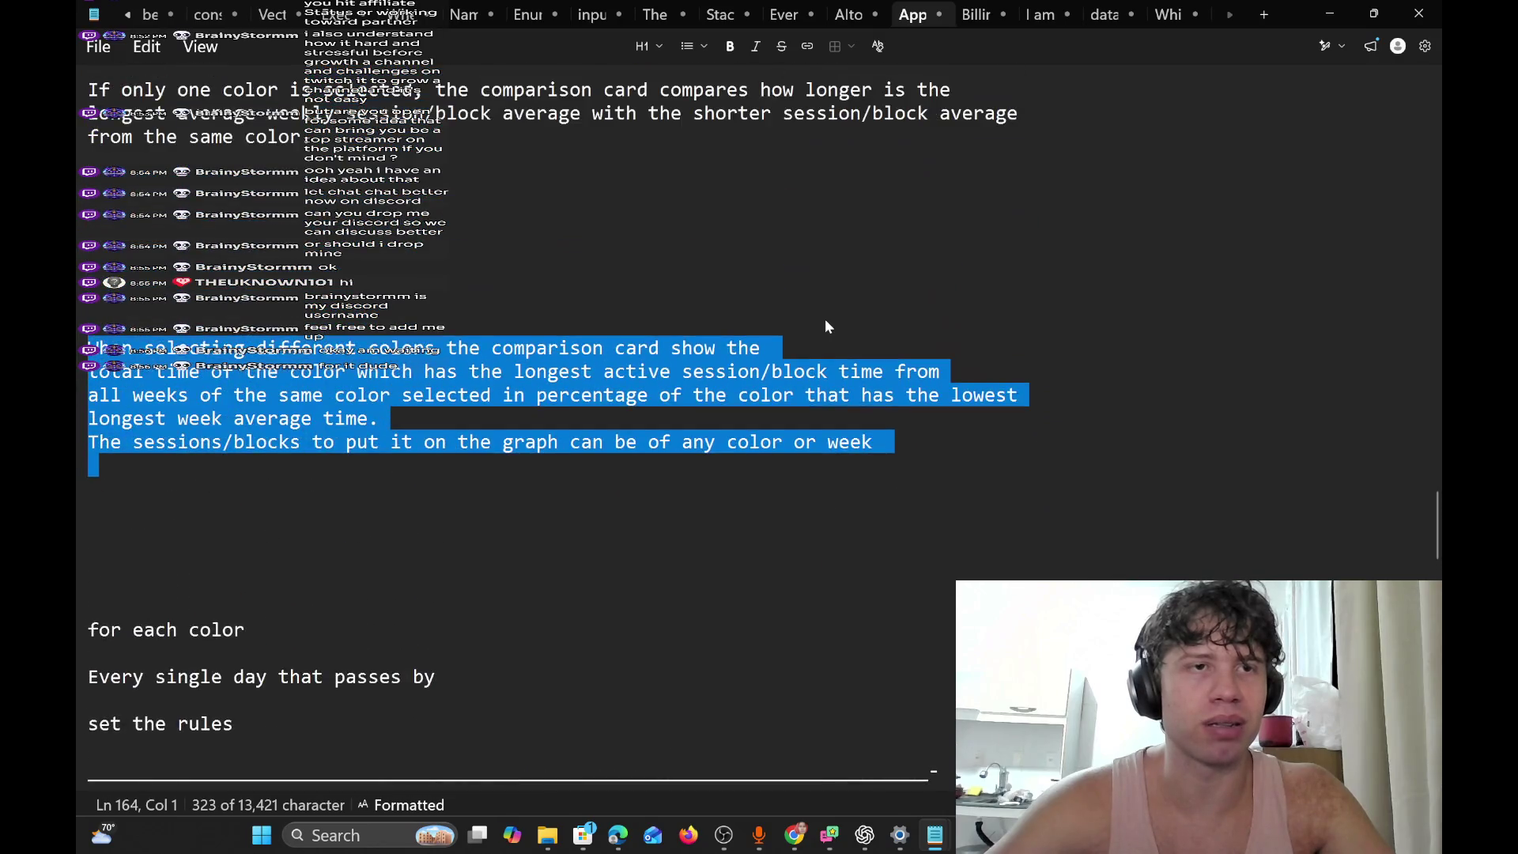
{"action": "scroll", "coordinate": [825, 324], "scroll_direction": "down", "scroll_amount": 5}
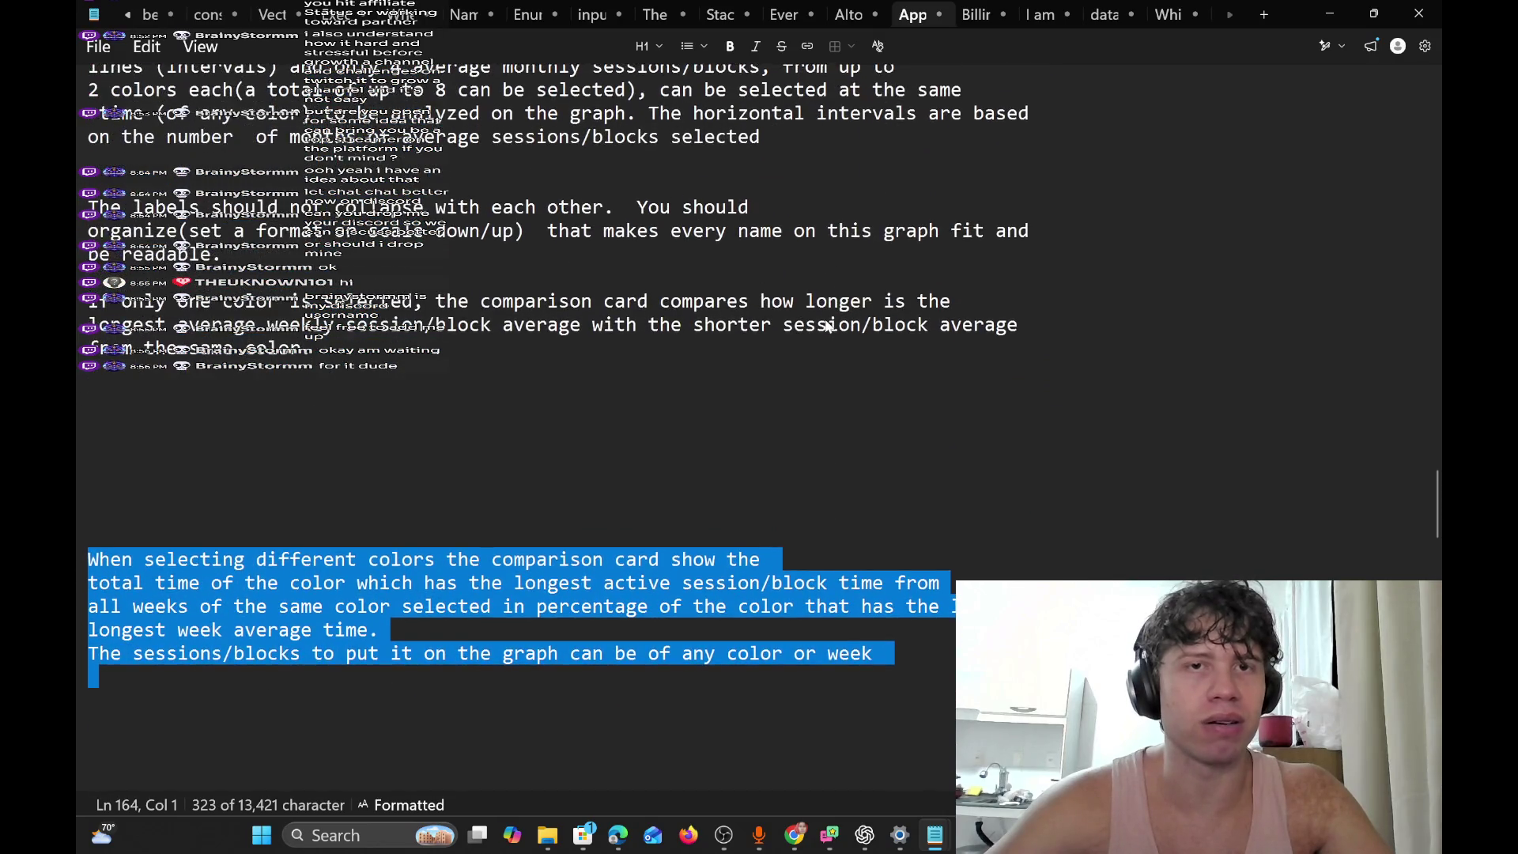
{"action": "scroll", "coordinate": [825, 325], "scroll_direction": "up", "scroll_amount": 2}
{"action": "scroll", "coordinate": [825, 325], "scroll_direction": "up", "scroll_amount": 1}
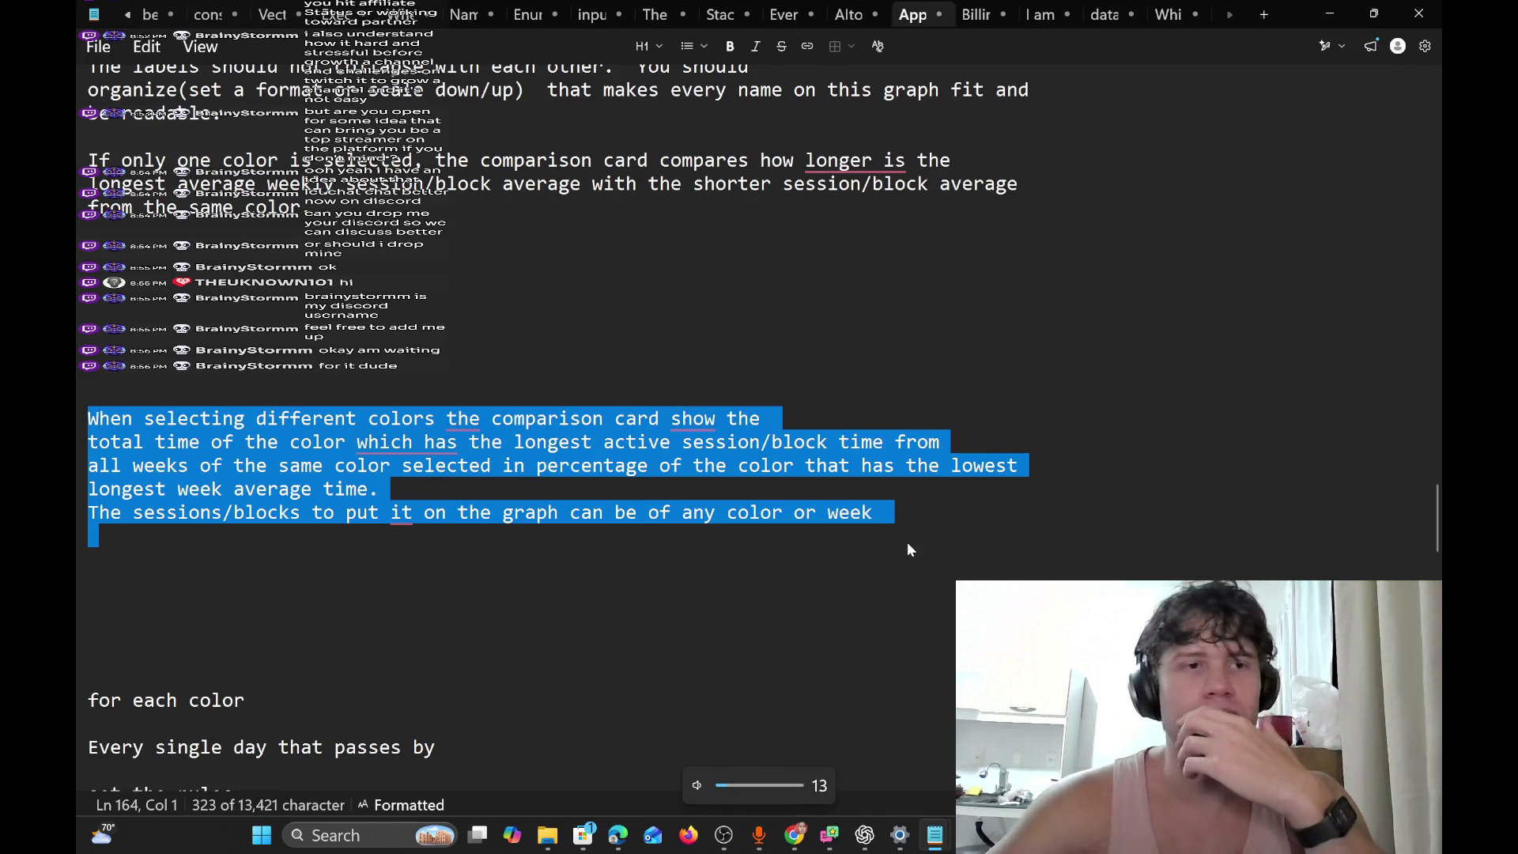
{"action": "scroll", "coordinate": [909, 543], "scroll_direction": "up", "scroll_amount": 2}
{"action": "scroll", "coordinate": [907, 542], "scroll_direction": "down", "scroll_amount": 4}
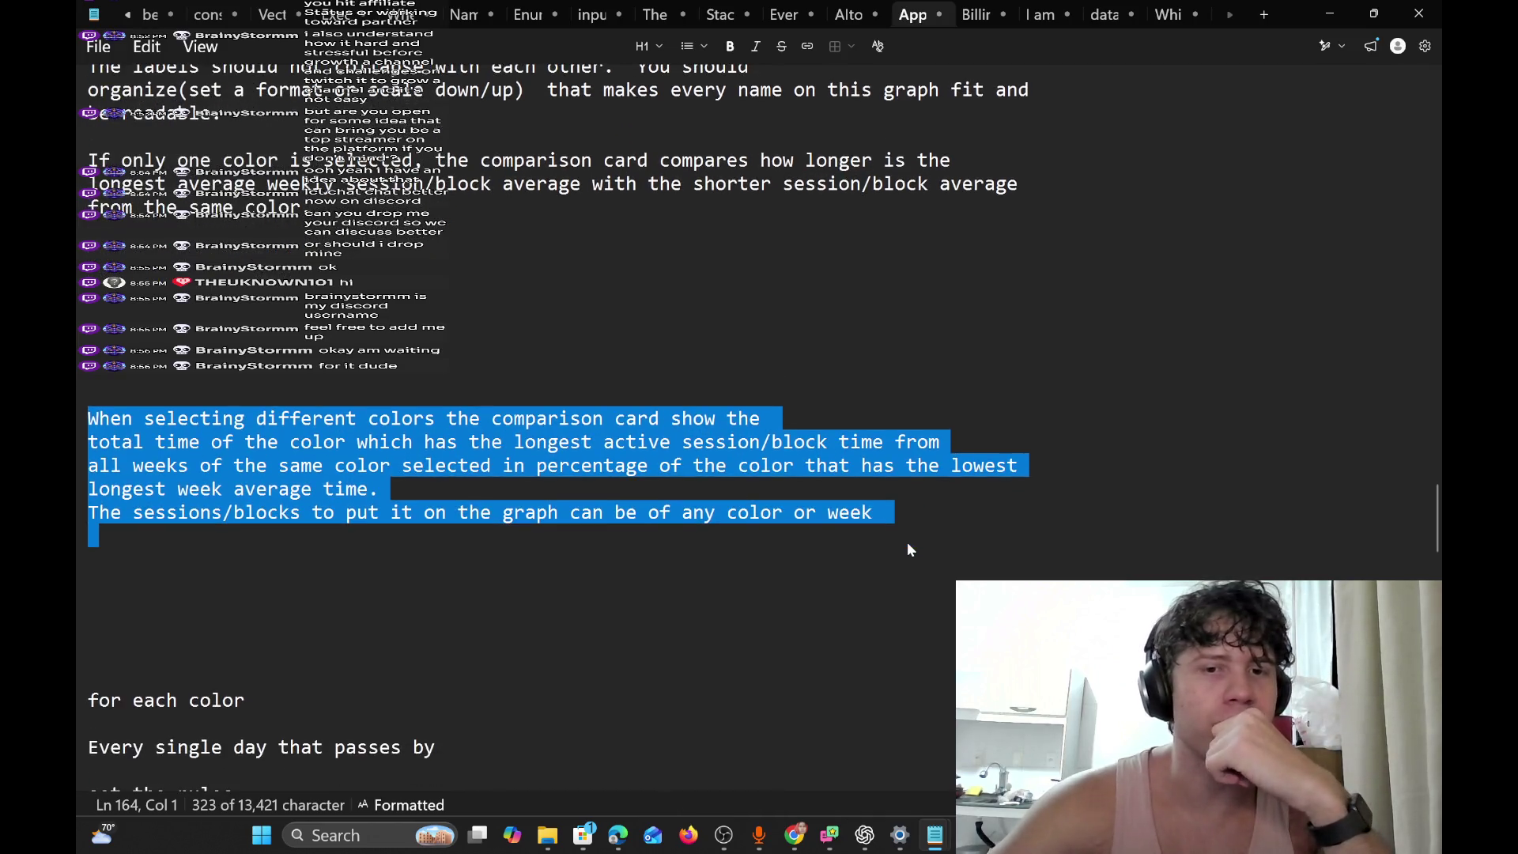
{"action": "left_click", "coordinate": [884, 442]}
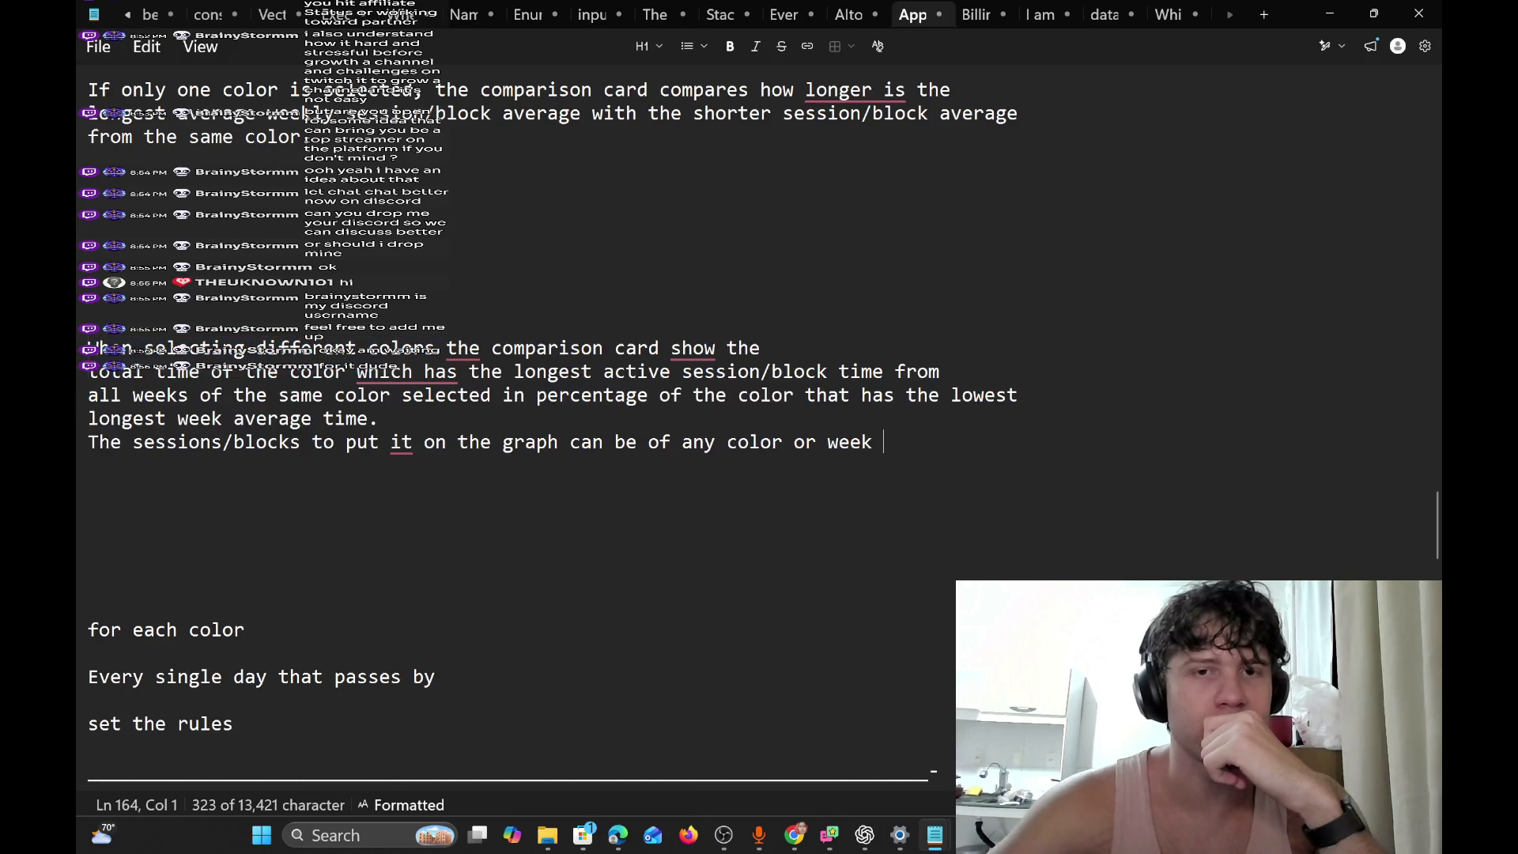
{"action": "scroll", "coordinate": [884, 442], "scroll_direction": "down", "scroll_amount": 2}
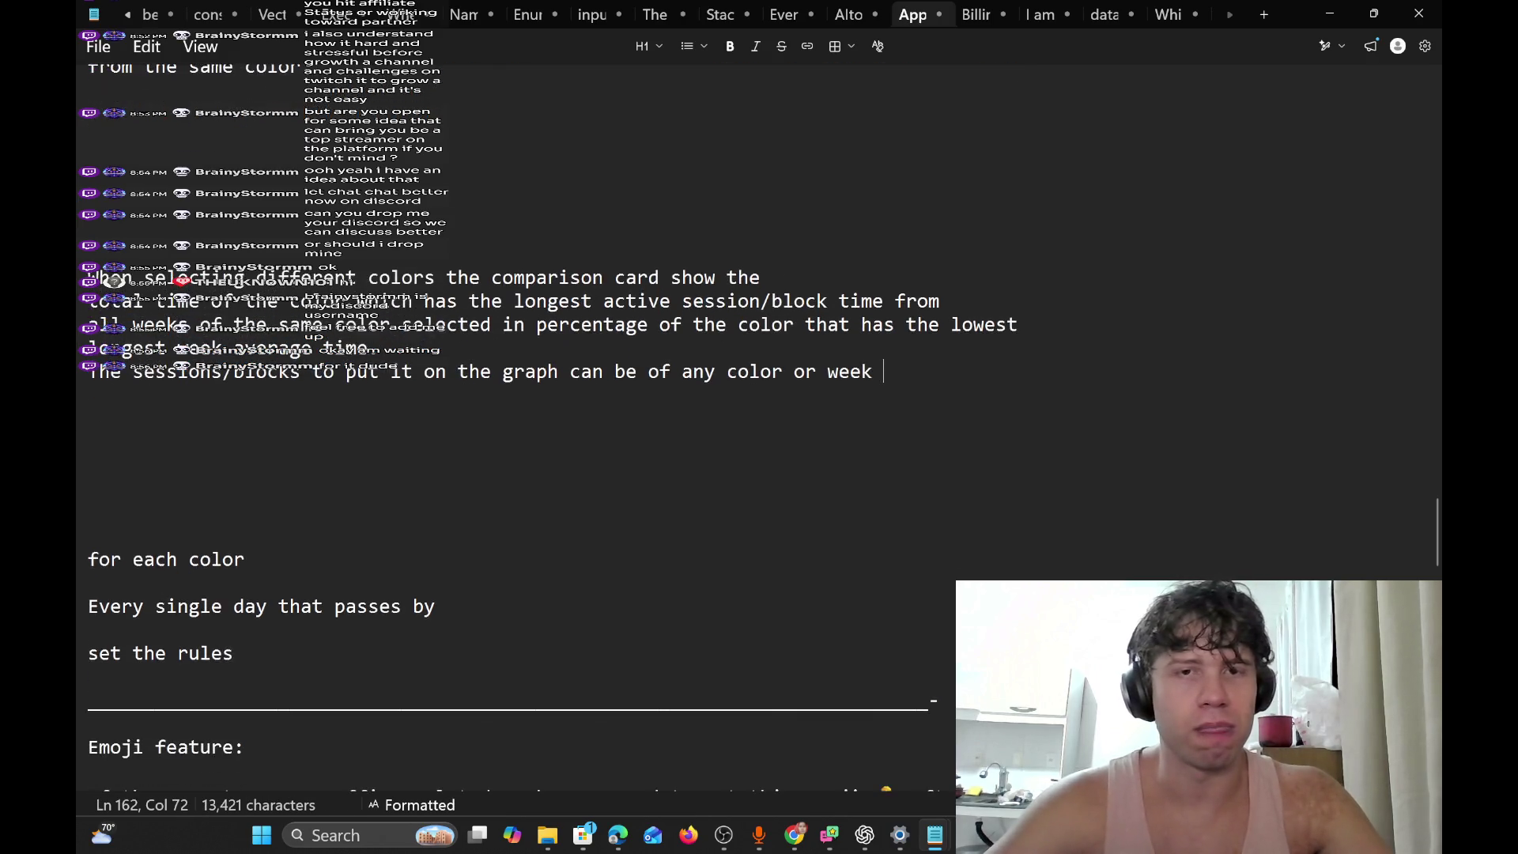
{"action": "scroll", "coordinate": [553, 427], "scroll_direction": "up", "scroll_amount": 4}
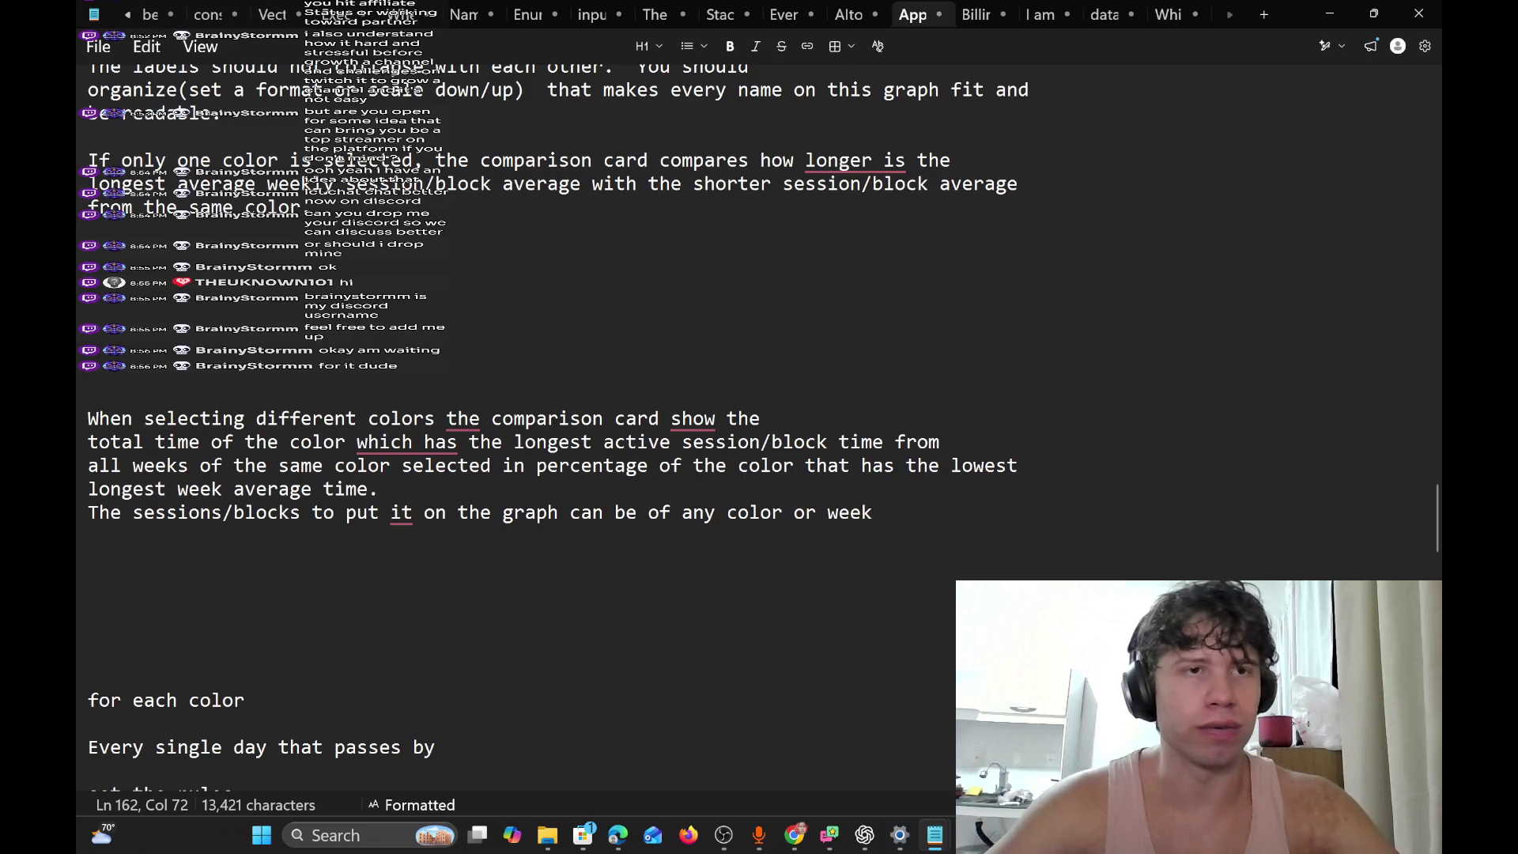
{"action": "scroll", "coordinate": [553, 426], "scroll_direction": "up", "scroll_amount": 1}
{"action": "scroll", "coordinate": [554, 427], "scroll_direction": "up", "scroll_amount": 7}
{"action": "scroll", "coordinate": [554, 427], "scroll_direction": "down", "scroll_amount": 17}
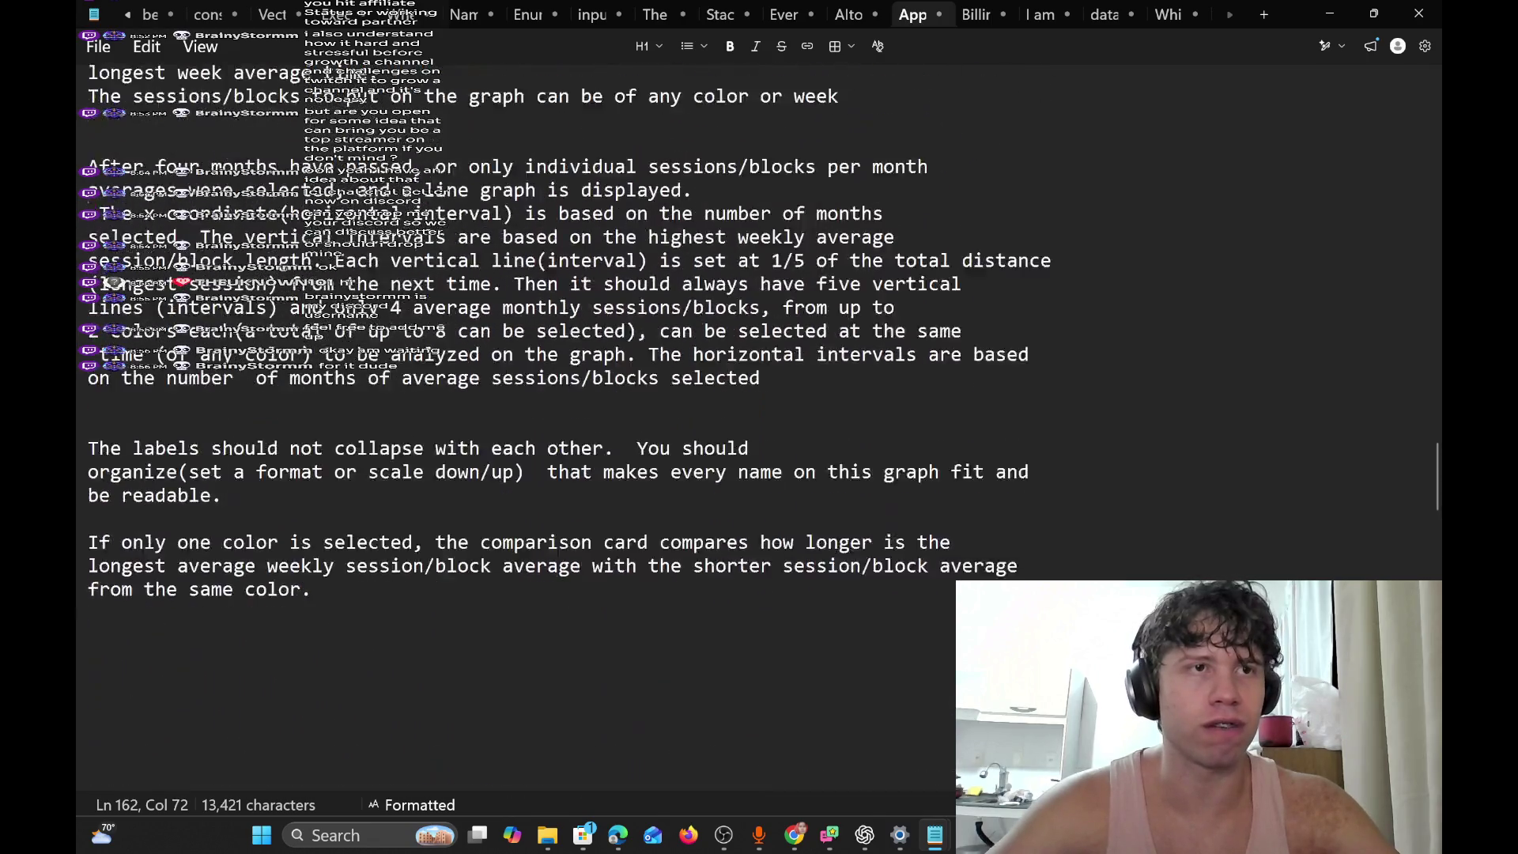
{"action": "scroll", "coordinate": [553, 427], "scroll_direction": "down", "scroll_amount": 10}
{"action": "scroll", "coordinate": [553, 427], "scroll_direction": "up", "scroll_amount": 14}
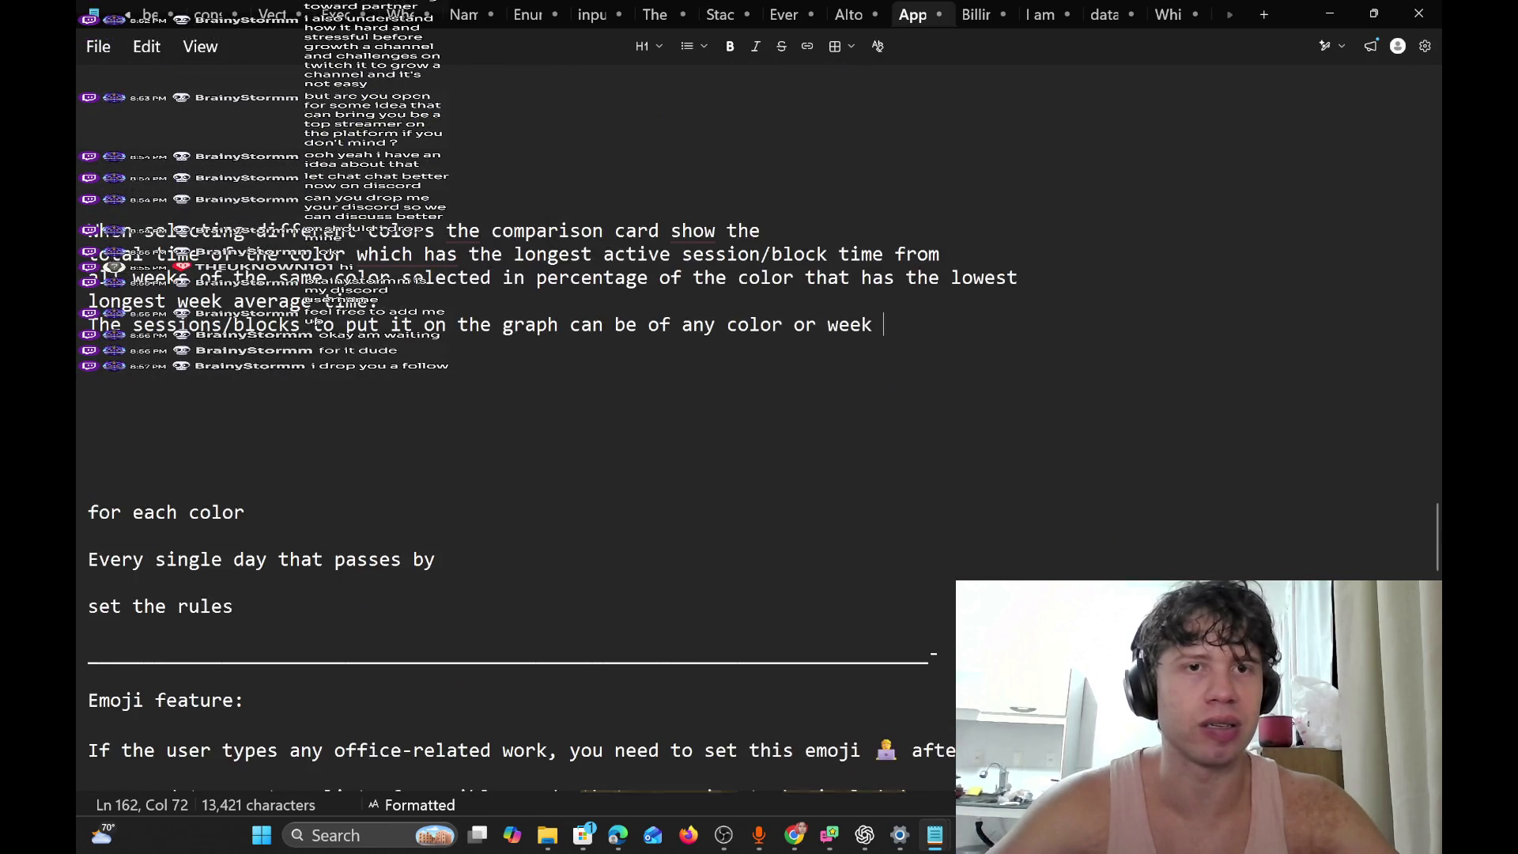
{"action": "scroll", "coordinate": [553, 427], "scroll_direction": "up", "scroll_amount": 3}
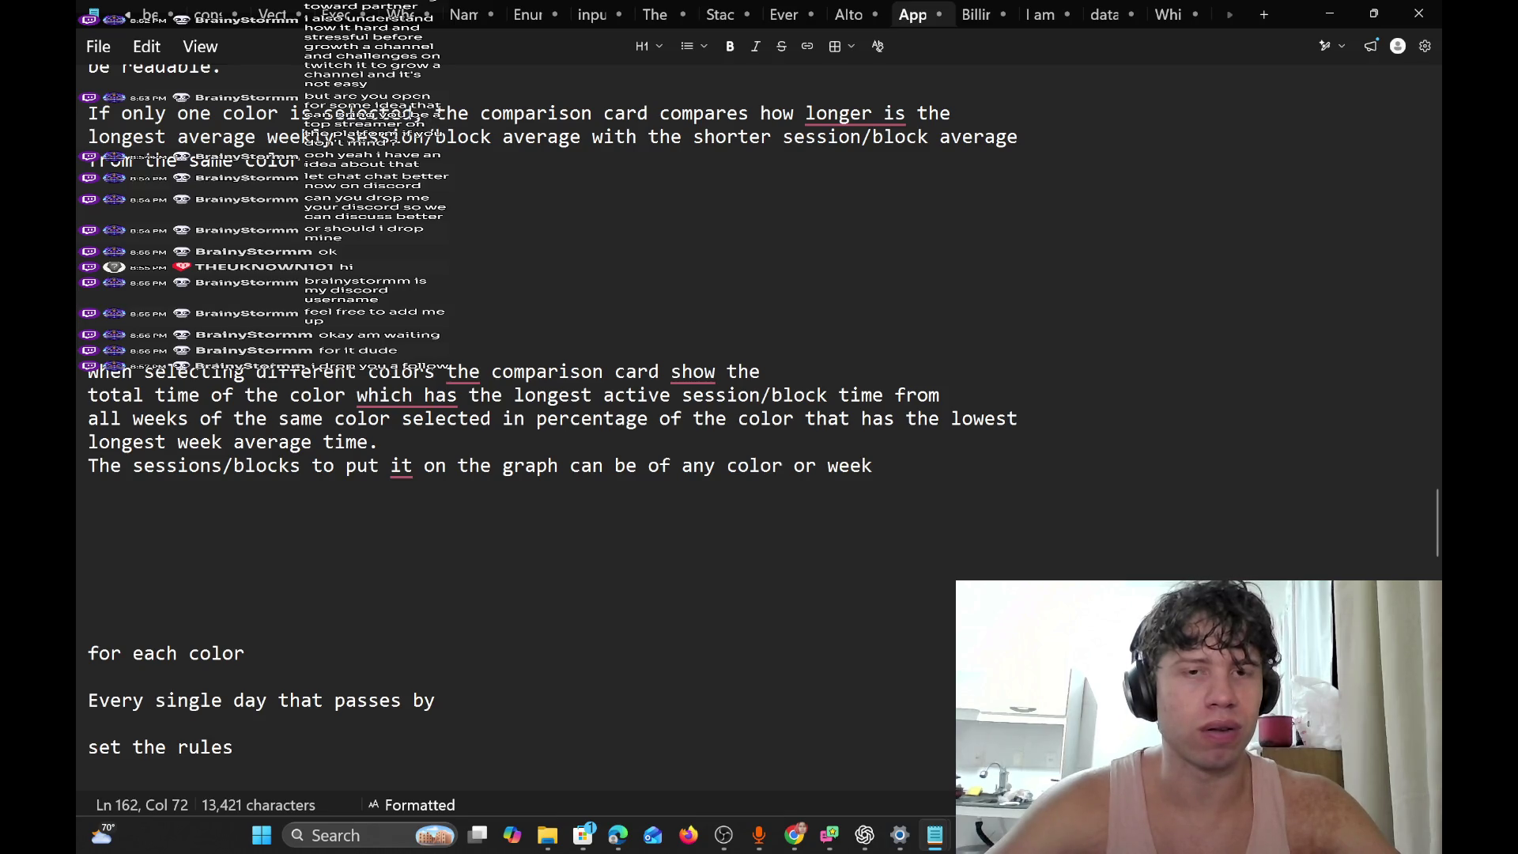
{"action": "scroll", "coordinate": [554, 427], "scroll_direction": "up", "scroll_amount": 5}
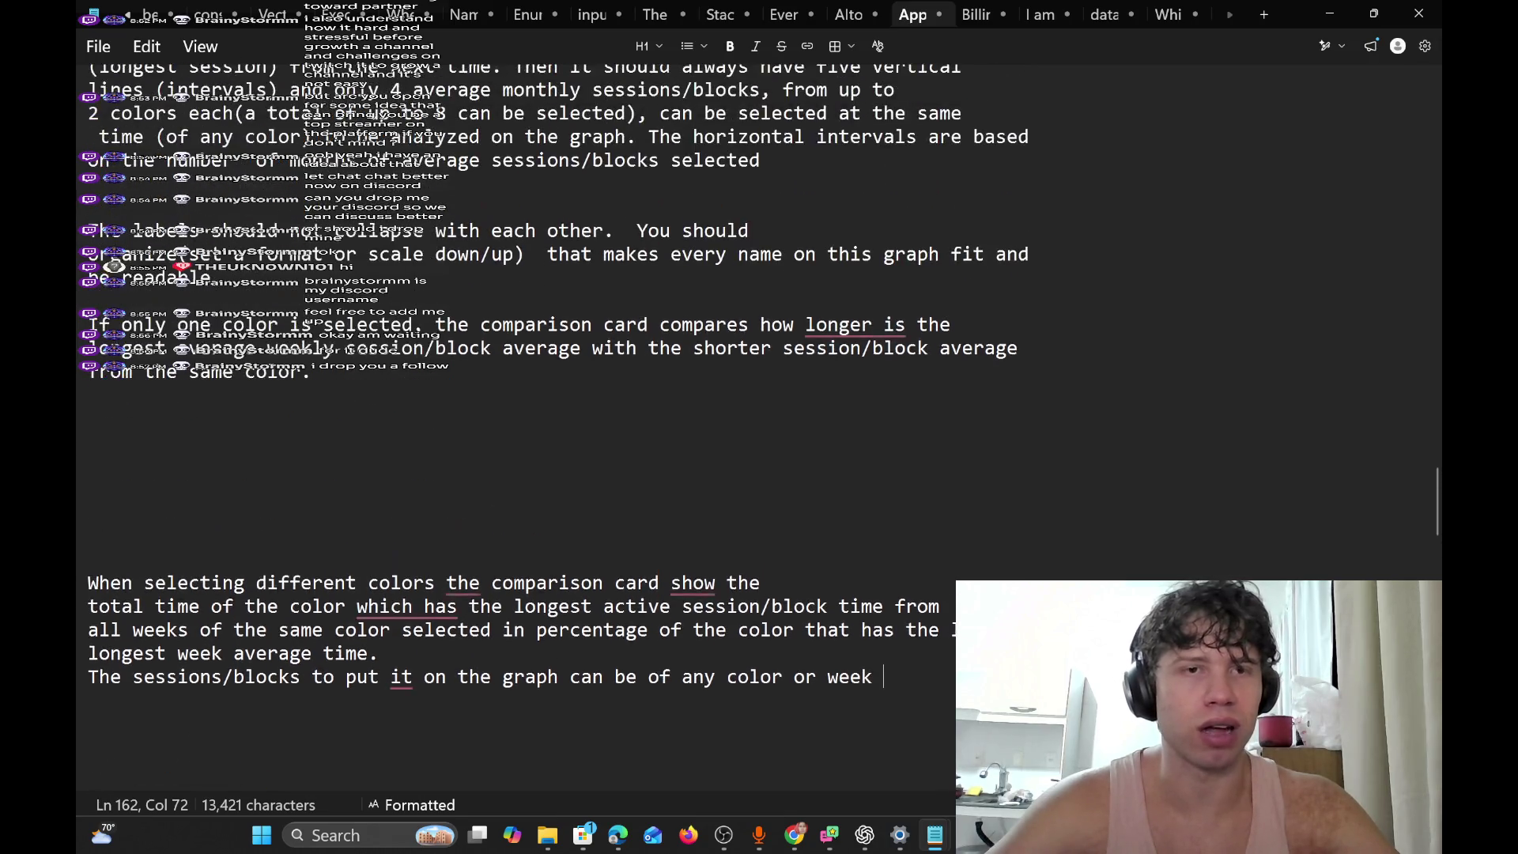
{"action": "scroll", "coordinate": [553, 427], "scroll_direction": "up", "scroll_amount": 3}
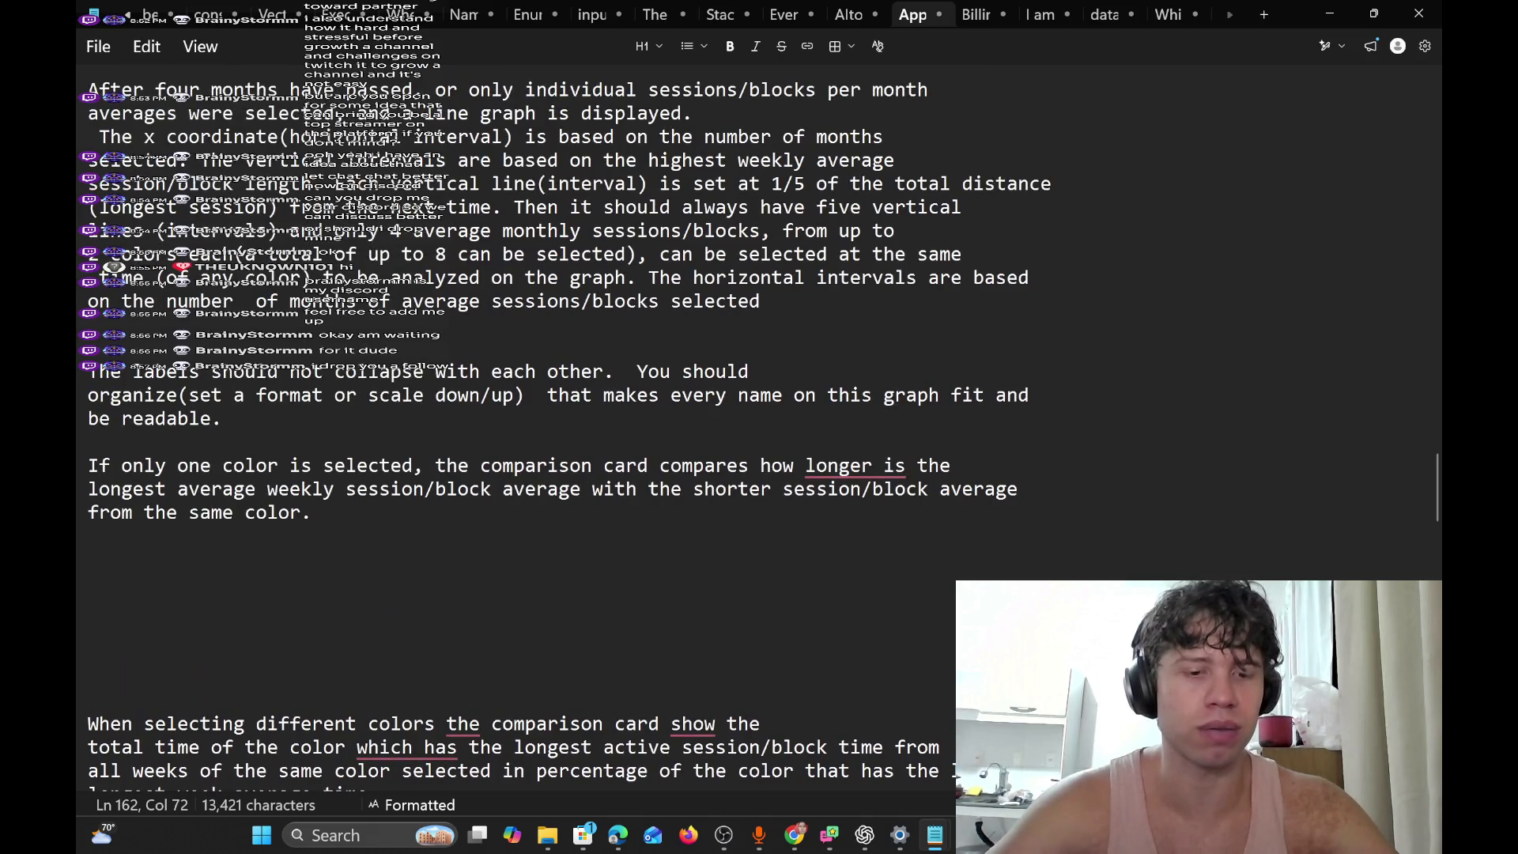
{"action": "left_click_drag", "start_coordinate": [311, 512], "coordinate": [88, 370]}
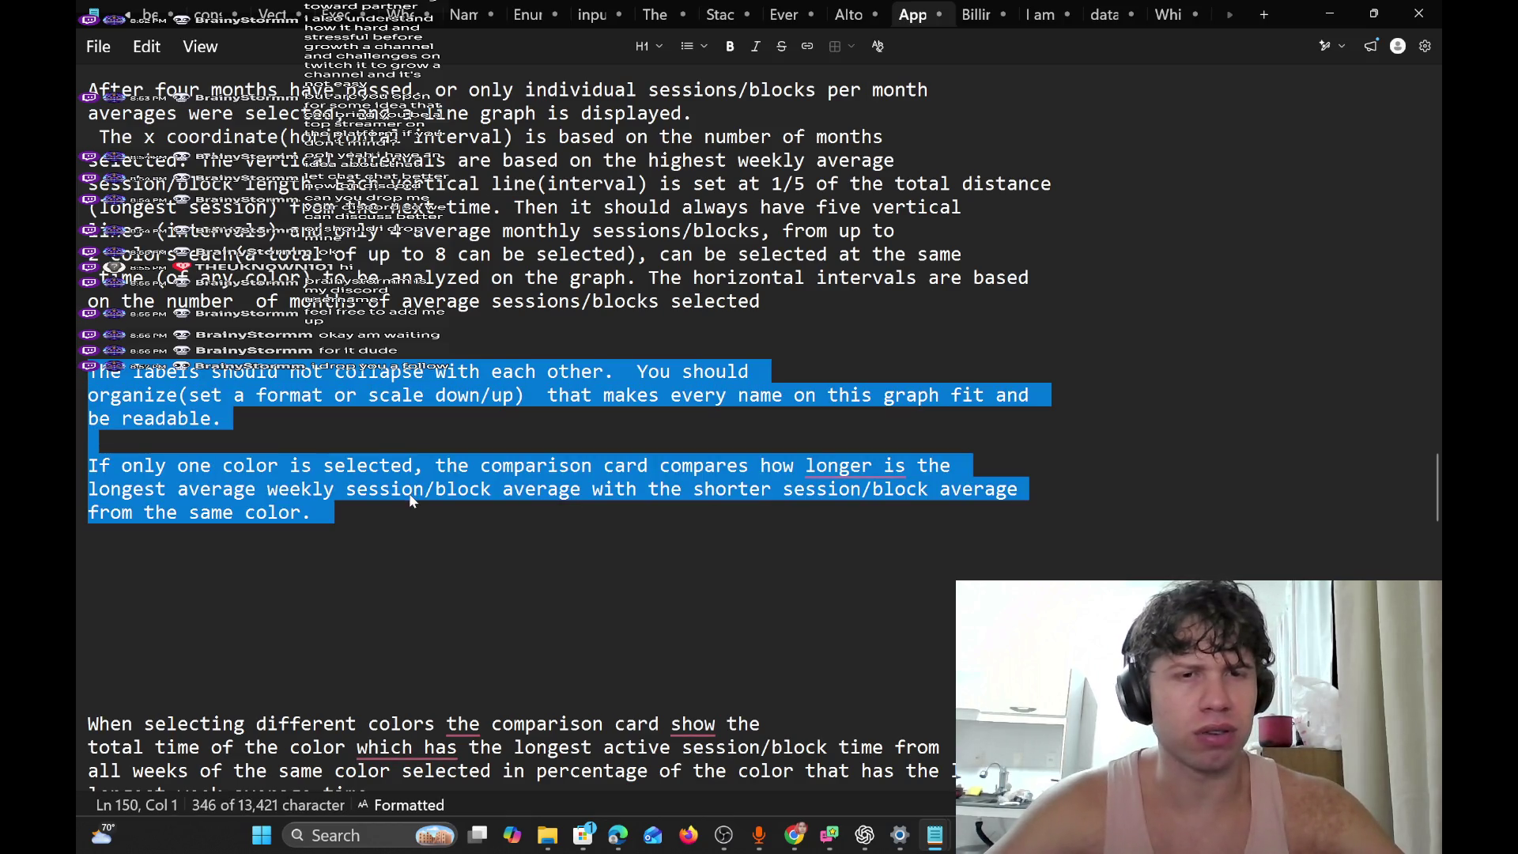
{"action": "scroll", "coordinate": [409, 500], "scroll_direction": "up", "scroll_amount": 3}
{"action": "scroll", "coordinate": [409, 500], "scroll_direction": "up", "scroll_amount": 3}
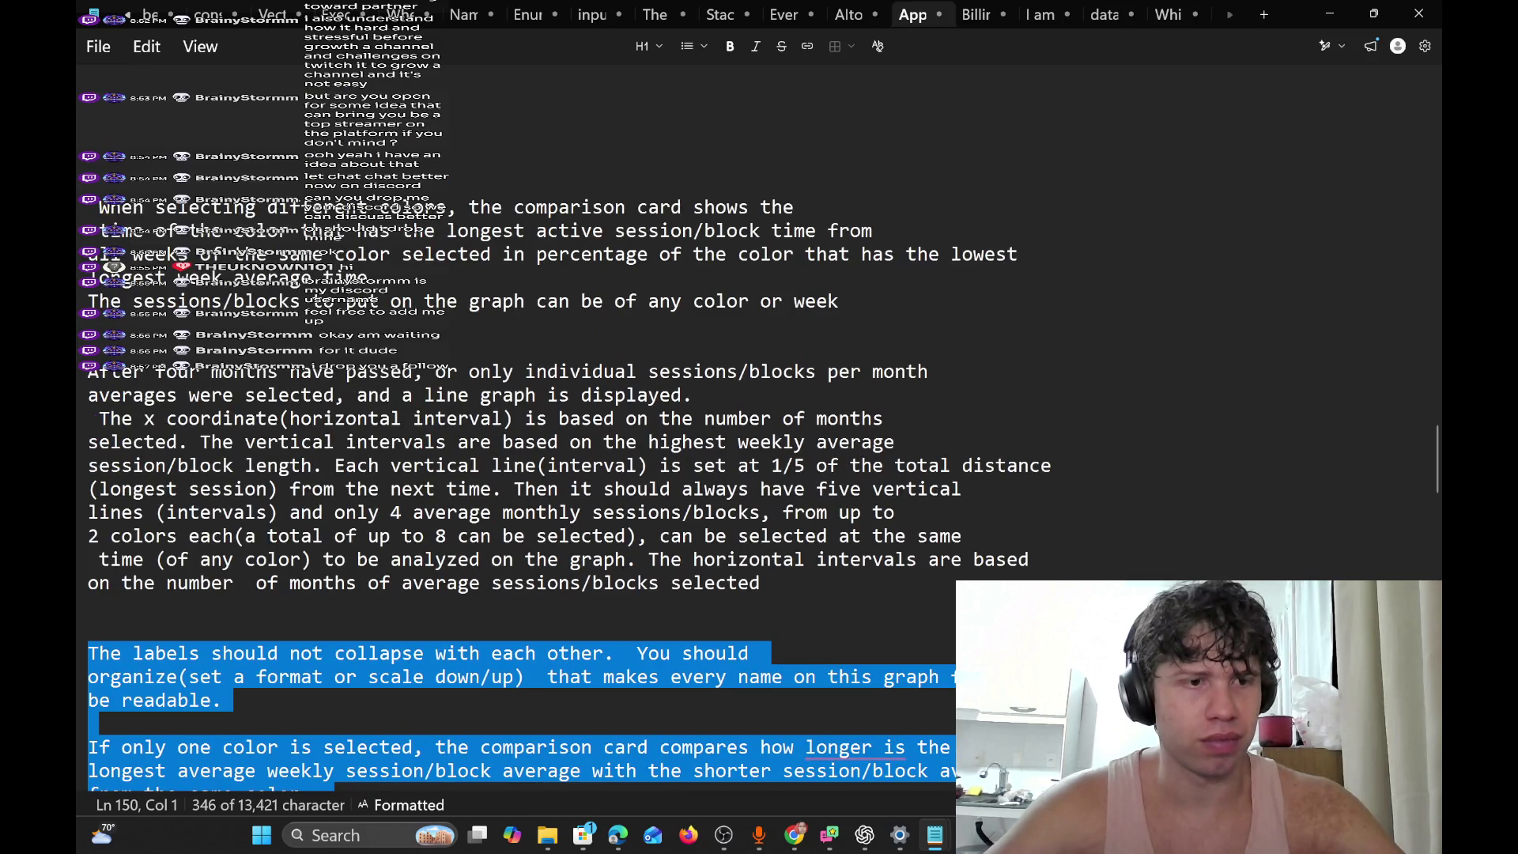
{"action": "scroll", "coordinate": [521, 463], "scroll_direction": "down", "scroll_amount": 1}
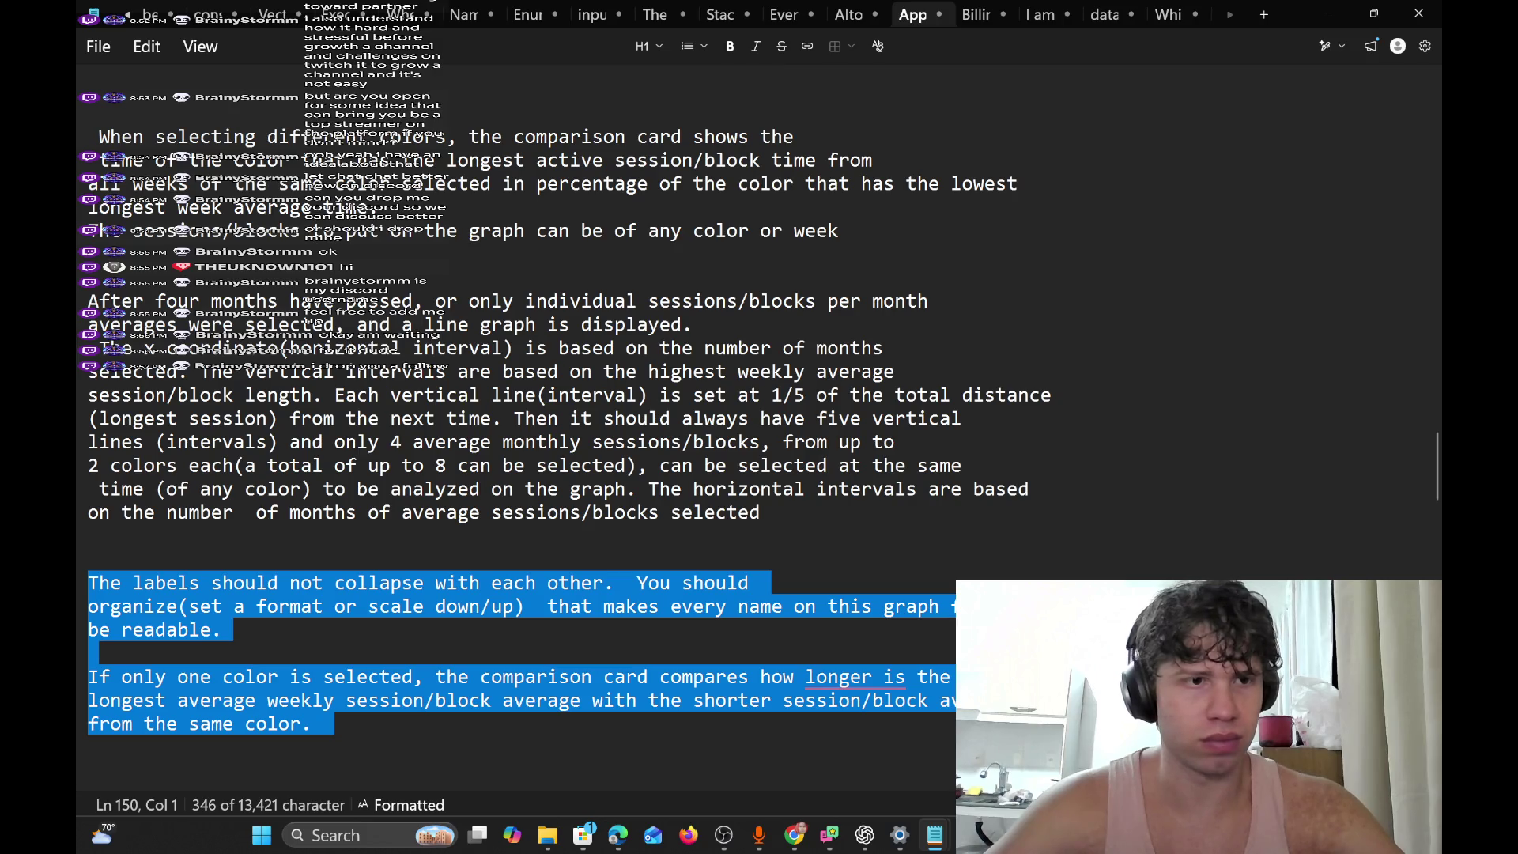
{"action": "scroll", "coordinate": [522, 458], "scroll_direction": "up", "scroll_amount": 4}
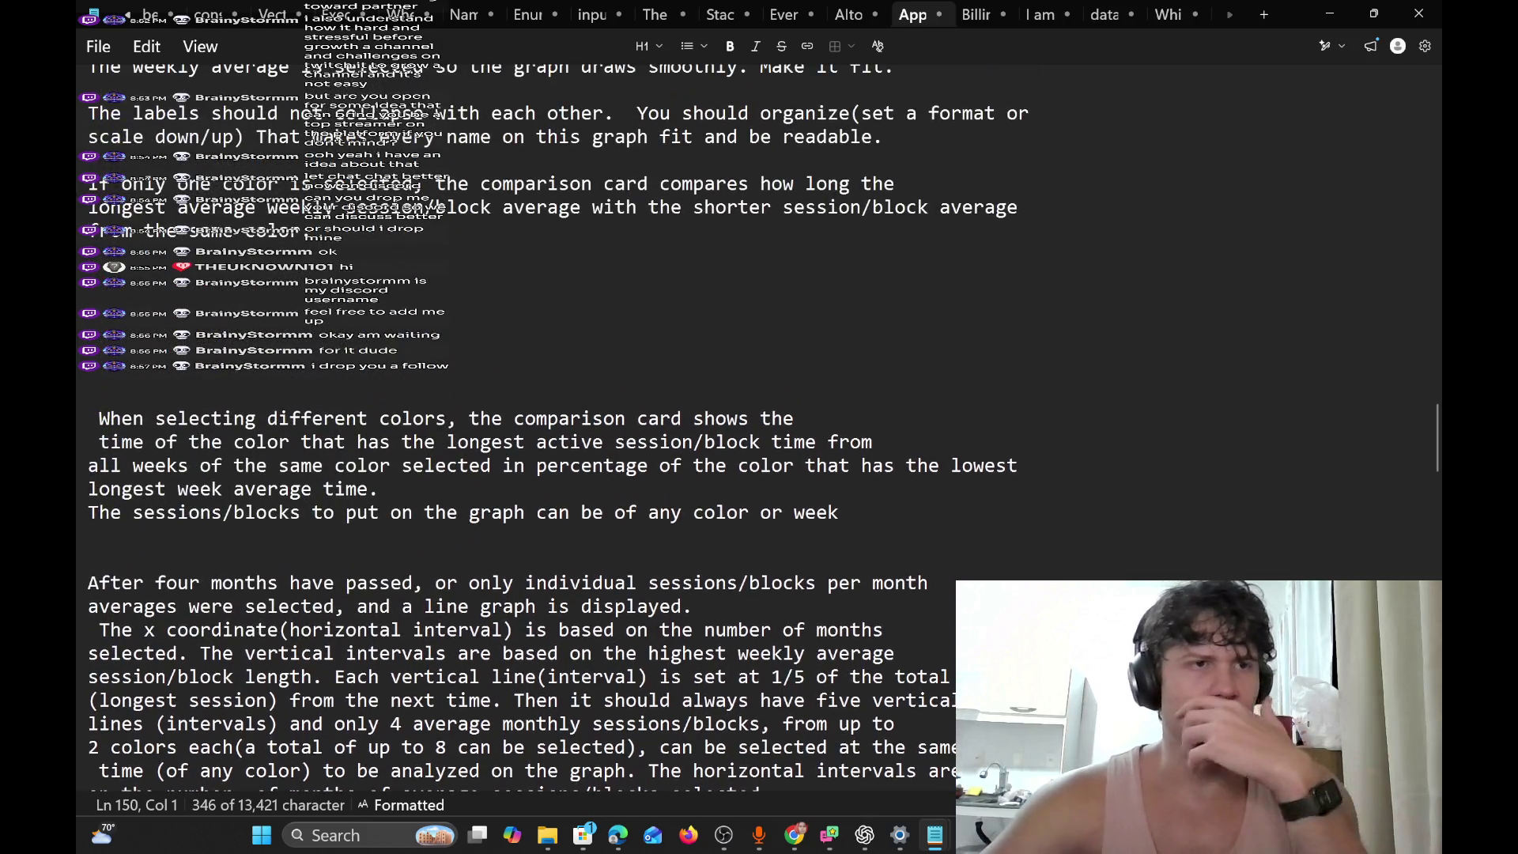
{"action": "scroll", "coordinate": [521, 458], "scroll_direction": "up", "scroll_amount": 4}
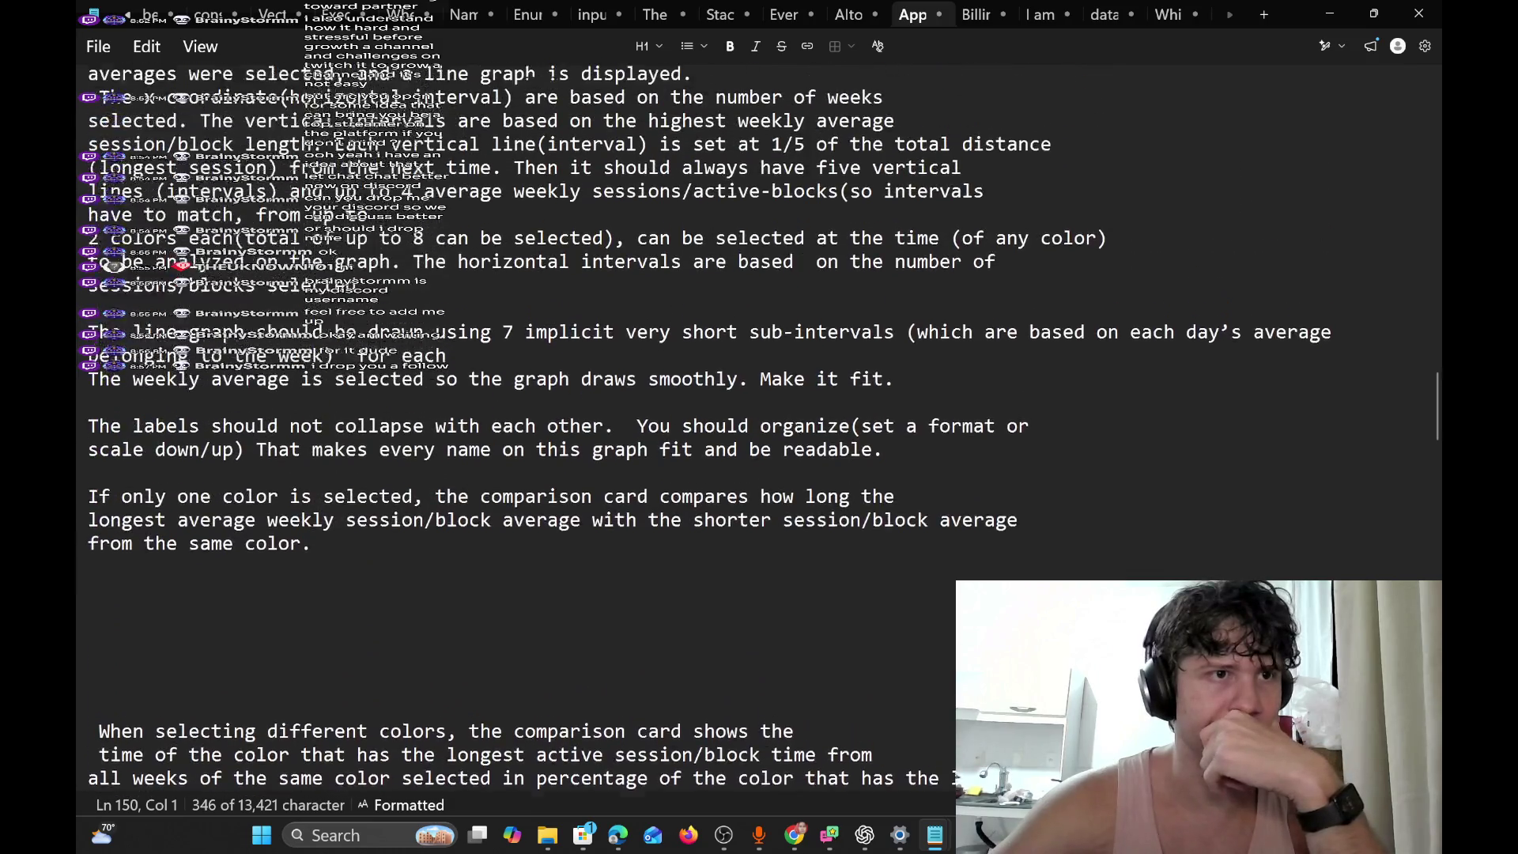
{"action": "scroll", "coordinate": [522, 458], "scroll_direction": "up", "scroll_amount": 2}
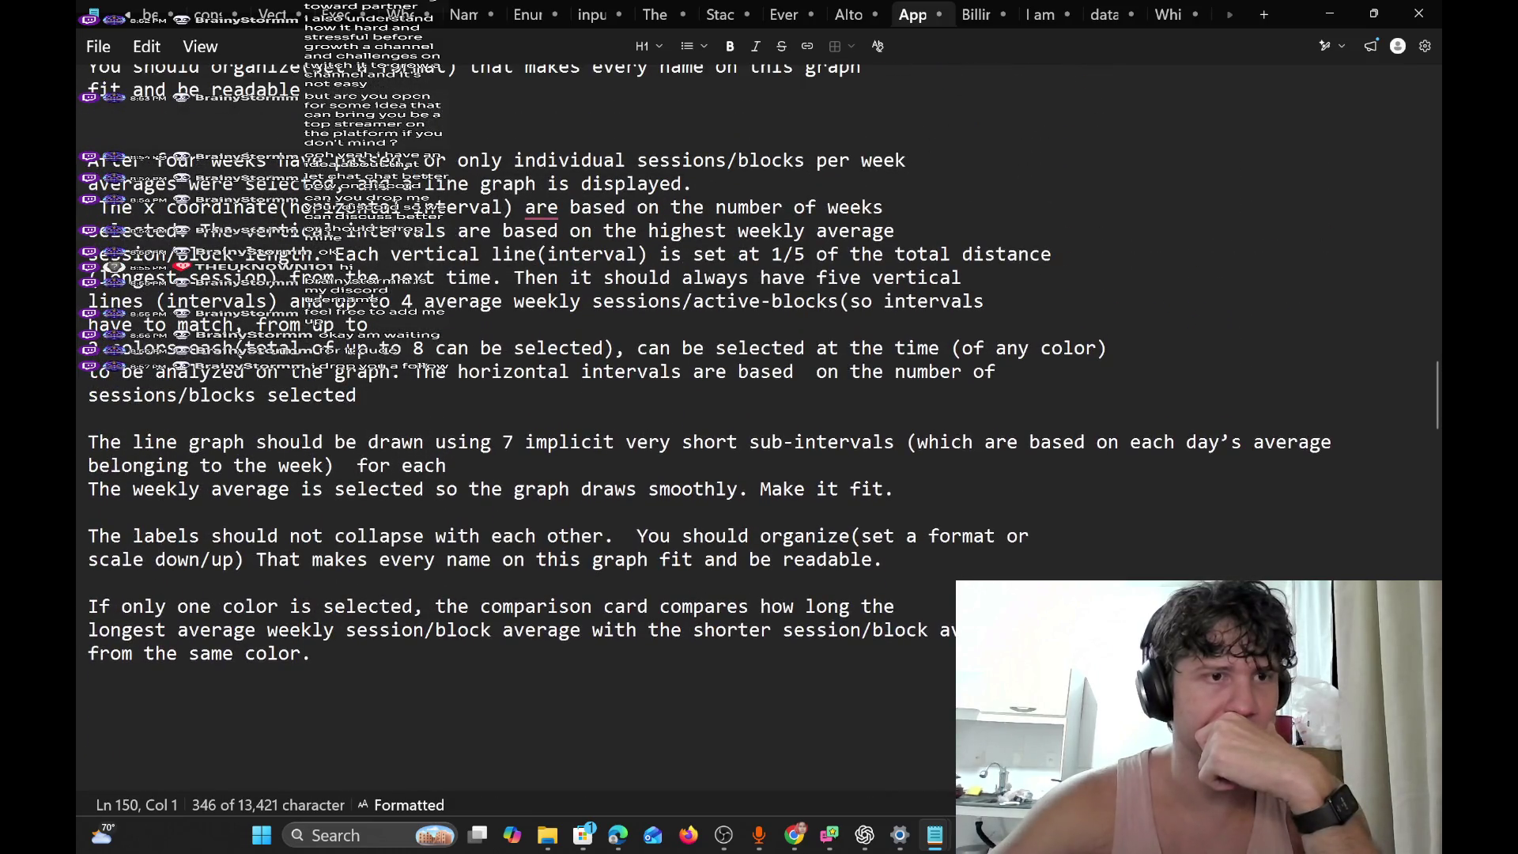
Step: Delete the 'The line graph should be drawn…' 7-sub-interval paragraph and bring Social Stream forward
{"action": "mouse_move", "coordinate": [83, 443]}
{"action": "left_mouse_down"}
{"action": "mouse_move", "coordinate": [1336, 446]}
{"action": "mouse_move", "coordinate": [913, 492]}
{"action": "left_mouse_up"}
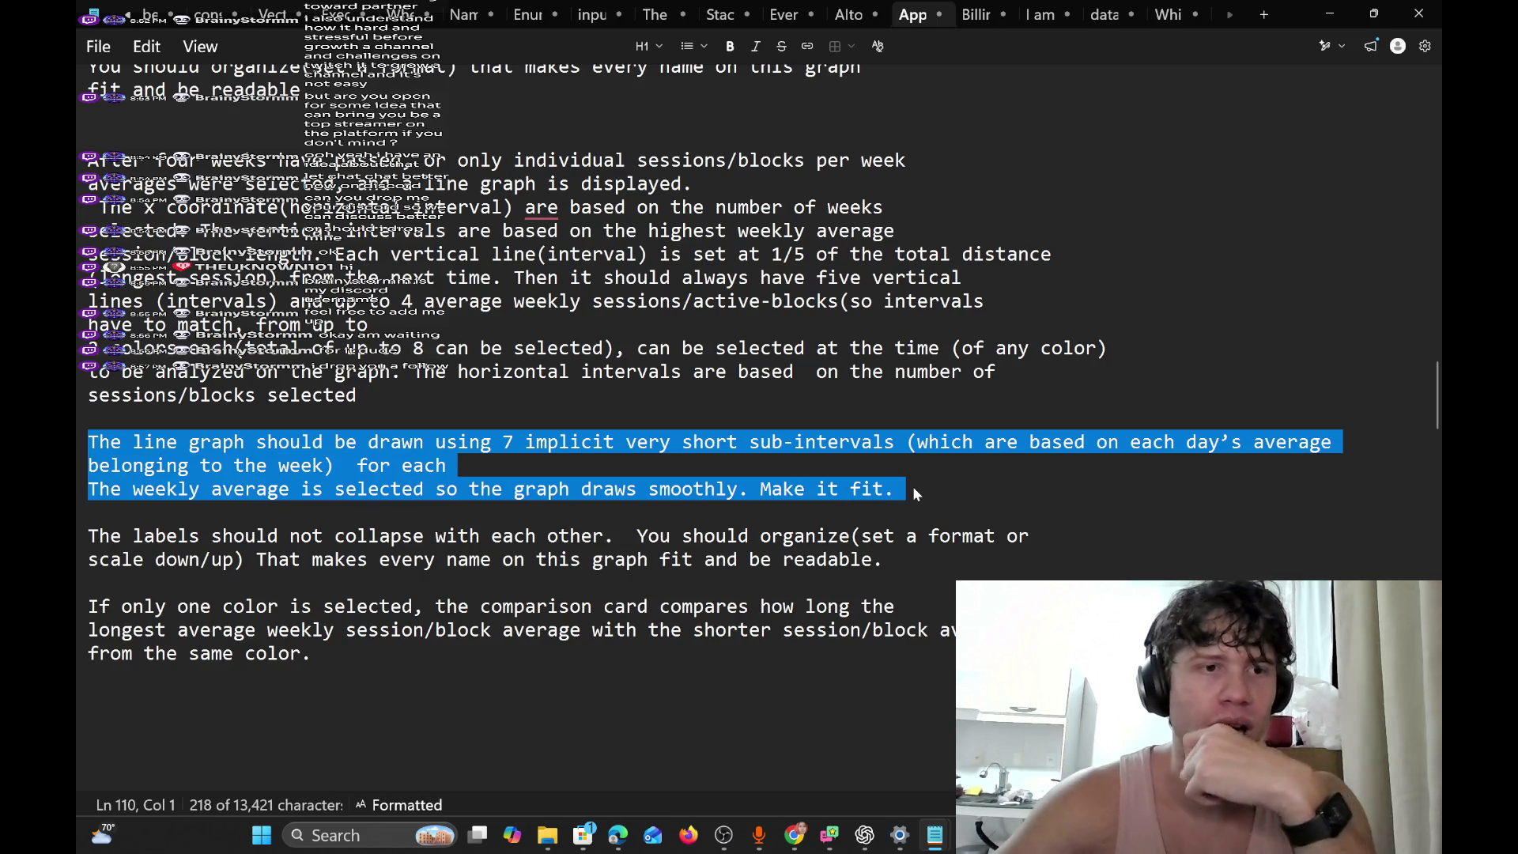
{"action": "key", "text": "BackSpace"}
{"action": "key", "text": "BackSpace"}
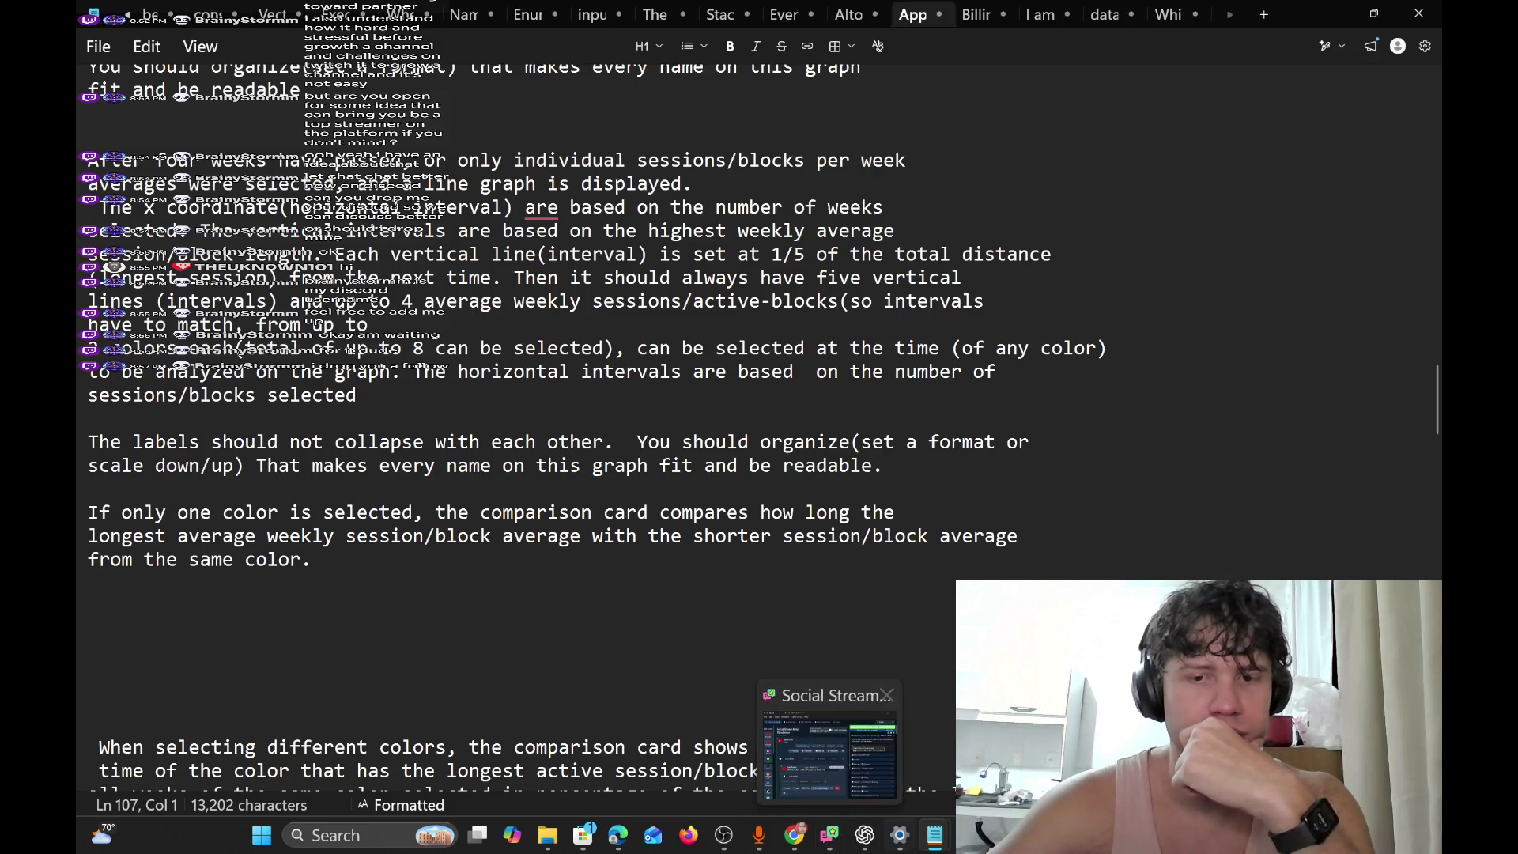
{"action": "mouse_move", "coordinate": [935, 834]}
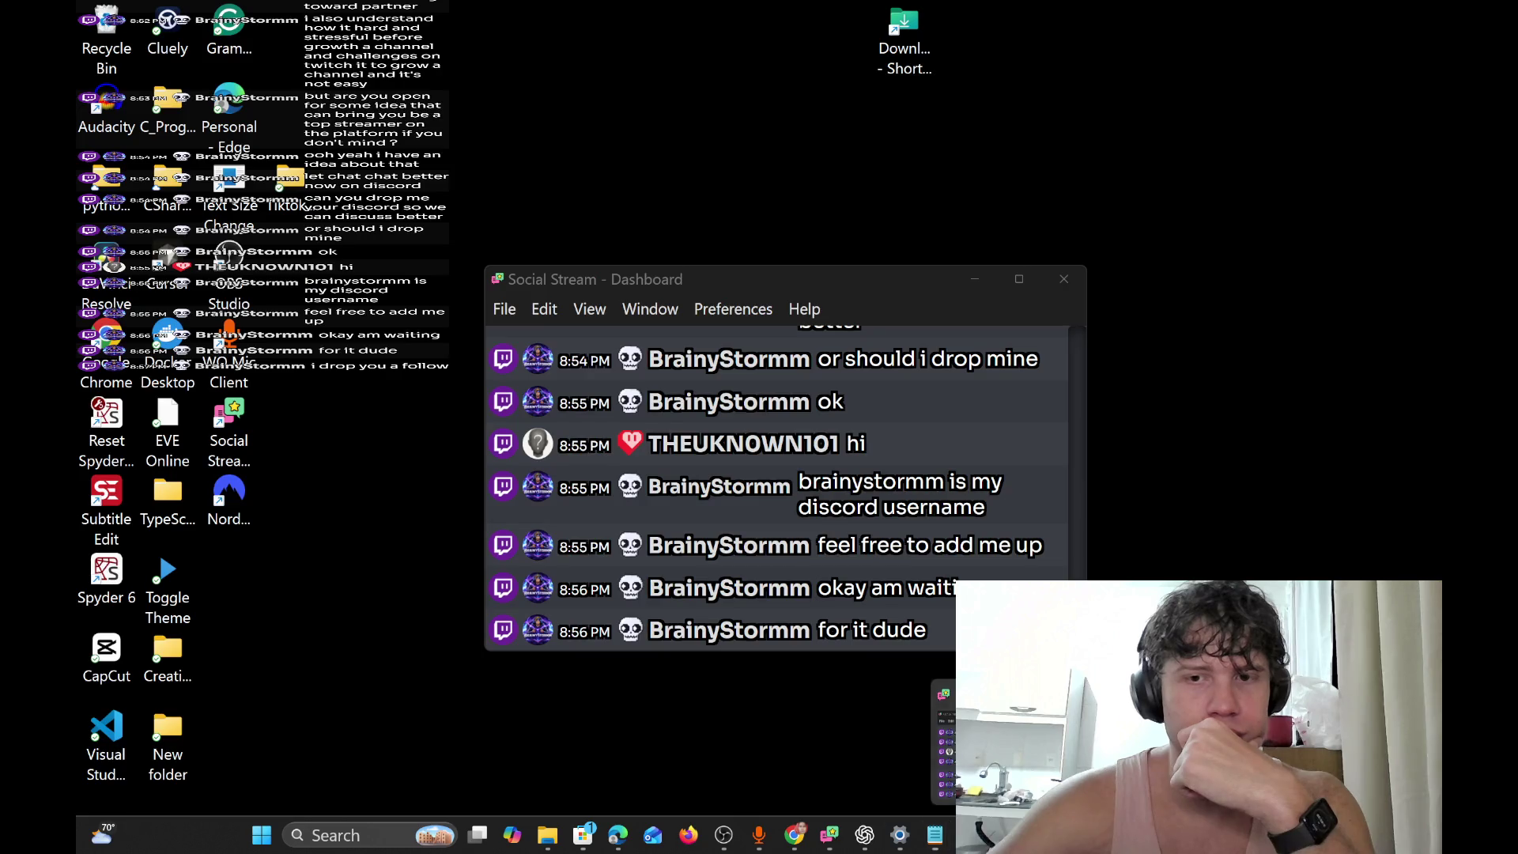
{"action": "left_click", "coordinate": [973, 743]}
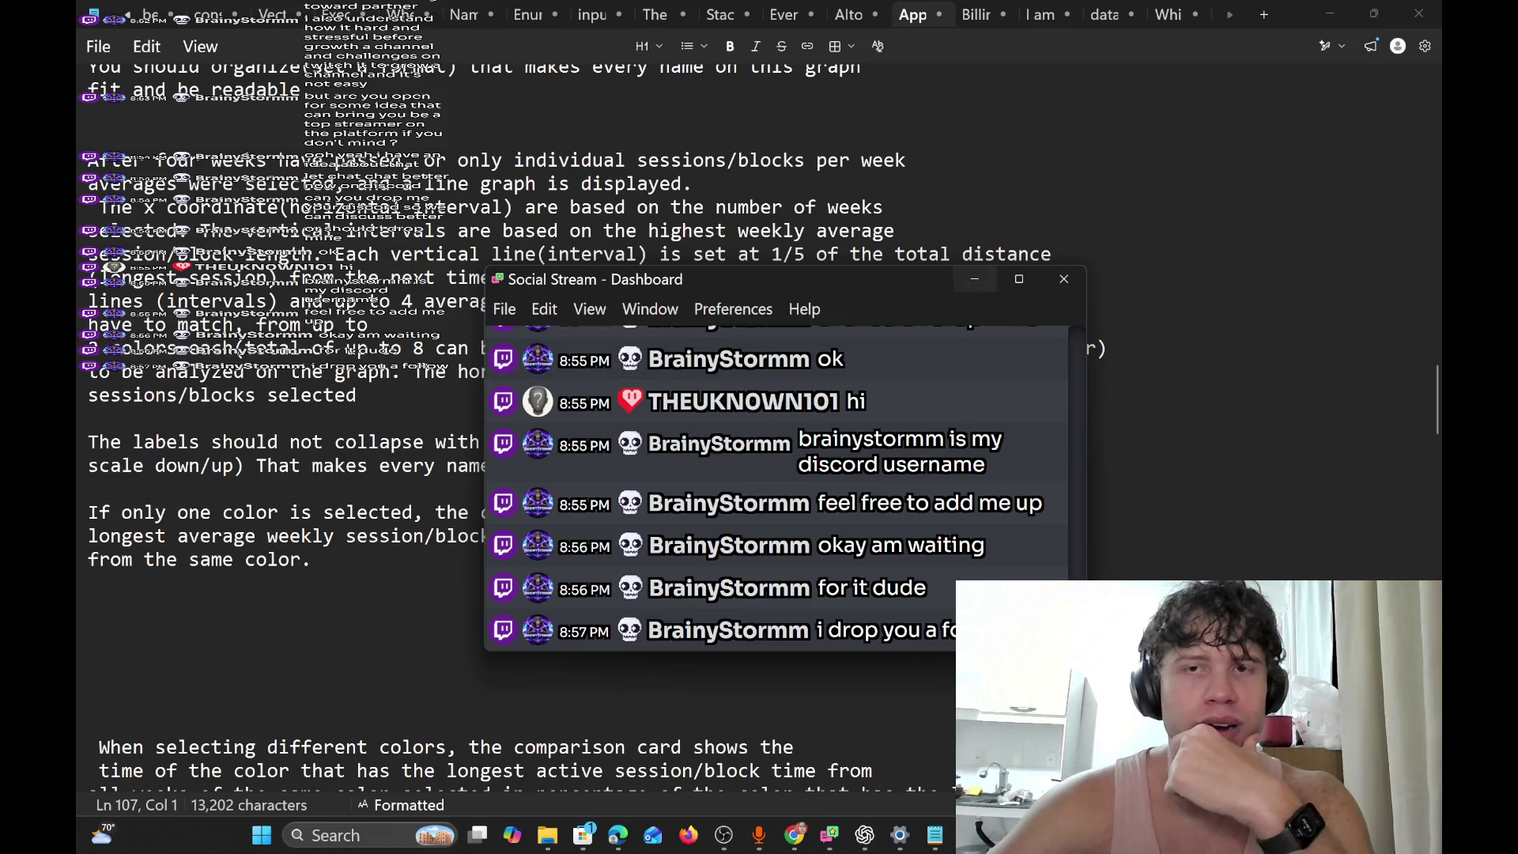
Step: Hide Social Stream, select the graph-labels and single-color comparison paragraphs, and snap Notepad left
{"action": "left_click", "coordinate": [979, 280]}
{"action": "scroll", "coordinate": [596, 430], "scroll_direction": "down", "scroll_amount": 1}
{"action": "scroll", "coordinate": [553, 395], "scroll_direction": "down", "scroll_amount": 2}
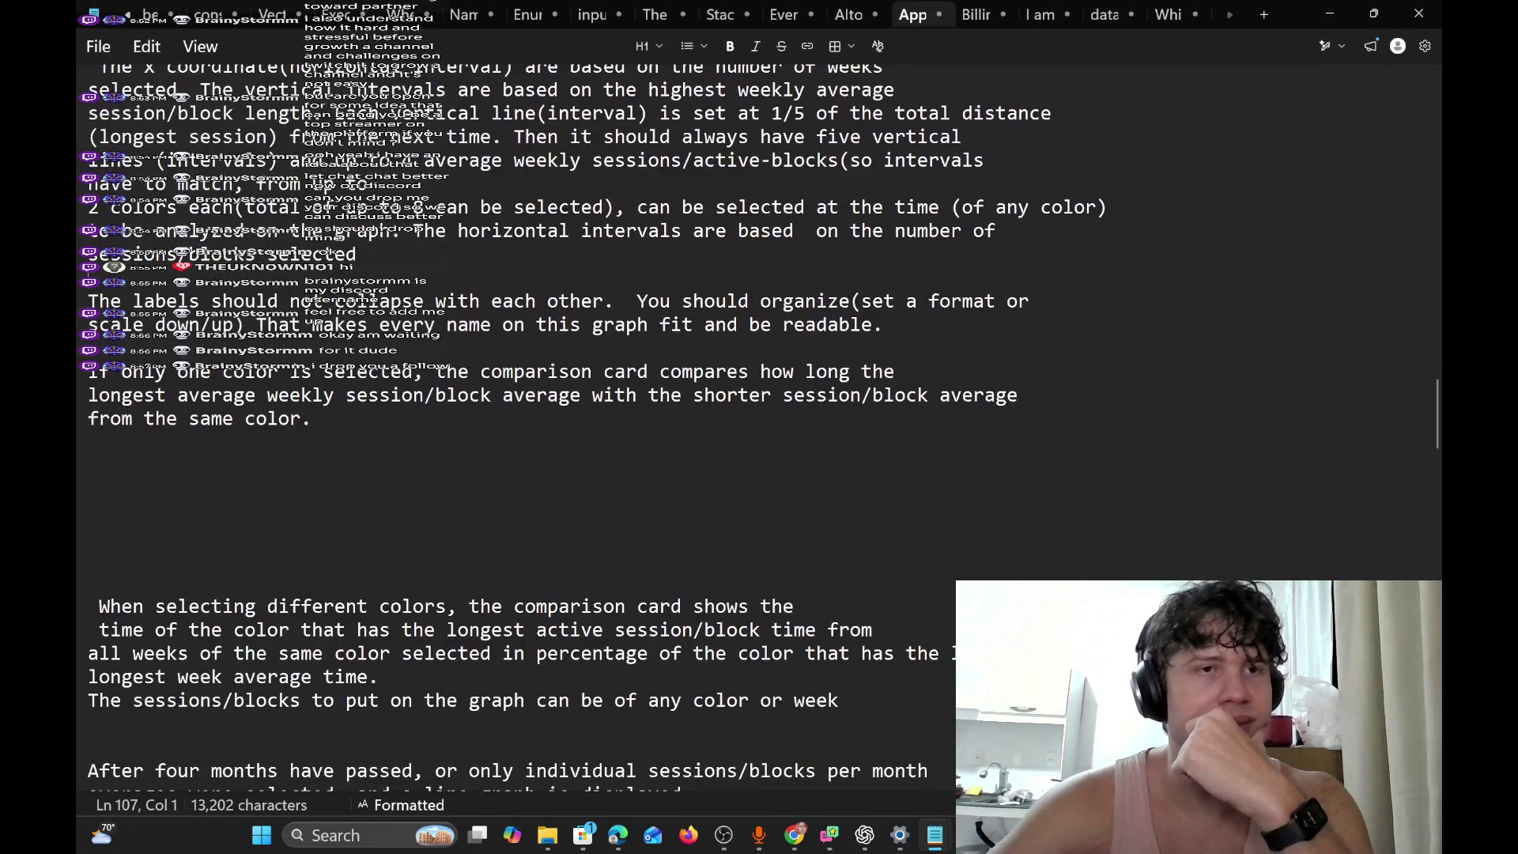
{"action": "mouse_move", "coordinate": [88, 254]}
{"action": "left_mouse_down"}
{"action": "mouse_move", "coordinate": [320, 419]}
{"action": "mouse_move", "coordinate": [87, 442]}
{"action": "mouse_move", "coordinate": [77, 92]}
{"action": "left_mouse_up"}
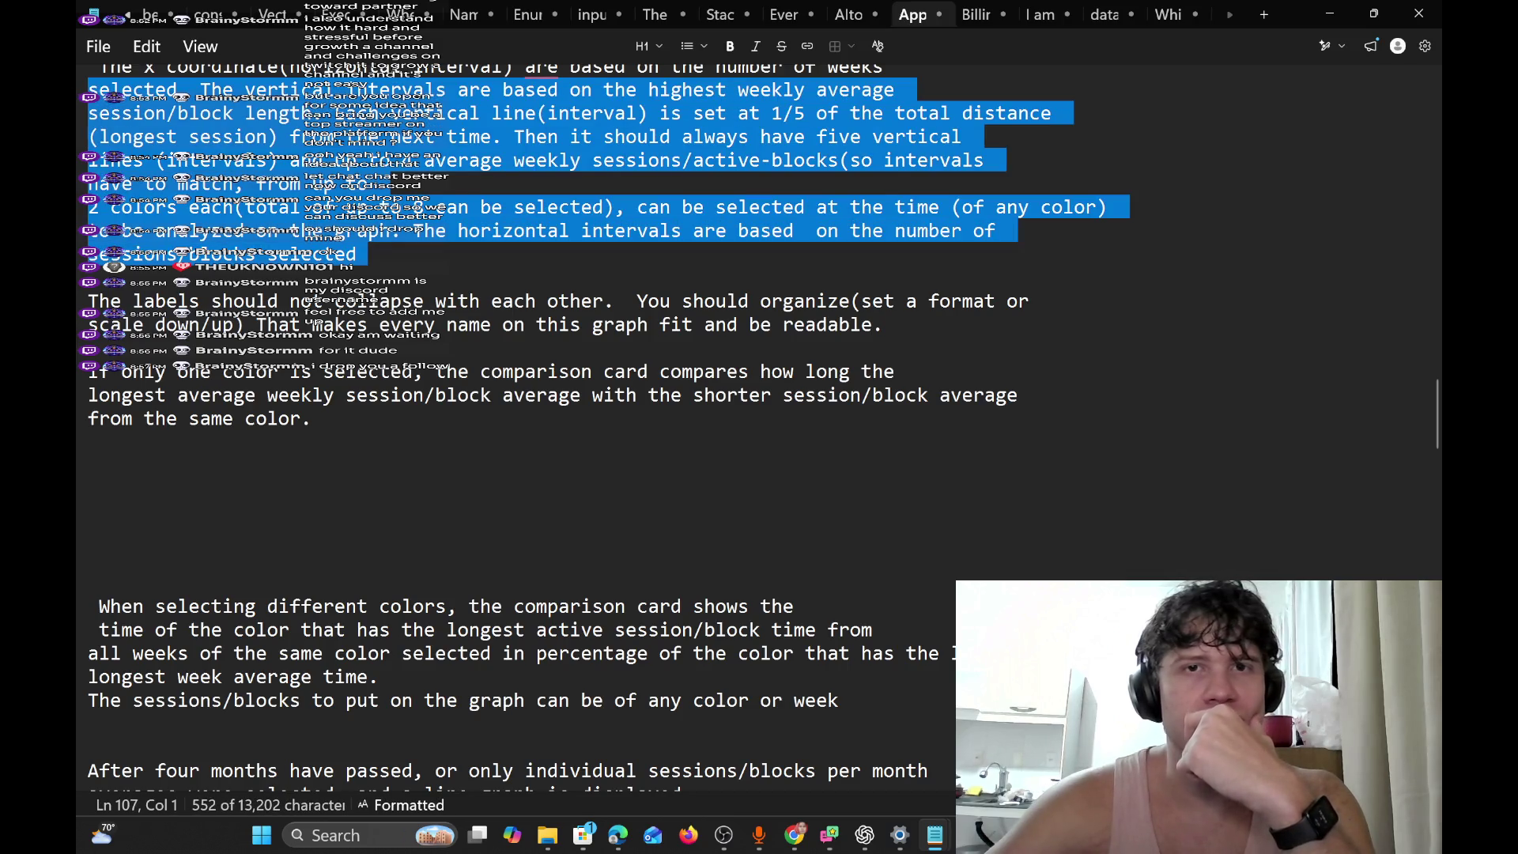
{"action": "scroll", "coordinate": [609, 427], "scroll_direction": "down", "scroll_amount": 2}
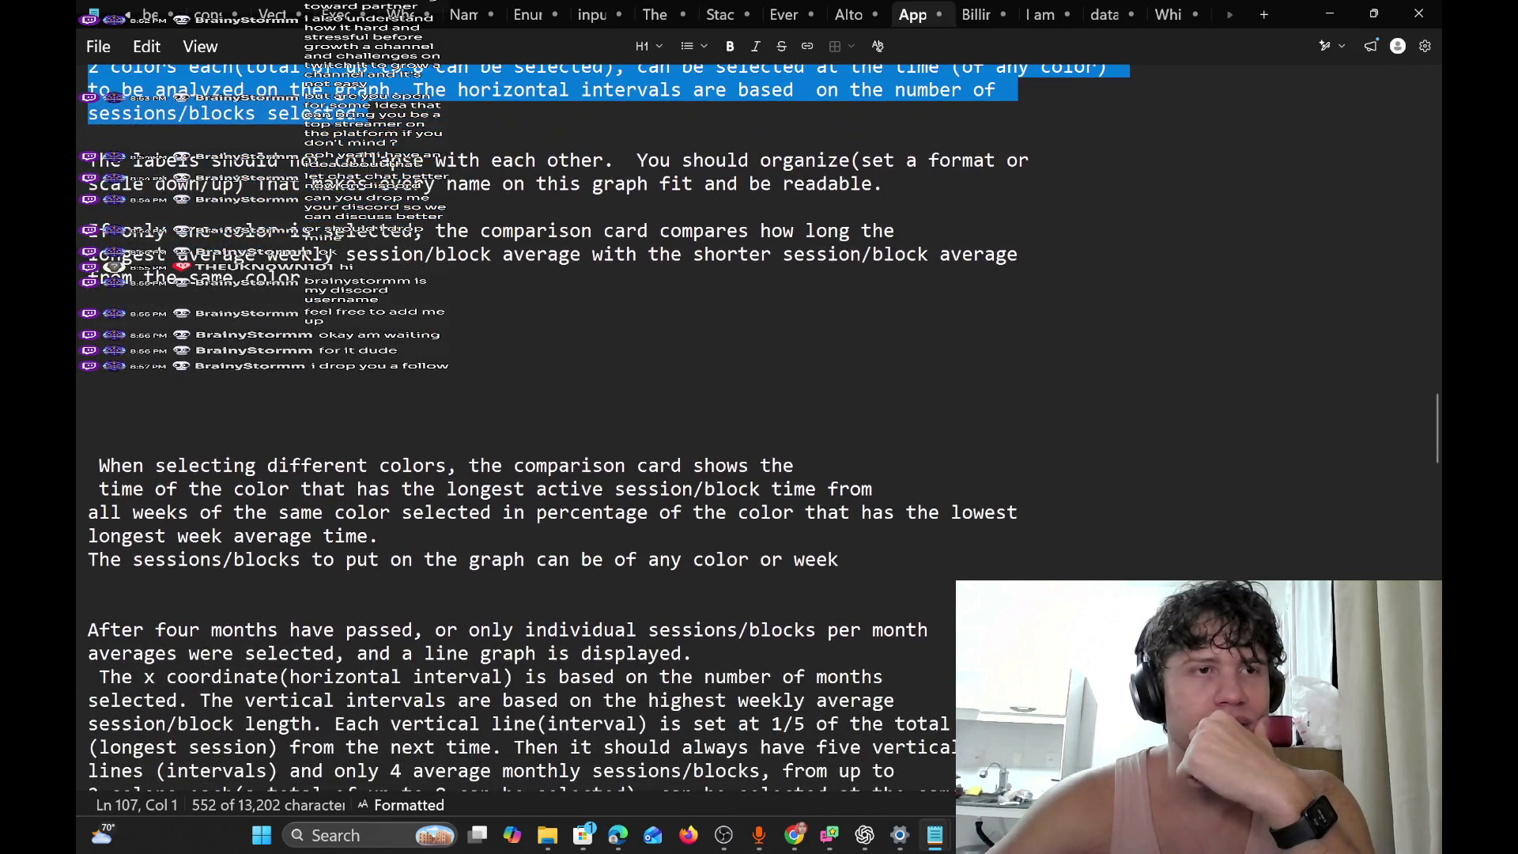
{"action": "mouse_move", "coordinate": [308, 278]}
{"action": "left_mouse_down"}
{"action": "mouse_move", "coordinate": [446, 183]}
{"action": "mouse_move", "coordinate": [88, 160]}
{"action": "left_mouse_up"}
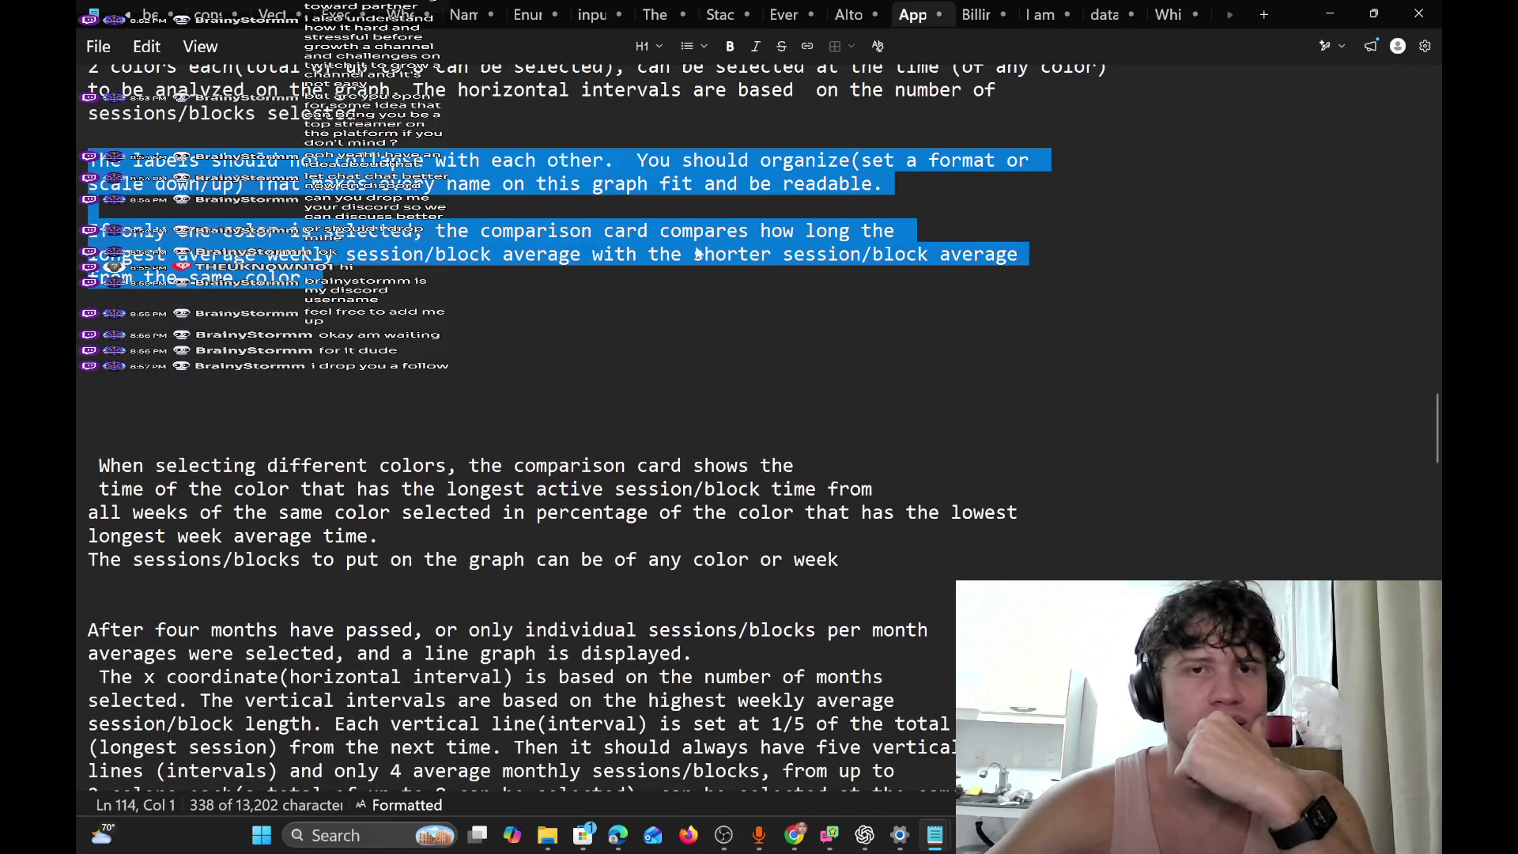
{"action": "left_click", "coordinate": [1312, 15]}
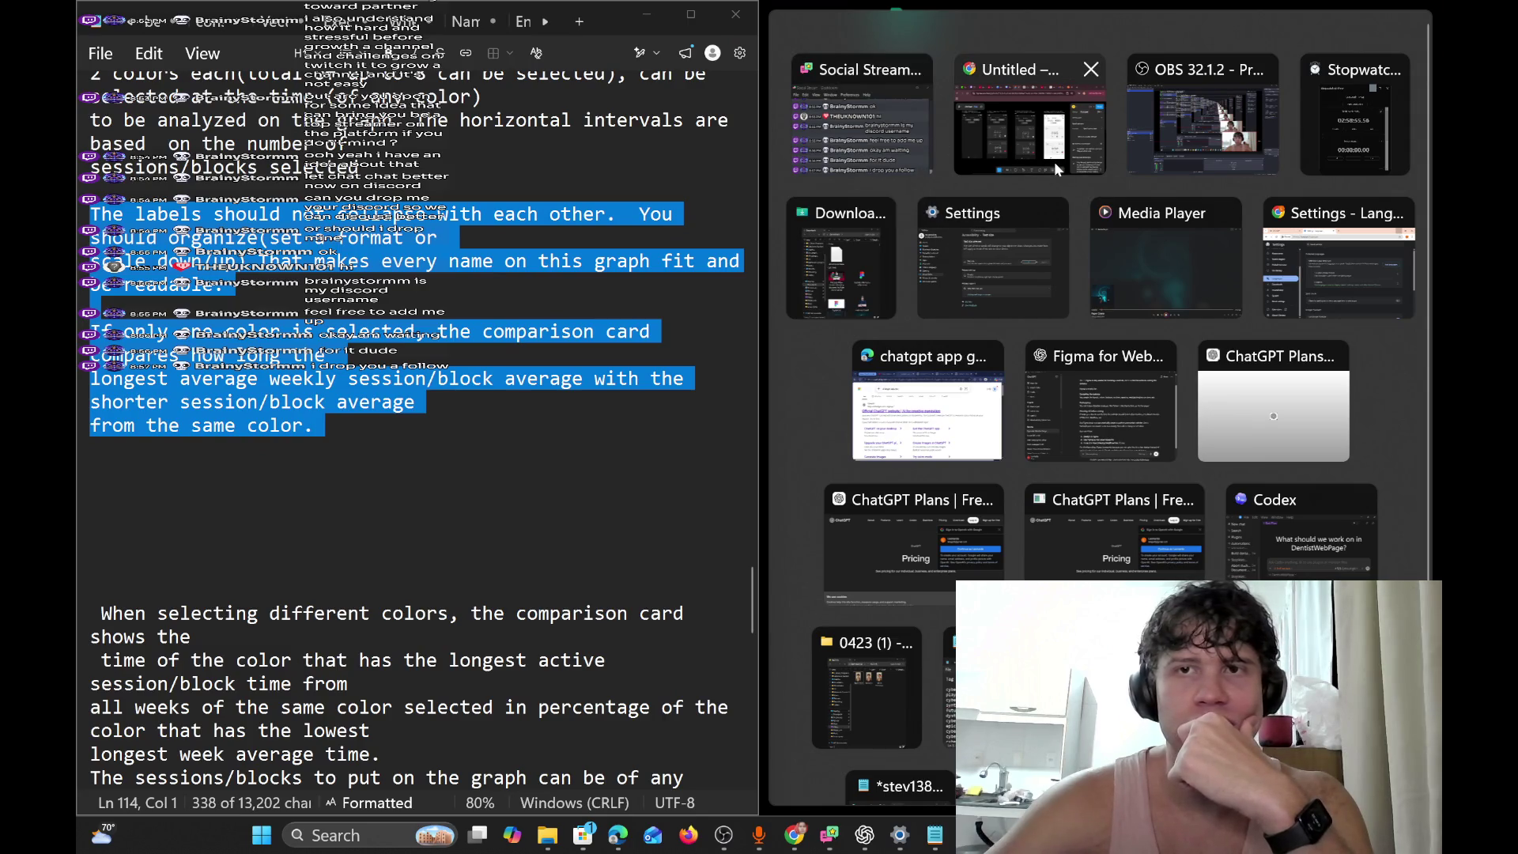
Step: Put Figma beside Notepad, scroll to the Weekly average graph frame, and place the cursor after the single-color paragraph
{"action": "left_click", "coordinate": [1054, 161]}
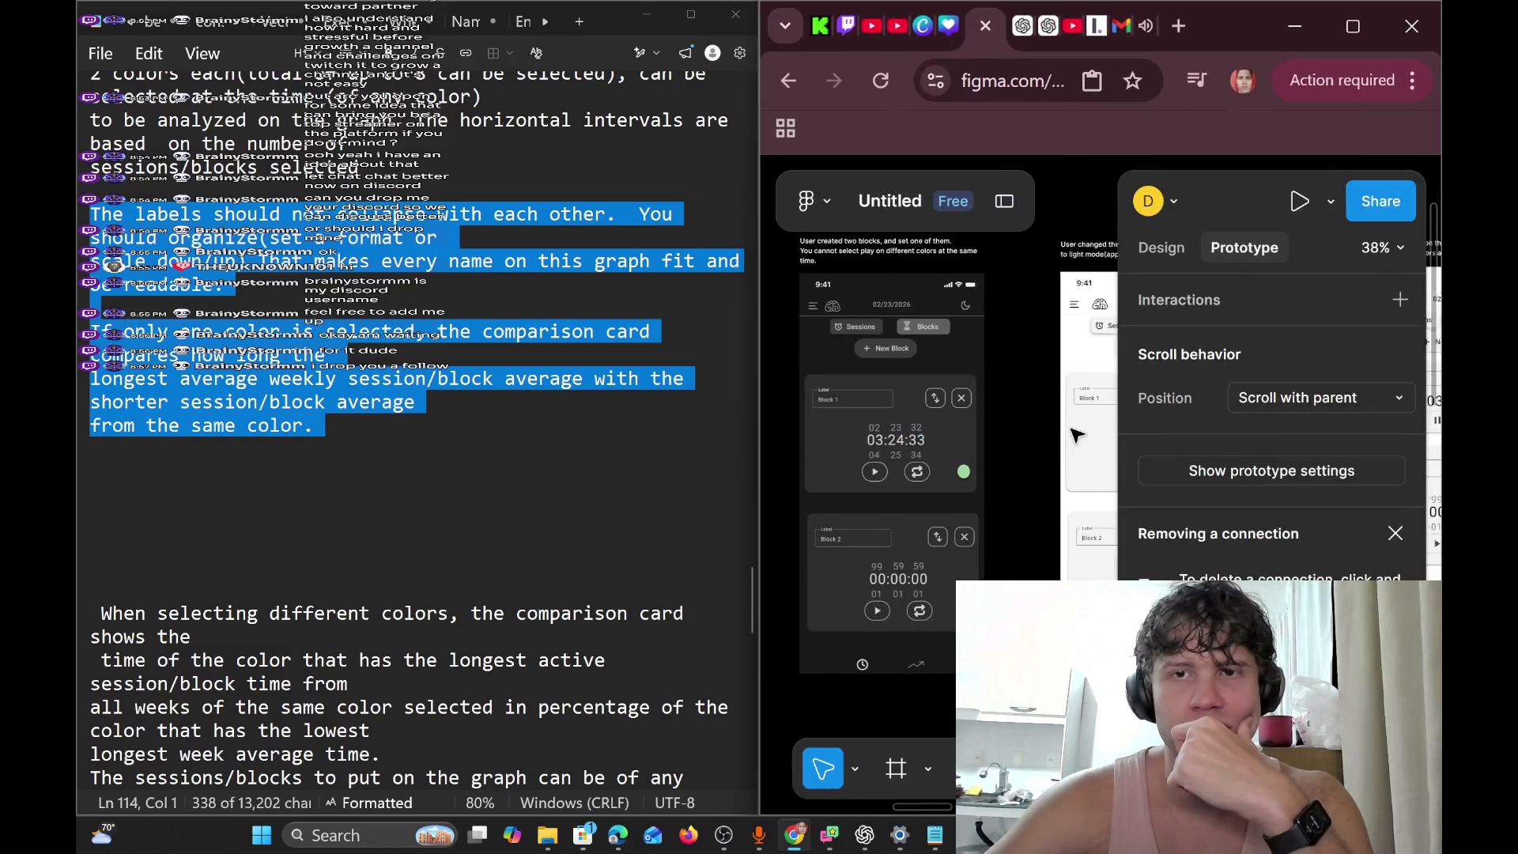
{"action": "scroll", "coordinate": [1075, 434], "scroll_direction": "right", "scroll_amount": 10}
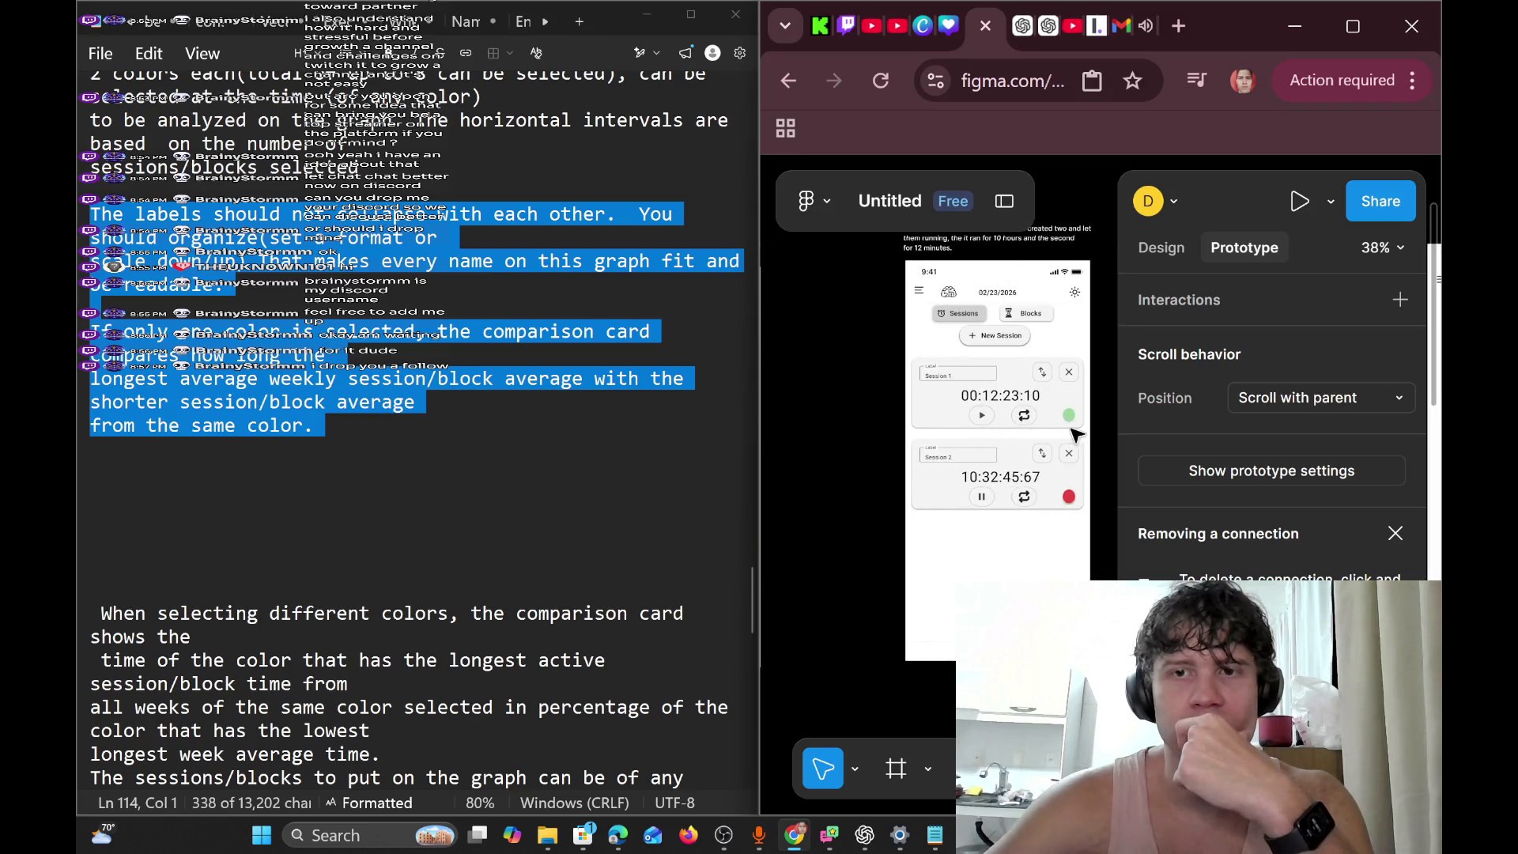
{"action": "scroll", "coordinate": [1075, 434], "scroll_direction": "right", "scroll_amount": 10}
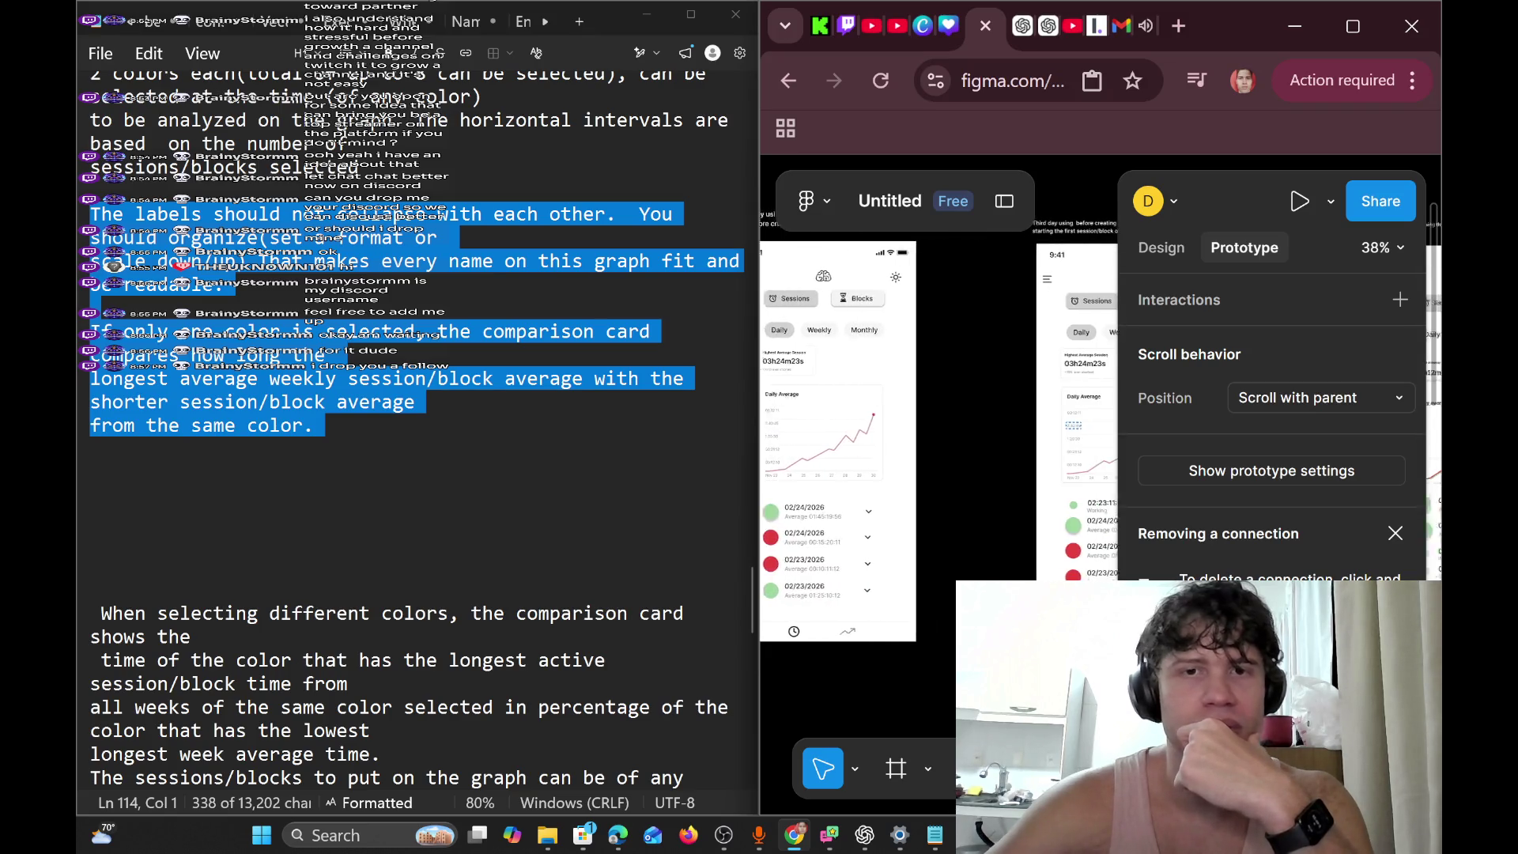
{"action": "scroll", "coordinate": [1067, 424], "scroll_direction": "right", "scroll_amount": 10}
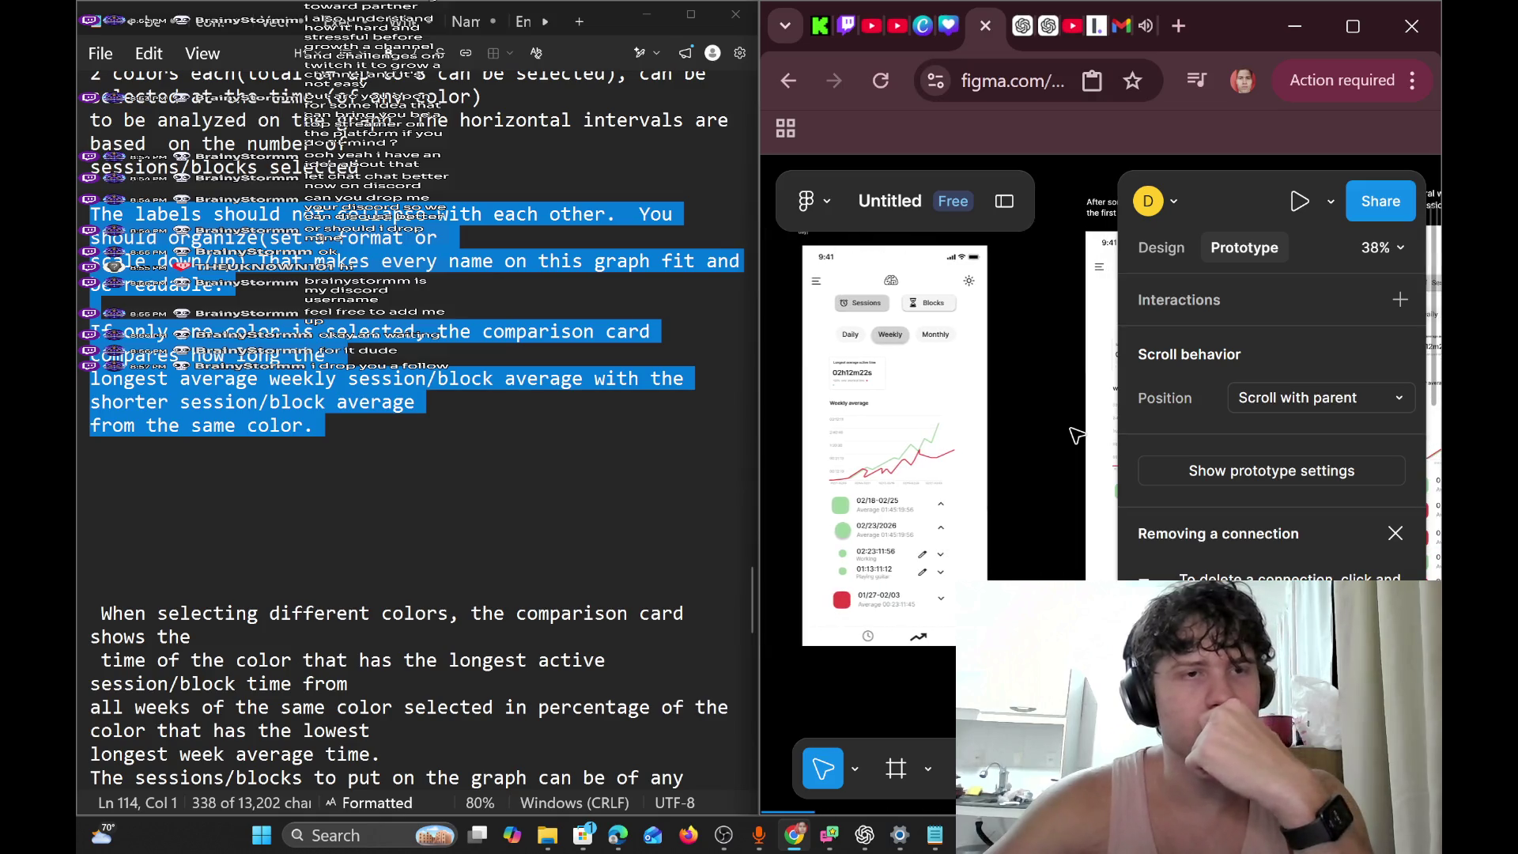
{"action": "scroll", "coordinate": [444, 393], "scroll_direction": "down", "scroll_amount": 2}
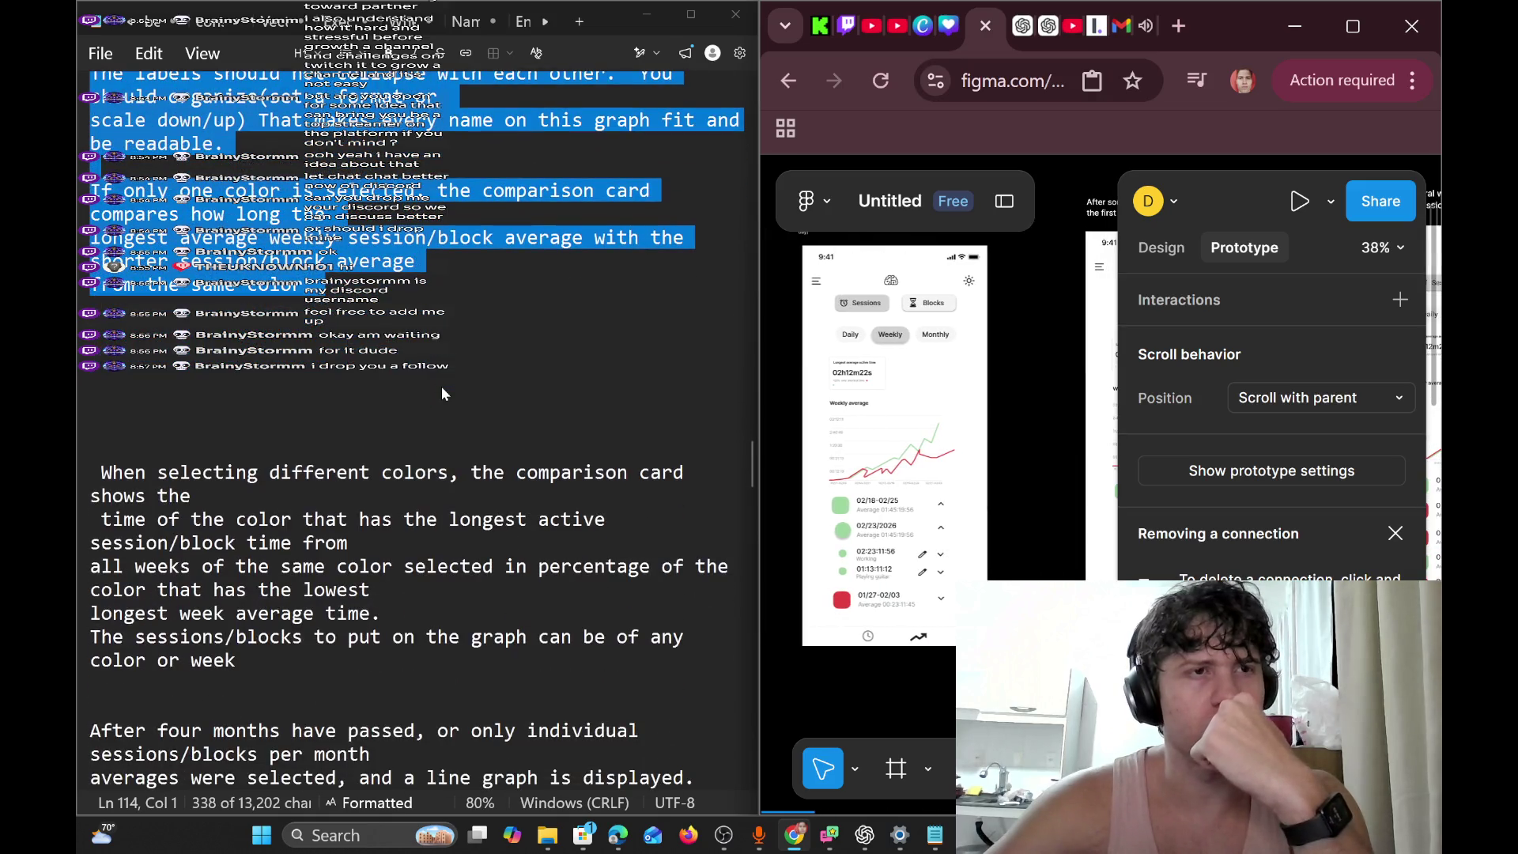
{"action": "scroll", "coordinate": [443, 393], "scroll_direction": "up", "scroll_amount": 1}
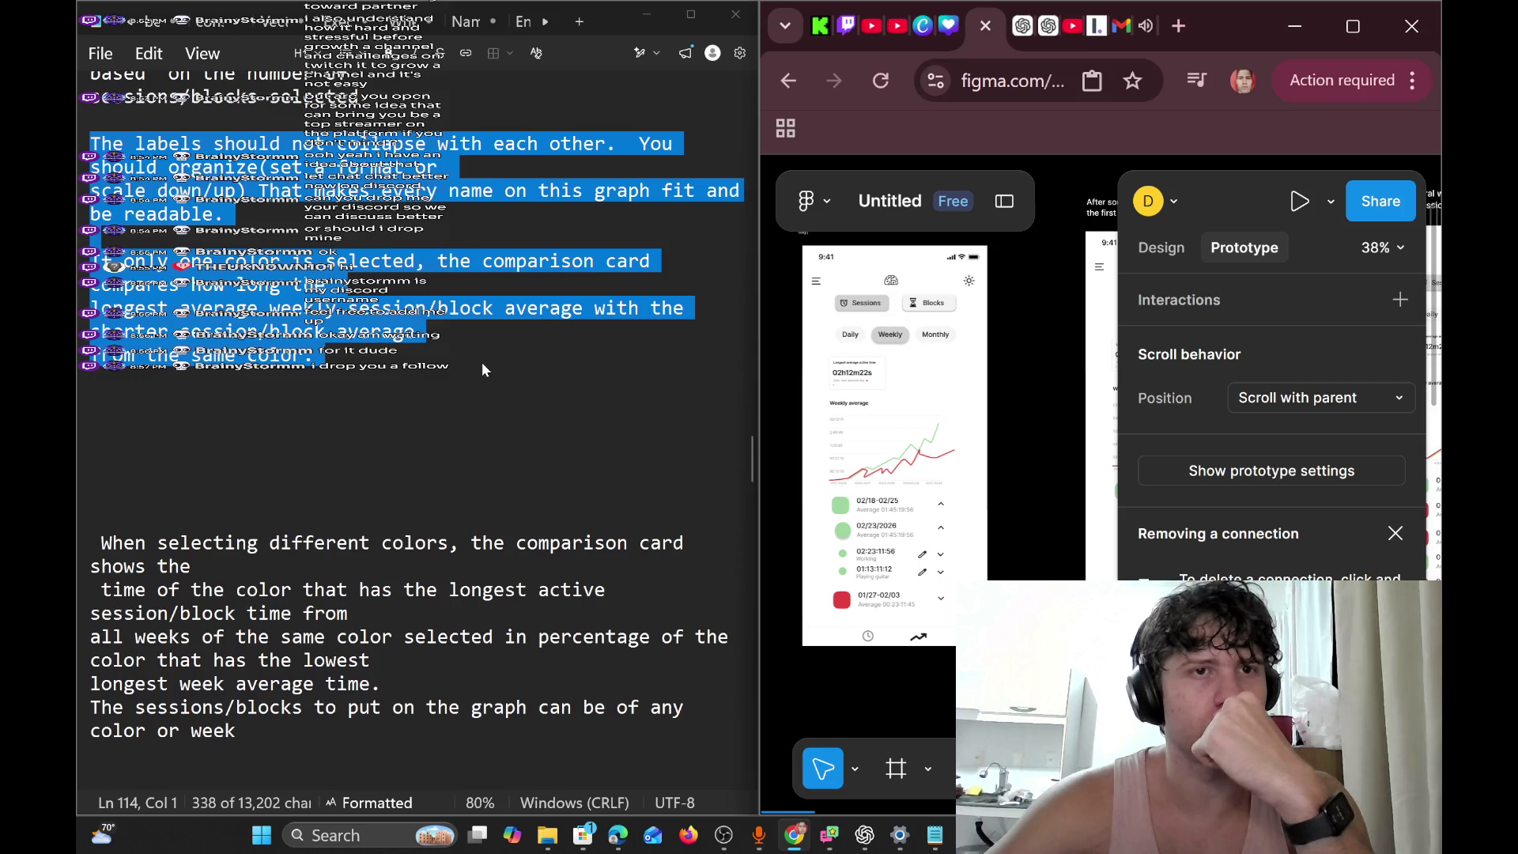
{"action": "left_click", "coordinate": [482, 362]}
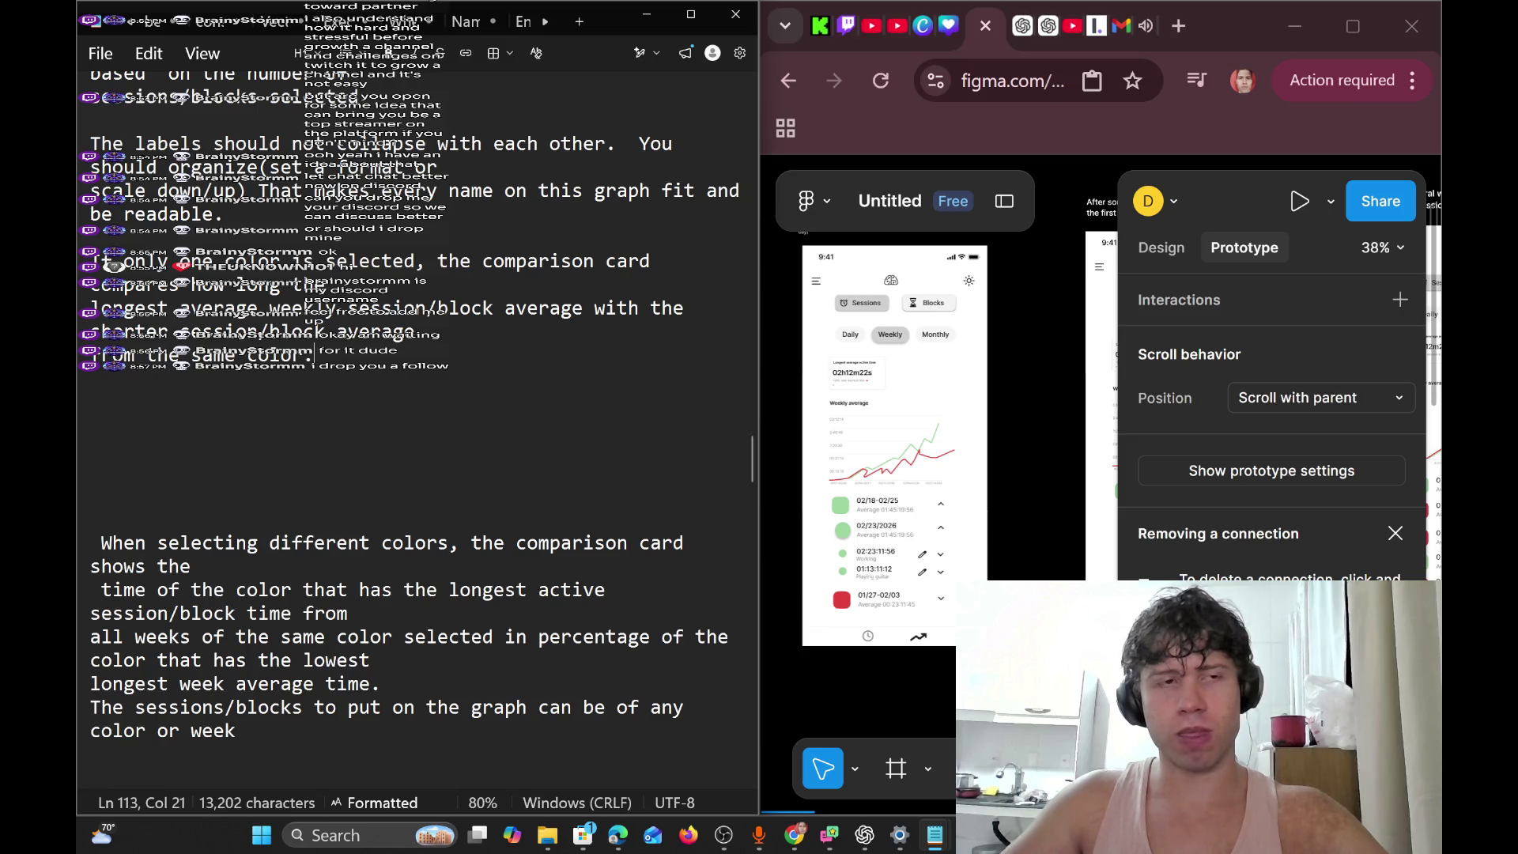
Step: Add blank lines after the single-color paragraph, then check the browser's phone verification page
{"action": "key", "text": "Return"}
{"action": "key", "text": "Return"}
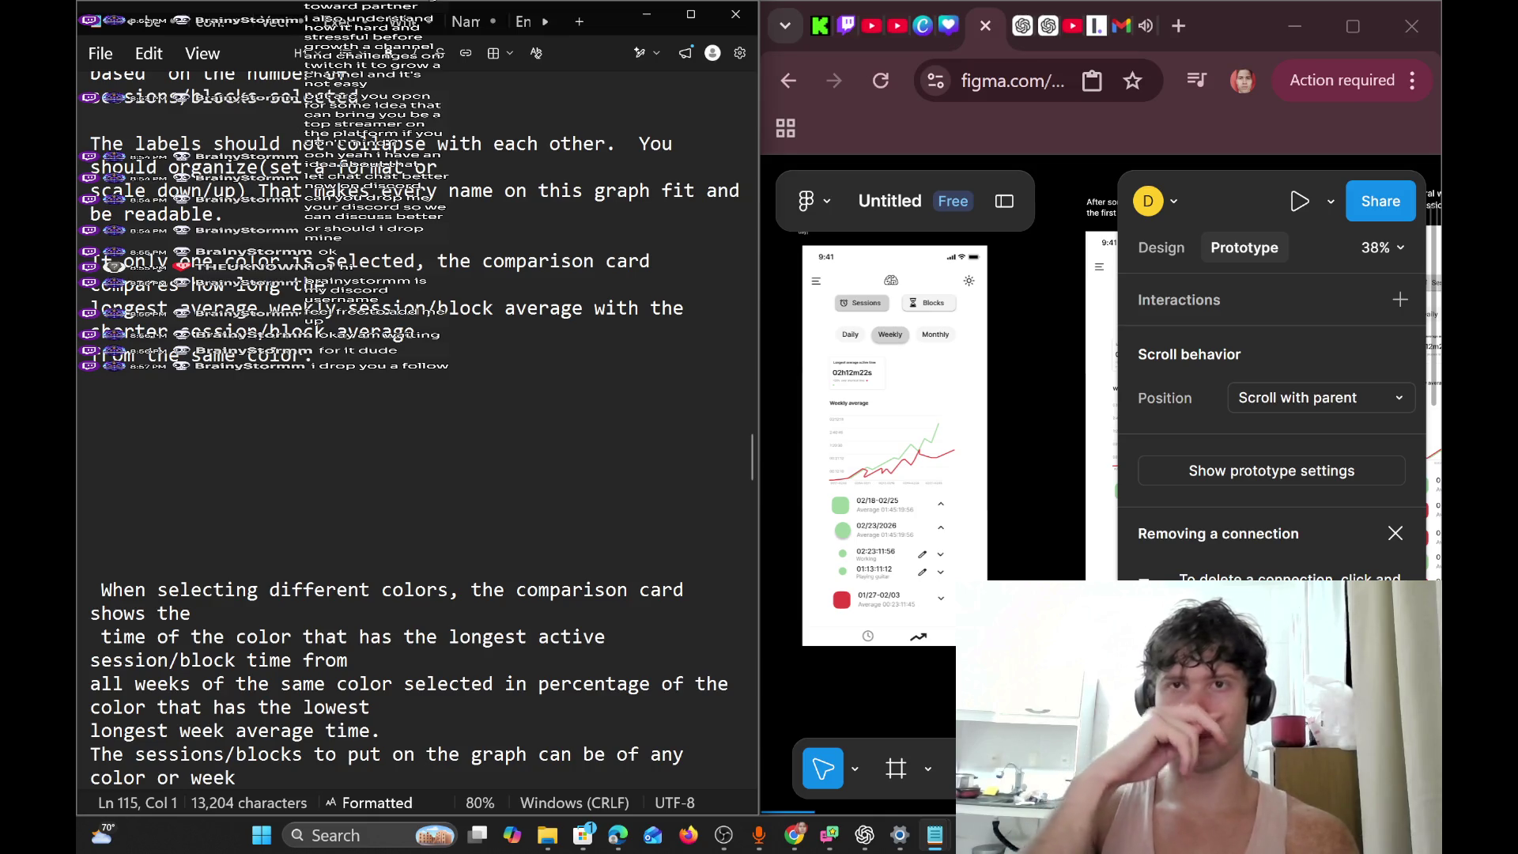
{"action": "left_click", "coordinate": [1091, 40]}
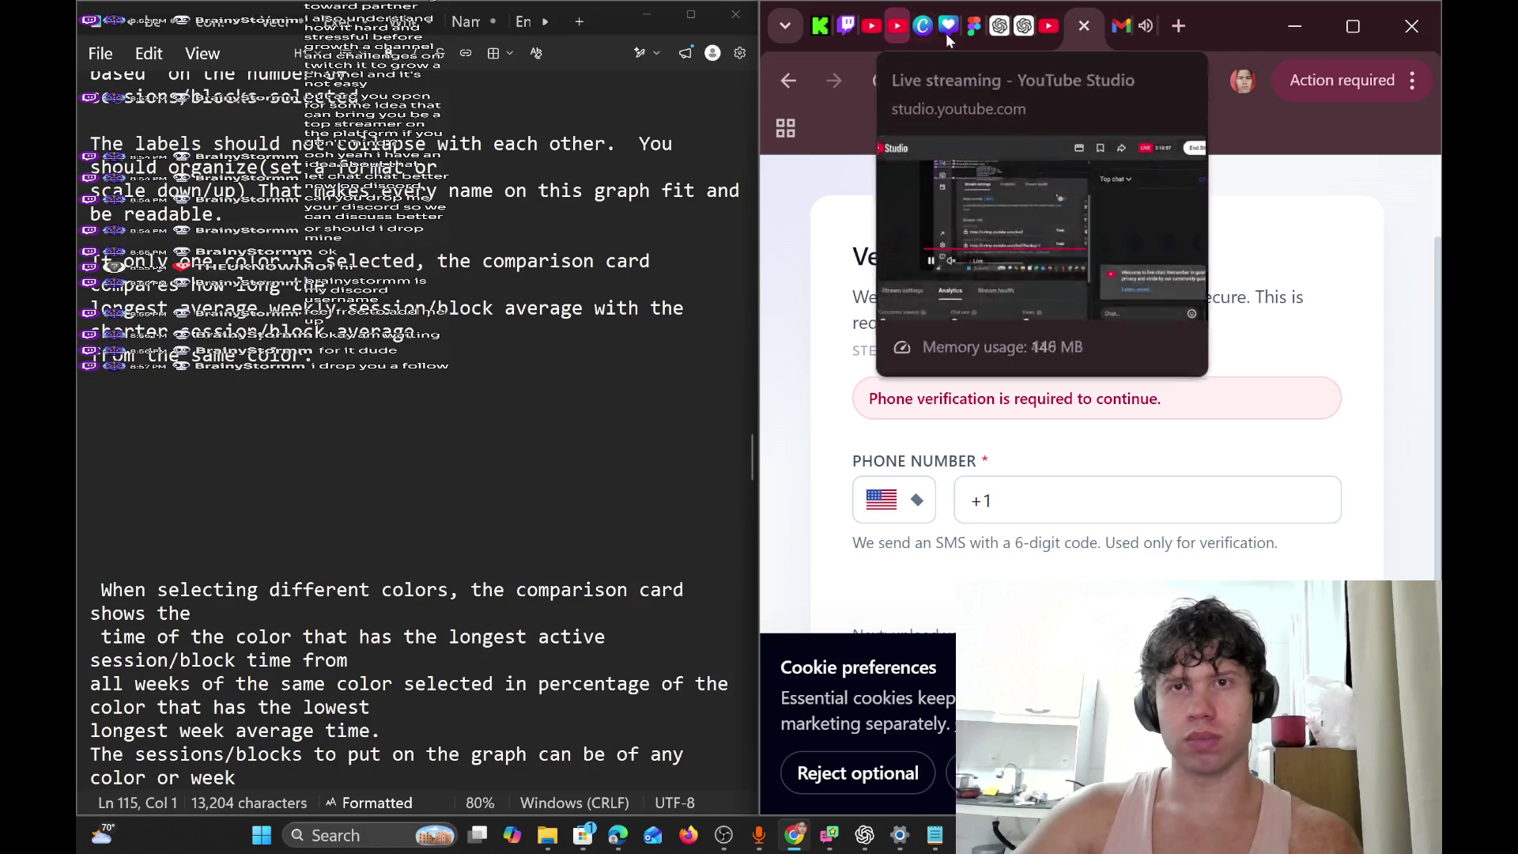
{"action": "left_click", "coordinate": [999, 36]}
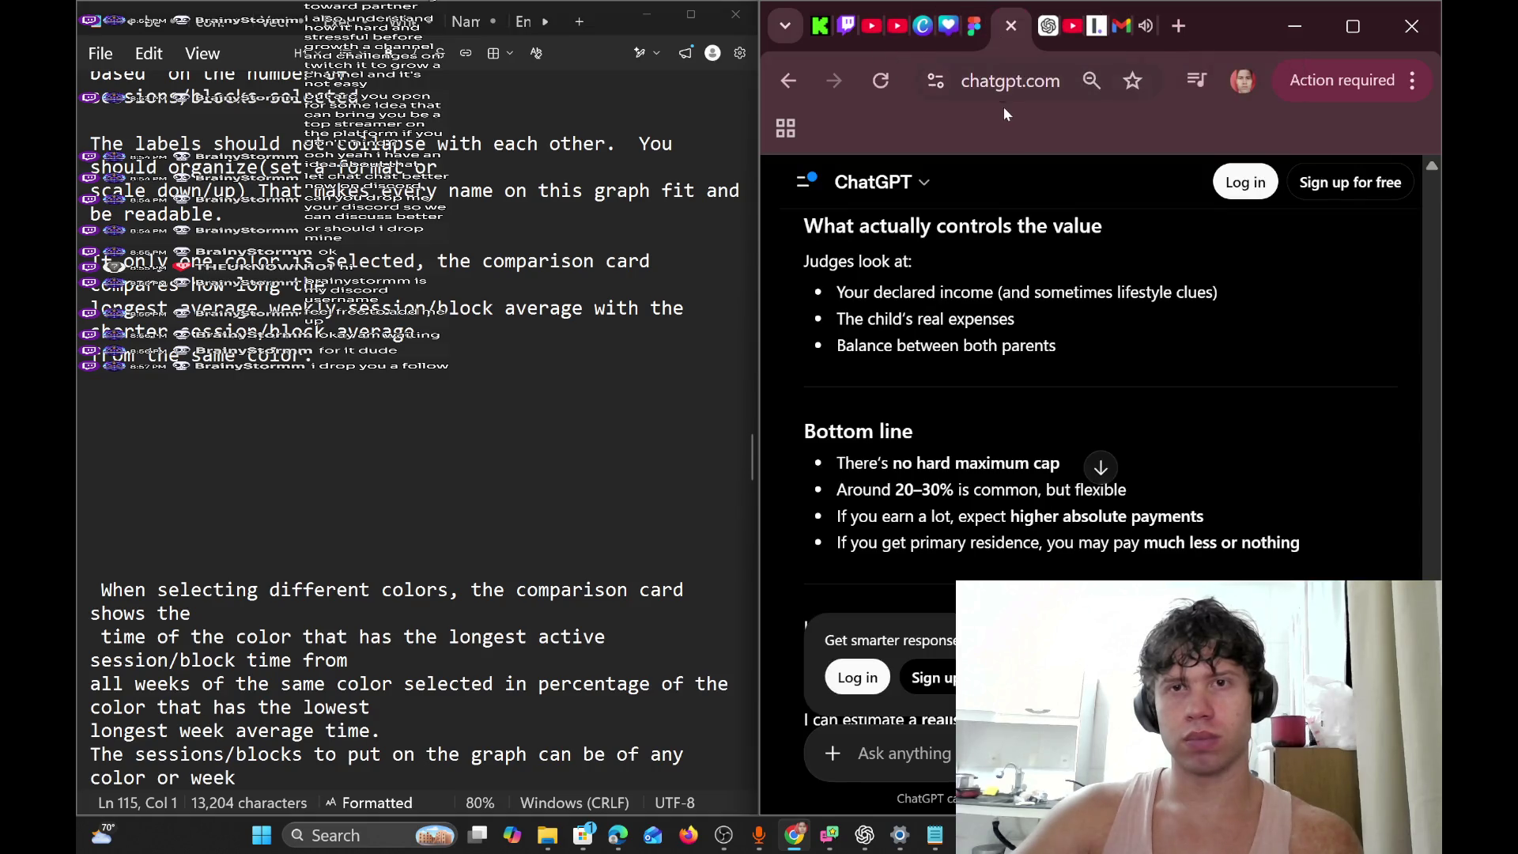
{"action": "left_click", "coordinate": [836, 41]}
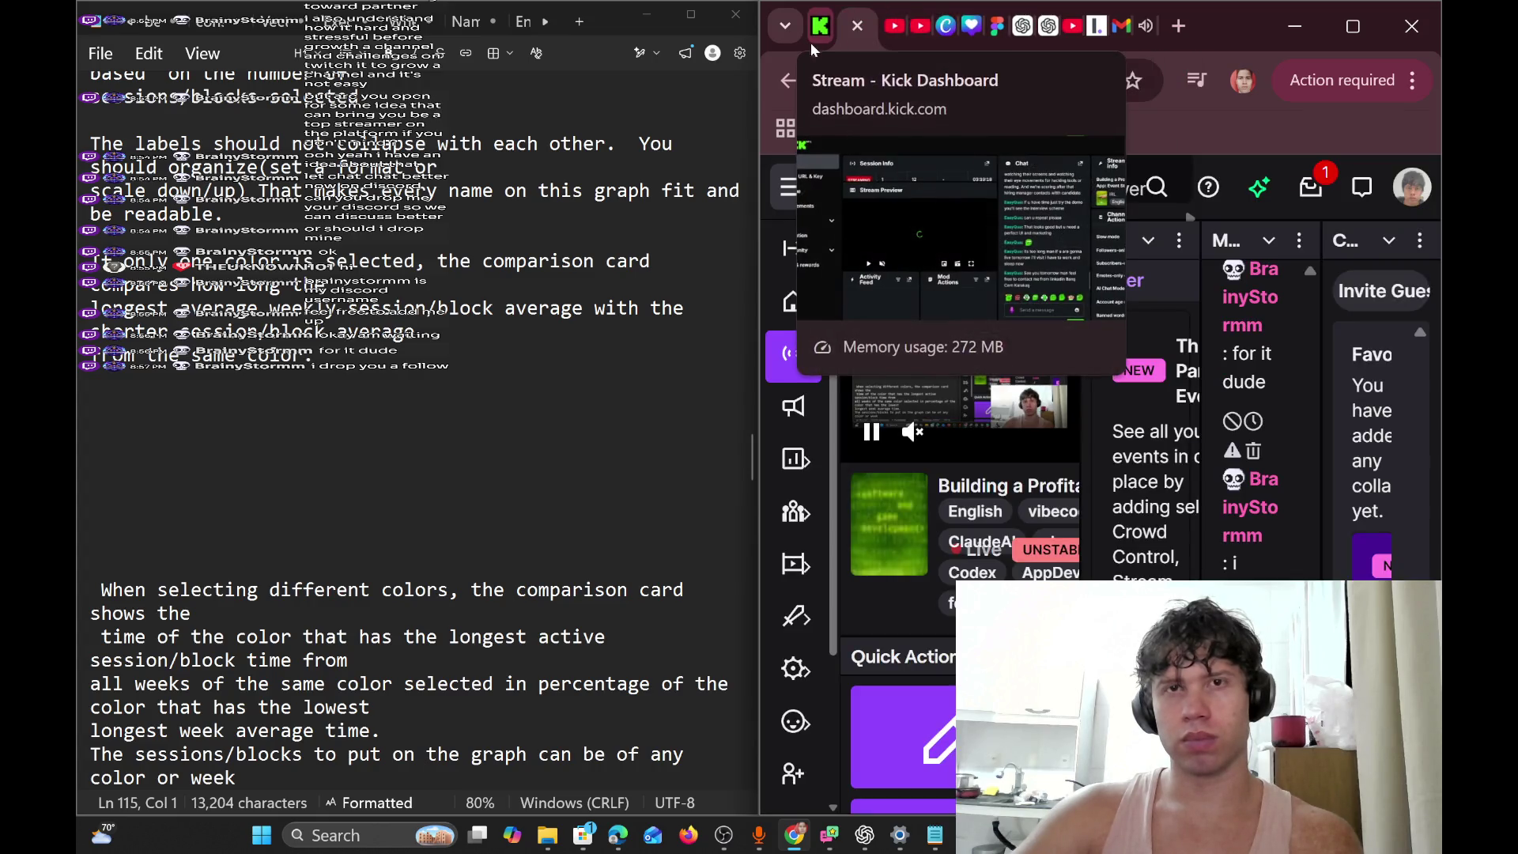
{"action": "left_click", "coordinate": [811, 44]}
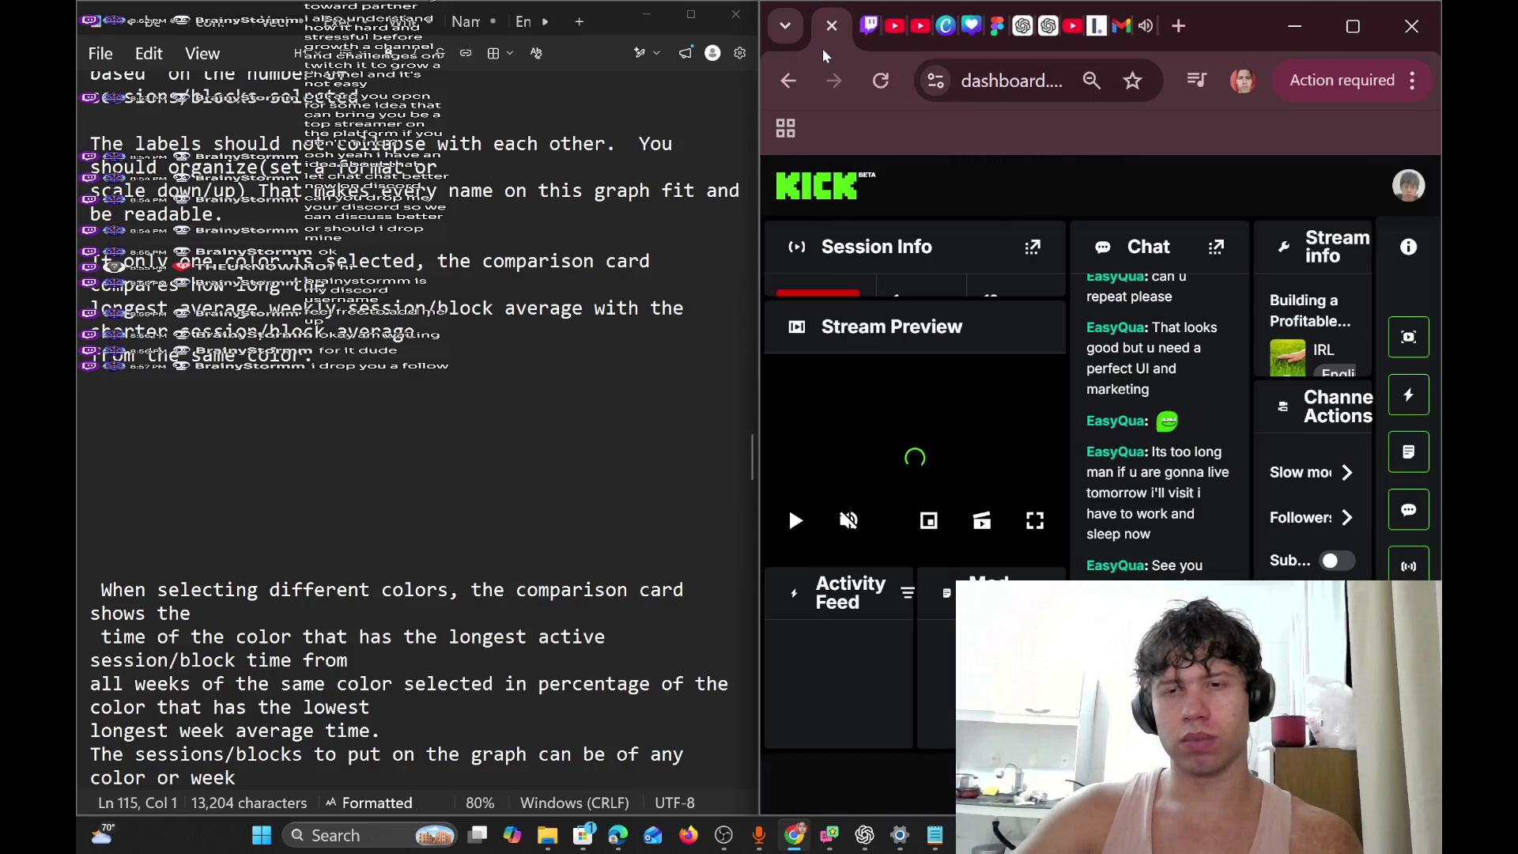
{"action": "left_click", "coordinate": [863, 39]}
{"action": "left_click", "coordinate": [911, 33]}
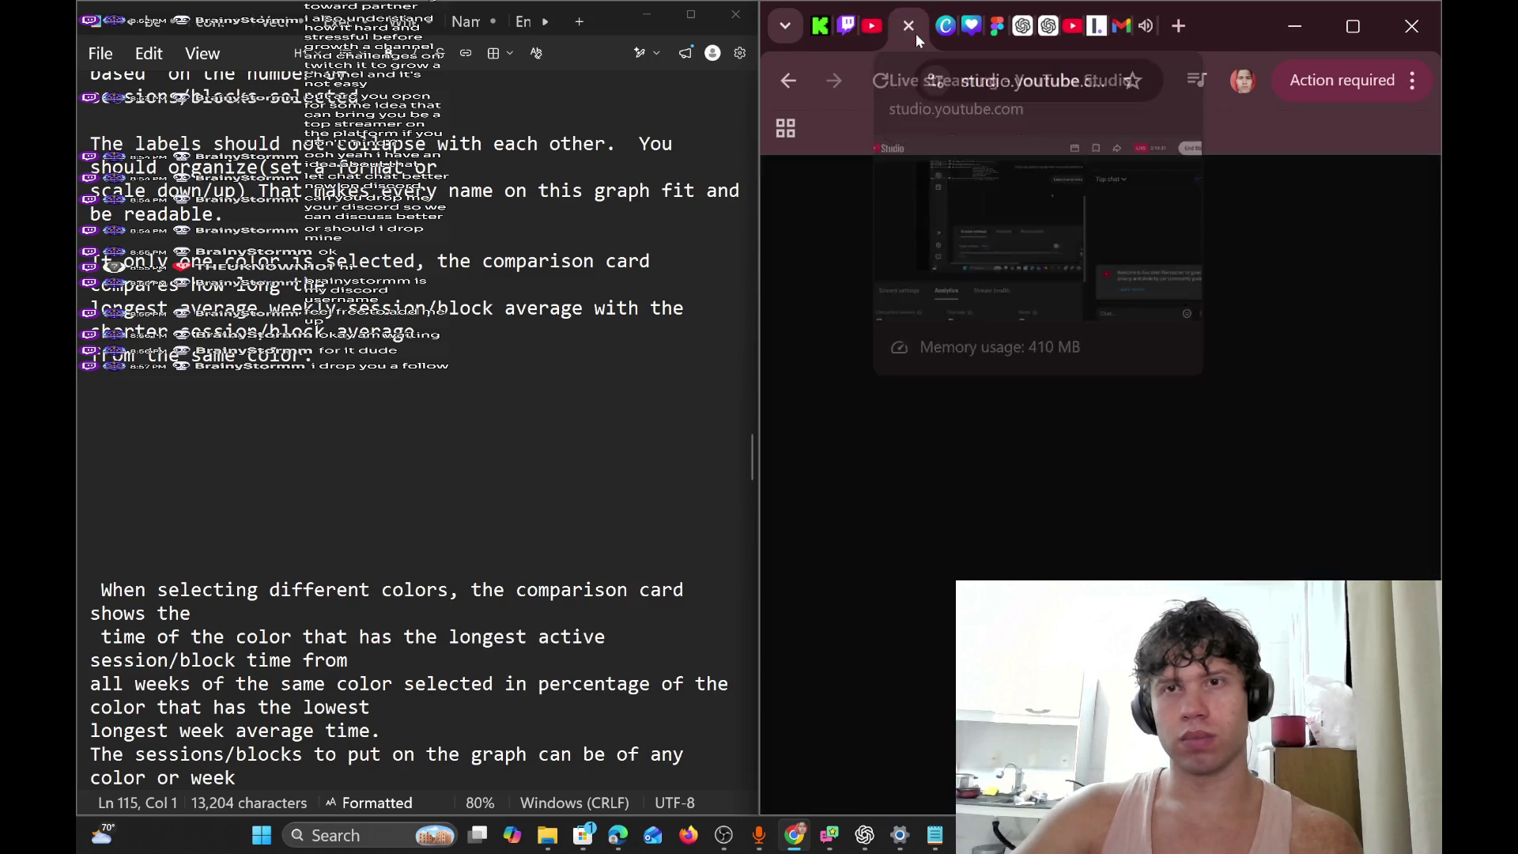
{"action": "left_click", "coordinate": [842, 42]}
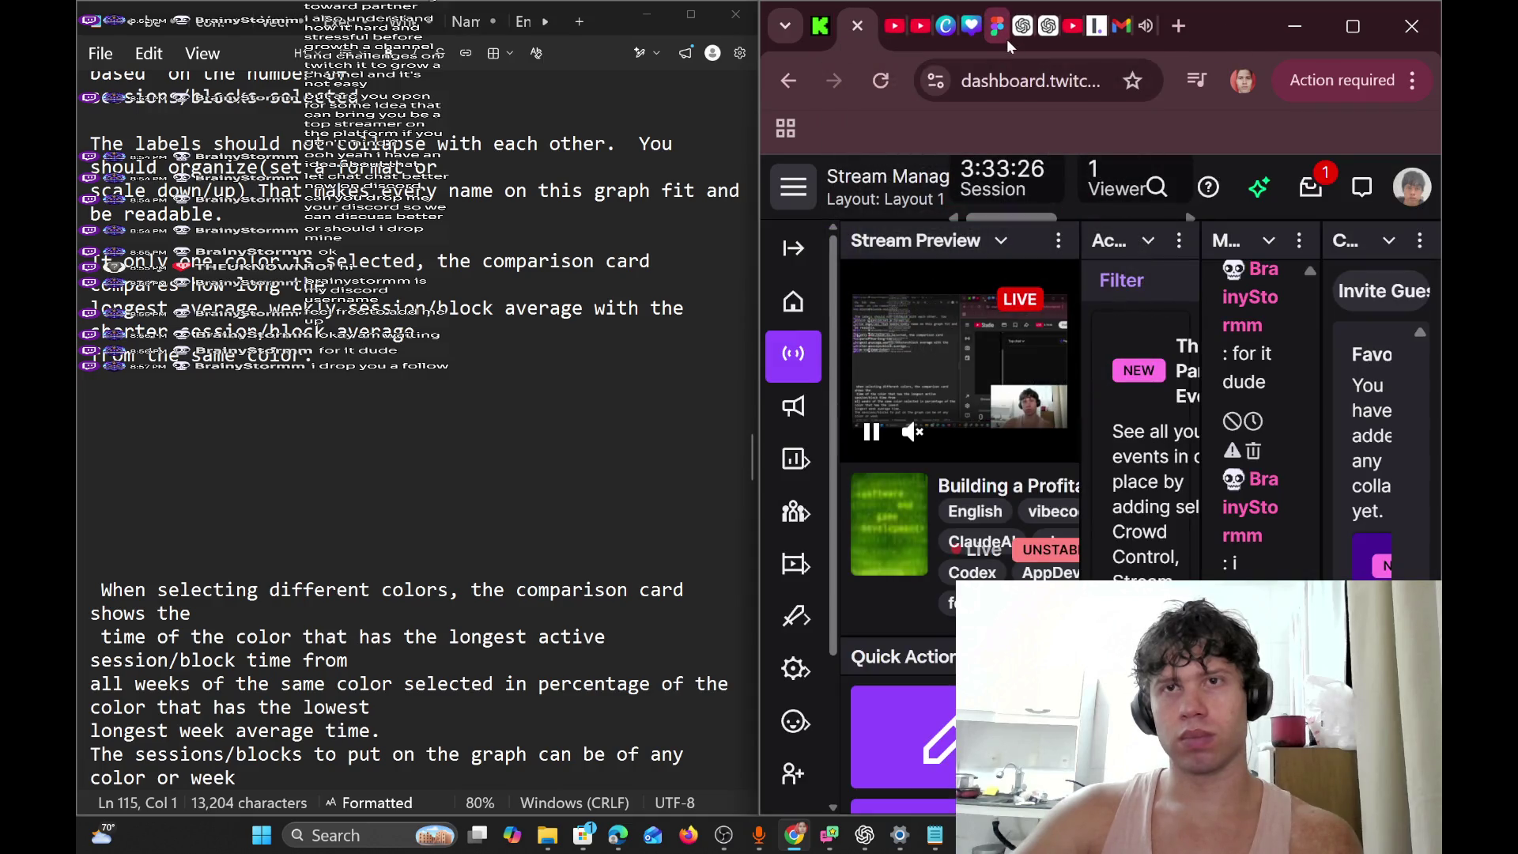
{"action": "left_click", "coordinate": [986, 38]}
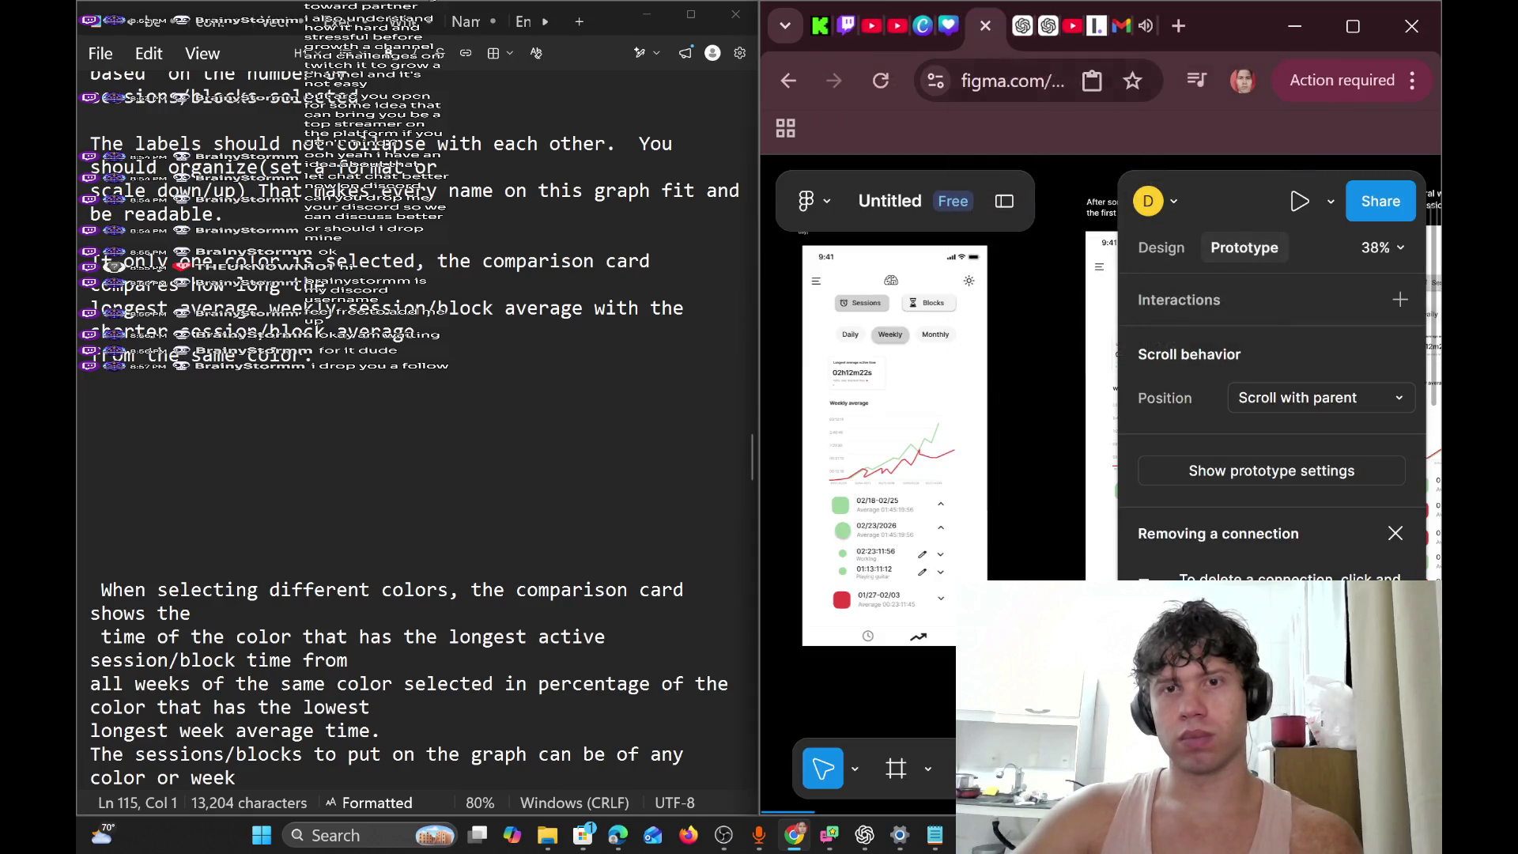
{"action": "scroll", "coordinate": [943, 463], "scroll_direction": "right", "scroll_amount": 5}
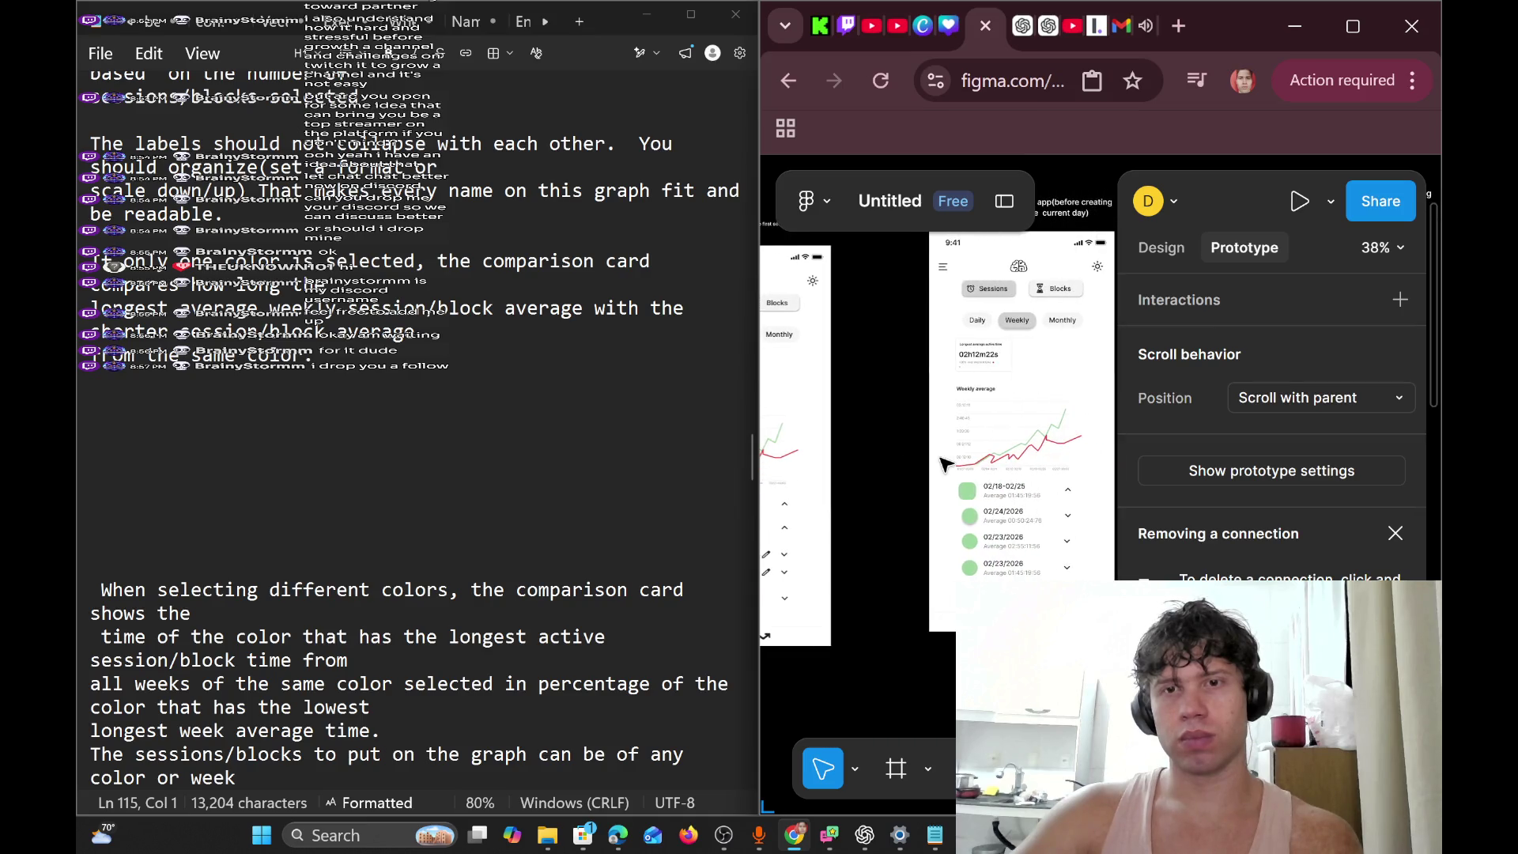
{"action": "scroll", "coordinate": [943, 463], "scroll_direction": "left", "scroll_amount": 5}
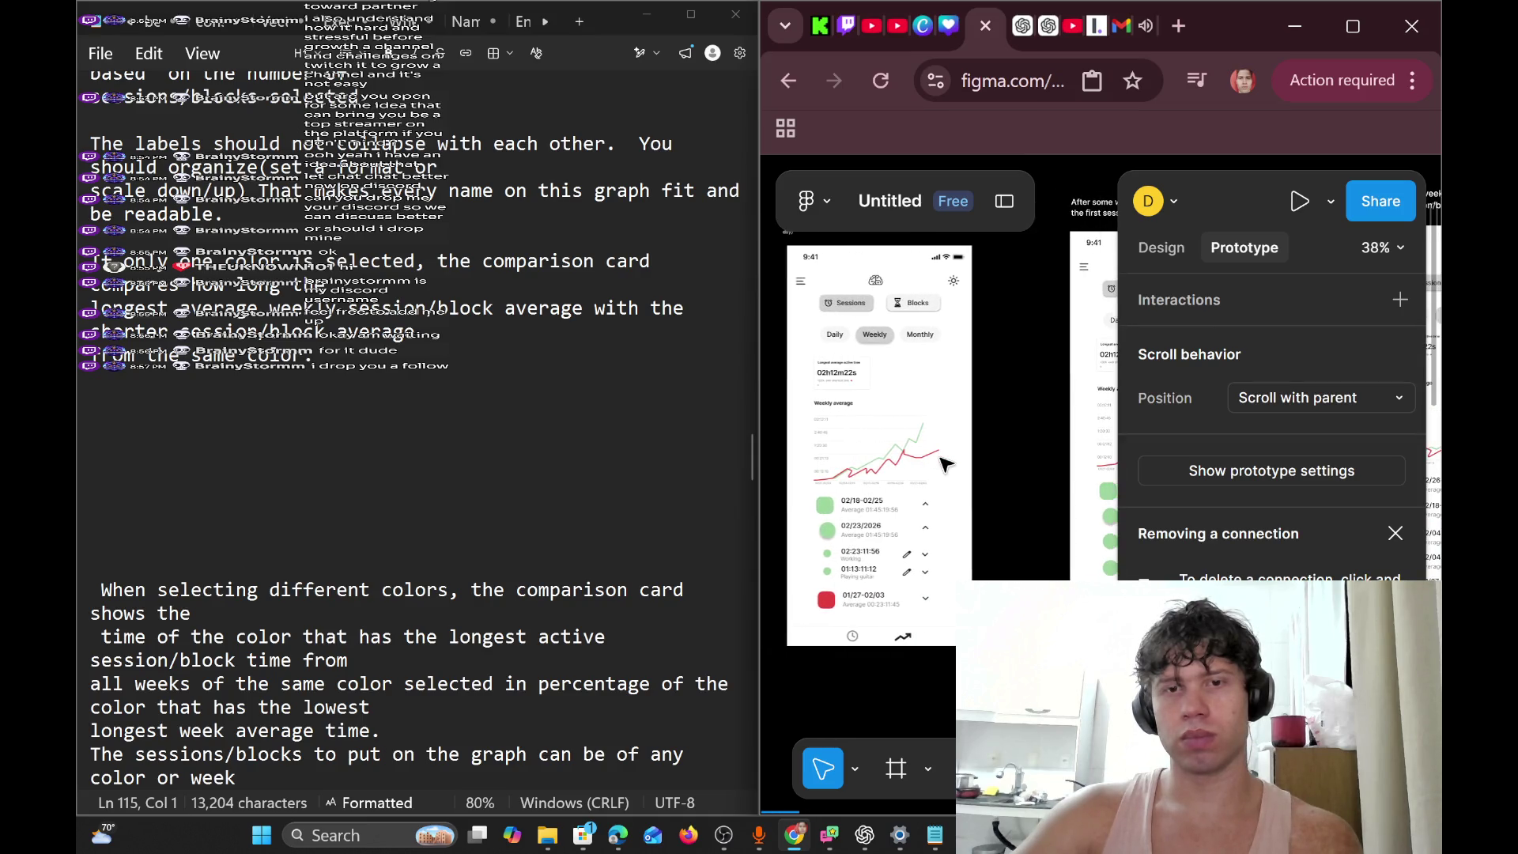
{"action": "mouse_move", "coordinate": [1020, 835]}
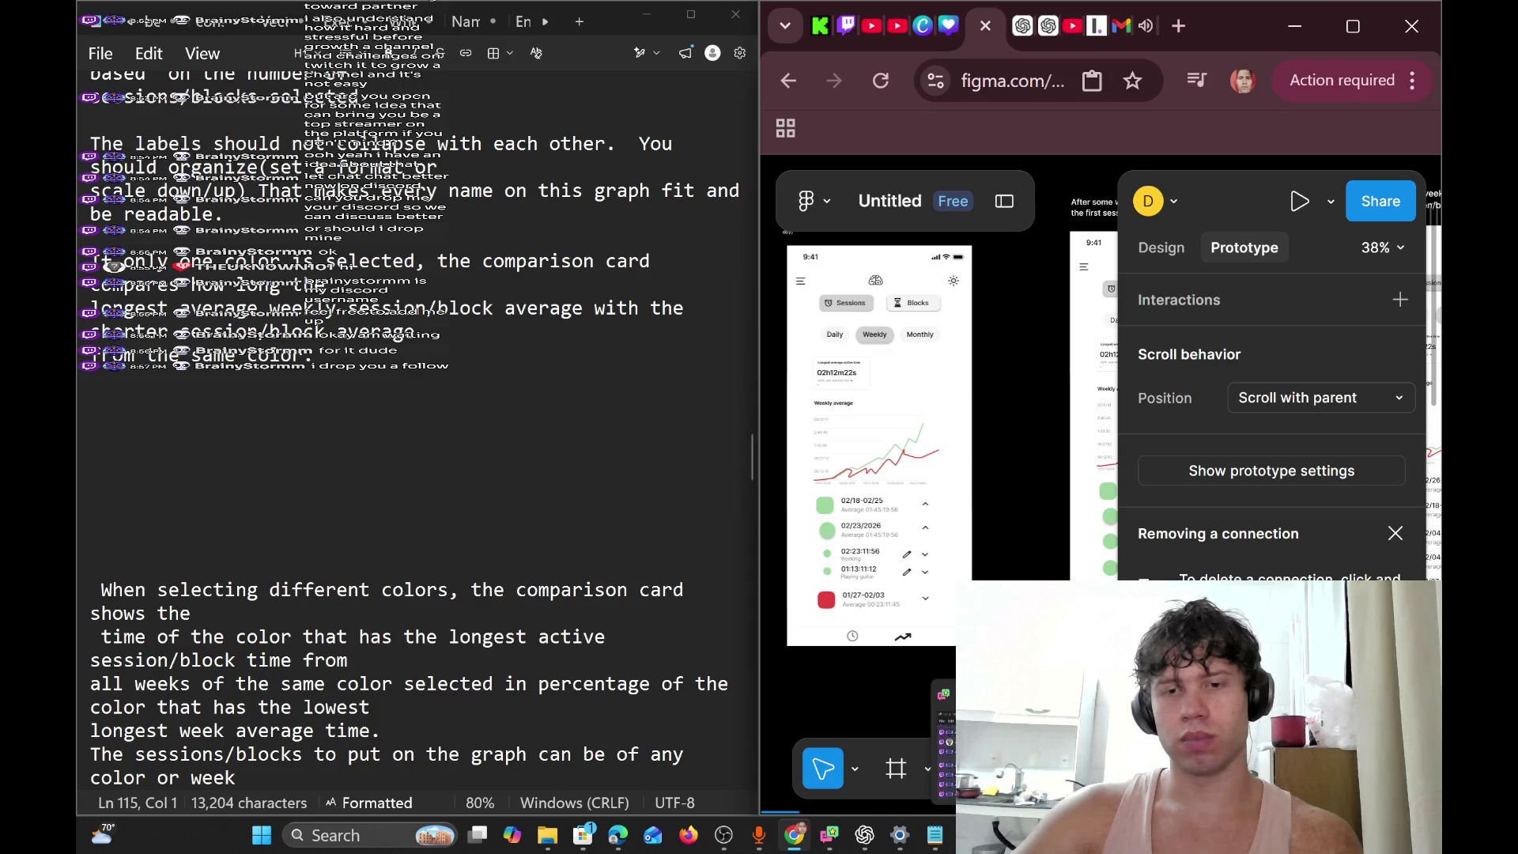
{"action": "mouse_move", "coordinate": [724, 834]}
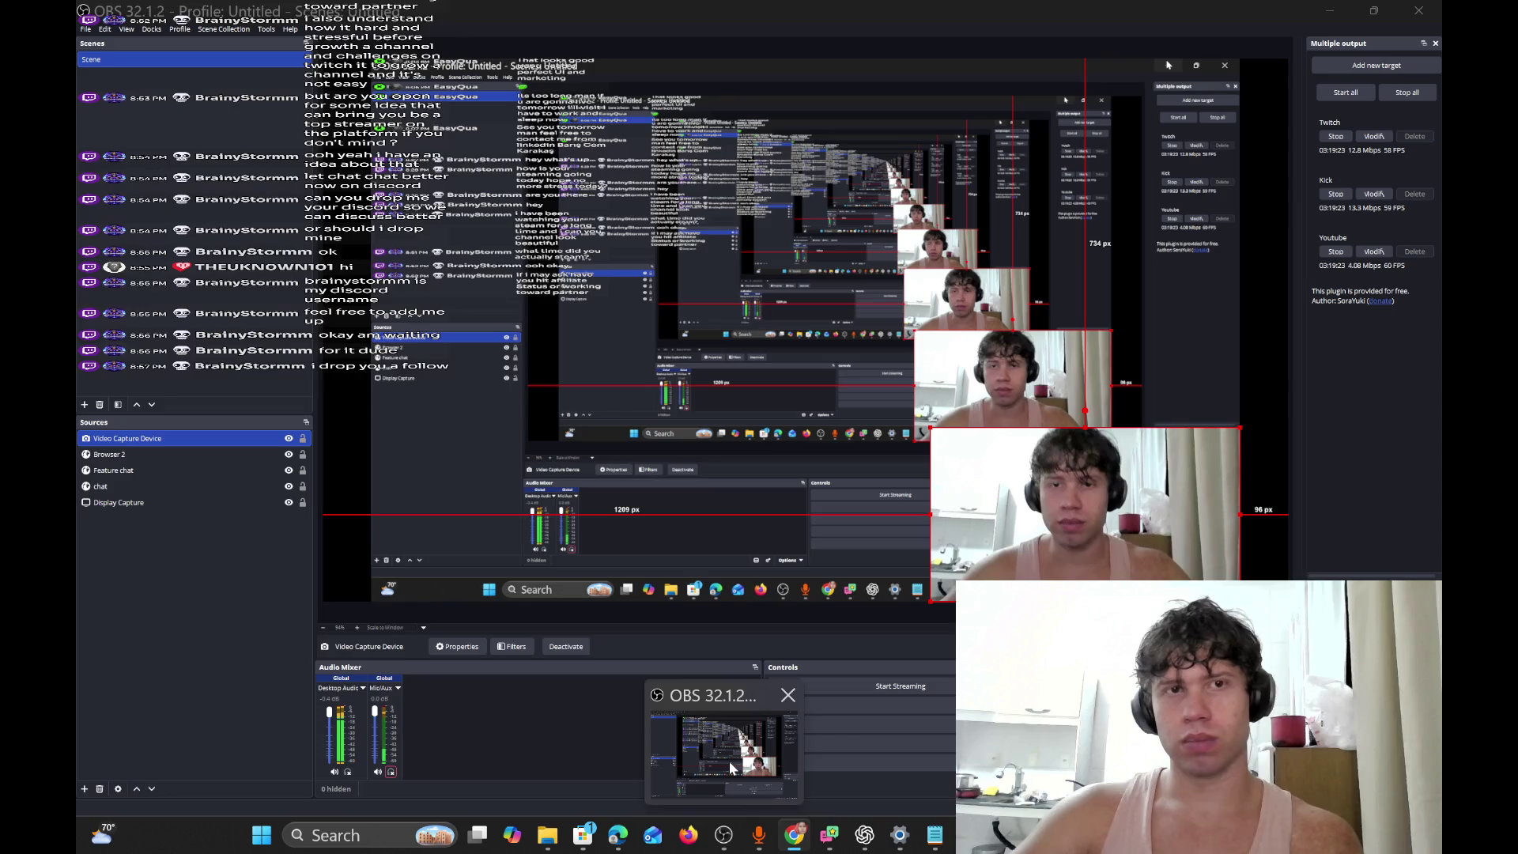
{"action": "left_click", "coordinate": [729, 761]}
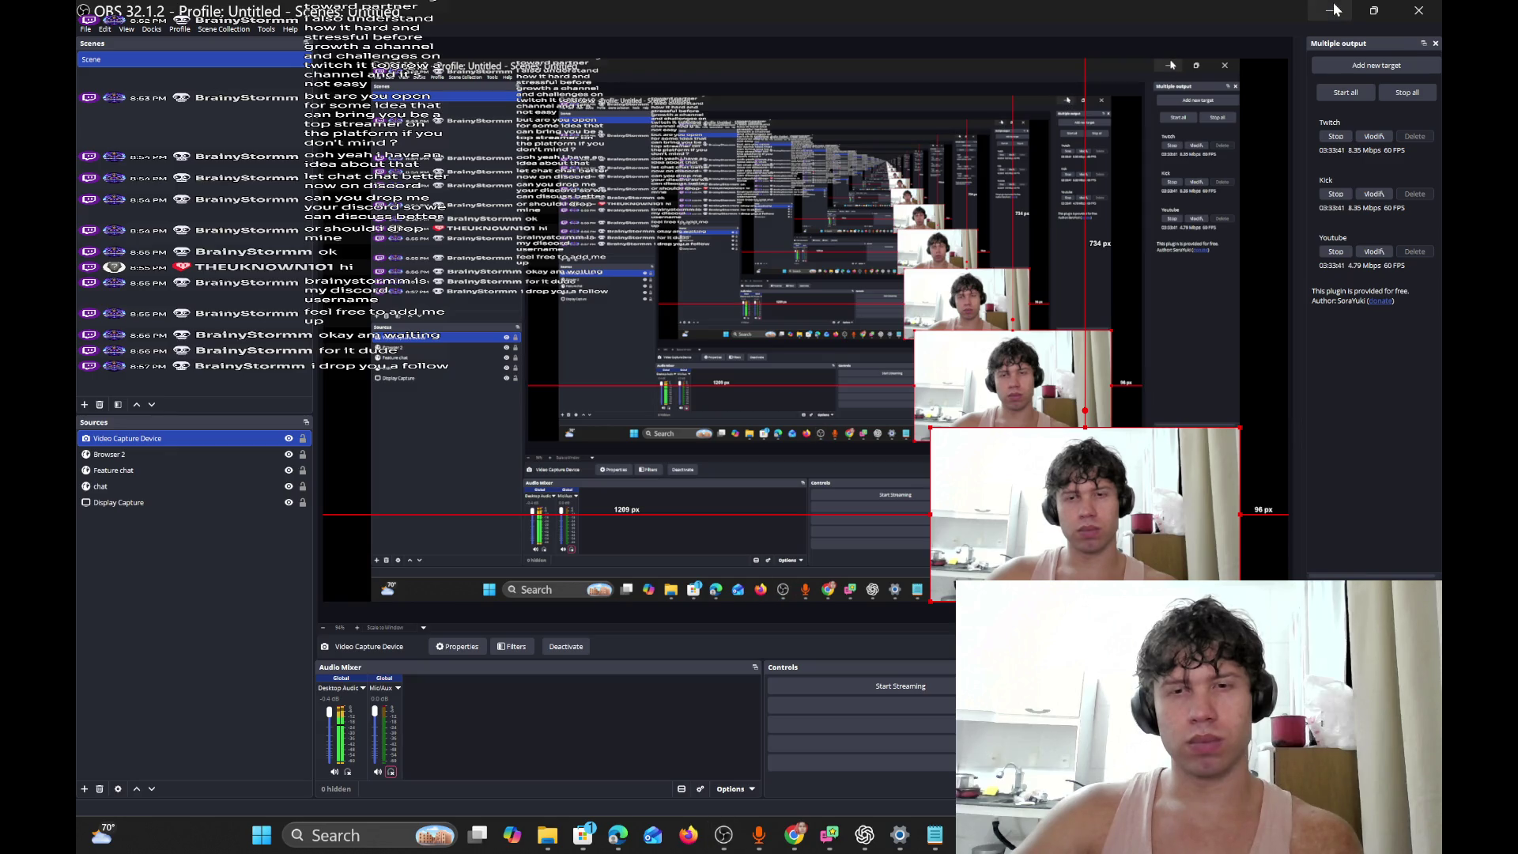
{"action": "left_click", "coordinate": [1334, 10]}
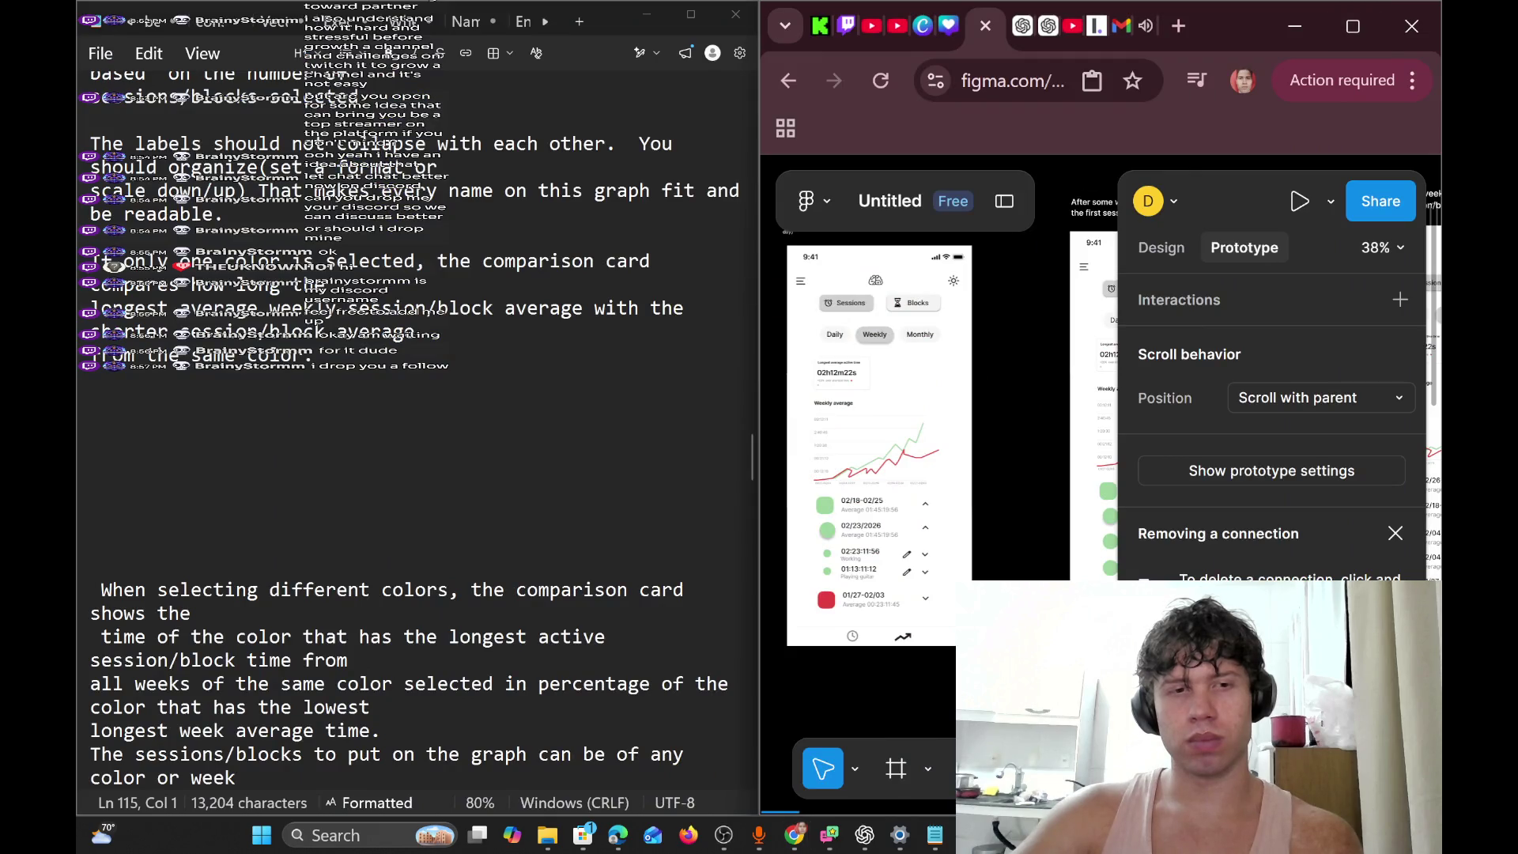
{"action": "scroll", "coordinate": [413, 427], "scroll_direction": "down", "scroll_amount": 3}
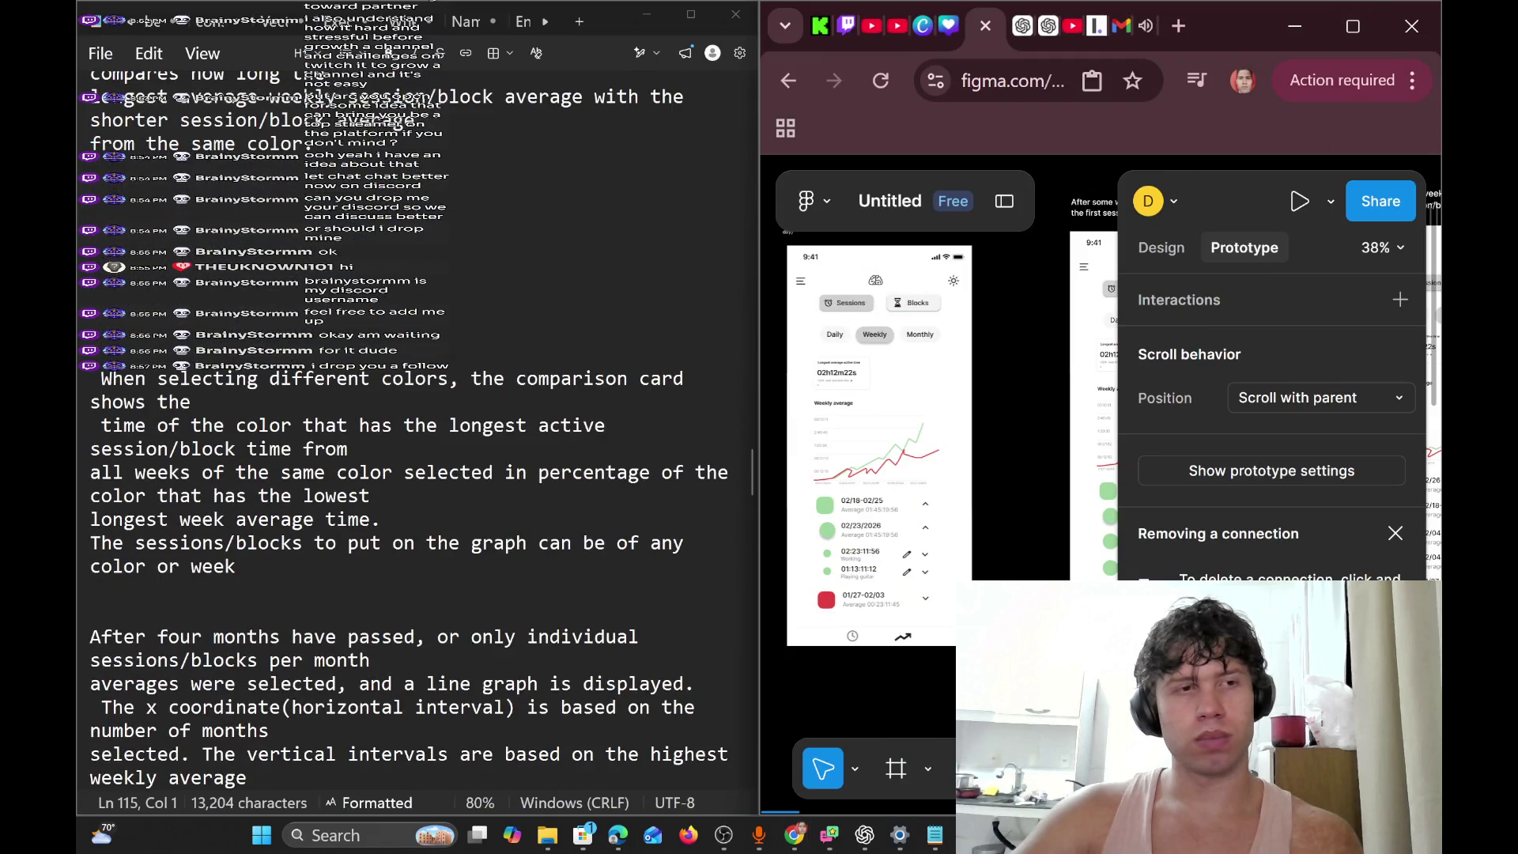
{"action": "left_click", "coordinate": [101, 426]}
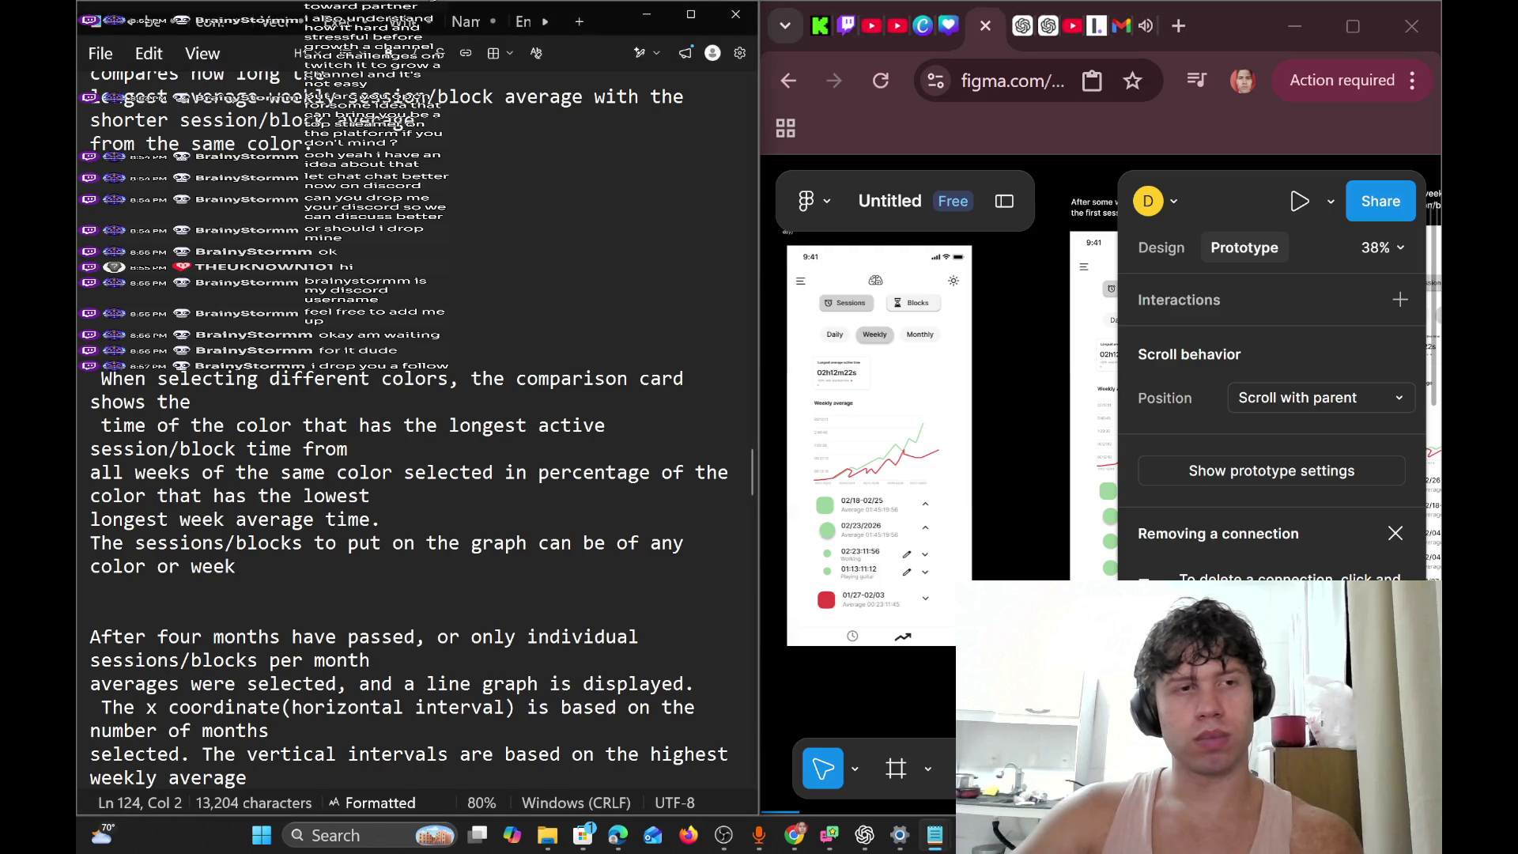
{"action": "key", "text": "BackSpace"}
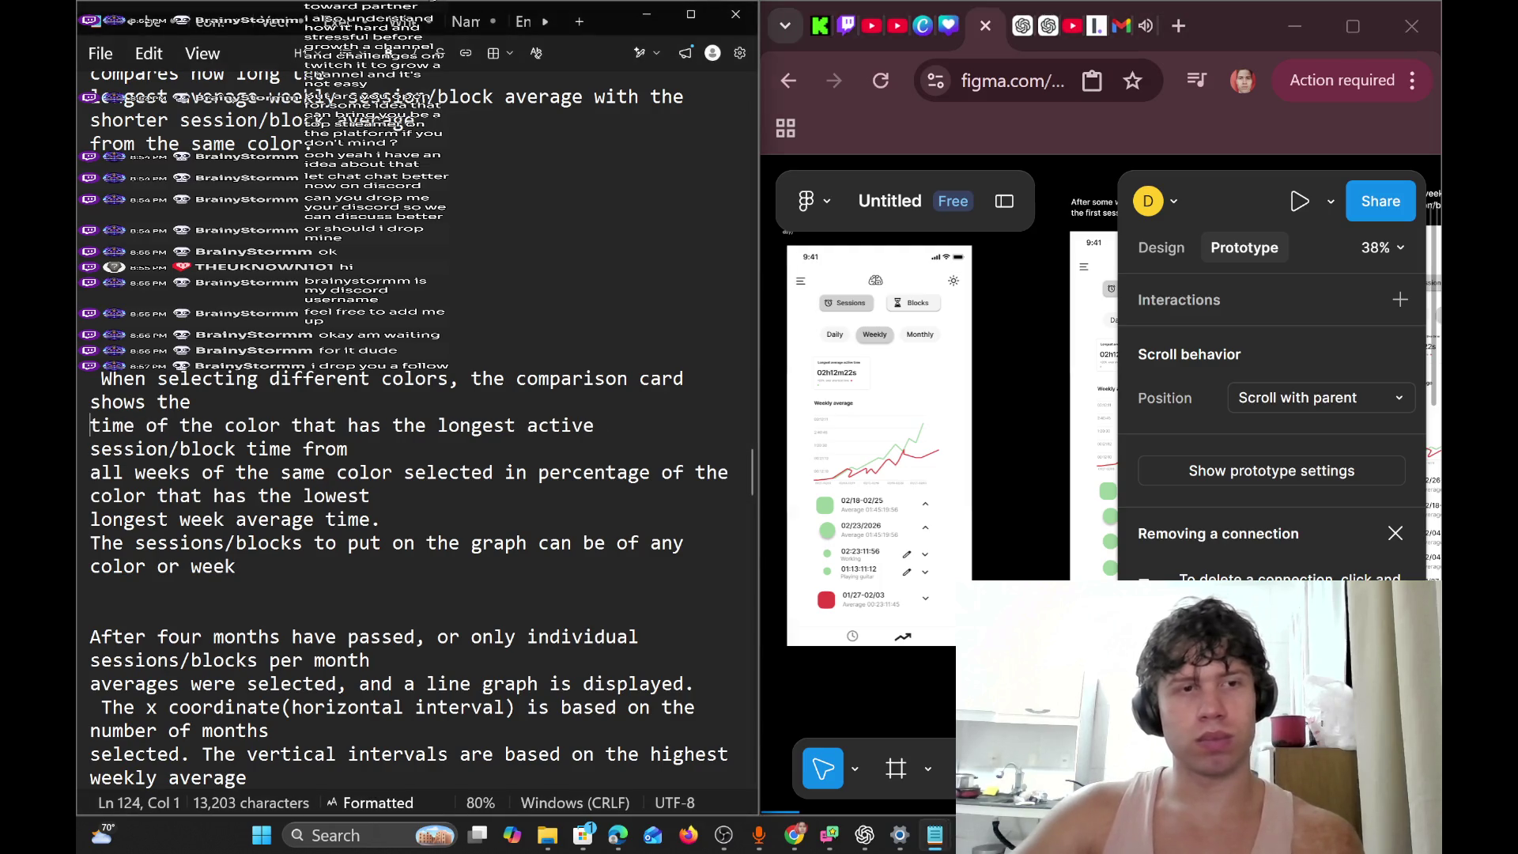
{"action": "key", "text": "BackSpace"}
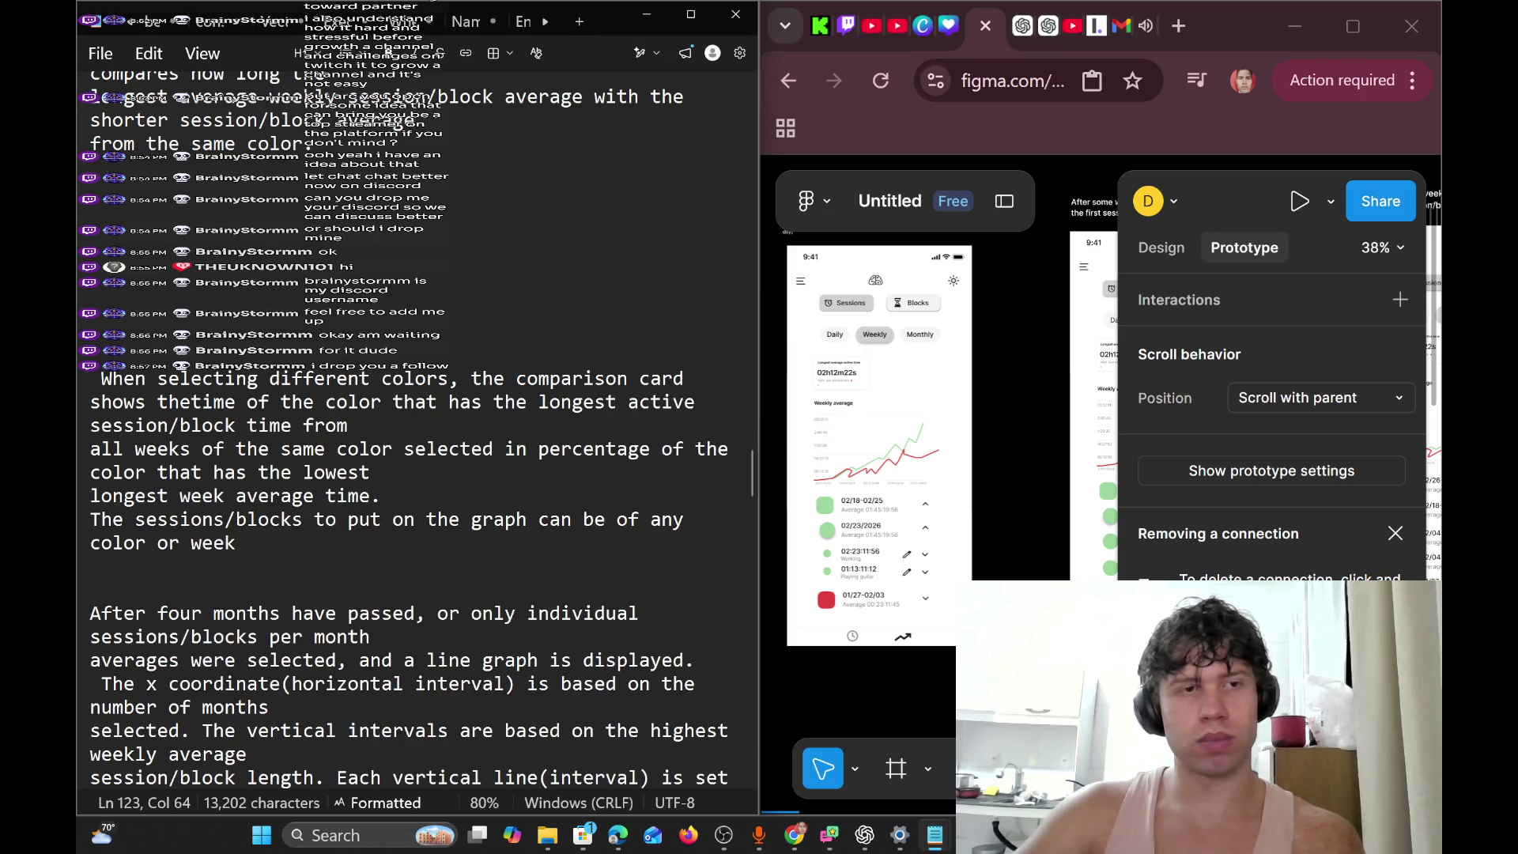
{"action": "key", "text": "BackSpace"}
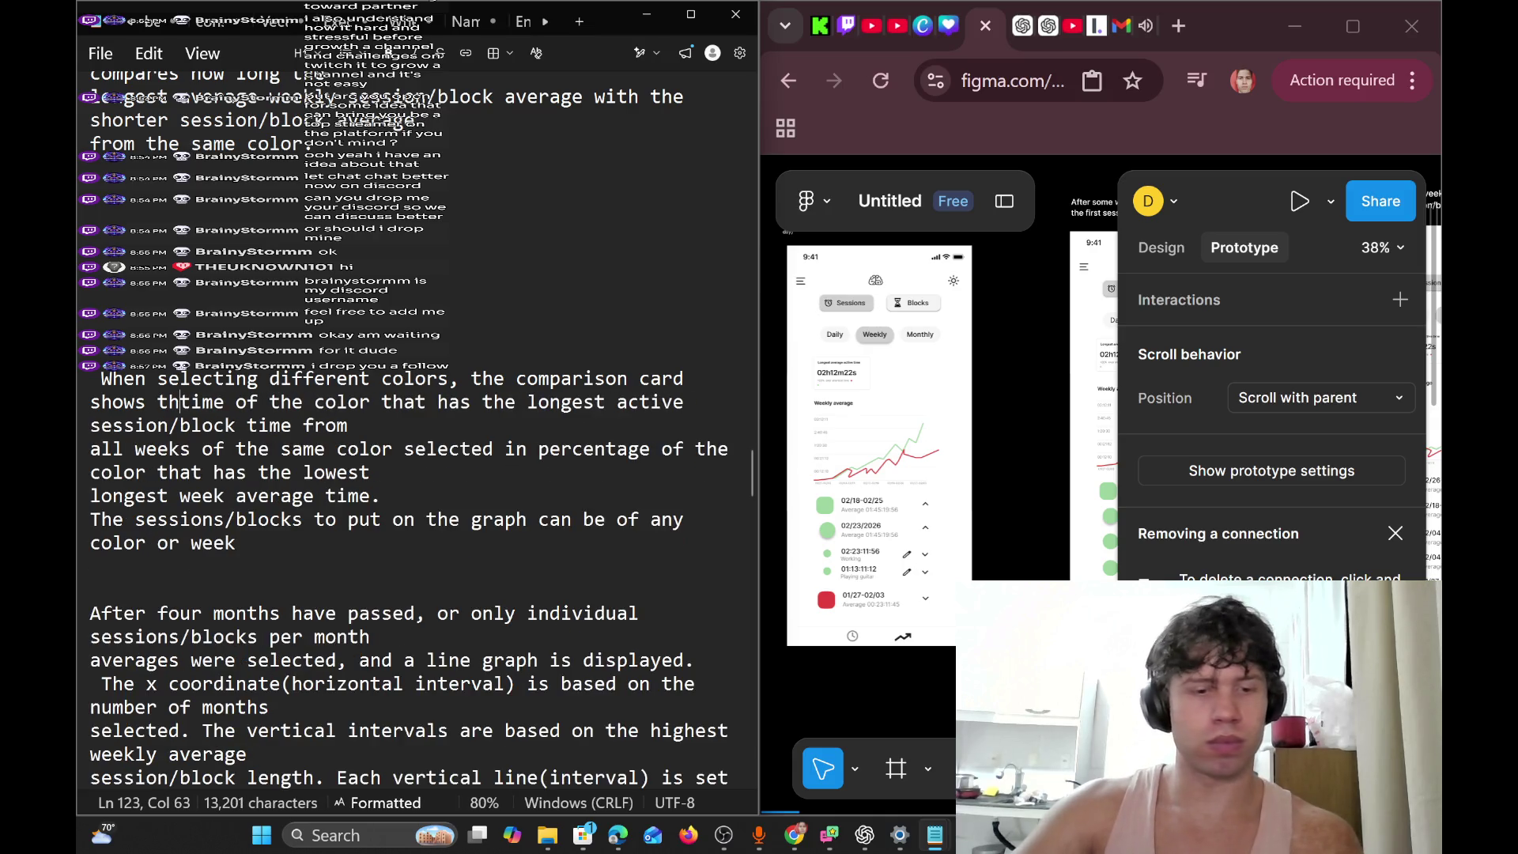
{"action": "type", "text": "at"}
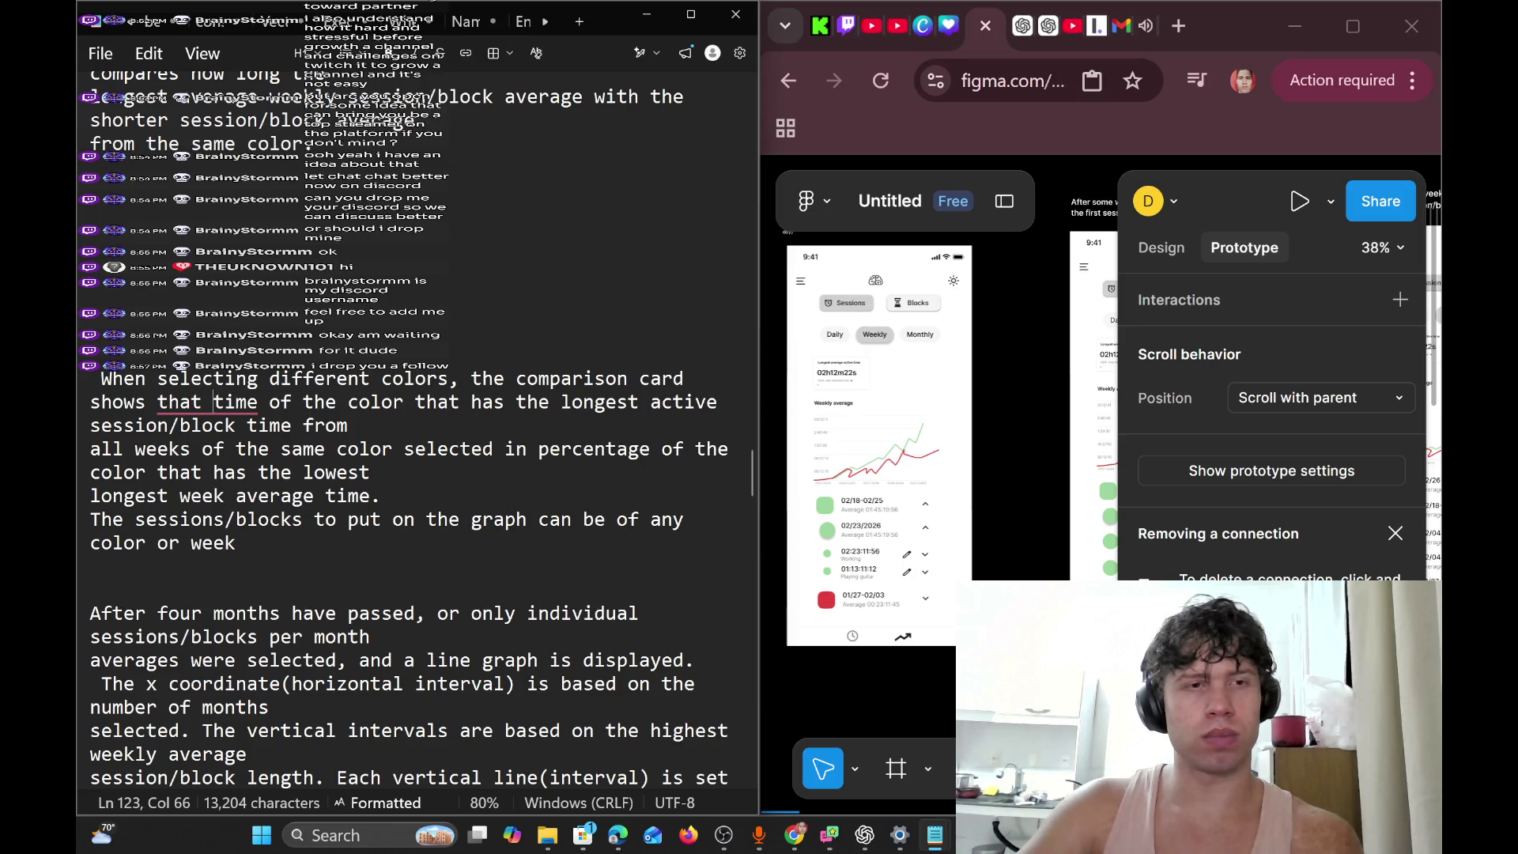
{"action": "key", "text": "ctrl+z"}
{"action": "key", "text": "ctrl+z"}
{"action": "key", "text": "ctrl+z"}
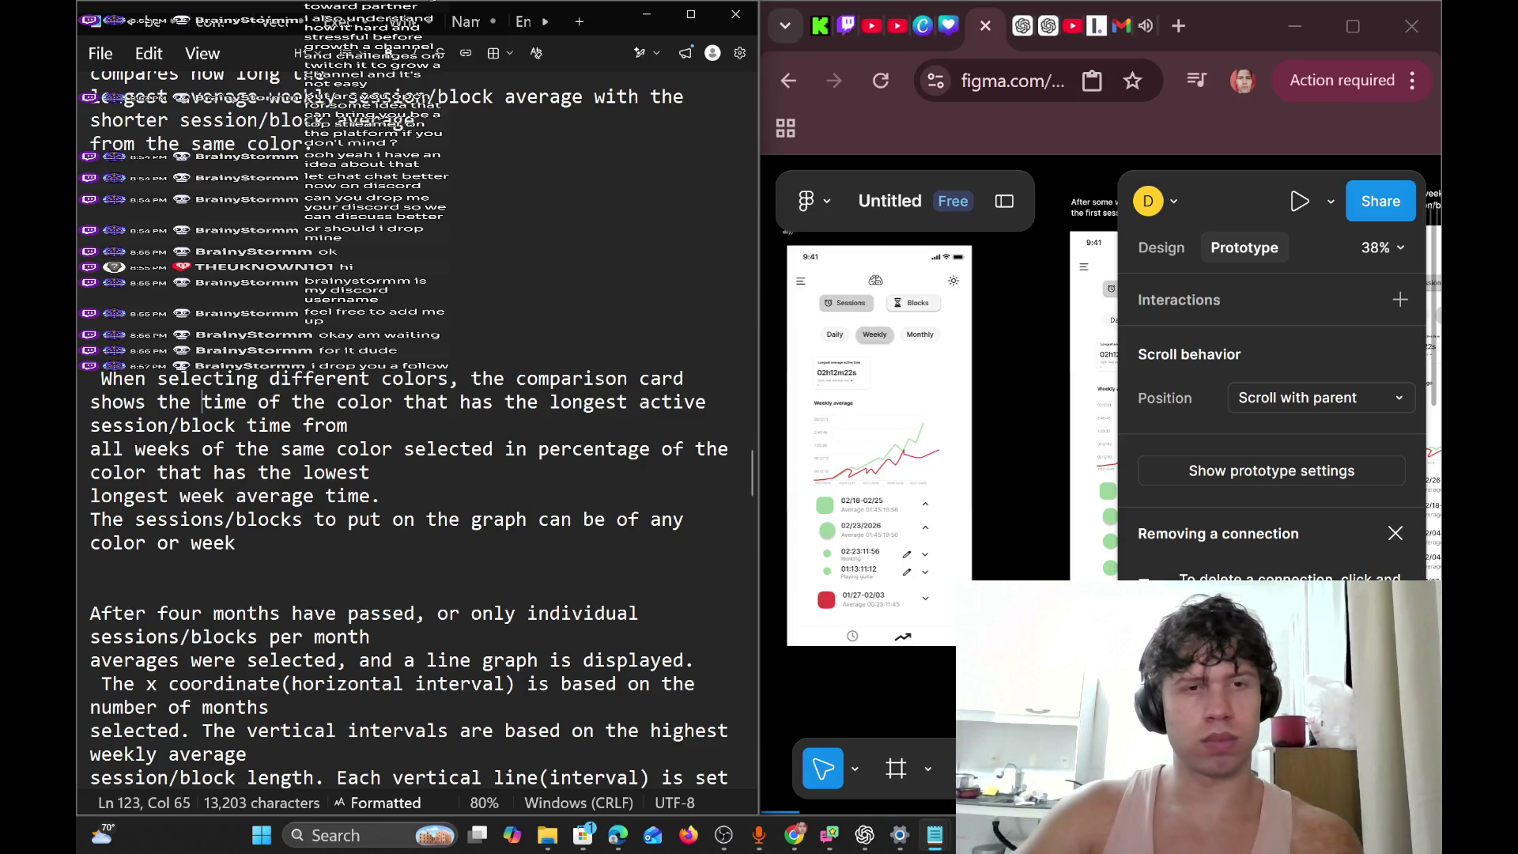
{"action": "scroll", "coordinate": [409, 431], "scroll_direction": "down", "scroll_amount": 5}
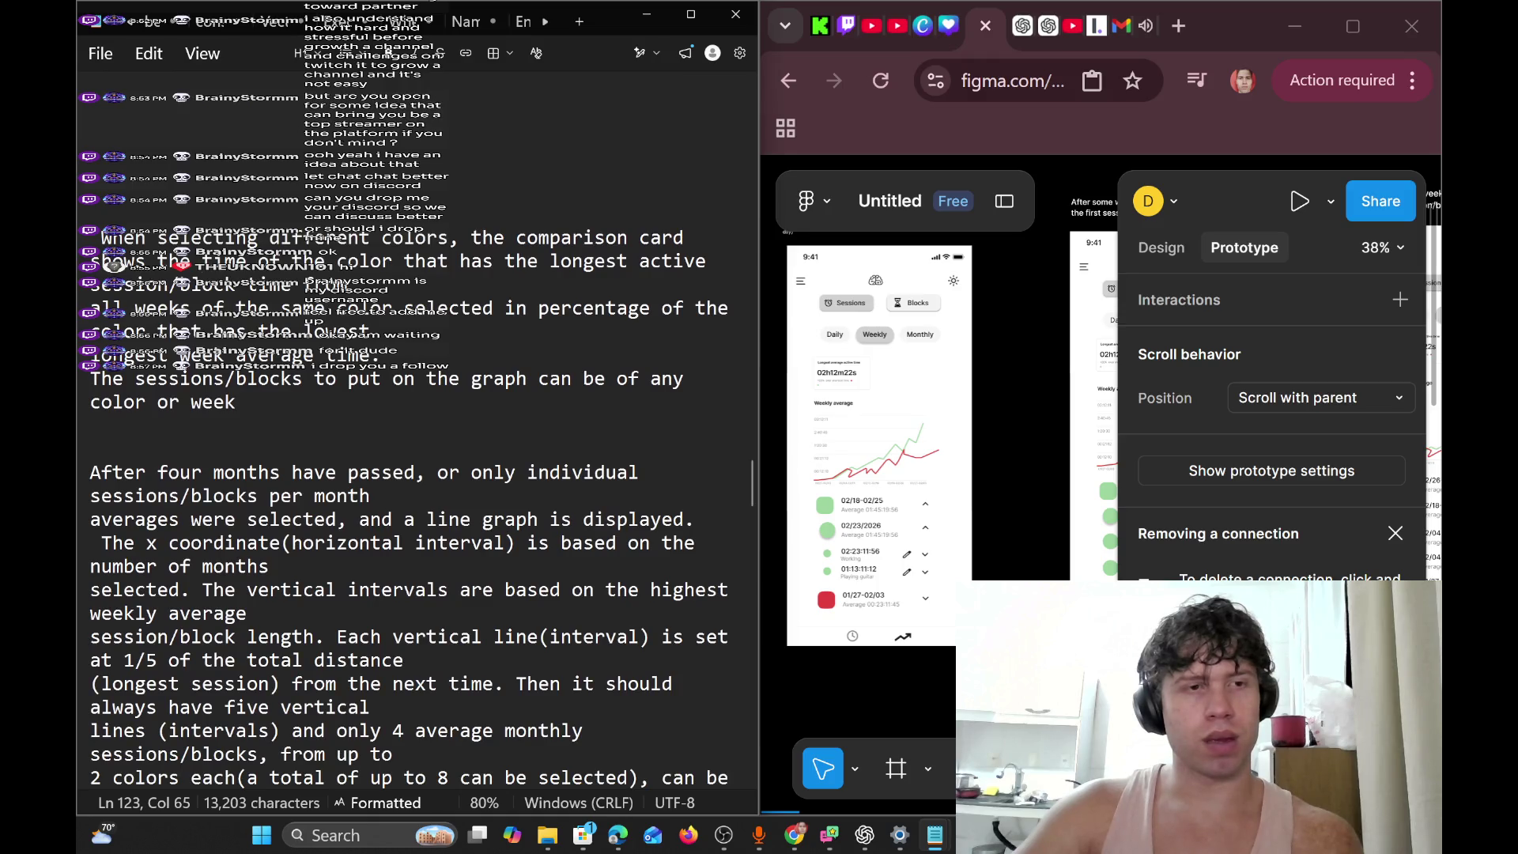
{"action": "scroll", "coordinate": [408, 431], "scroll_direction": "up", "scroll_amount": 3}
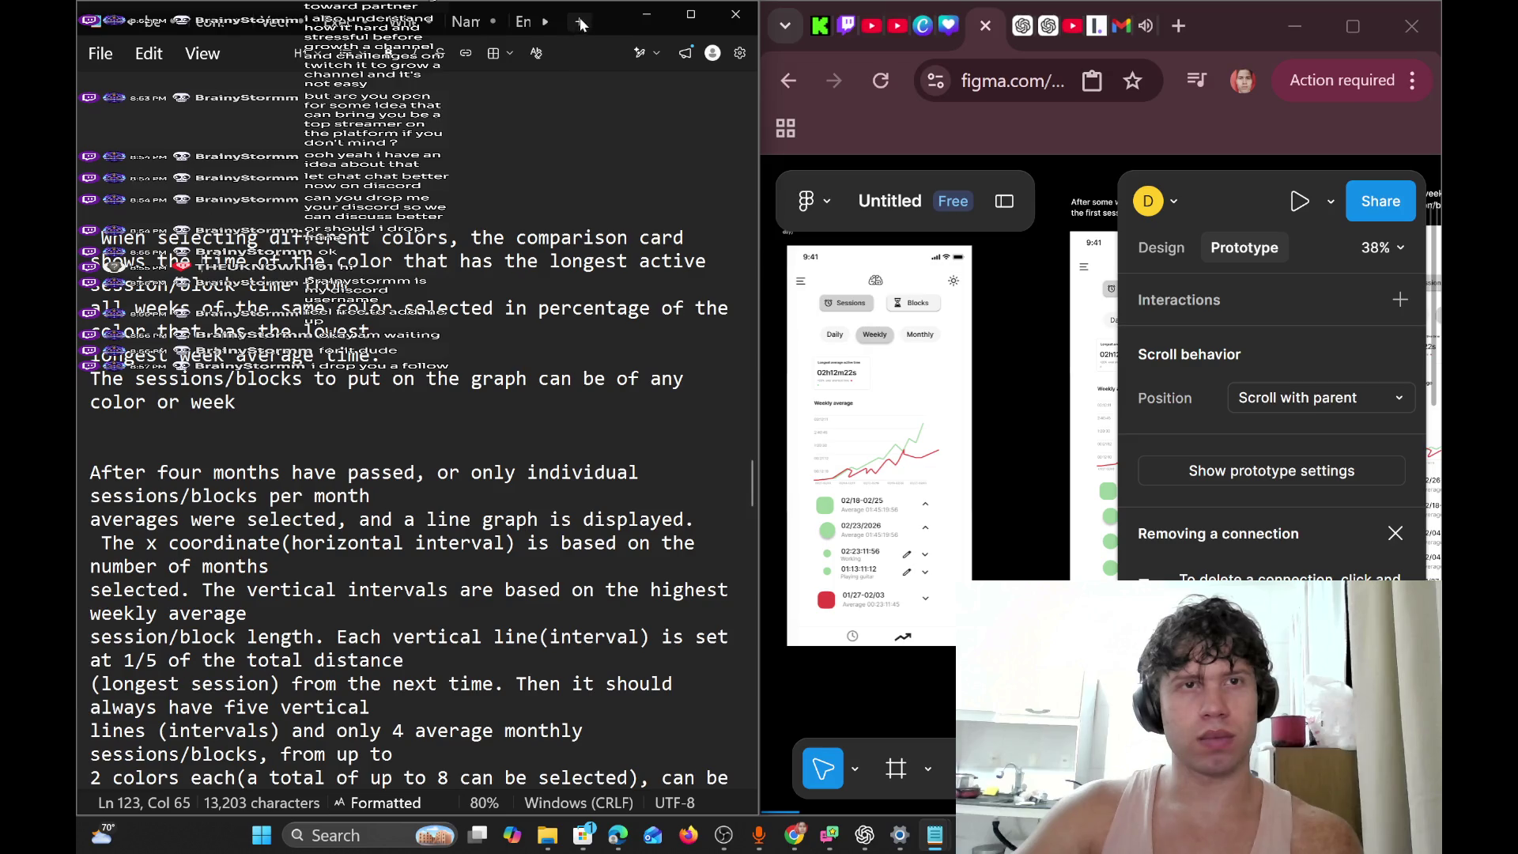
{"action": "scroll", "coordinate": [467, 9], "scroll_direction": "up", "scroll_amount": 3}
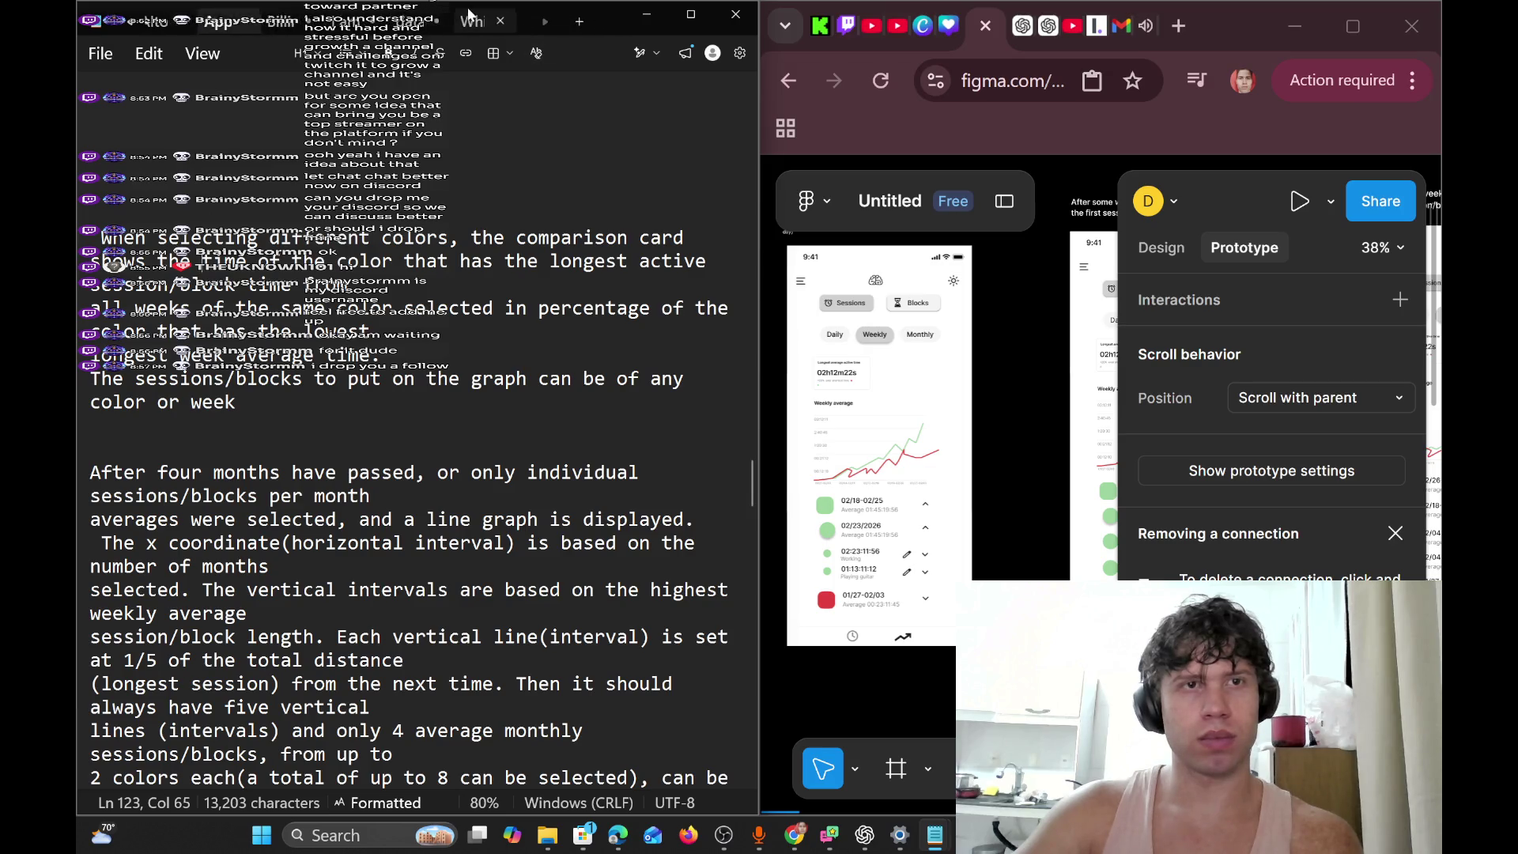
{"action": "scroll", "coordinate": [411, 427], "scroll_direction": "down", "scroll_amount": 15}
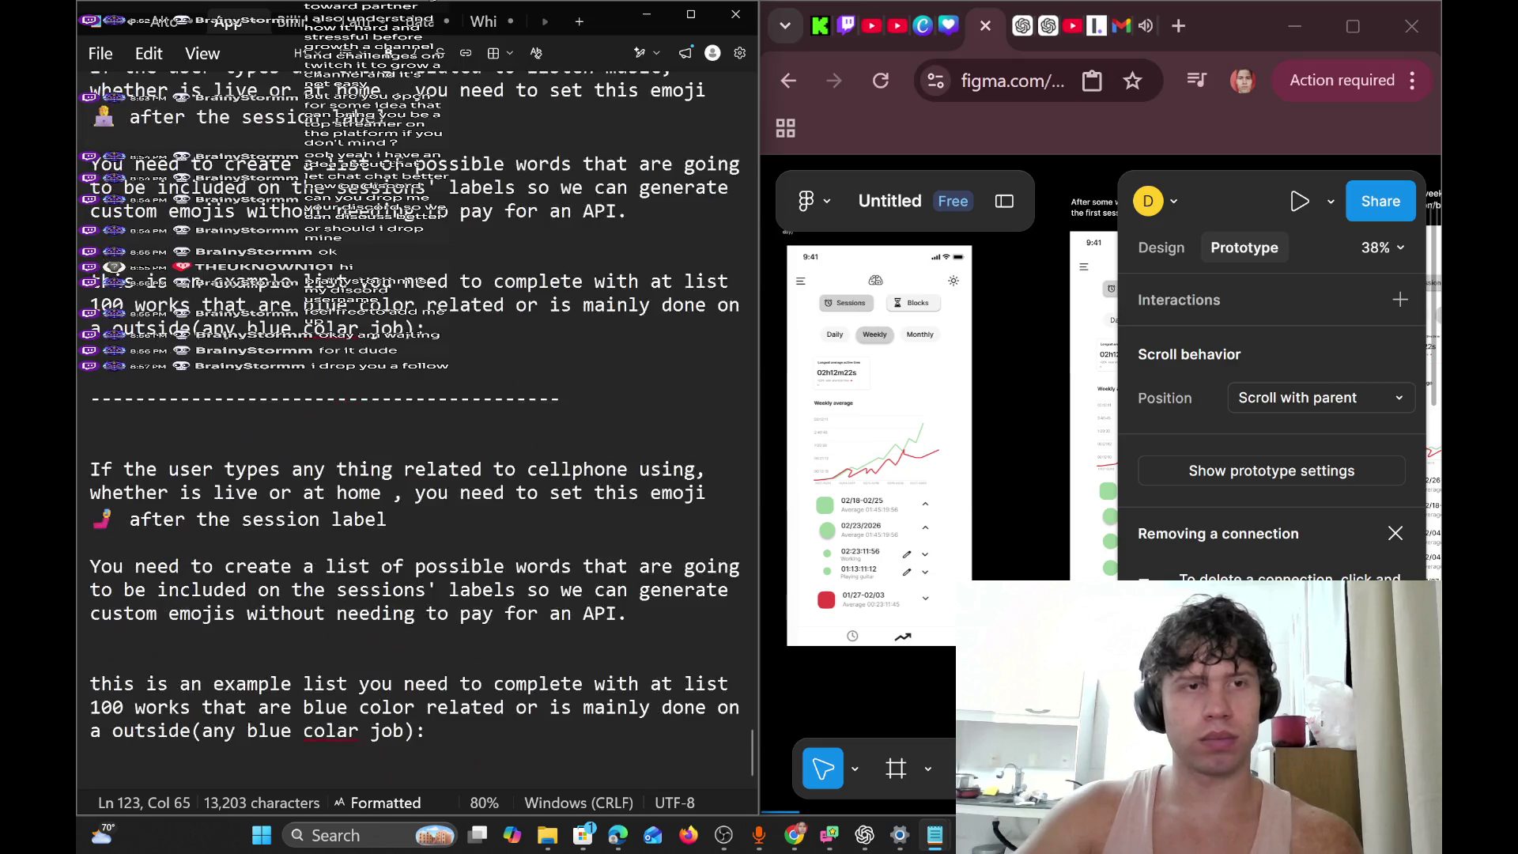
{"action": "scroll", "coordinate": [411, 427], "scroll_direction": "down", "scroll_amount": 5}
{"action": "scroll", "coordinate": [412, 427], "scroll_direction": "up", "scroll_amount": 10}
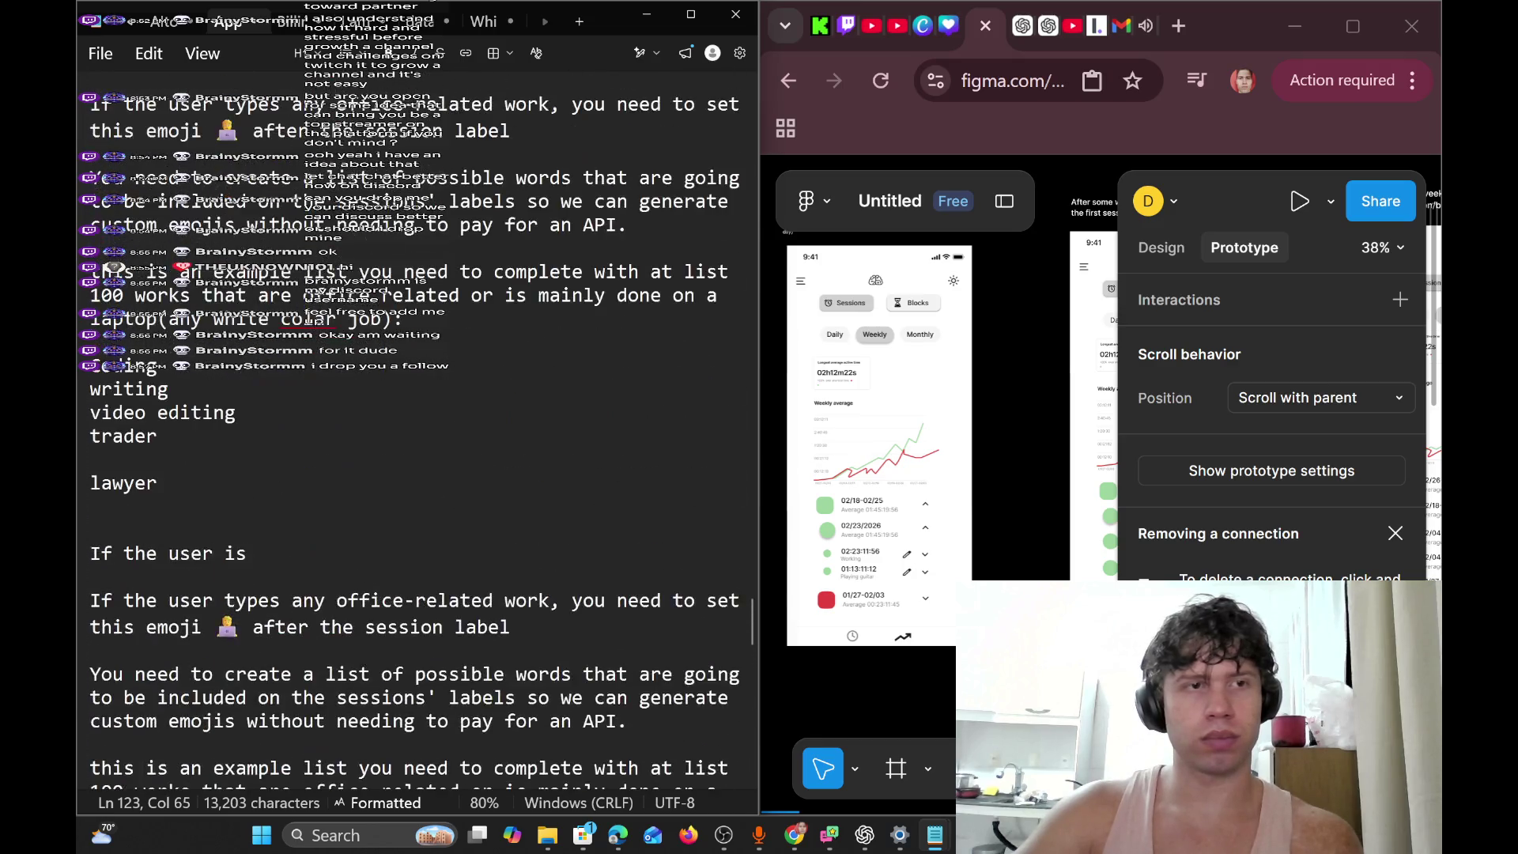
{"action": "scroll", "coordinate": [411, 426], "scroll_direction": "up", "scroll_amount": 7}
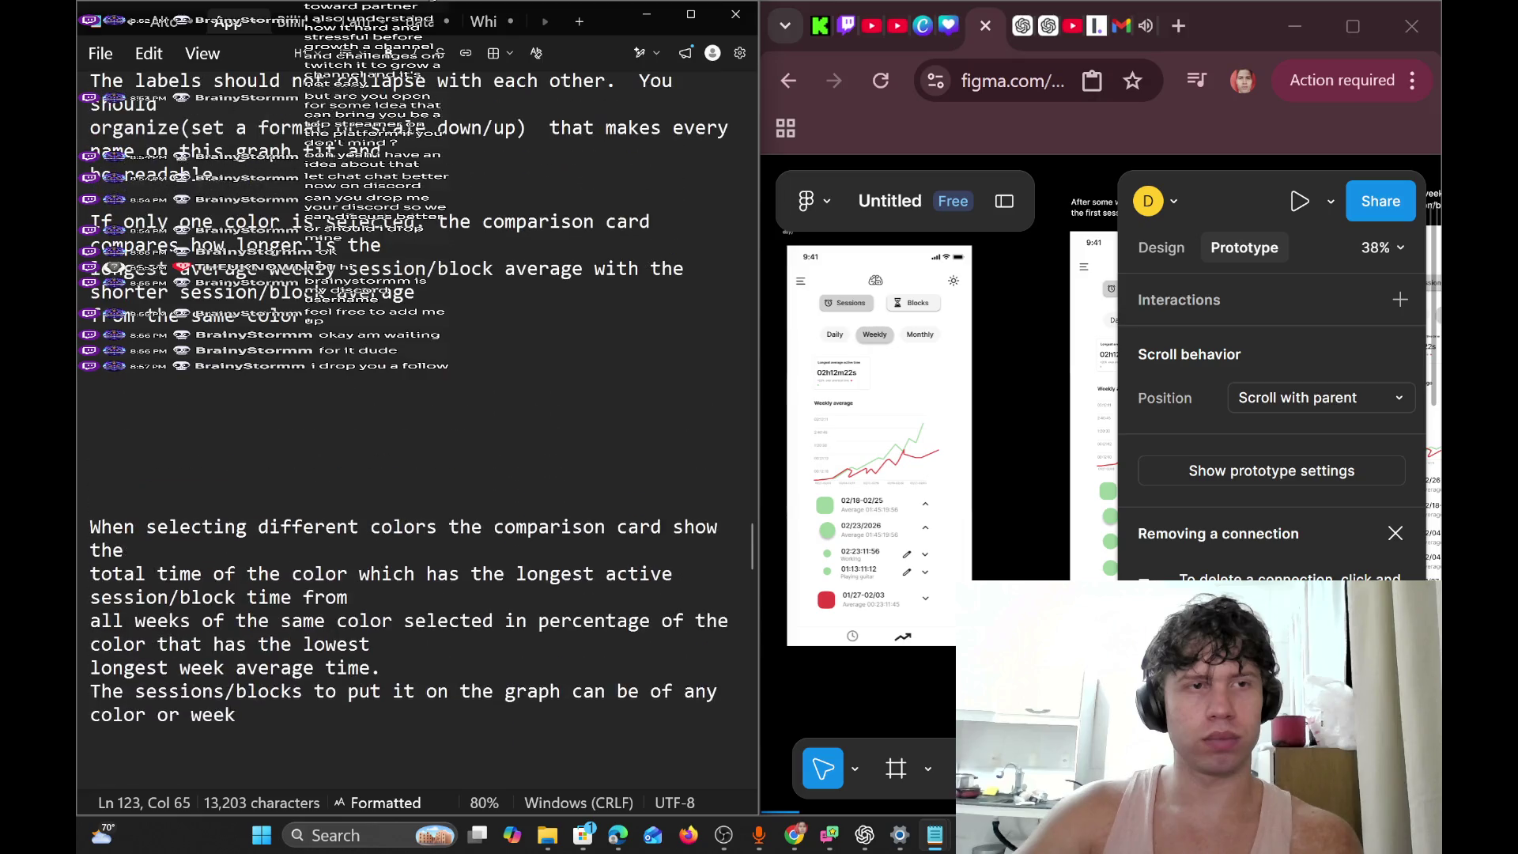
{"action": "left_click", "coordinate": [91, 427]}
{"action": "scroll", "coordinate": [411, 427], "scroll_direction": "down", "scroll_amount": 1}
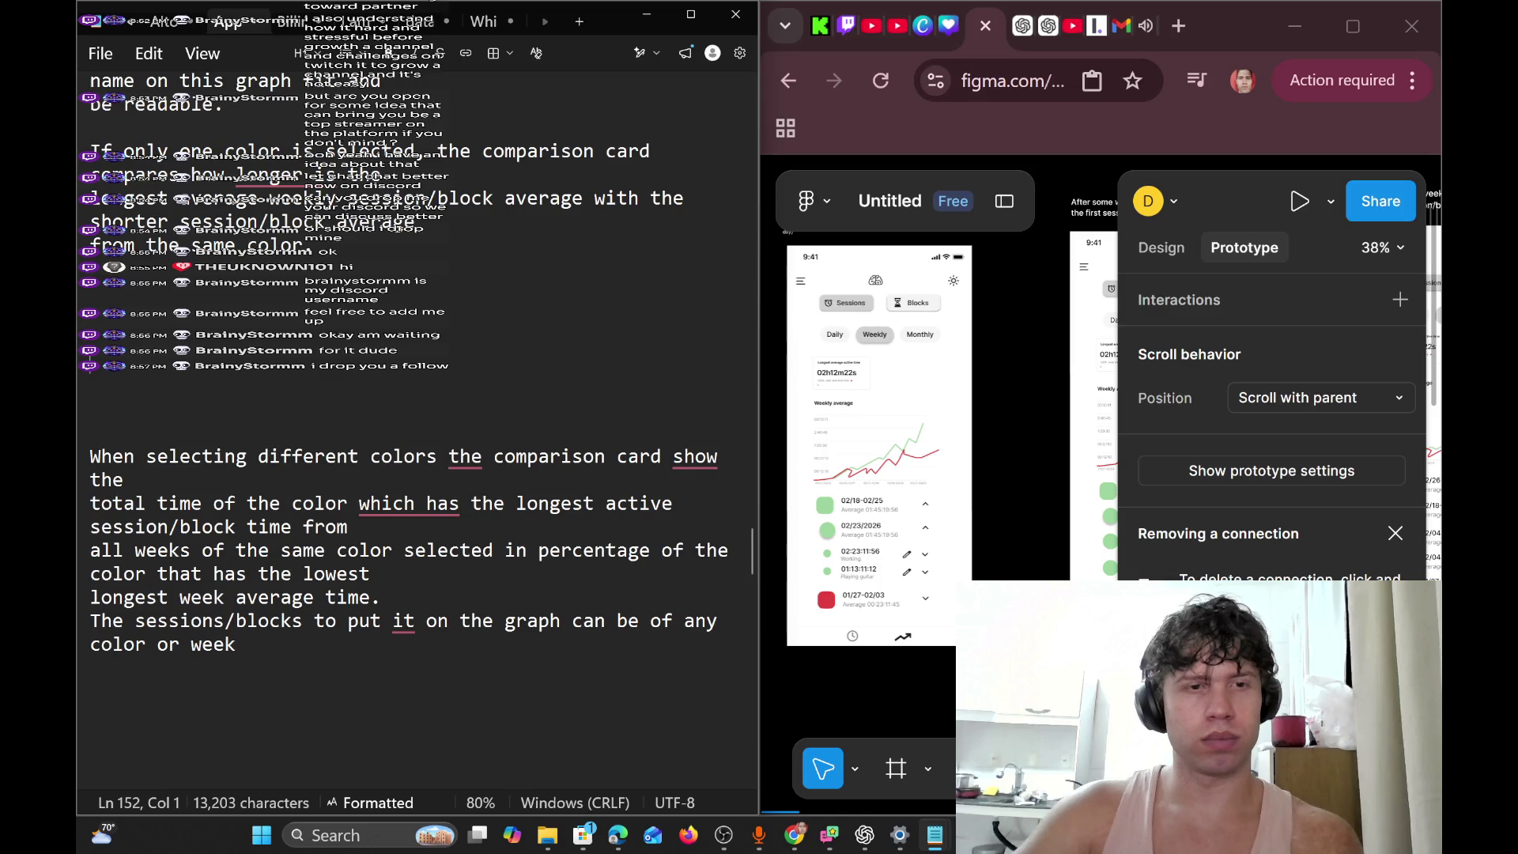
{"action": "scroll", "coordinate": [411, 426], "scroll_direction": "down", "scroll_amount": 4}
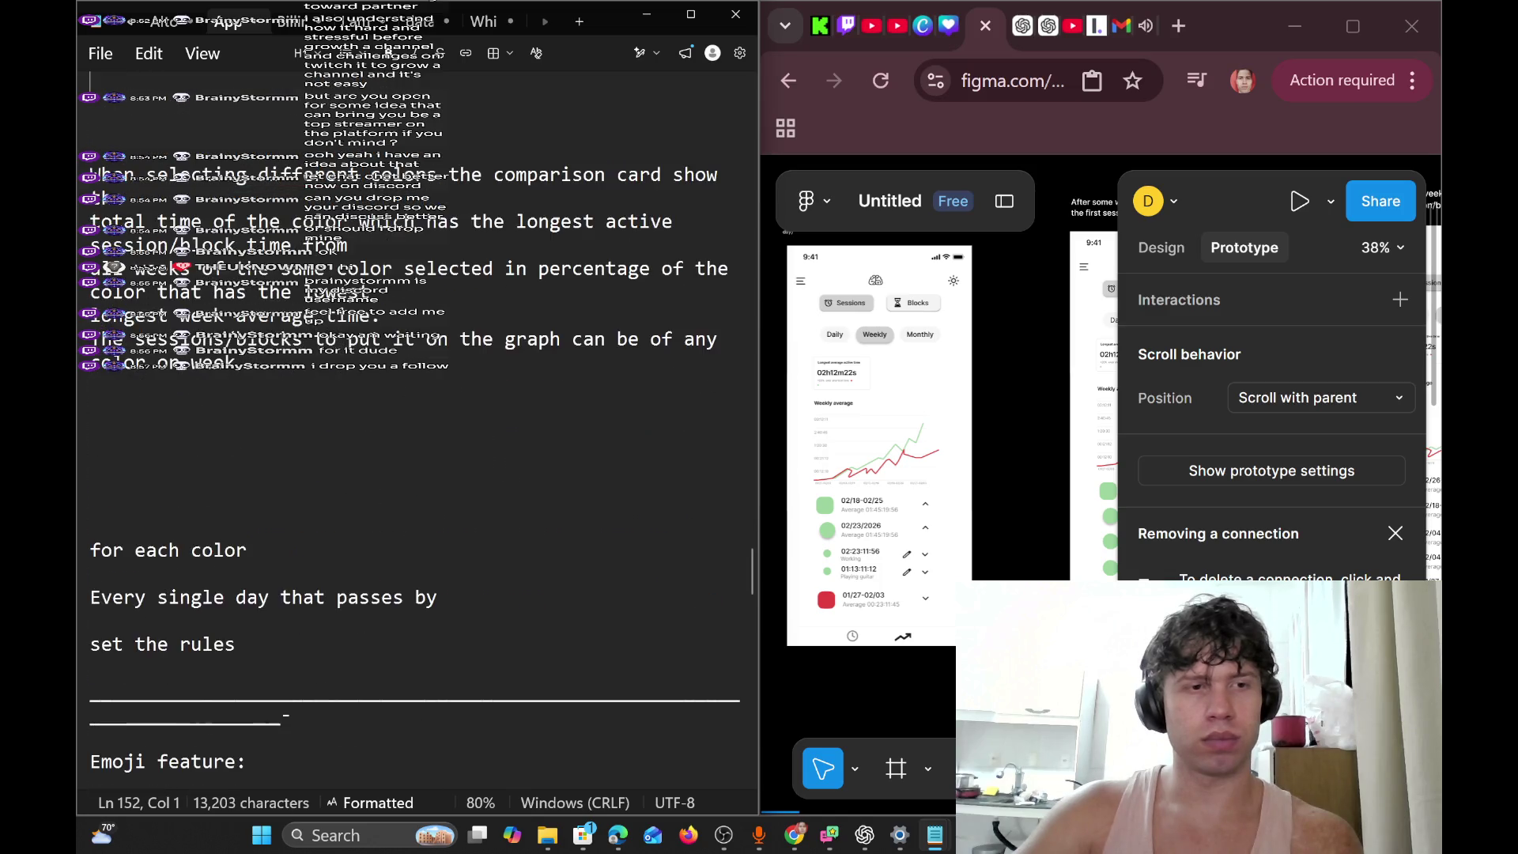
{"action": "left_click", "coordinate": [90, 503]}
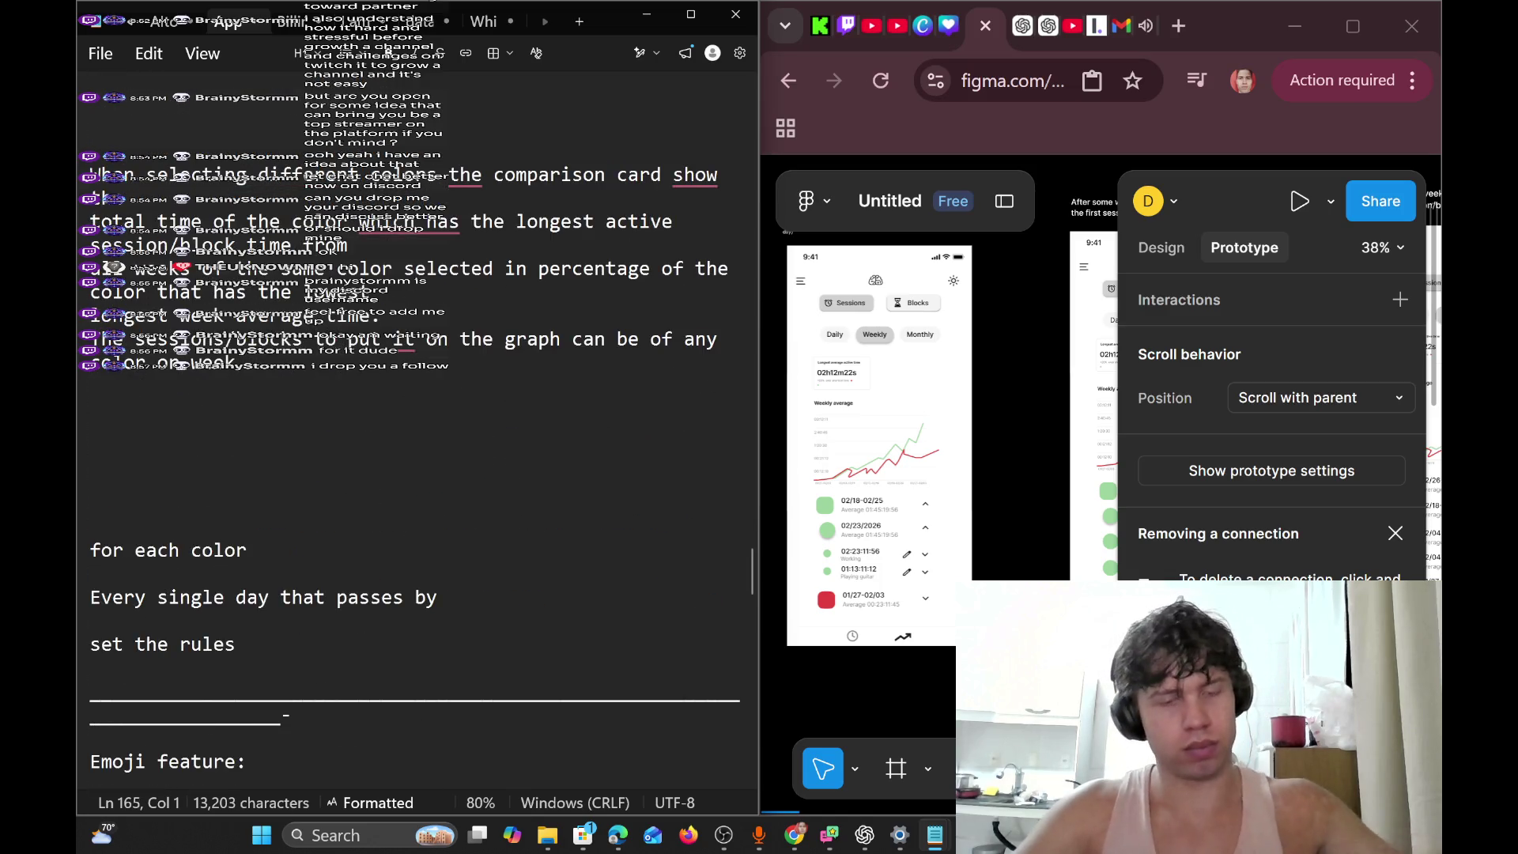
Step: Begin the red-session rule: 'The app will automatically trigger red sessions when'
{"action": "type", "text": "whe "}
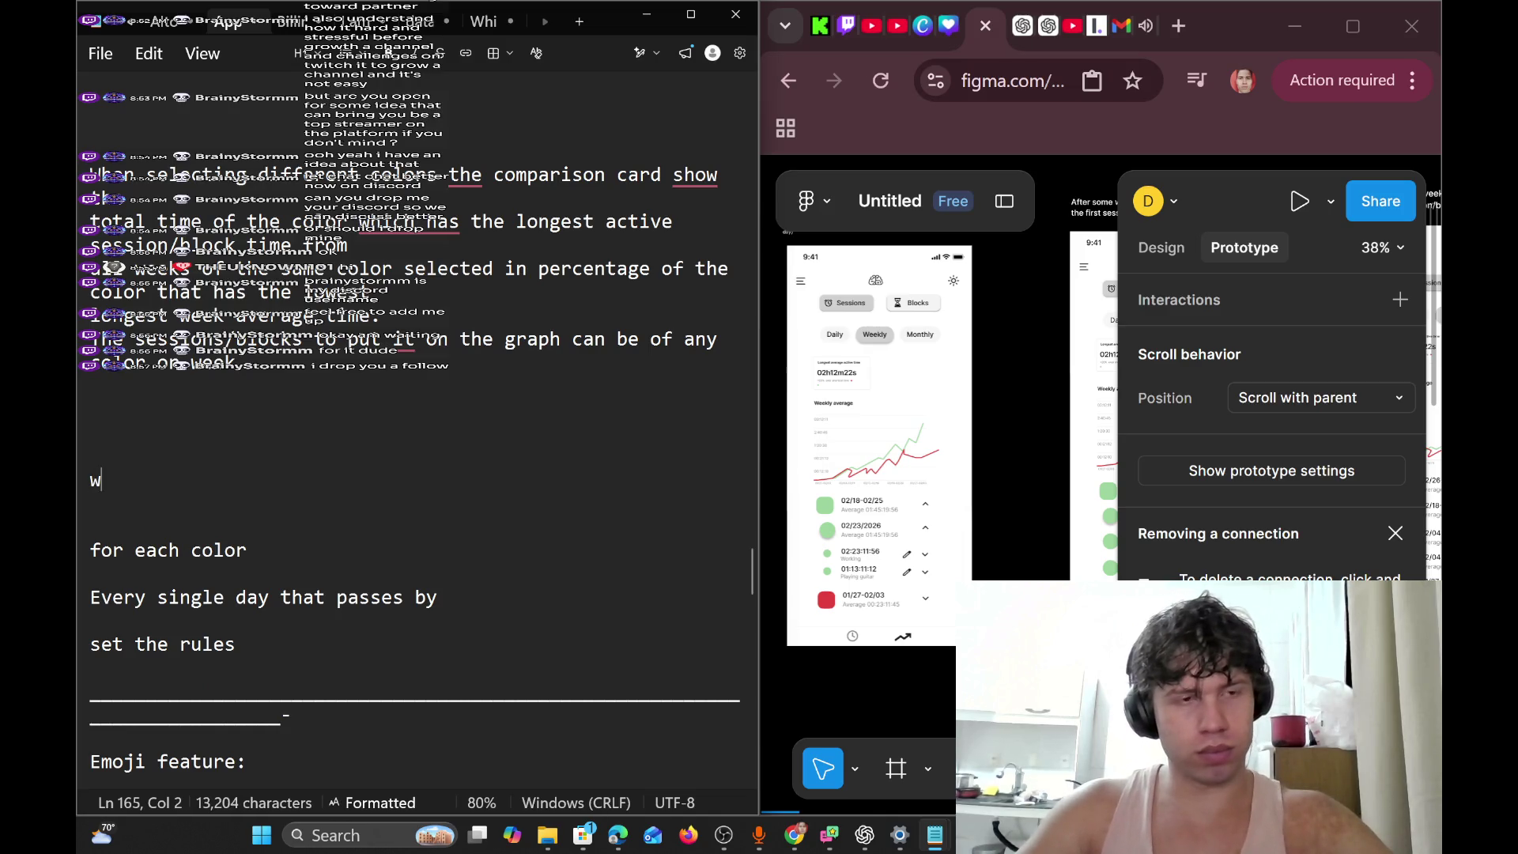
{"action": "type", "text": "n"}
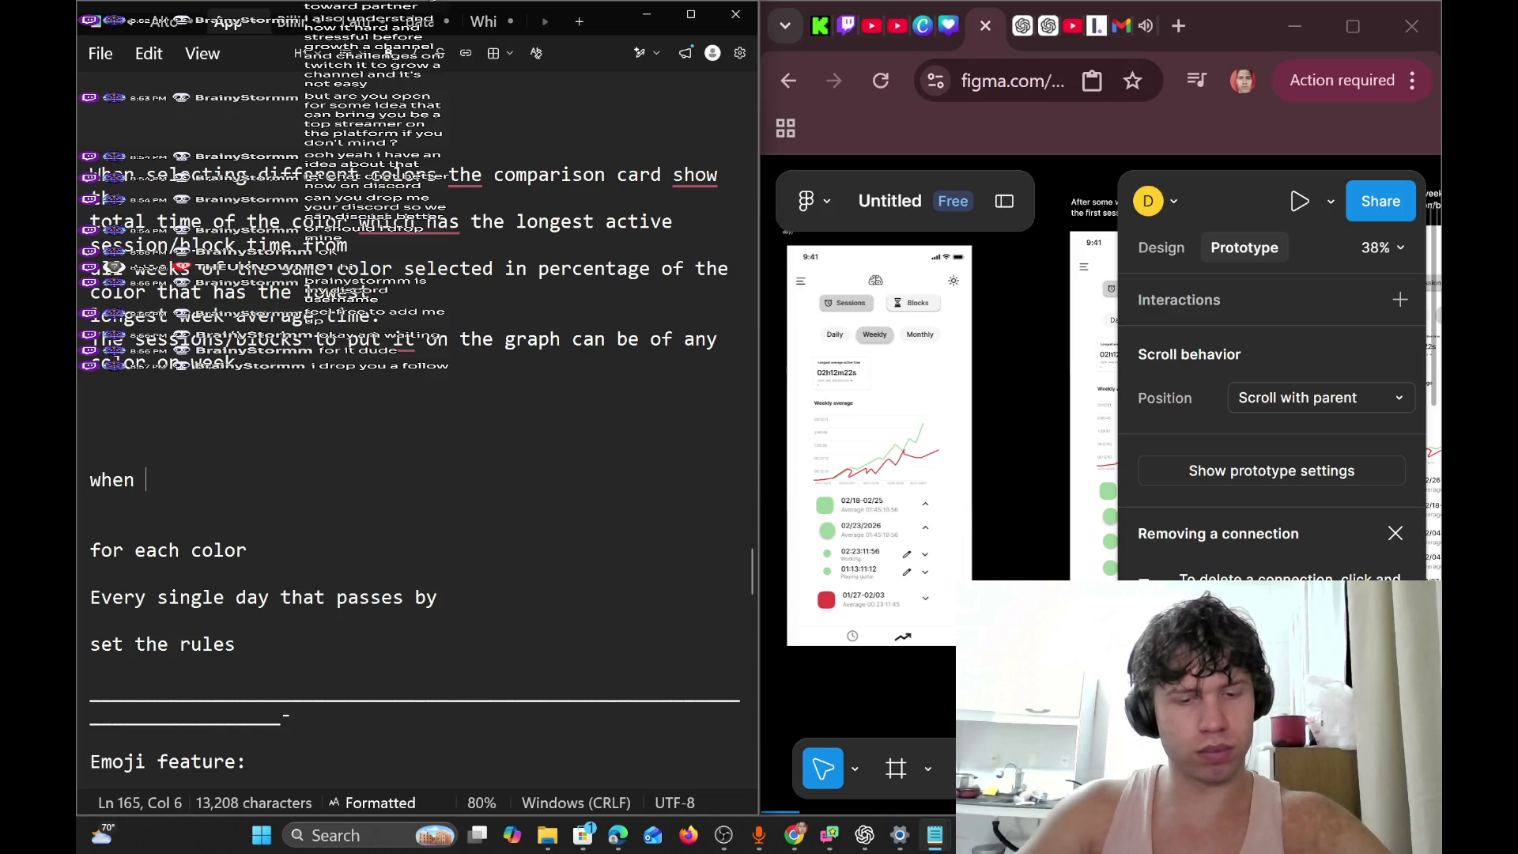
{"action": "key", "text": "BackSpace"}
{"action": "key", "text": "BackSpace"}
{"action": "key", "text": "BackSpace"}
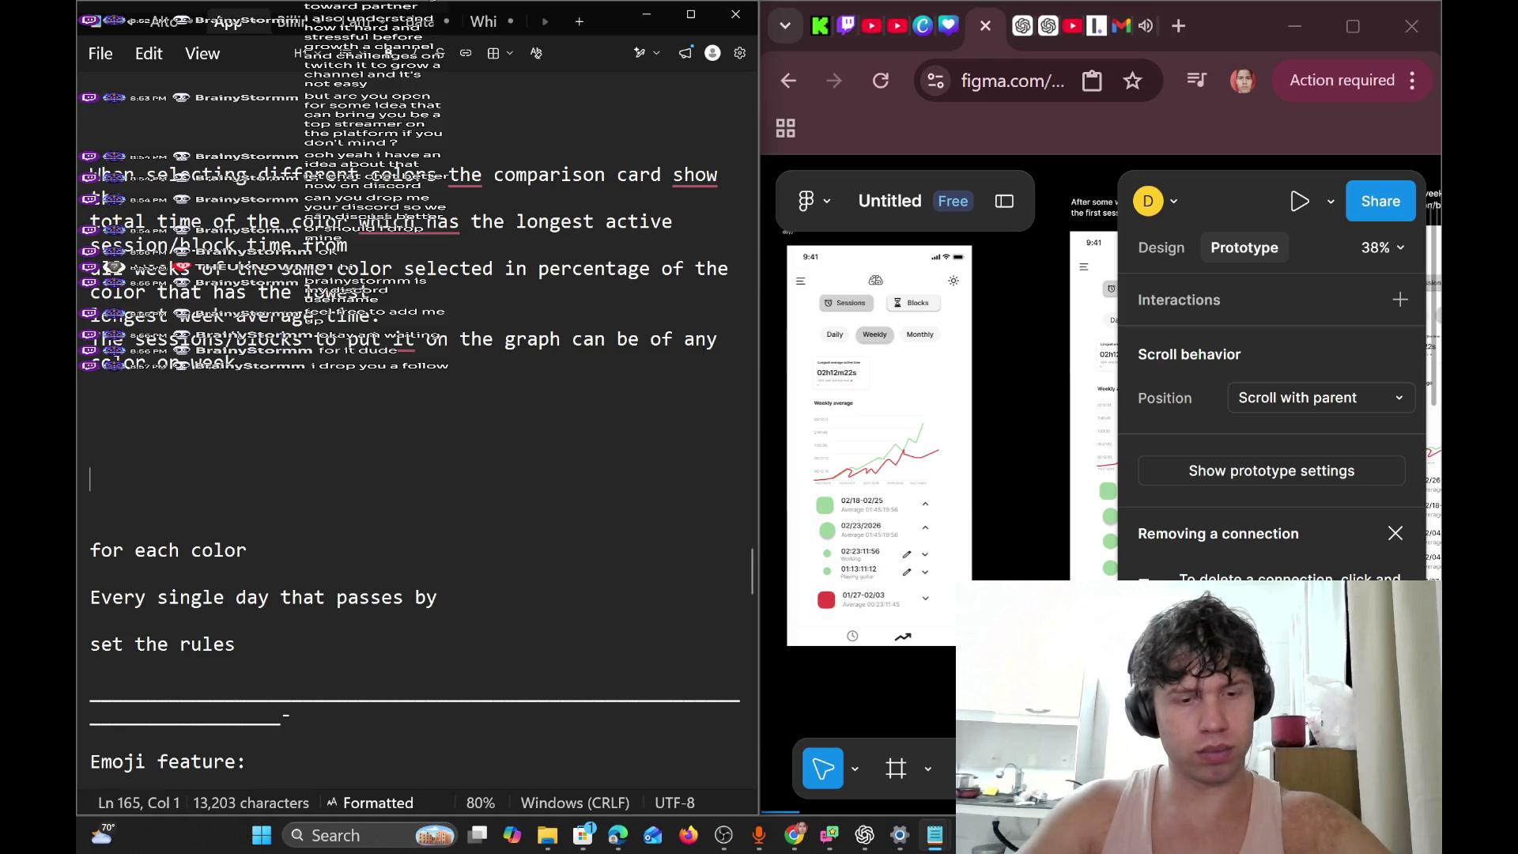
{"action": "type", "text": "The a"}
{"action": "type", "text": "i"}
{"action": "key", "text": "BackSpace"}
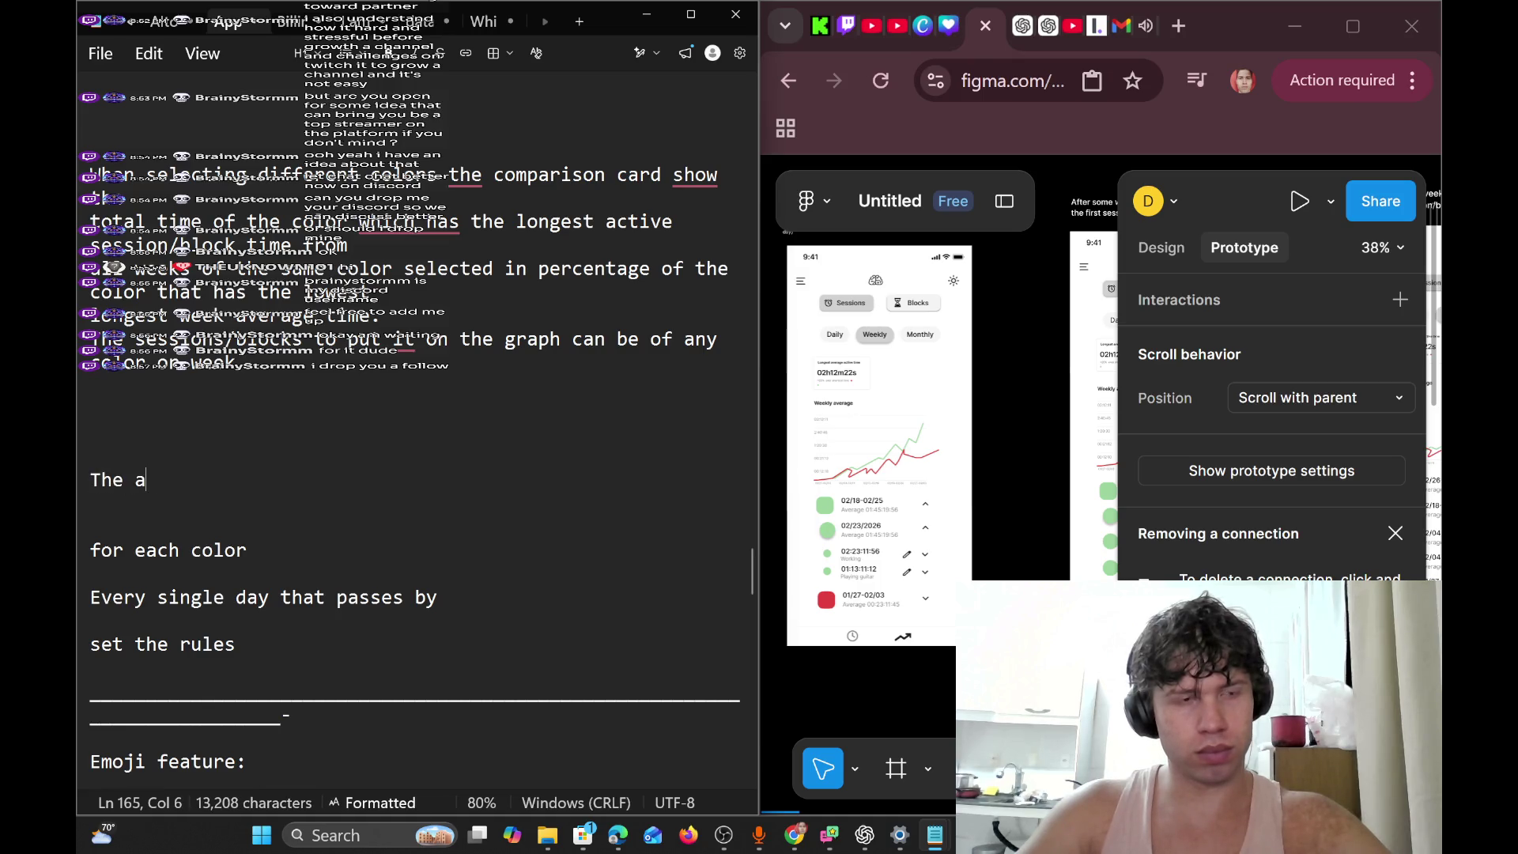
{"action": "type", "text": "pp wil"}
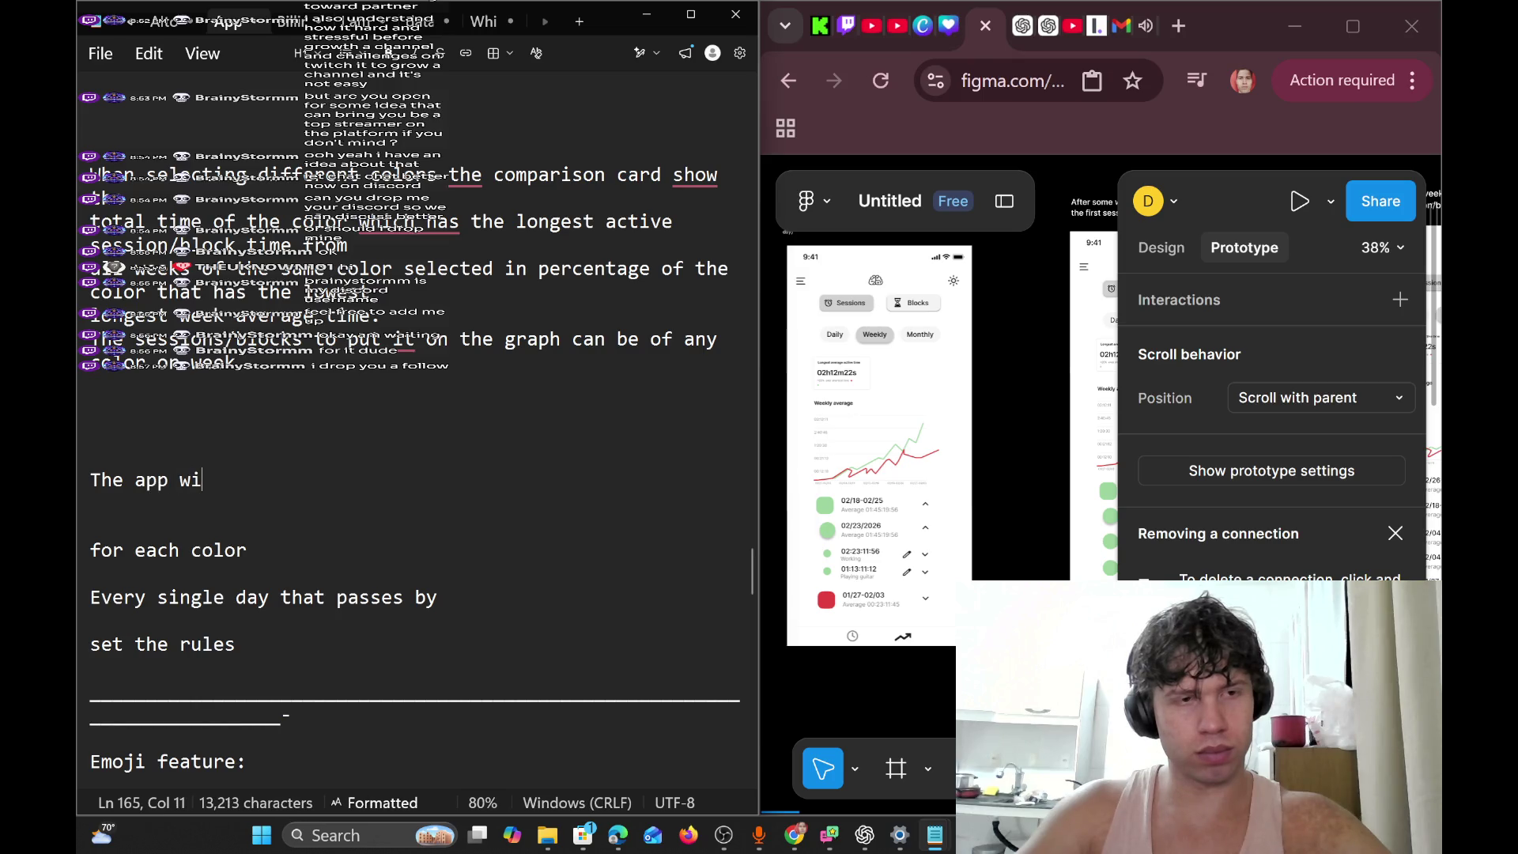
{"action": "key", "text": "BackSpace"}
{"action": "type", "text": "ll"}
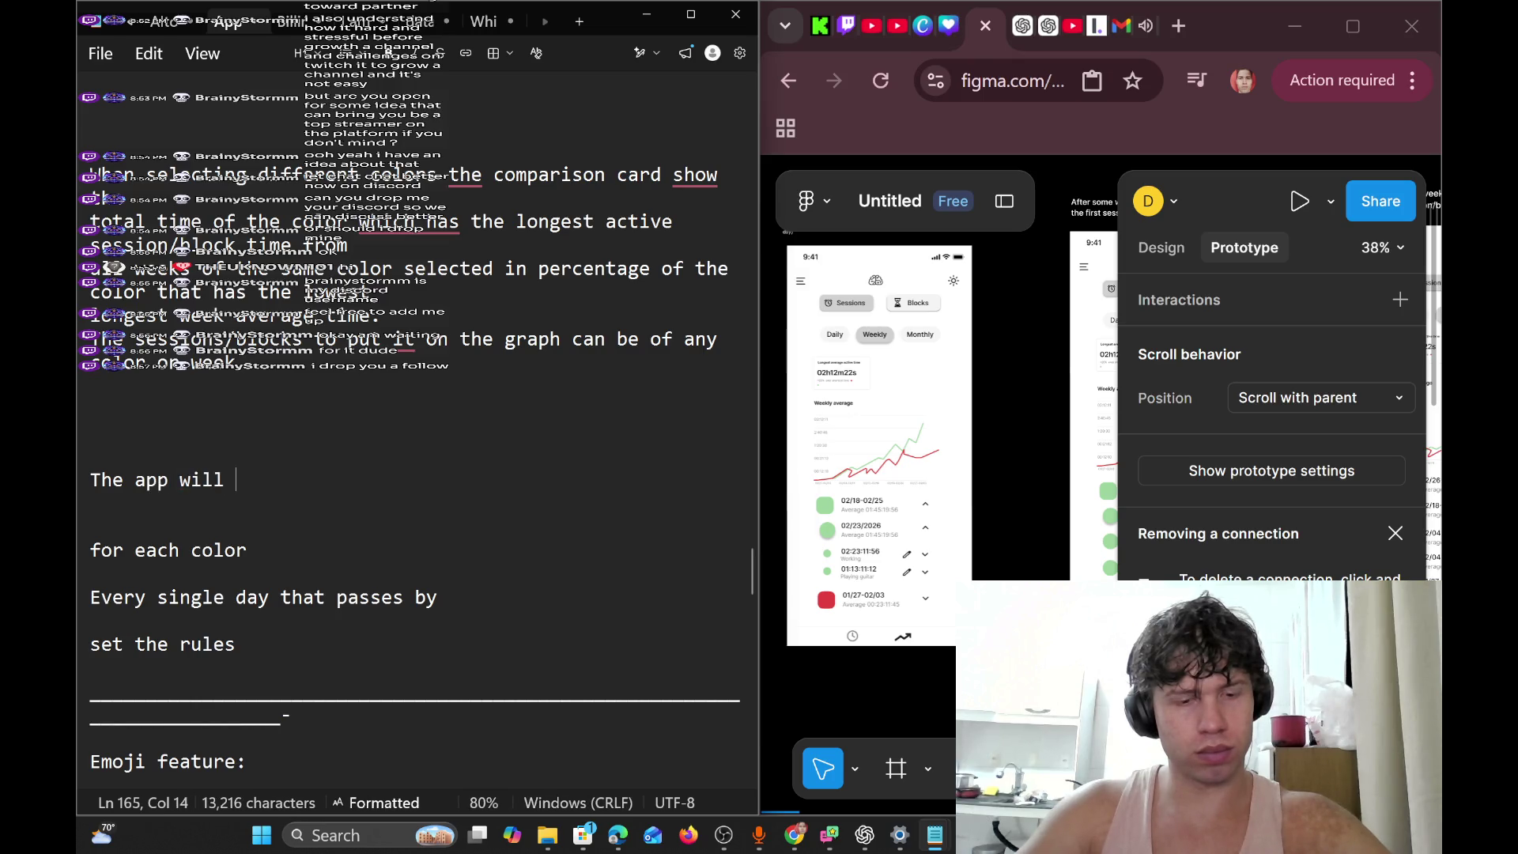
{"action": "type", "text": "automatic"}
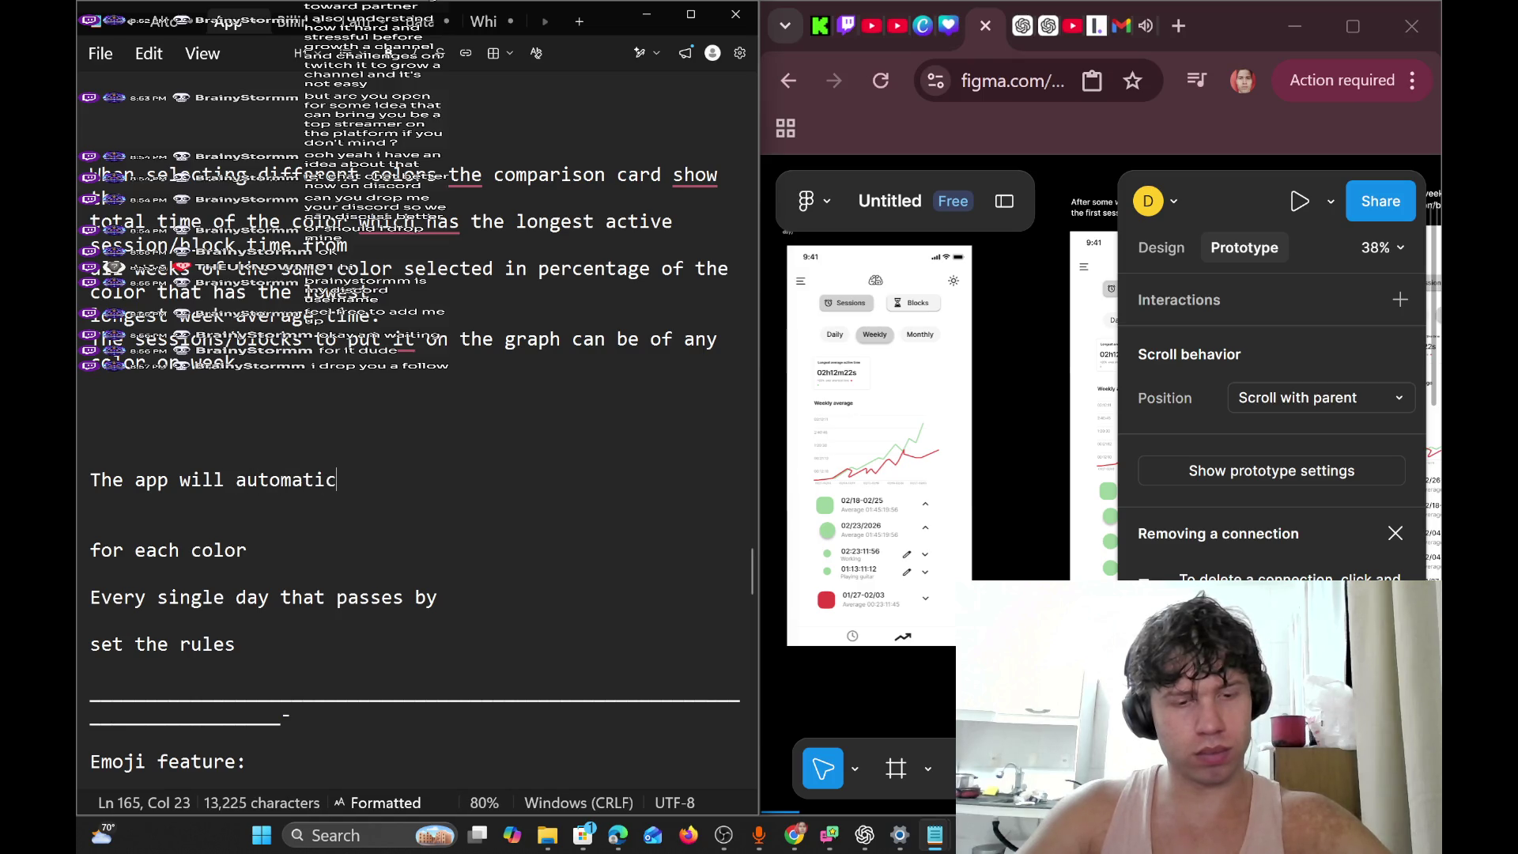
{"action": "type", "text": "l"}
{"action": "type", "text": "lly tri"}
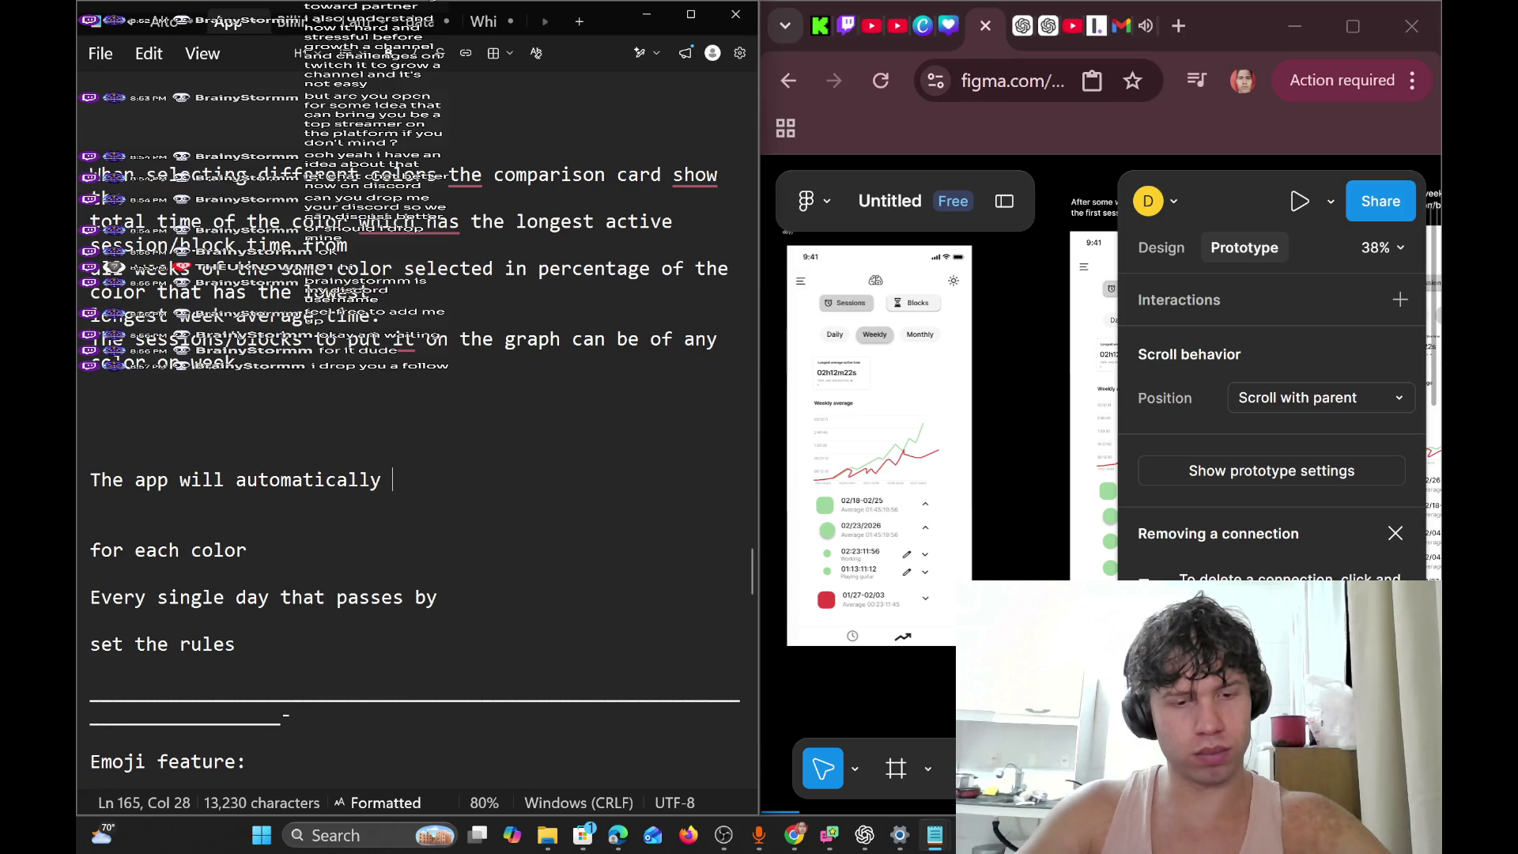
{"action": "type", "text": "gger "}
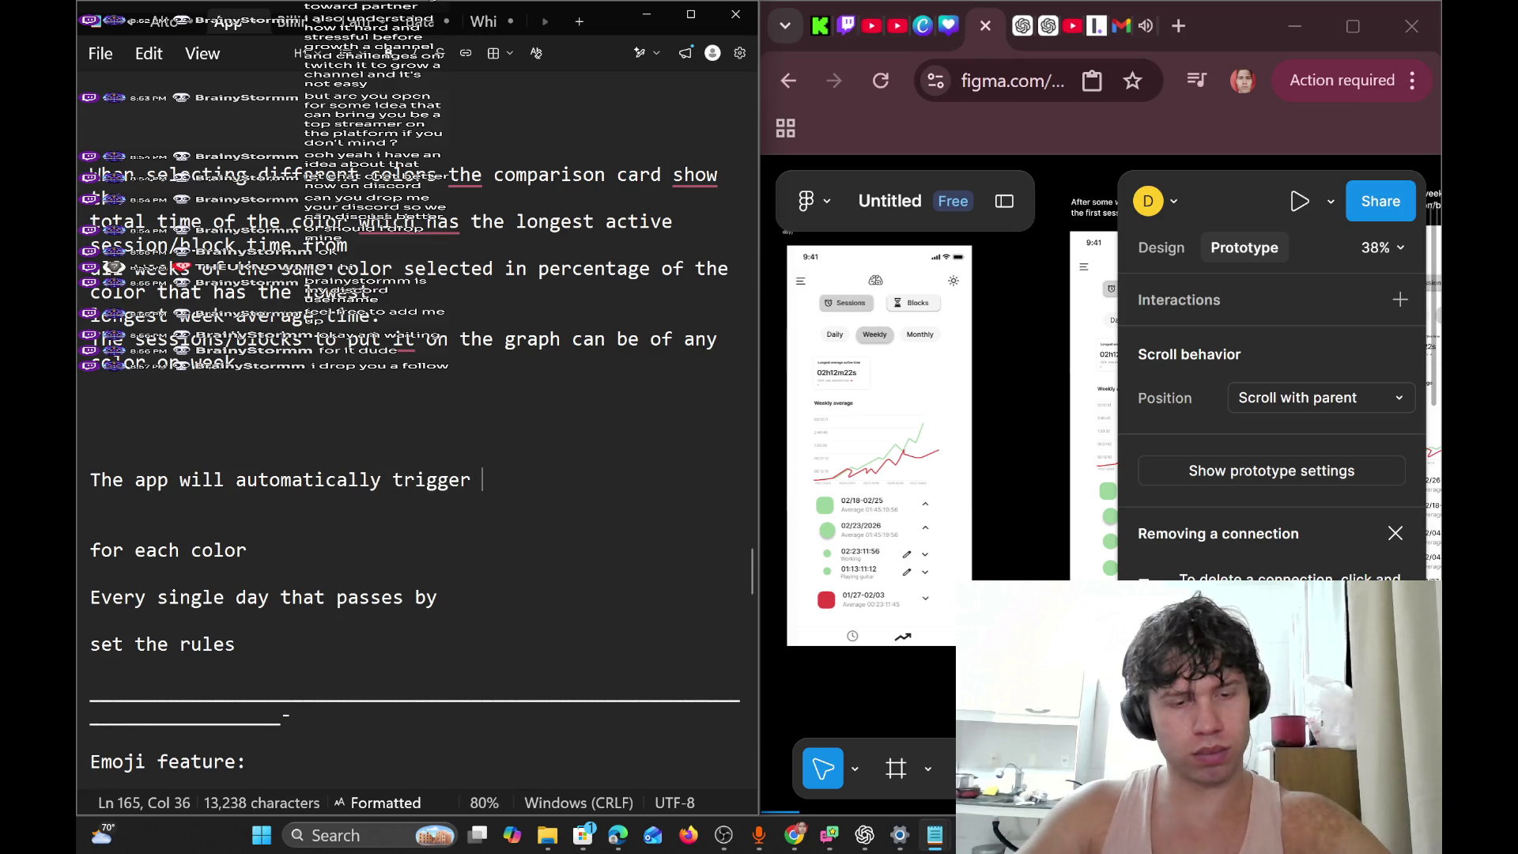
{"action": "type", "text": "ed "}
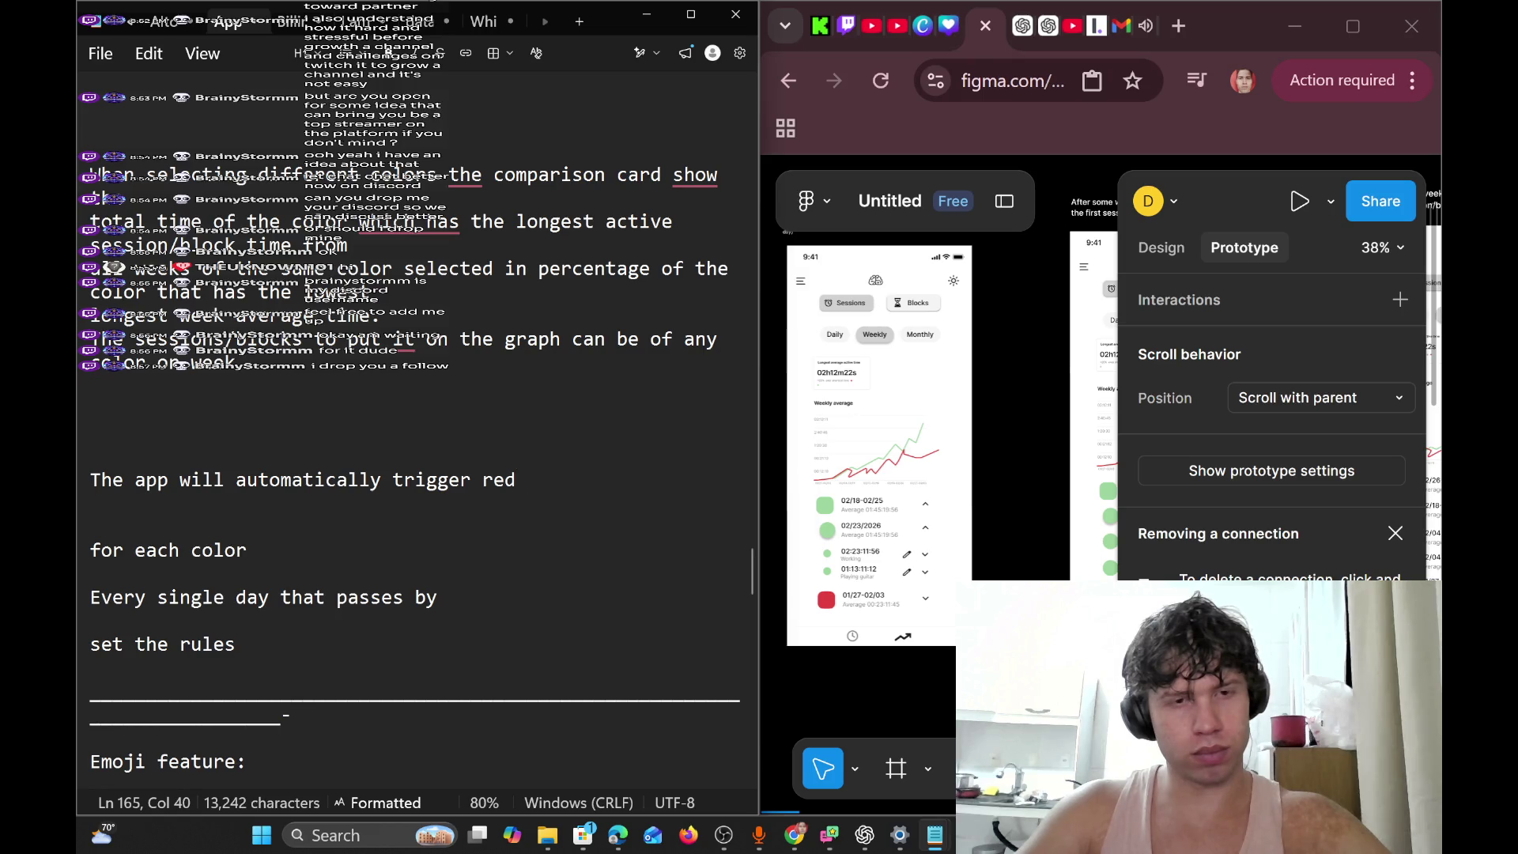
{"action": "type", "text": "sessions"}
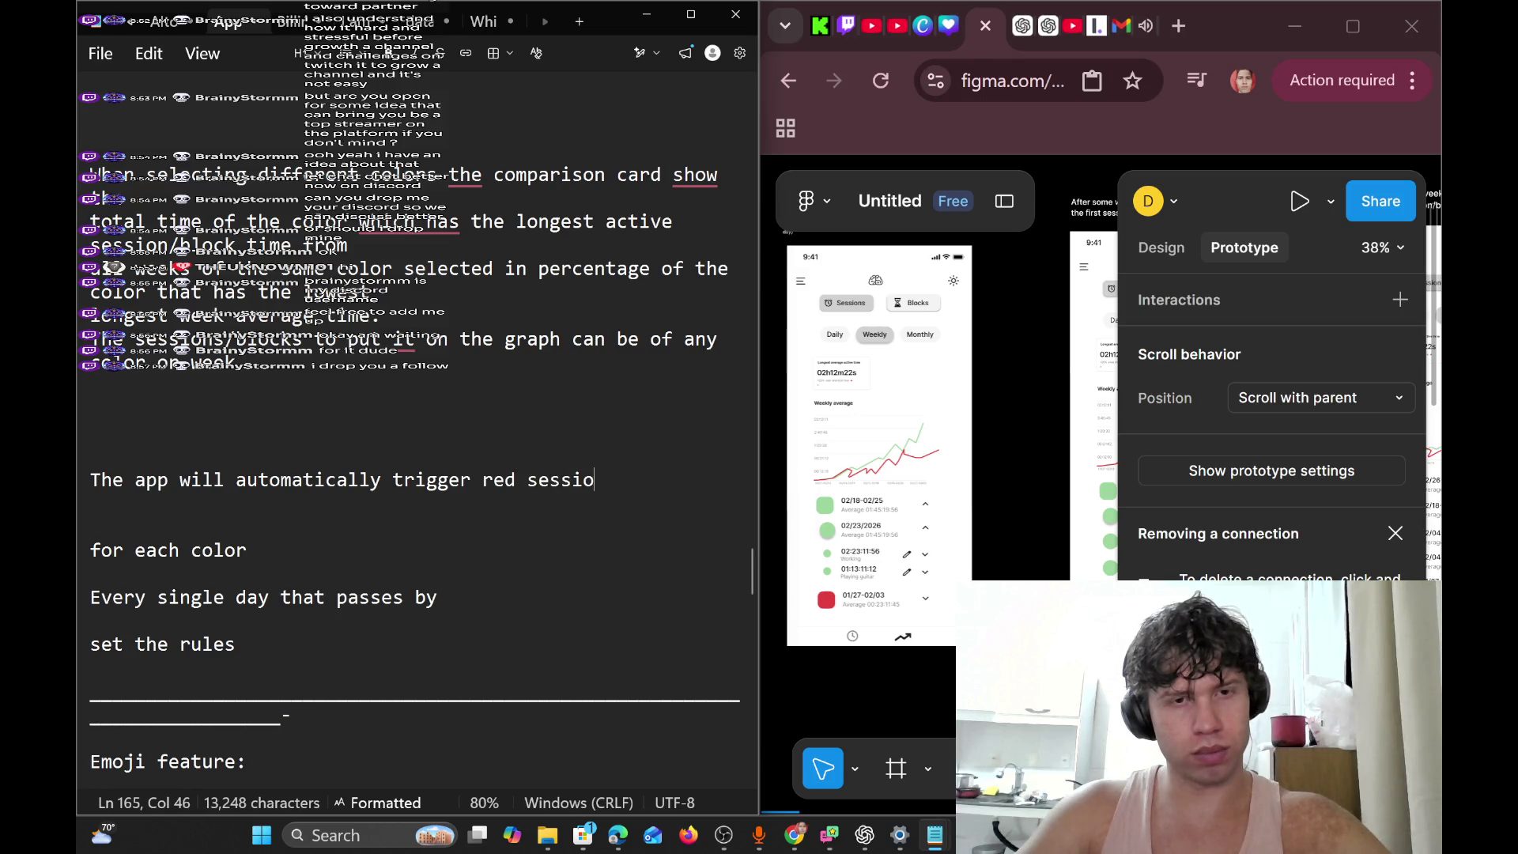
{"action": "type", "text": " when"}
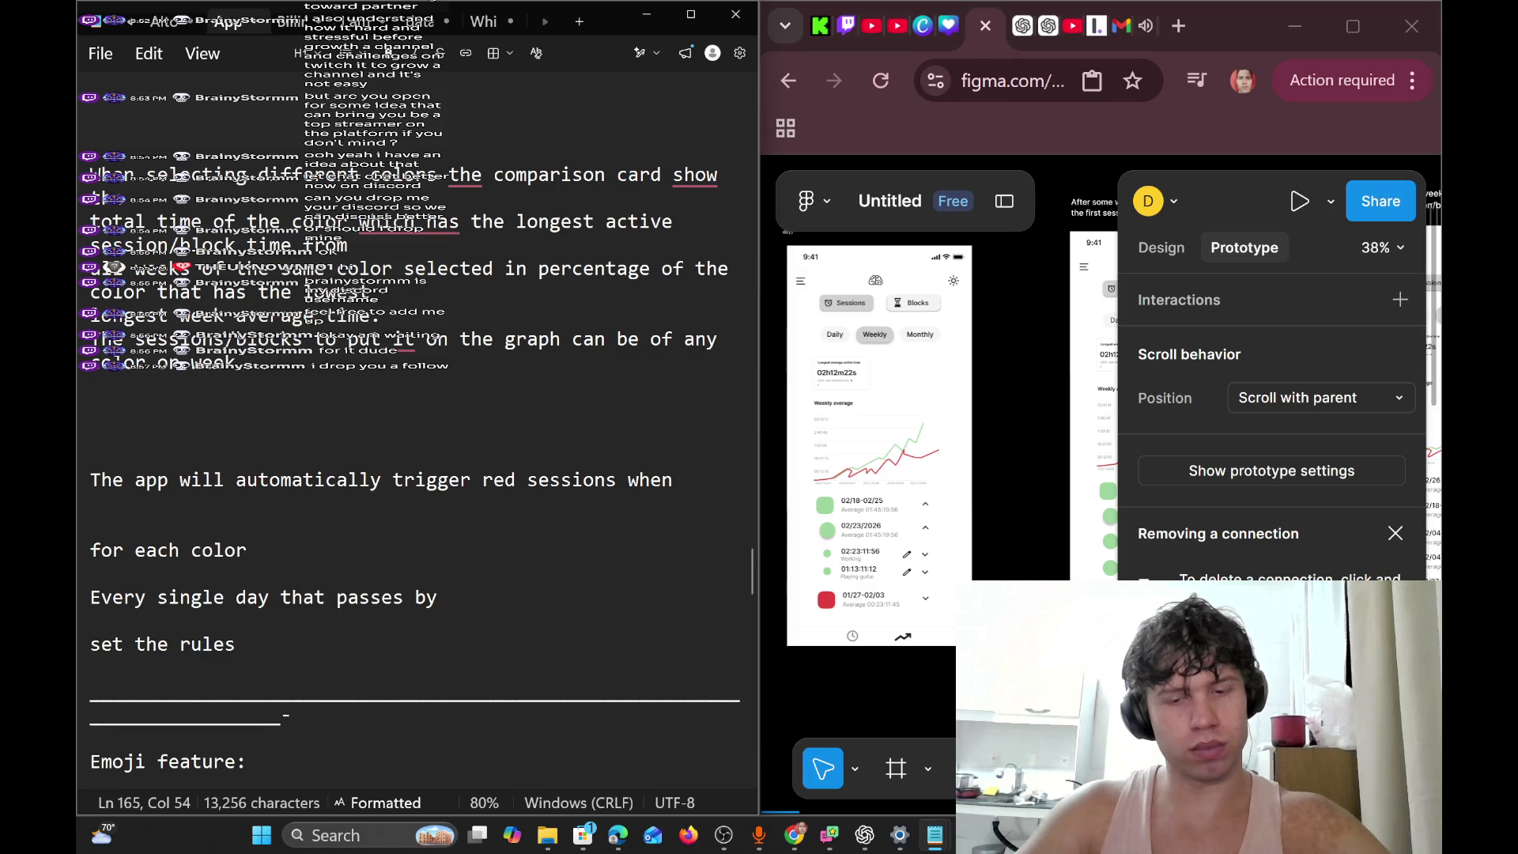
Step: List the trigger apps (youtube, instagram, tiktok, facebook, or any app at all) and start the green-session line
{"action": "type", "text": "you "}
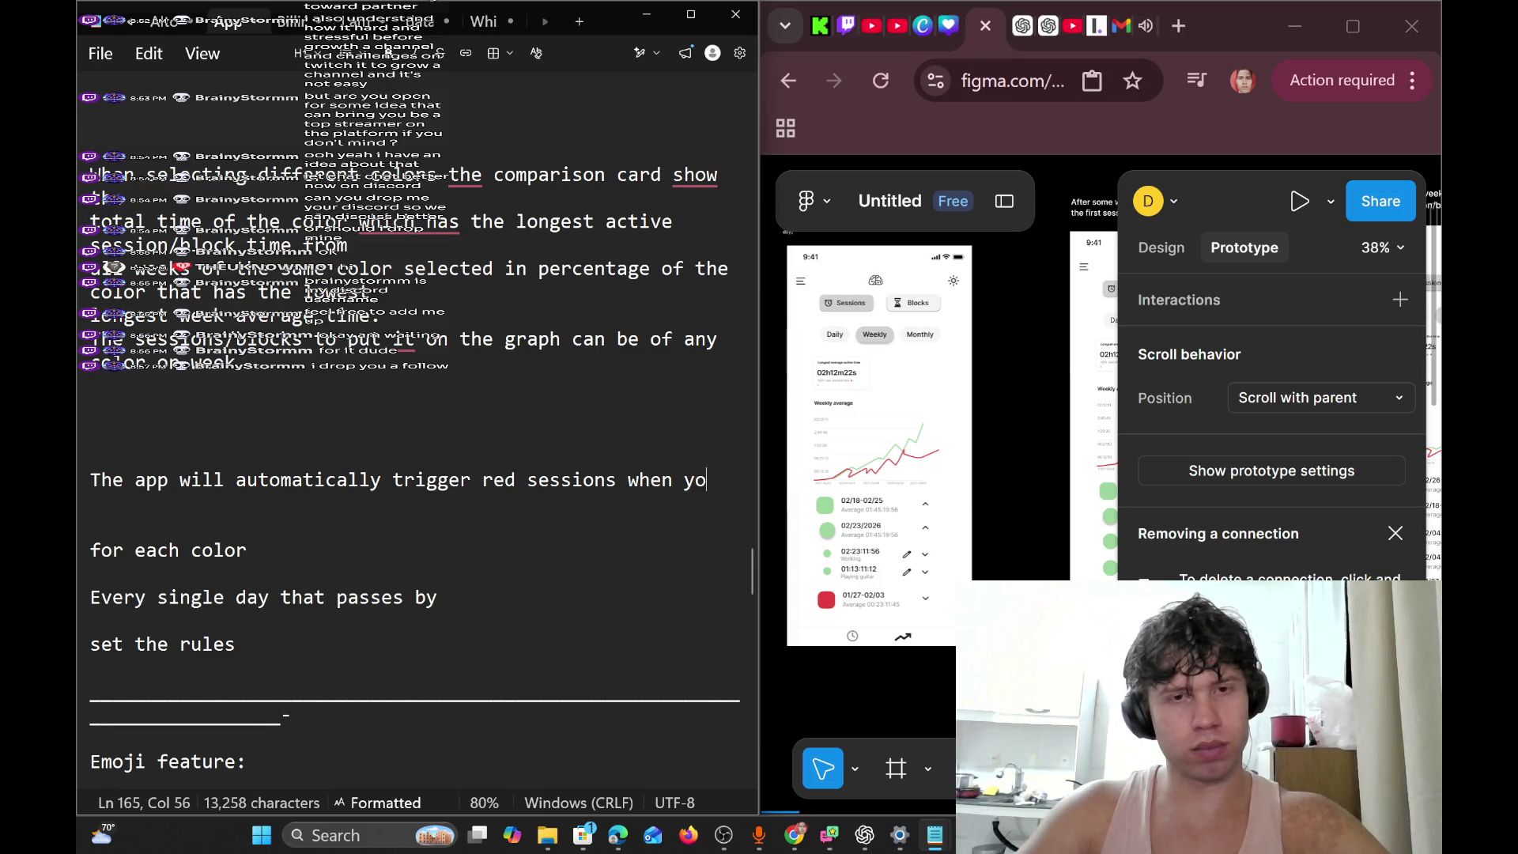
{"action": "type", "text": "open "}
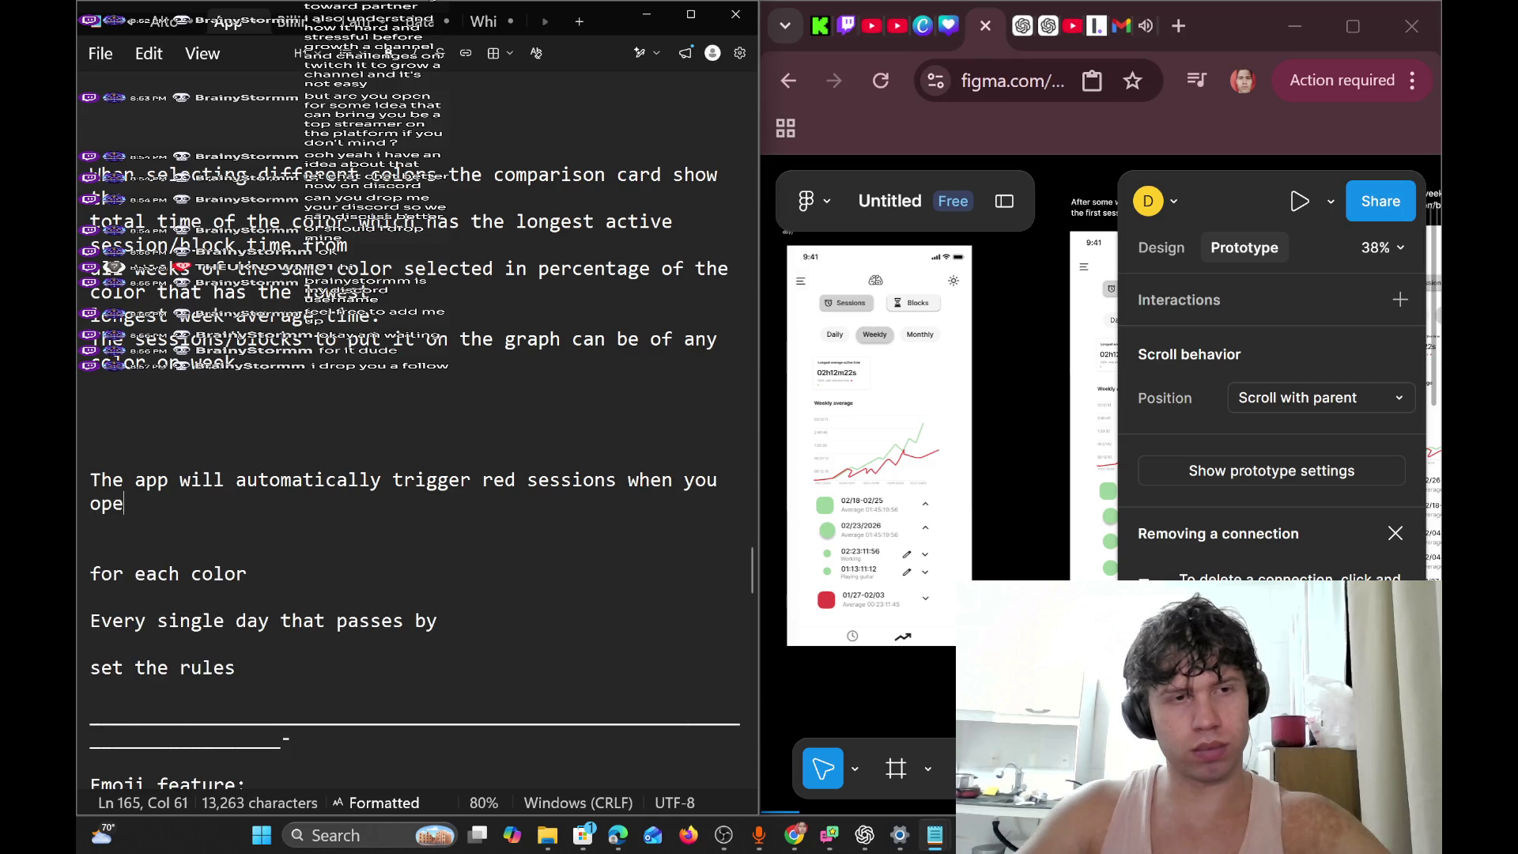
{"action": "type", "text": "social apps"}
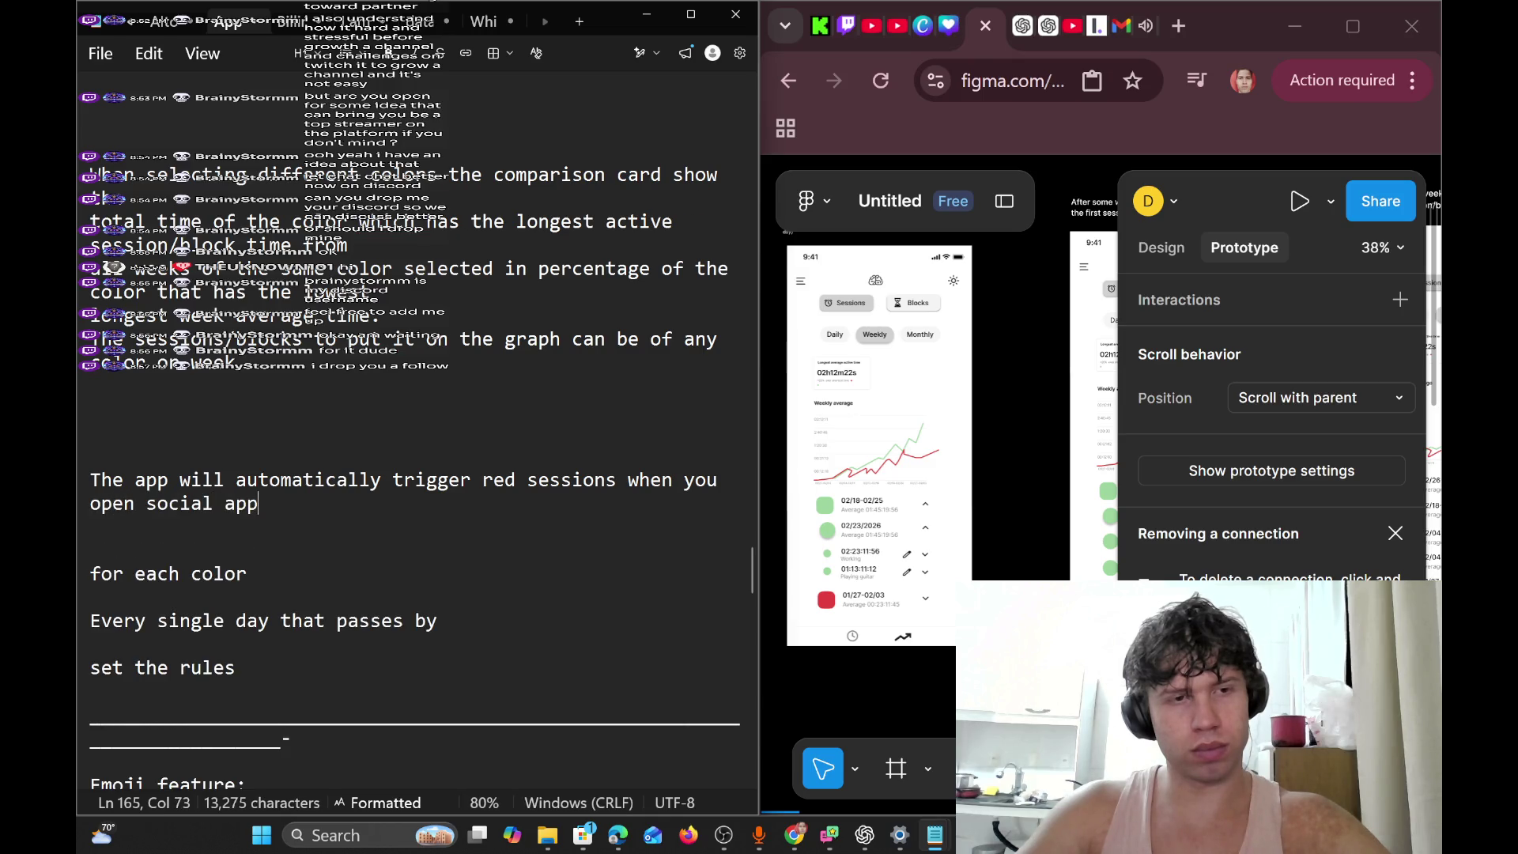
{"action": "type", "text": " like youtu"}
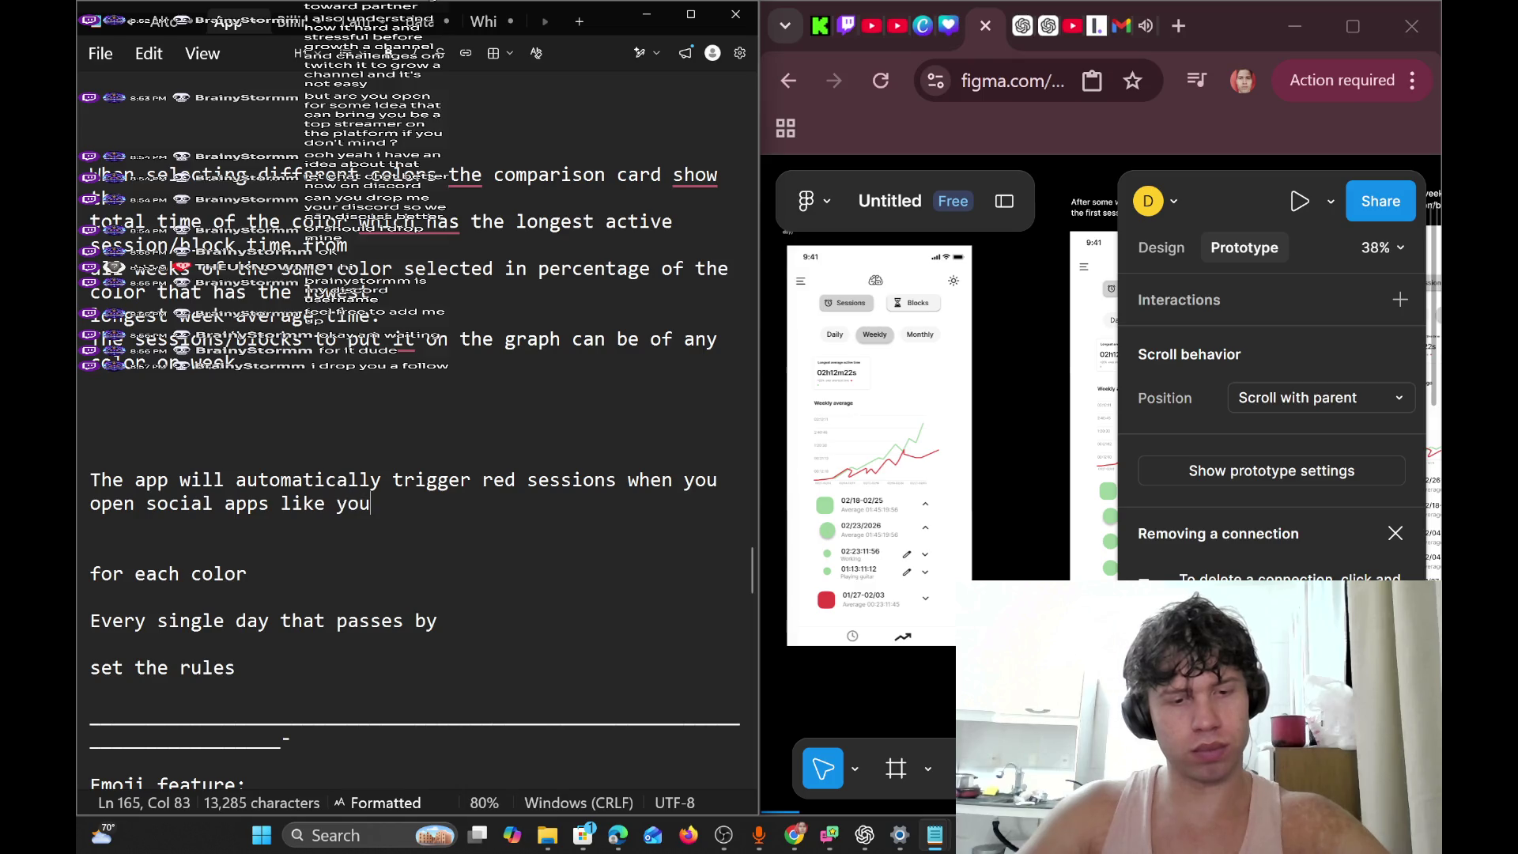
{"action": "type", "text": "be, instafr"}
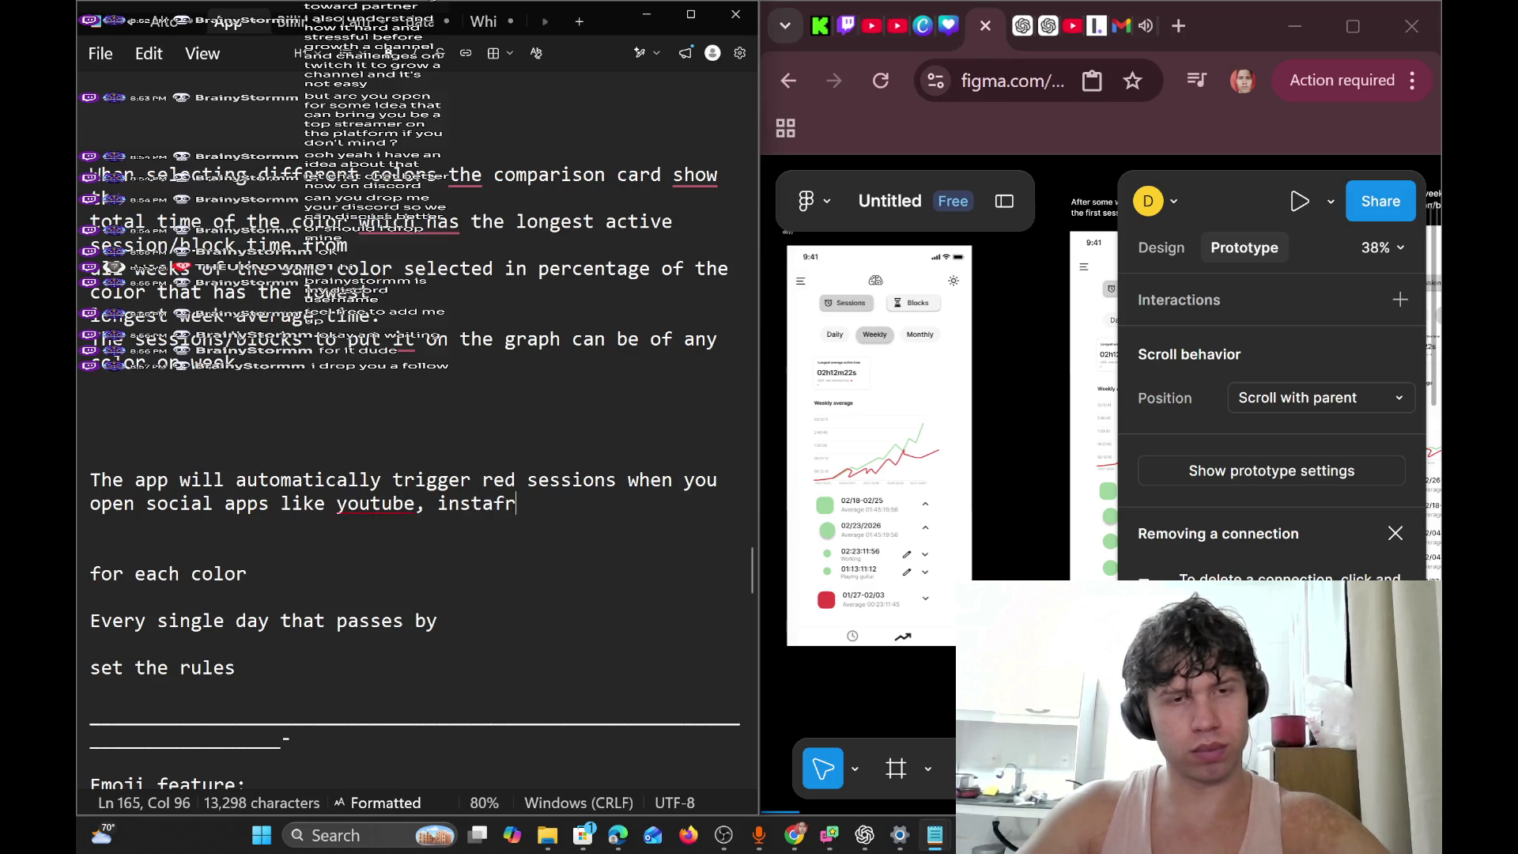
{"action": "key", "text": "BackSpace"}
{"action": "type", "text": "gram"}
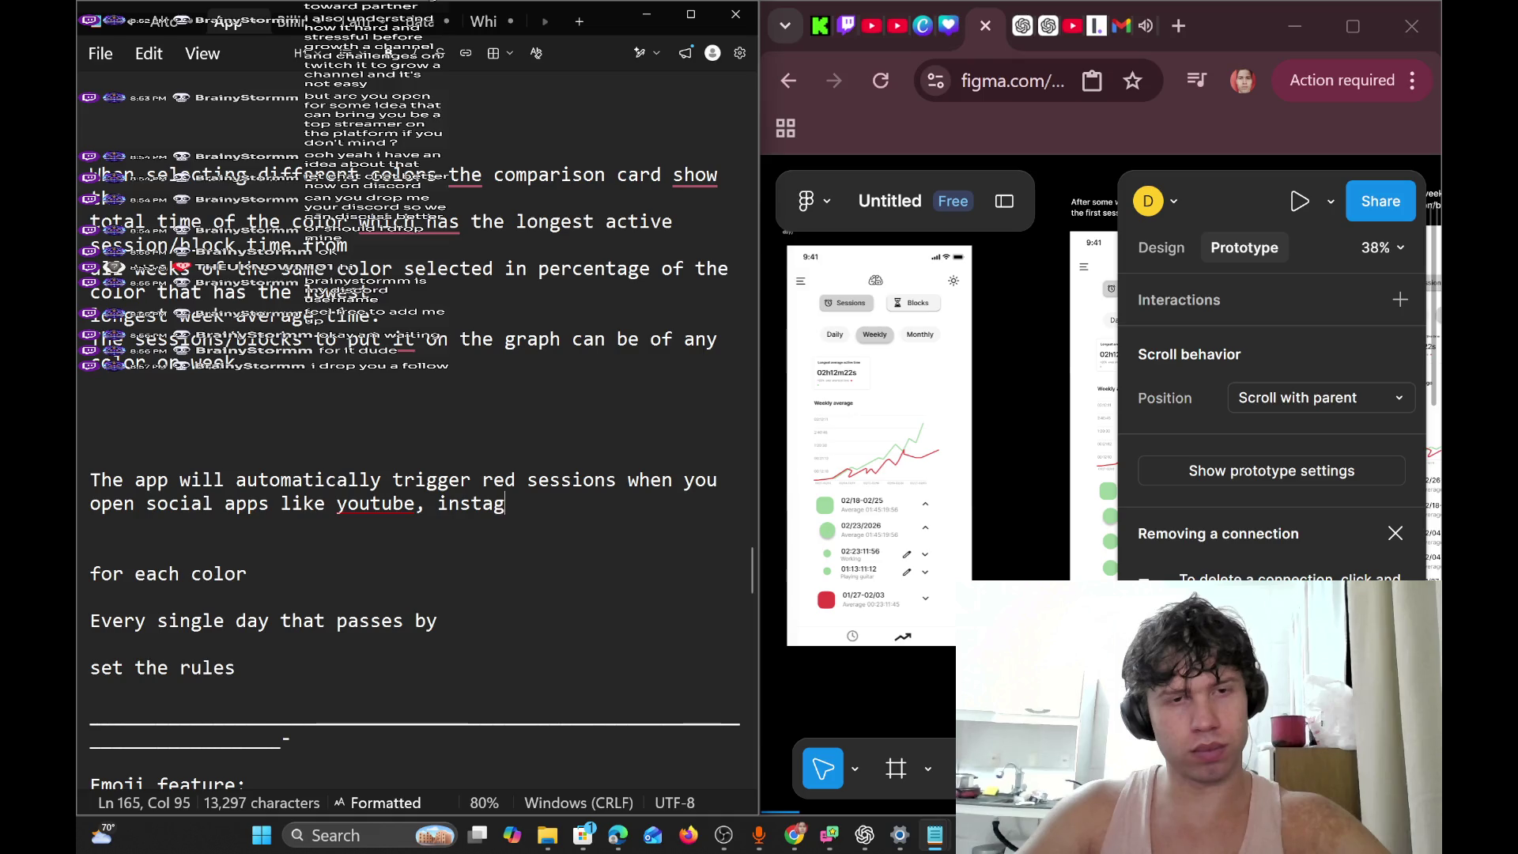
{"action": "type", "text": ", tik"}
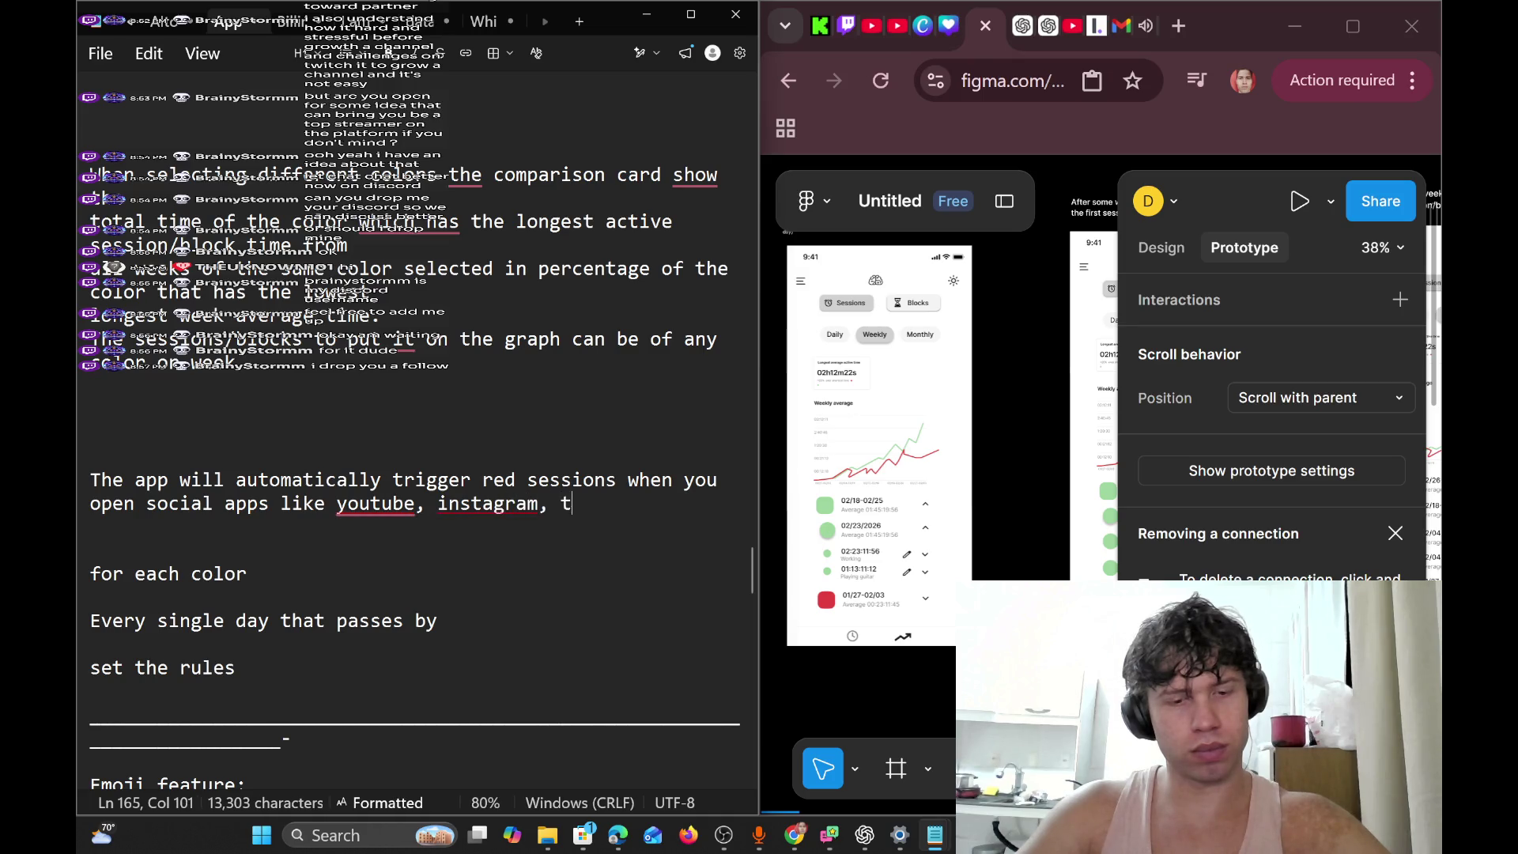
{"action": "type", "text": "ok, faceb"}
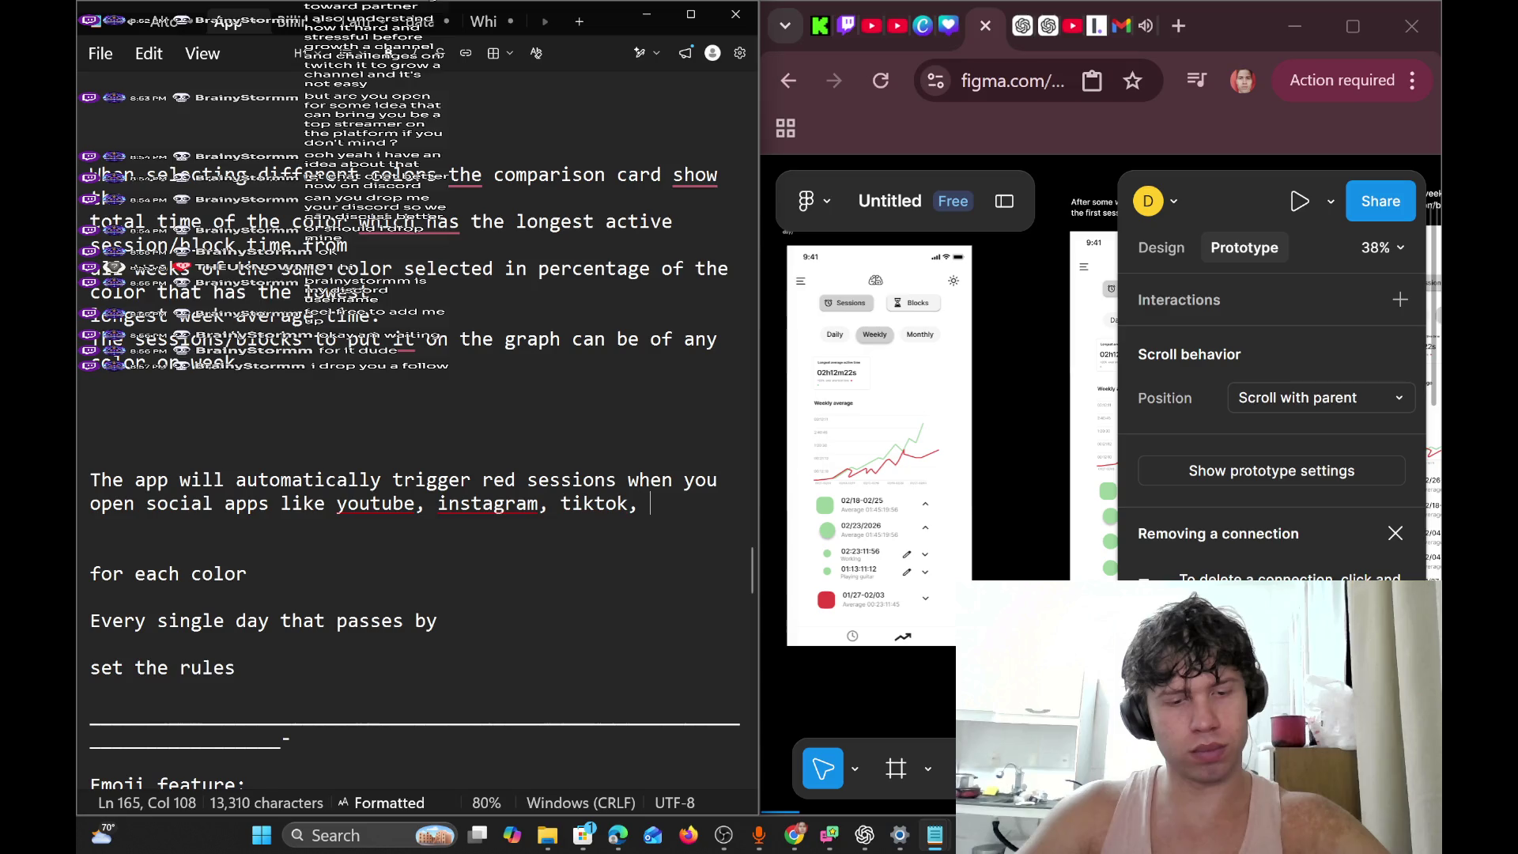
{"action": "type", "text": "ook, "}
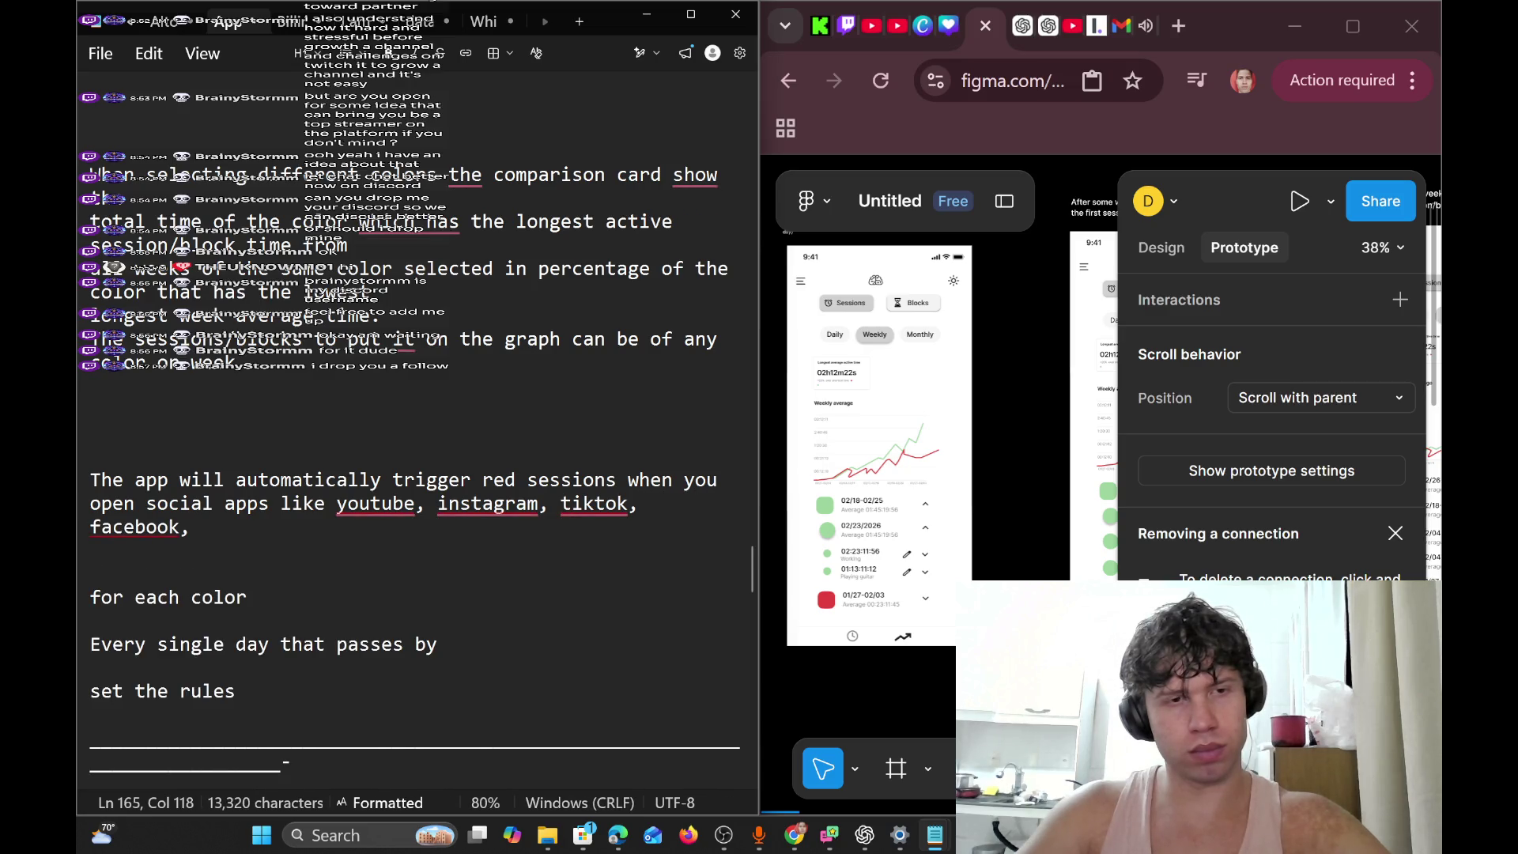
{"action": "type", "text": "de"}
{"action": "key", "text": "BackSpace"}
{"action": "type", "text": "d"}
{"action": "key", "text": "BackSpace"}
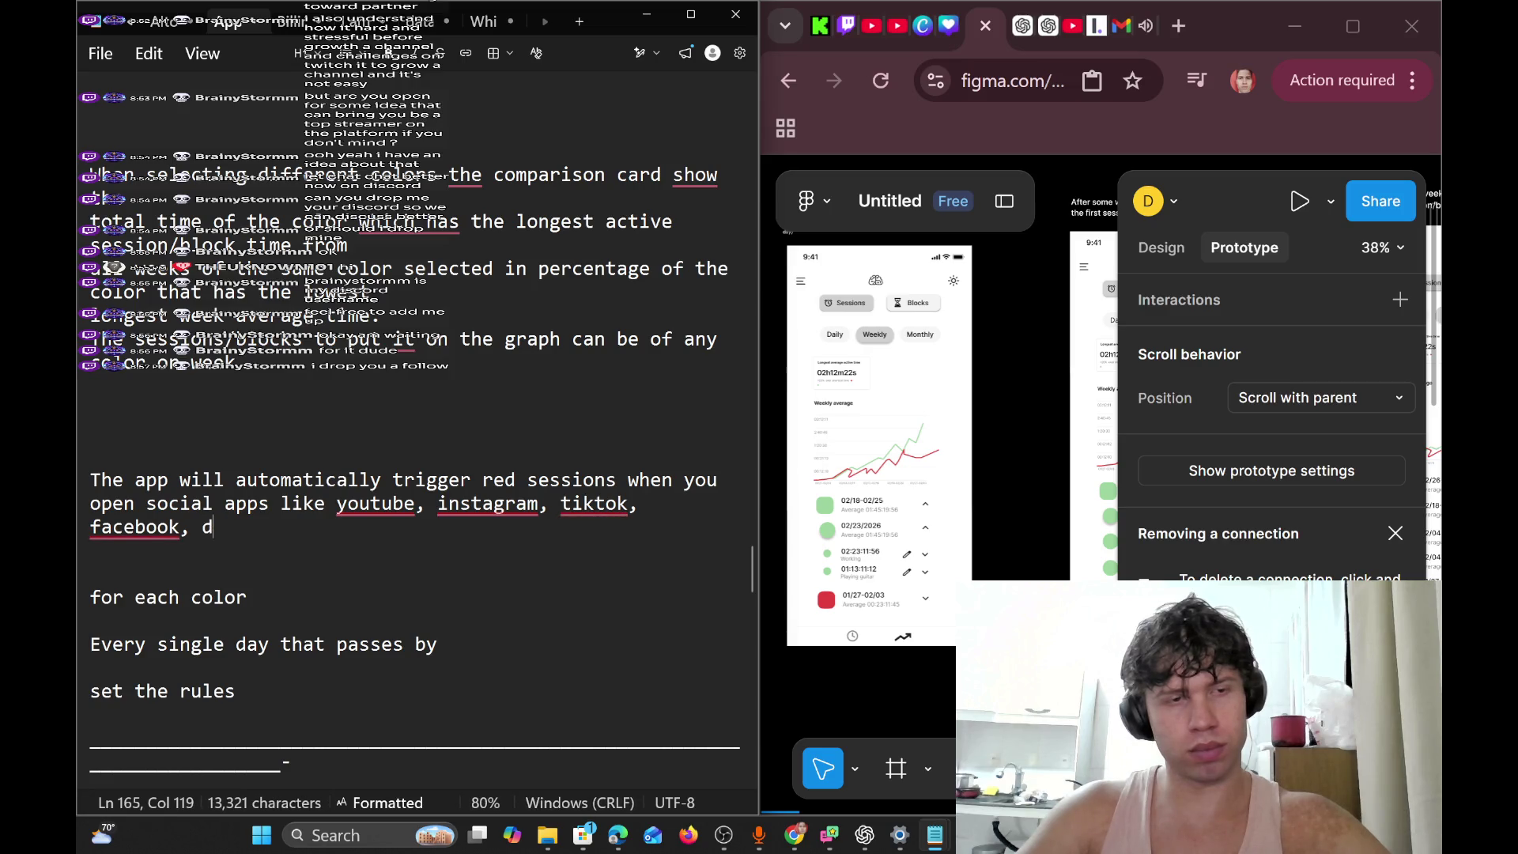
{"action": "key", "text": "BackSpace"}
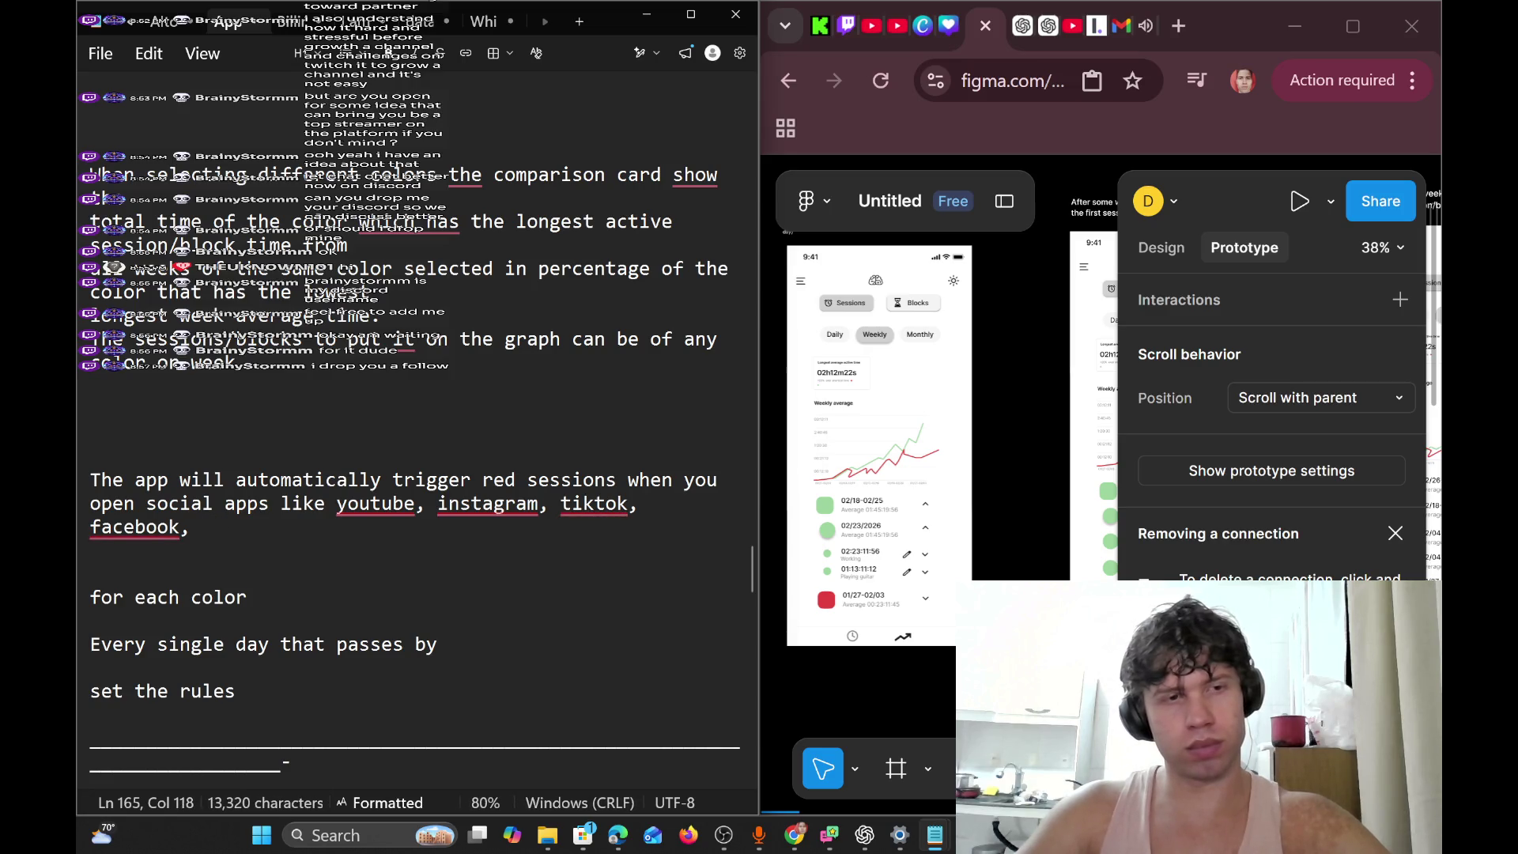
{"action": "type", "text": "or"}
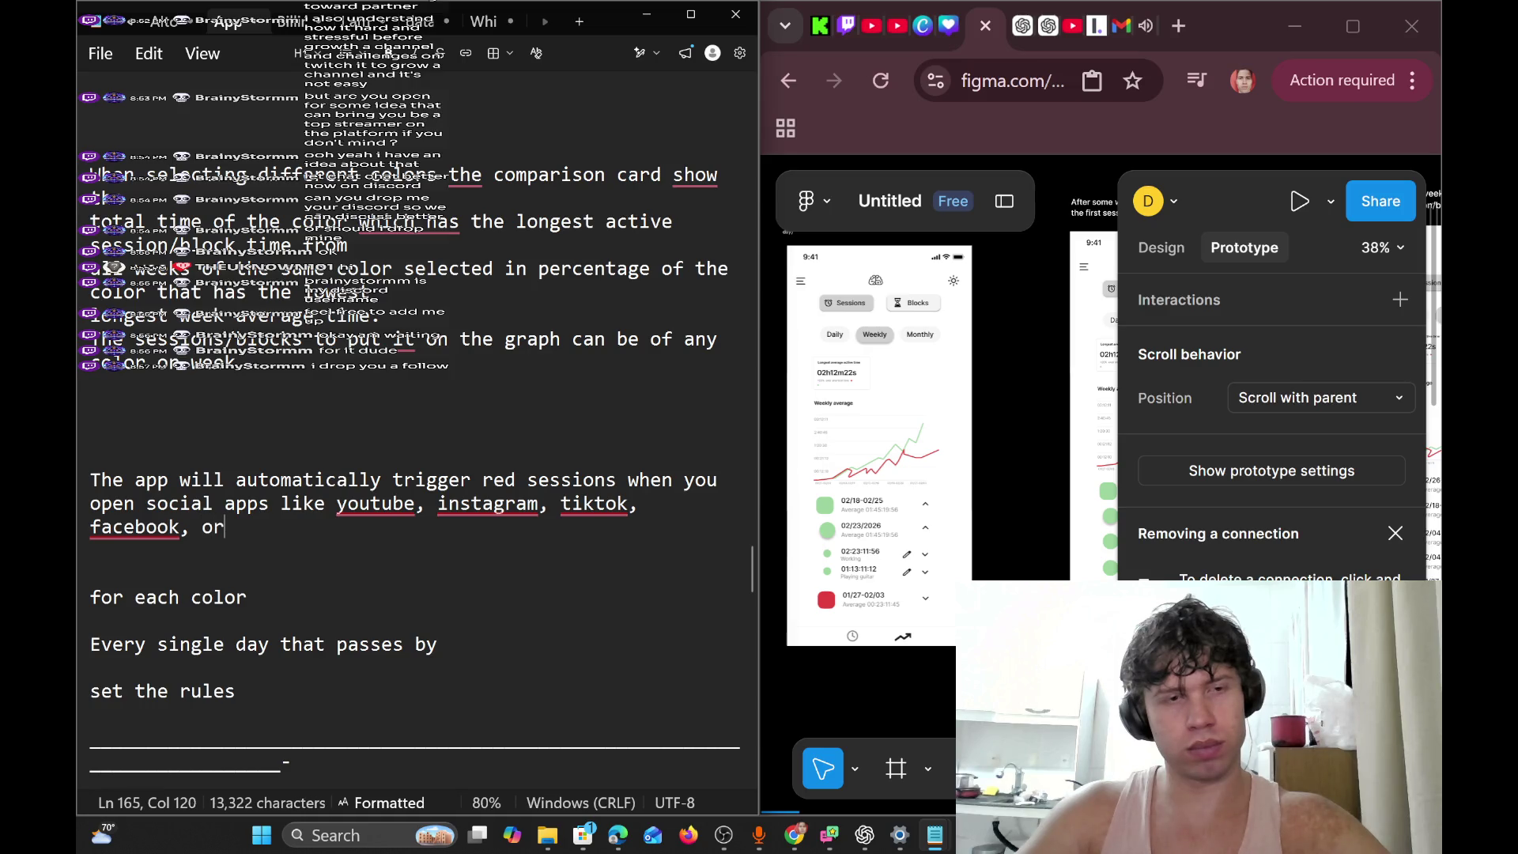
{"action": "type", "text": " any app at"}
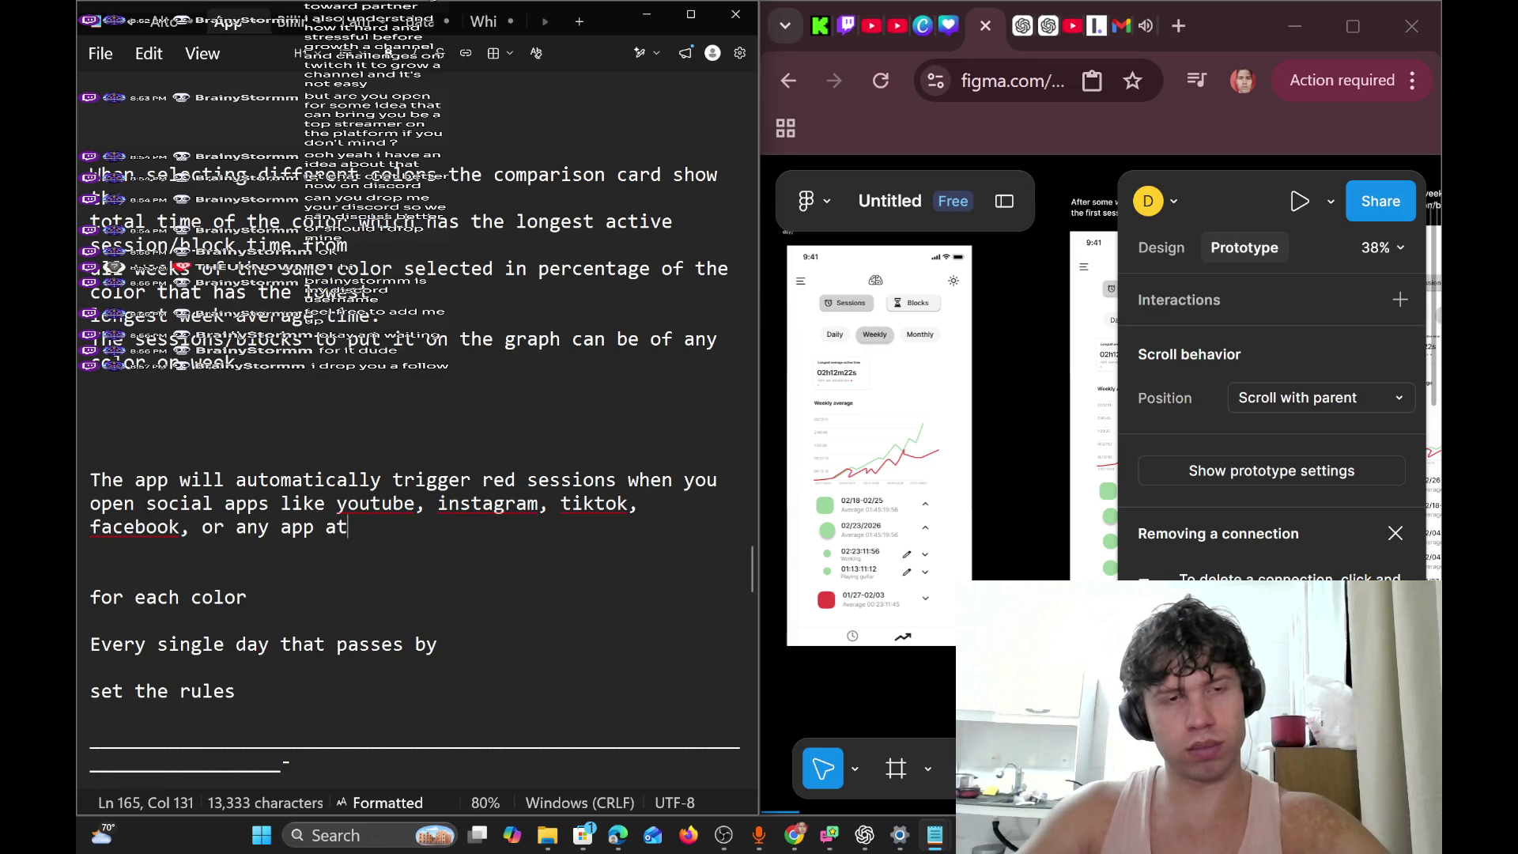
{"action": "type", "text": " all."}
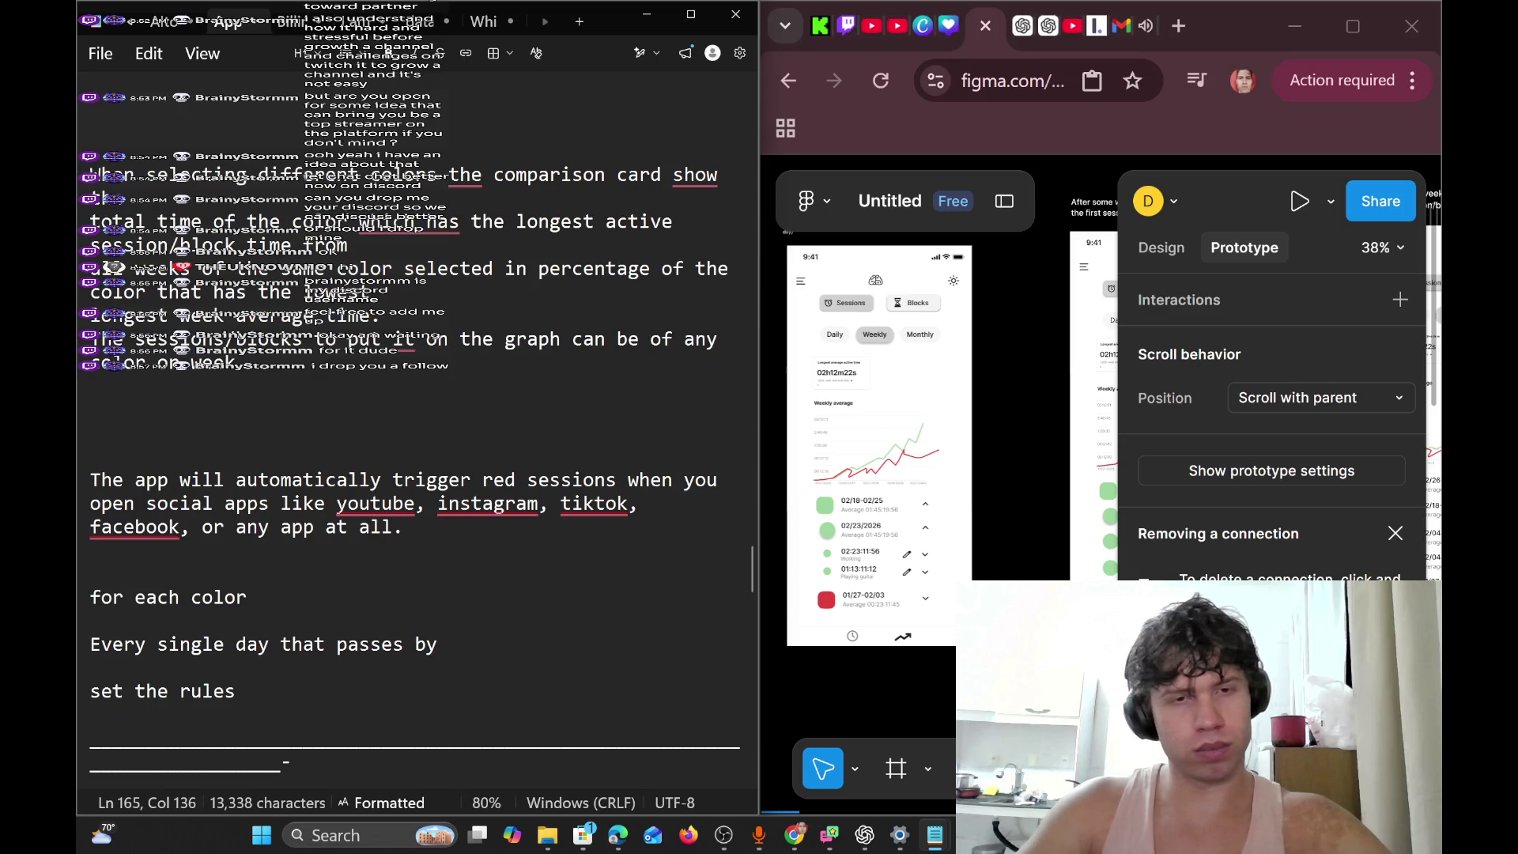
{"action": "key", "text": "Return"}
{"action": "key", "text": "Return"}
{"action": "type", "text": "th "}
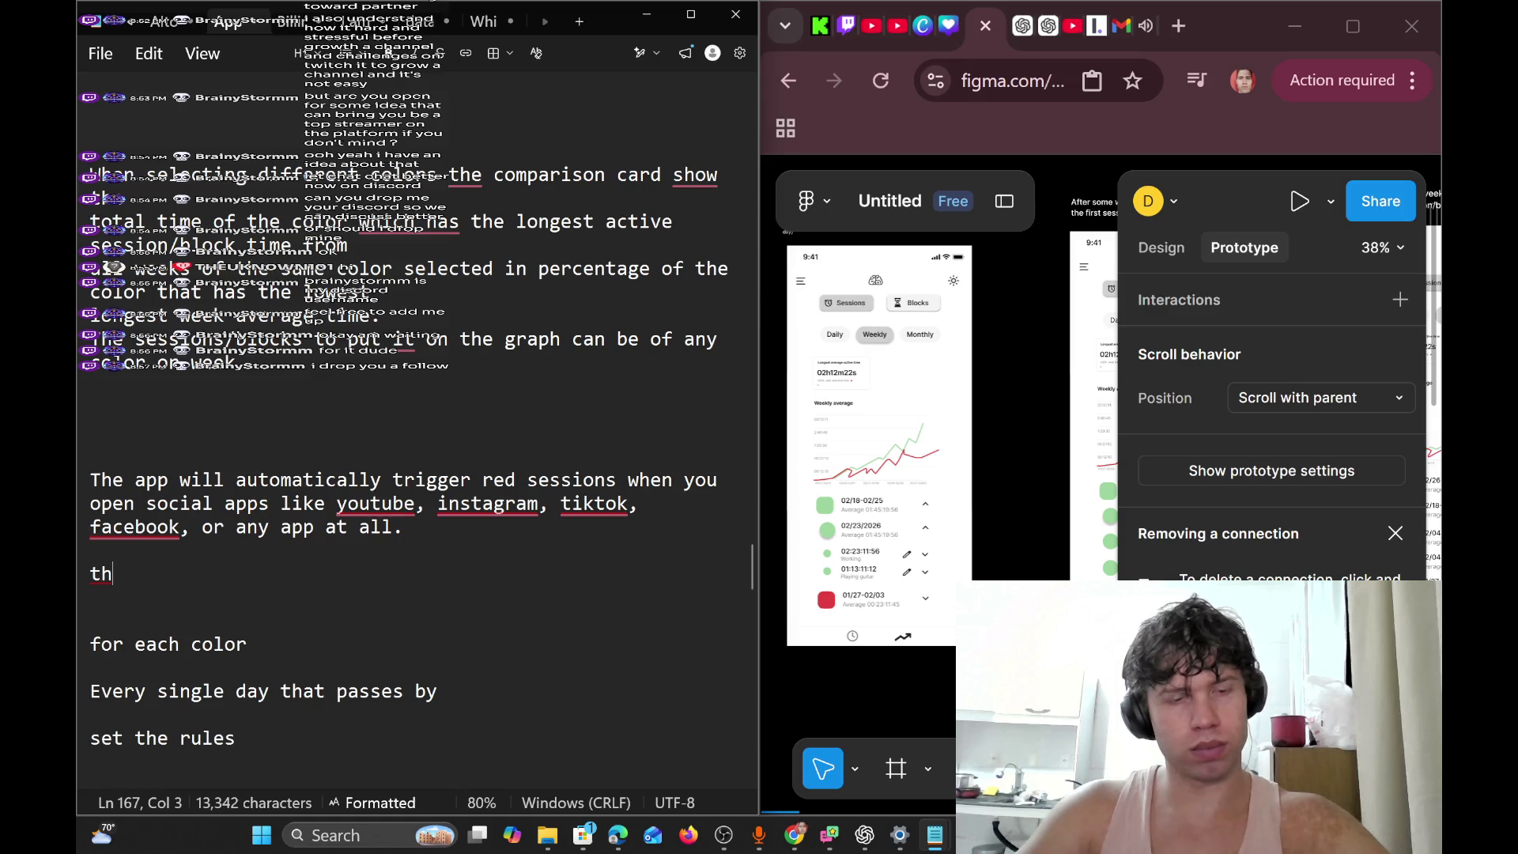
{"action": "type", "text": "e app tr"}
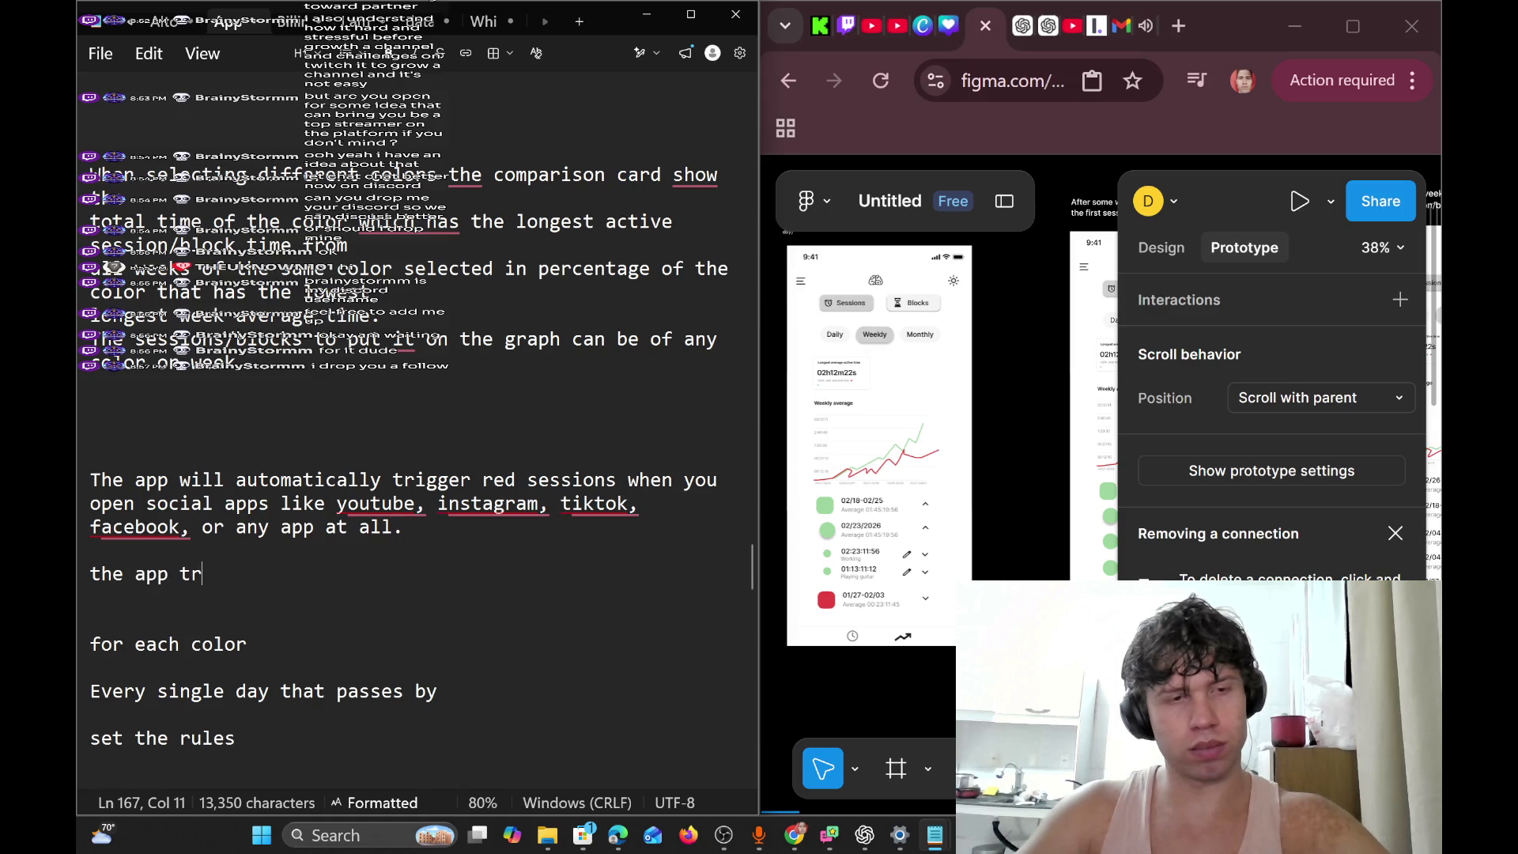
{"action": "type", "text": "igger"}
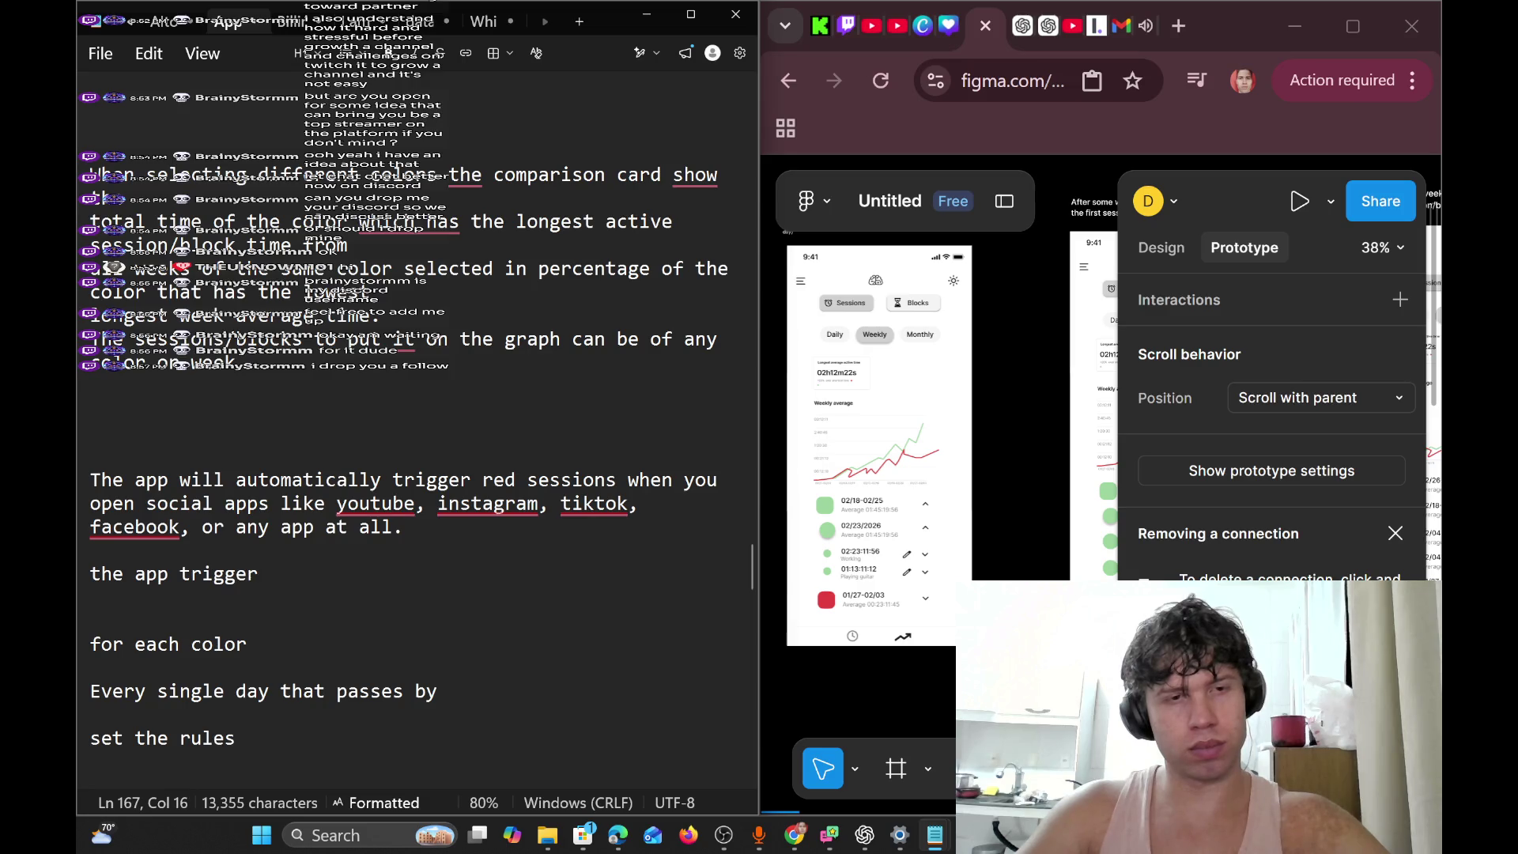
{"action": "type", "text": " green sess"}
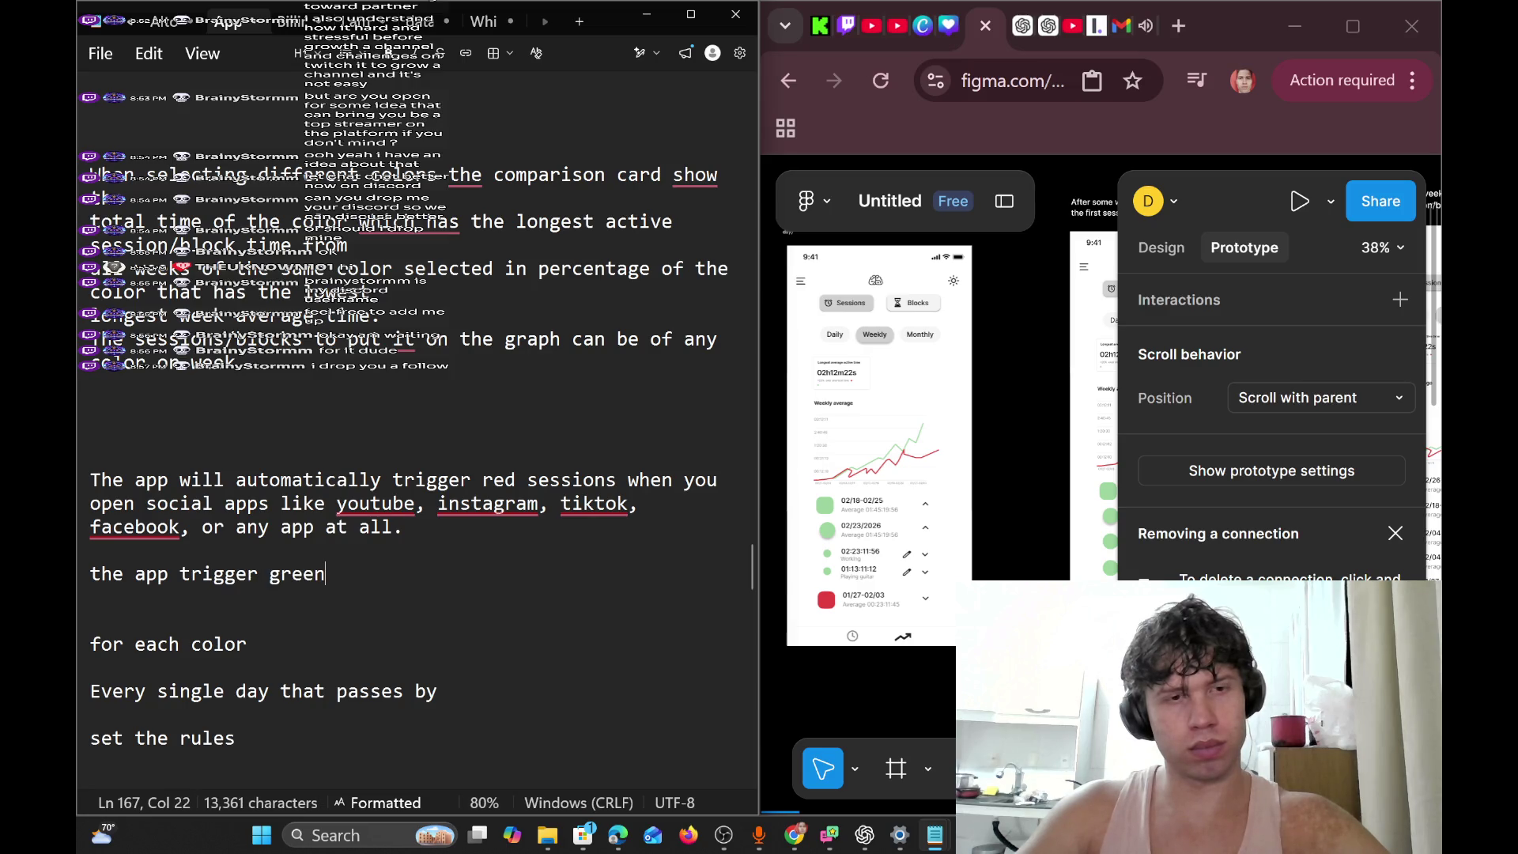
{"action": "type", "text": "ion when the ap"}
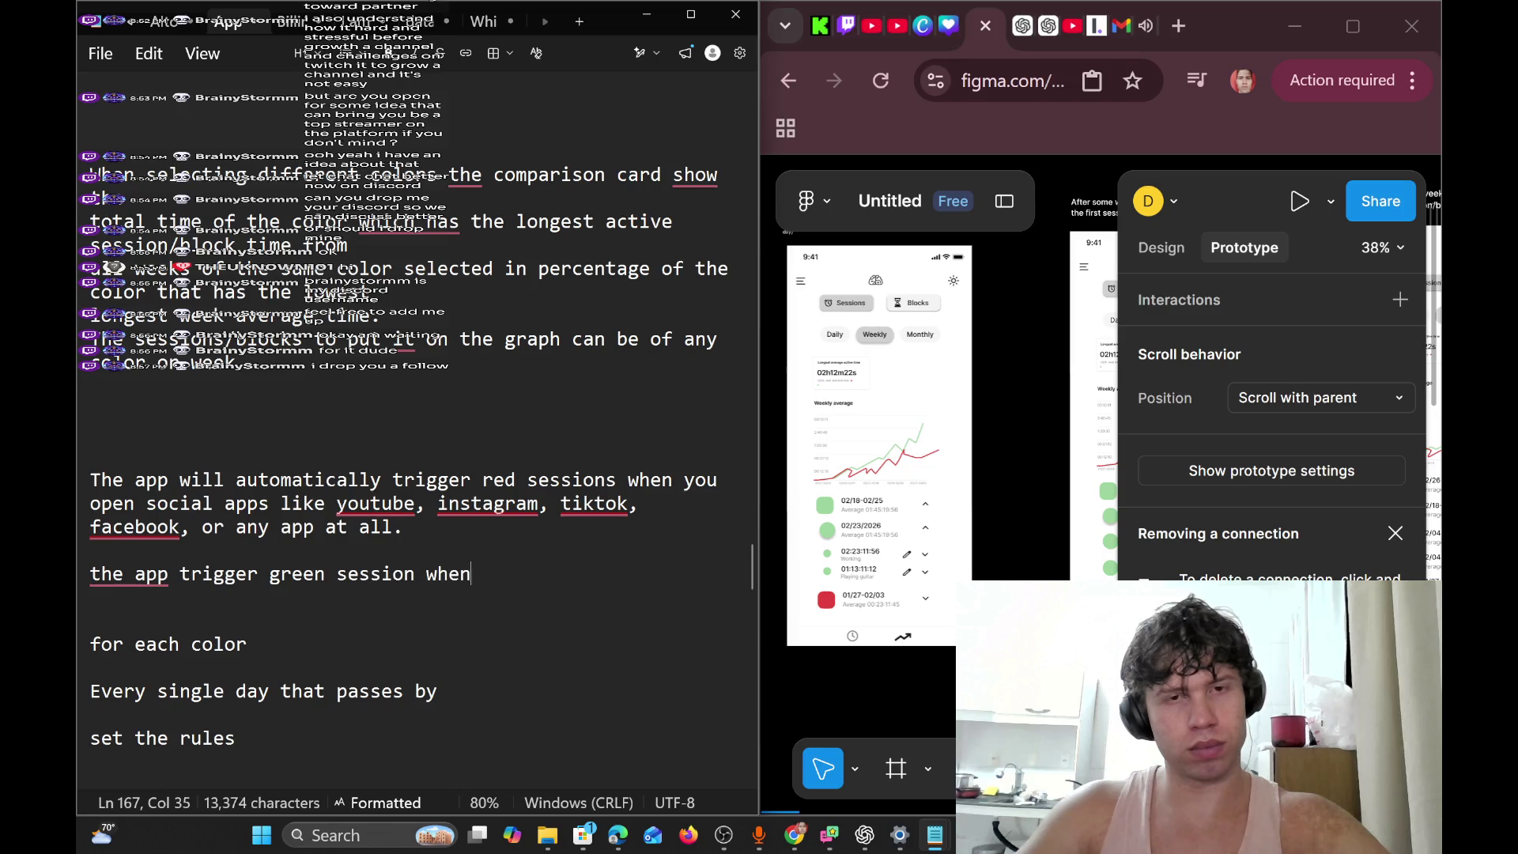
{"action": "type", "text": "p"}
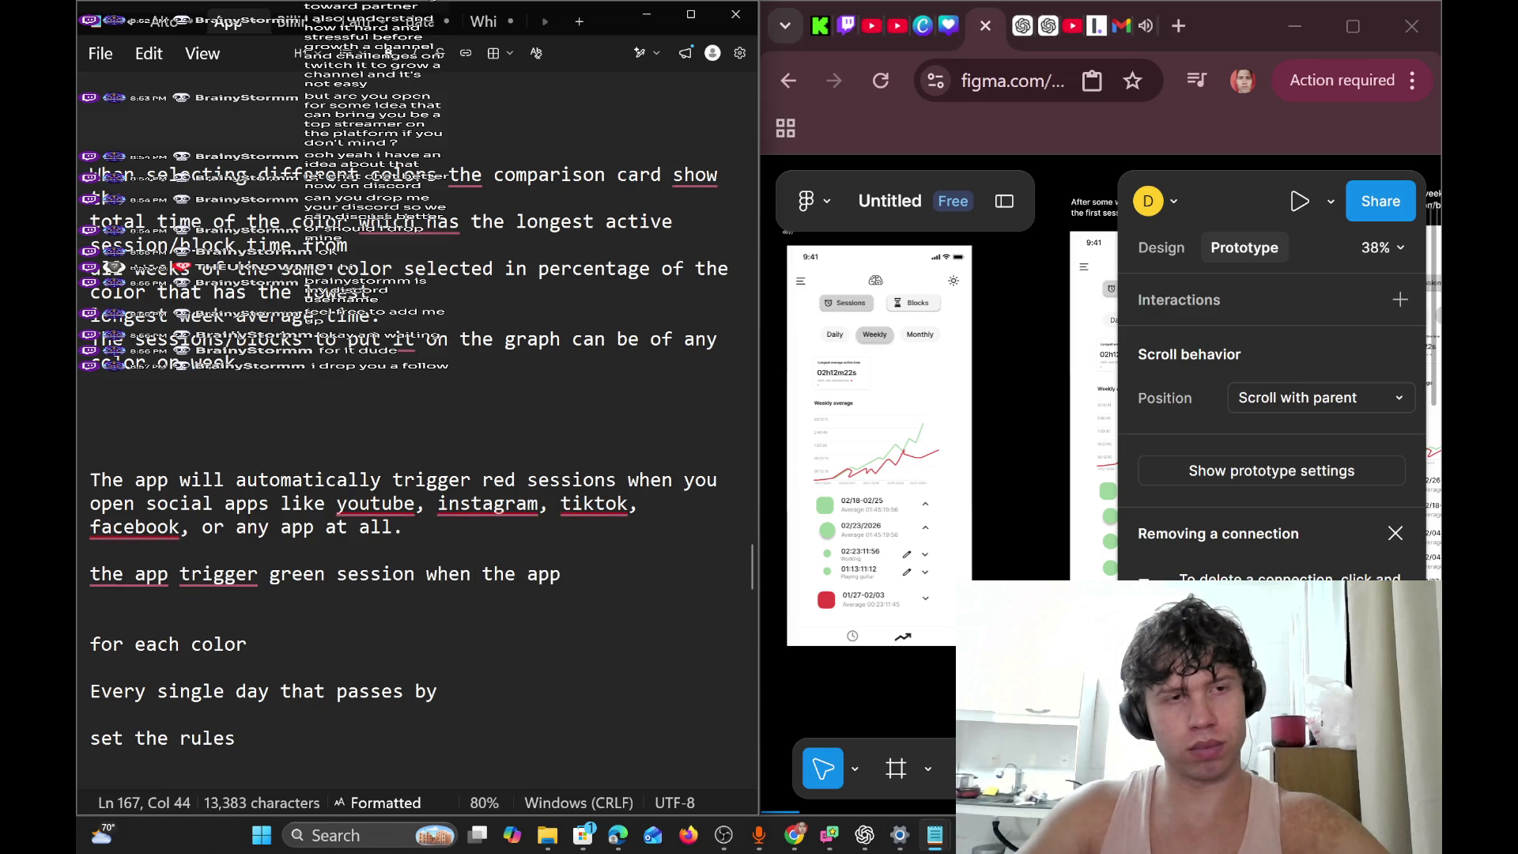
Step: Finish the green-session rule with 'user opens apps like excel, gmail, codex,' replacing chatgpt
{"action": "key", "text": "BackSpace"}
{"action": "key", "text": "BackSpace"}
{"action": "key", "text": "BackSpace"}
{"action": "type", "text": "user open "}
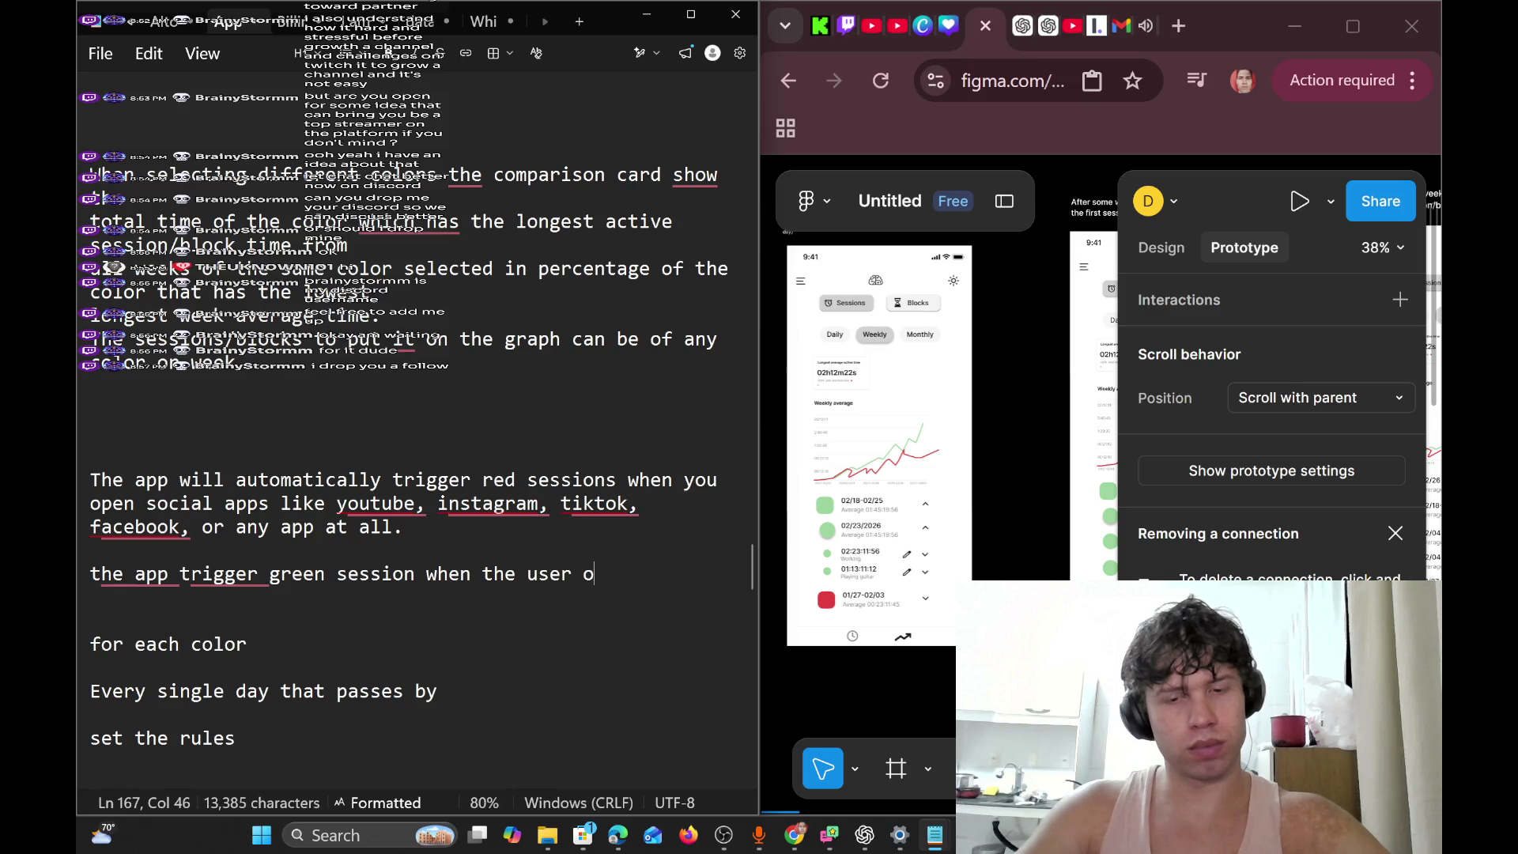
{"action": "type", "text": " apps l"}
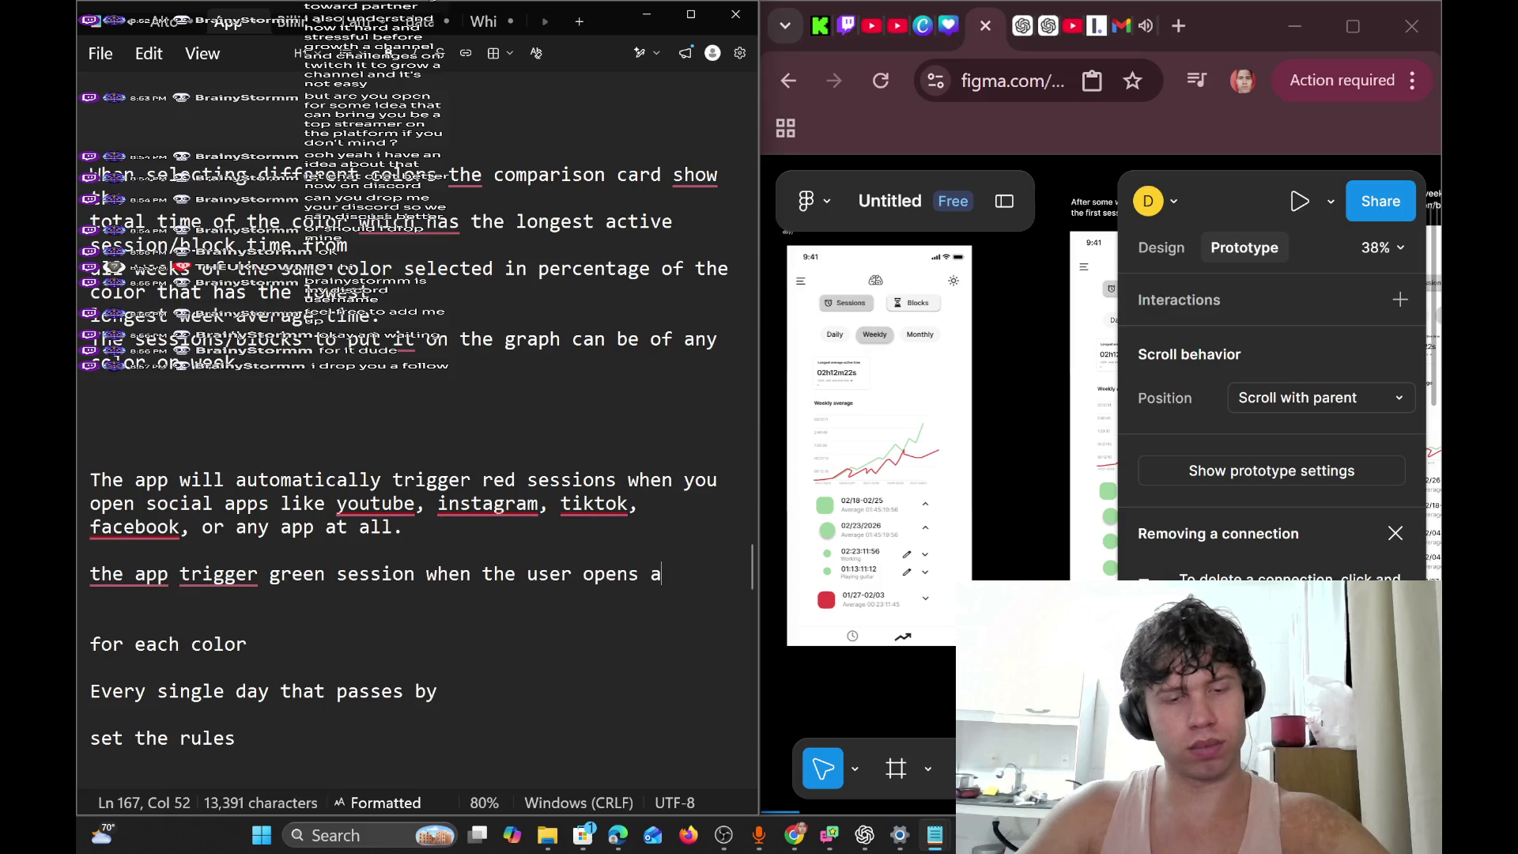
{"action": "type", "text": "ike "}
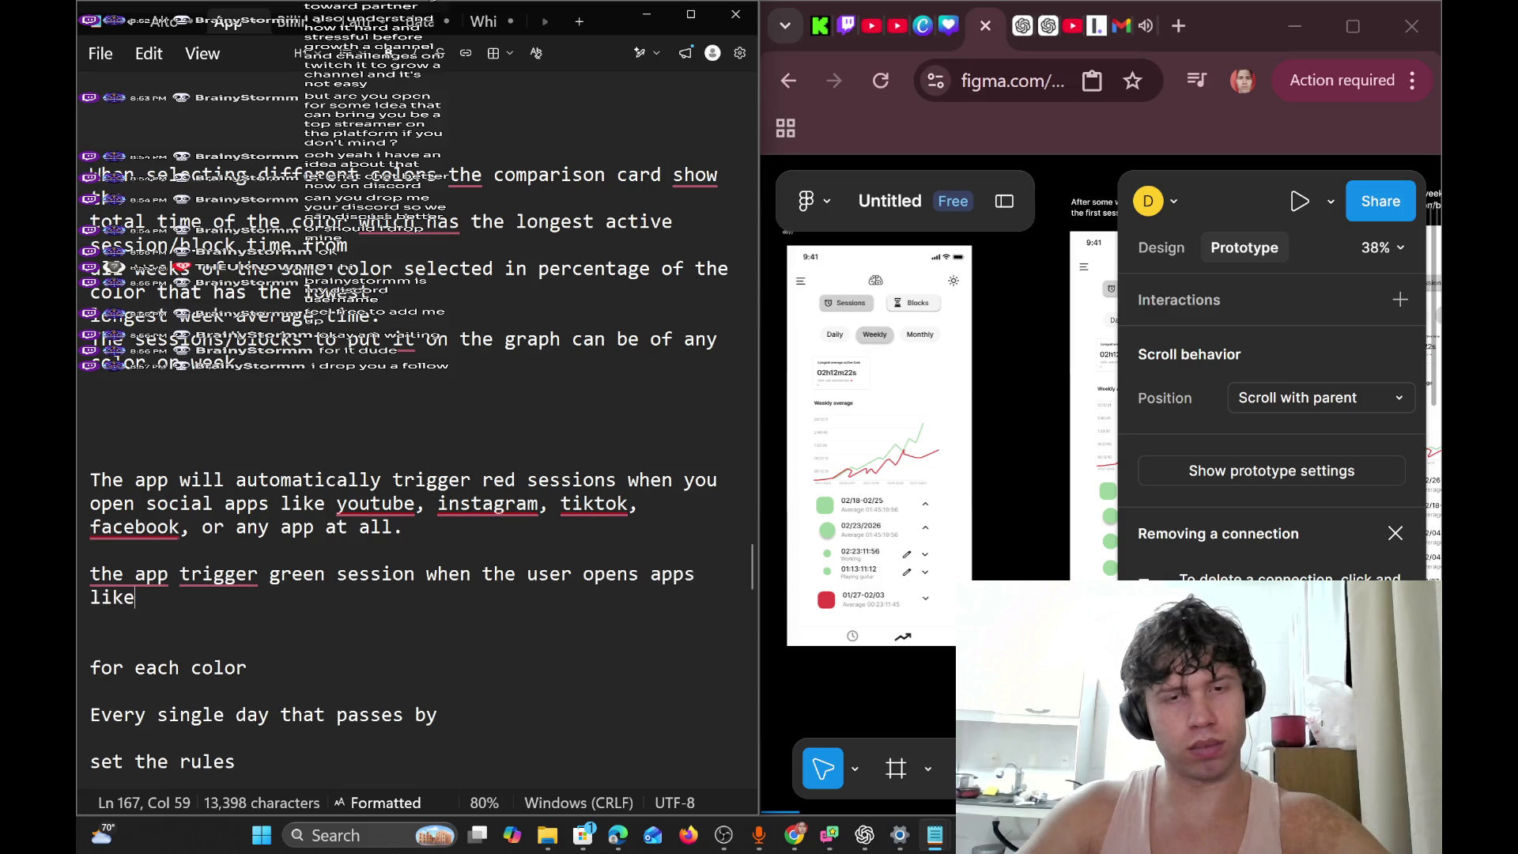
{"action": "type", "text": "excel"}
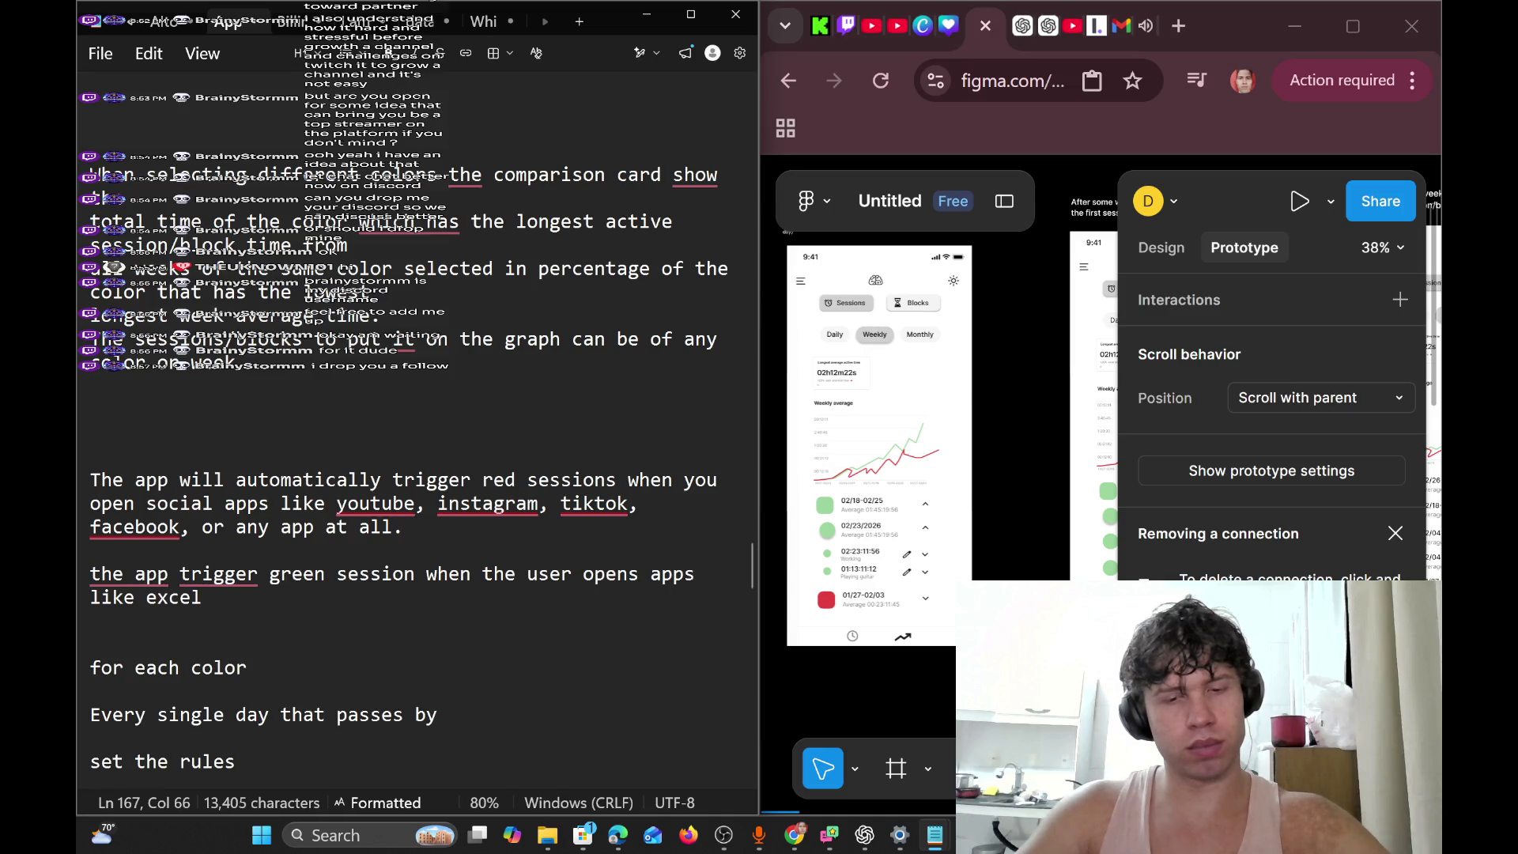
{"action": "type", "text": "gmail"}
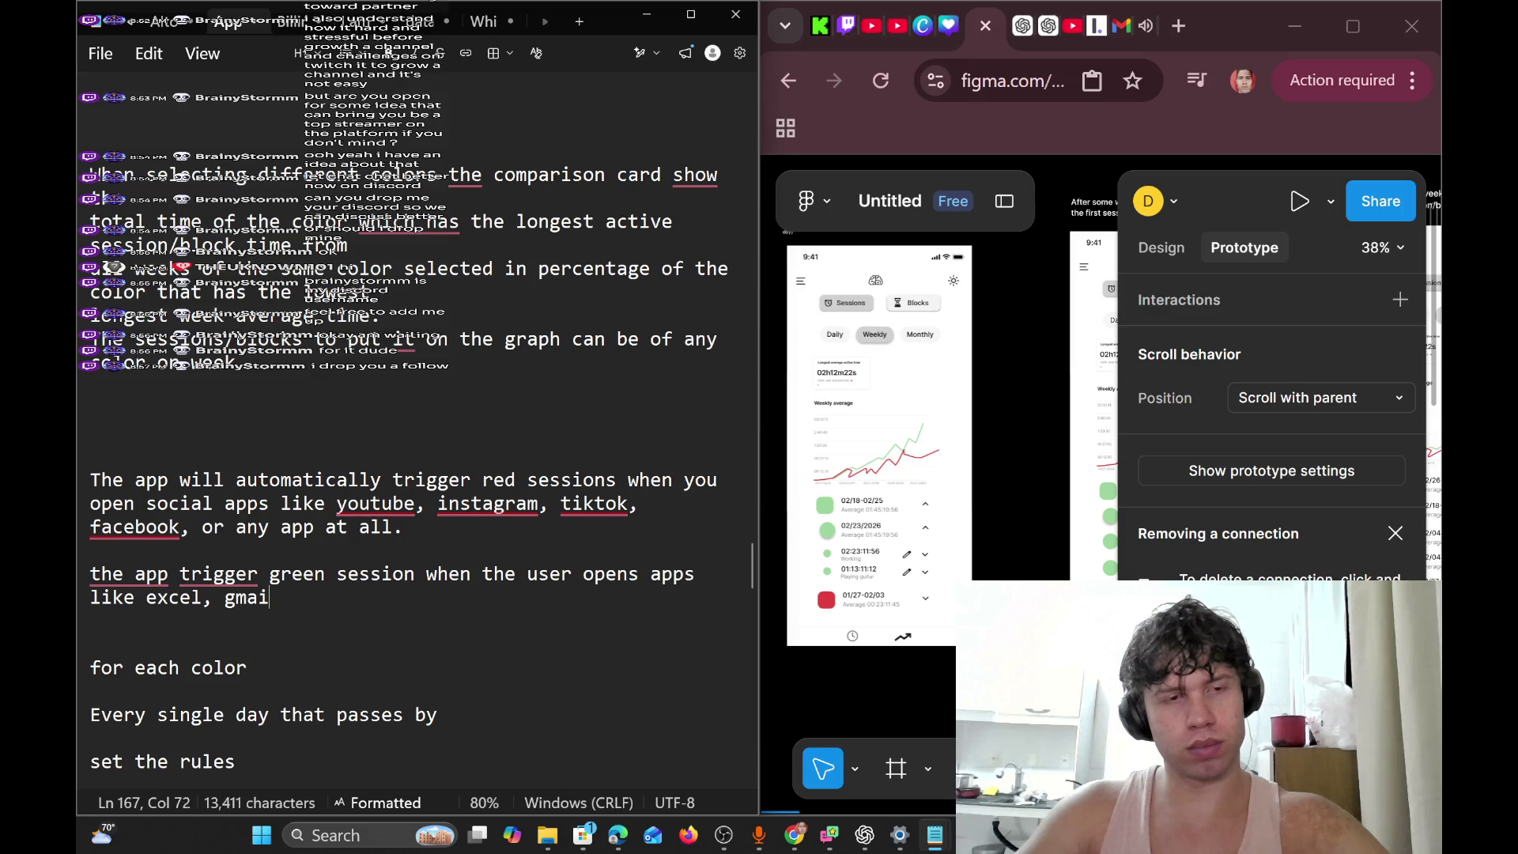
{"action": "type", "text": ", "}
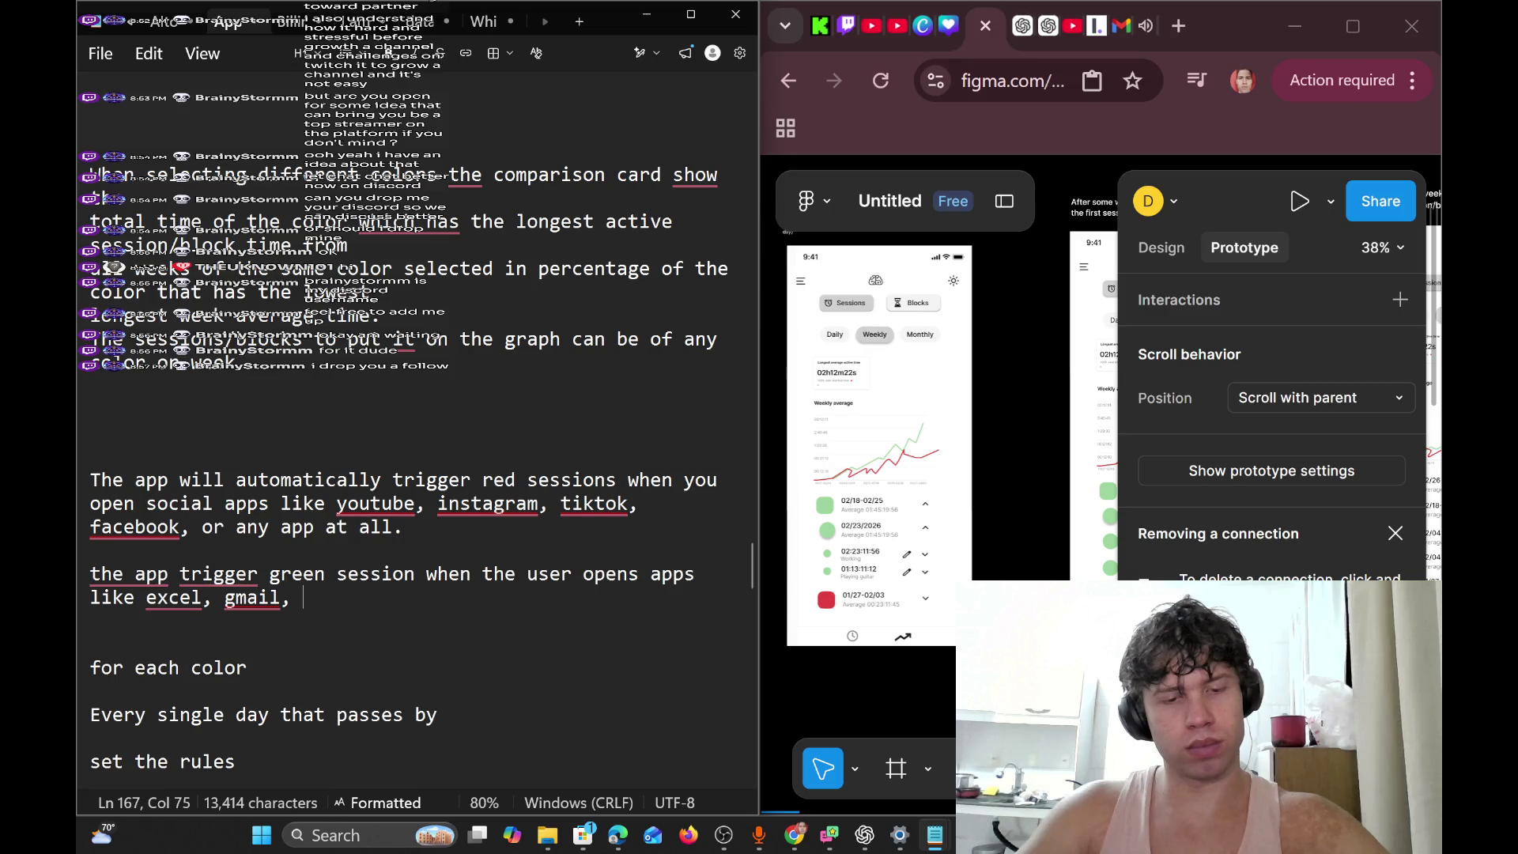
{"action": "type", "text": "chat"}
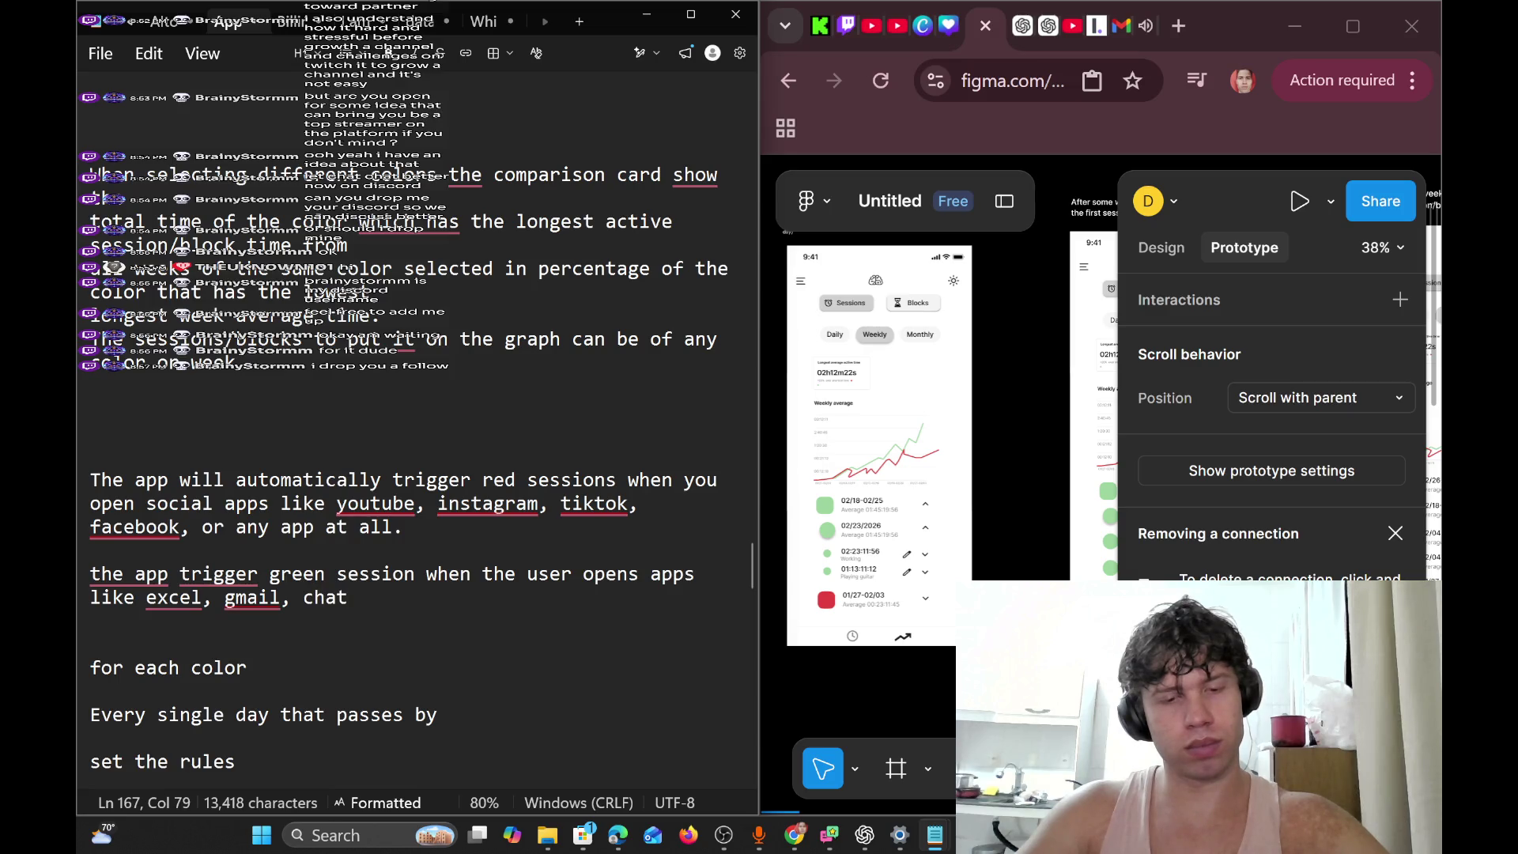
{"action": "type", "text": "gpt"}
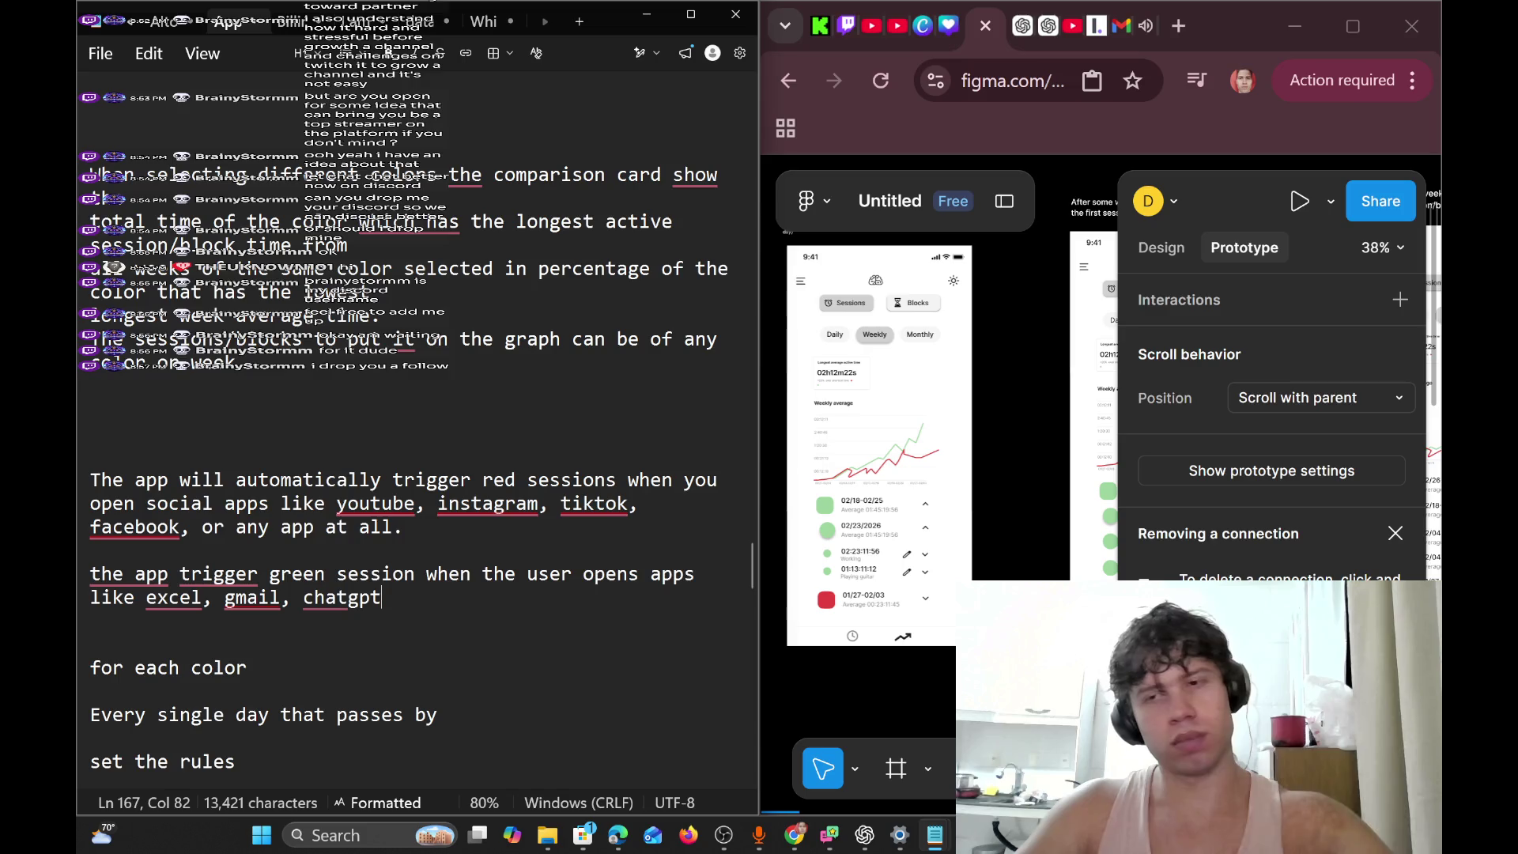
{"action": "key", "text": "BackSpace"}
{"action": "key", "text": "BackSpace"}
{"action": "key", "text": "BackSpace"}
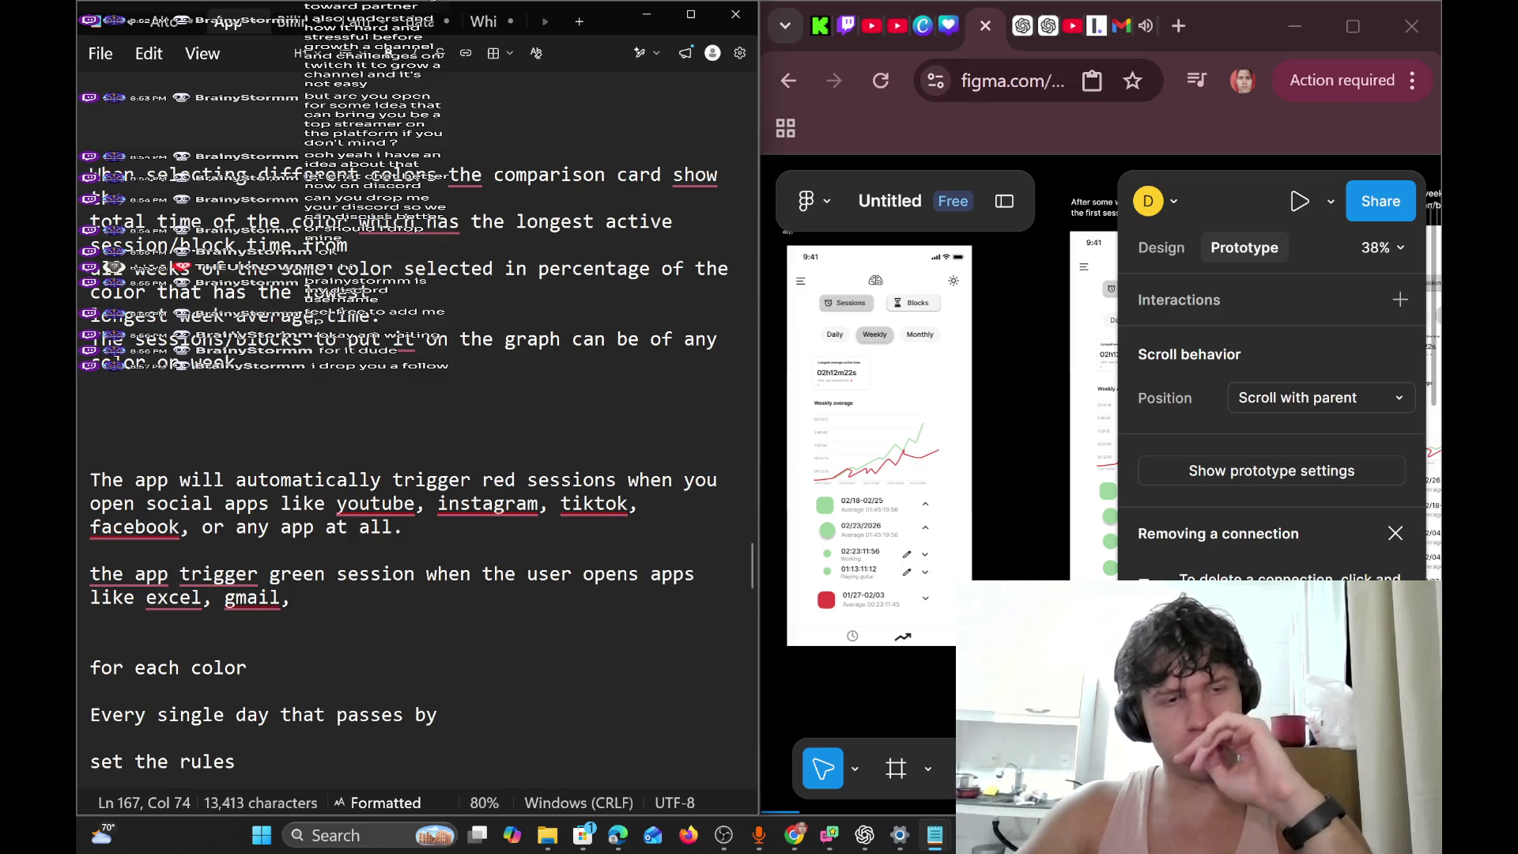
{"action": "type", "text": "code"}
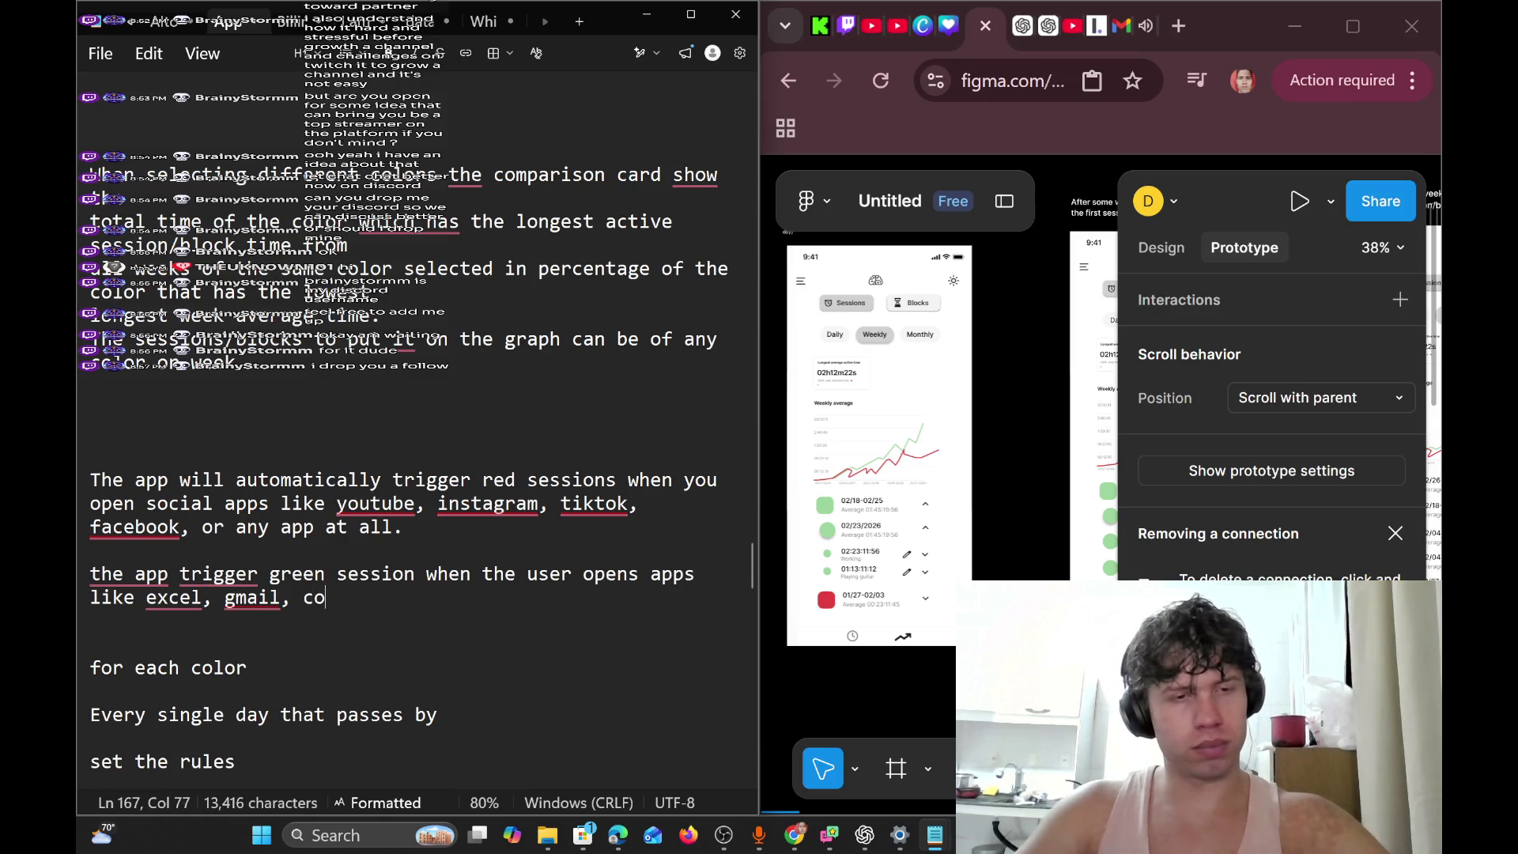
{"action": "type", "text": "x,"}
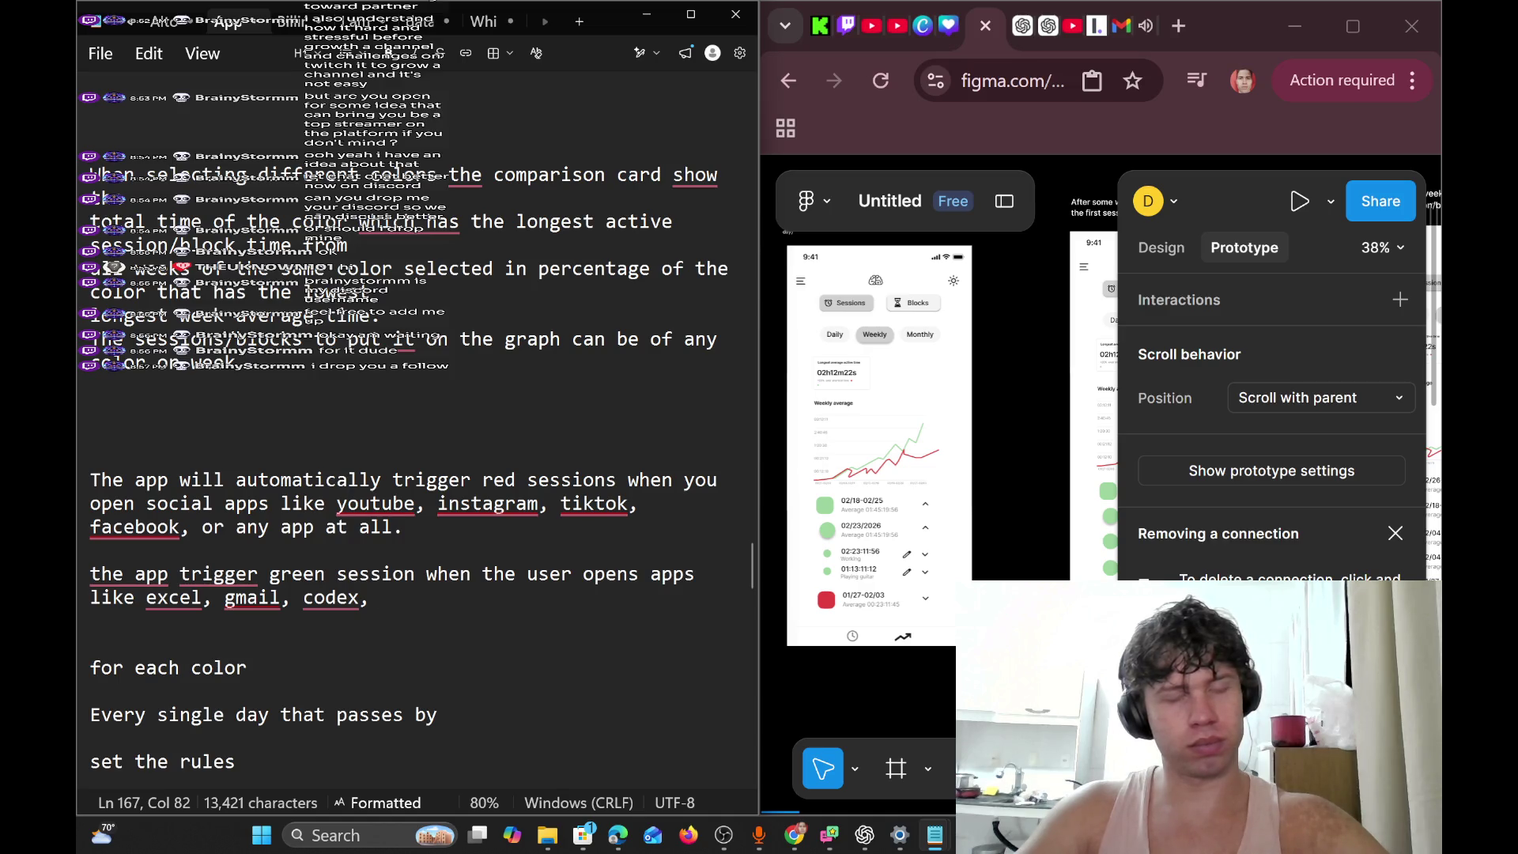
{"action": "left_click", "coordinate": [403, 527]}
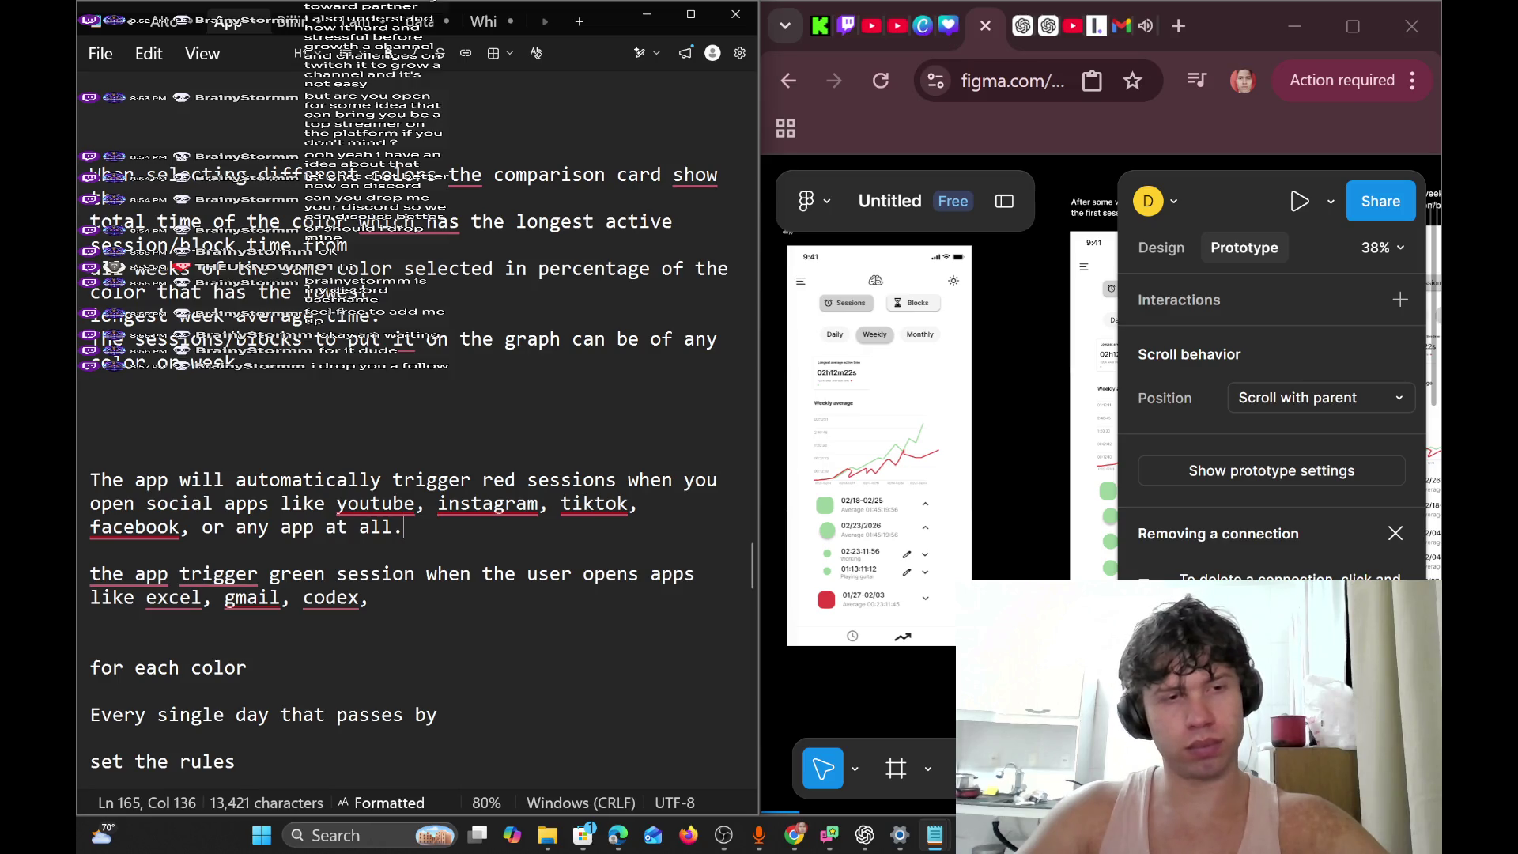
Step: Add the clause 'Is in the browser(if possible' to the red-session rule
{"action": "type", "text": "is"}
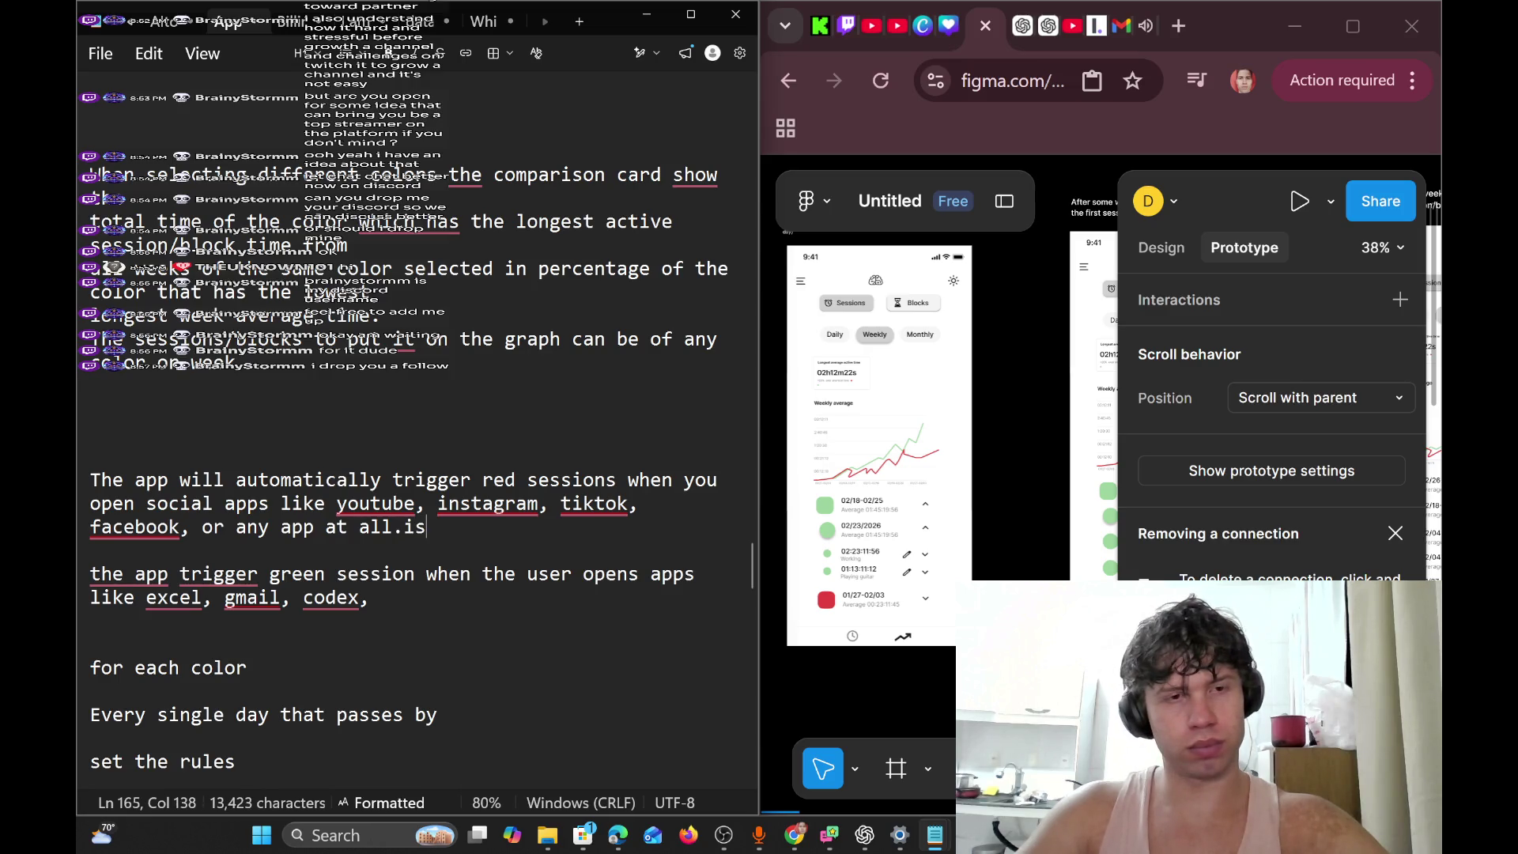
{"action": "key", "text": "BackSpace"}
{"action": "key", "text": "BackSpace"}
{"action": "type", "text": "Is "}
{"action": "type", "text": "in the bro"}
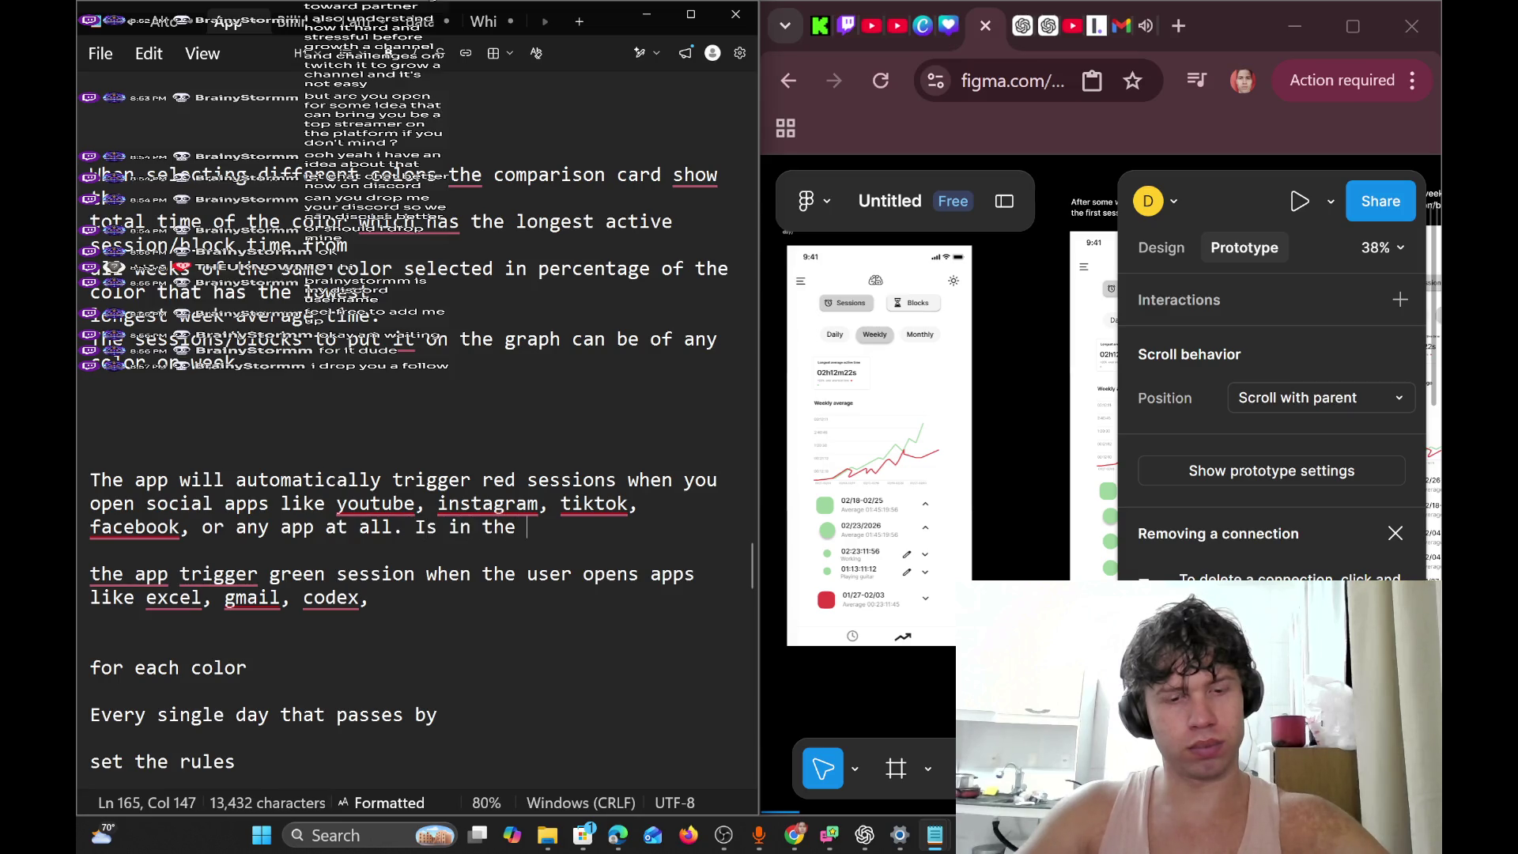
{"action": "type", "text": "wser"}
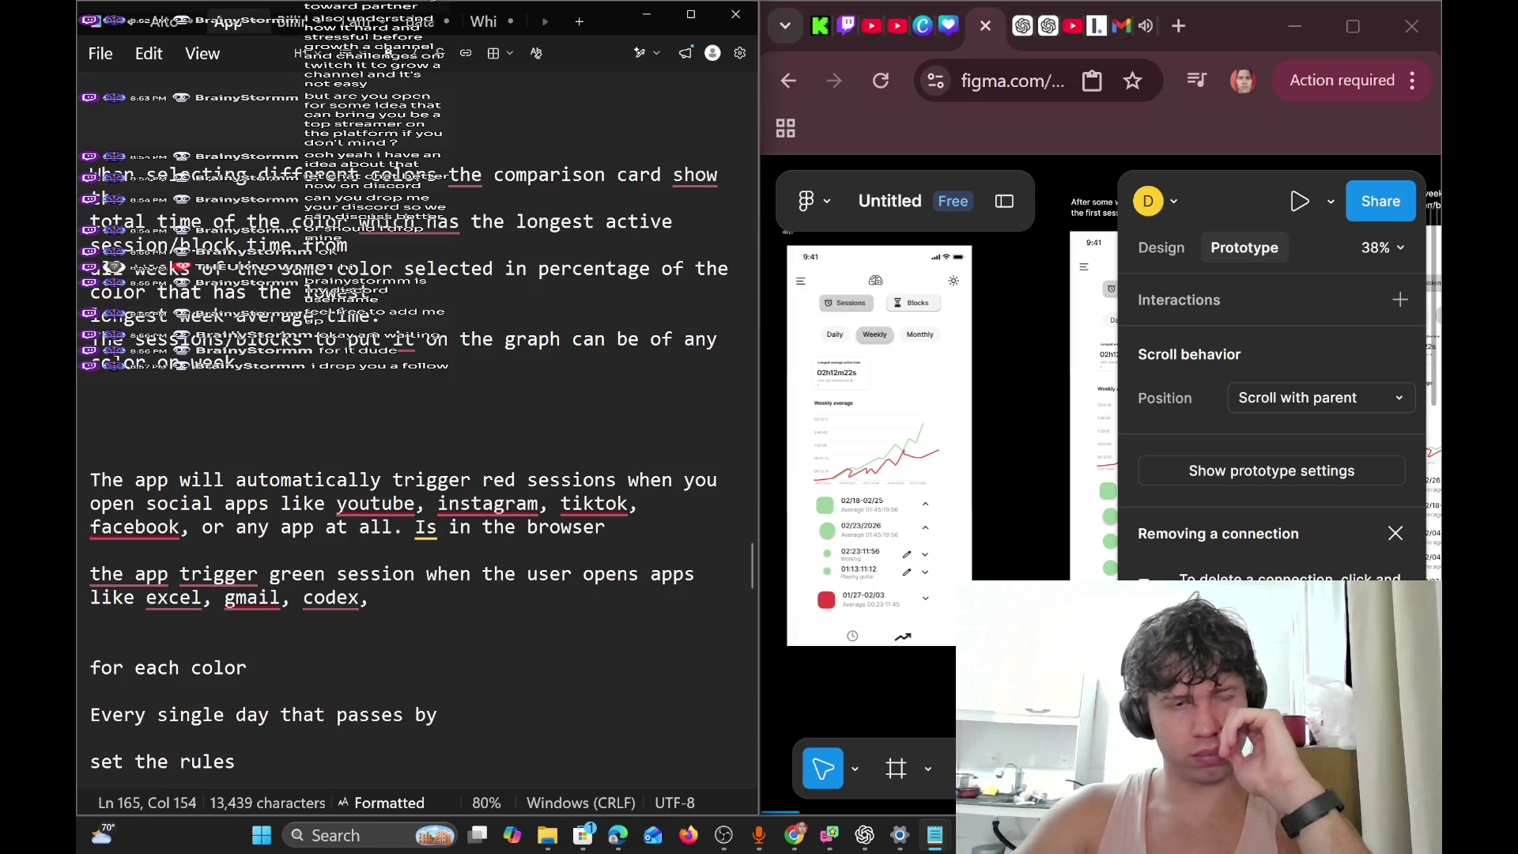
{"action": "left_click", "coordinate": [592, 503]}
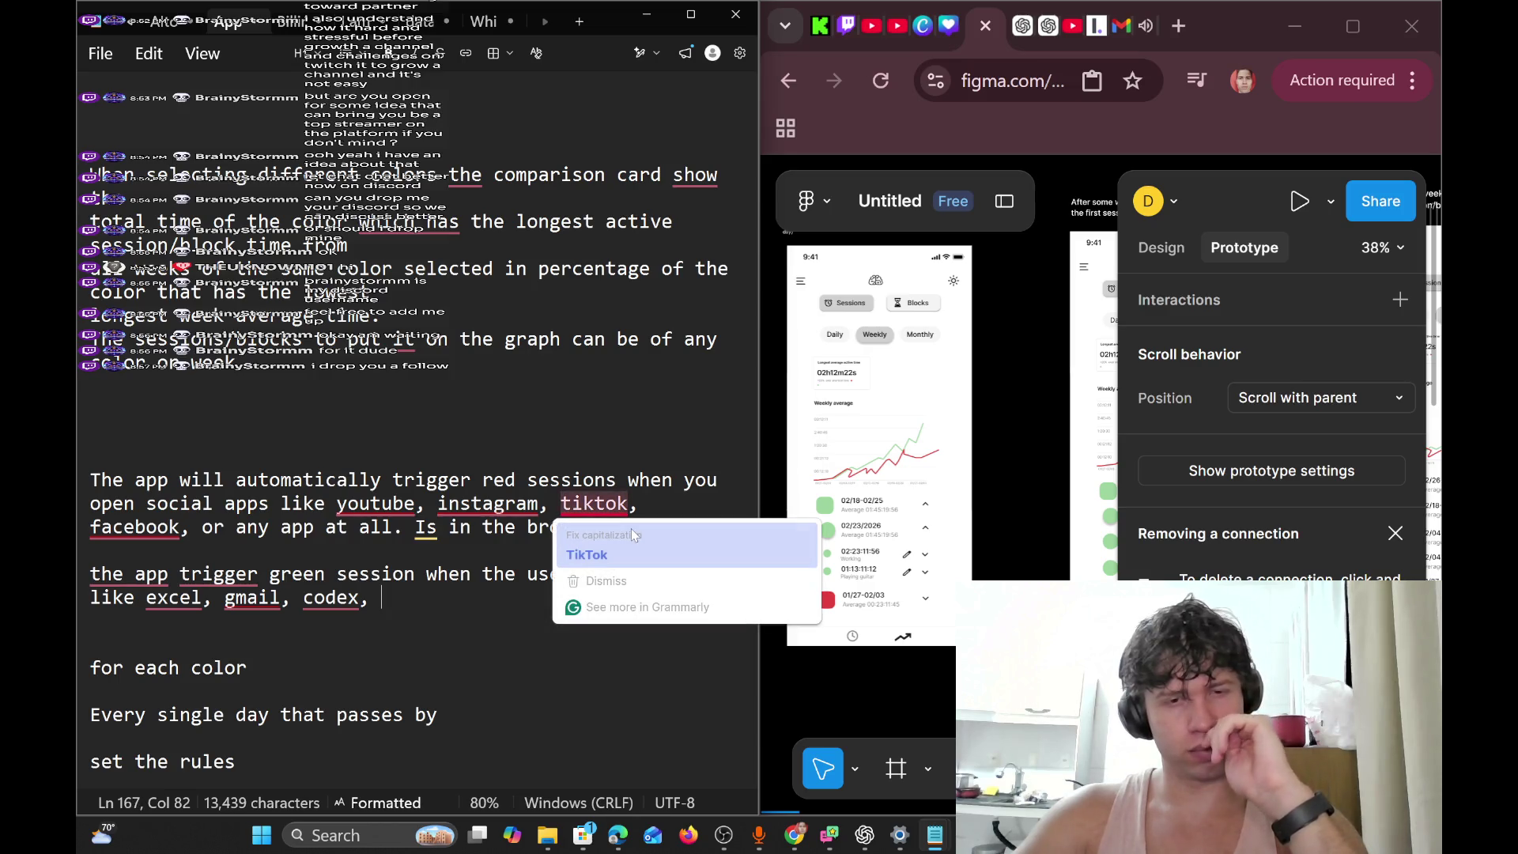
{"action": "left_click", "coordinate": [606, 527]}
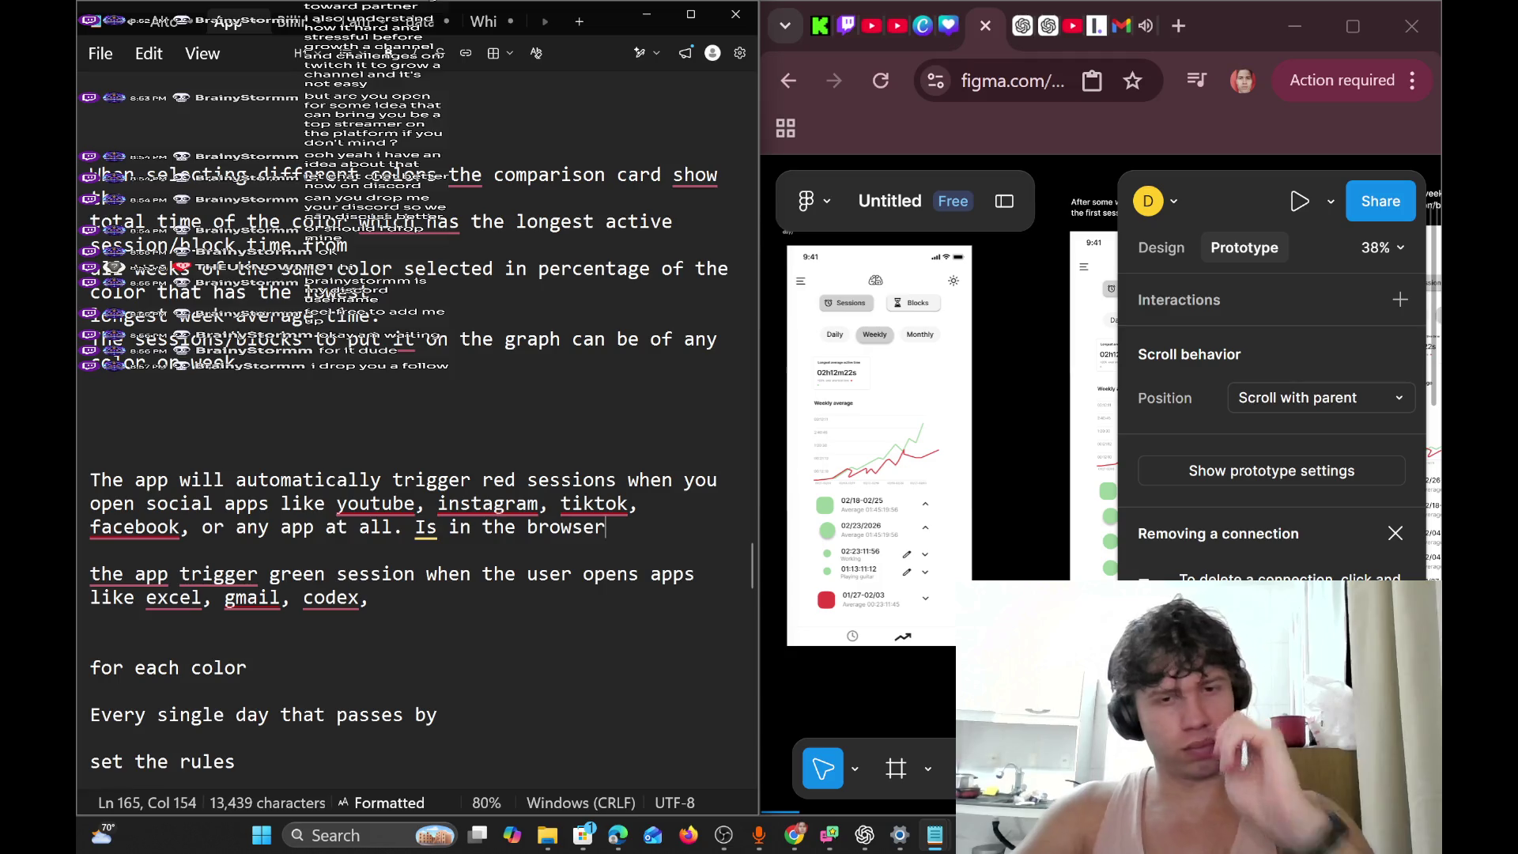
{"action": "type", "text": "(if po"}
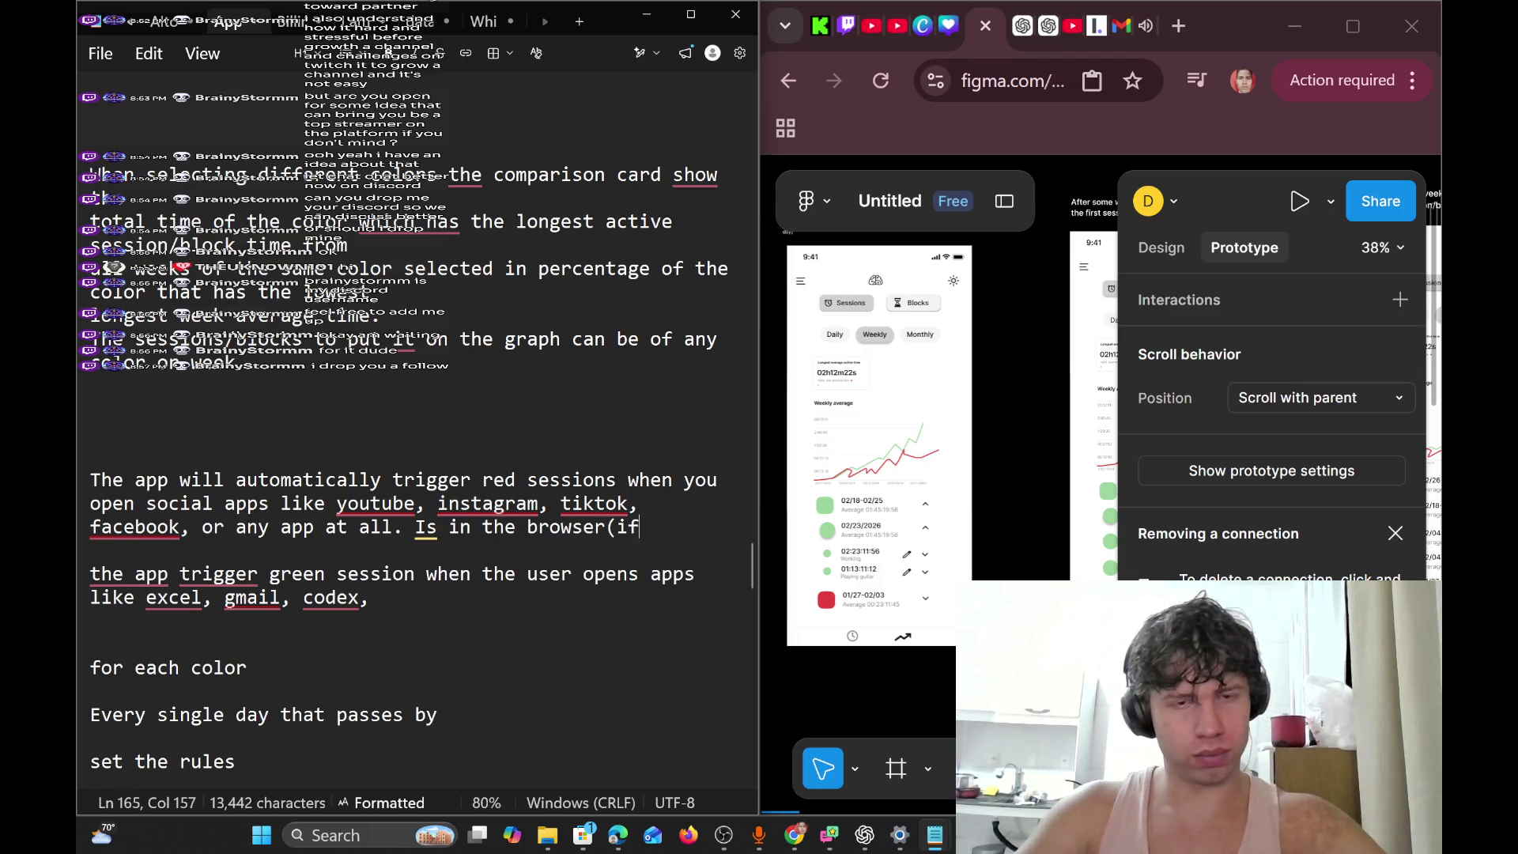
{"action": "type", "text": "ssible"}
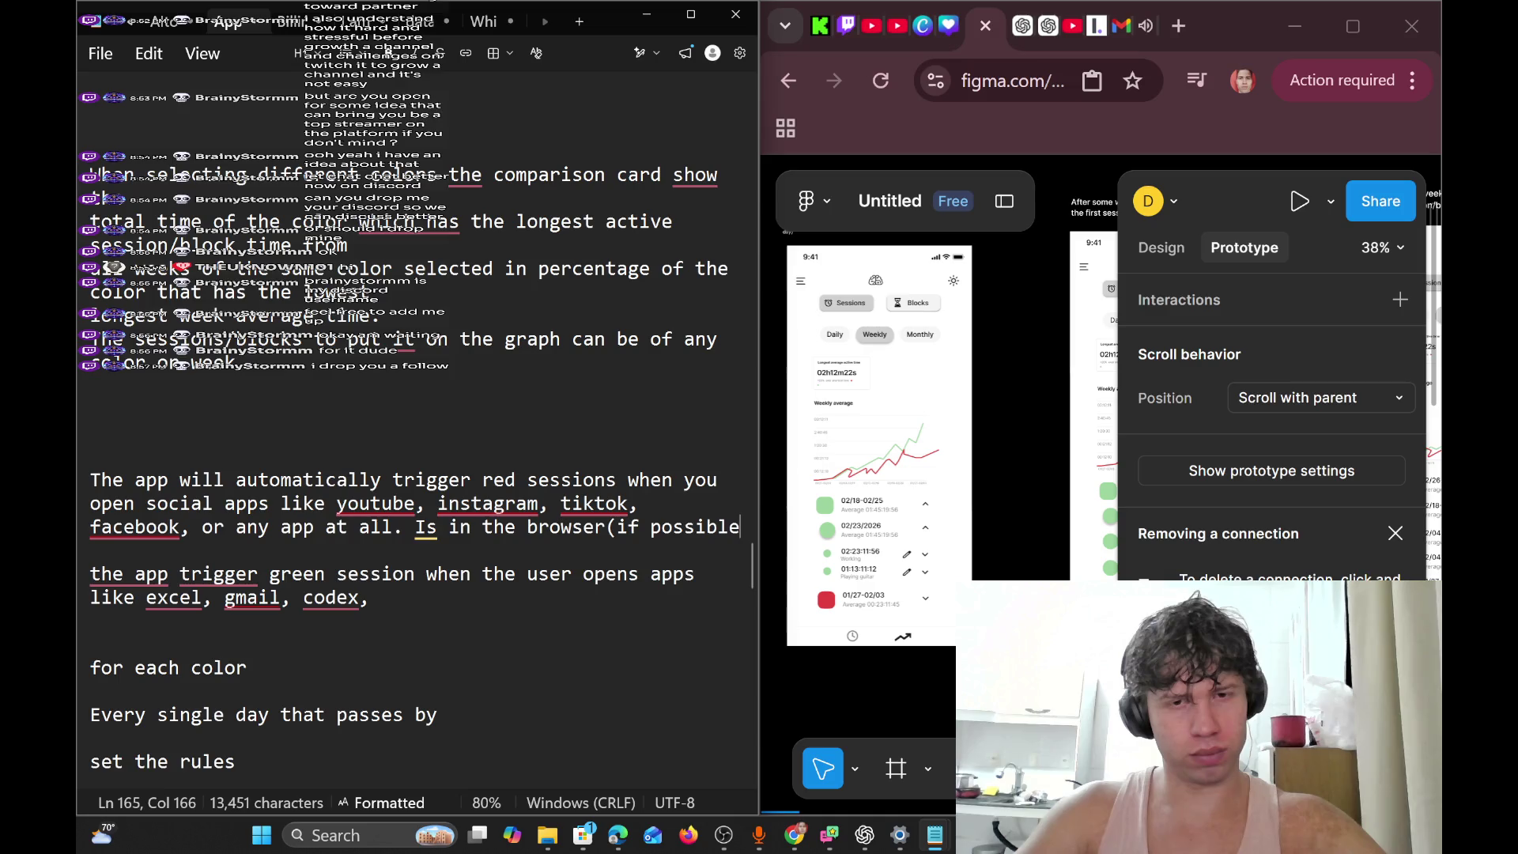
Step: Insert 'x,' after youtube in the red-session social app list
{"action": "left_click", "coordinate": [427, 503]}
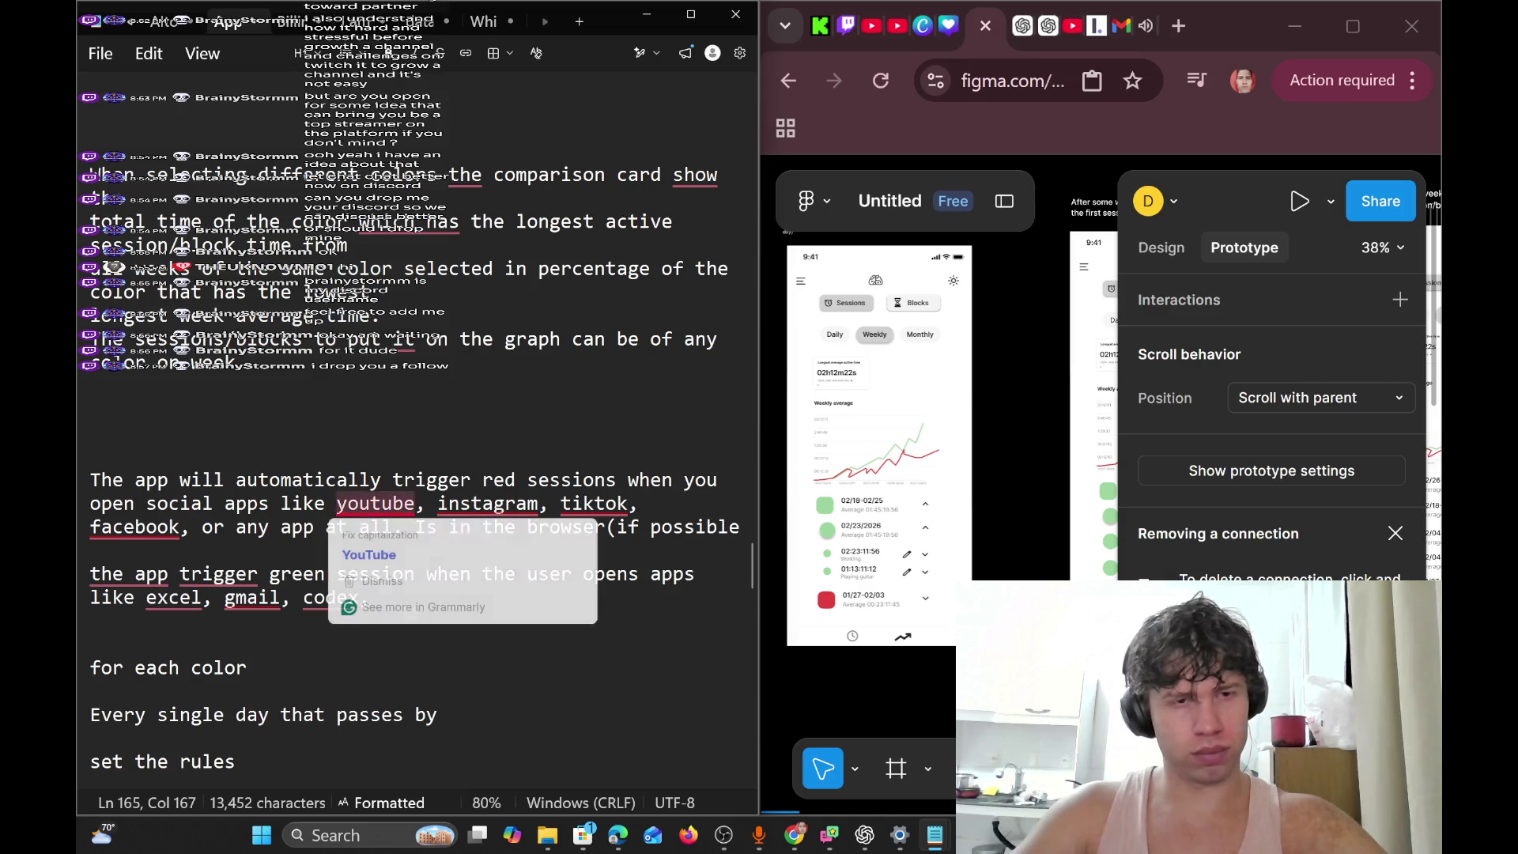
{"action": "type", "text": "x,"}
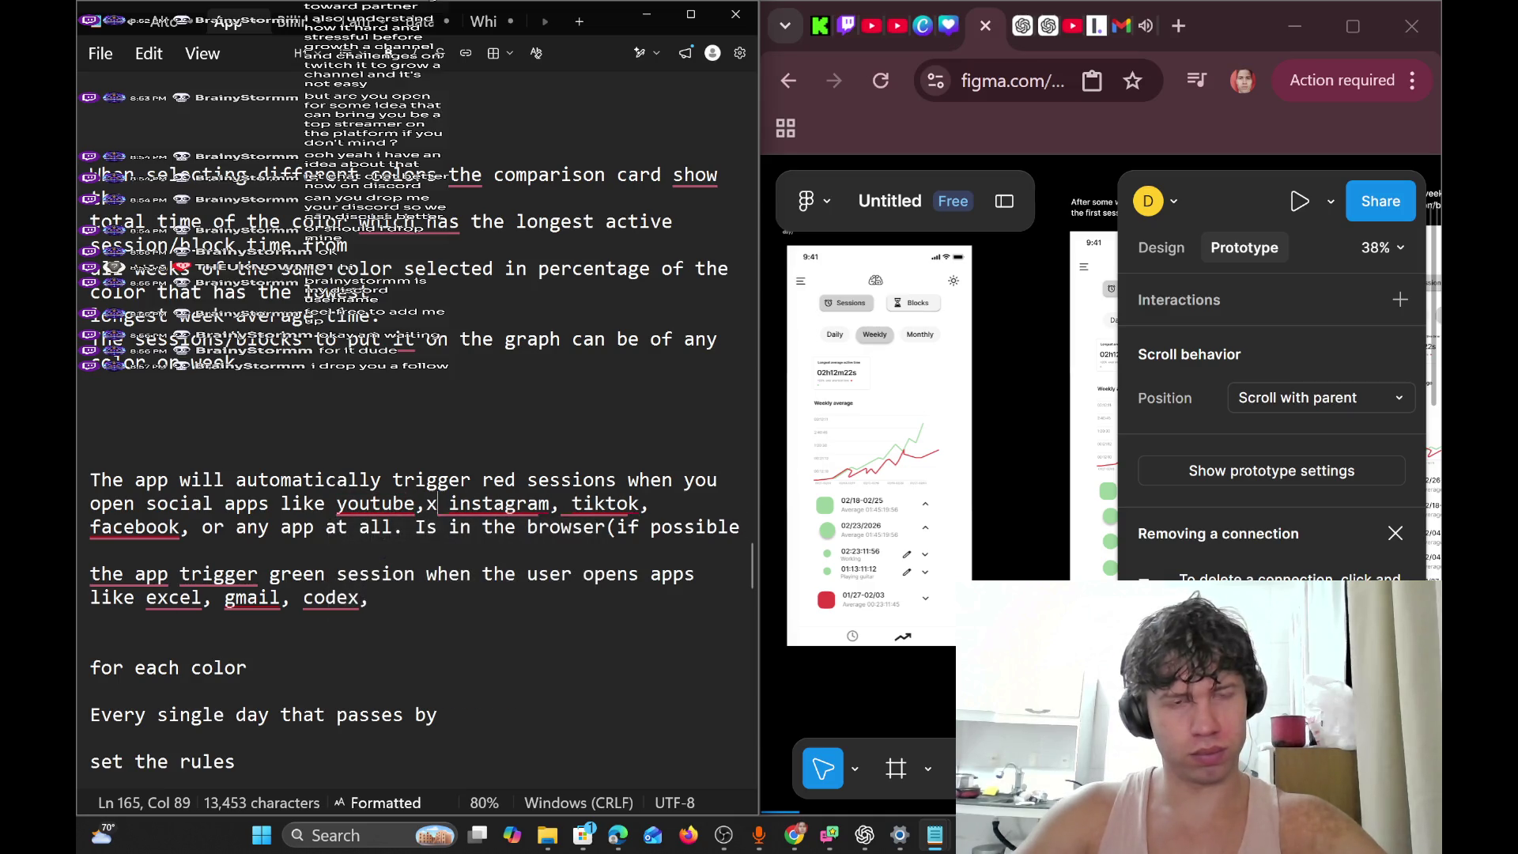
{"action": "left_click", "coordinate": [438, 504]}
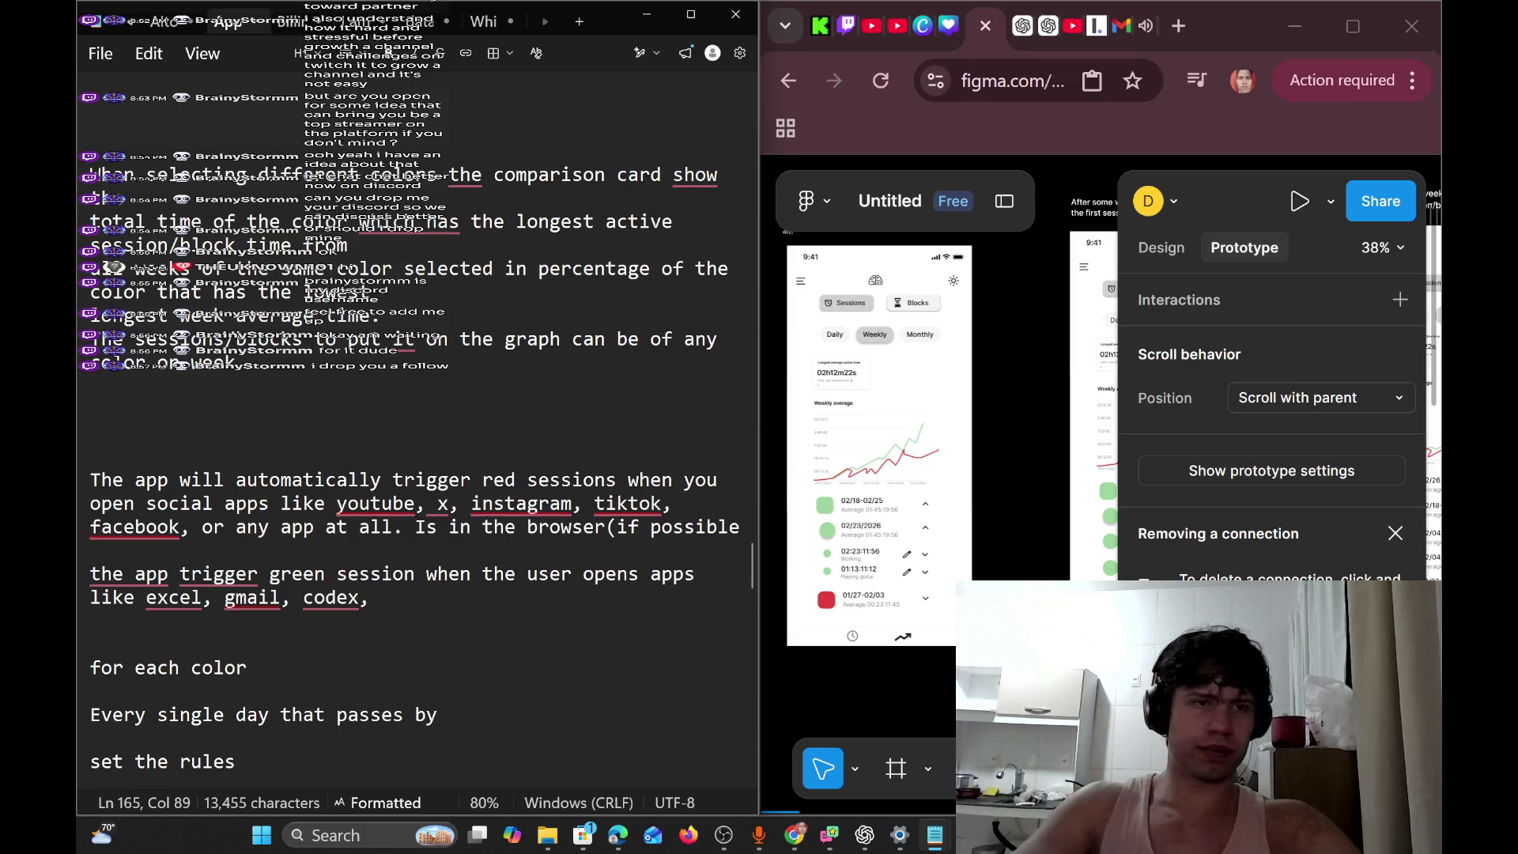
Step: Change 'social apps' to 'any app' in the red-session rule
{"action": "left_click", "coordinate": [92, 456]}
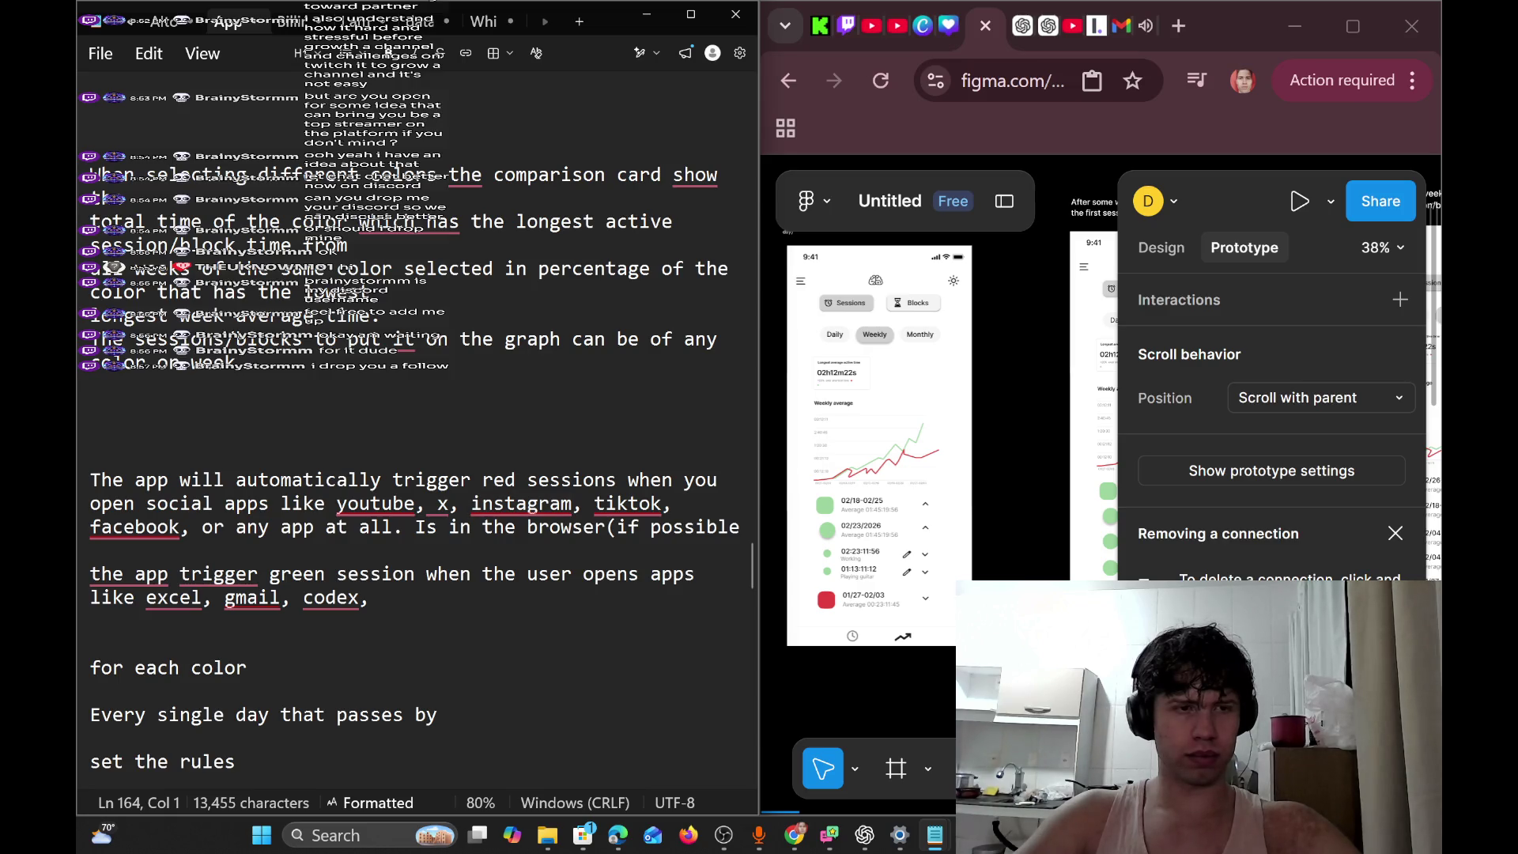
{"action": "left_click", "coordinate": [146, 504]}
{"action": "type", "text": "any a"}
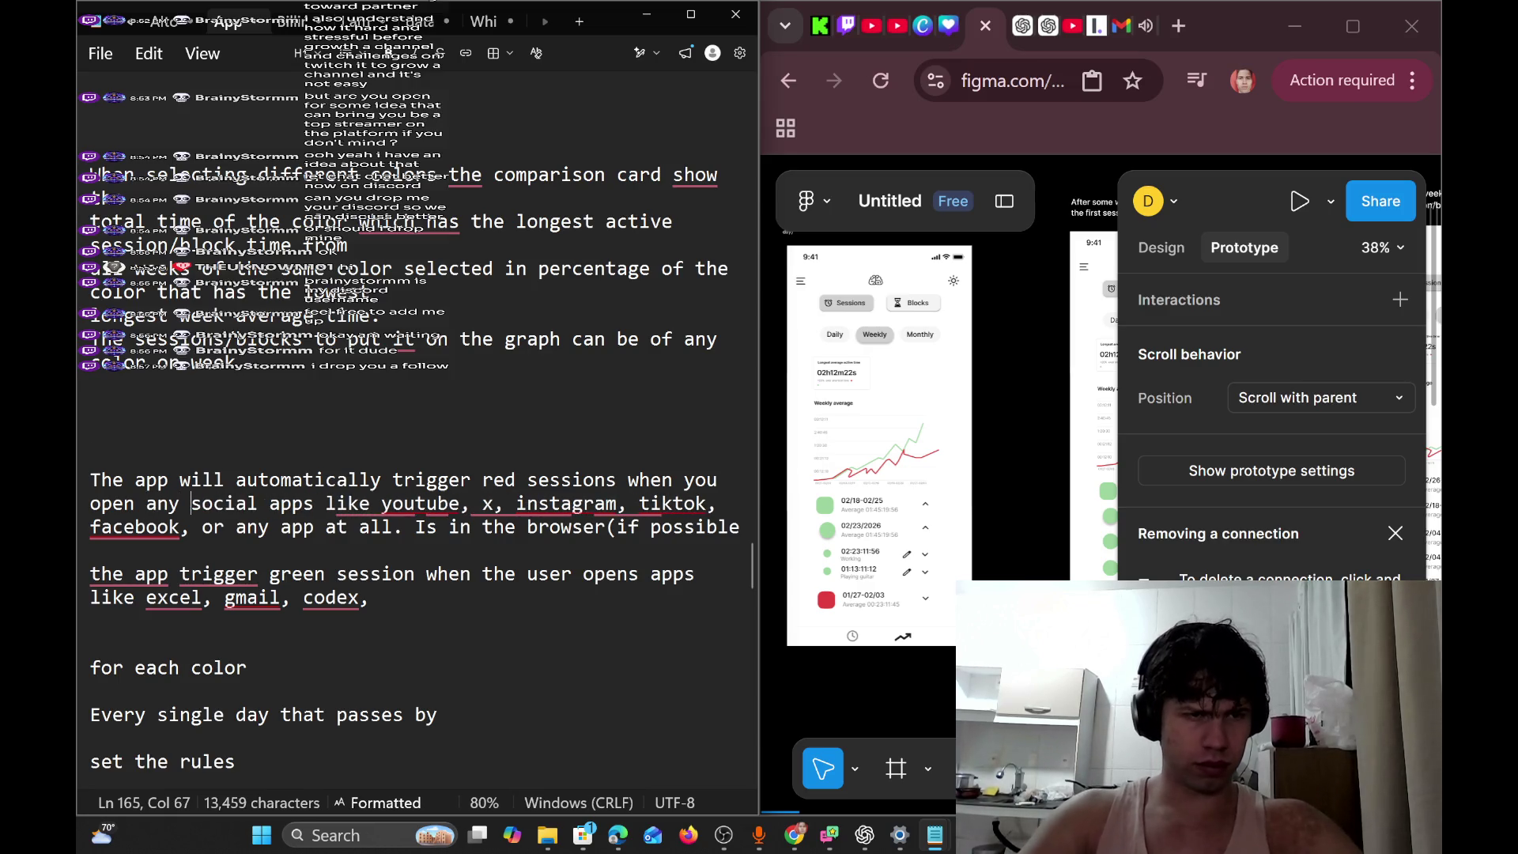
{"action": "type", "text": "pp"}
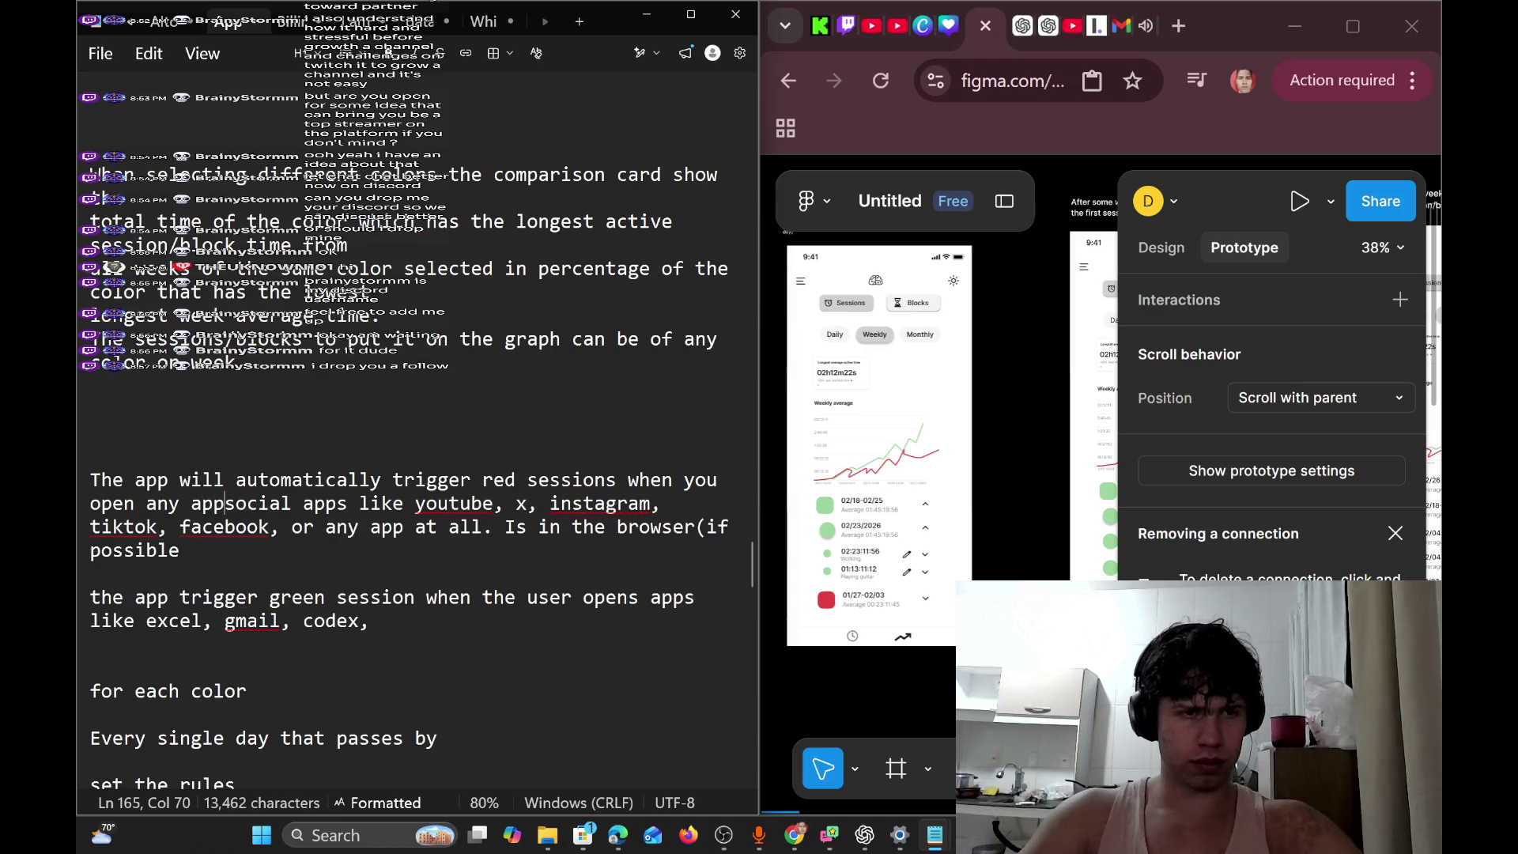
{"action": "key", "text": "BackSpace"}
{"action": "key", "text": "BackSpace"}
{"action": "key", "text": "BackSpace"}
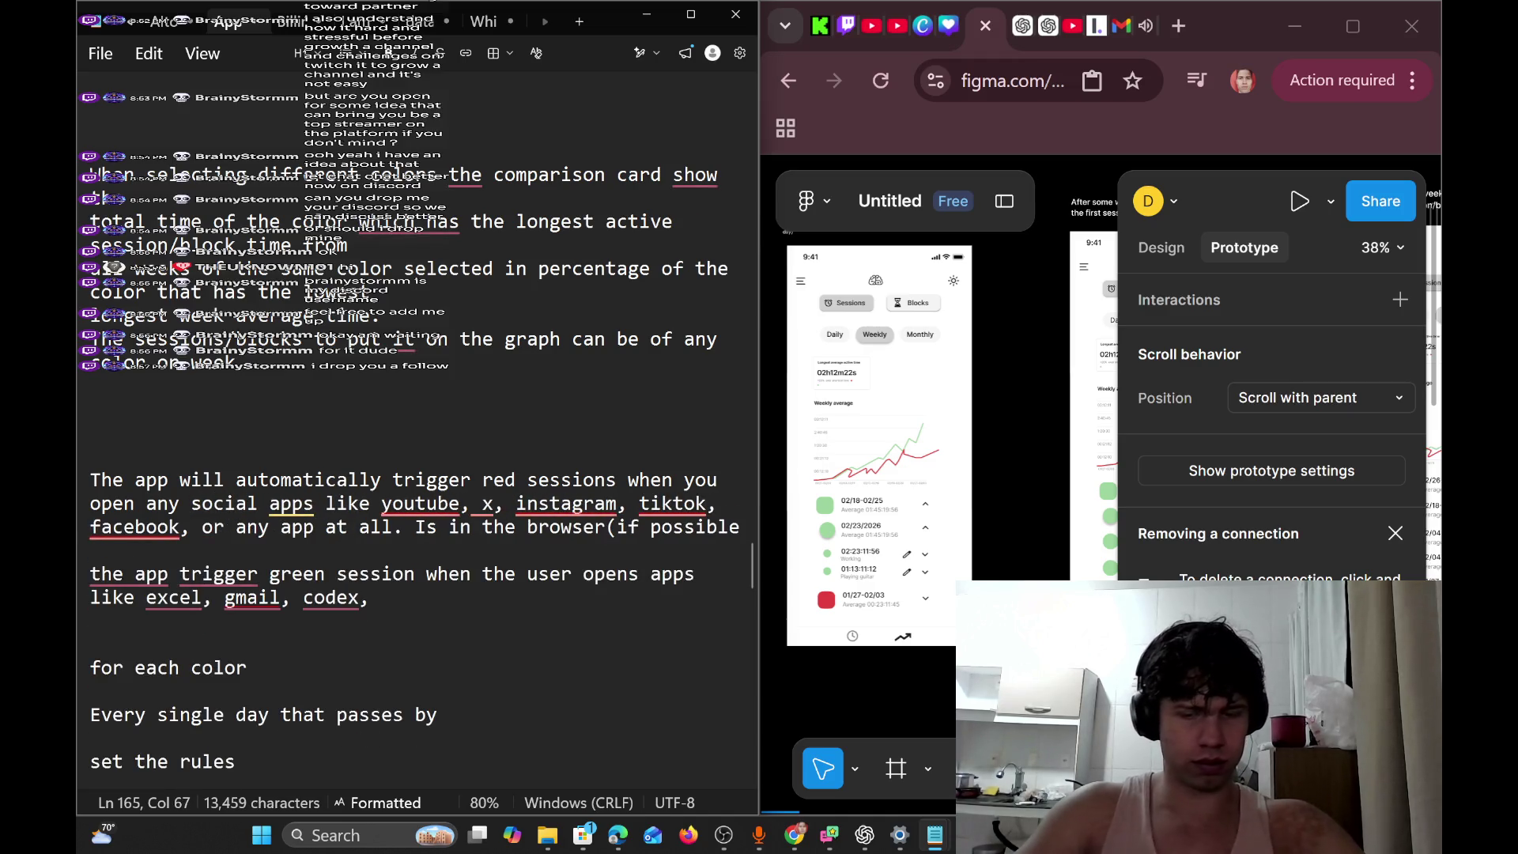
{"action": "key", "text": "Right"}
{"action": "key", "text": "Right"}
{"action": "key", "text": "Right"}
{"action": "key", "text": "BackSpace"}
{"action": "key", "text": "BackSpace"}
{"action": "key", "text": "BackSpace"}
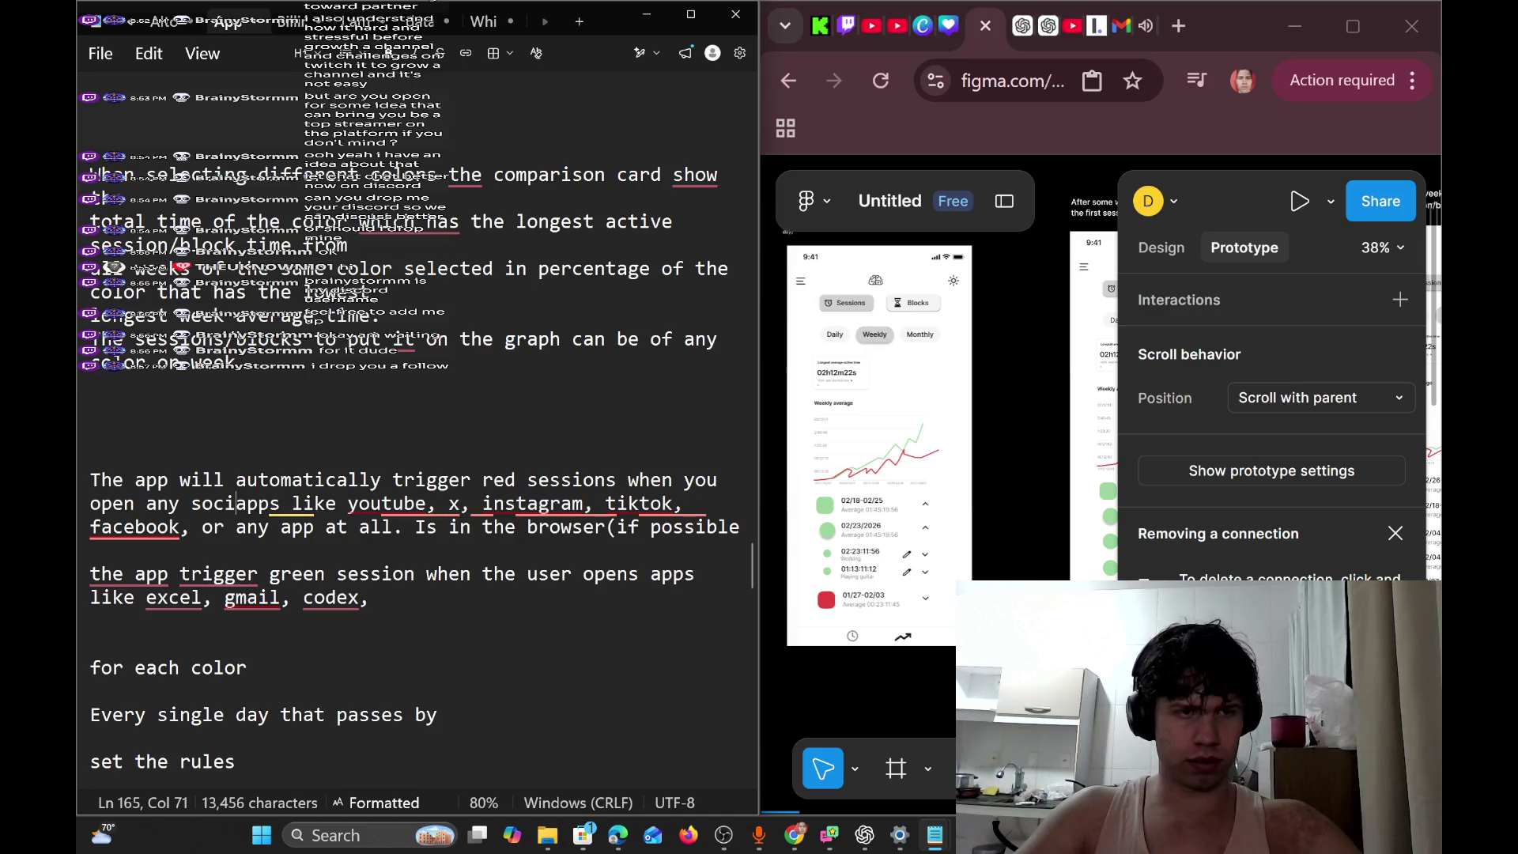
{"action": "key", "text": "Right"}
{"action": "key", "text": "Right"}
{"action": "key", "text": "Right"}
{"action": "key", "text": "Right"}
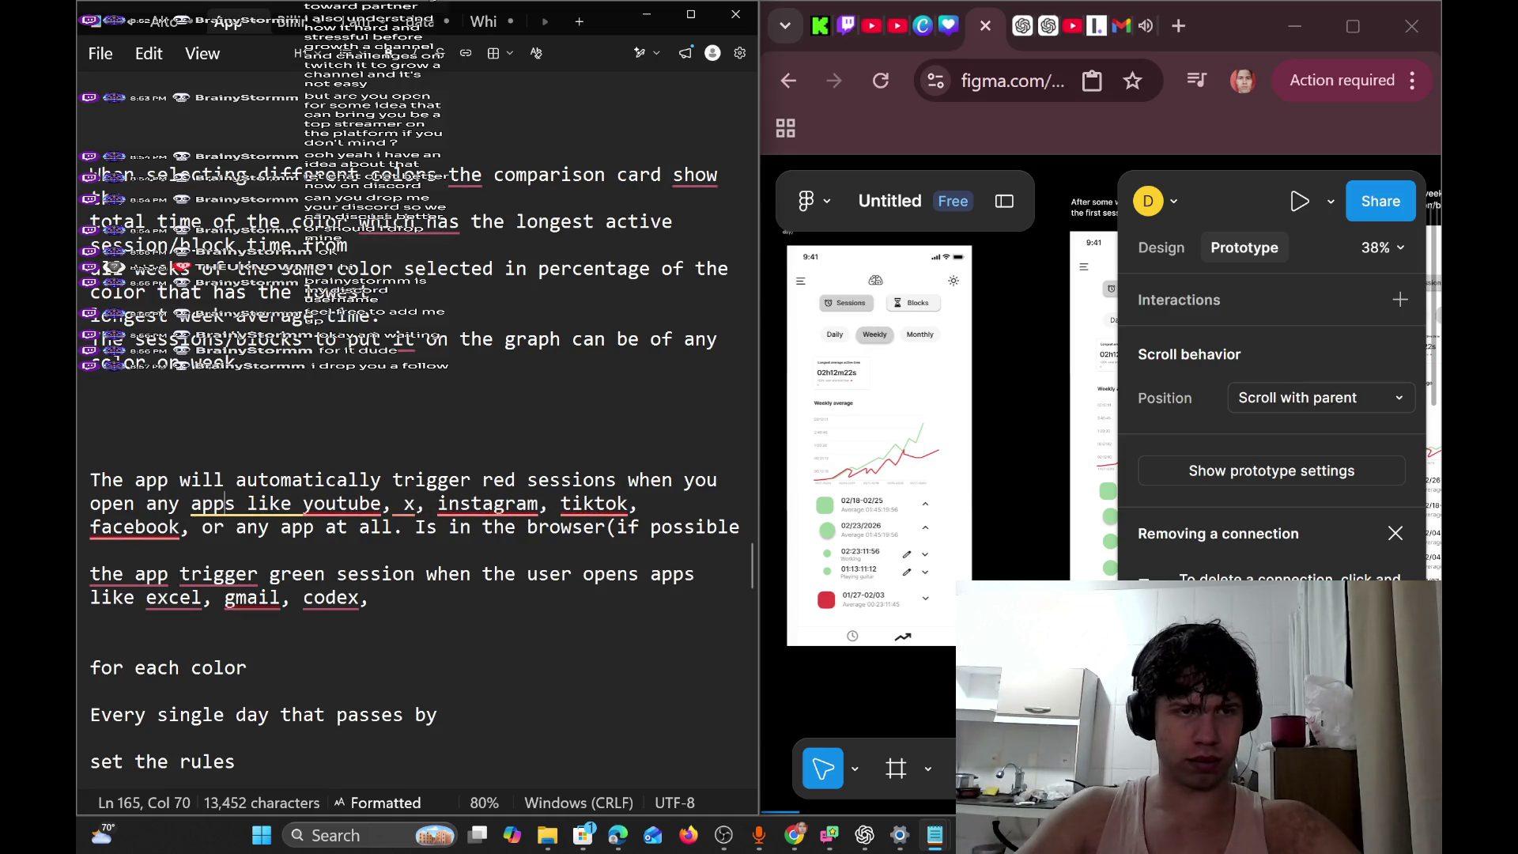
{"action": "key", "text": "BackSpace"}
{"action": "key", "text": "Right"}
{"action": "key", "text": "Right"}
{"action": "key", "text": "Right"}
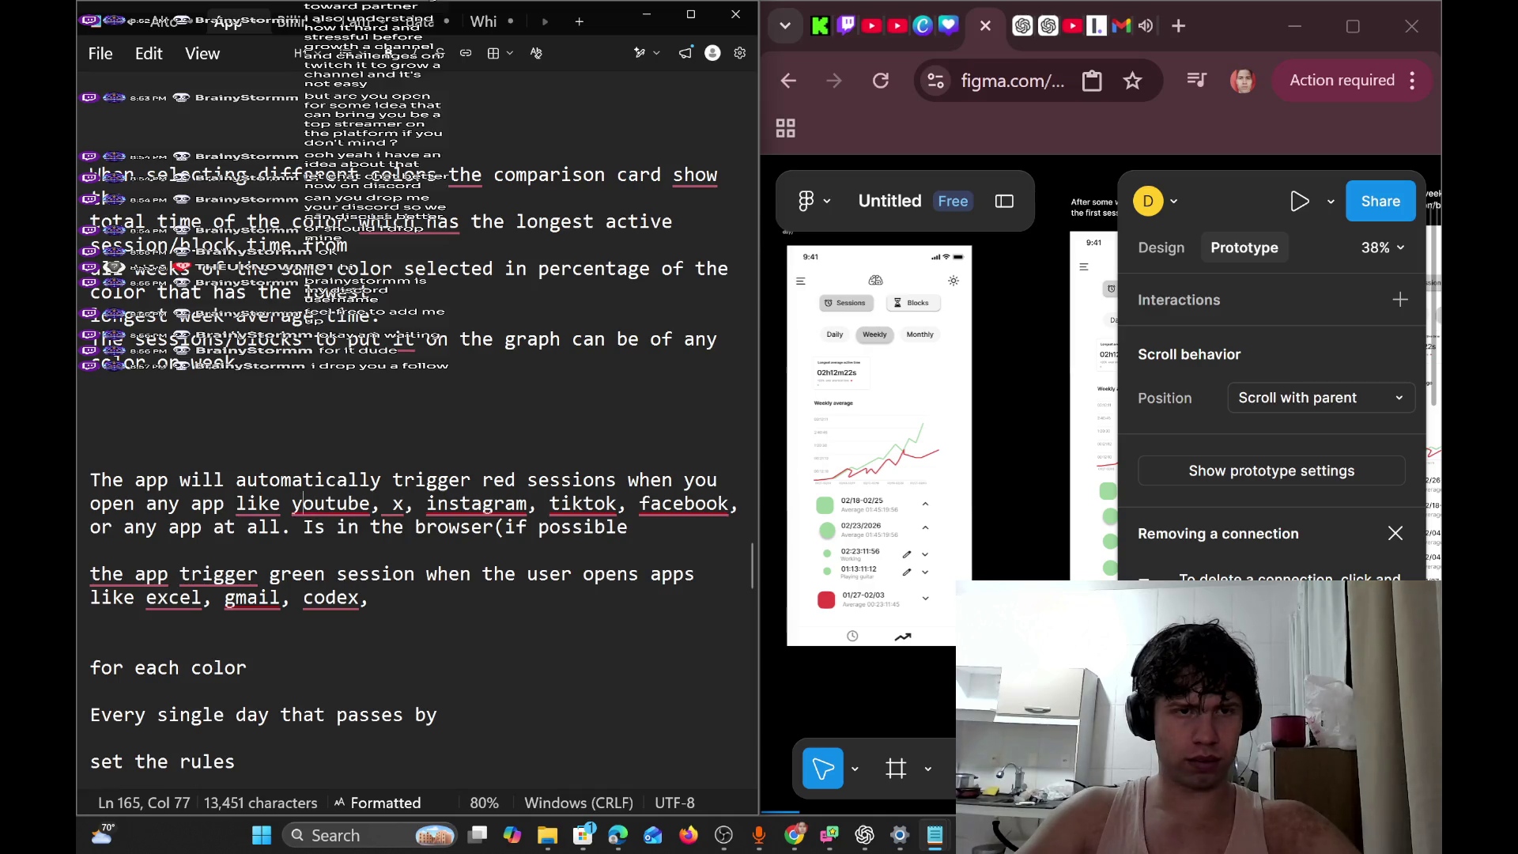
Step: Replace the youtube, x, instagram, tiktok list with 'besides gmail, note, outlook.'
{"action": "left_click", "coordinate": [303, 526]}
{"action": "key", "text": "Left"}
{"action": "key", "text": "Left"}
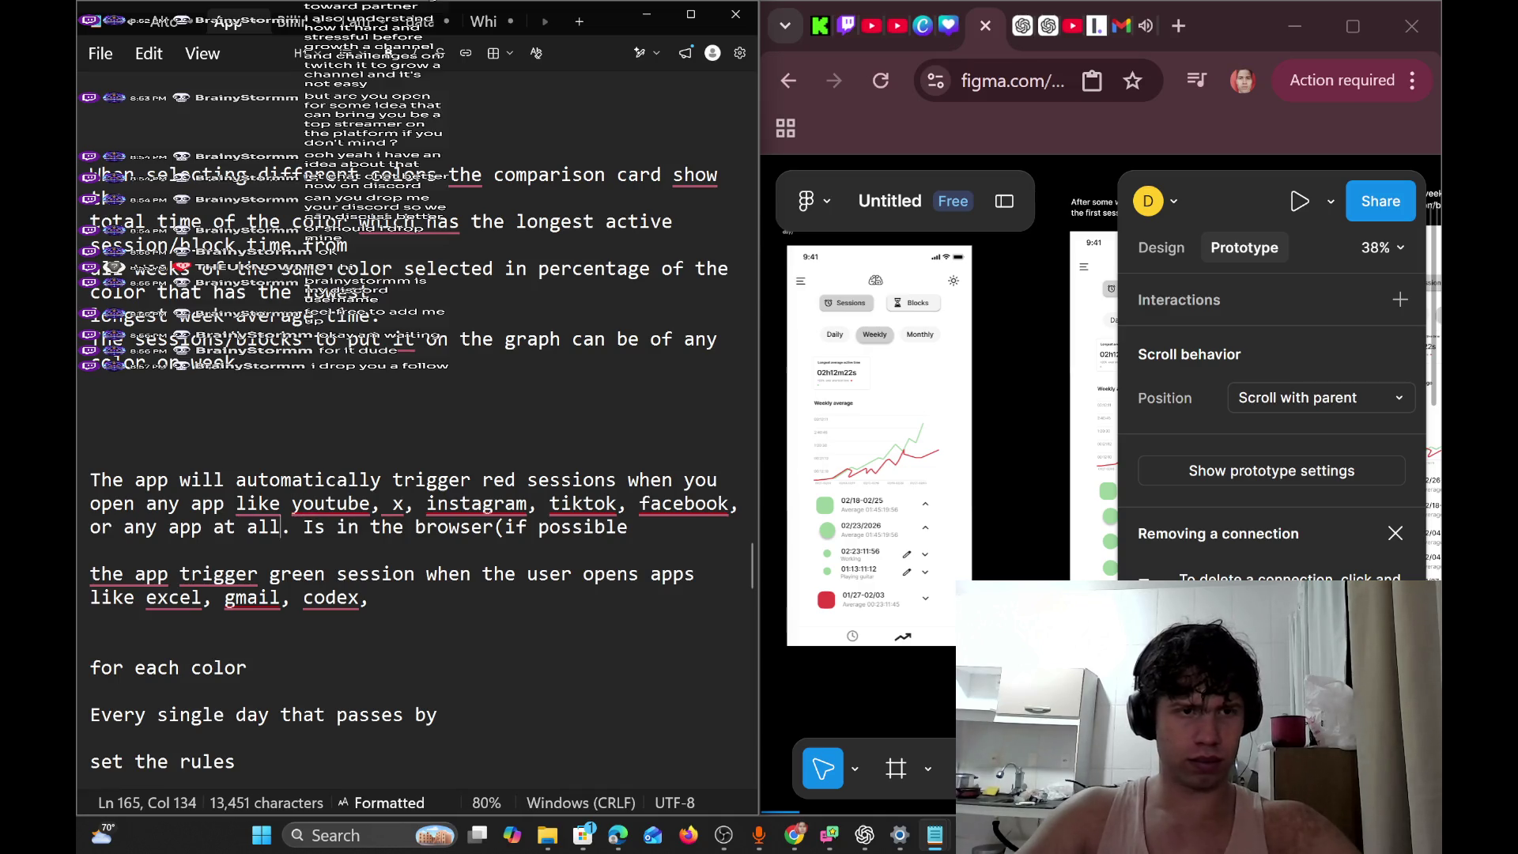
{"action": "key", "text": "BackSpace"}
{"action": "key", "text": "BackSpace"}
{"action": "key", "text": "BackSpace"}
{"action": "key", "text": "BackSpace"}
{"action": "key", "text": "BackSpace"}
{"action": "key", "text": "BackSpace"}
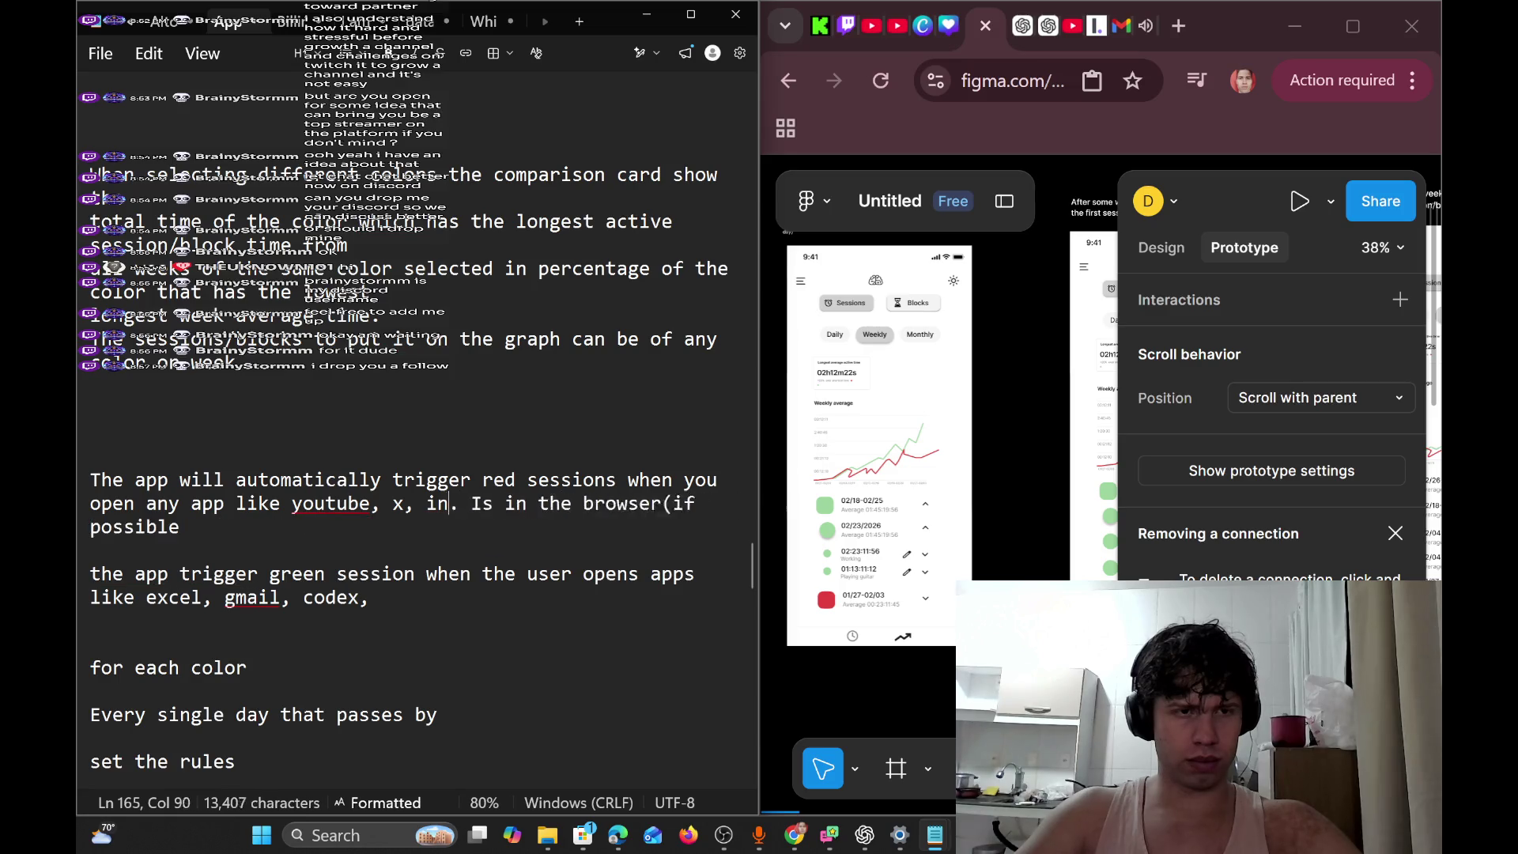
{"action": "key", "text": "BackSpace"}
{"action": "key", "text": "BackSpace"}
{"action": "key", "text": "BackSpace"}
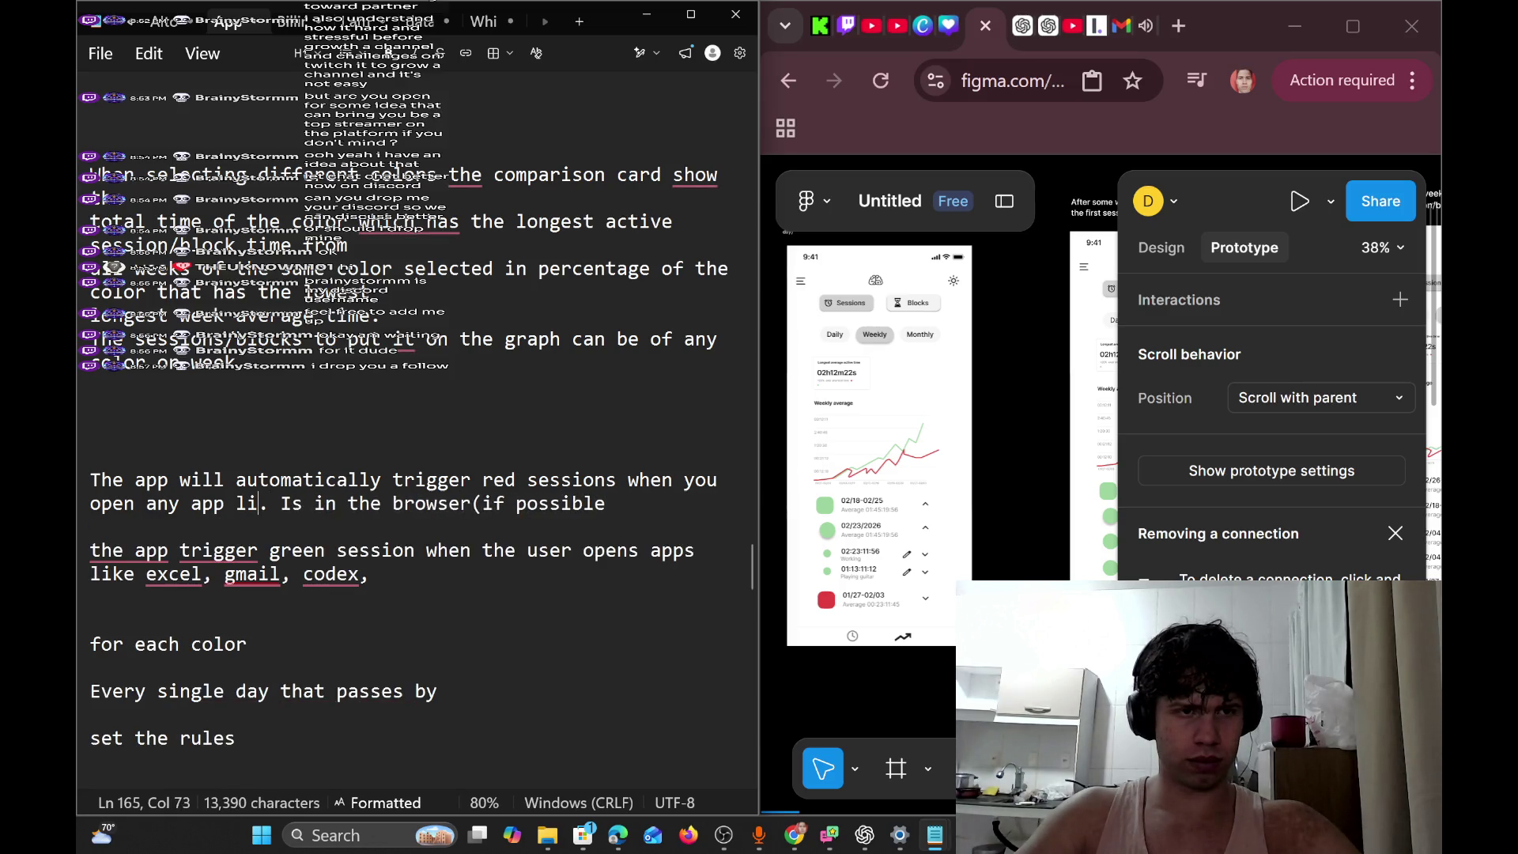
{"action": "type", "text": "besid"}
{"action": "type", "text": "es g"}
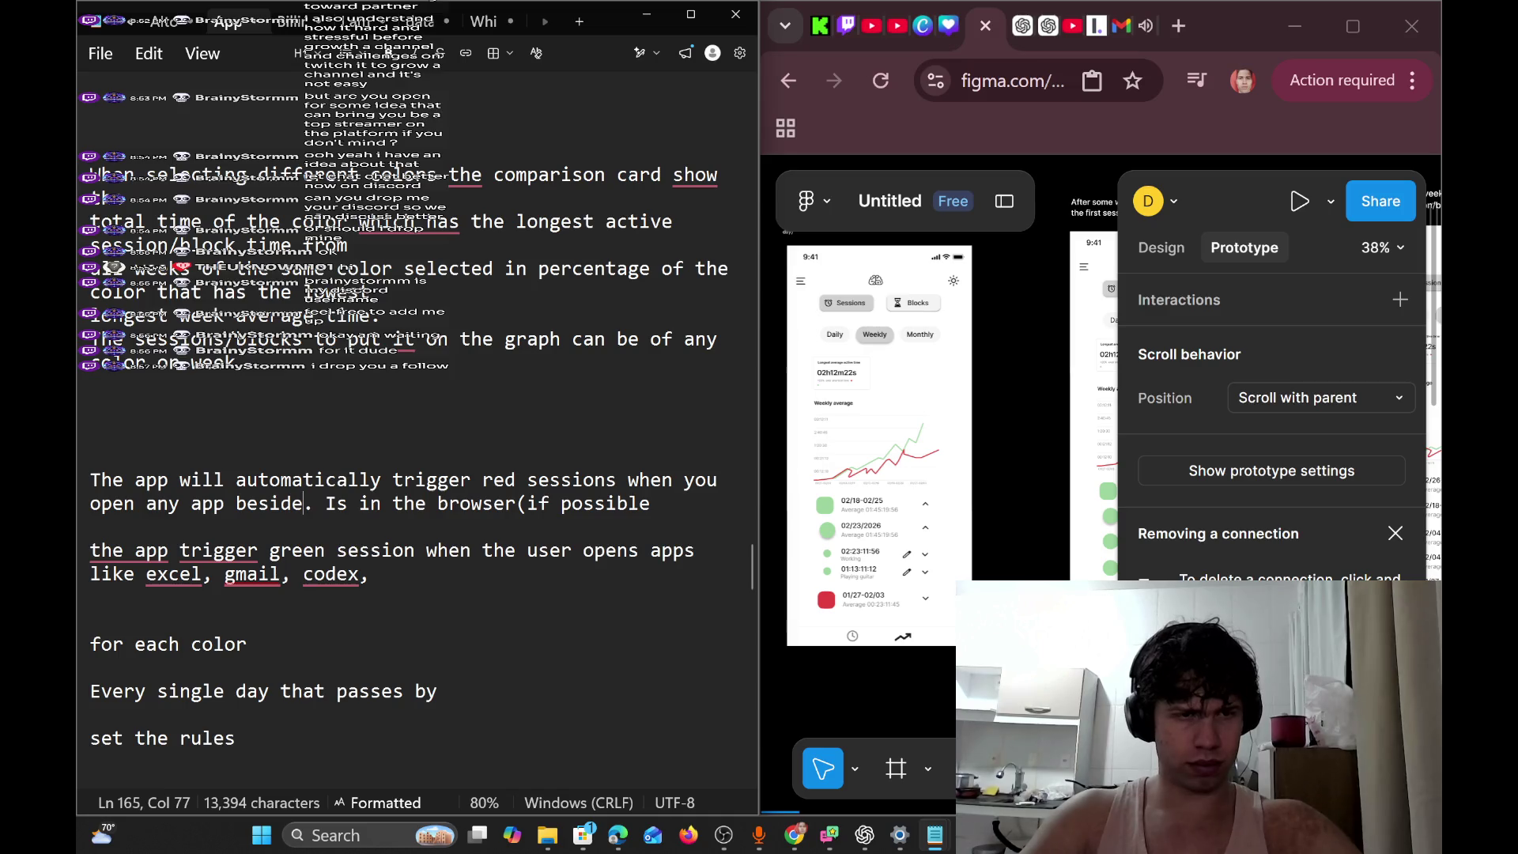
{"action": "type", "text": "mail"}
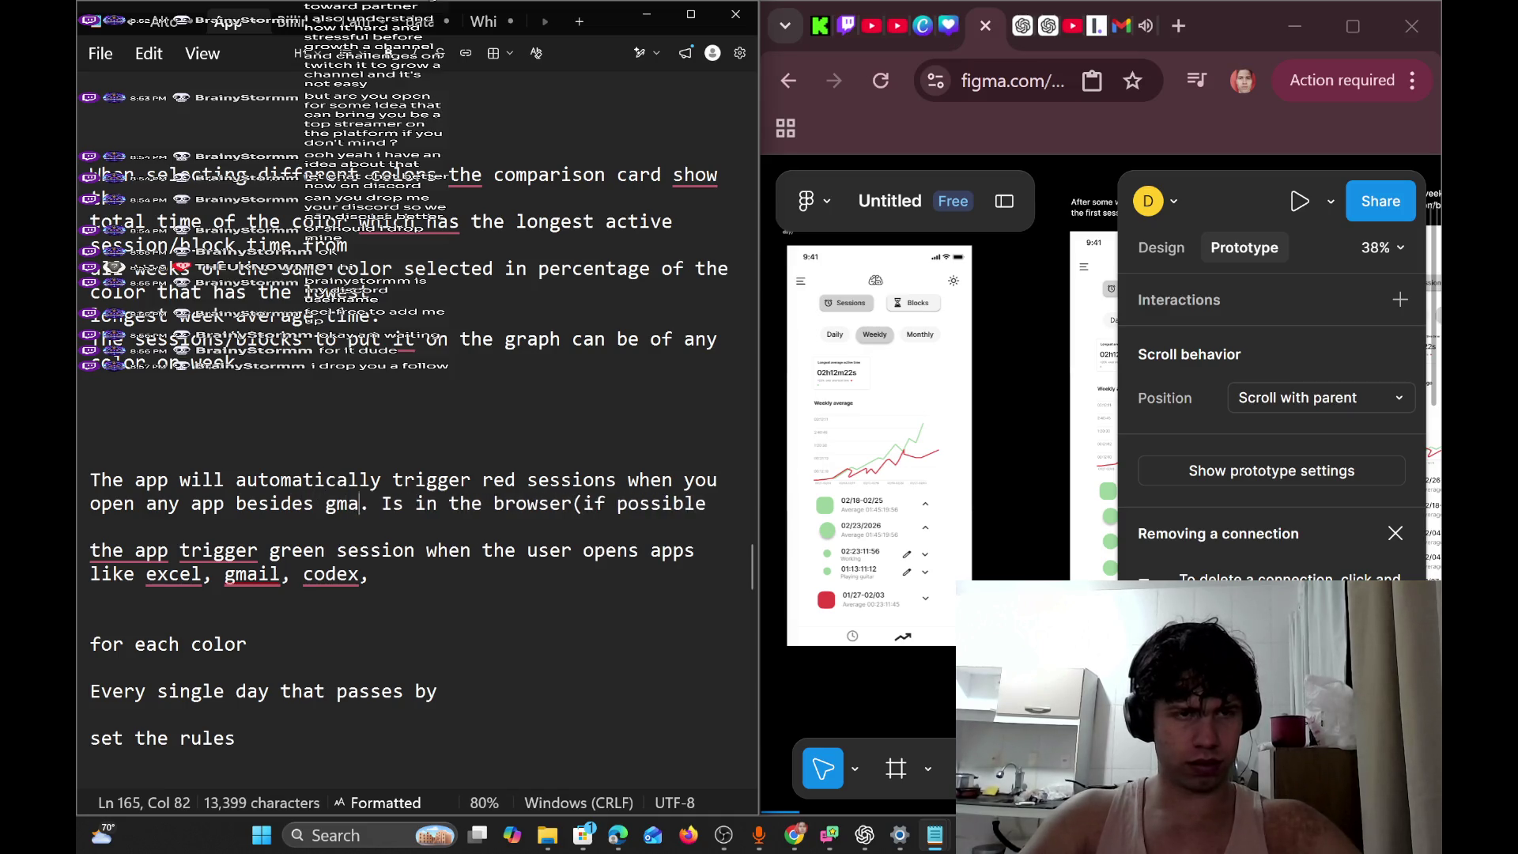
{"action": "type", "text": ", "}
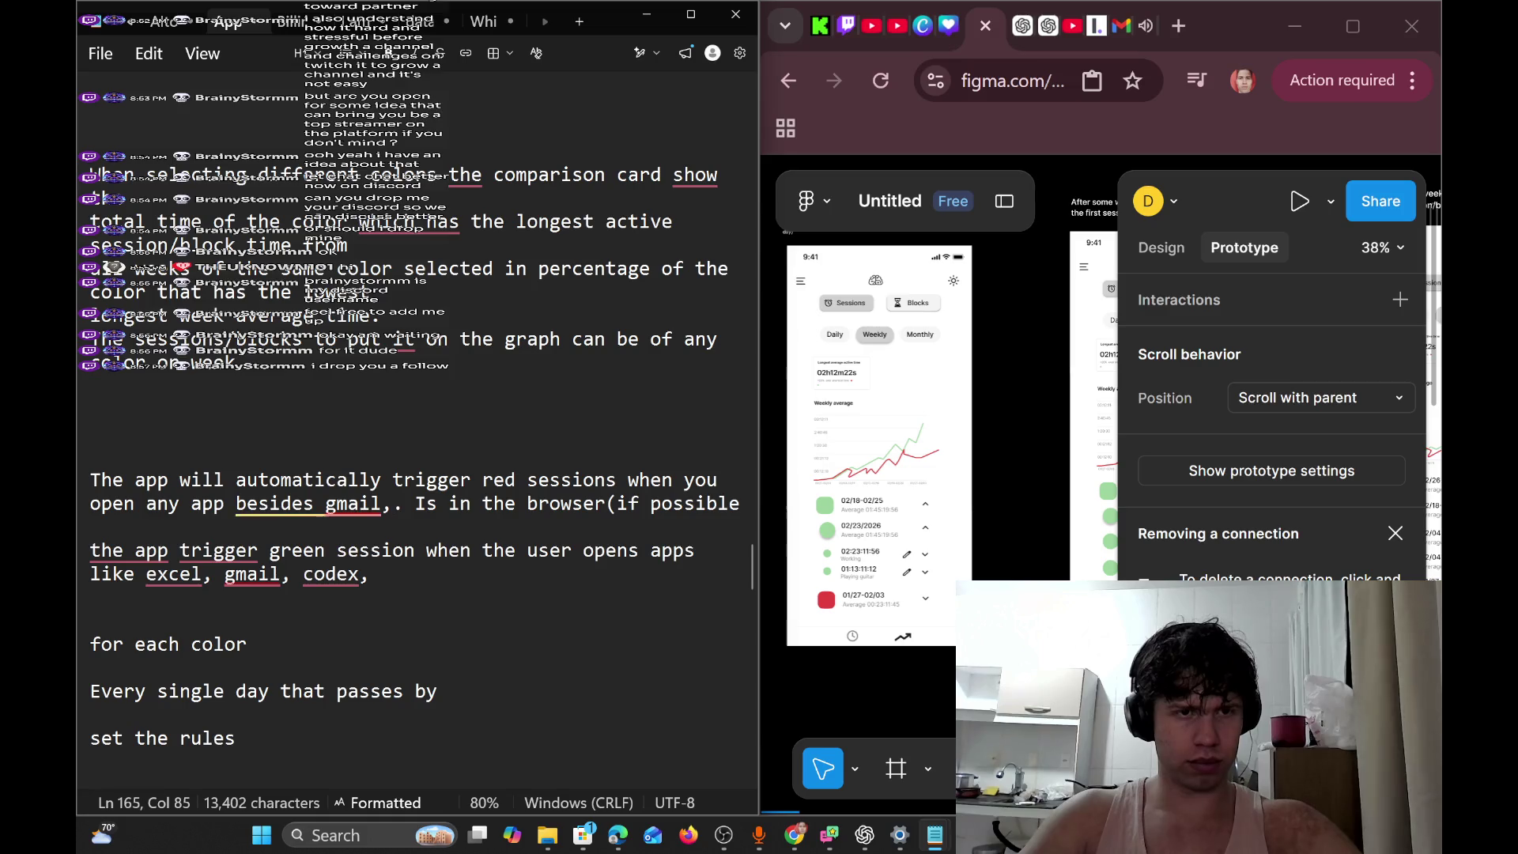
{"action": "type", "text": "note"}
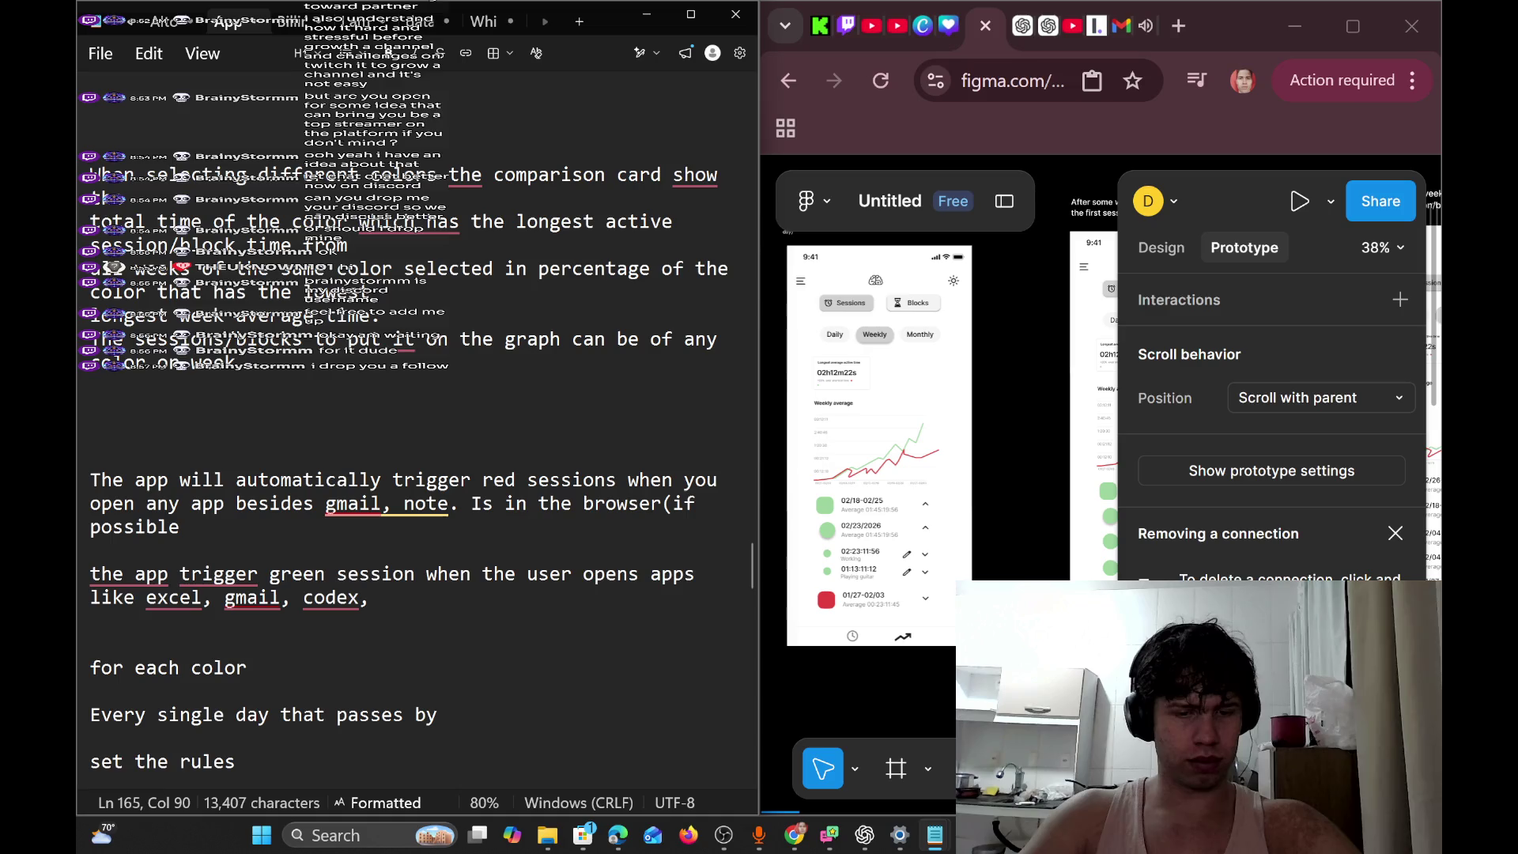
{"action": "type", "text": ","}
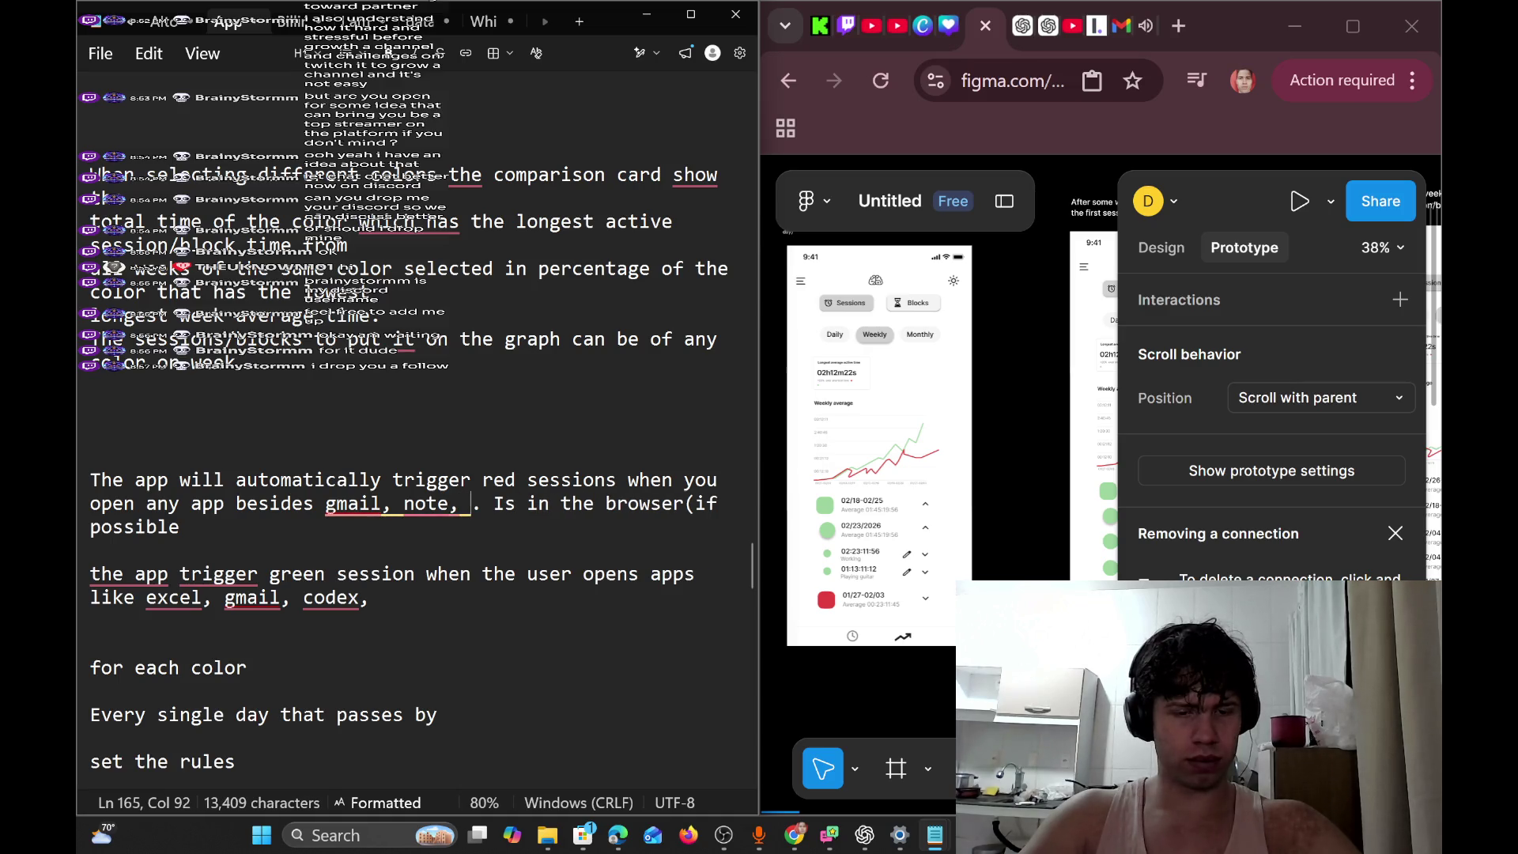
{"action": "type", "text": "outlo"}
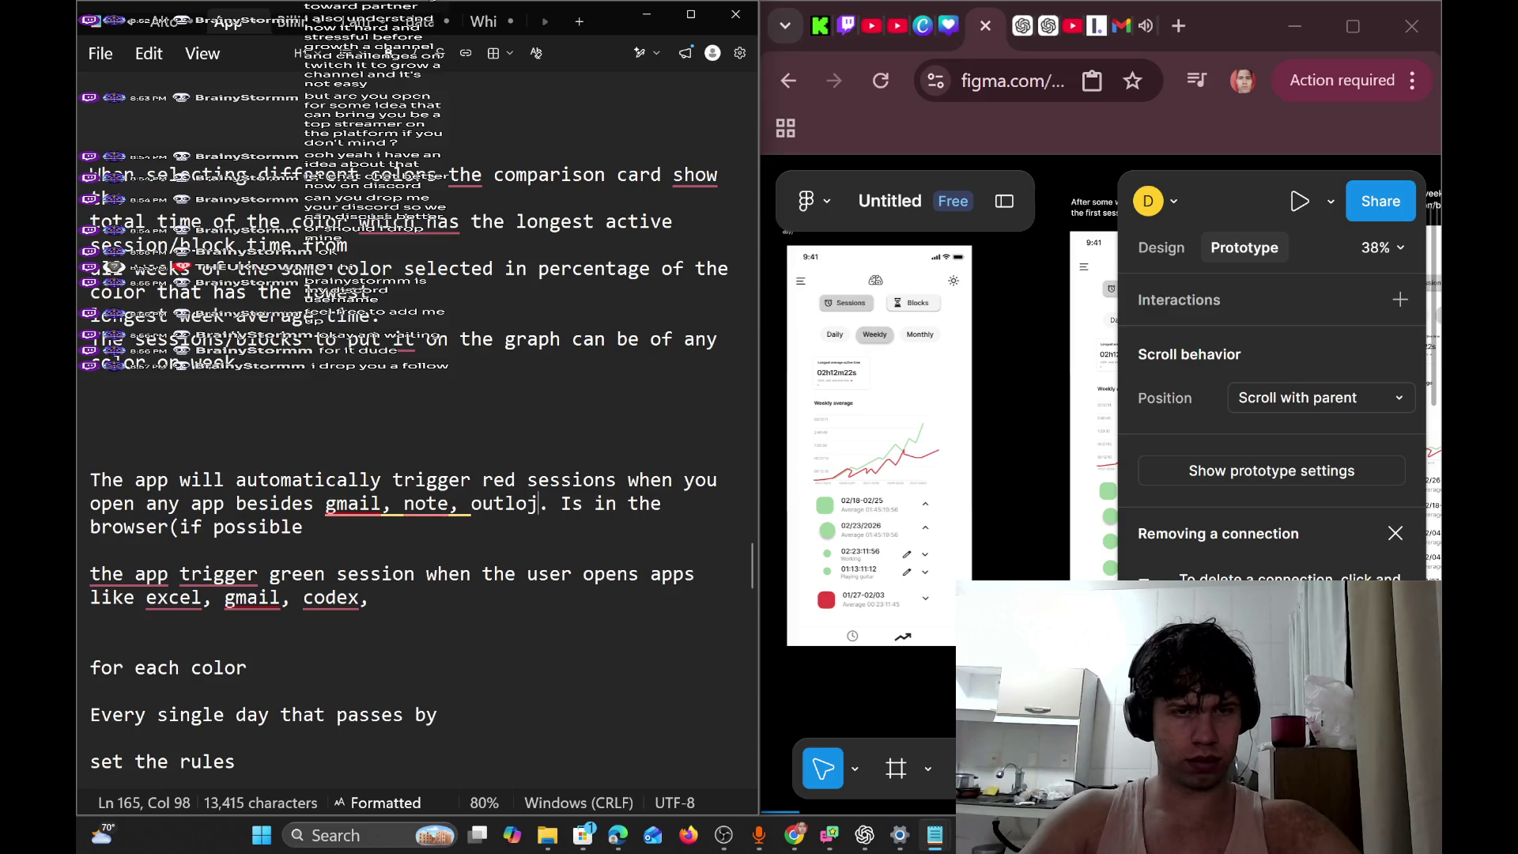
{"action": "type", "text": "ok."}
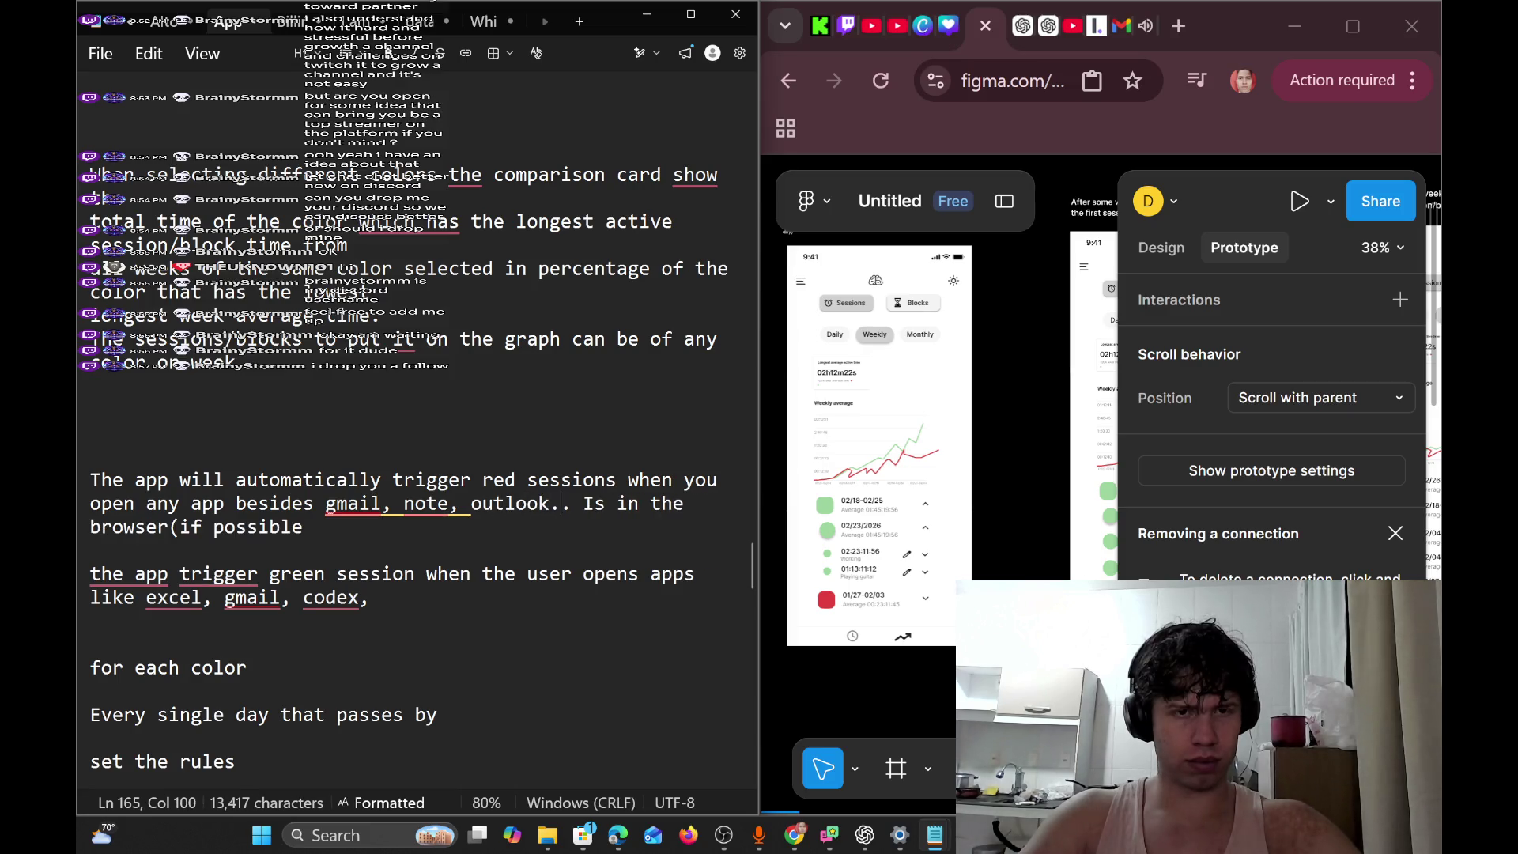
{"action": "key", "text": "BackSpace"}
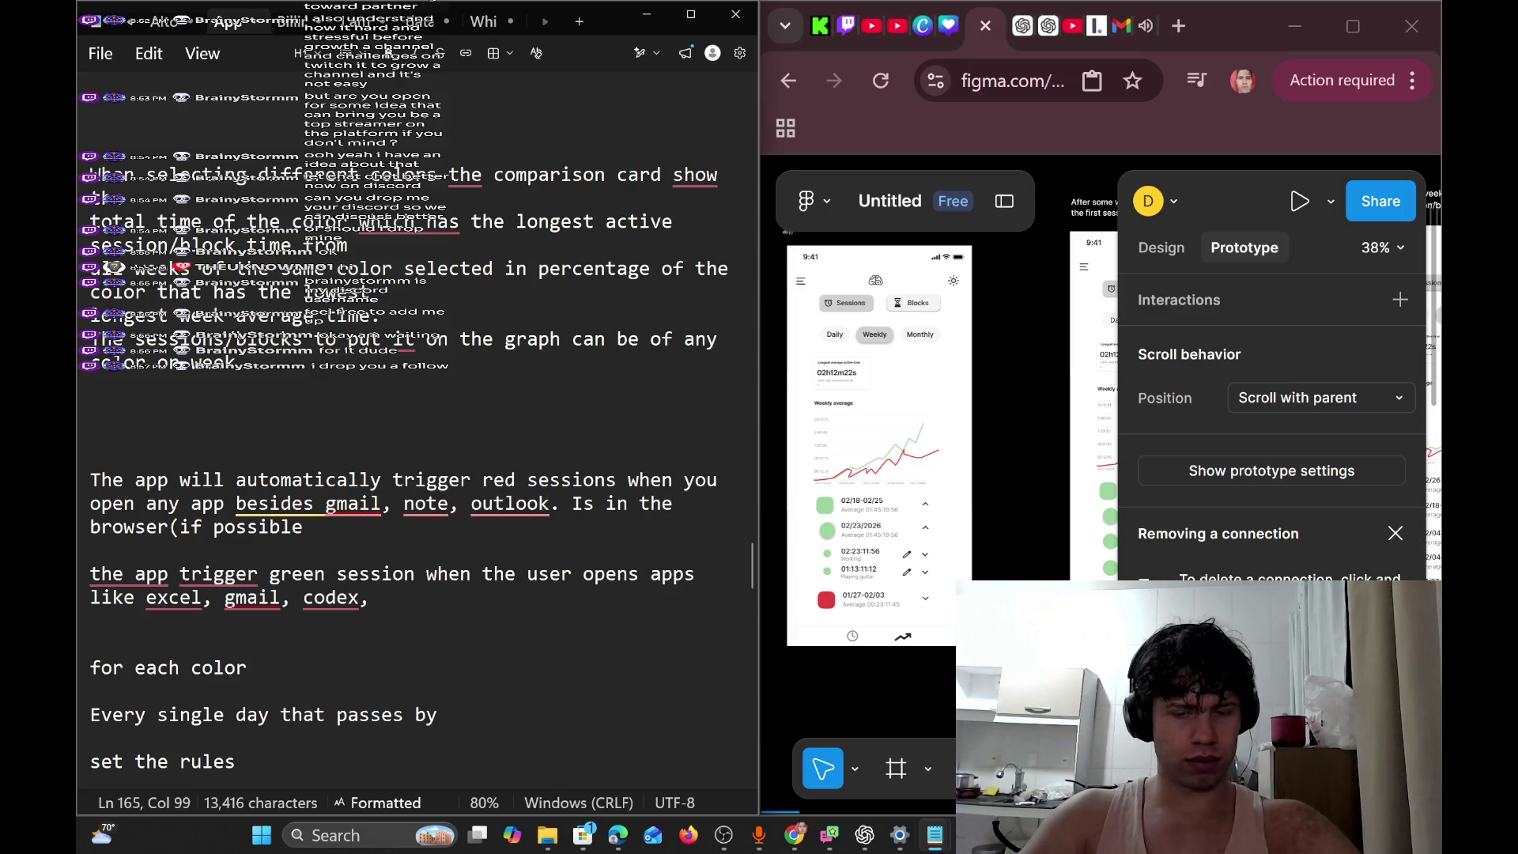